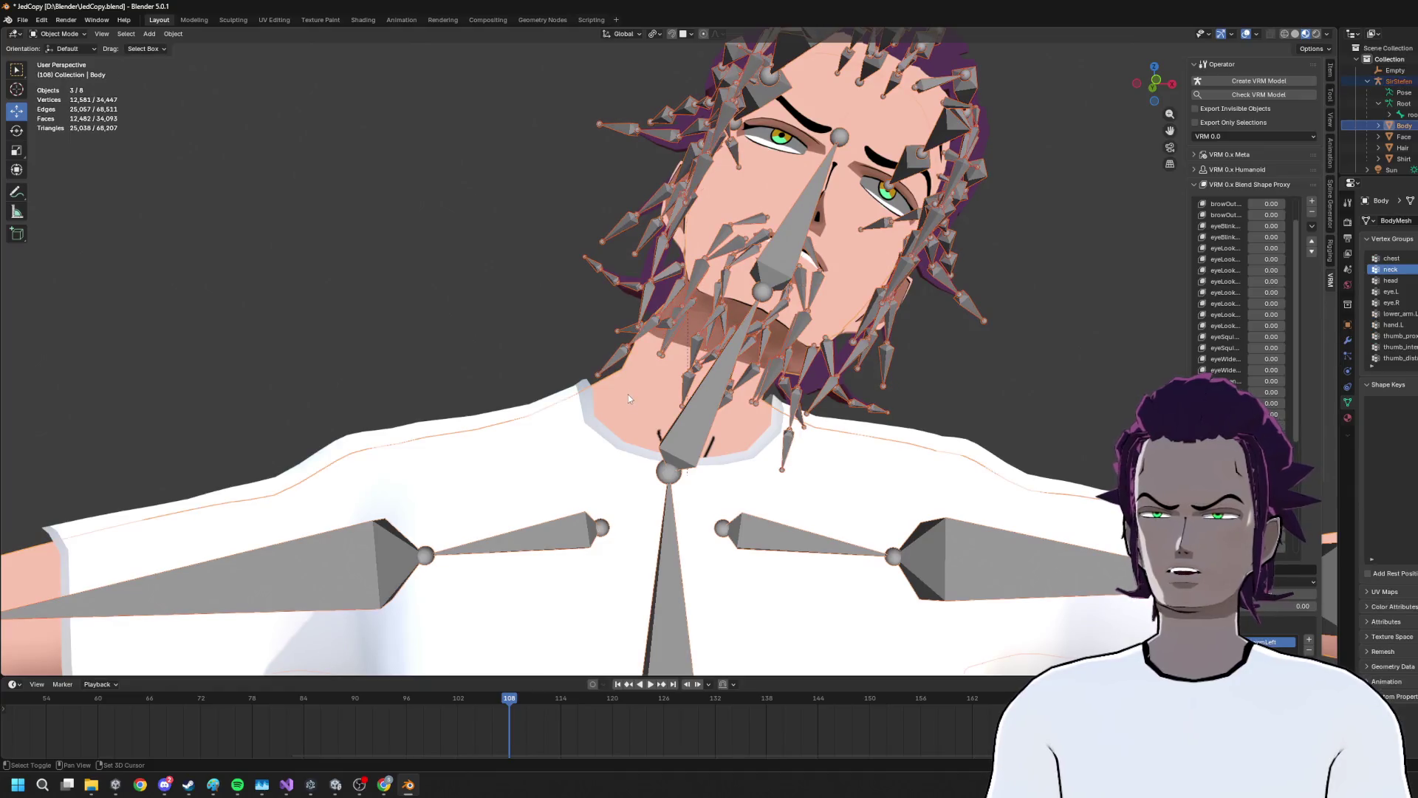
Switch the body into Weight Paint mode and orbit around to the neck
click(61, 34)
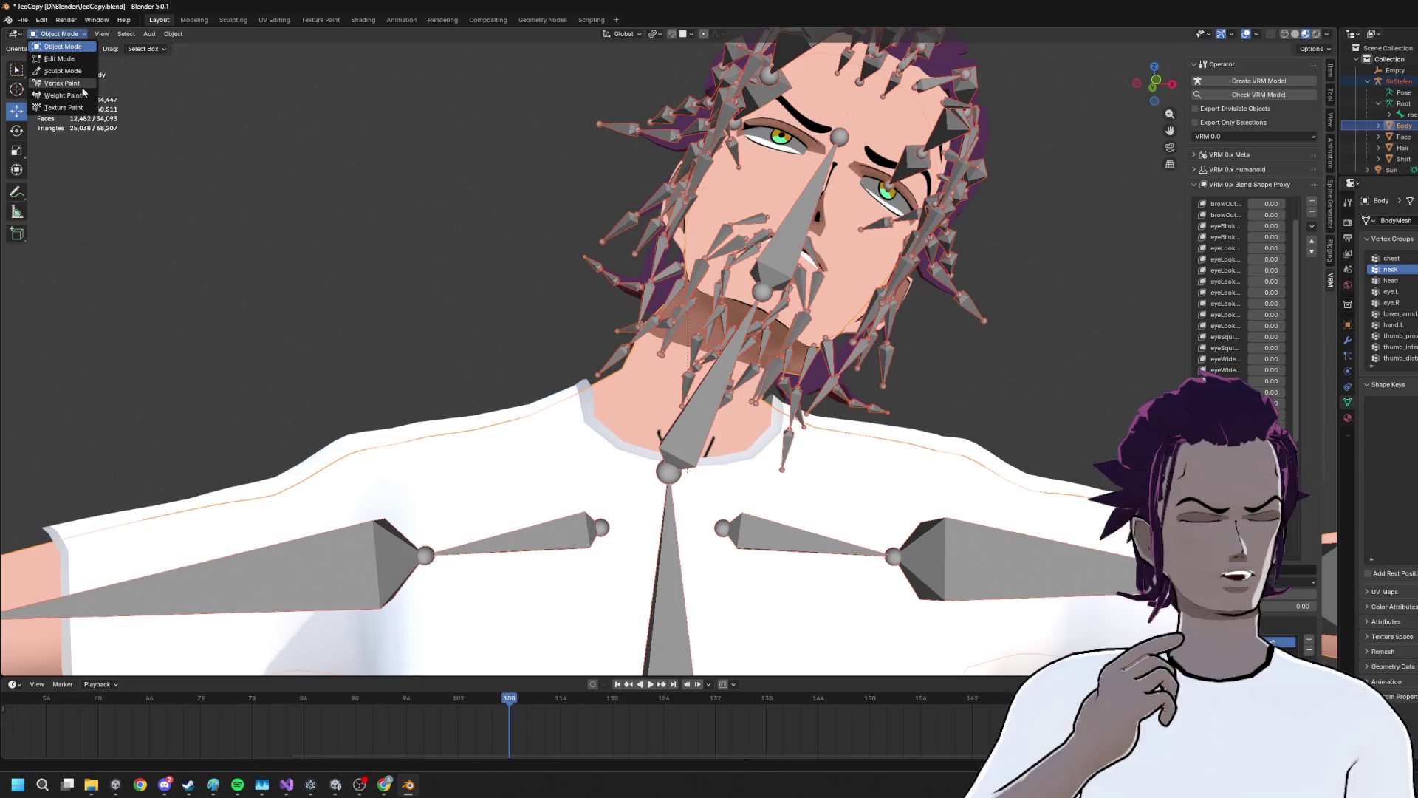
click(65, 96)
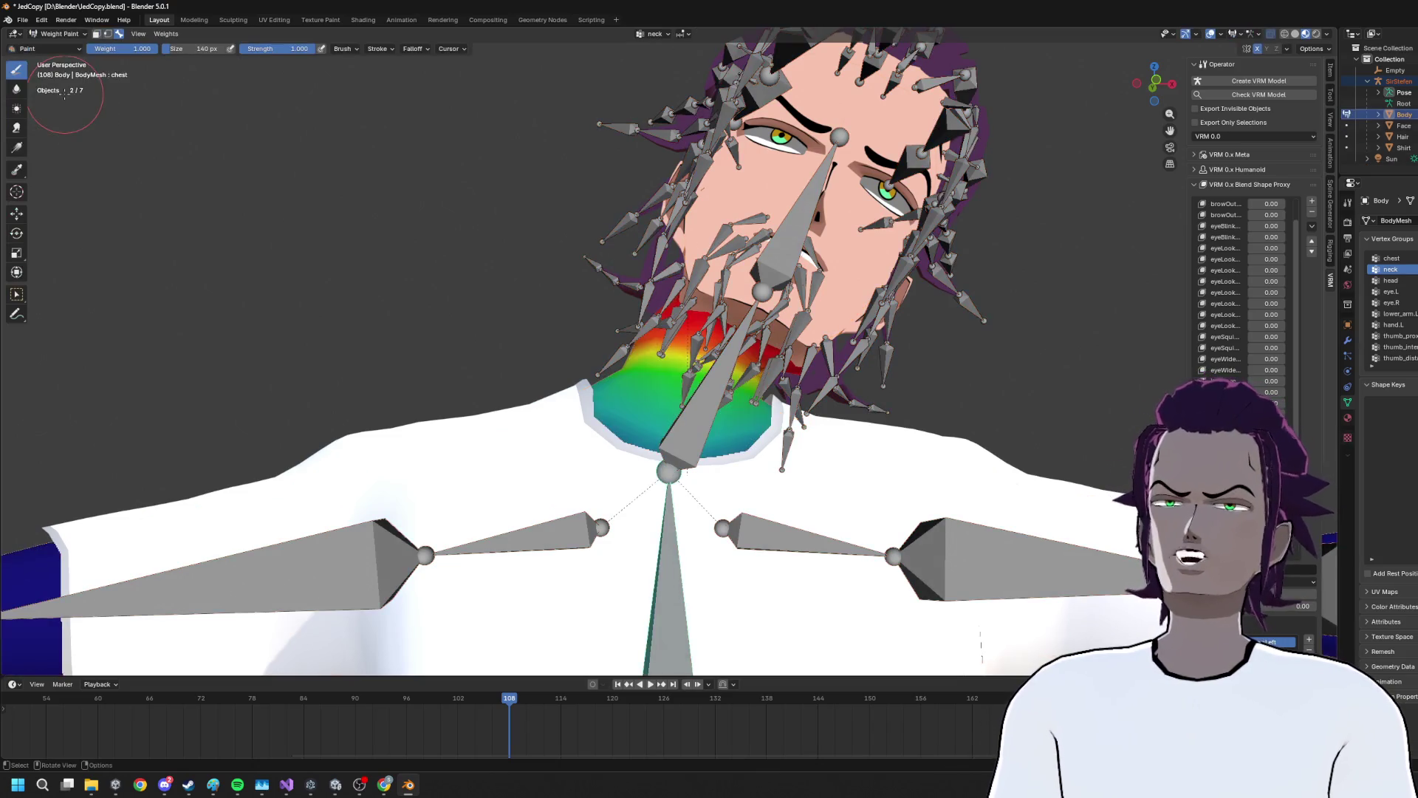
drag(776, 331, 829, 279)
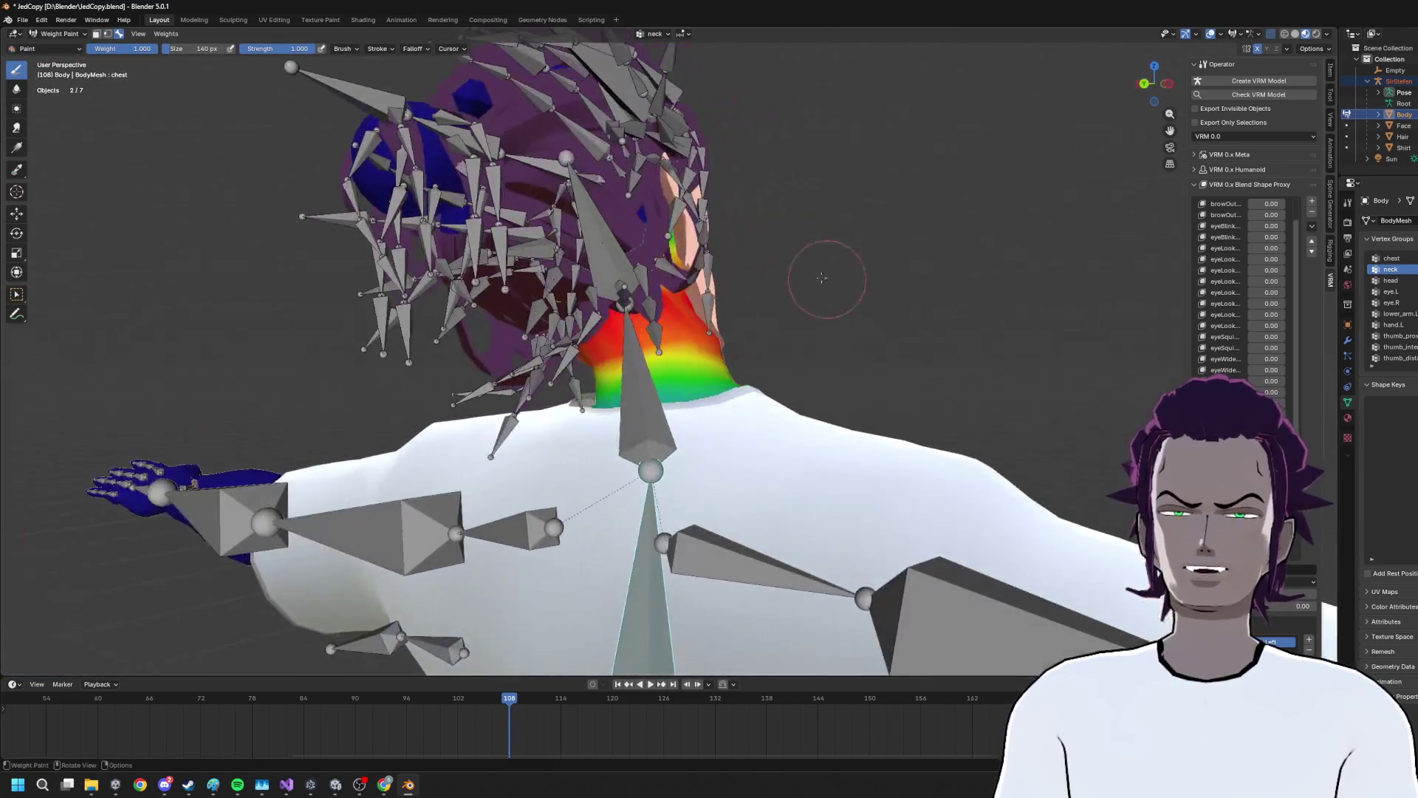
drag(671, 279, 511, 361)
Make chest the active vertex group and paint its weights down over the neck
click(664, 318)
click(626, 528)
drag(701, 351, 686, 370)
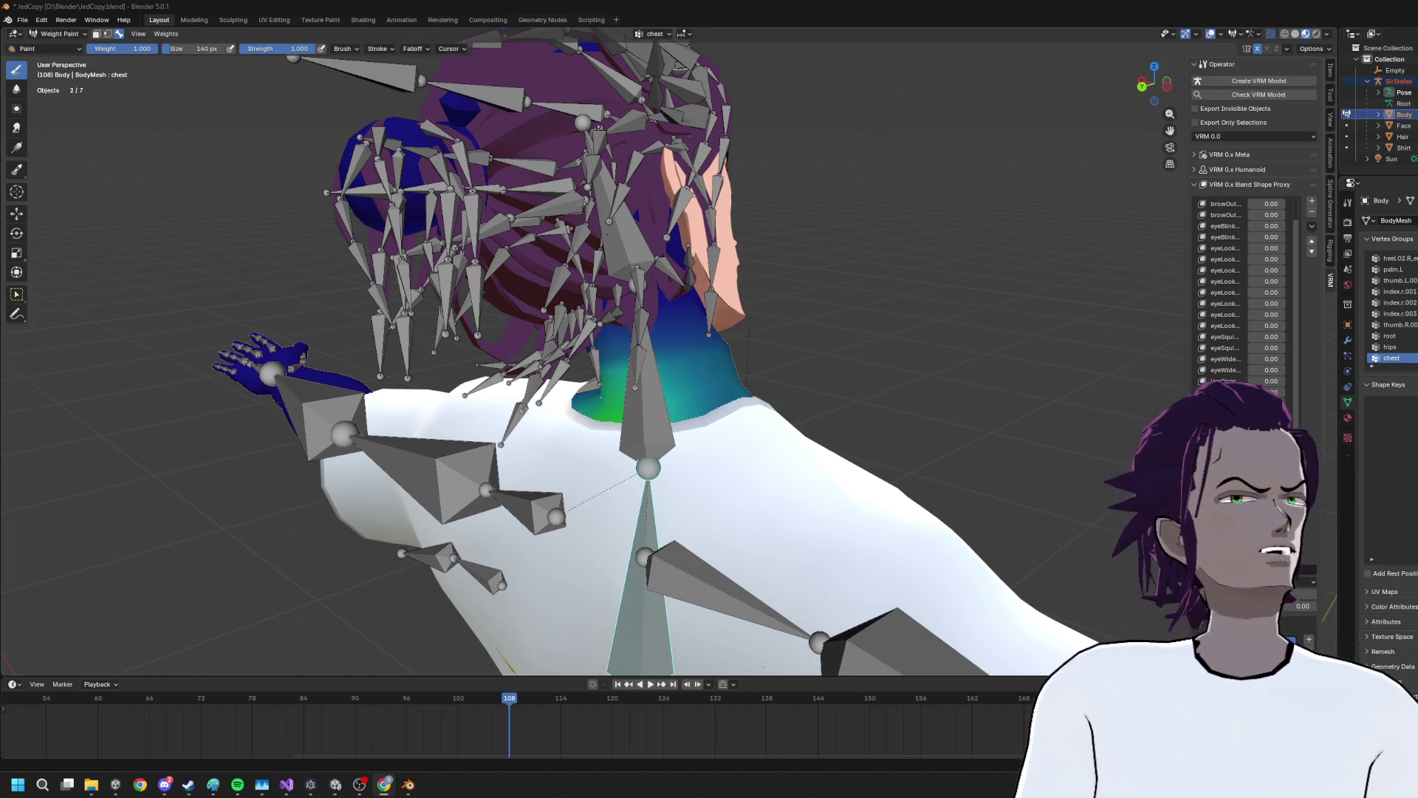
key(alt+Tab)
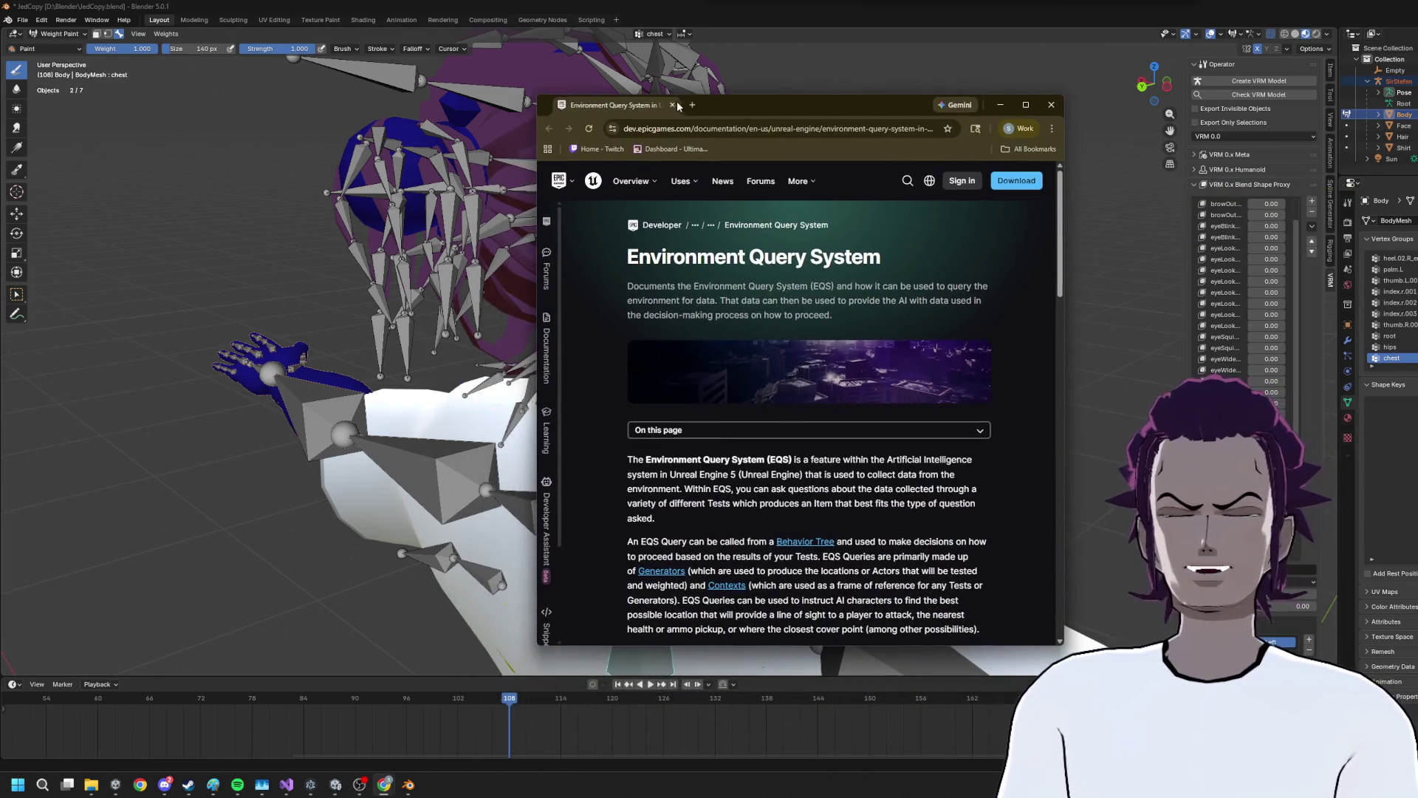
Close the stray new tab, maximize Chrome and scroll through the EQS documentation page
click(678, 107)
click(794, 104)
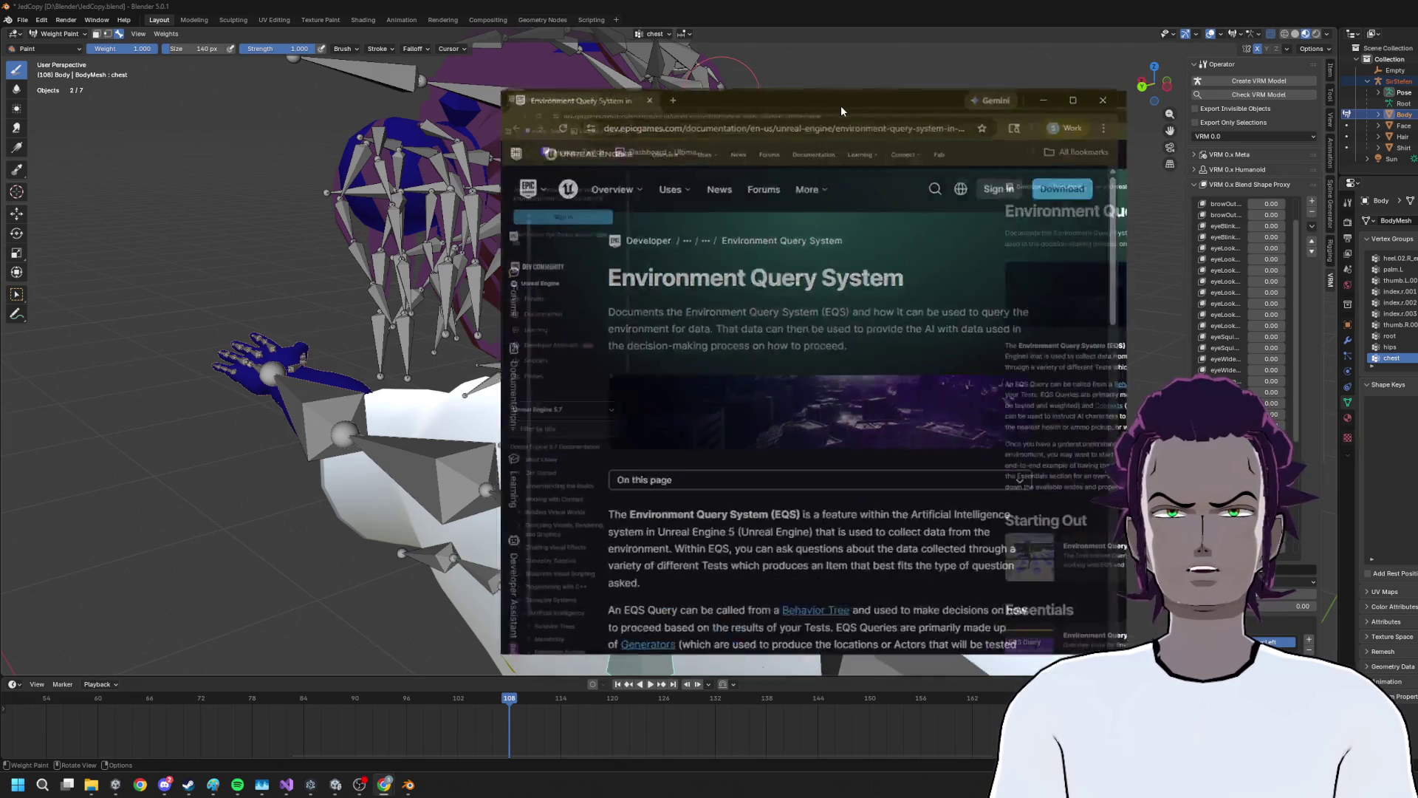
double_click(841, 105)
scroll(down, 3)
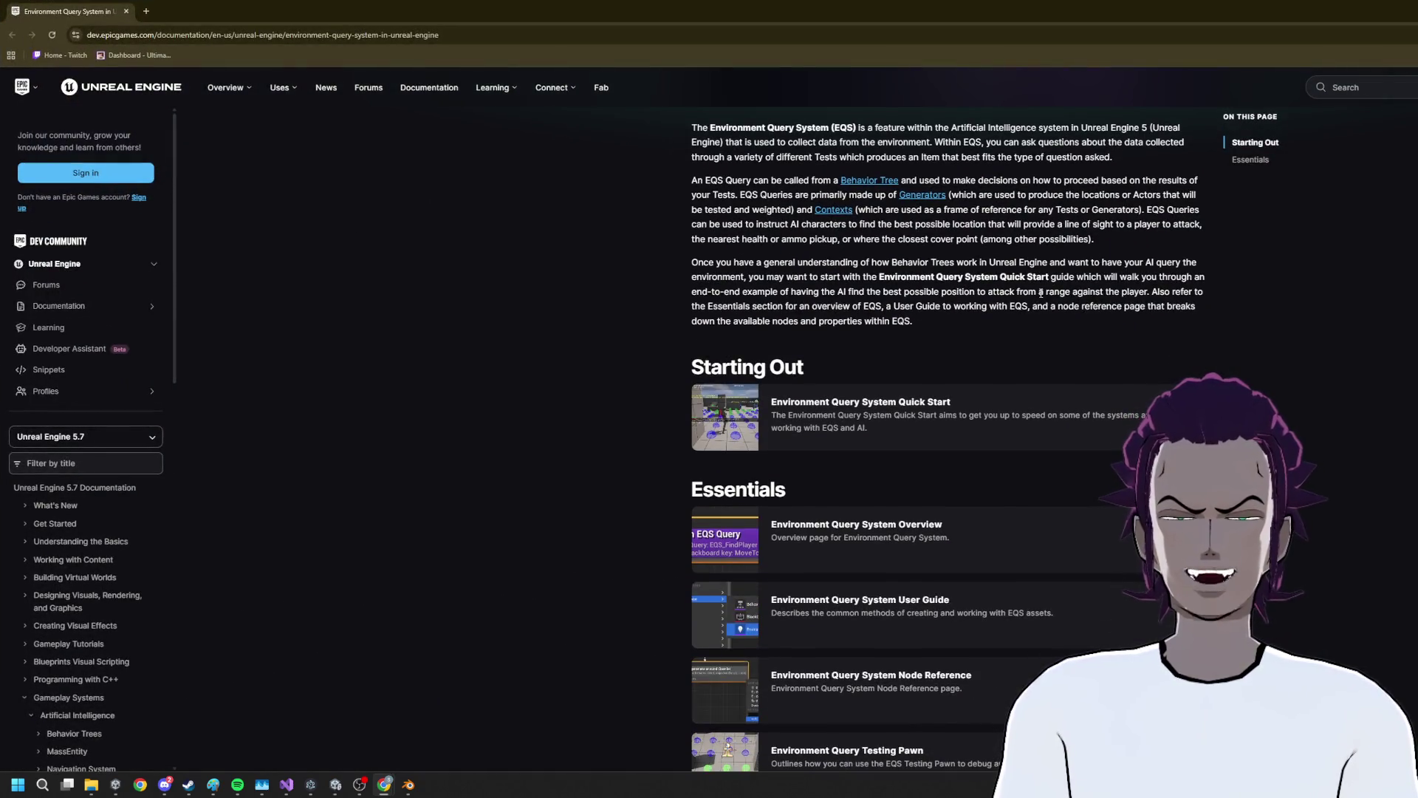
scroll(up, 3)
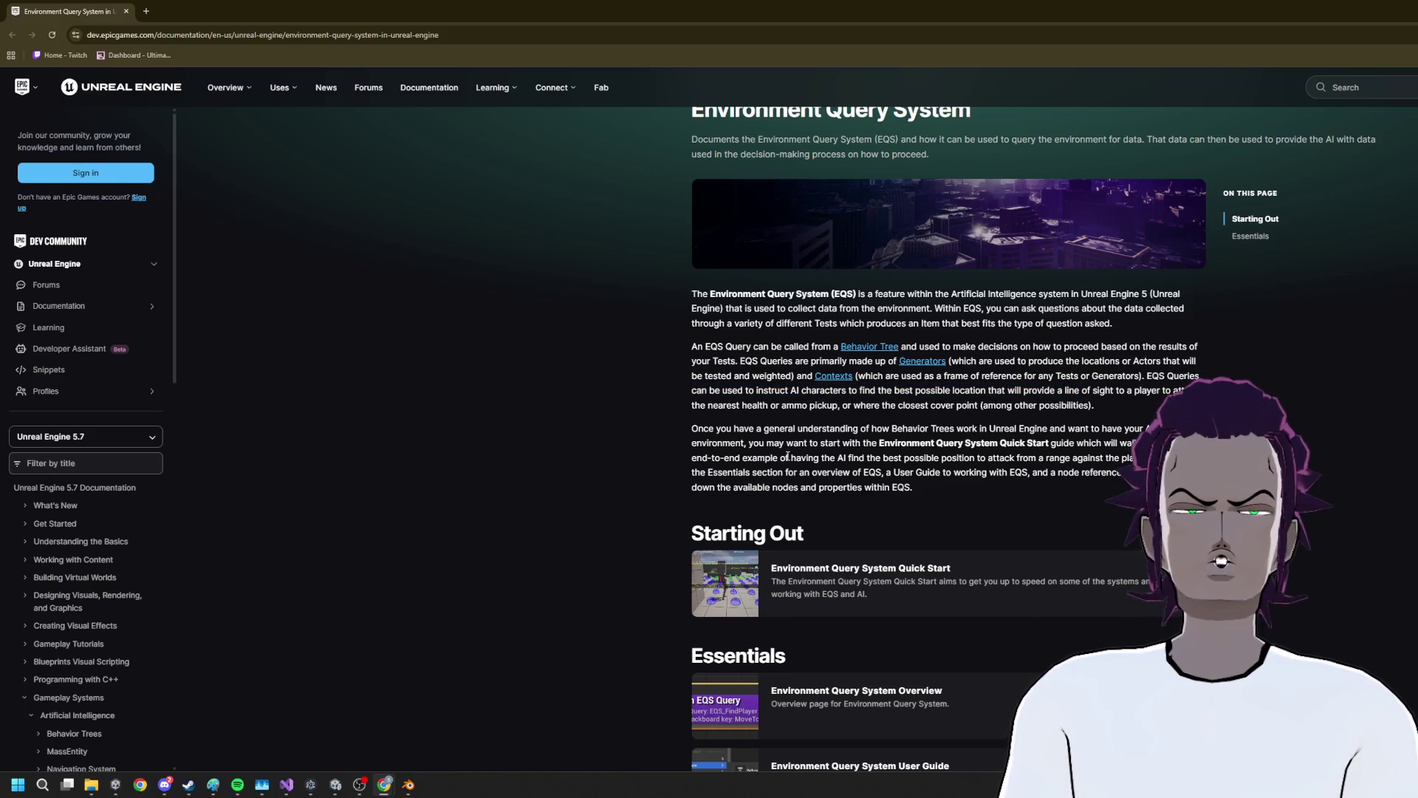
scroll(down, 3)
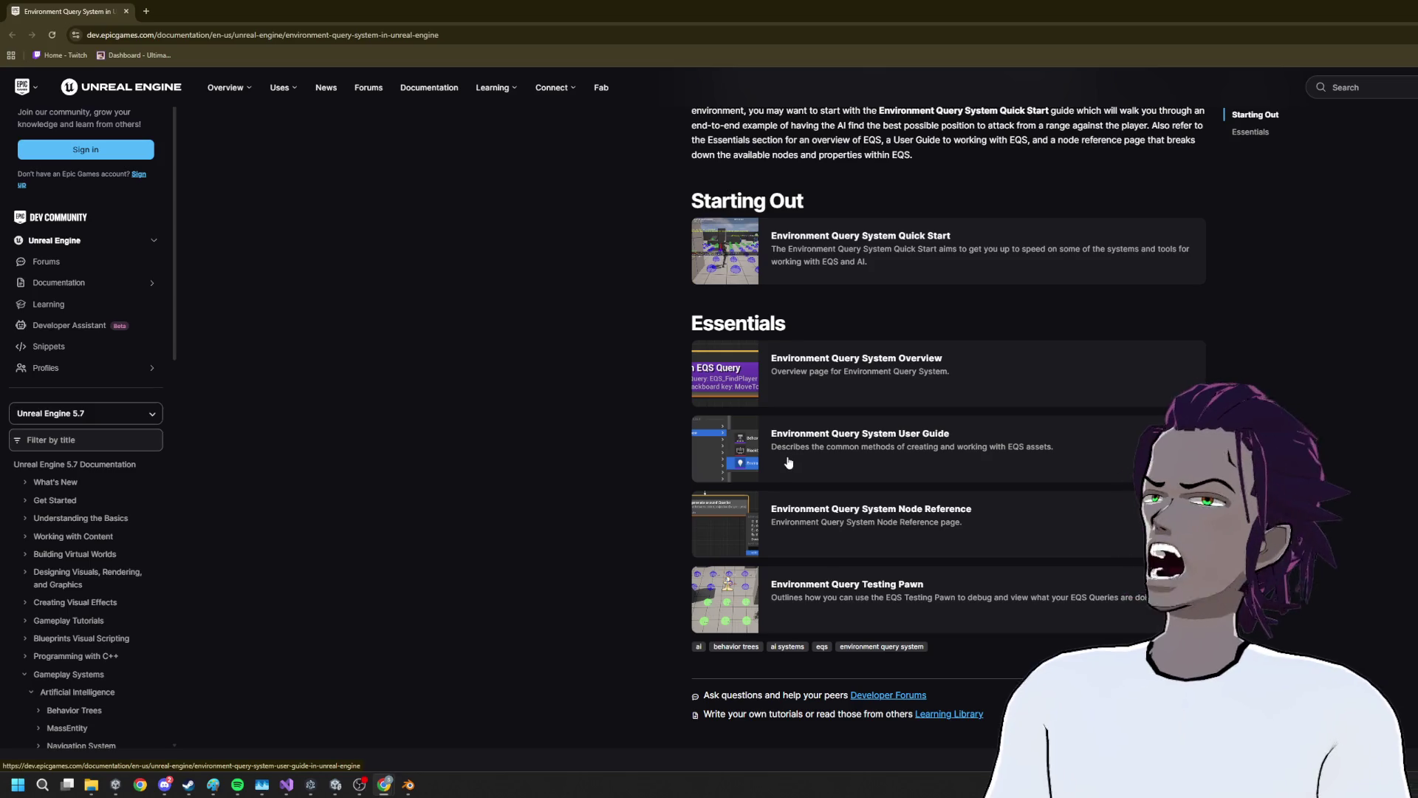
scroll(down, 3)
scroll(up, 3)
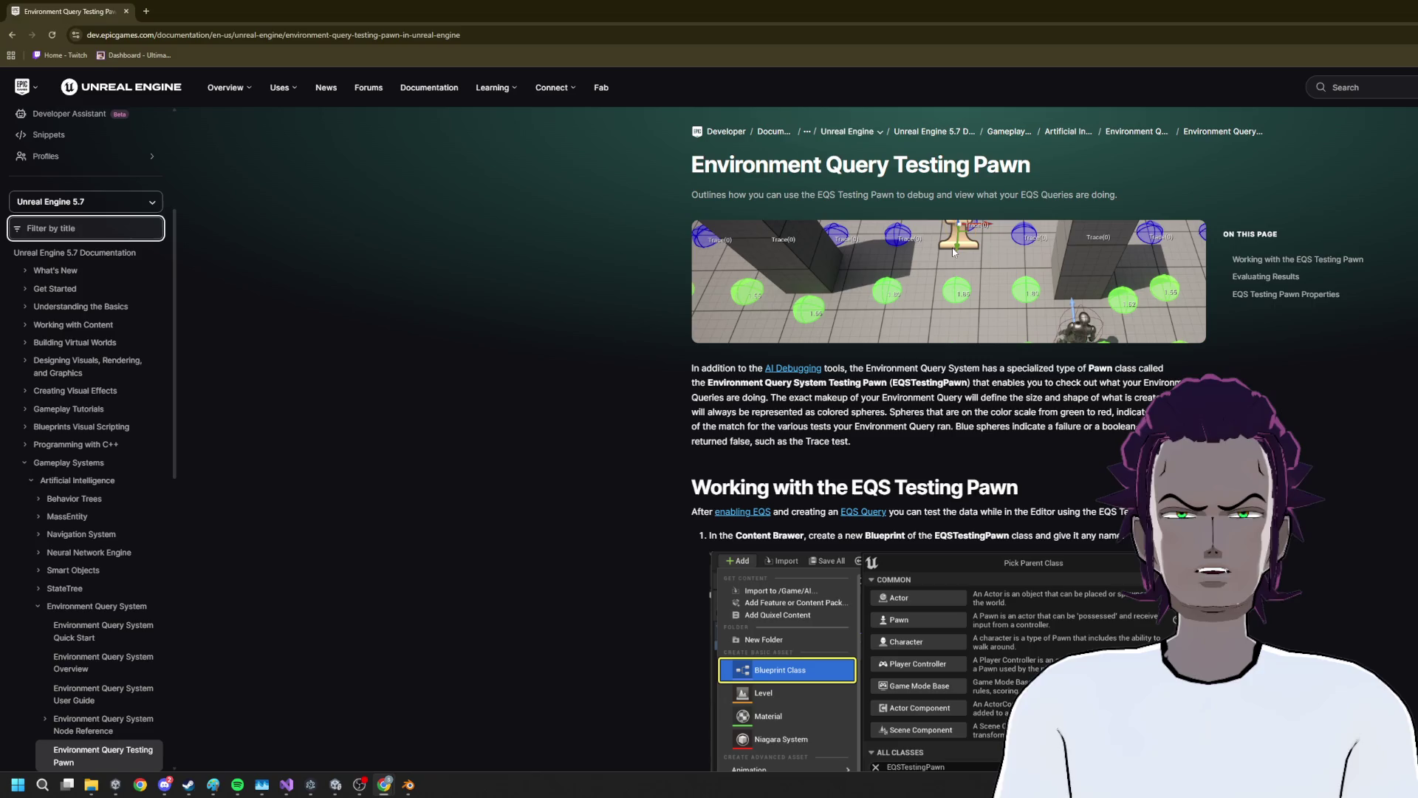
Scroll the Testing Pawn page and highlight the explanation of blue spheres failing a test
scroll(down, 3)
scroll(down, 3)
scroll(down, 3)
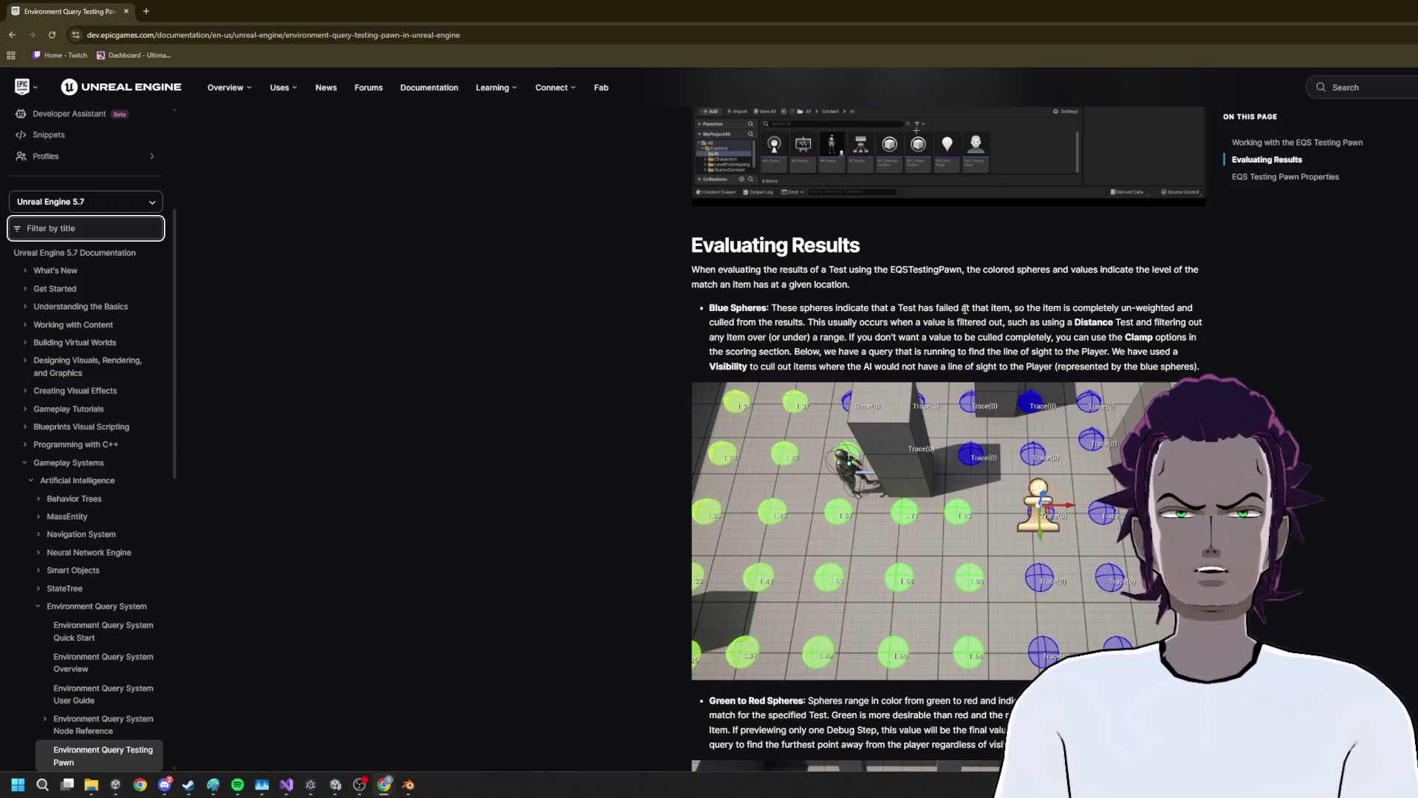
drag(800, 322, 908, 309)
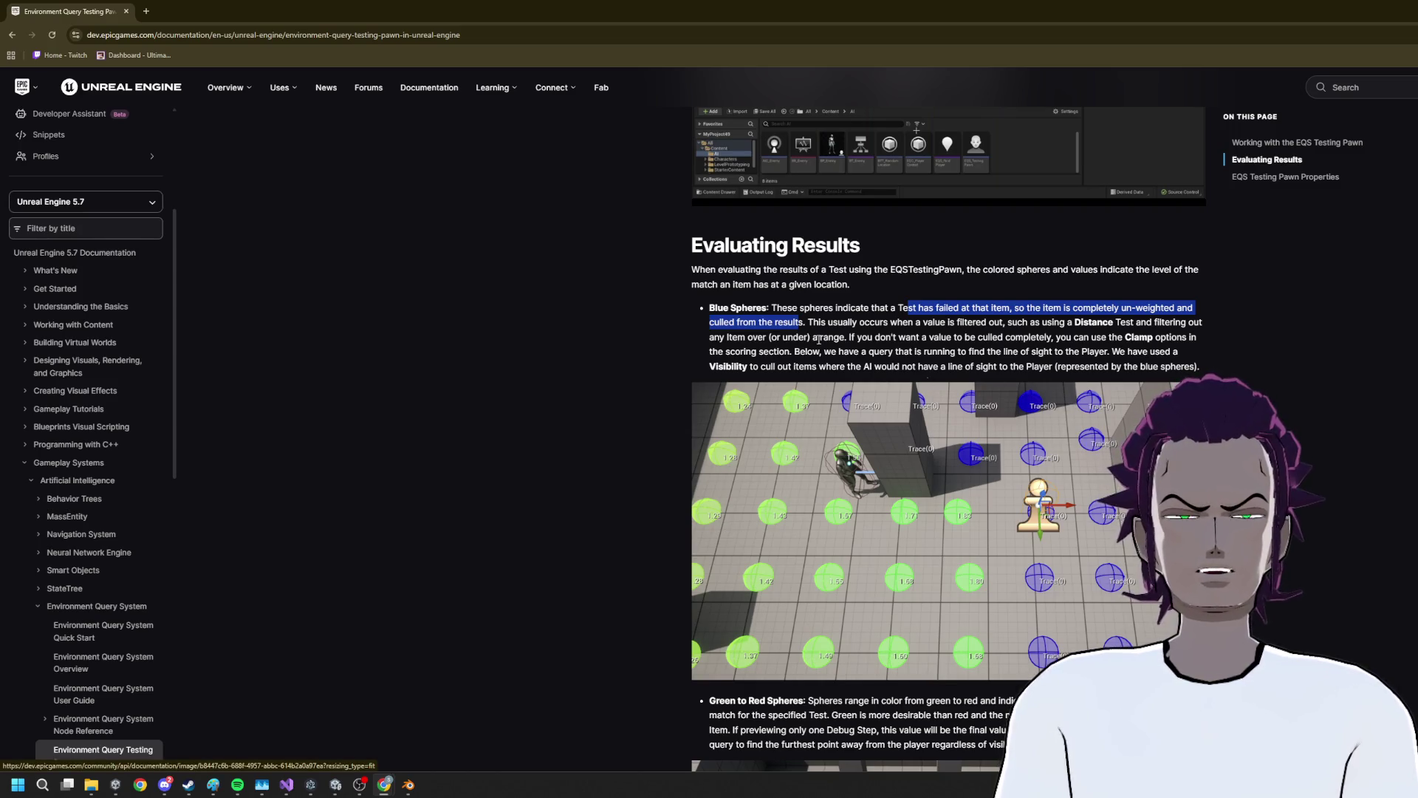
drag(805, 367, 710, 367)
Read further down the Testing Pawn page, then open a new blank tab
scroll(down, 3)
scroll(down, 3)
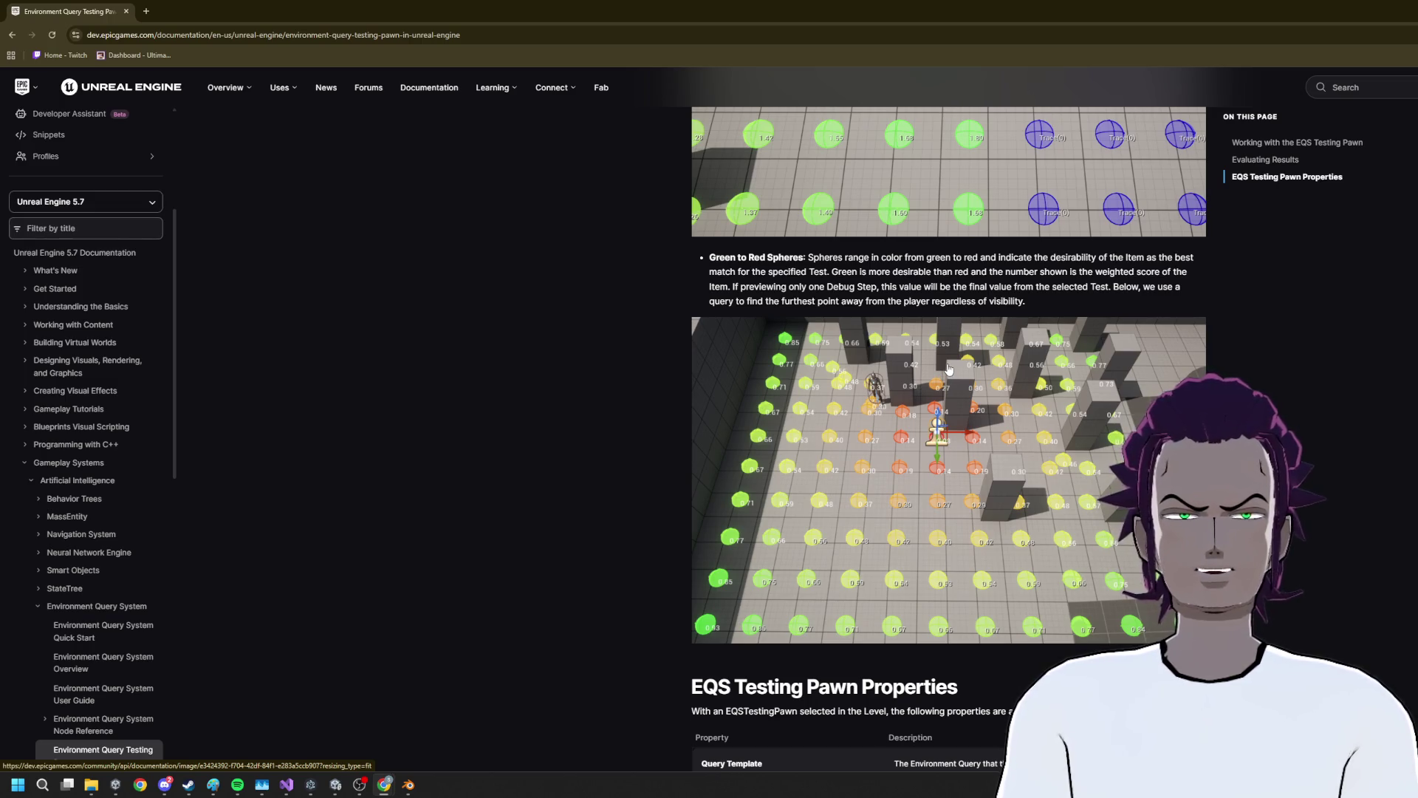
scroll(down, 3)
scroll(up, 3)
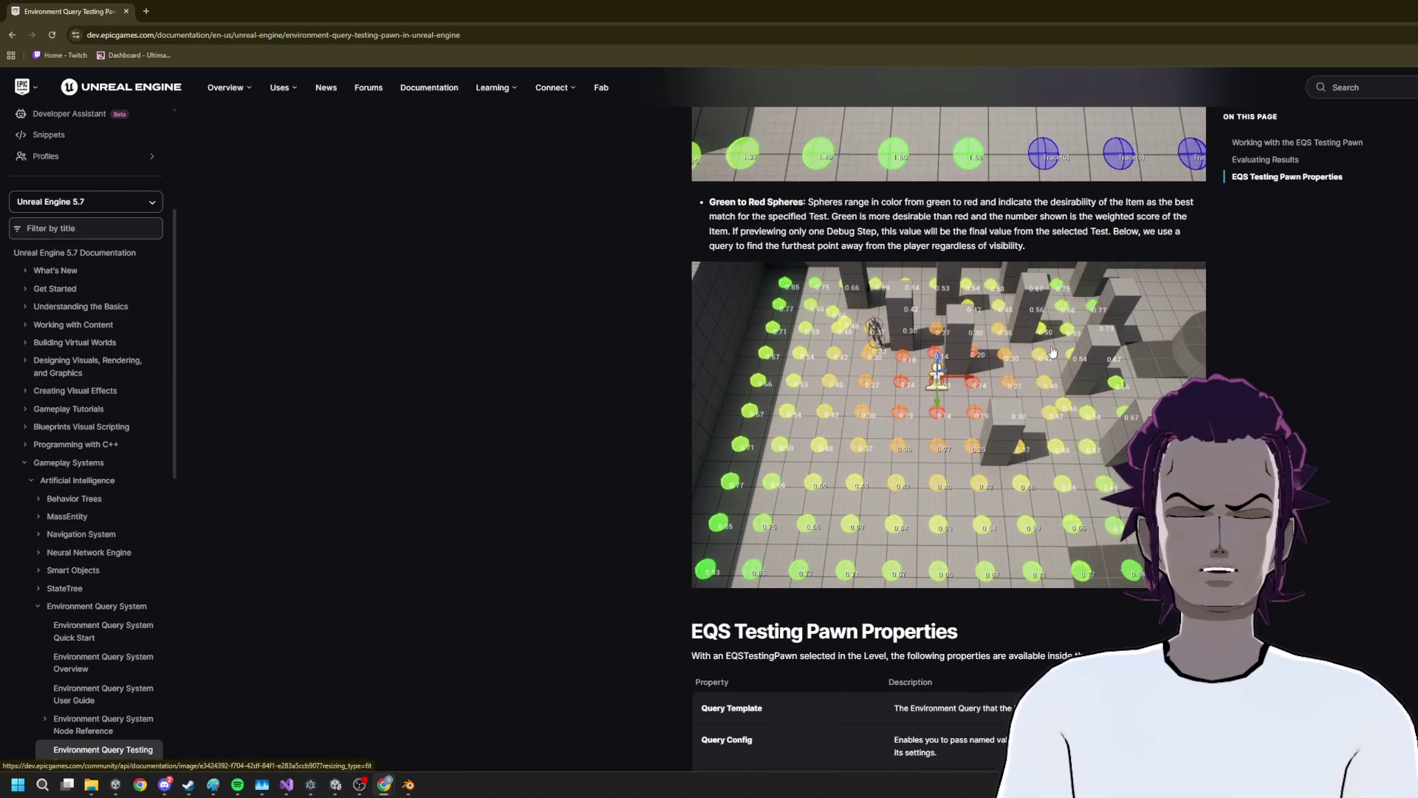
scroll(up, 3)
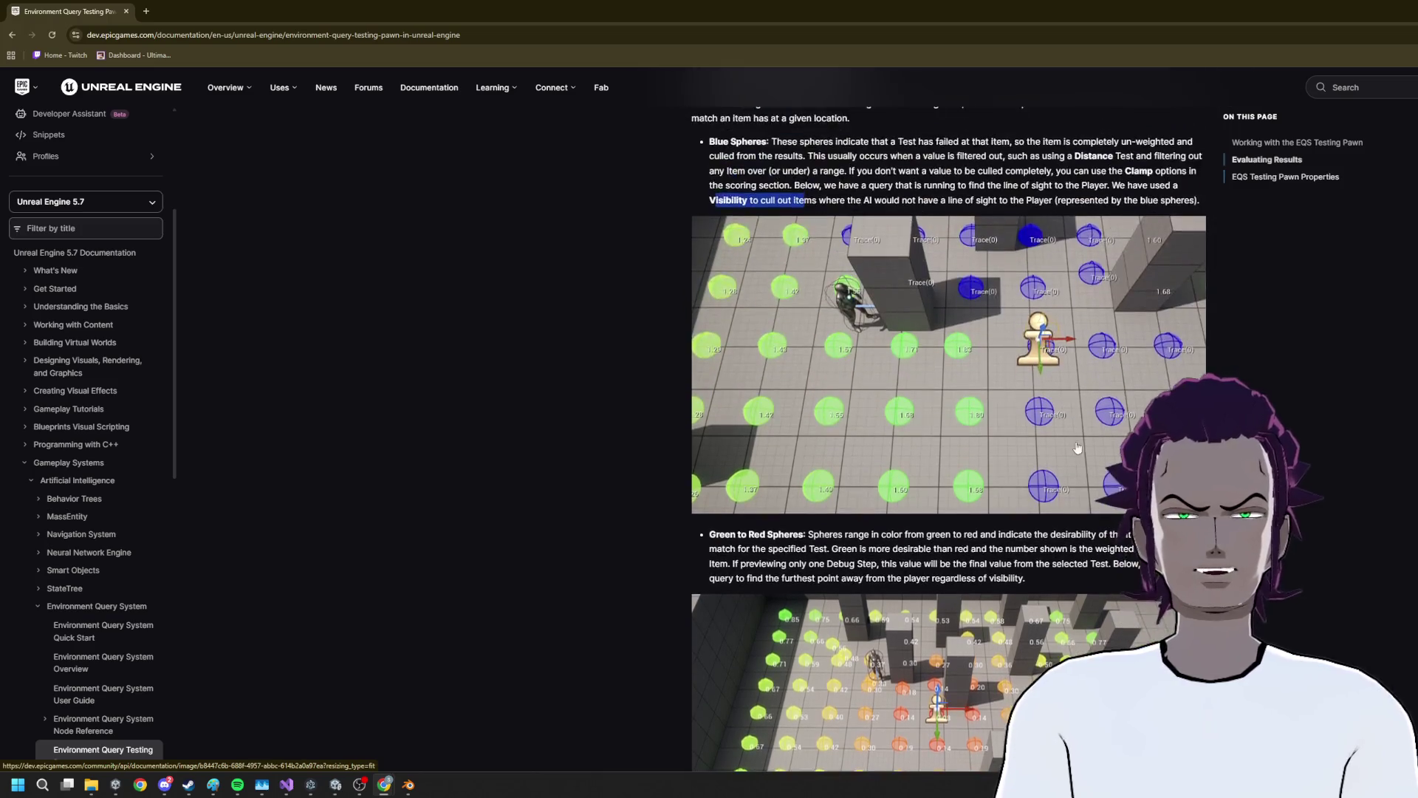
scroll(down, 3)
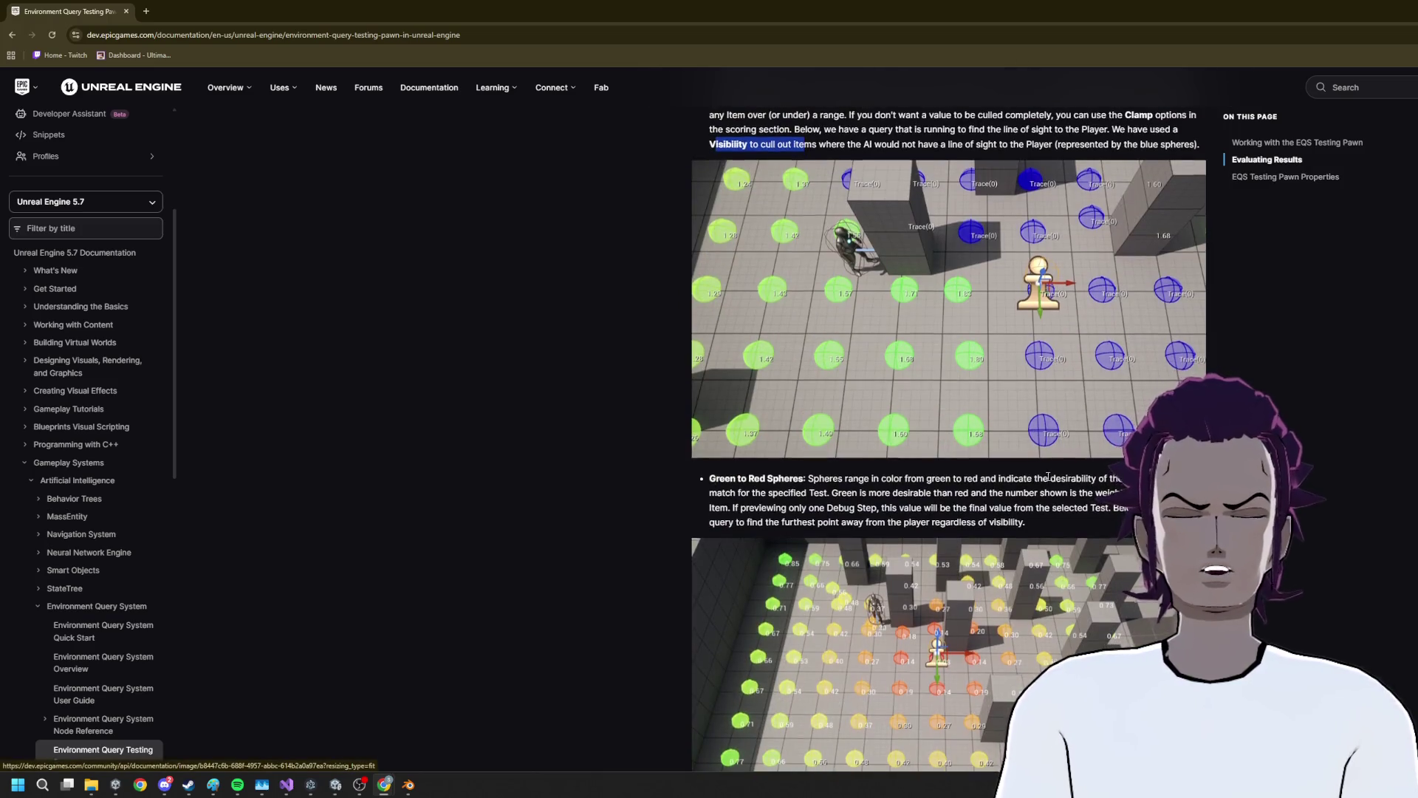
scroll(down, 3)
click(146, 11)
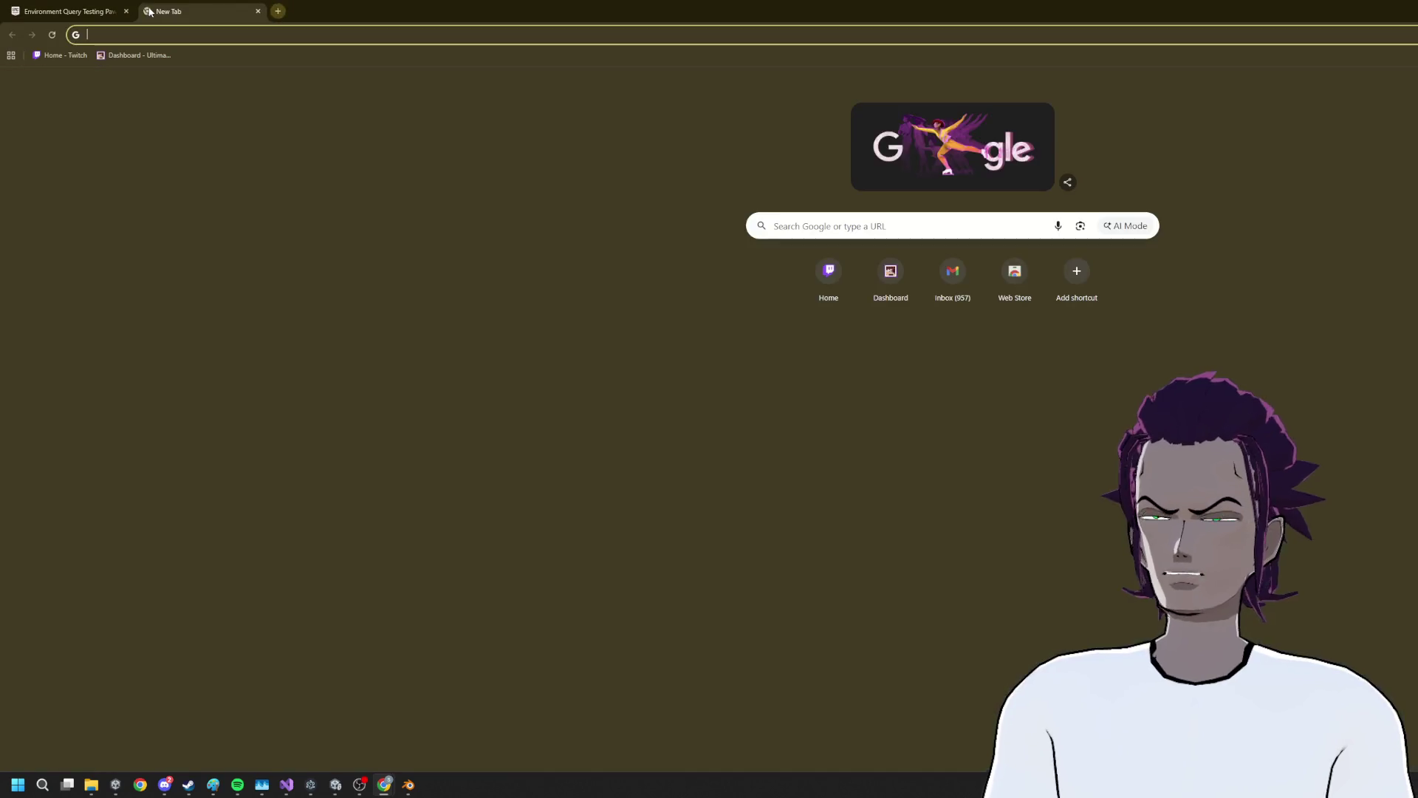
Search for 'a star pathfinding' and open the Pathfinding - Understanding A* video
text(a sx)
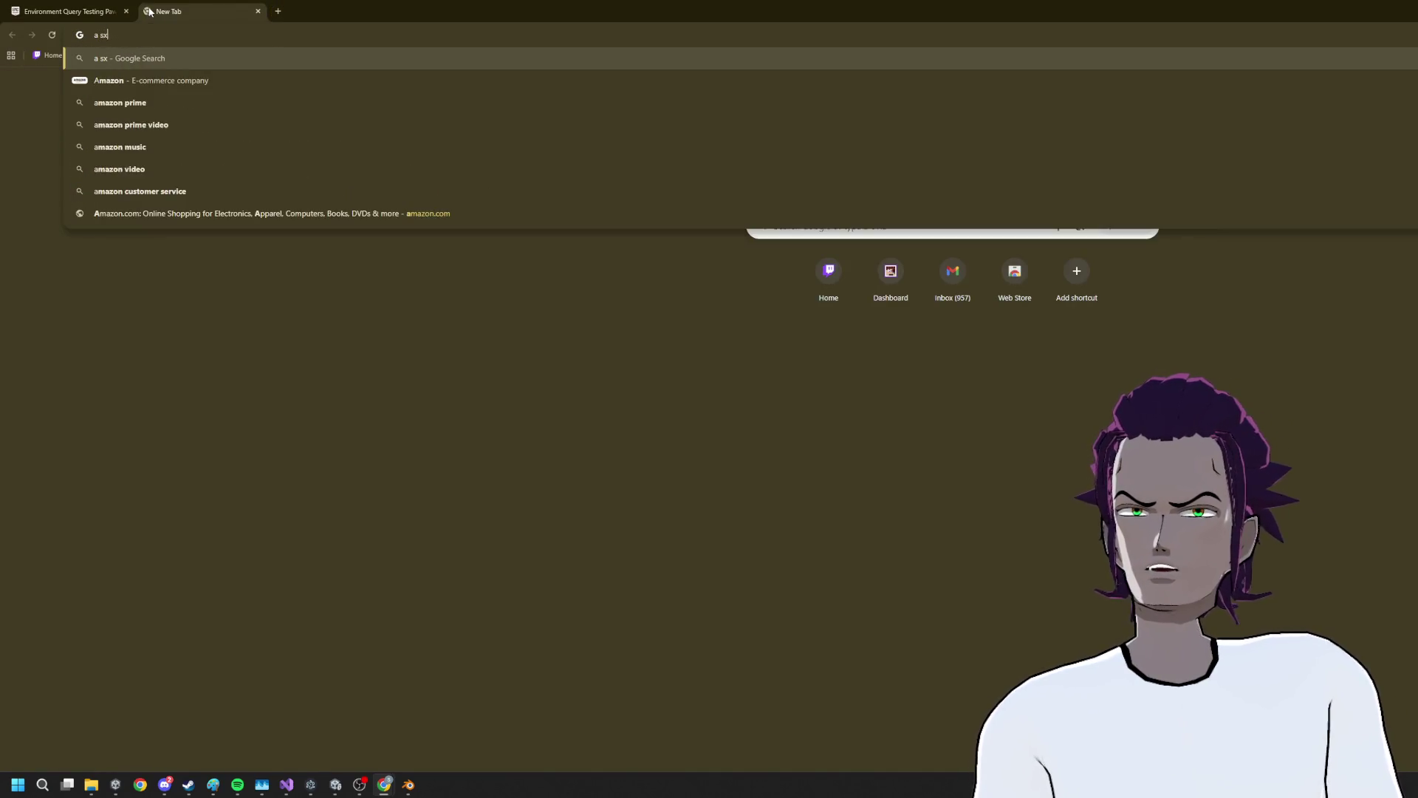
key(BackSpace)
text(tar pathfinding)
key(Return)
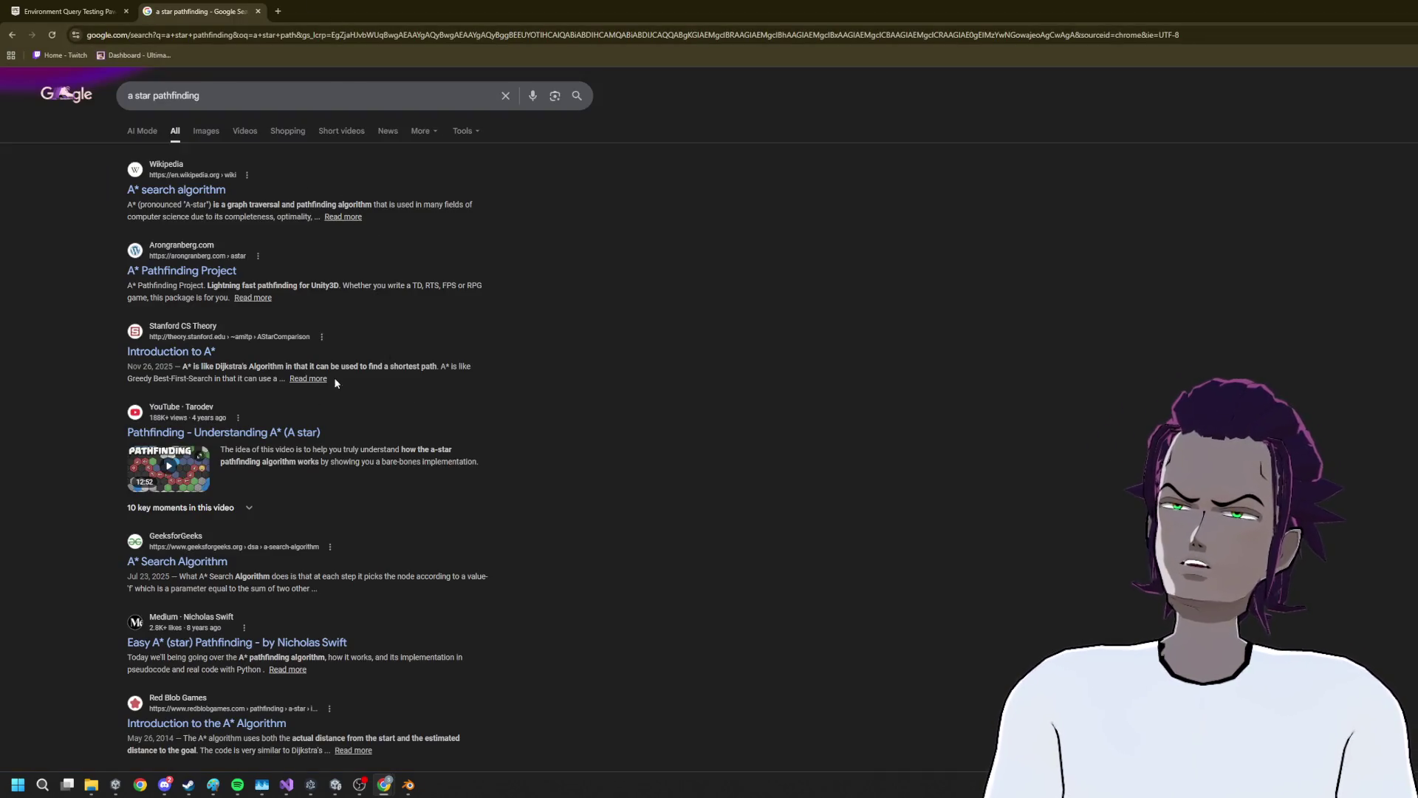
click(260, 439)
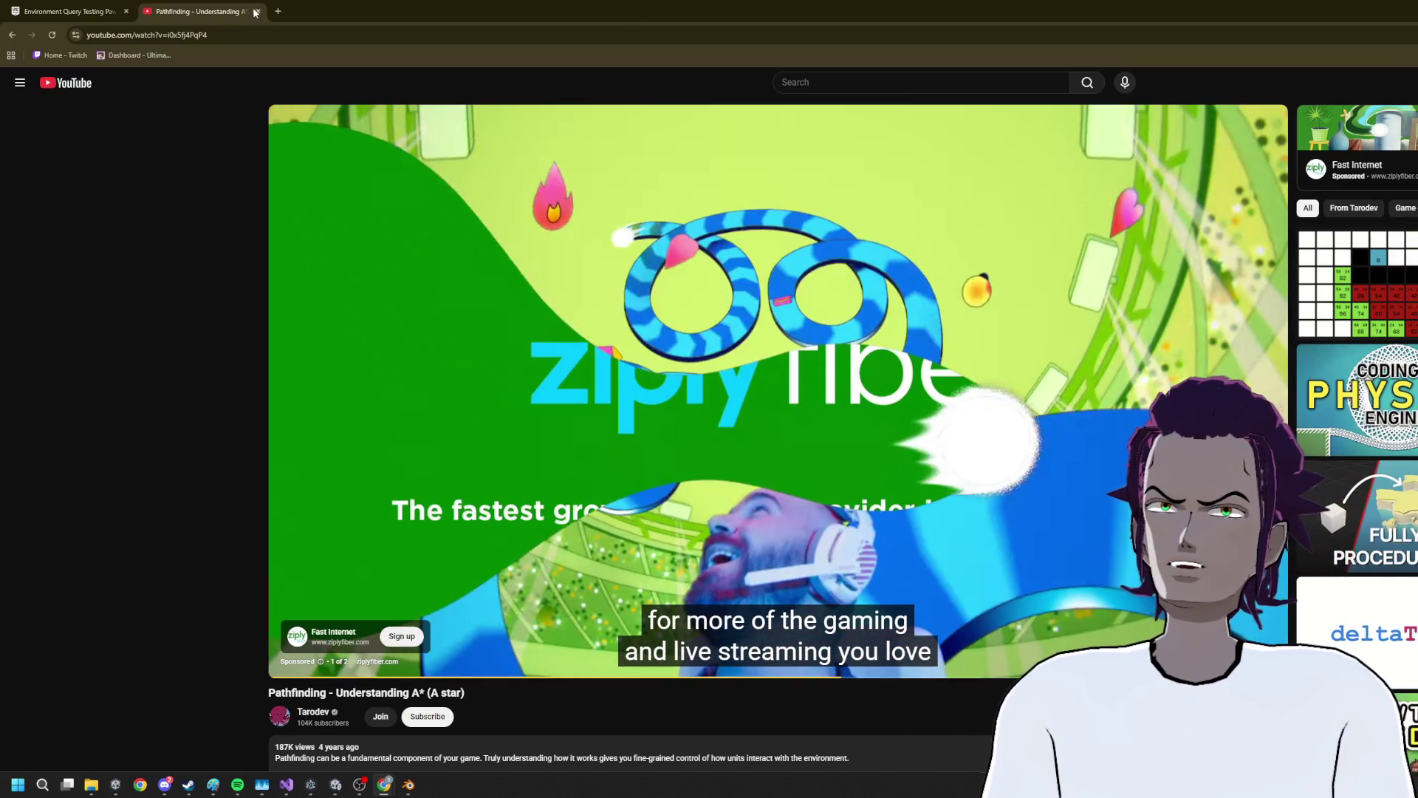
Close the video tab, go back to the Environment Query System page, and return to Blender
click(256, 11)
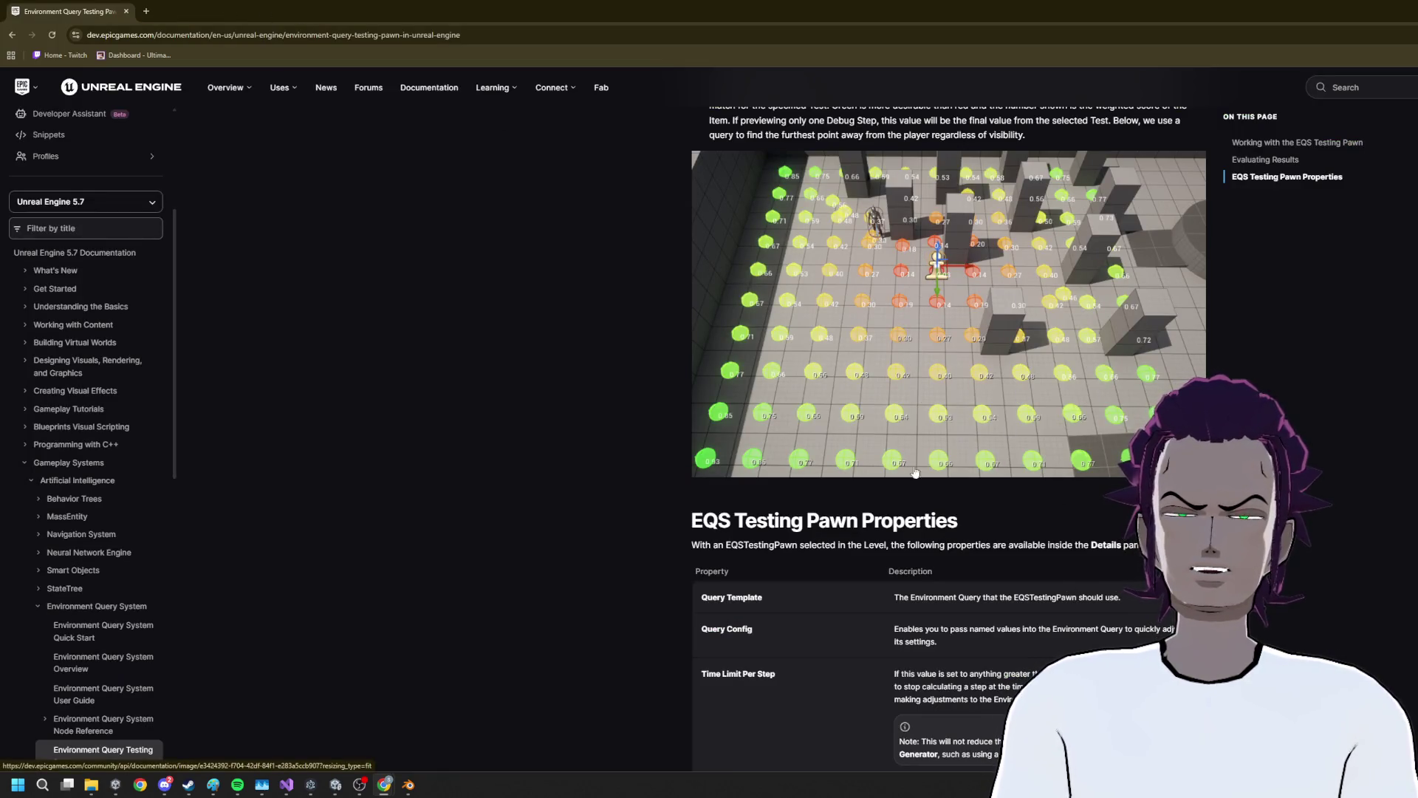
scroll(down, 3)
scroll(down, 3)
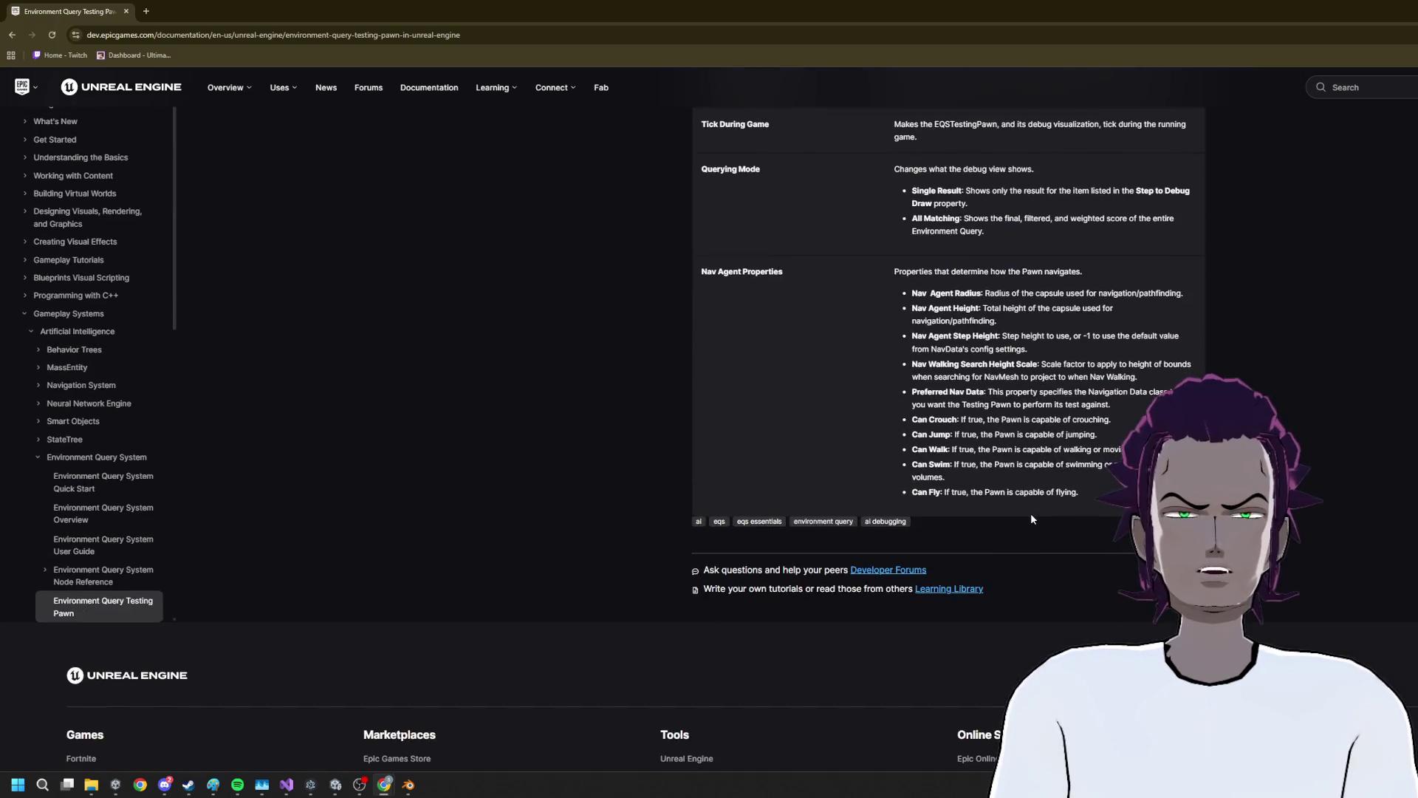
key(alt+Left)
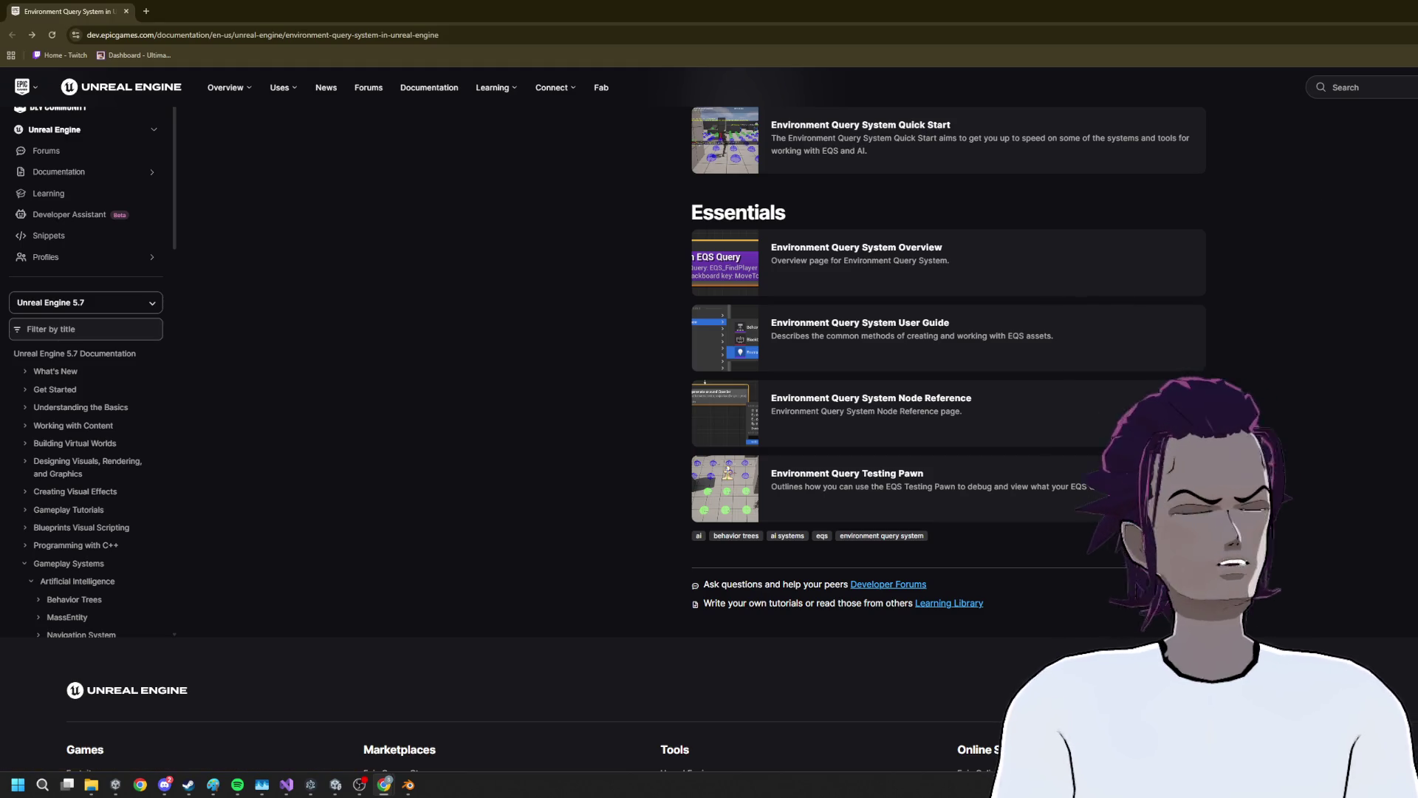
key(alt+Tab)
scroll(down, 3)
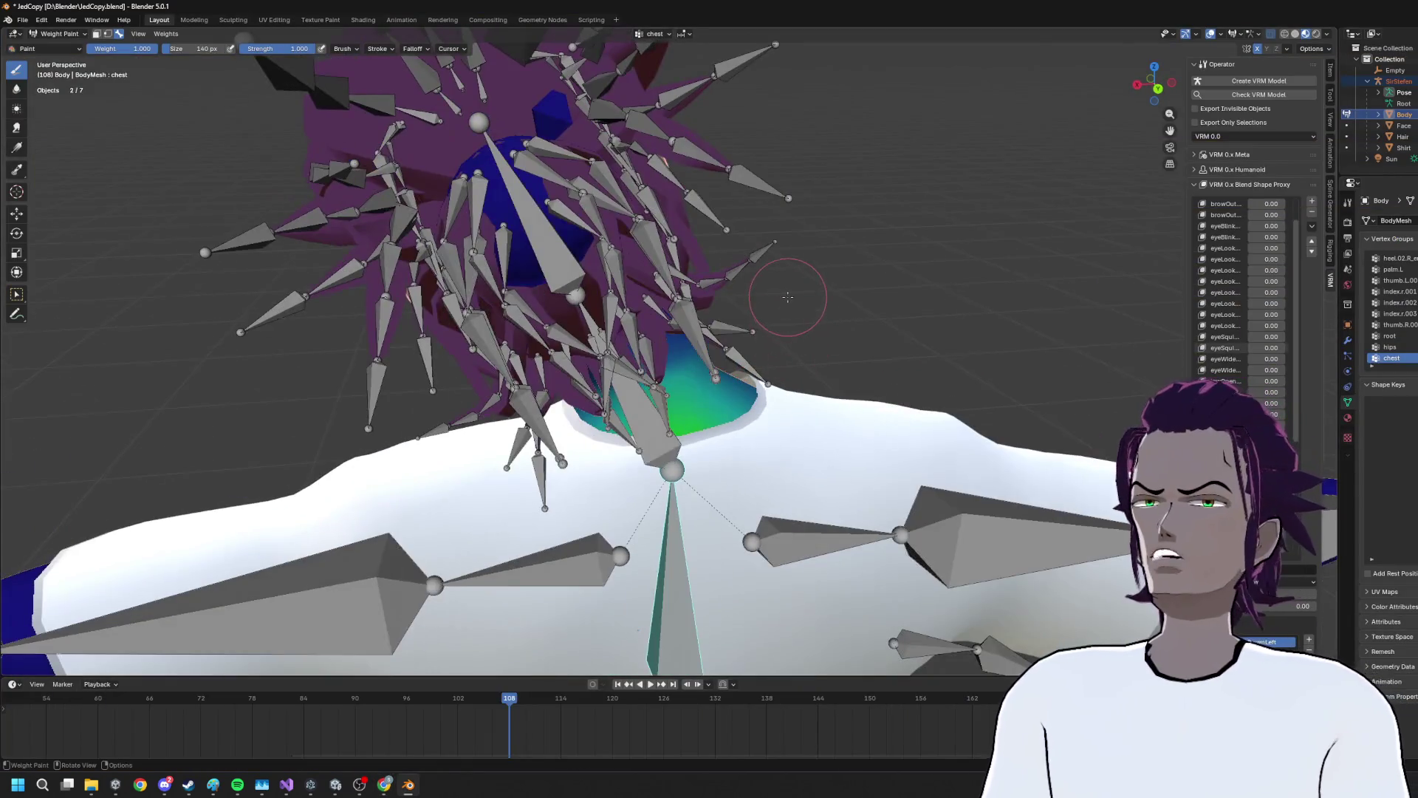
Orbit out to view the whole character, then switch to Chrome and start searching 'vector flow patch'
drag(778, 279, 992, 278)
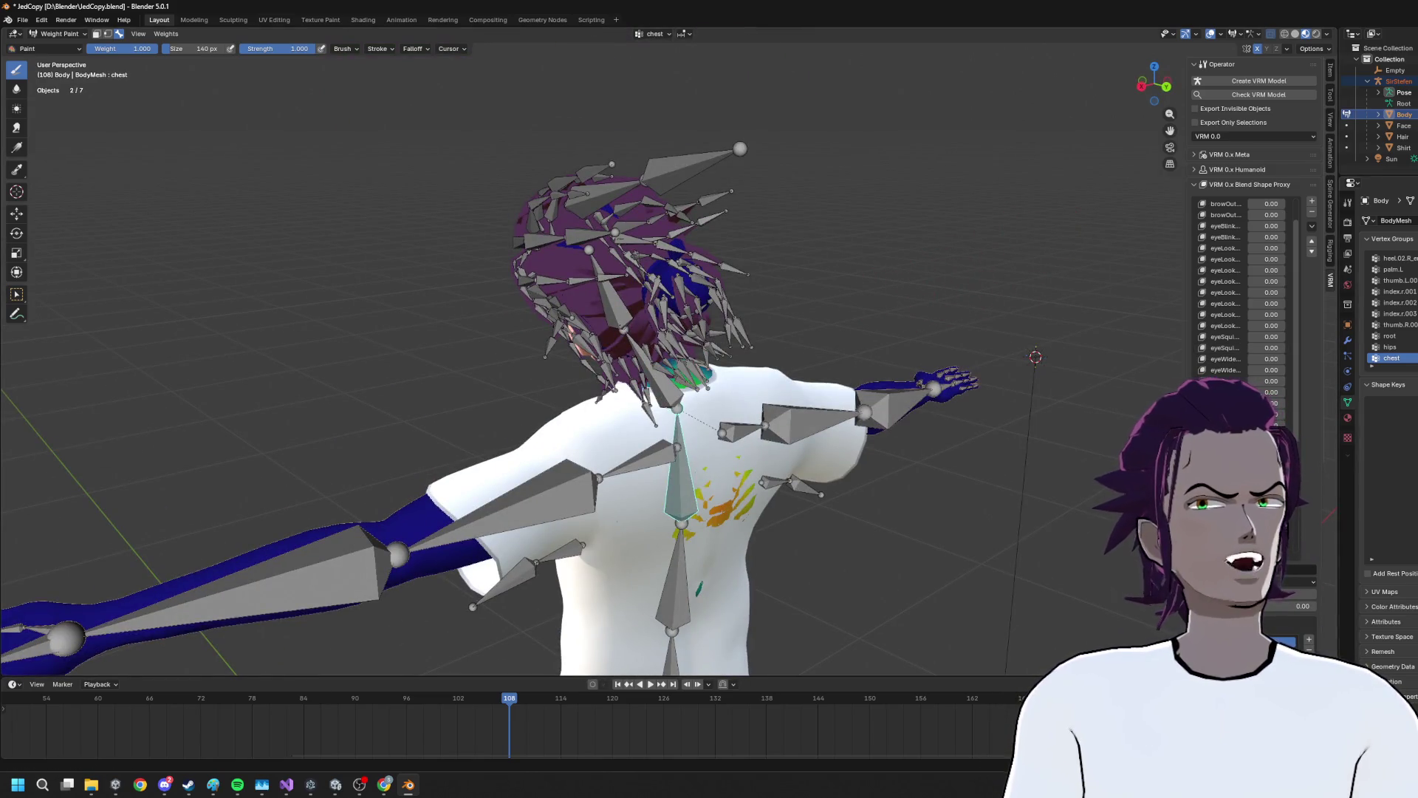
key(alt+Tab)
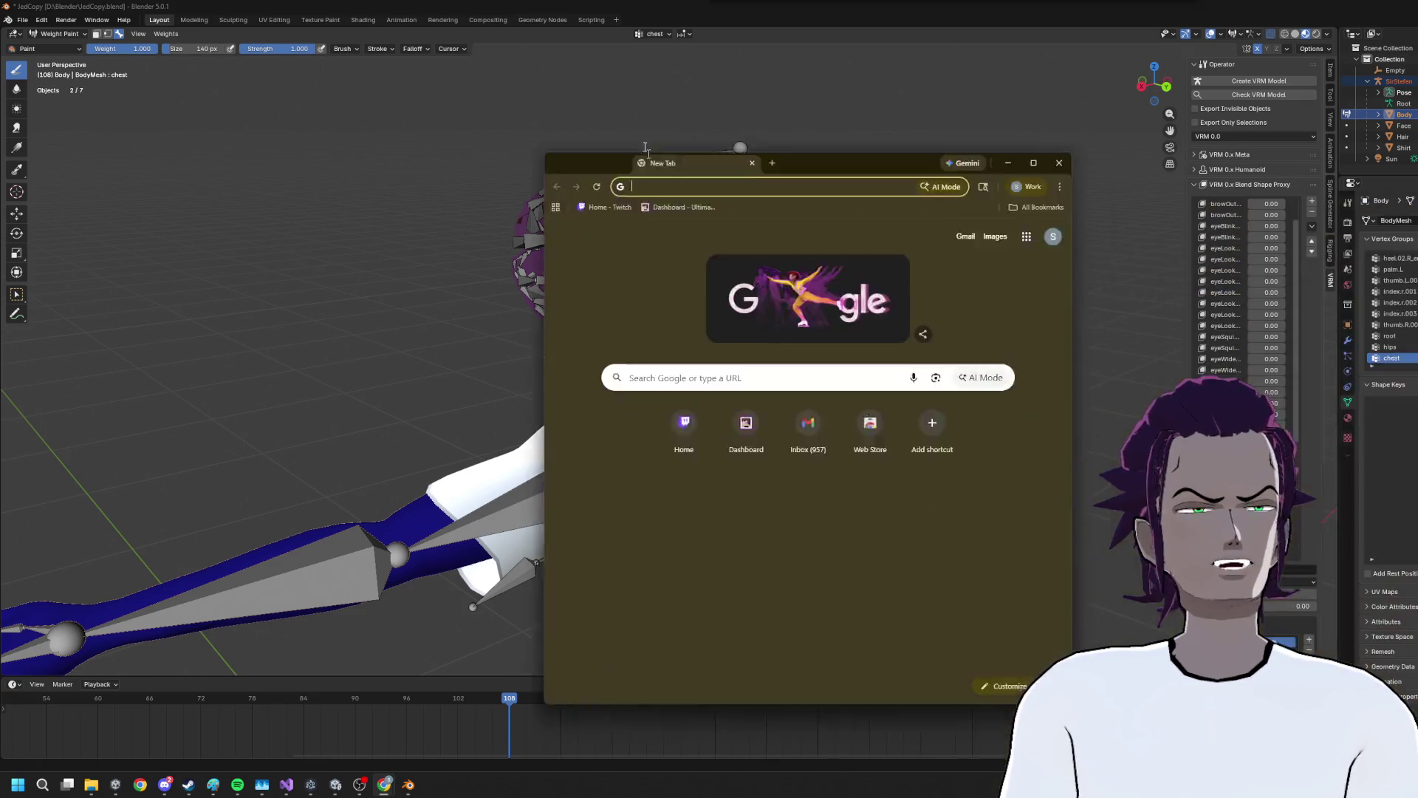
text(vector)
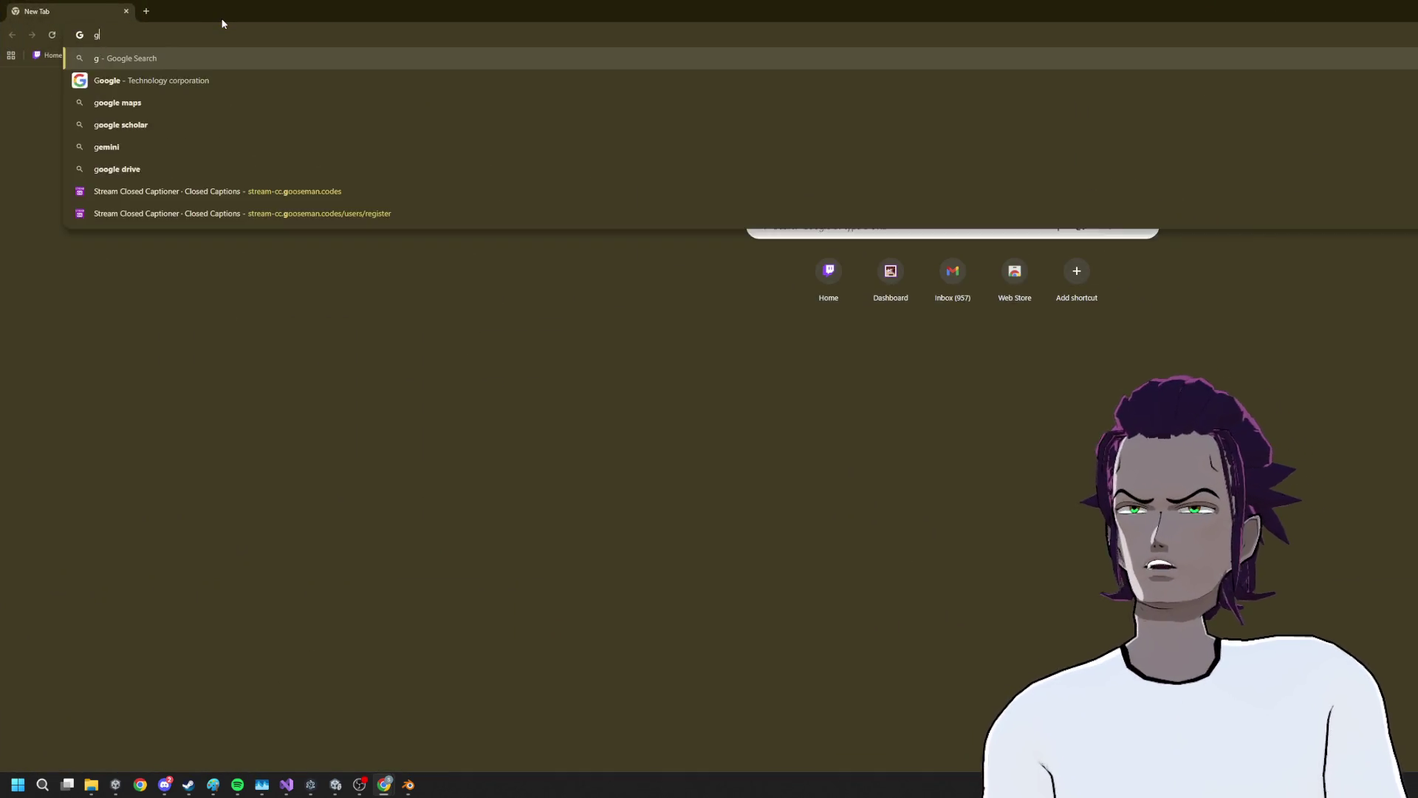
text( flow)
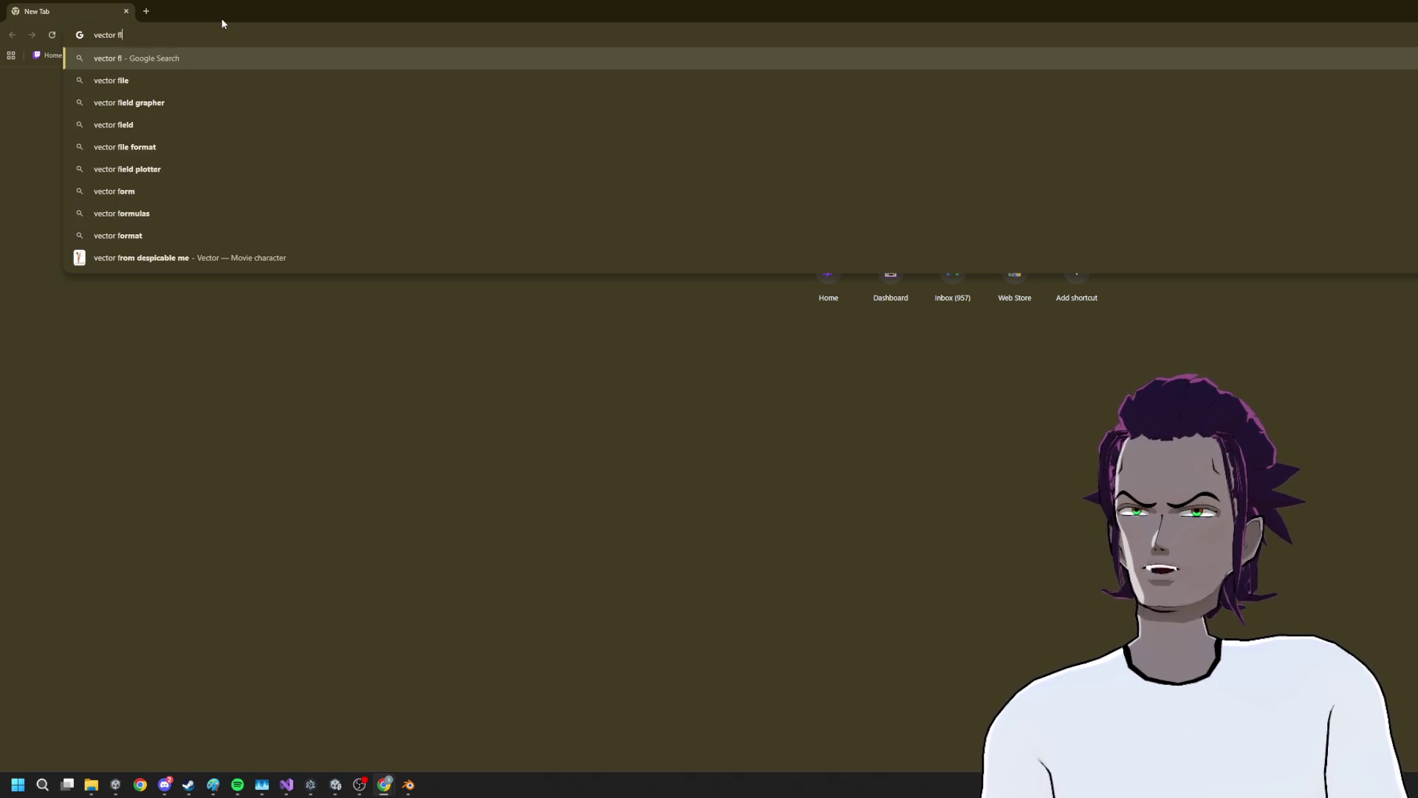
text( patch)
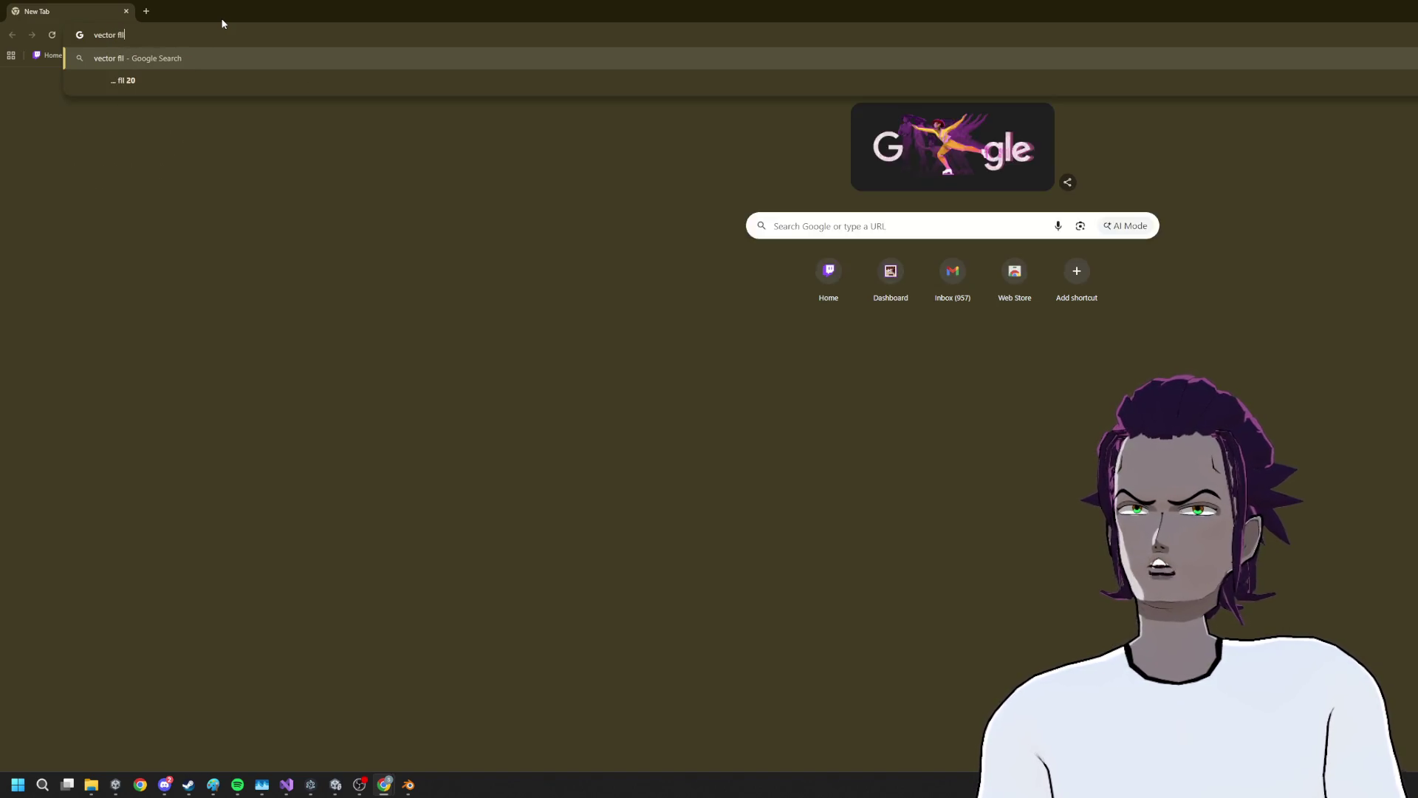
Correct the query to 'vector flow field pathfinding', load its results, and switch to Images
key(BackSpace)
key(BackSpace)
key(BackSpace)
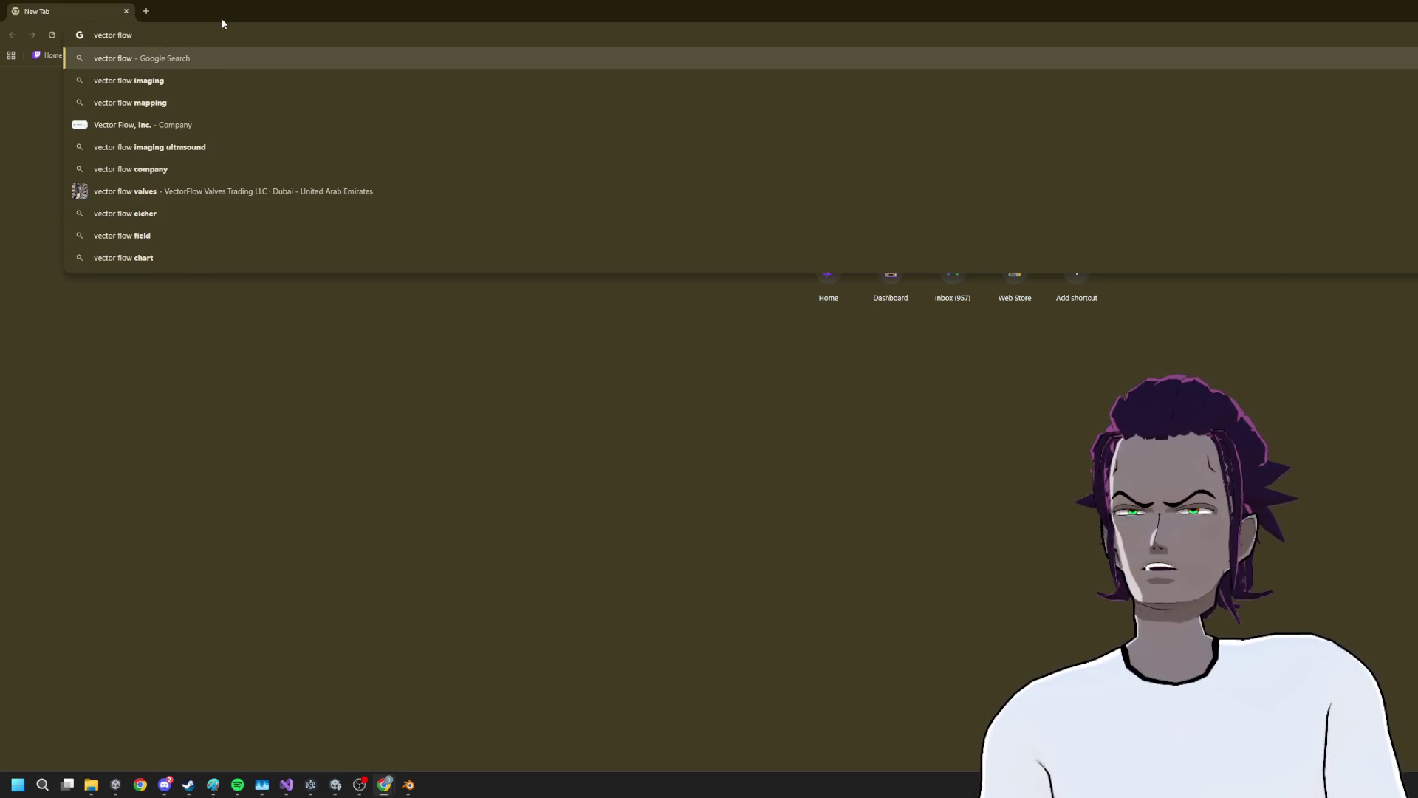
text(field)
key(Down)
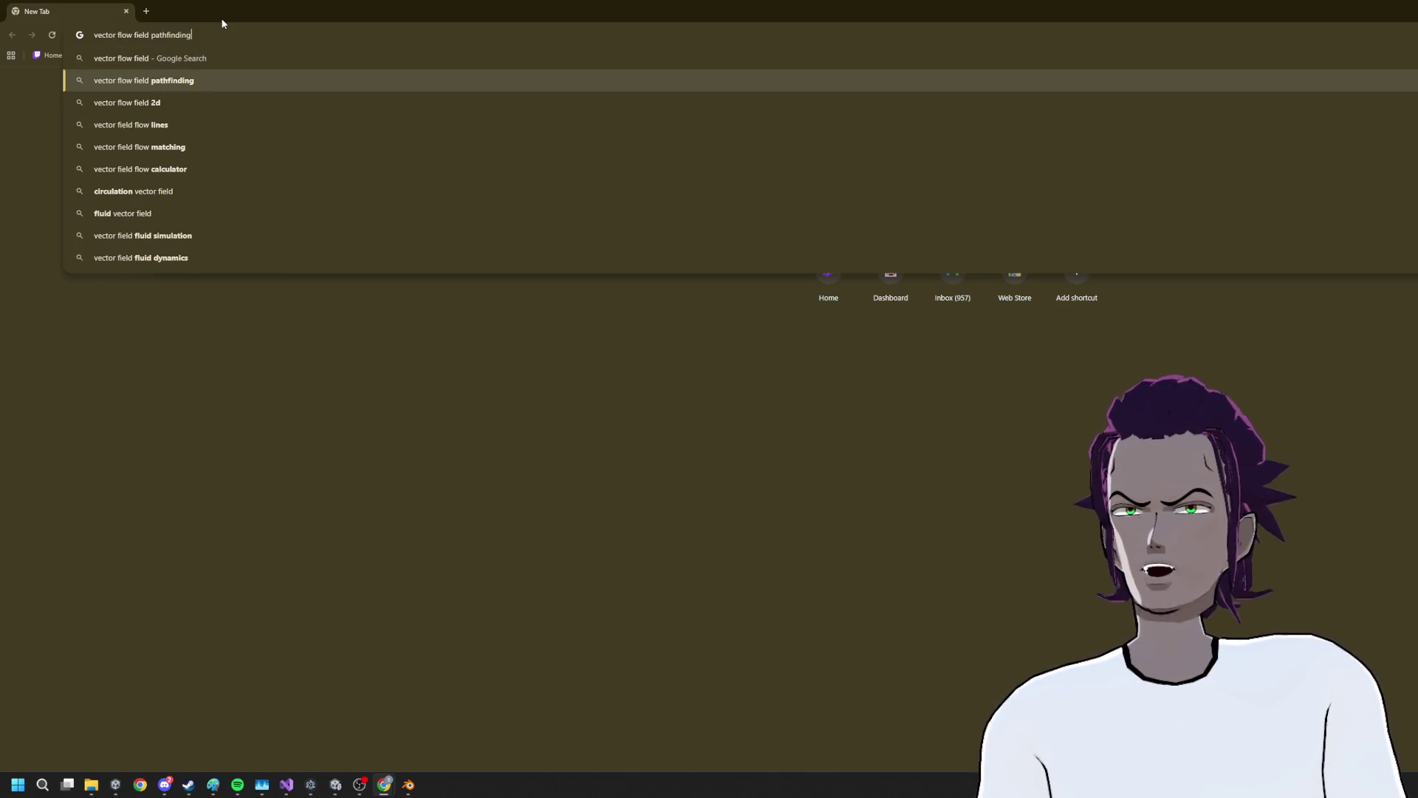
key(Return)
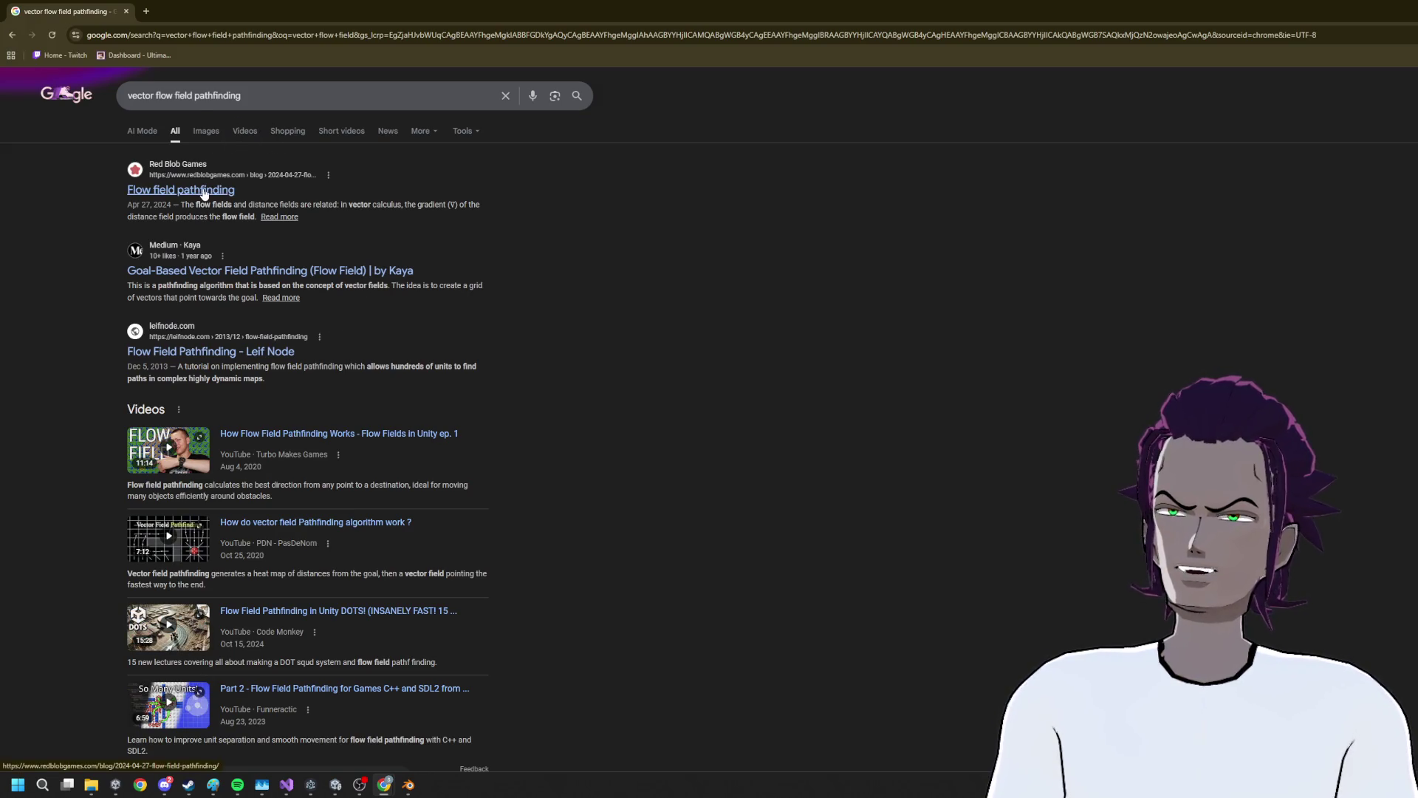
click(244, 95)
Browse the flow-field image results, checking the context options for the green Leif Node image
click(836, 285)
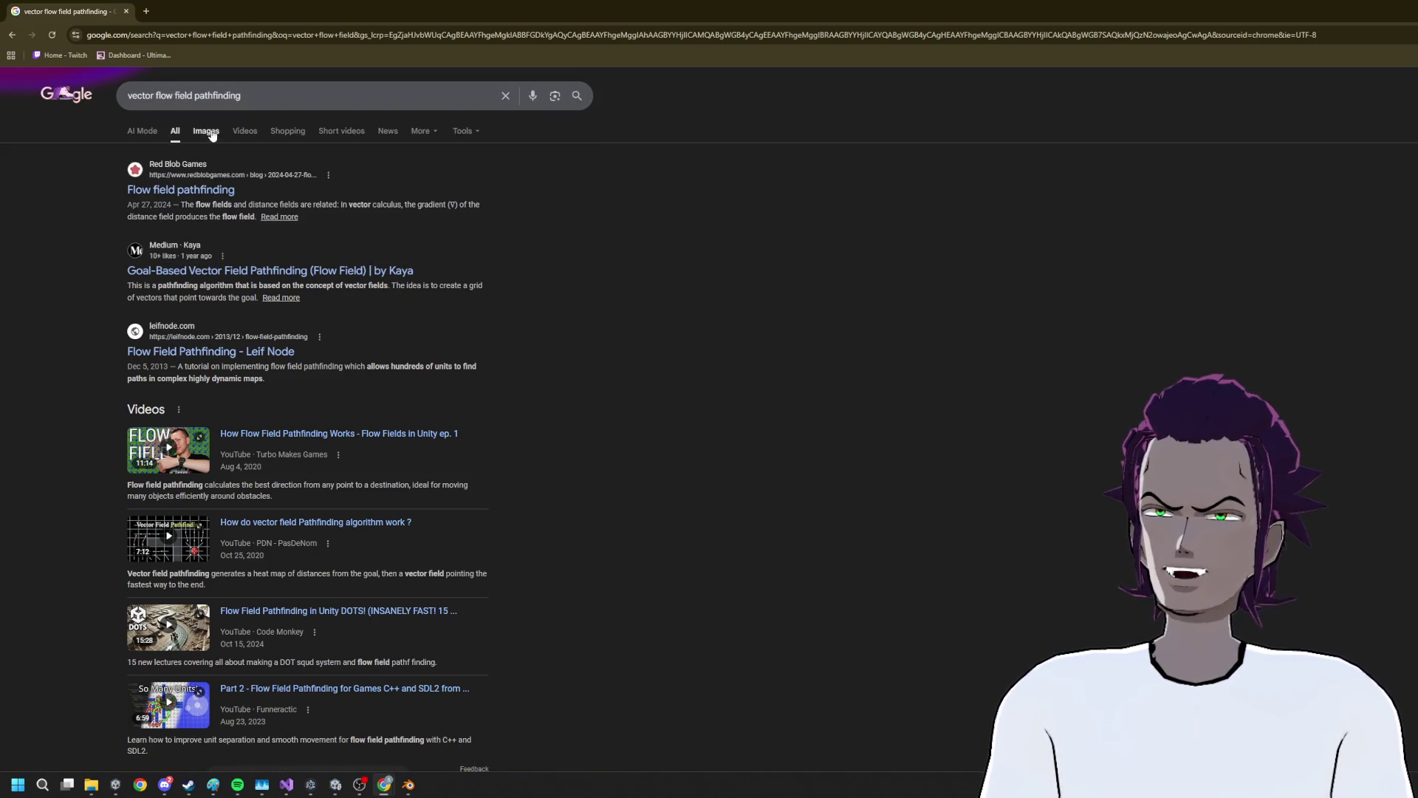
click(206, 131)
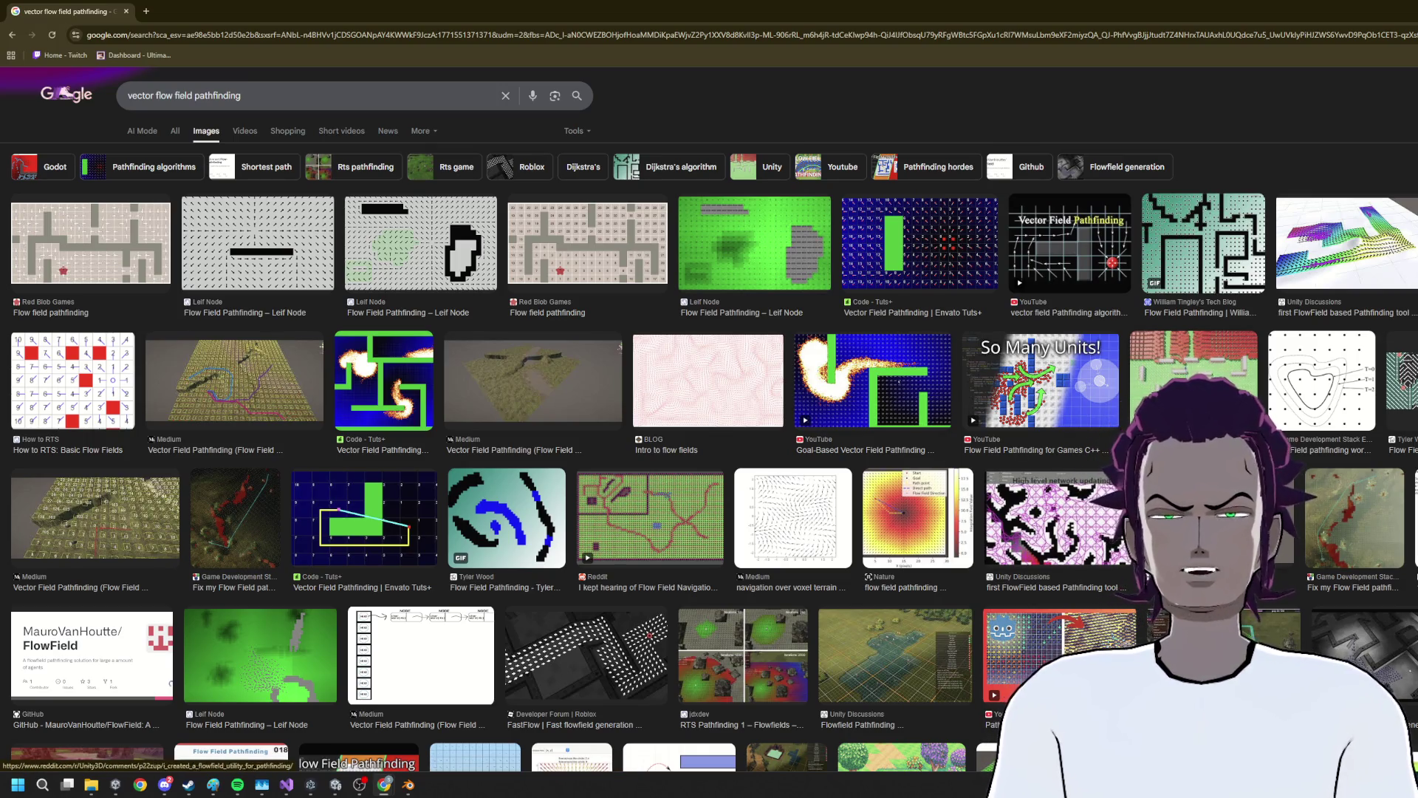
scroll(down, 3)
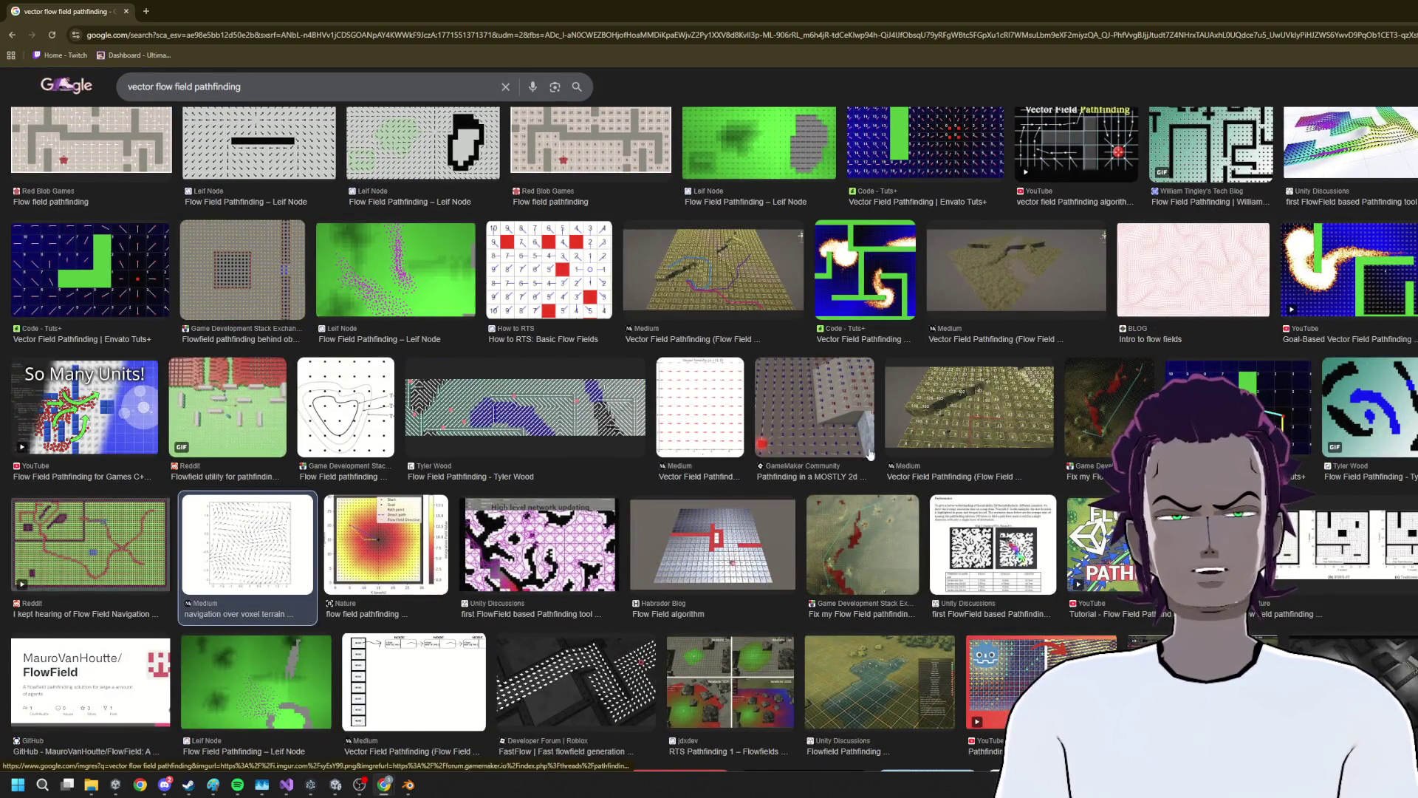
scroll(up, 3)
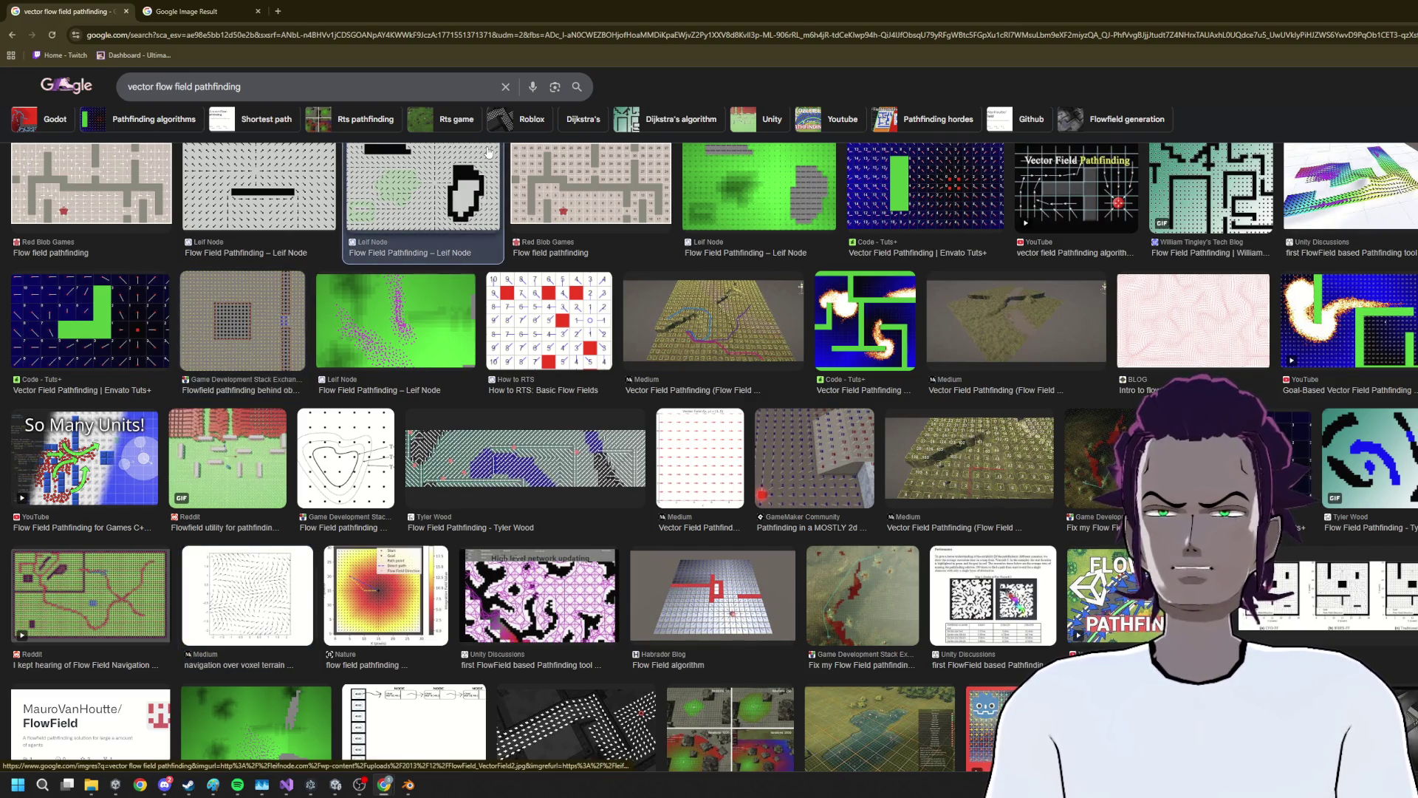
right_click(525, 86)
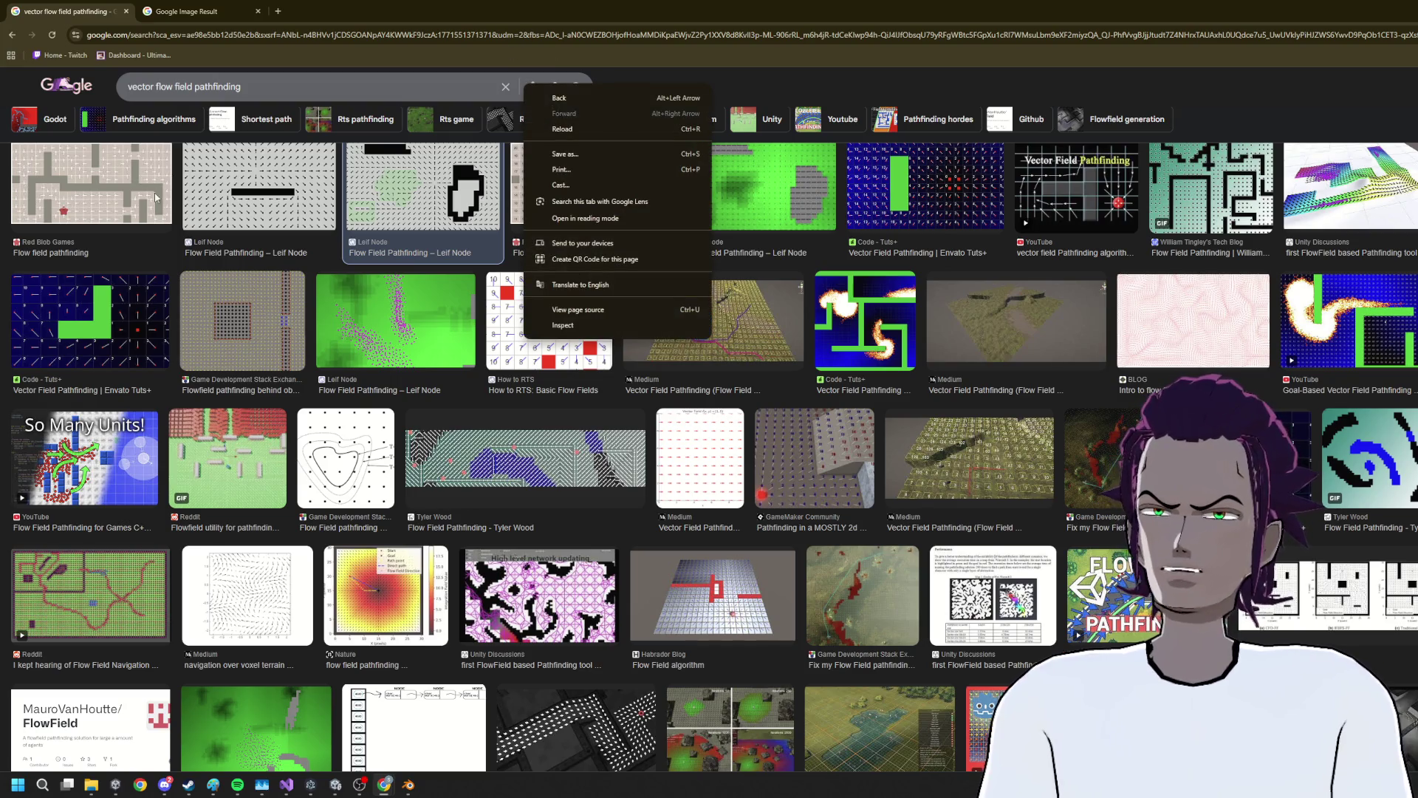
click(148, 344)
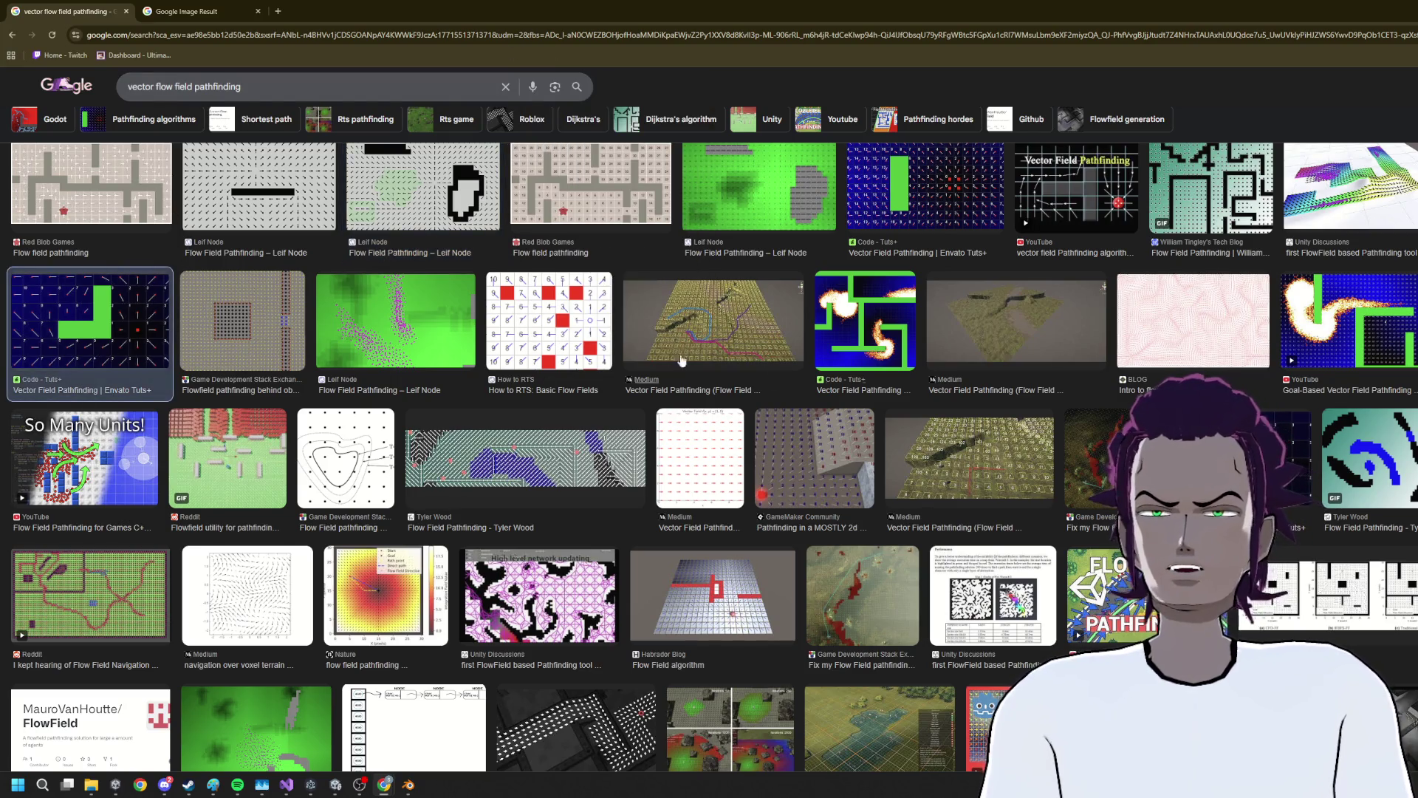
right_click(475, 298)
key(Escape)
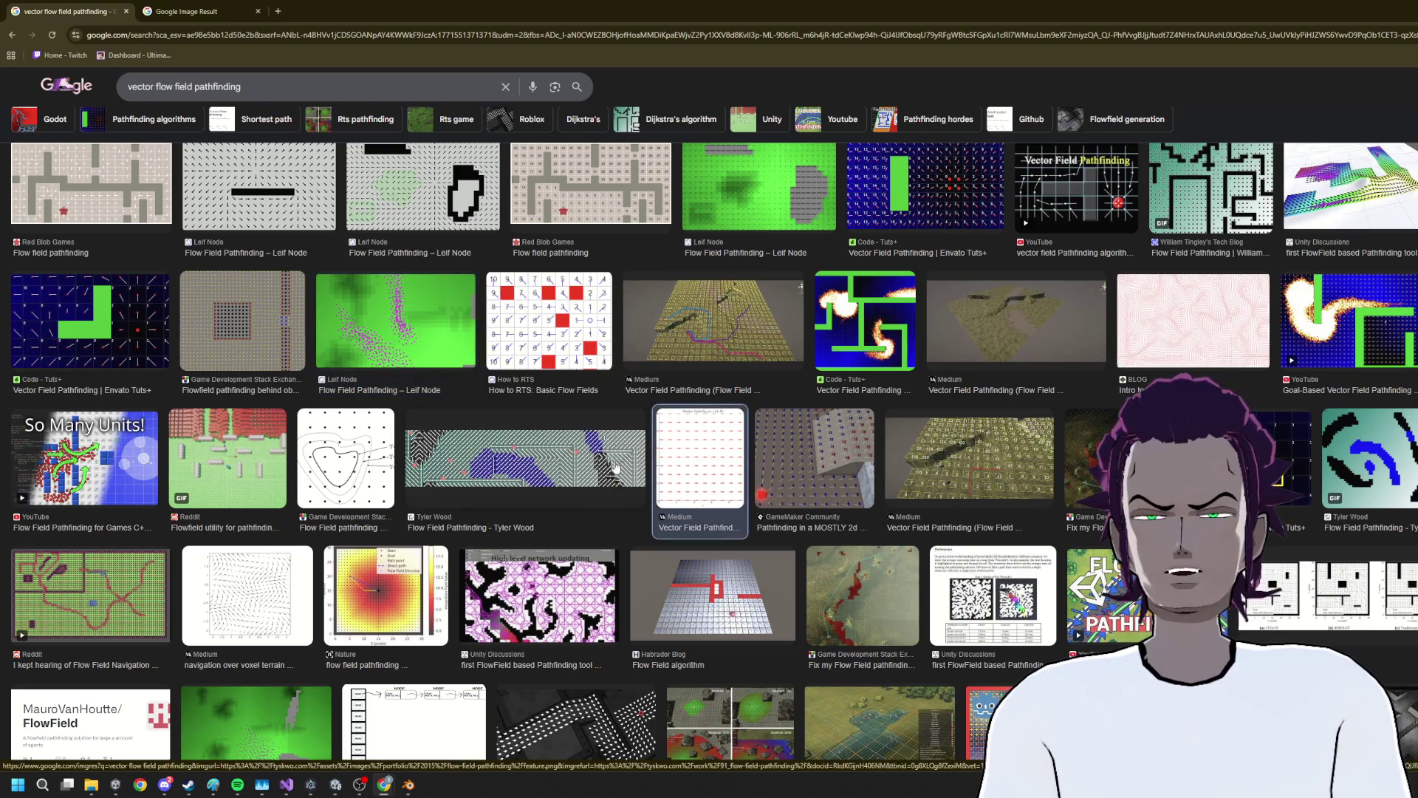
Scroll further through the image thumbnails, then minimize Chrome to return to Blender
scroll(down, 3)
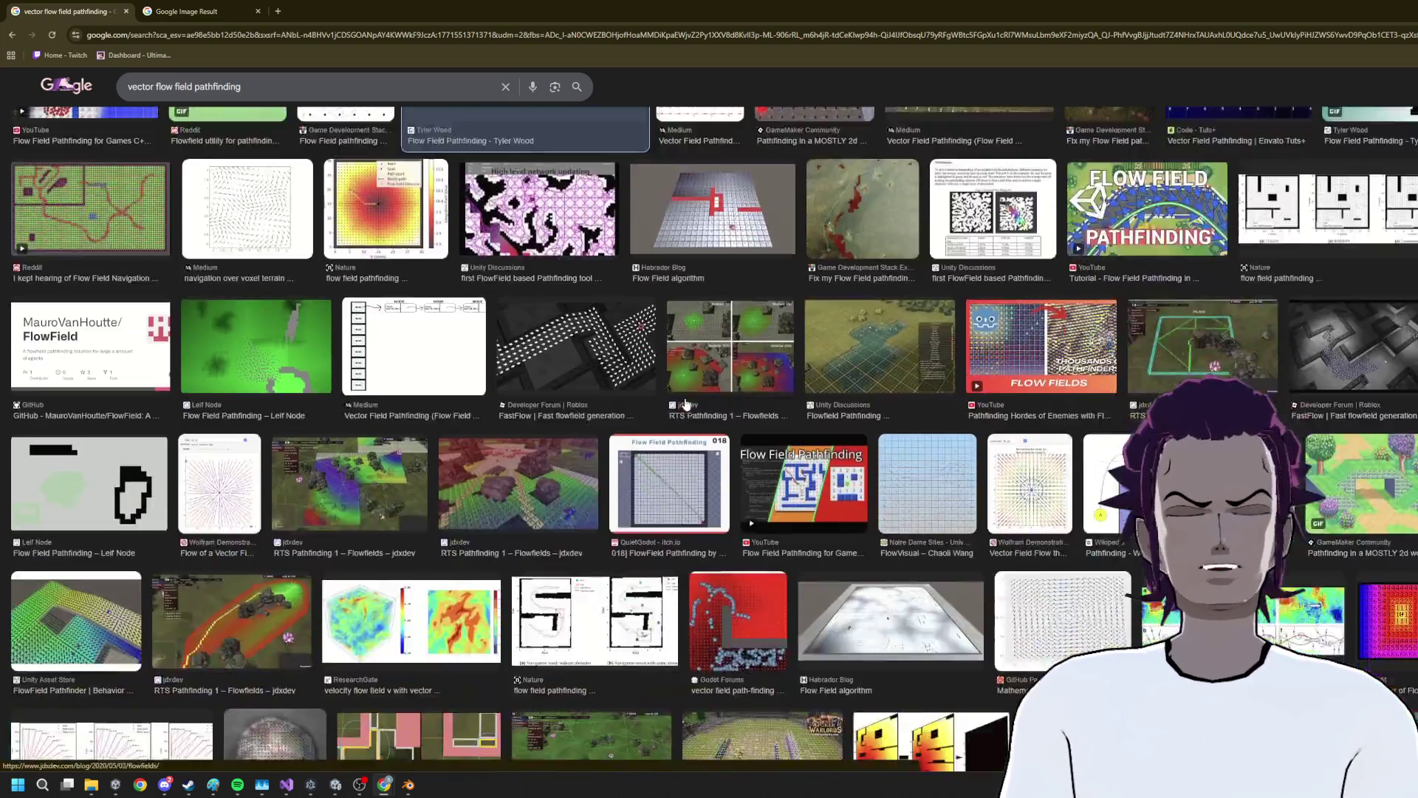
scroll(down, 3)
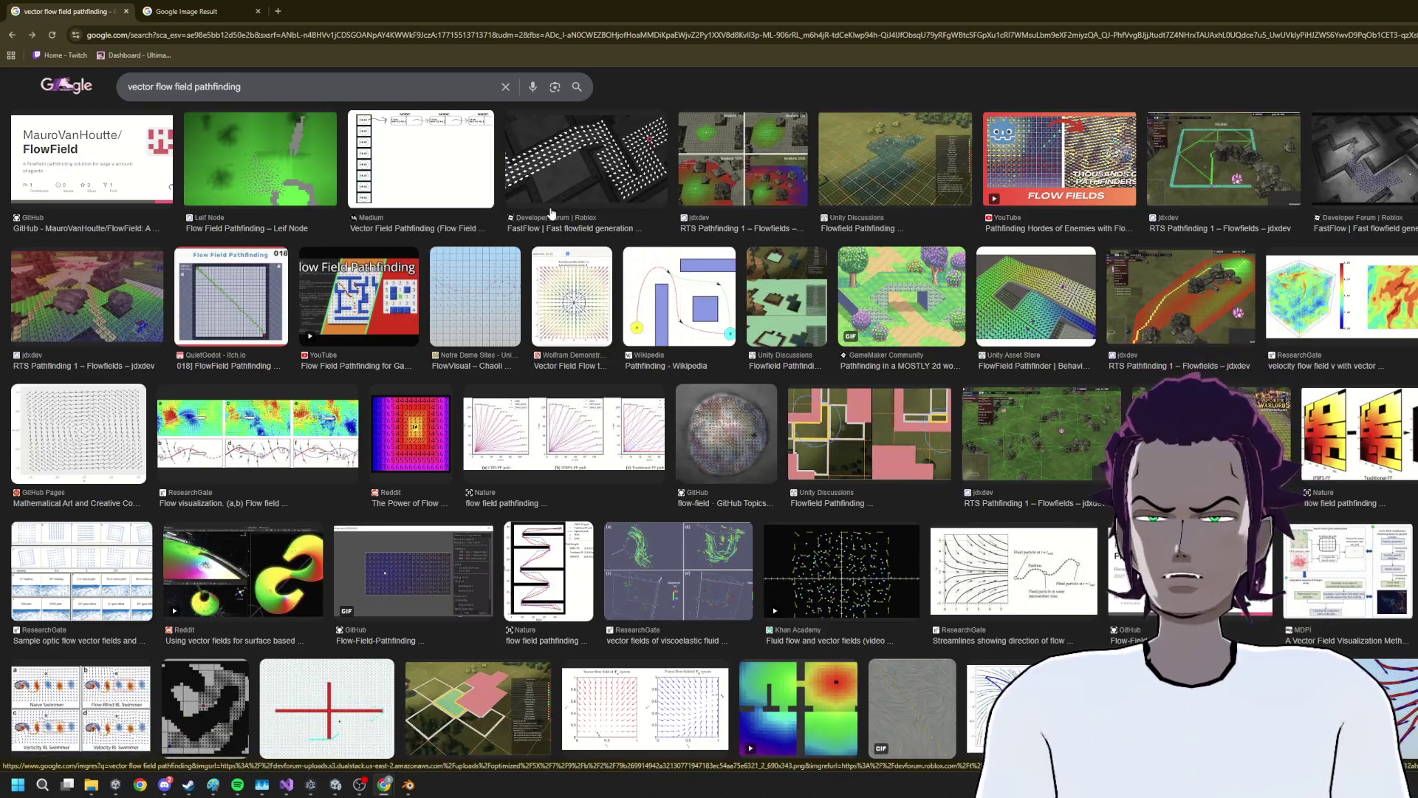
scroll(down, 3)
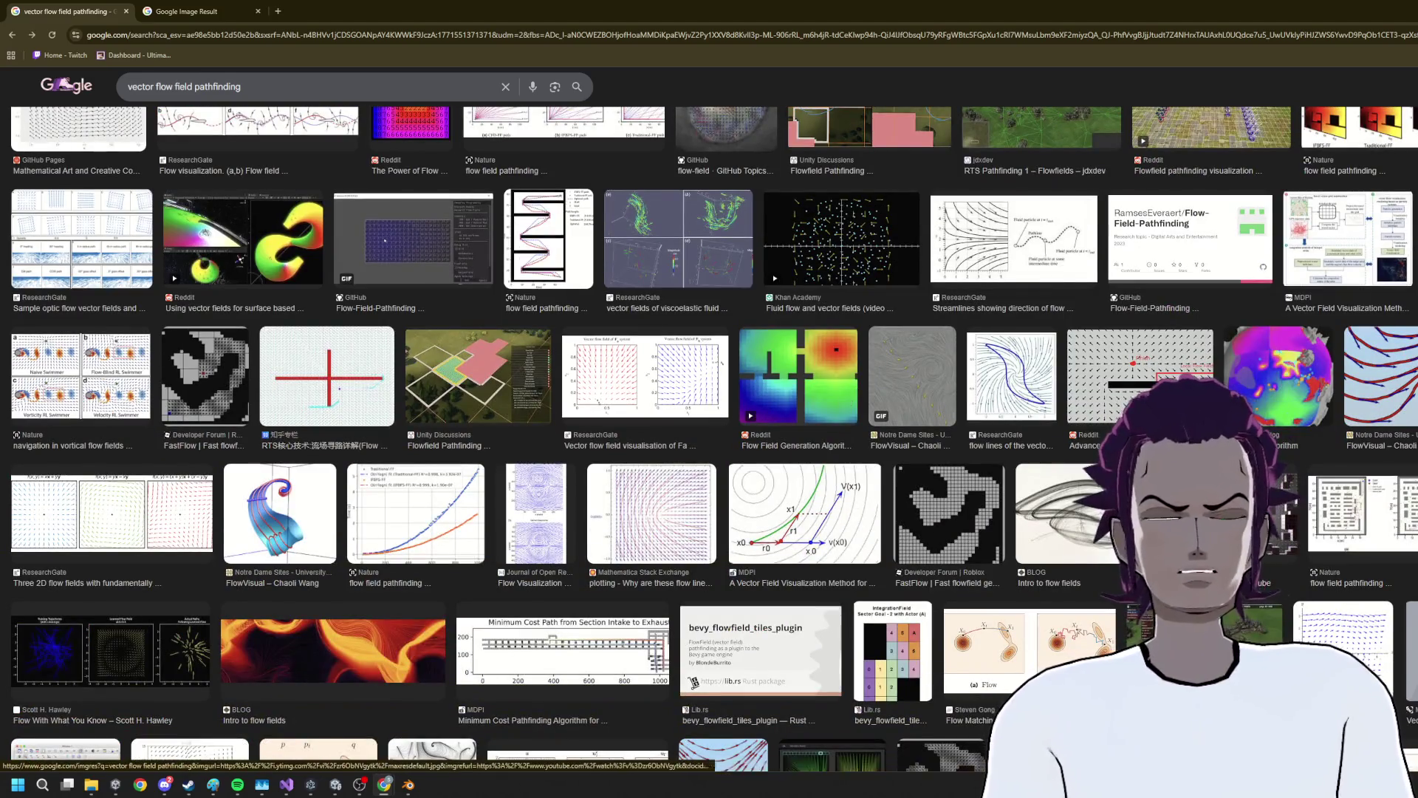
click(384, 784)
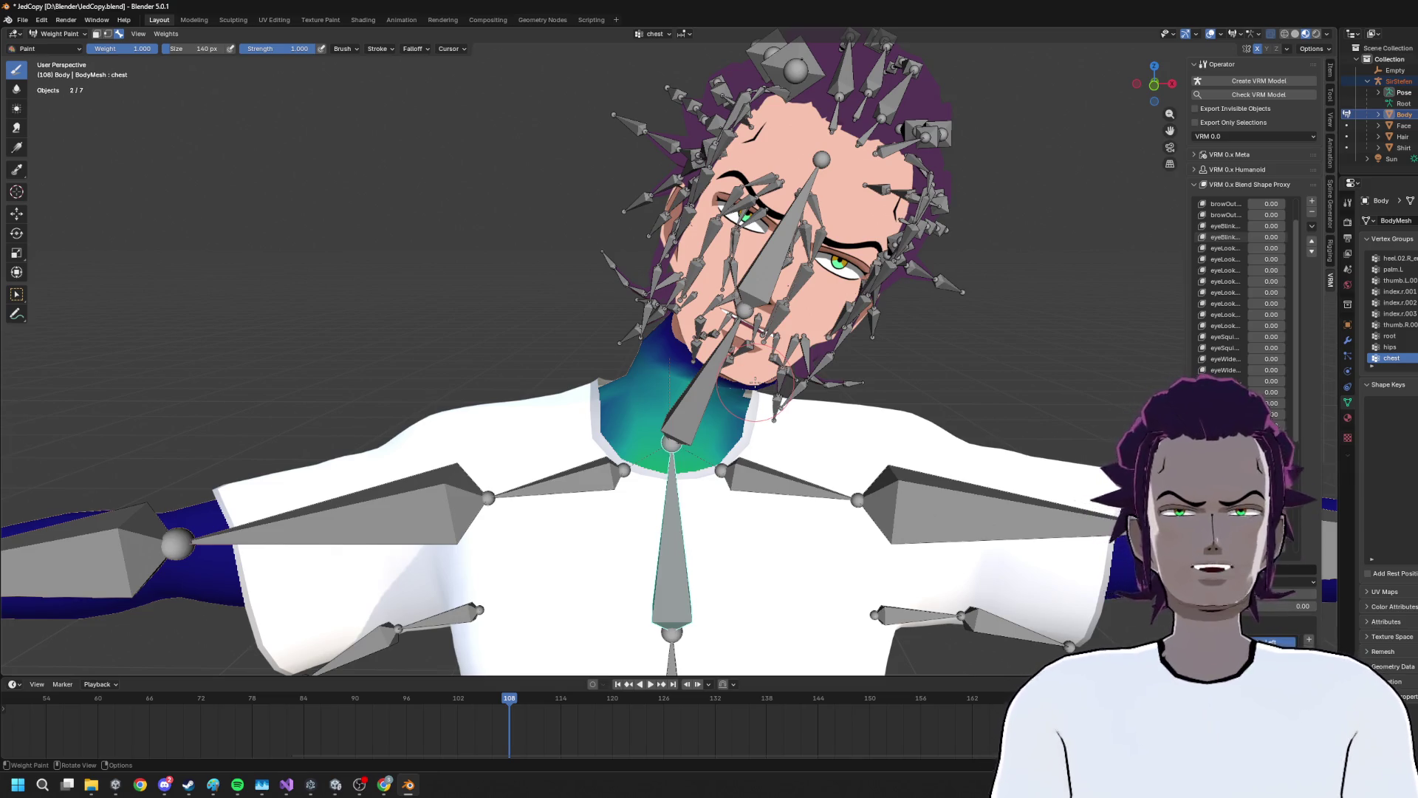
Set the paint weight to 0 and paint the chest group's weight off the neck
drag(681, 361, 175, 80)
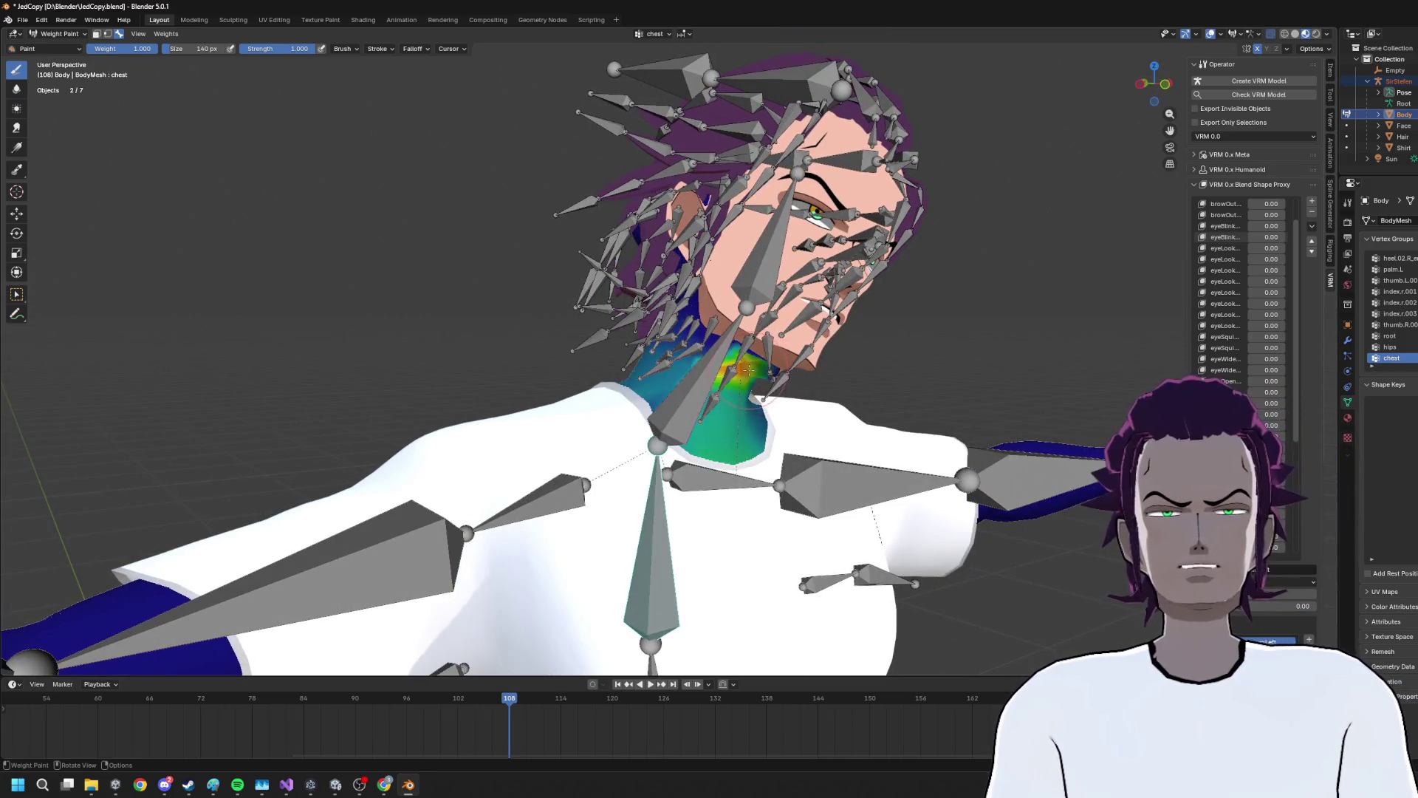
drag(138, 49, 87, 48)
drag(746, 392, 646, 379)
Make neck the active vertex group and set the paint weight back to 1.000
drag(785, 326, 712, 373)
click(647, 369)
click(53, 49)
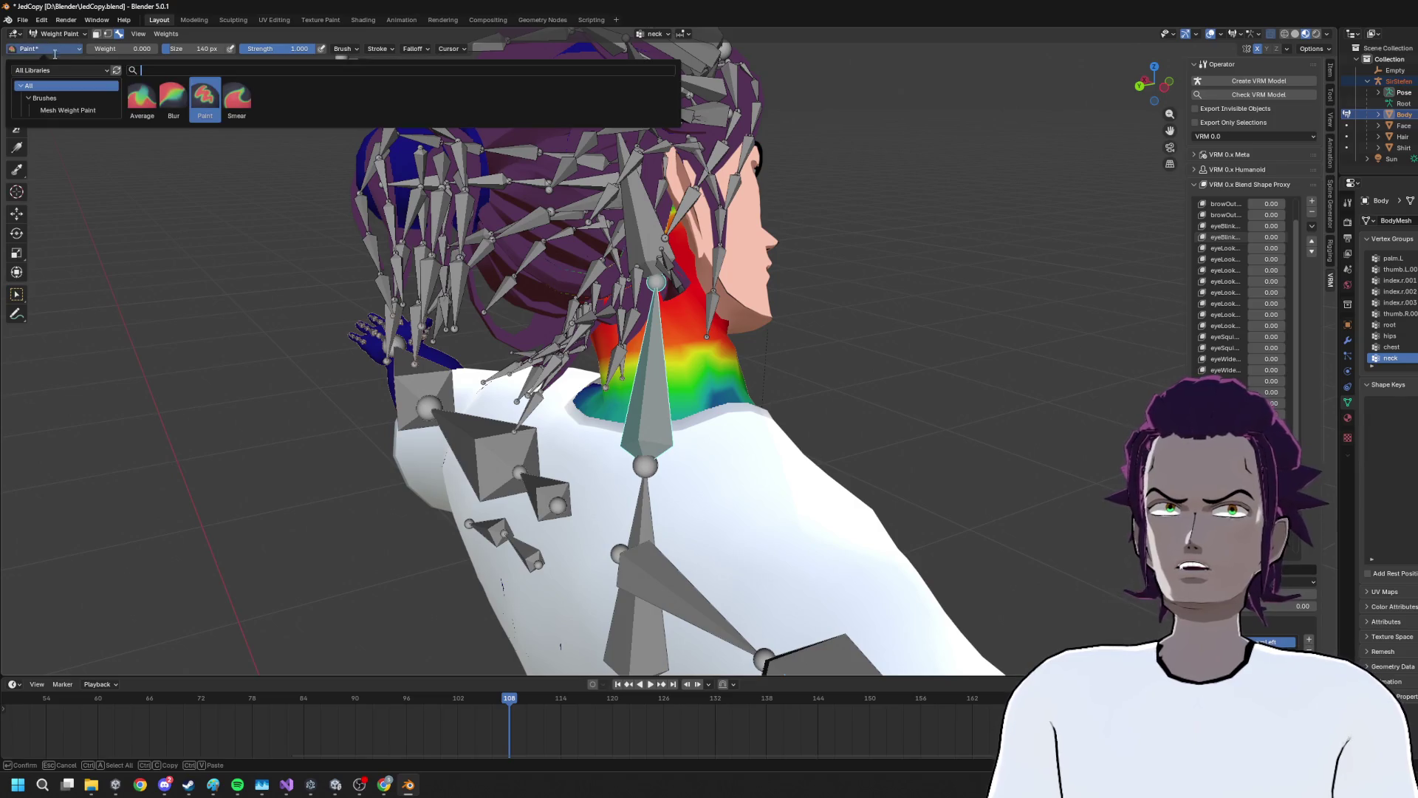
click(82, 35)
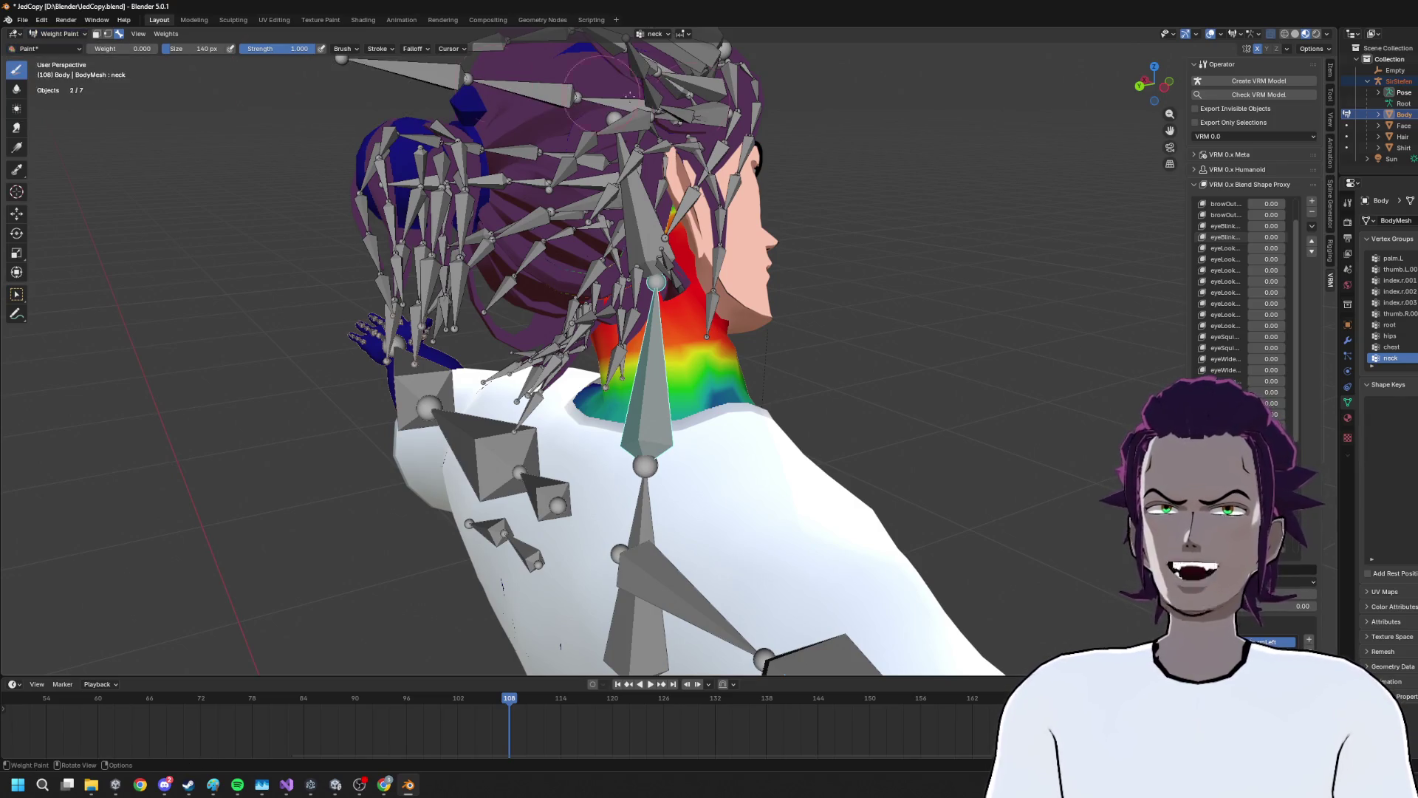
drag(115, 49, 144, 48)
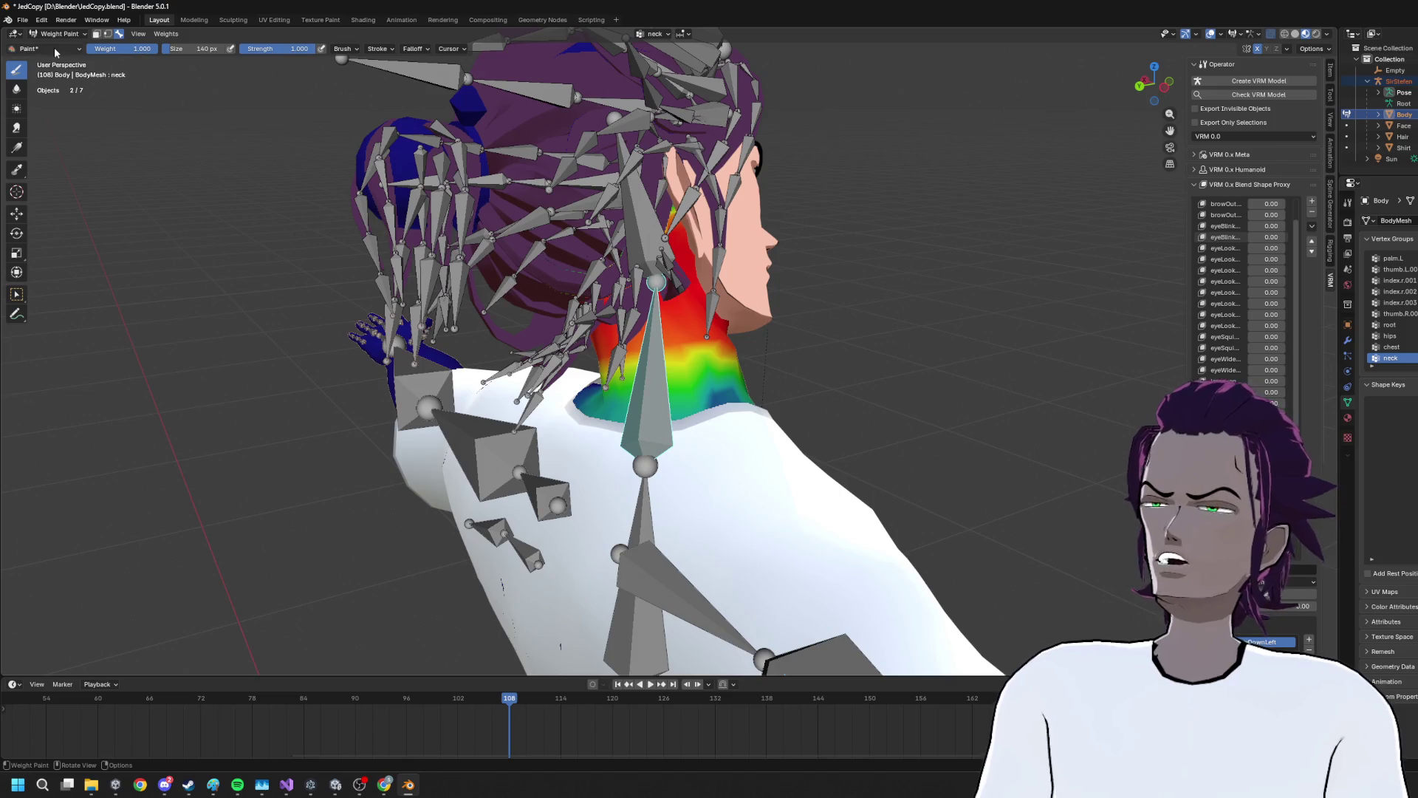
Isolate the body in Local view and paint full neck weight around the throat
drag(768, 425, 751, 387)
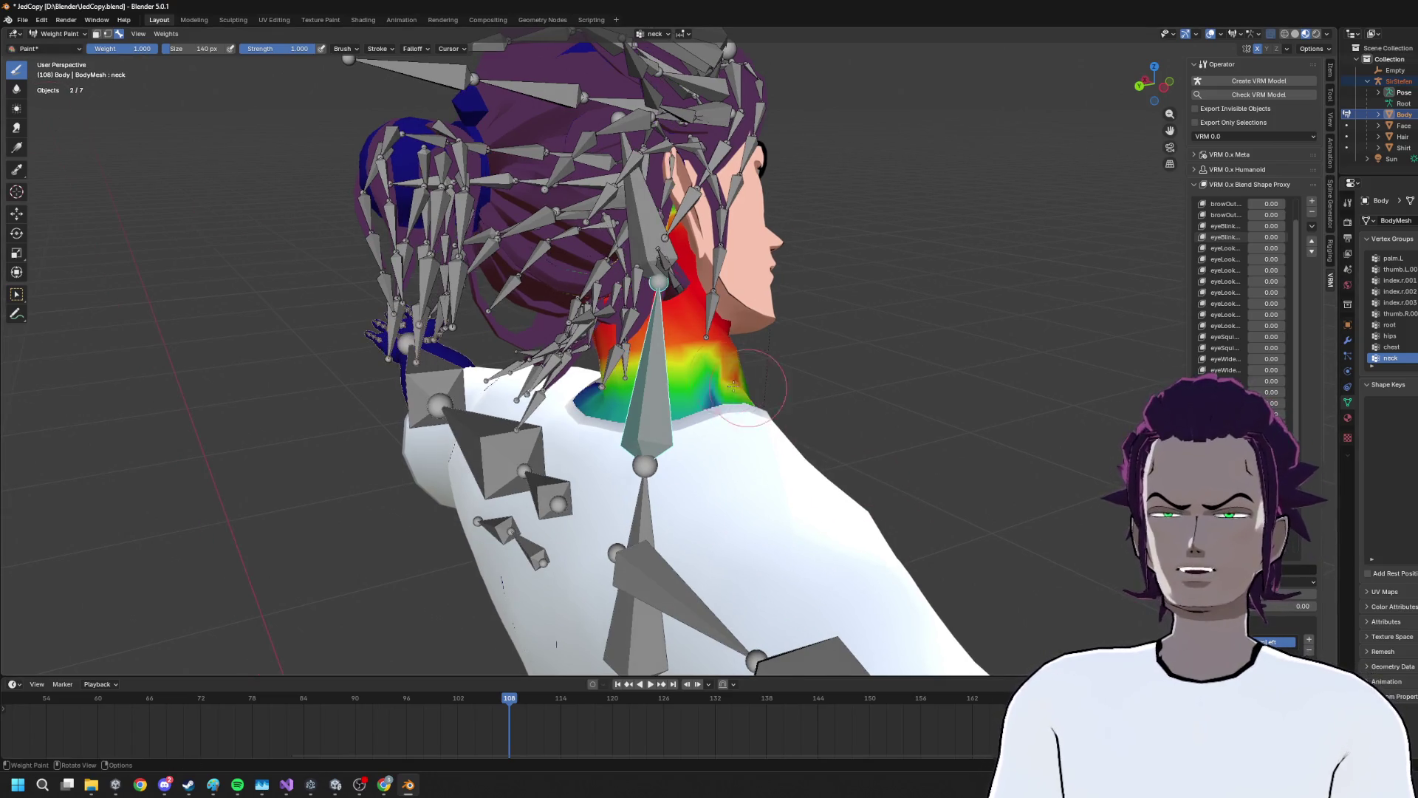
drag(671, 360, 728, 440)
key(KP_Divide)
scroll(up, 3)
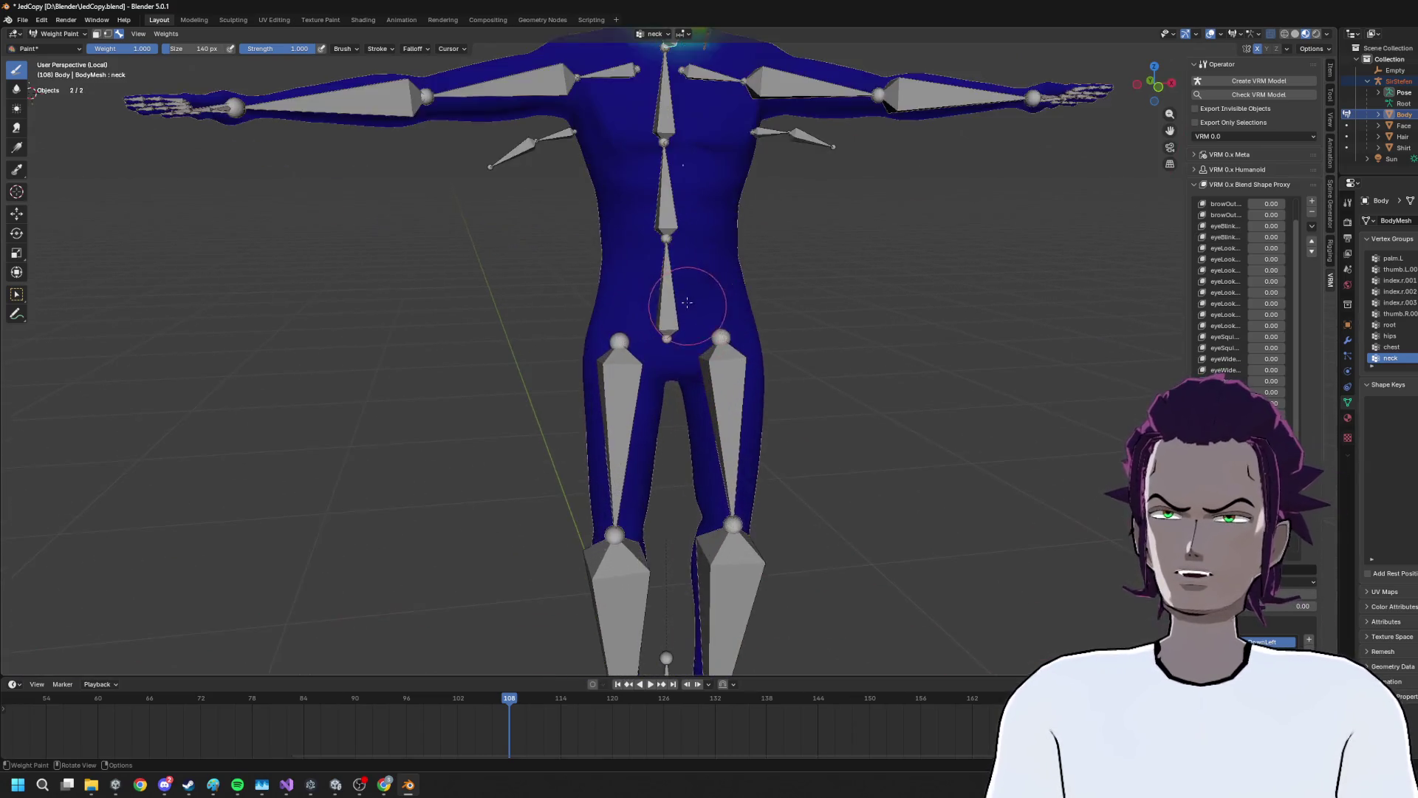
drag(705, 463, 689, 360)
drag(562, 325, 613, 528)
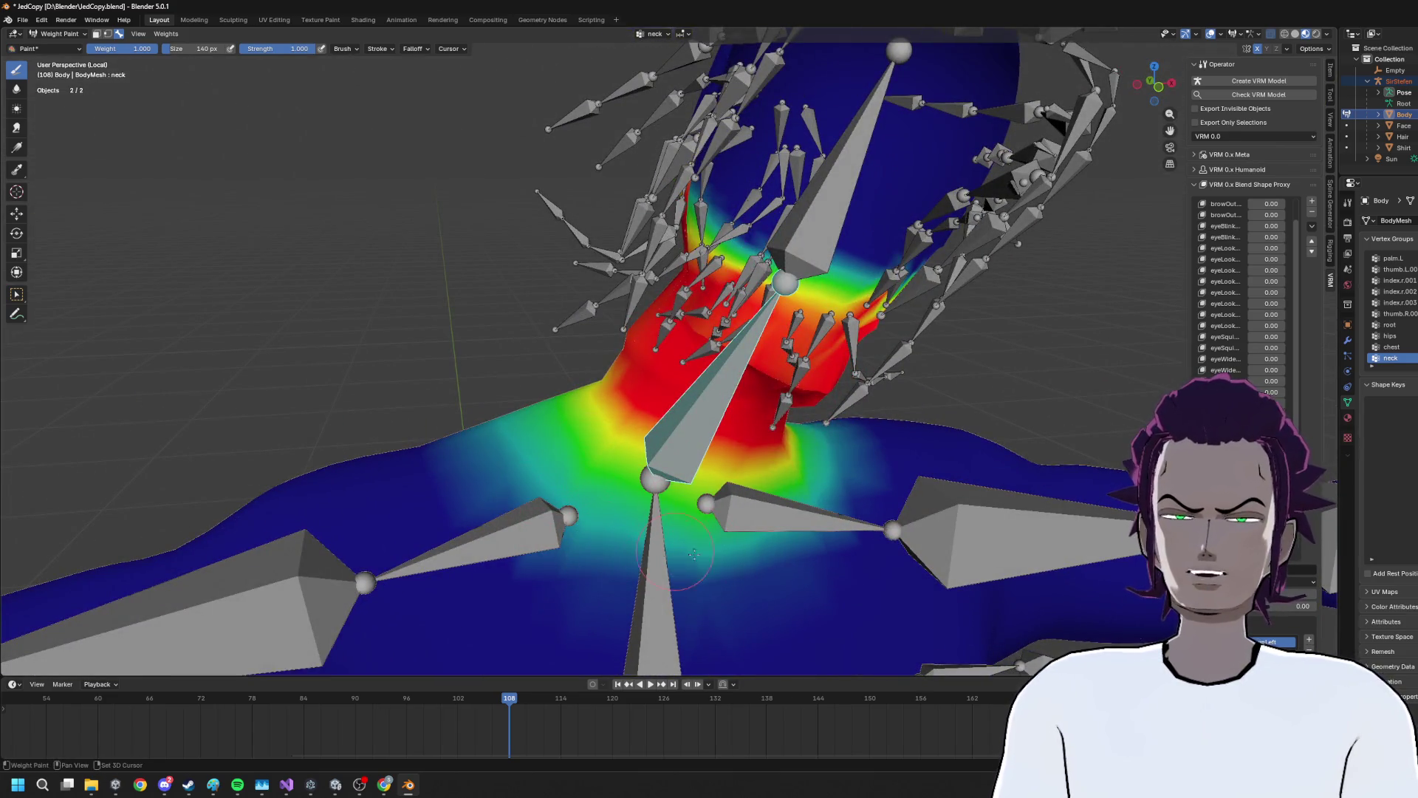
drag(879, 539, 545, 502)
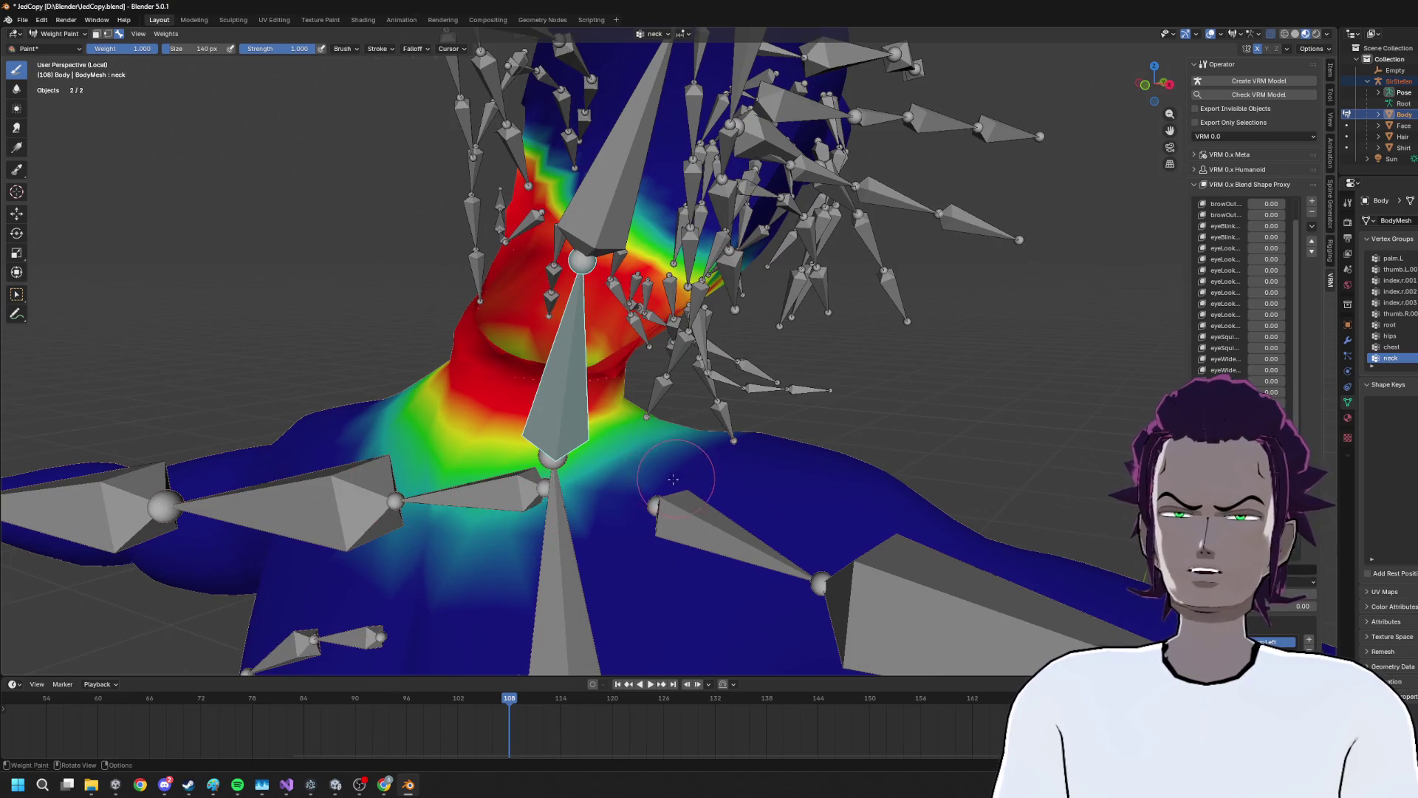
drag(702, 473, 504, 493)
drag(636, 364, 660, 359)
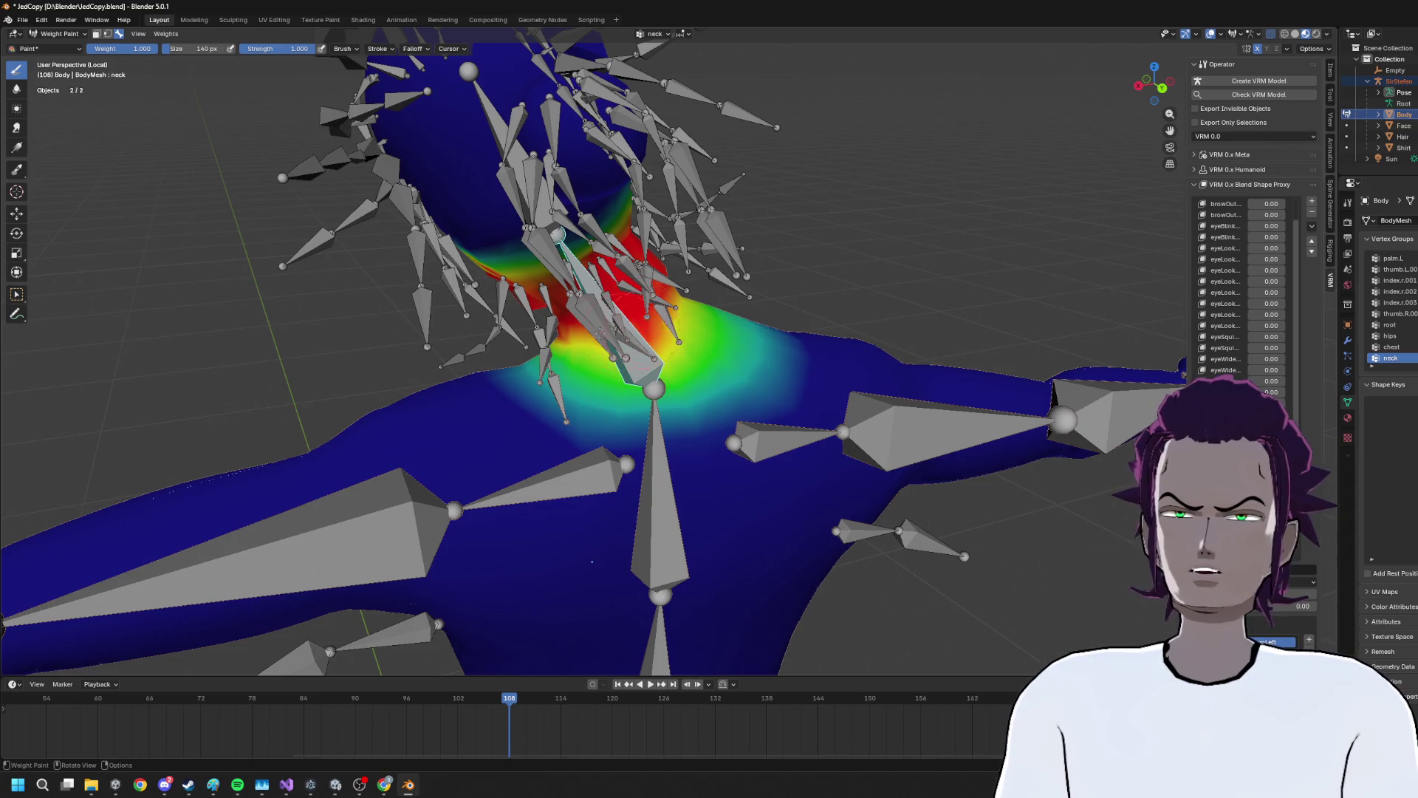
Orbit around the neck and shoulders from tilted, rear and front angles to review the weights
drag(552, 359, 630, 458)
scroll(down, 3)
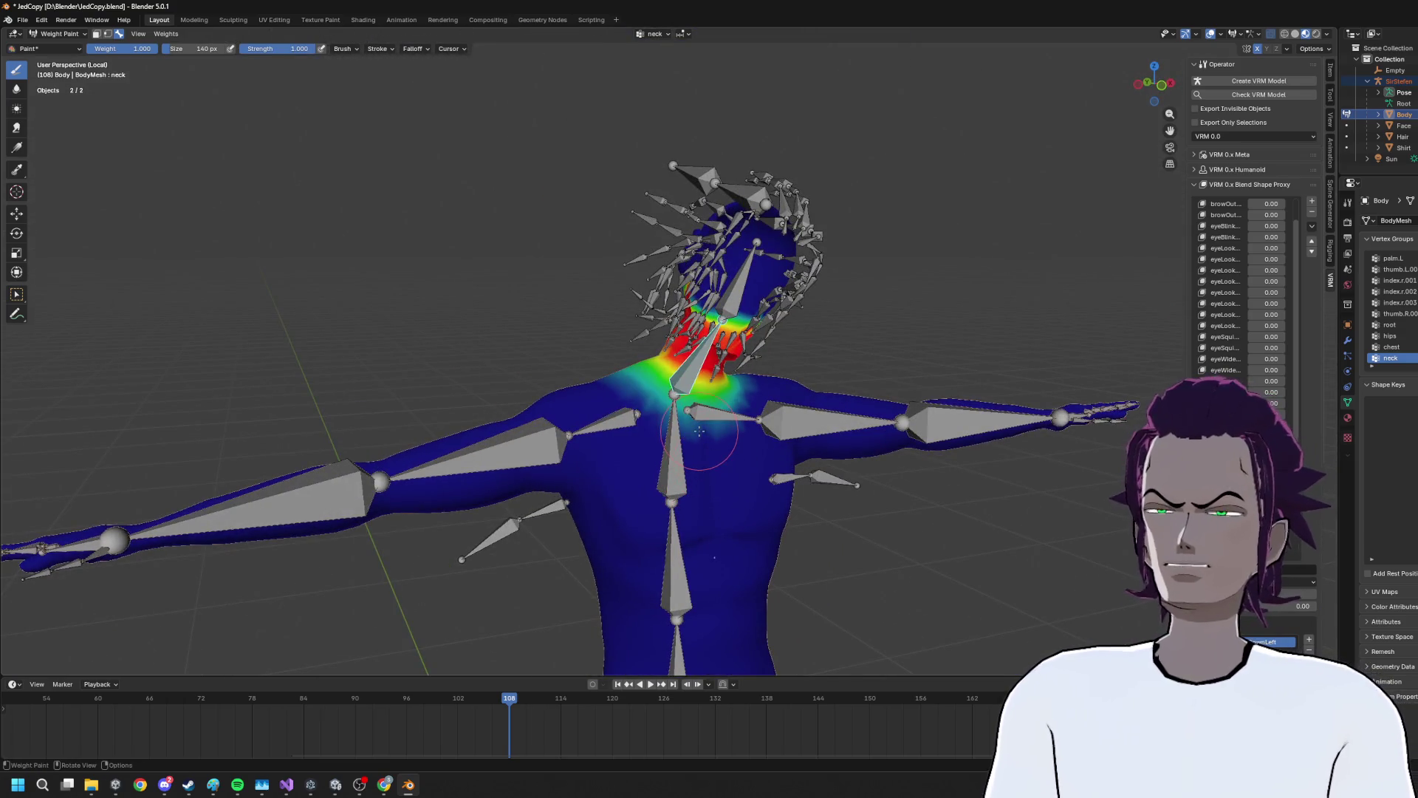
scroll(down, 3)
scroll(up, 3)
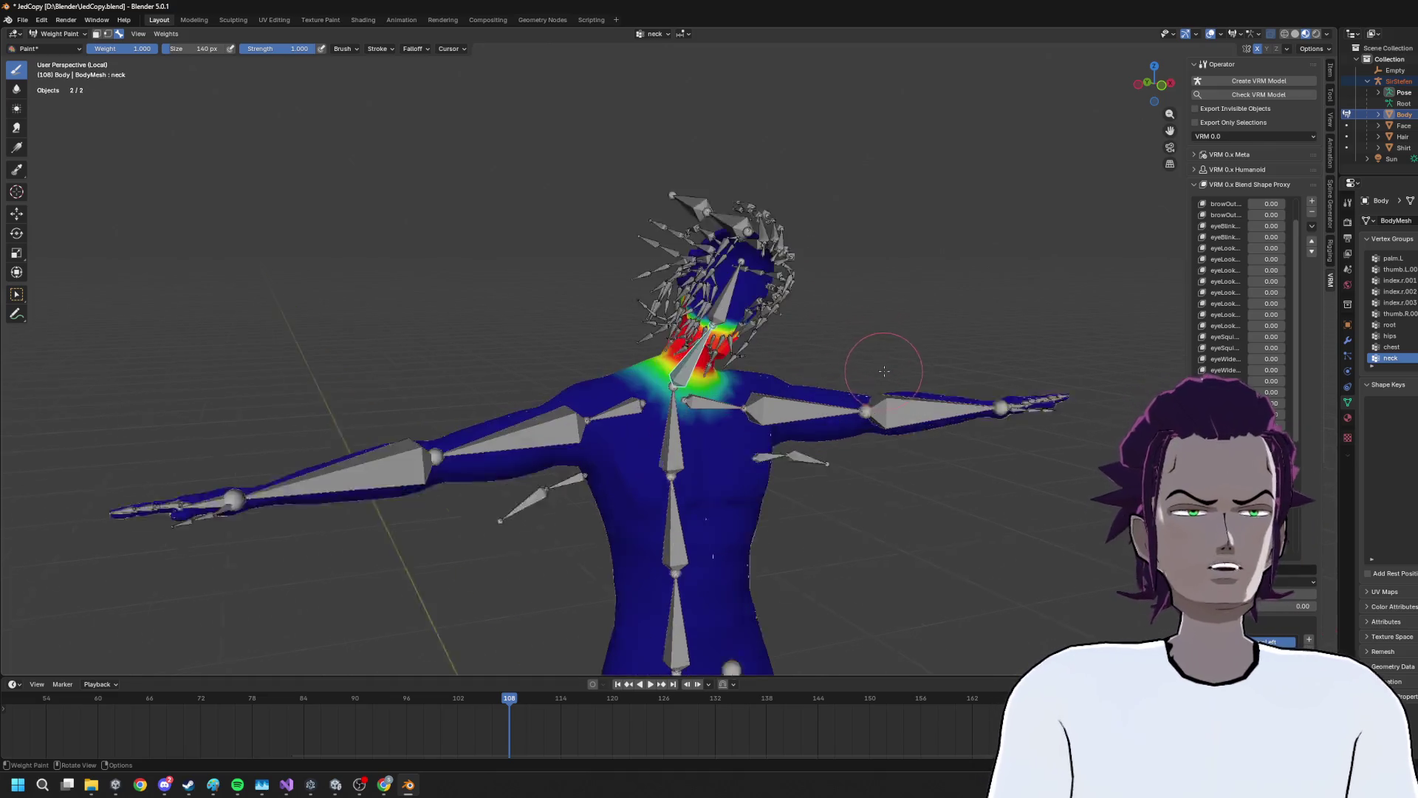
scroll(up, 3)
drag(902, 374, 850, 410)
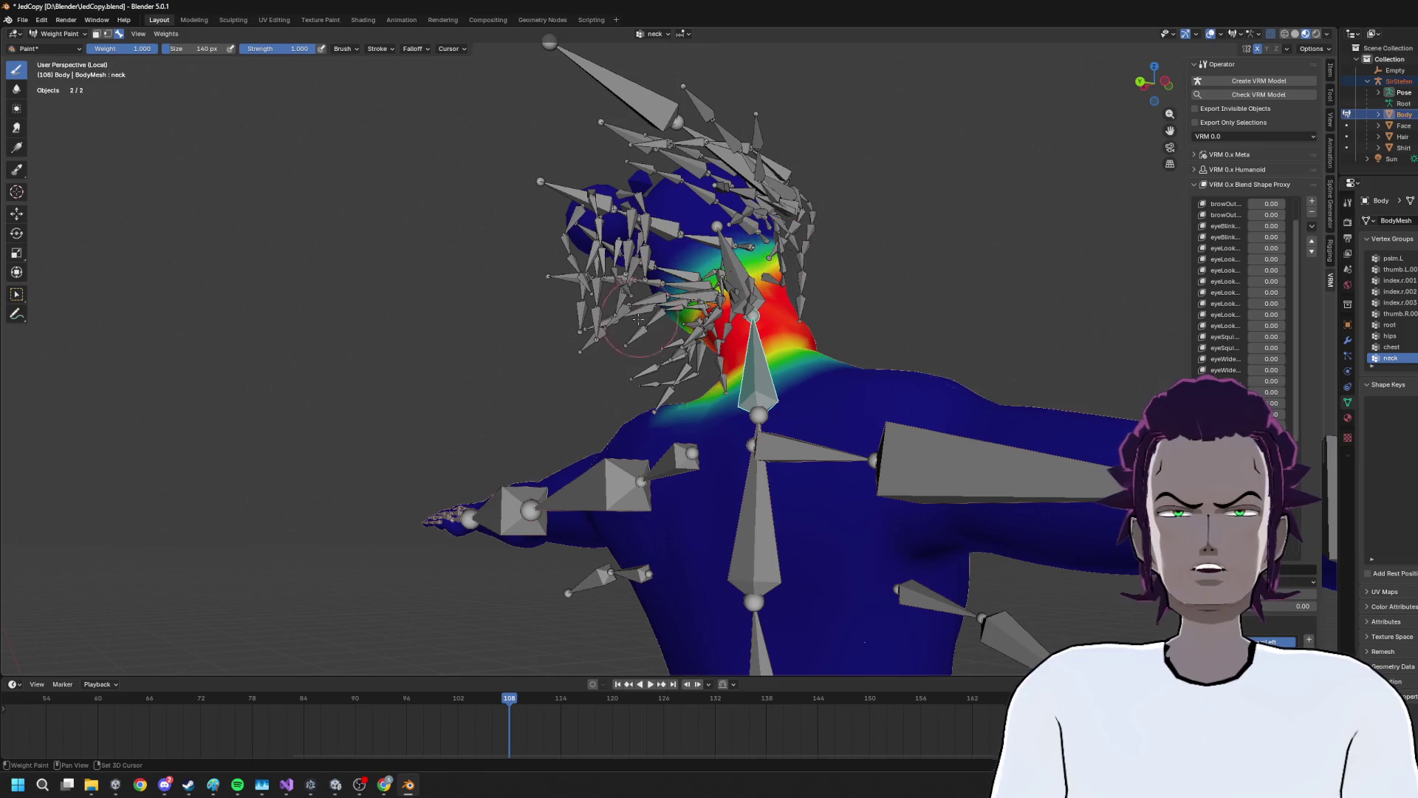
drag(641, 317, 911, 317)
drag(834, 286, 644, 322)
Make head the active vertex group and paint head weight onto the upper neck
click(850, 174)
drag(850, 174, 935, 353)
drag(777, 310, 819, 346)
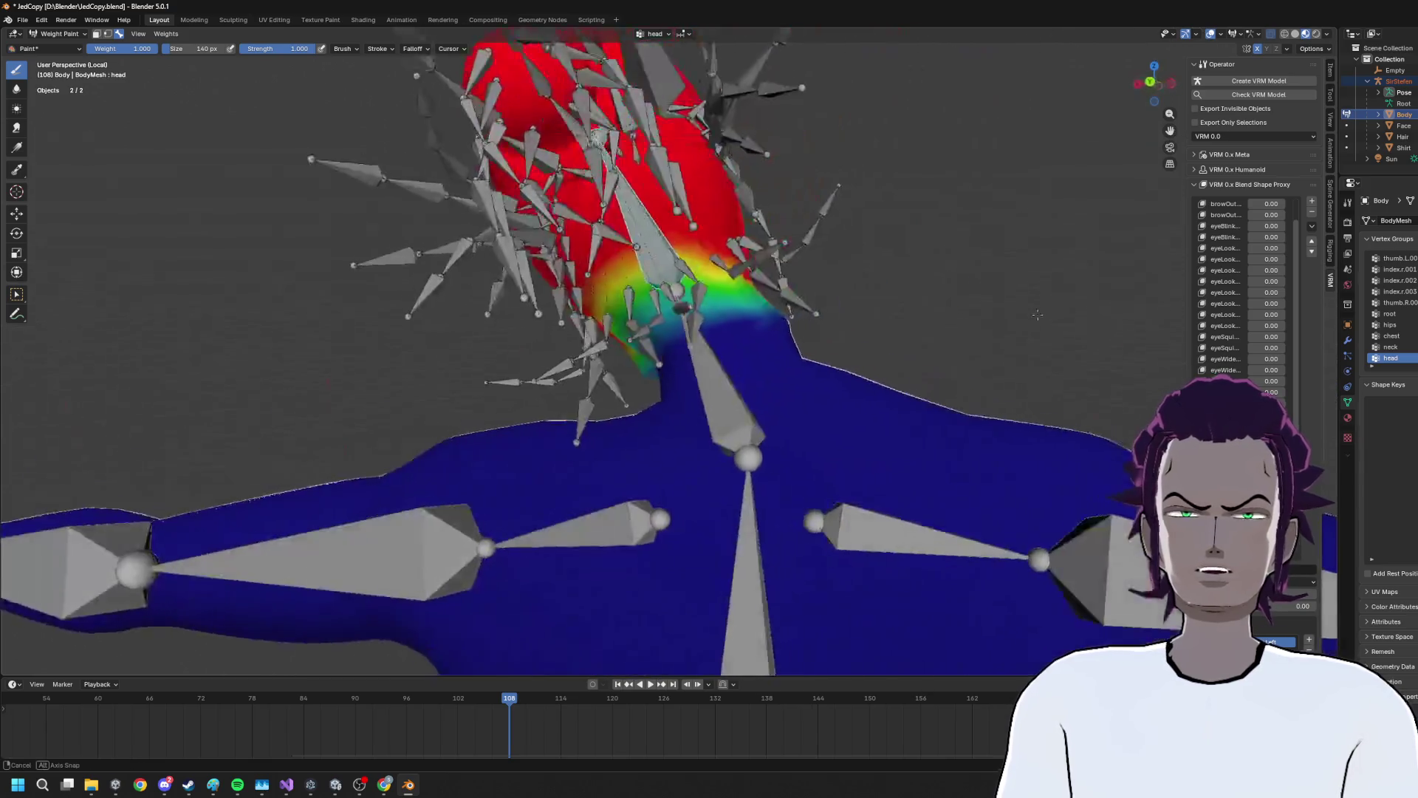
scroll(up, 3)
scroll(down, 3)
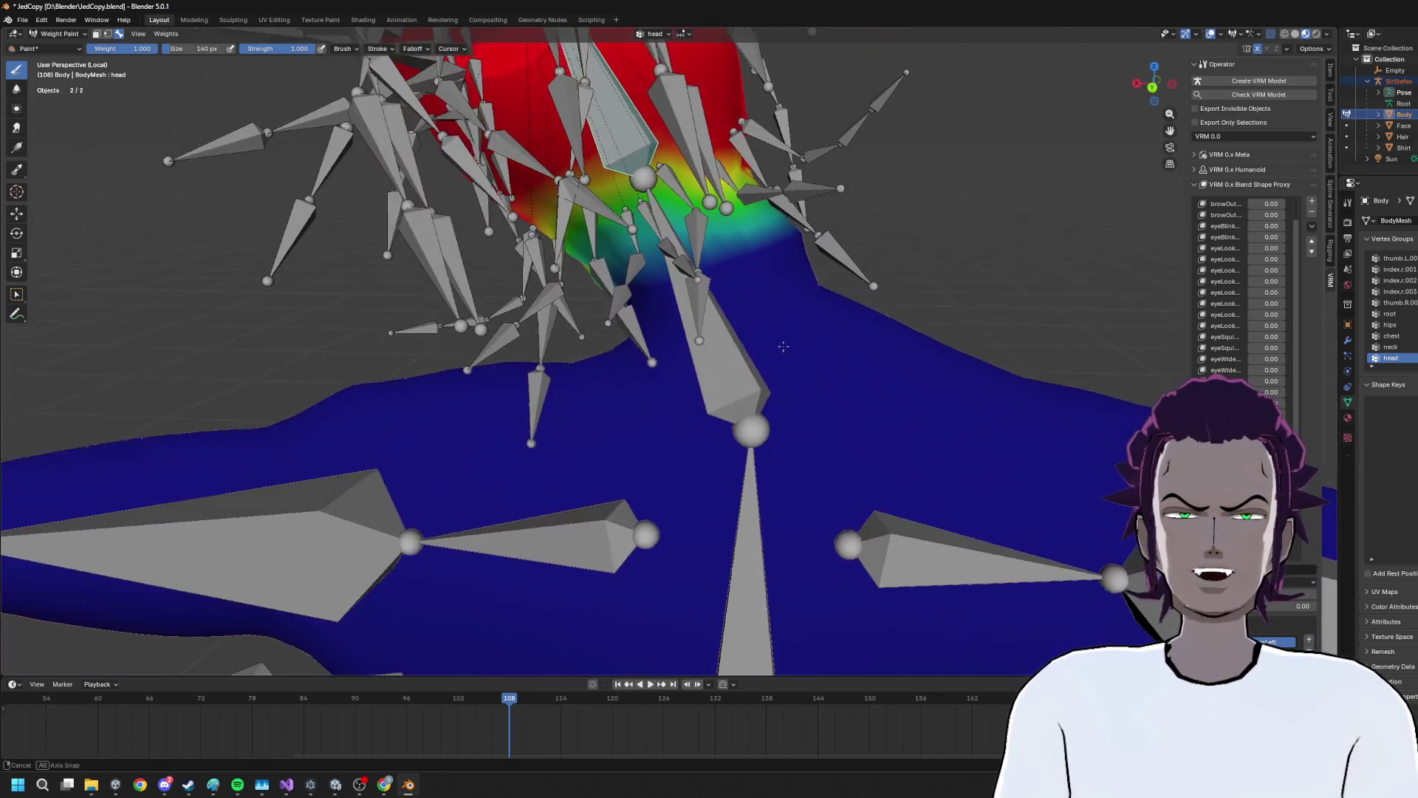
Reduce head weight on the lower neck, then display the shoulder.L group's weights
drag(691, 184, 243, 300)
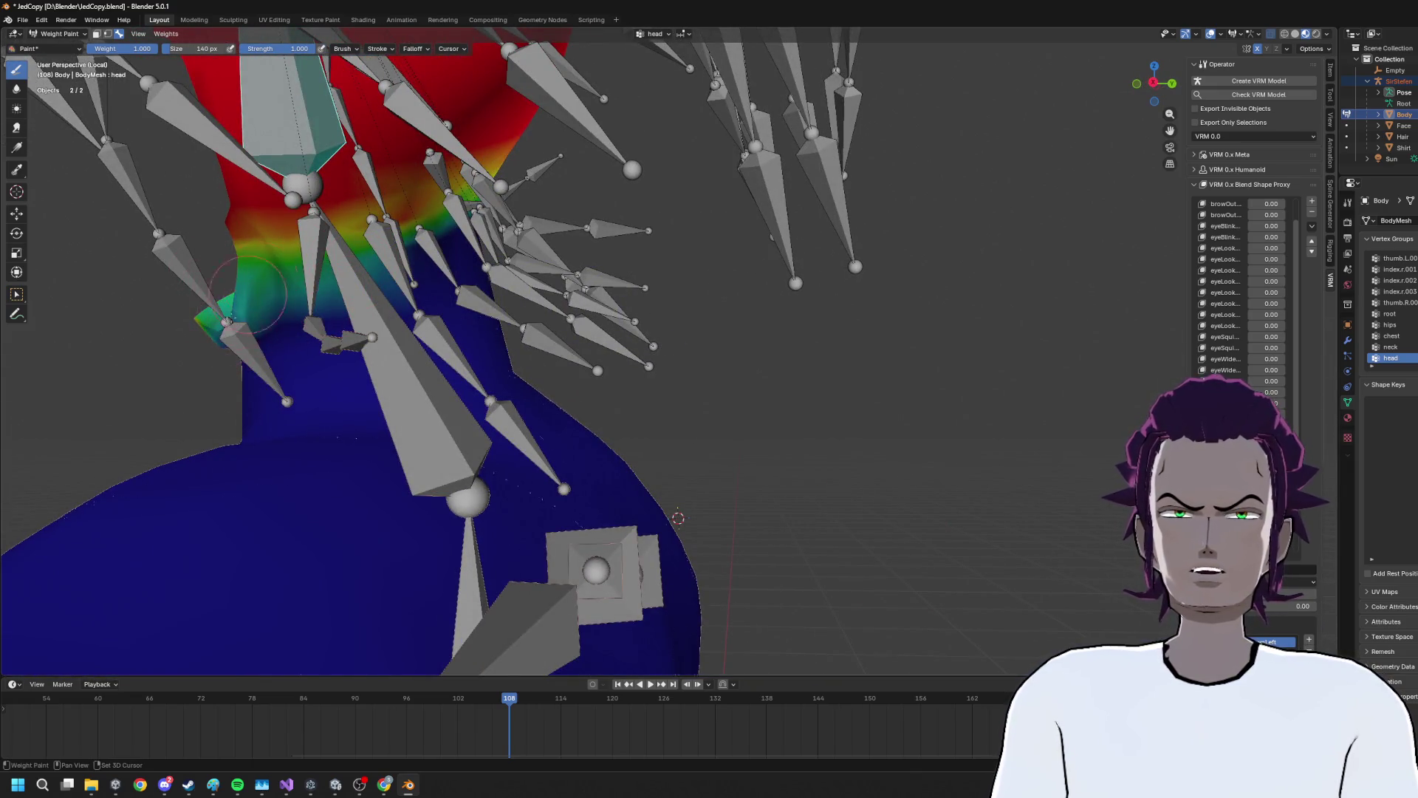
drag(220, 358, 752, 450)
click(753, 450)
Inspect the shoulder.L weights from behind, beside and above, then display the shoulder.R group's weights
scroll(up, 3)
scroll(up, 3)
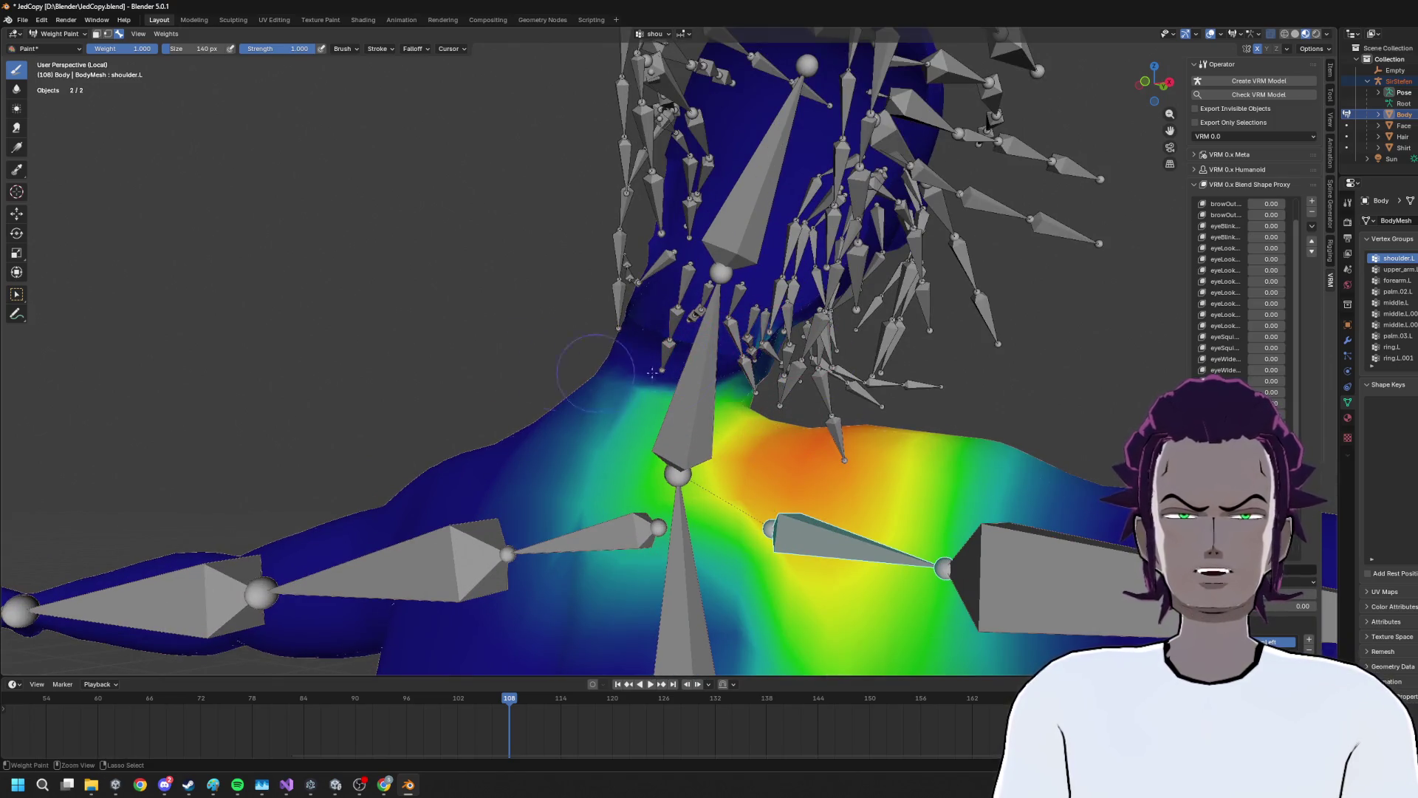
drag(779, 365, 591, 356)
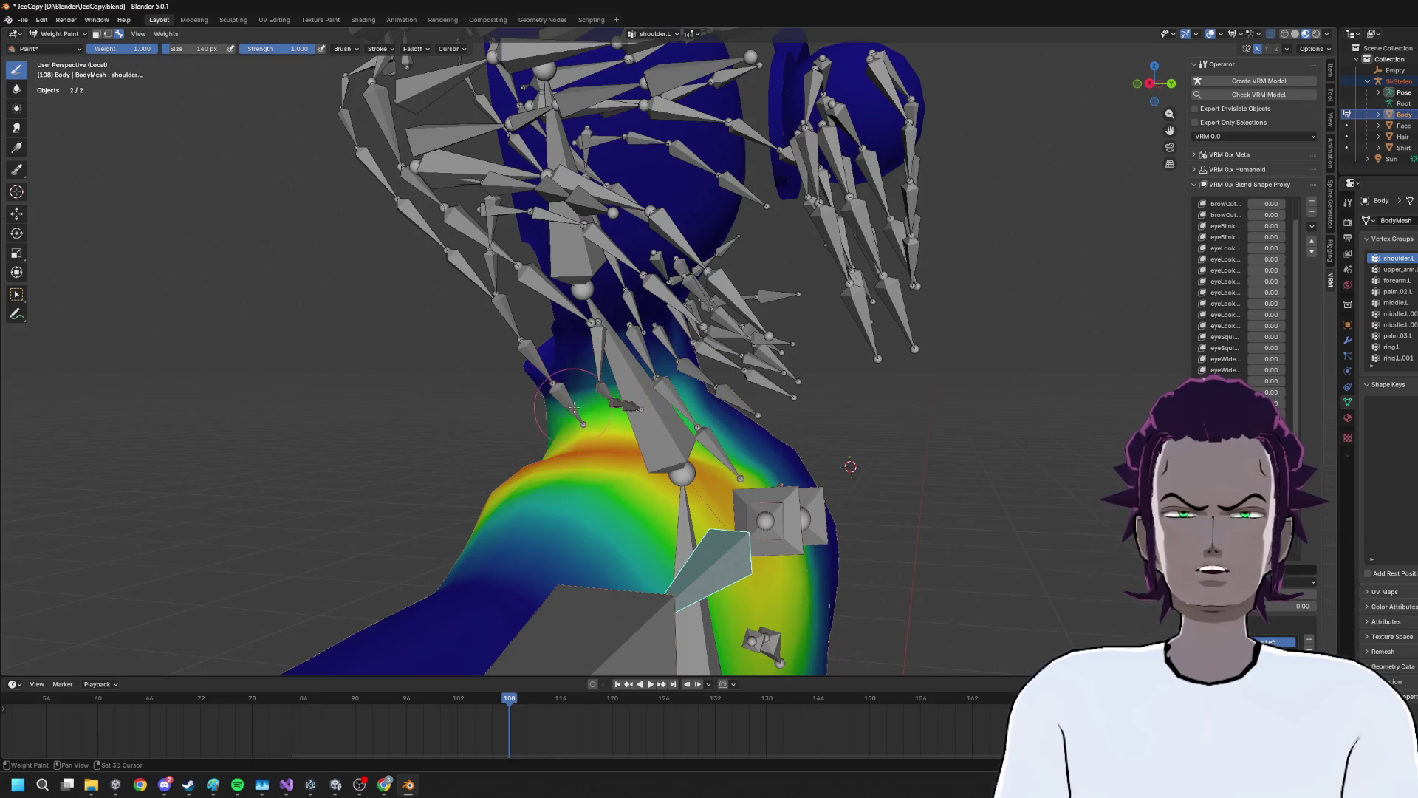
drag(576, 404, 700, 367)
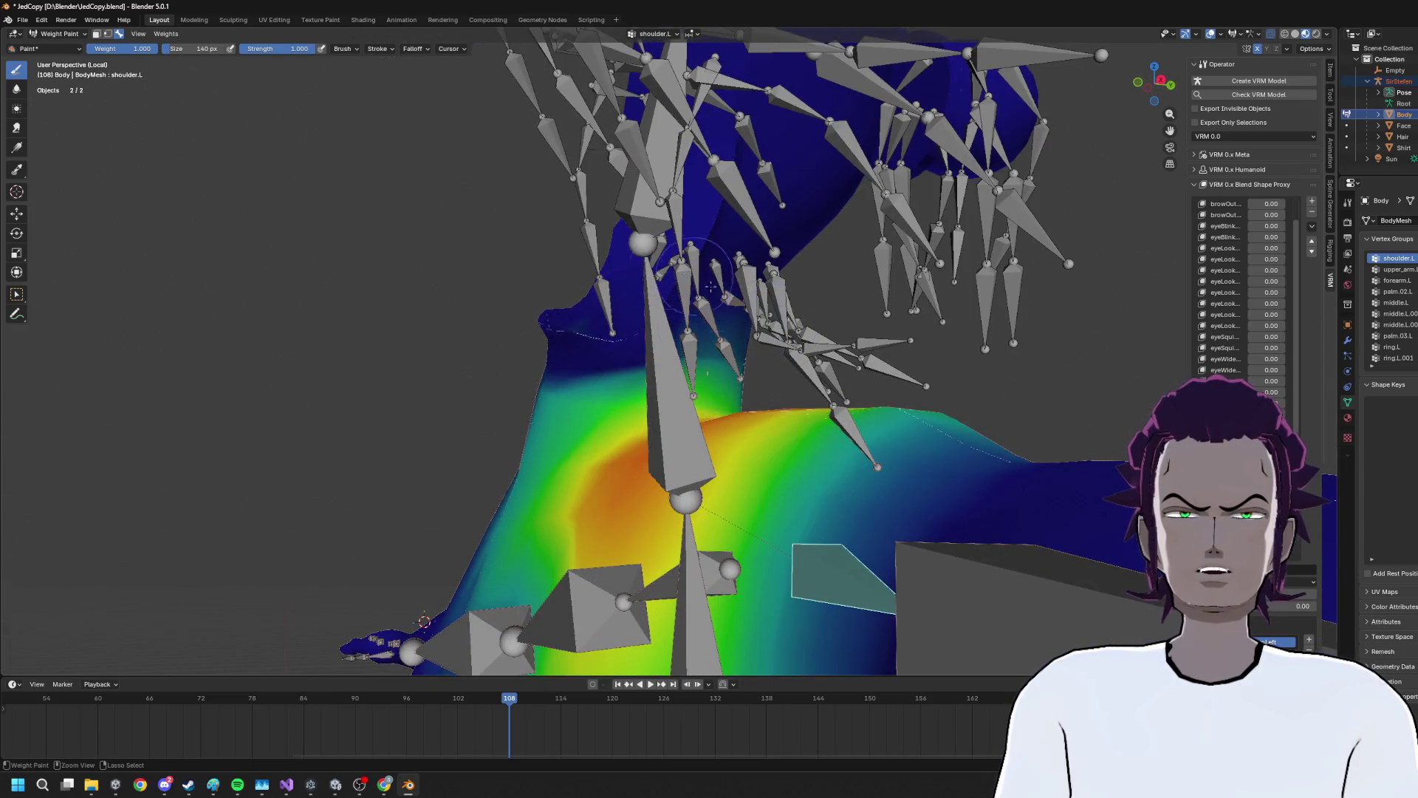
drag(780, 336, 742, 337)
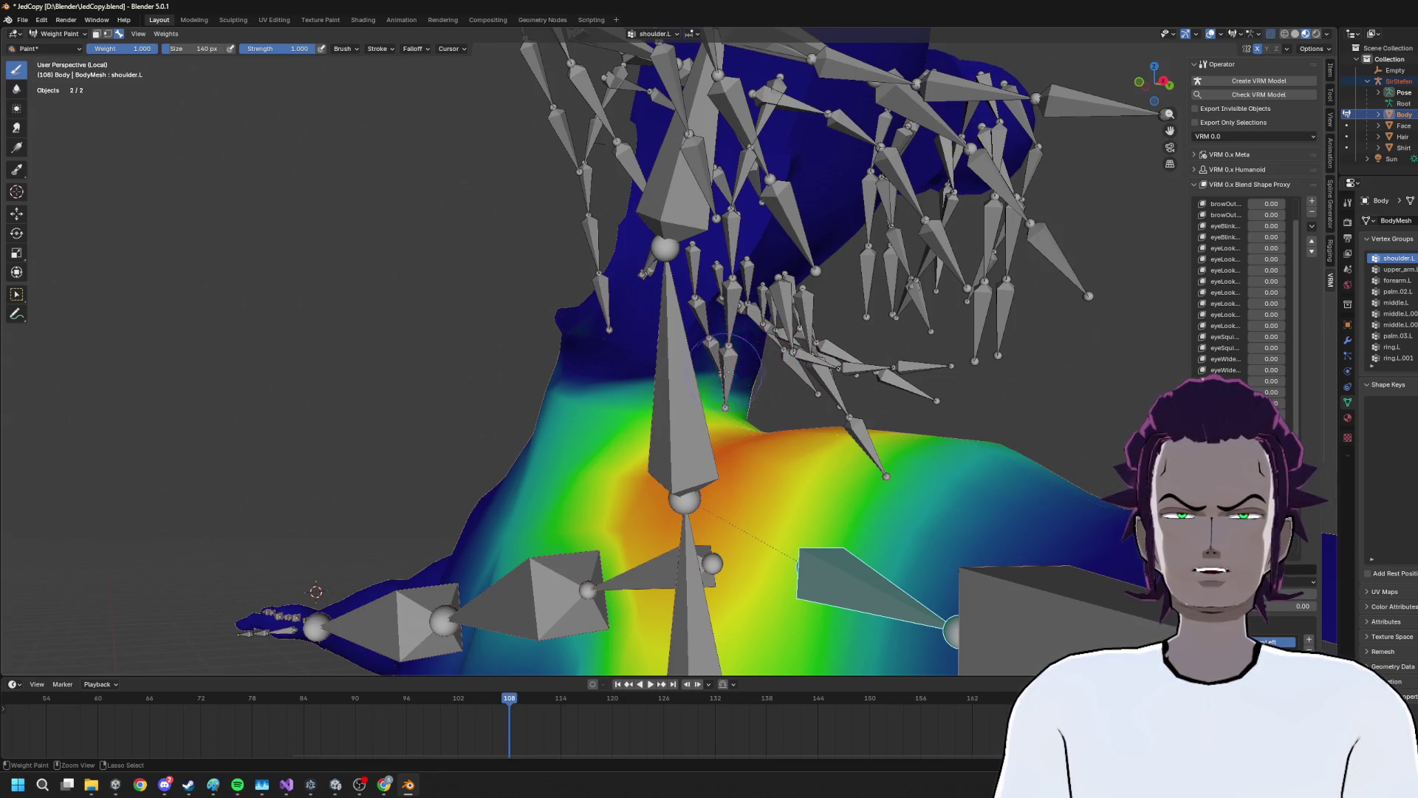
drag(736, 377, 709, 366)
drag(563, 393, 739, 472)
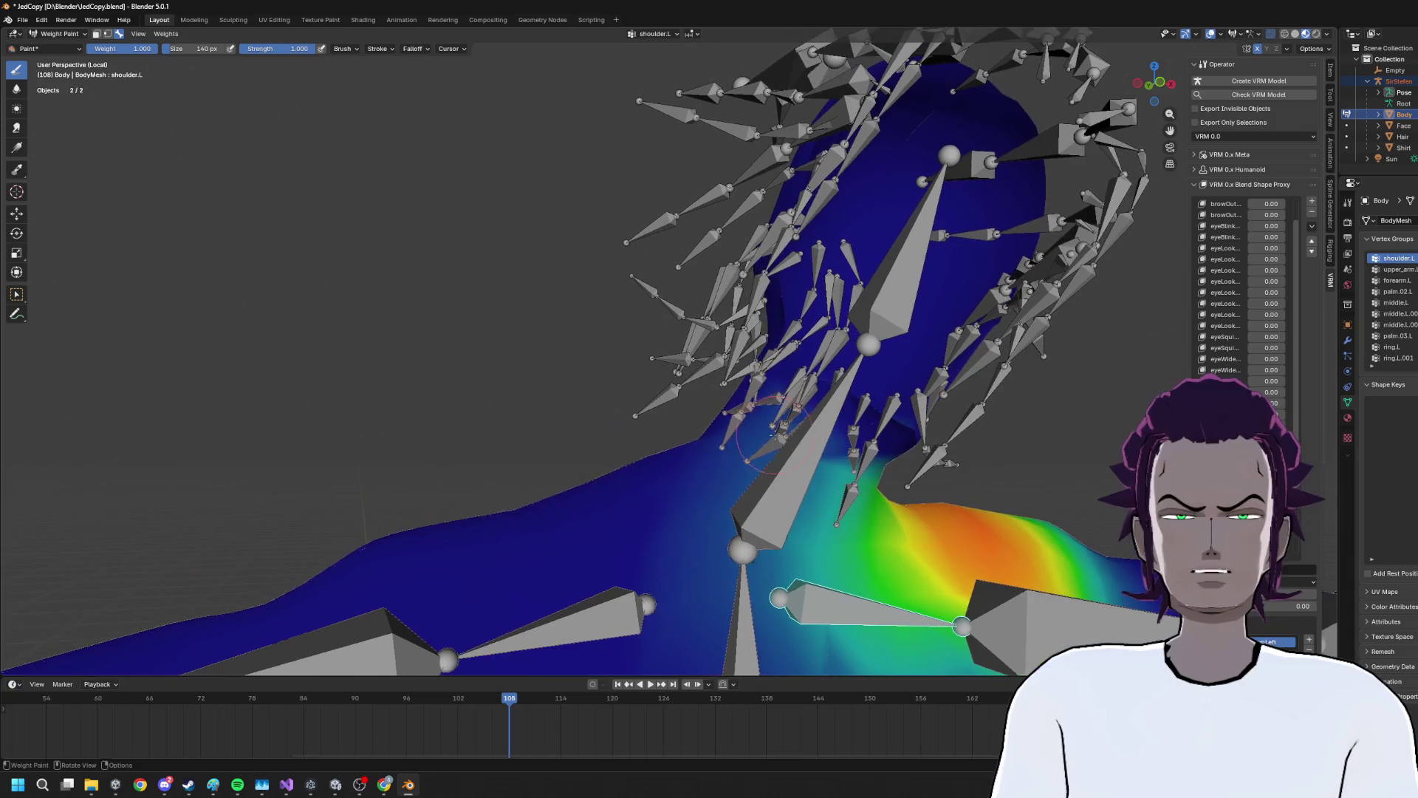
drag(712, 607, 739, 447)
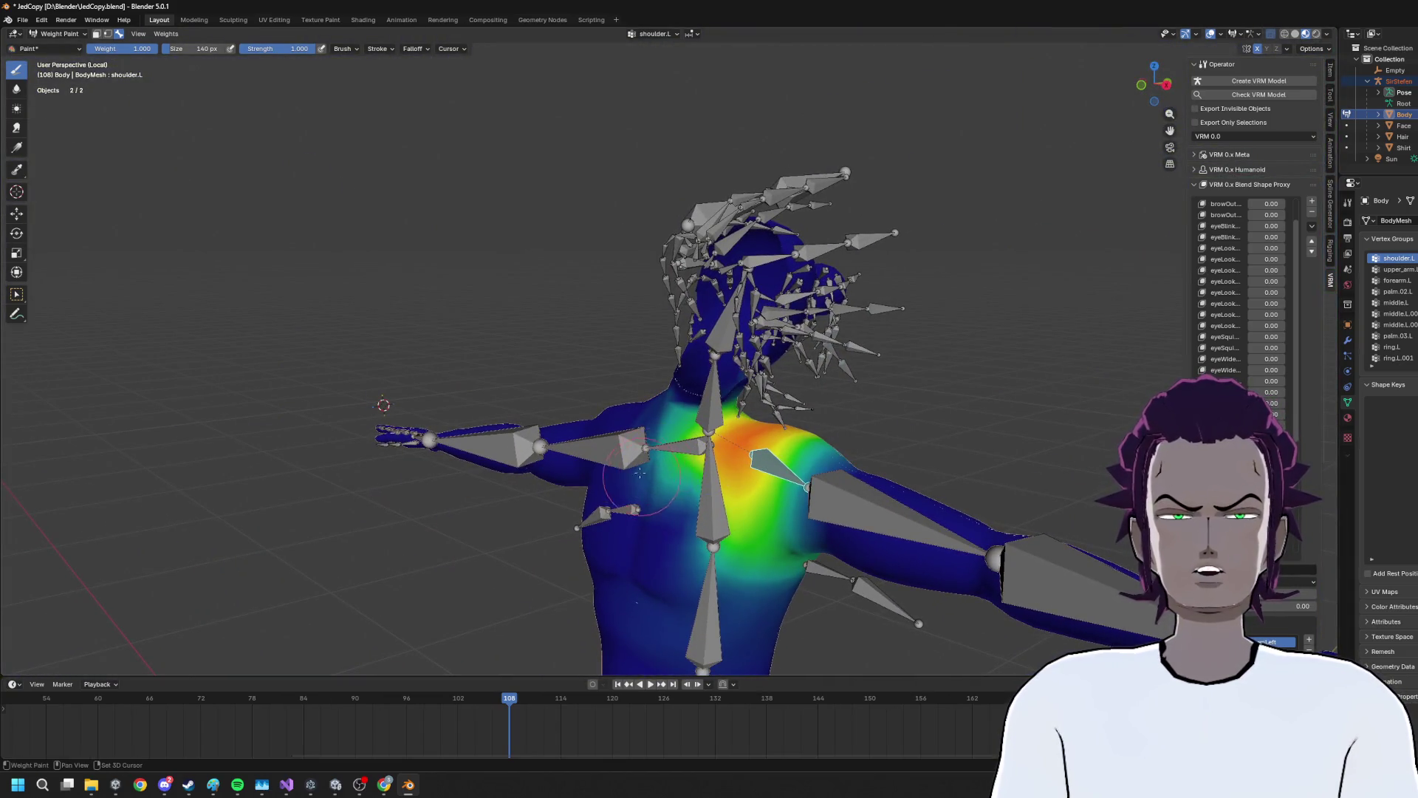
drag(652, 470, 738, 414)
click(635, 427)
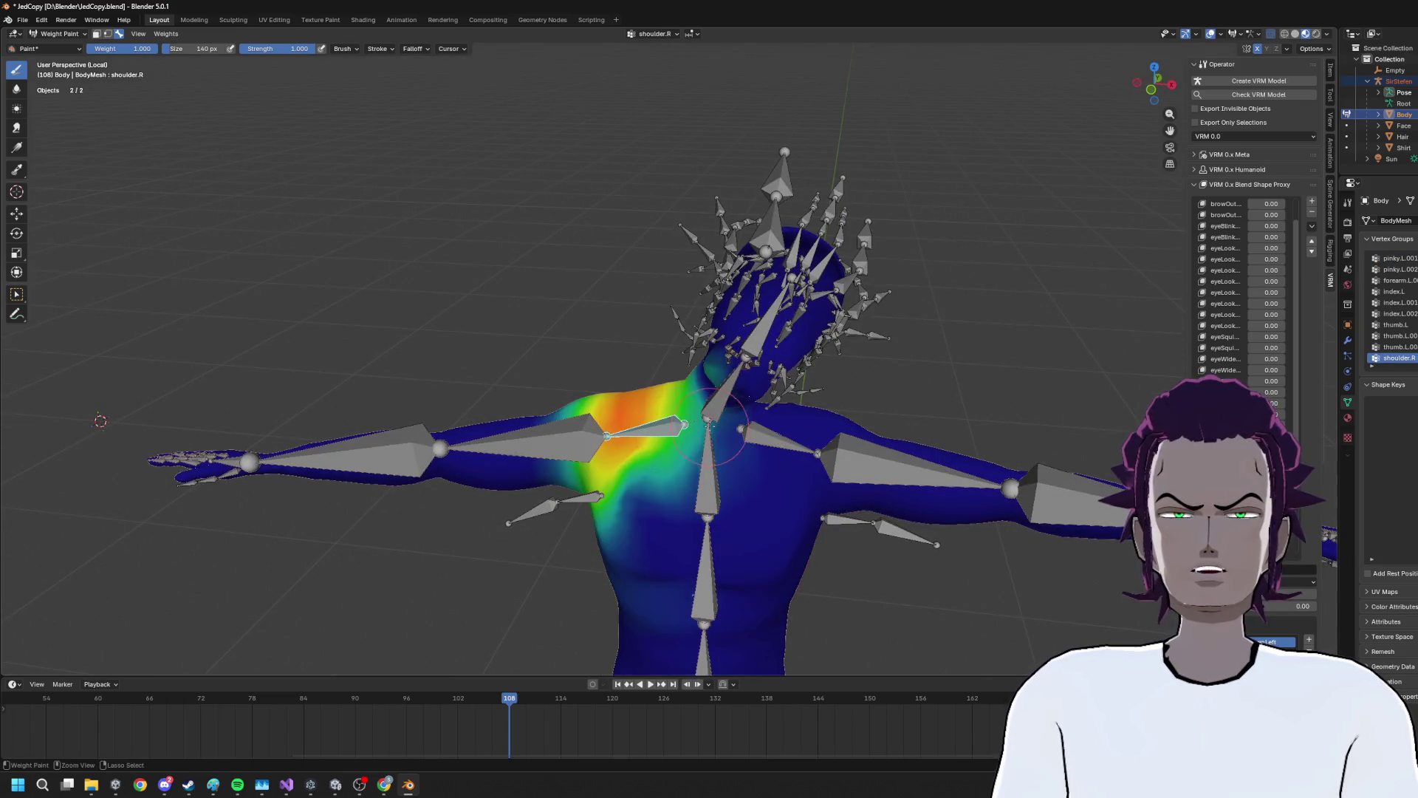
Close the brush popup and orbit around the neck to review the shoulder.R weights
right_click(907, 337)
drag(826, 411, 814, 367)
scroll(up, 3)
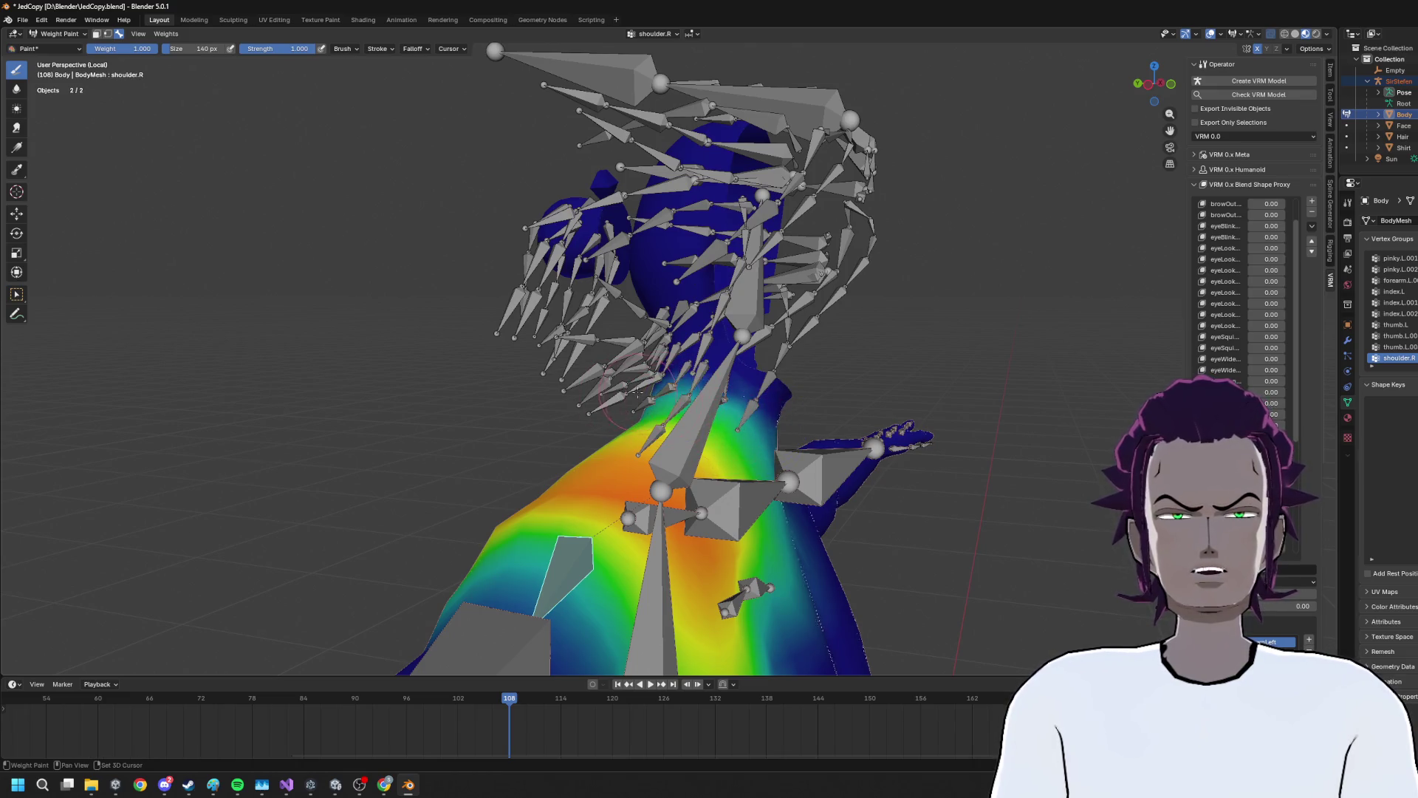
drag(624, 399, 776, 406)
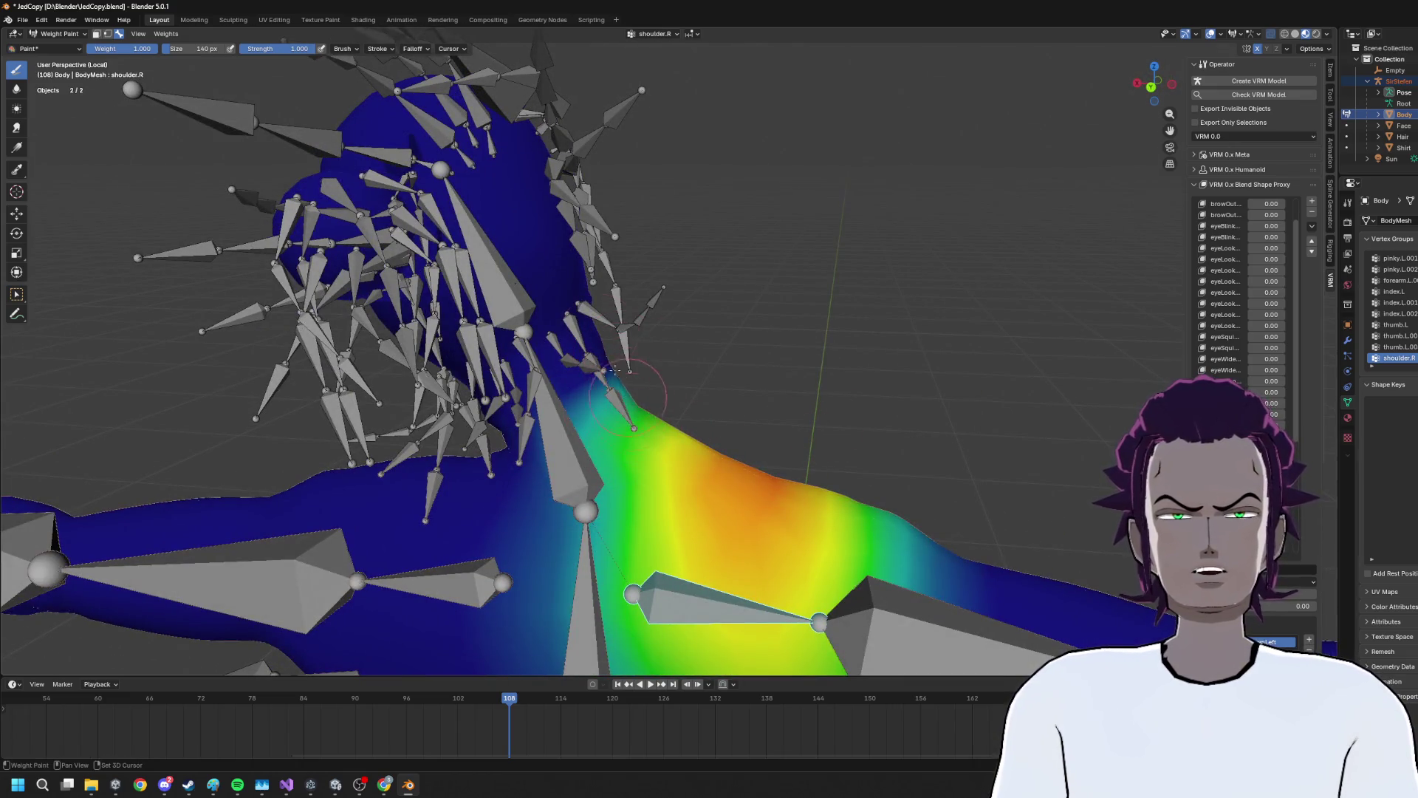
drag(646, 424, 652, 407)
drag(803, 458, 834, 459)
drag(842, 387, 783, 399)
drag(842, 447, 399, 566)
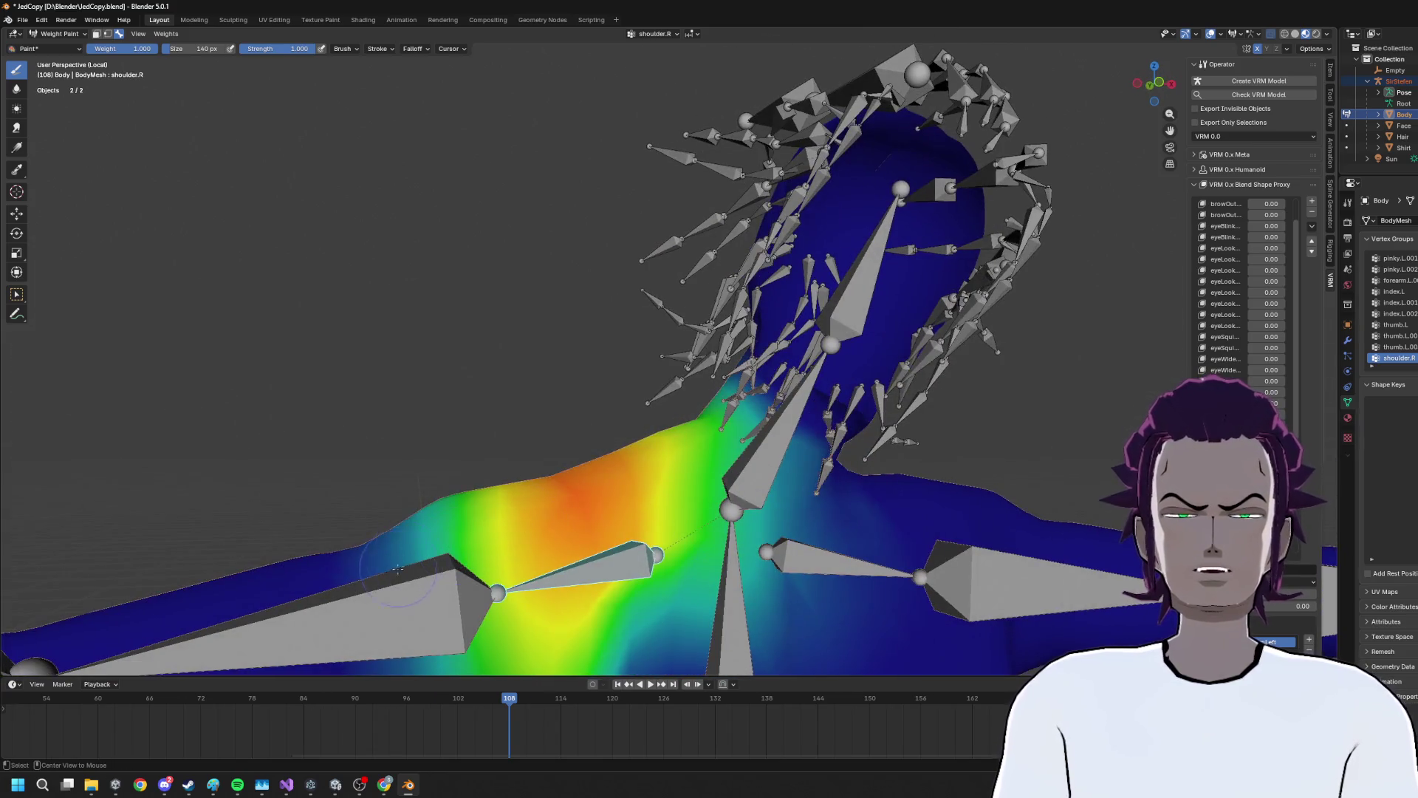
Show the upper_arm.R weights, then the upper_arm.L weights from the front
click(401, 594)
click(982, 604)
drag(982, 604, 731, 358)
Show the shoulder.L.002 and then the chest weights, orbiting to a front view
click(792, 462)
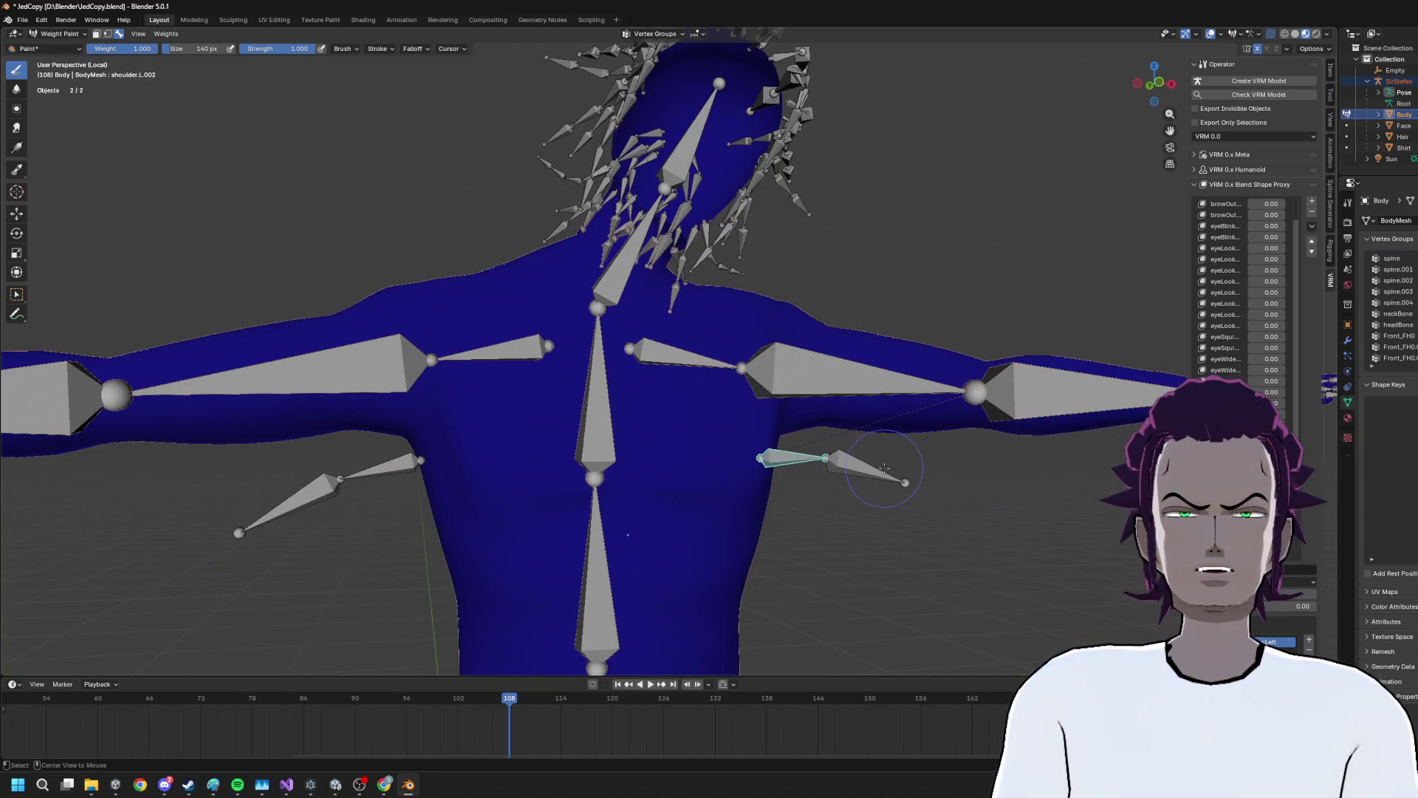
click(597, 438)
drag(598, 438, 680, 284)
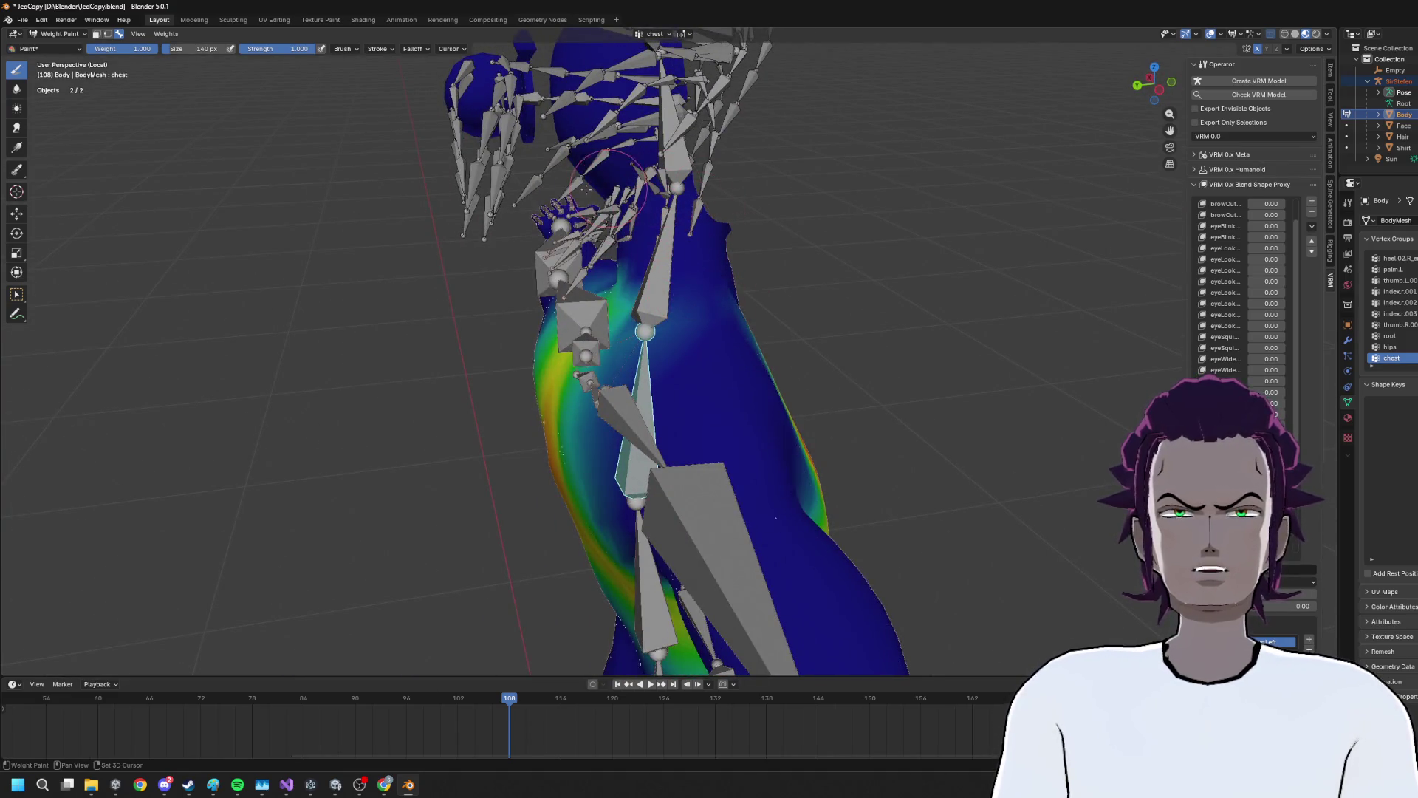
drag(789, 234, 607, 234)
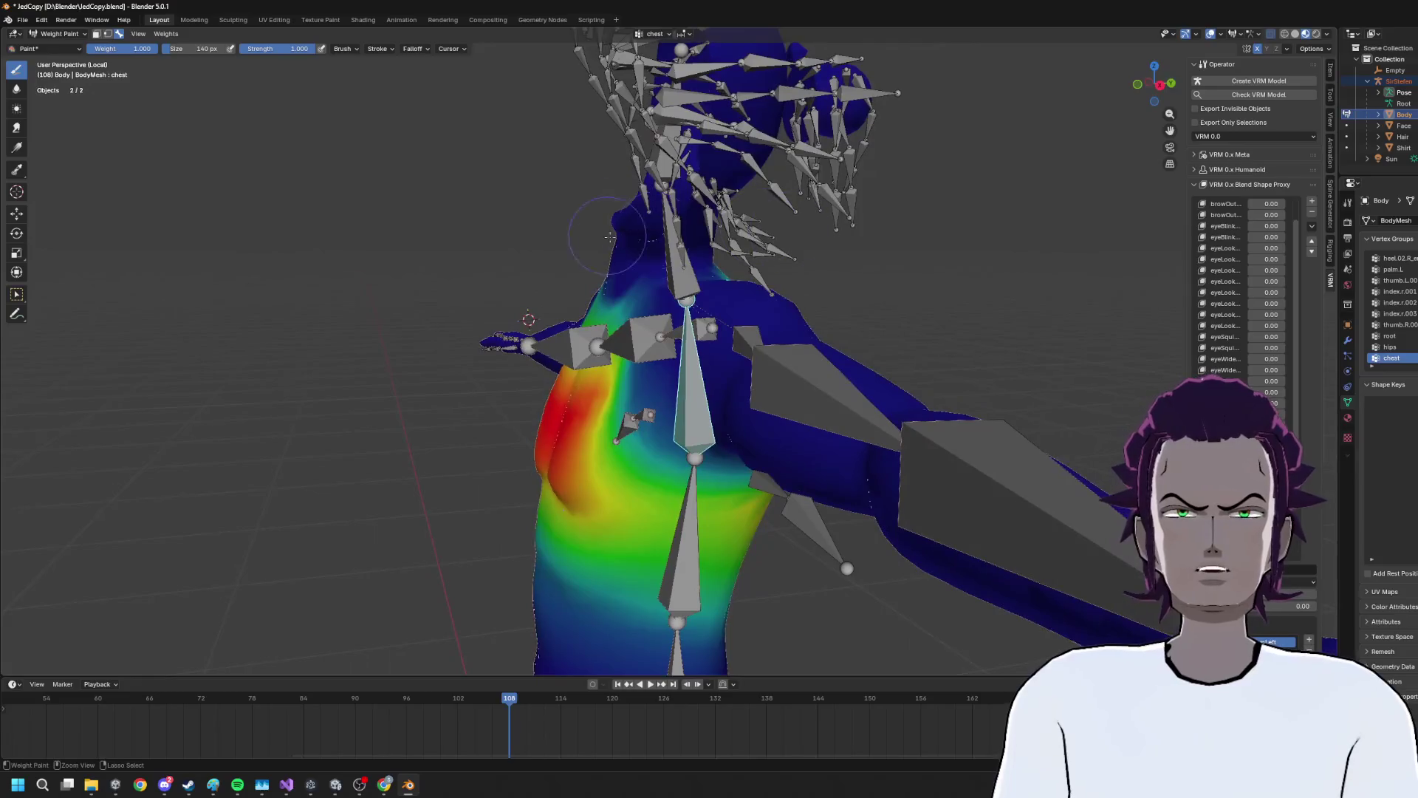
drag(728, 248, 651, 251)
Switch to the spine and then the neck weights, orbiting to a near-front view of the neck
click(633, 488)
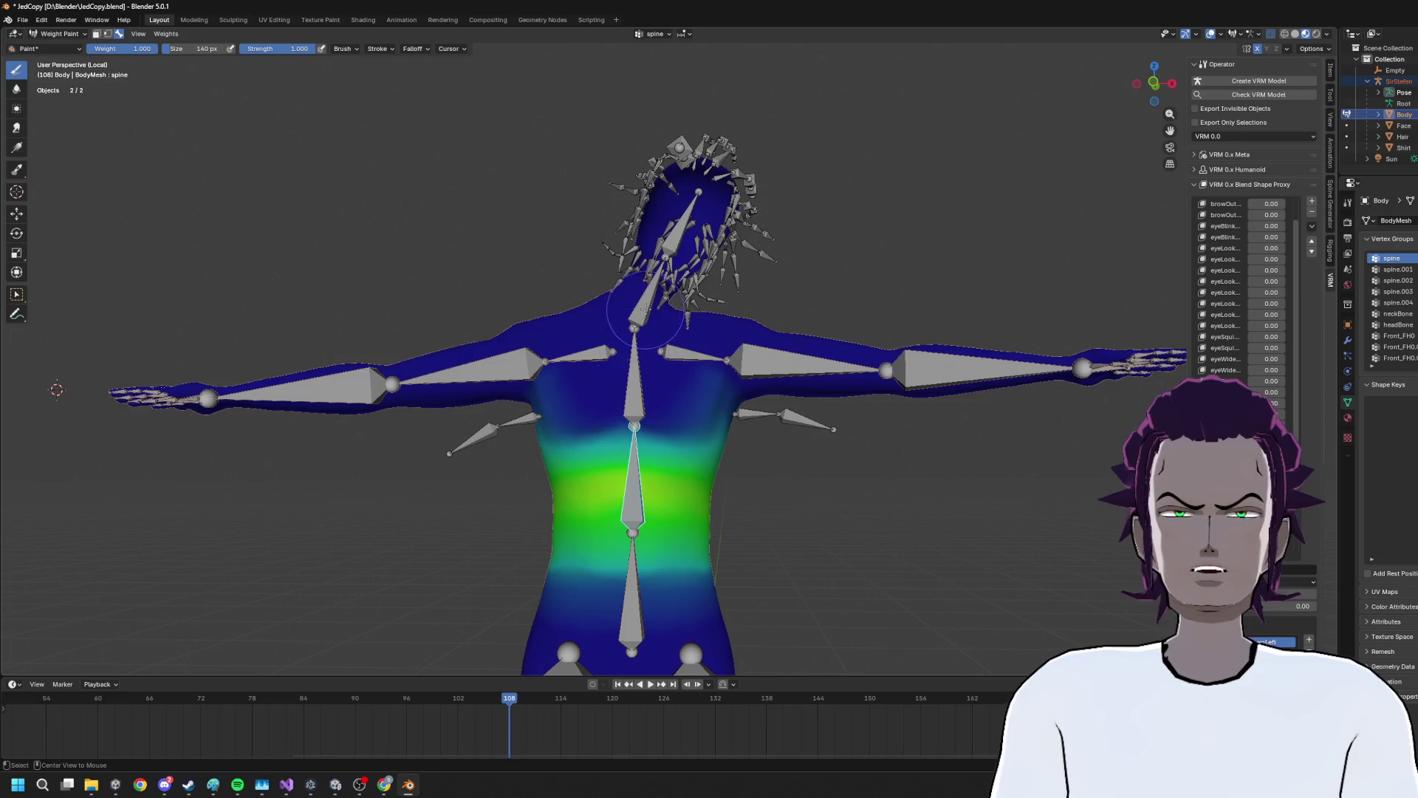
click(650, 295)
scroll(up, 3)
drag(641, 304, 671, 306)
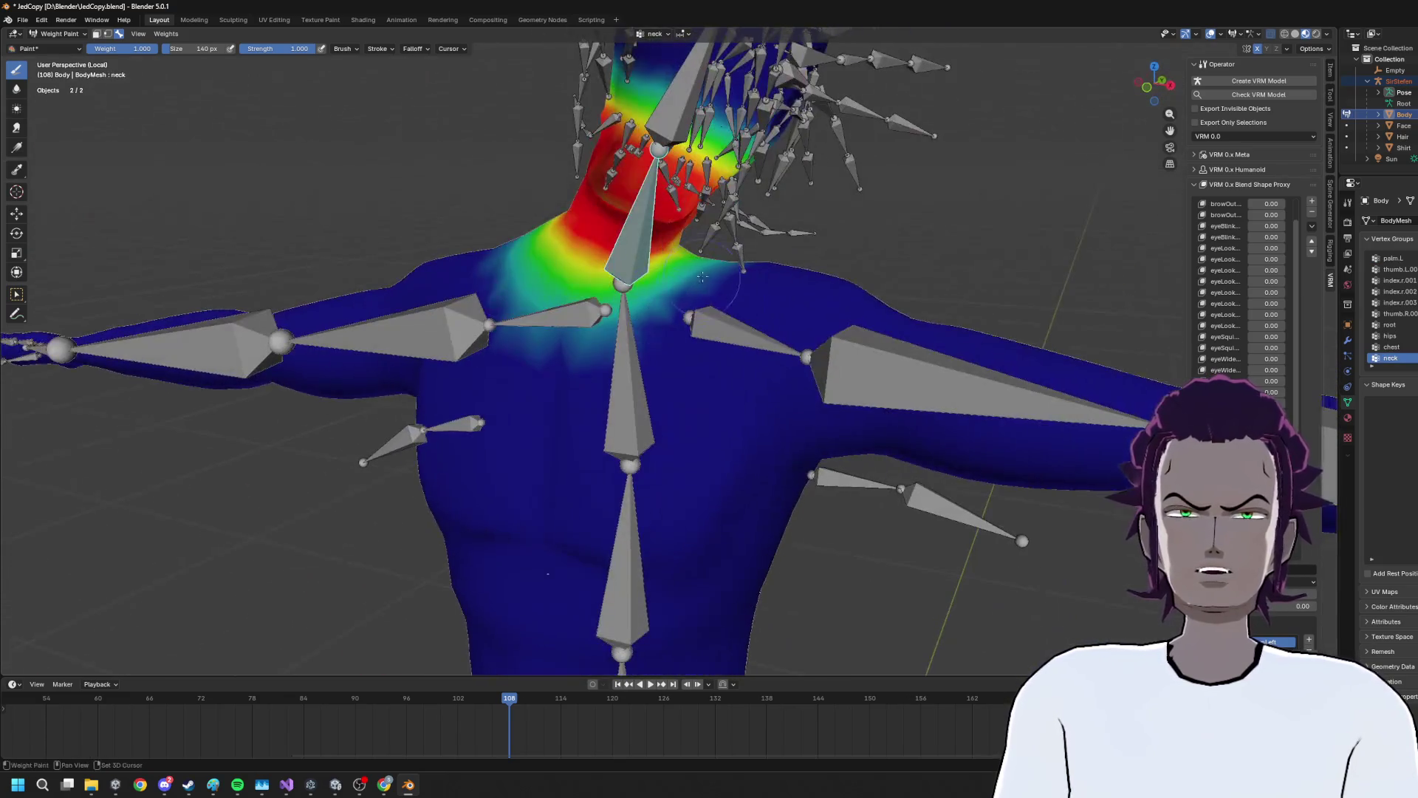
drag(787, 246, 868, 255)
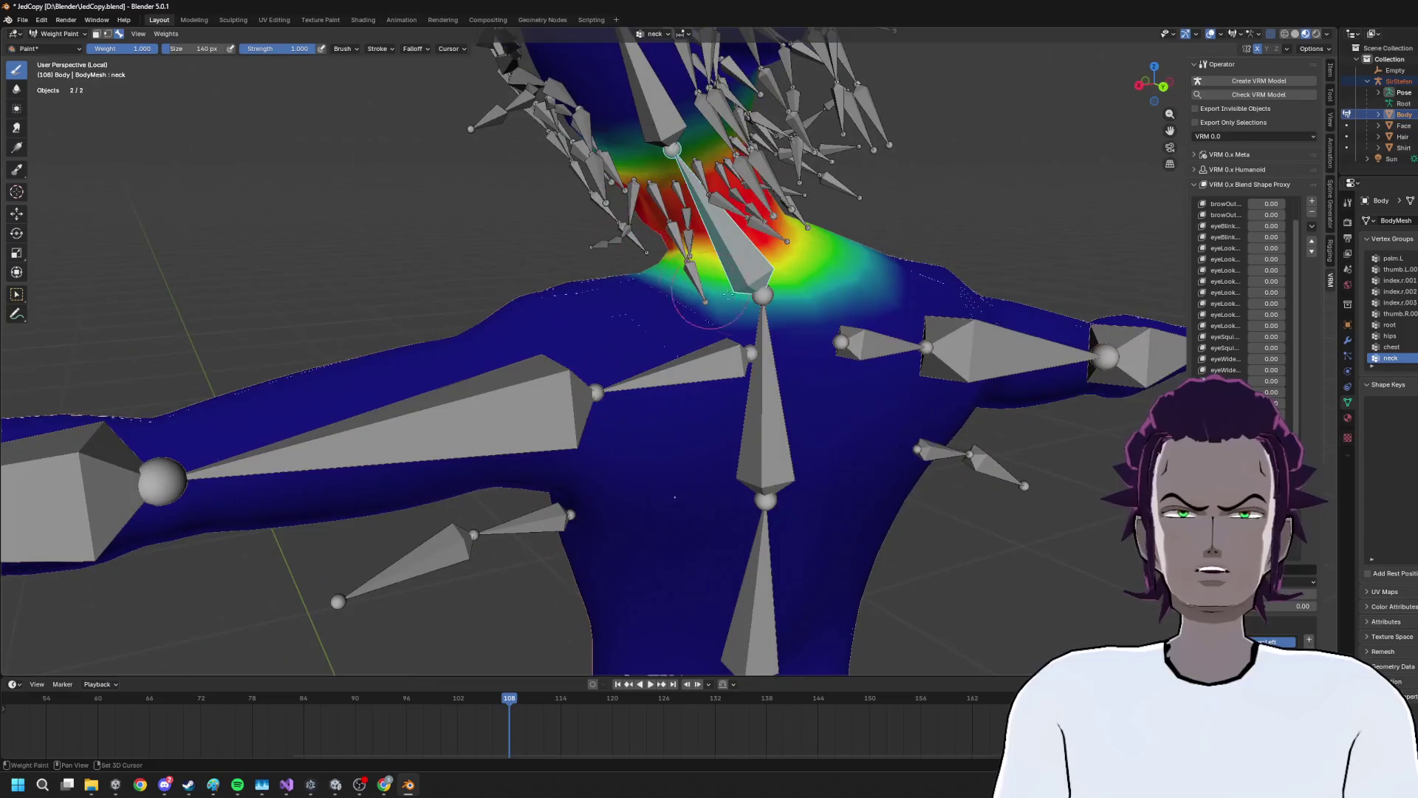
drag(788, 332, 984, 263)
Show the head group's weights and orbit around the head and torso to check the neck blend
click(760, 211)
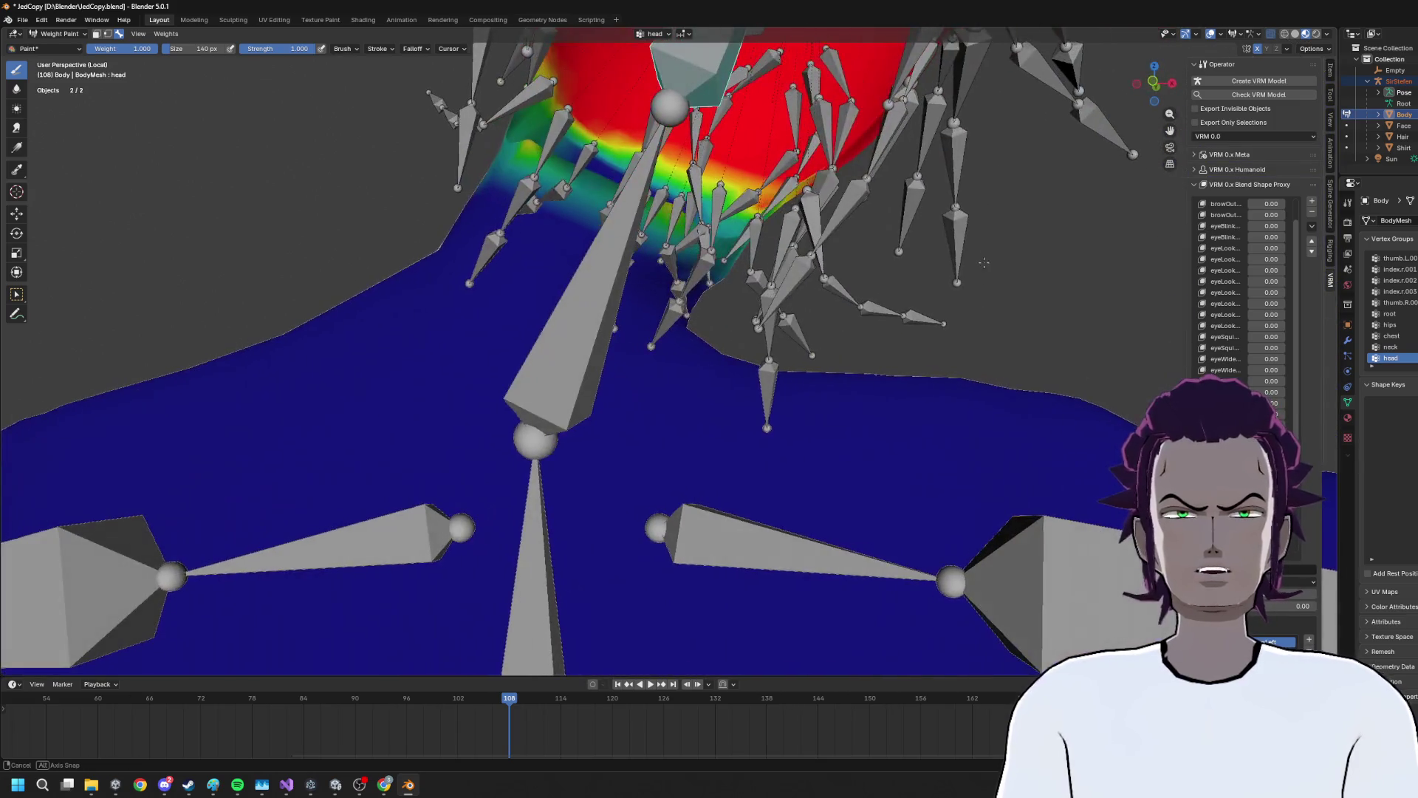
drag(783, 222, 830, 220)
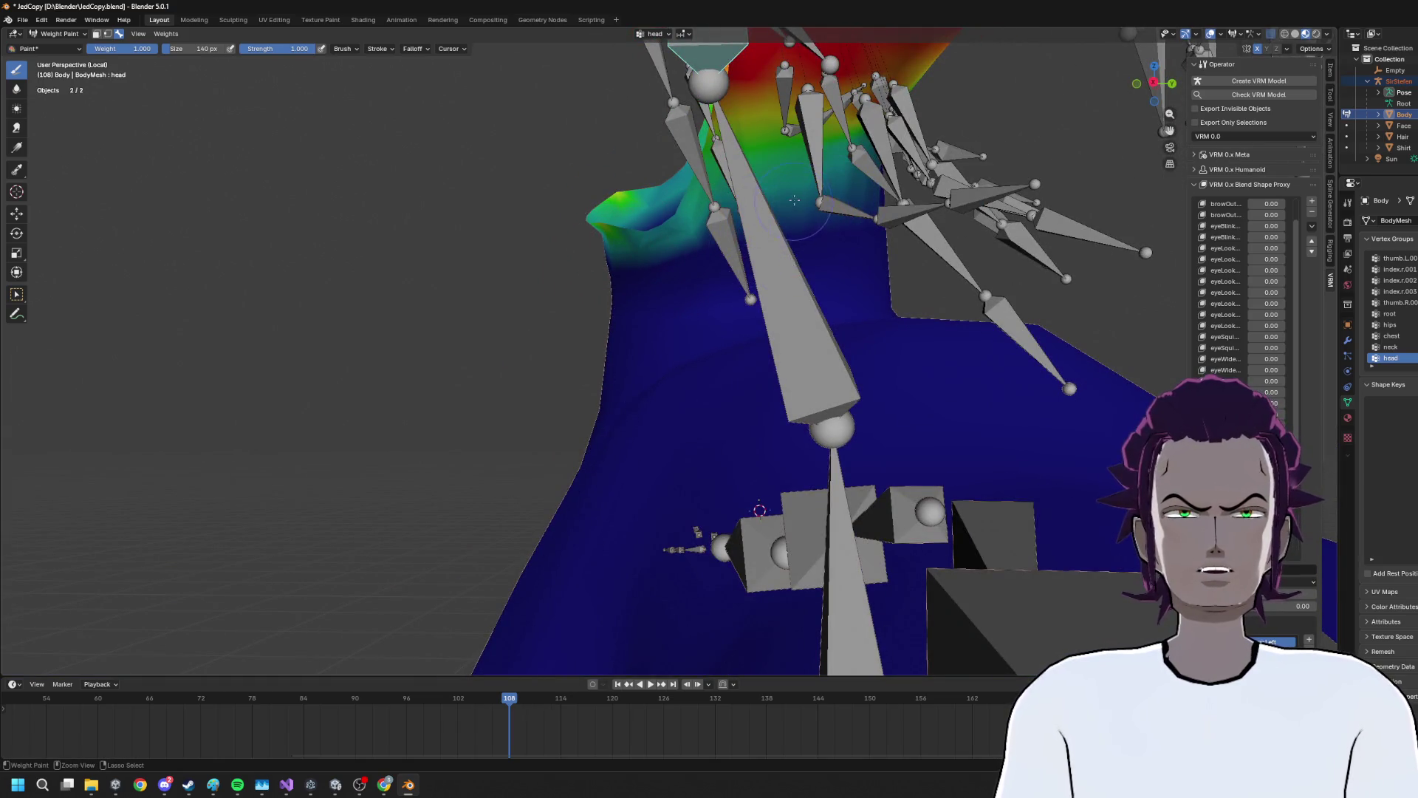
drag(759, 509, 913, 297)
scroll(down, 3)
drag(876, 291, 716, 301)
drag(809, 326, 741, 293)
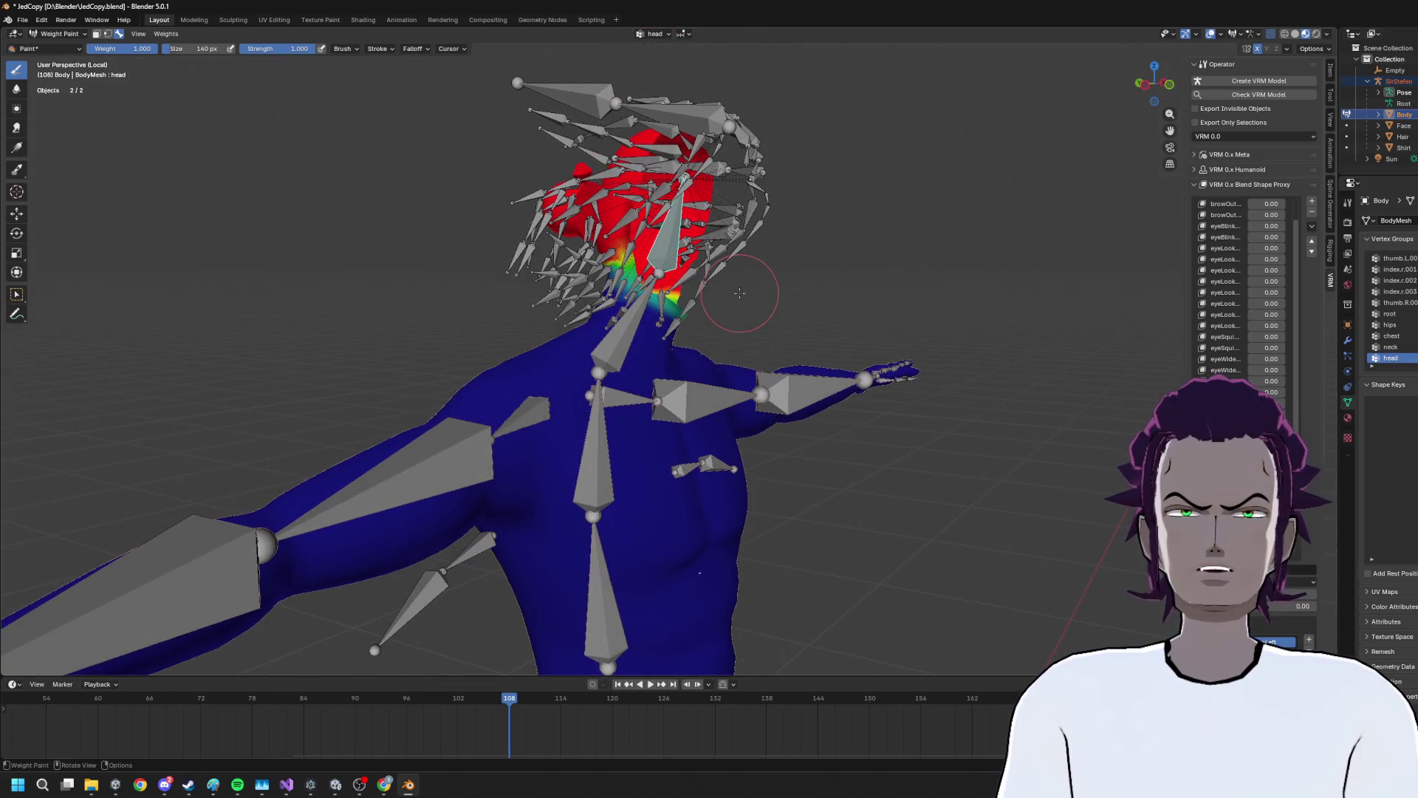
drag(594, 302, 683, 304)
drag(910, 282, 733, 270)
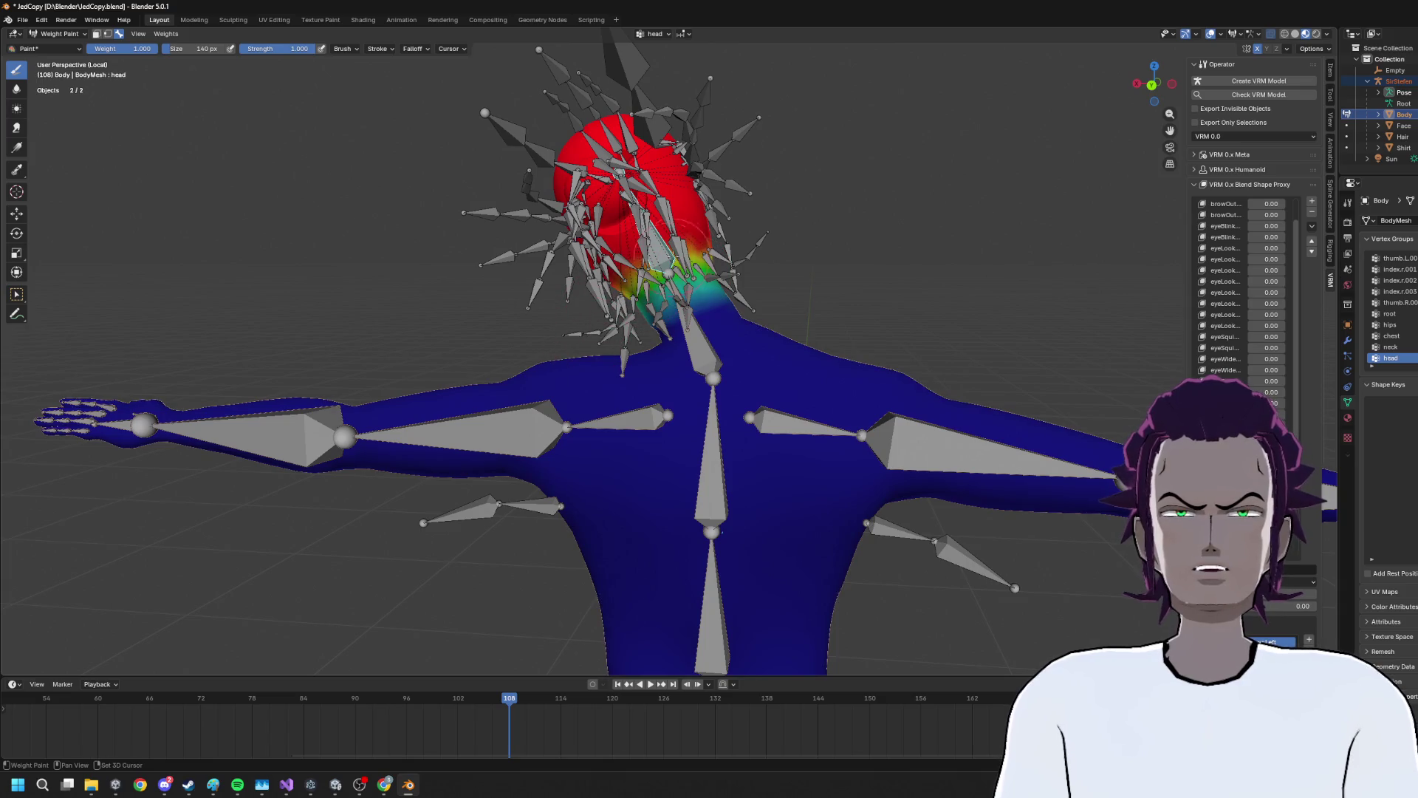
drag(877, 303, 757, 270)
Make the neck vertex group active again for painting
scroll(up, 3)
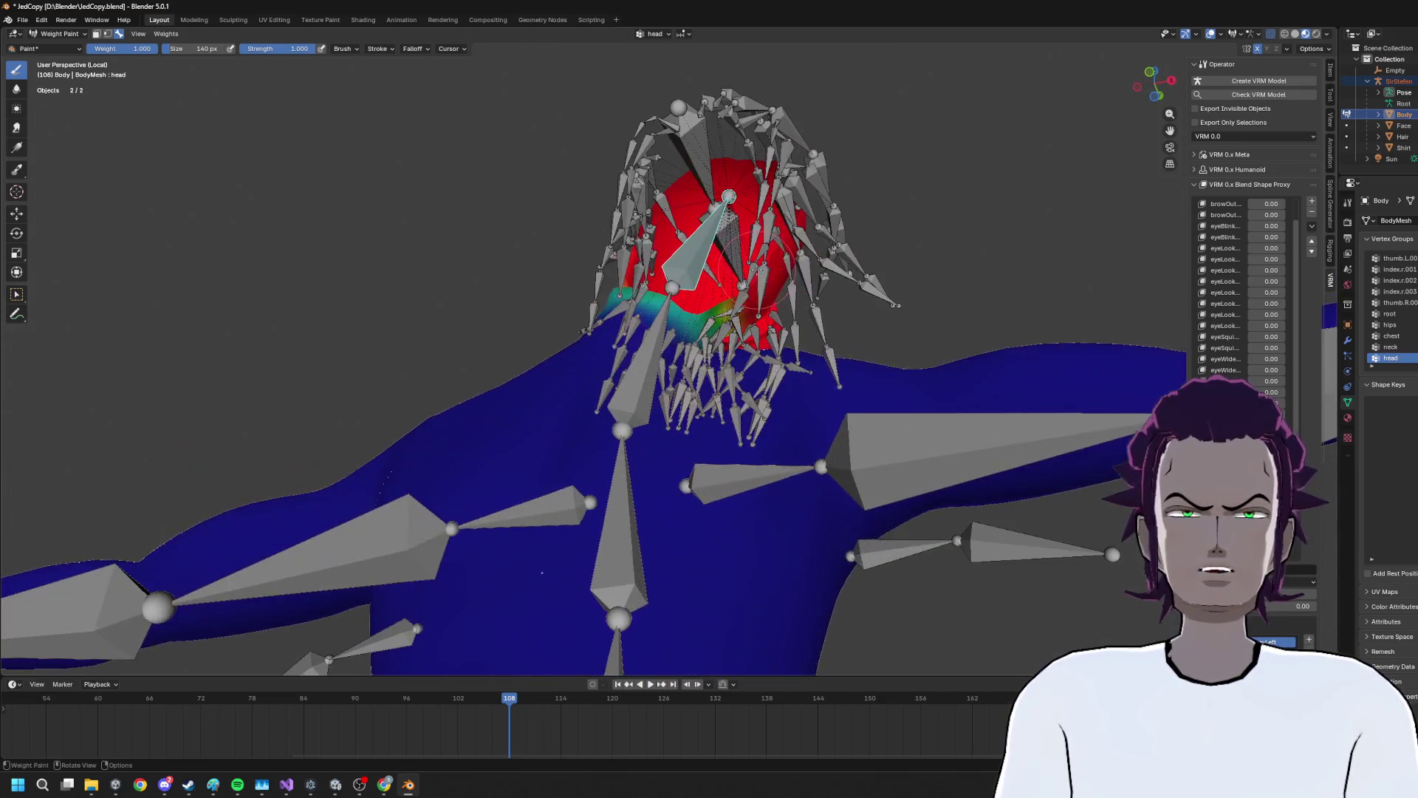
scroll(down, 3)
click(634, 324)
Paint stronger mirrored neck weight across the throat with the Draw brush, orbiting between strokes
drag(634, 325, 746, 291)
scroll(up, 3)
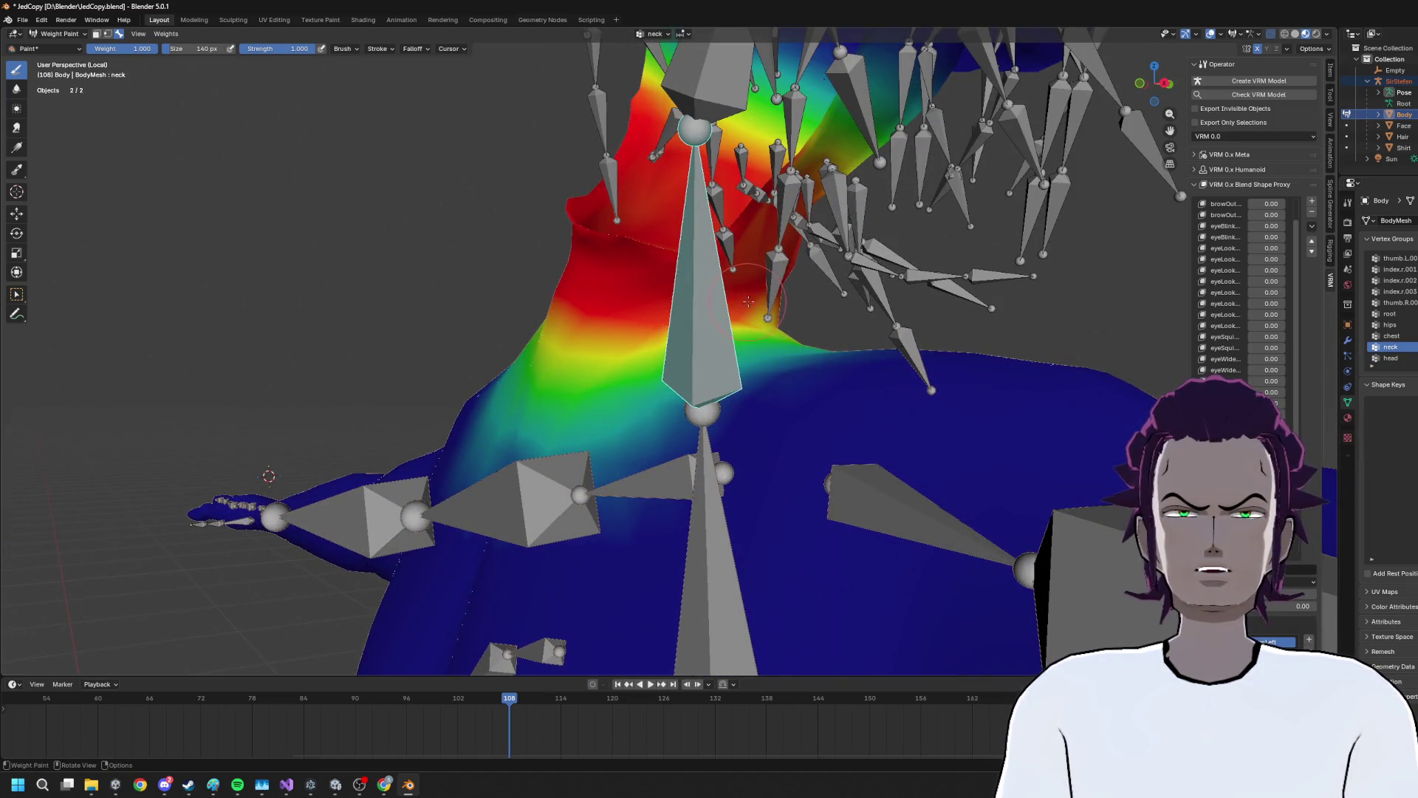
drag(659, 327, 647, 336)
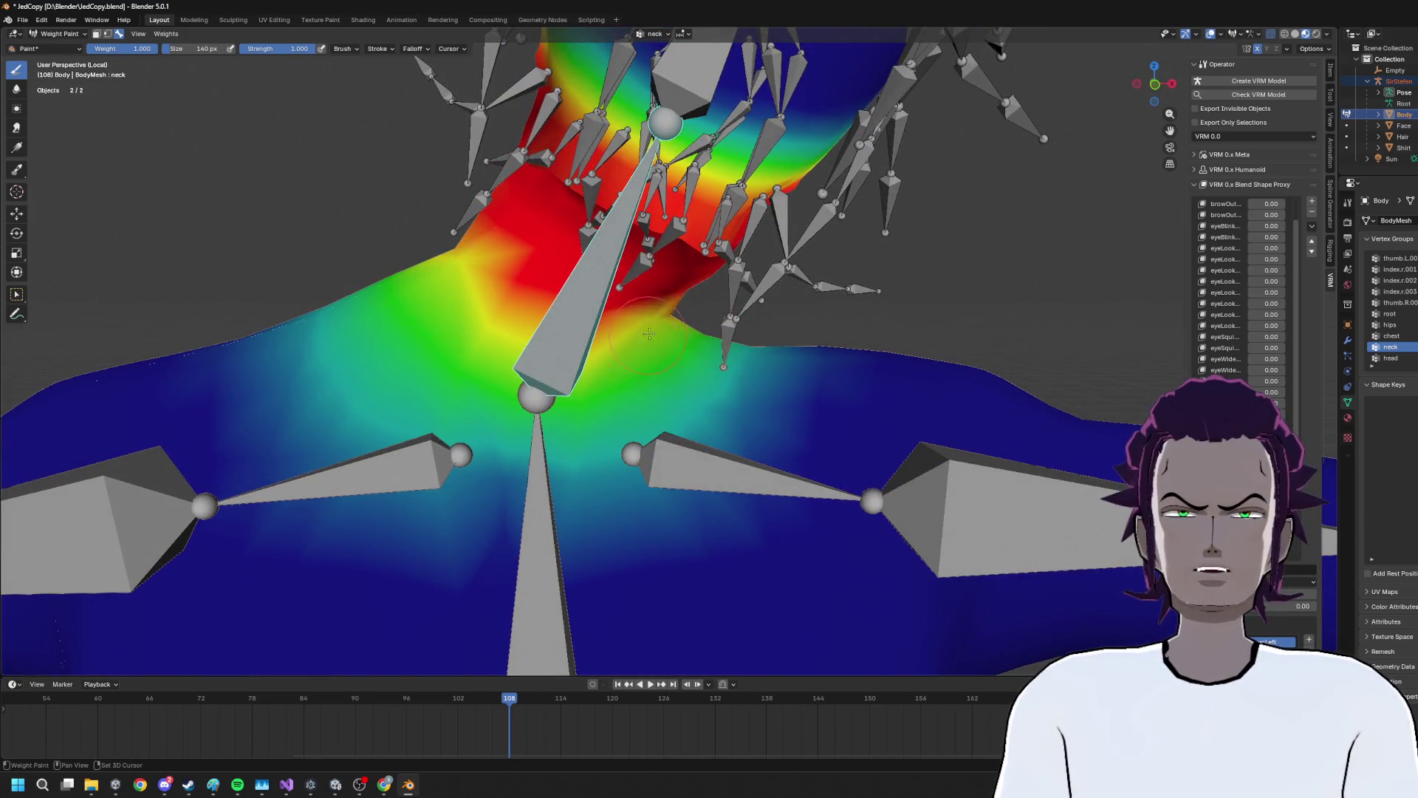
drag(737, 308, 709, 290)
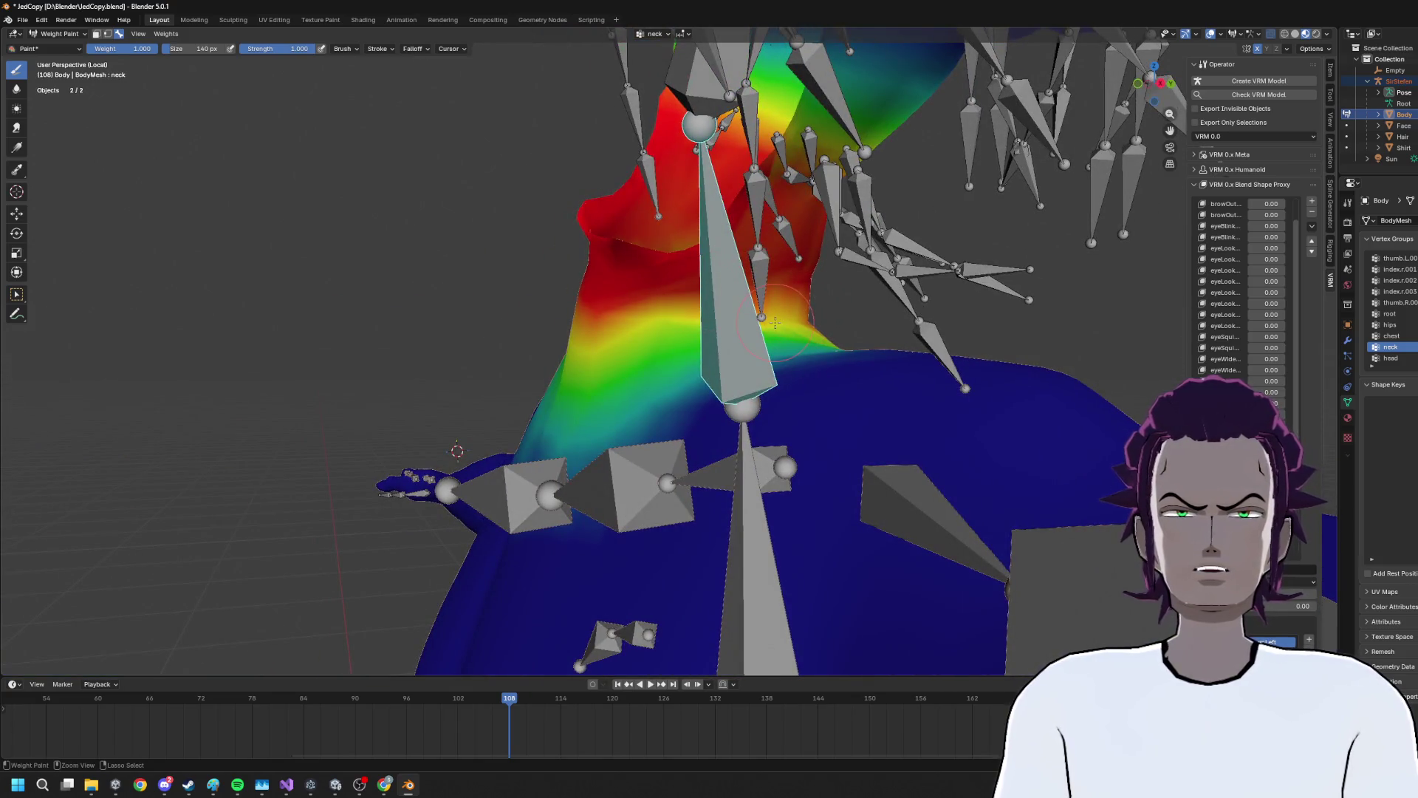
drag(809, 311, 825, 339)
drag(715, 312, 637, 365)
scroll(down, 3)
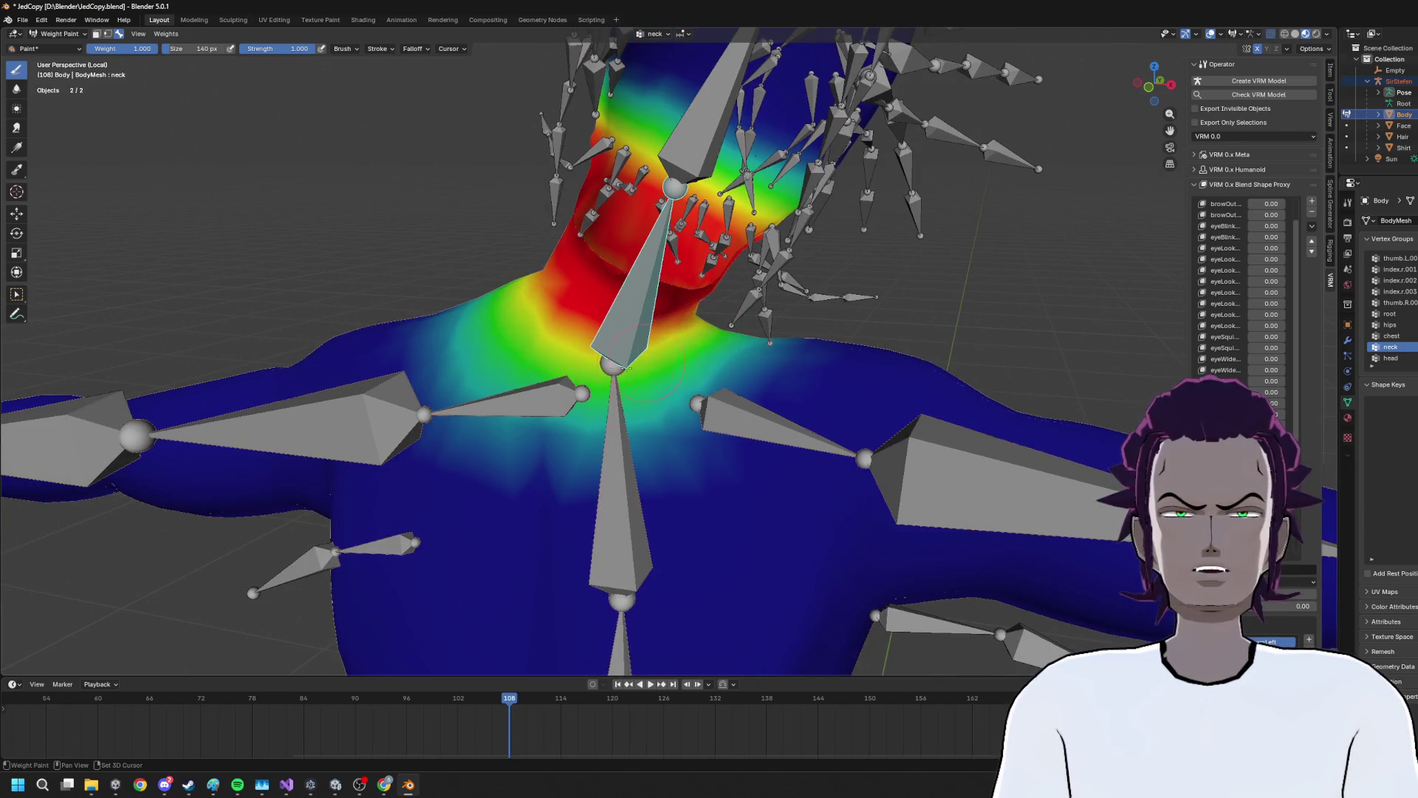
scroll(down, 3)
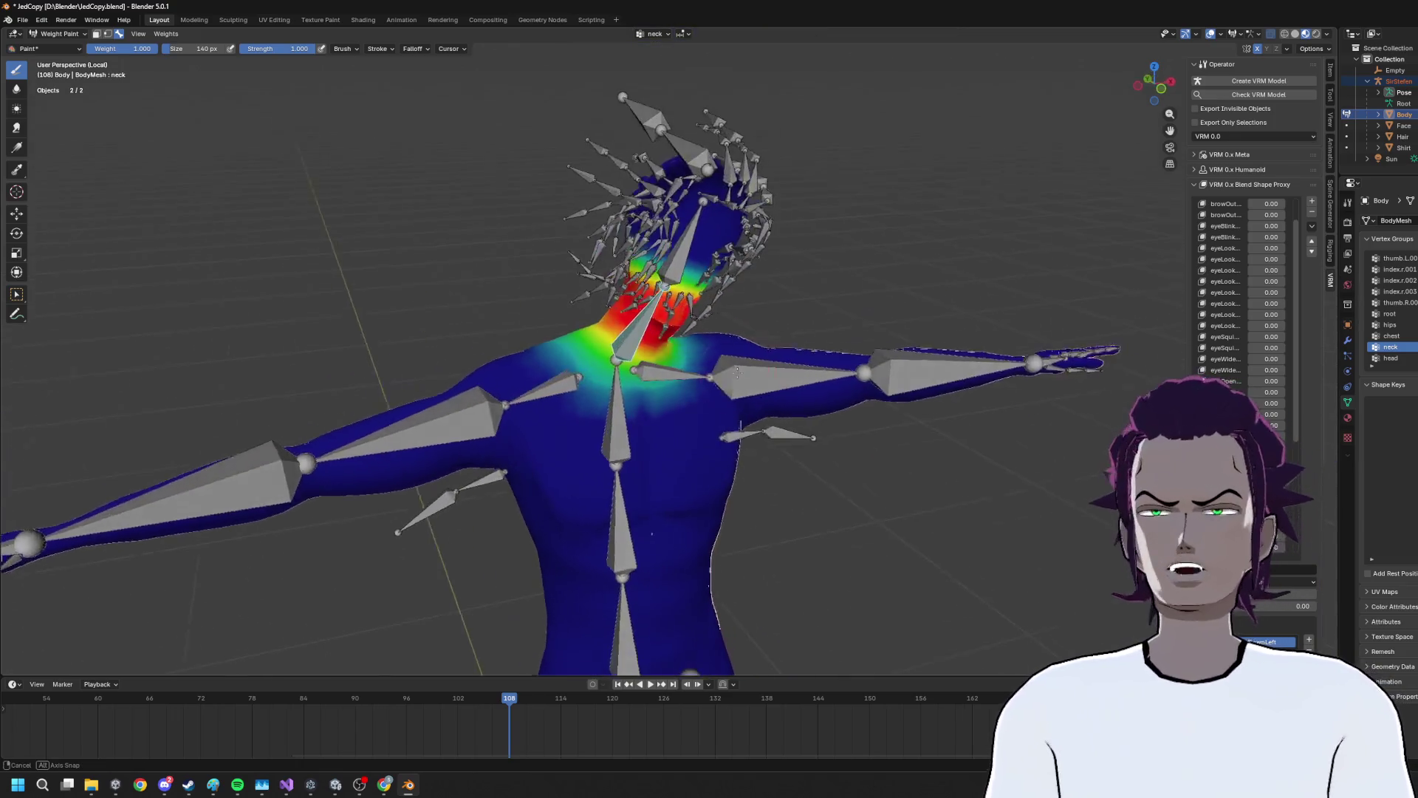
scroll(up, 3)
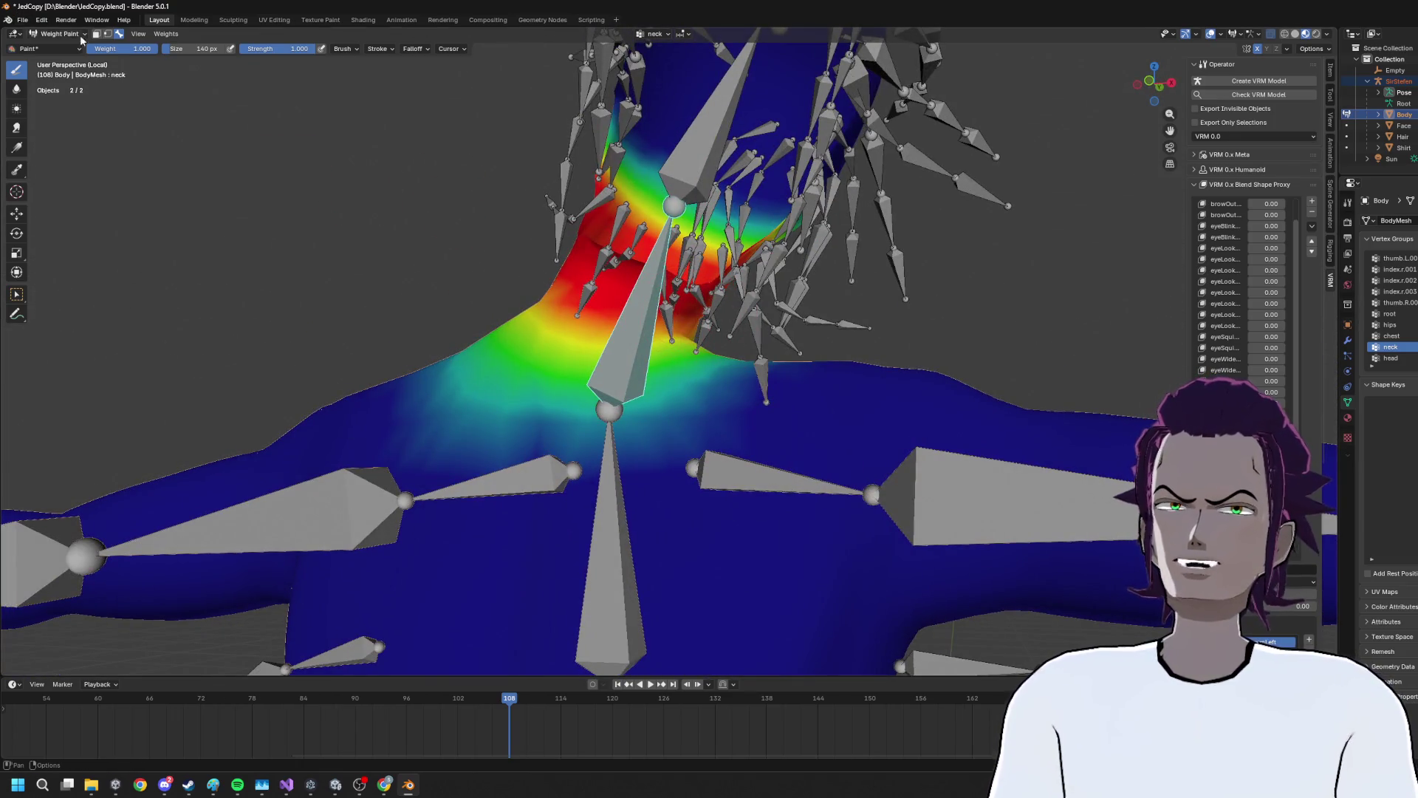
click(79, 34)
Leave Weight Paint and return the body to Object Mode
click(60, 50)
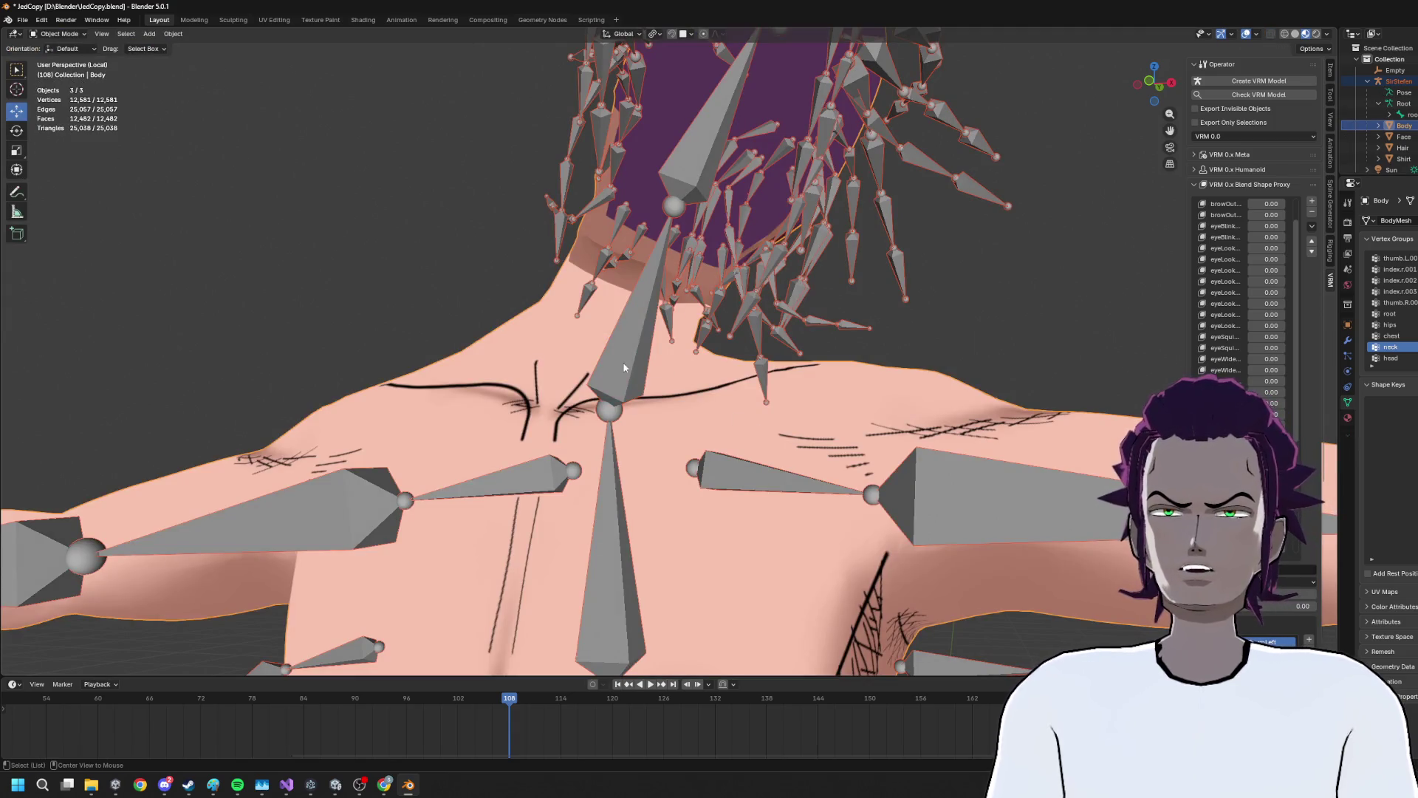
click(81, 49)
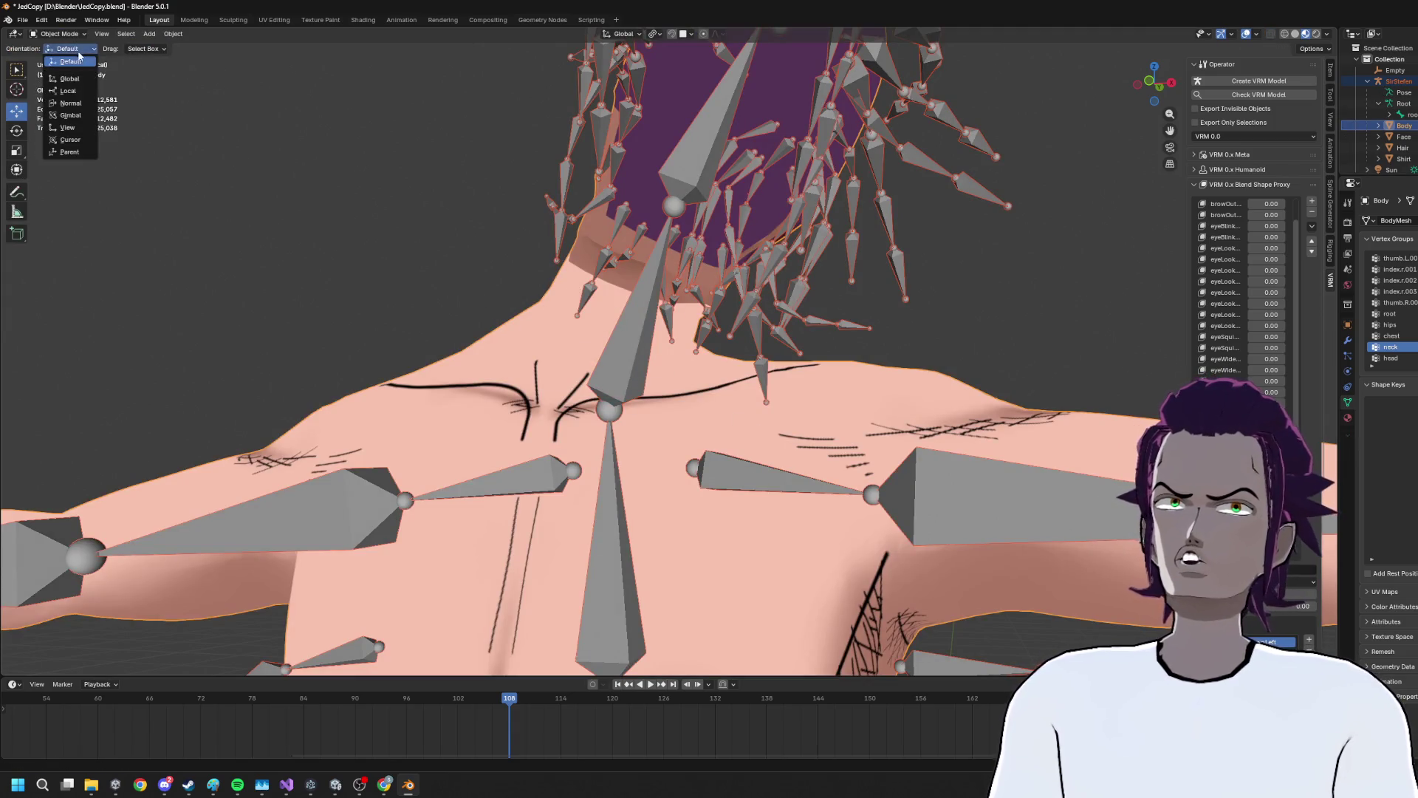
click(70, 36)
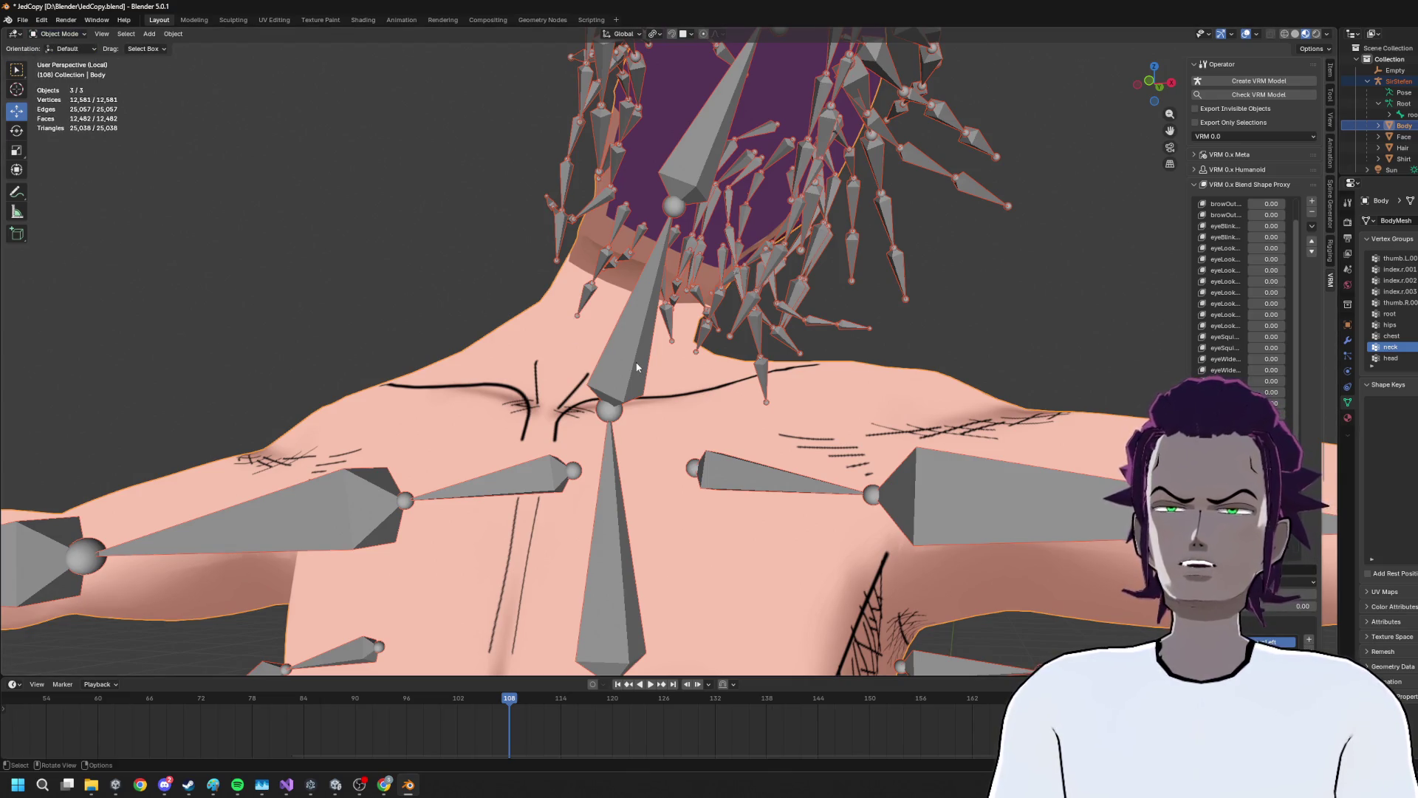
Select the armature, enter Pose Mode and try rotating the neck bone, cancelling each attempt
click(653, 362)
key(ctrl+Tab)
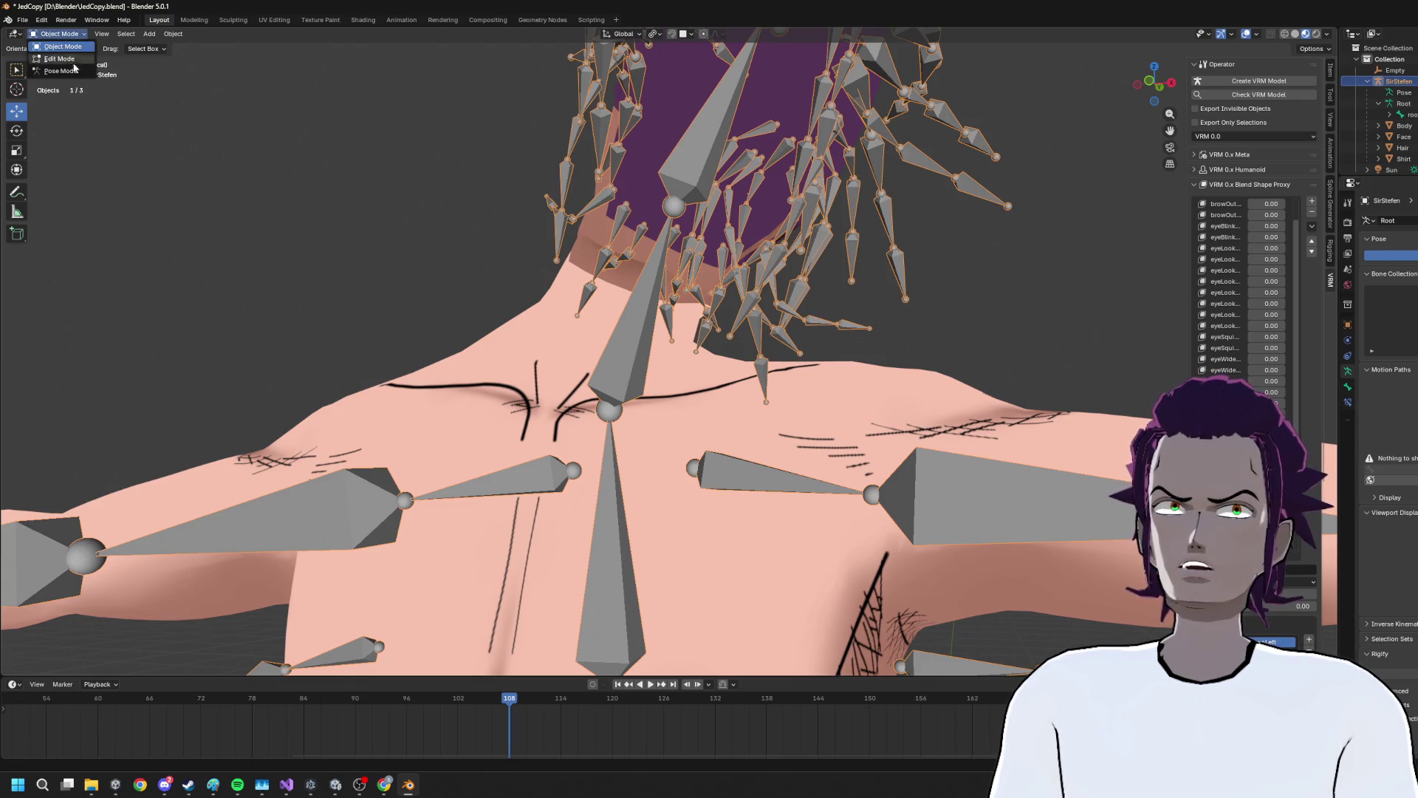
click(639, 303)
key(r)
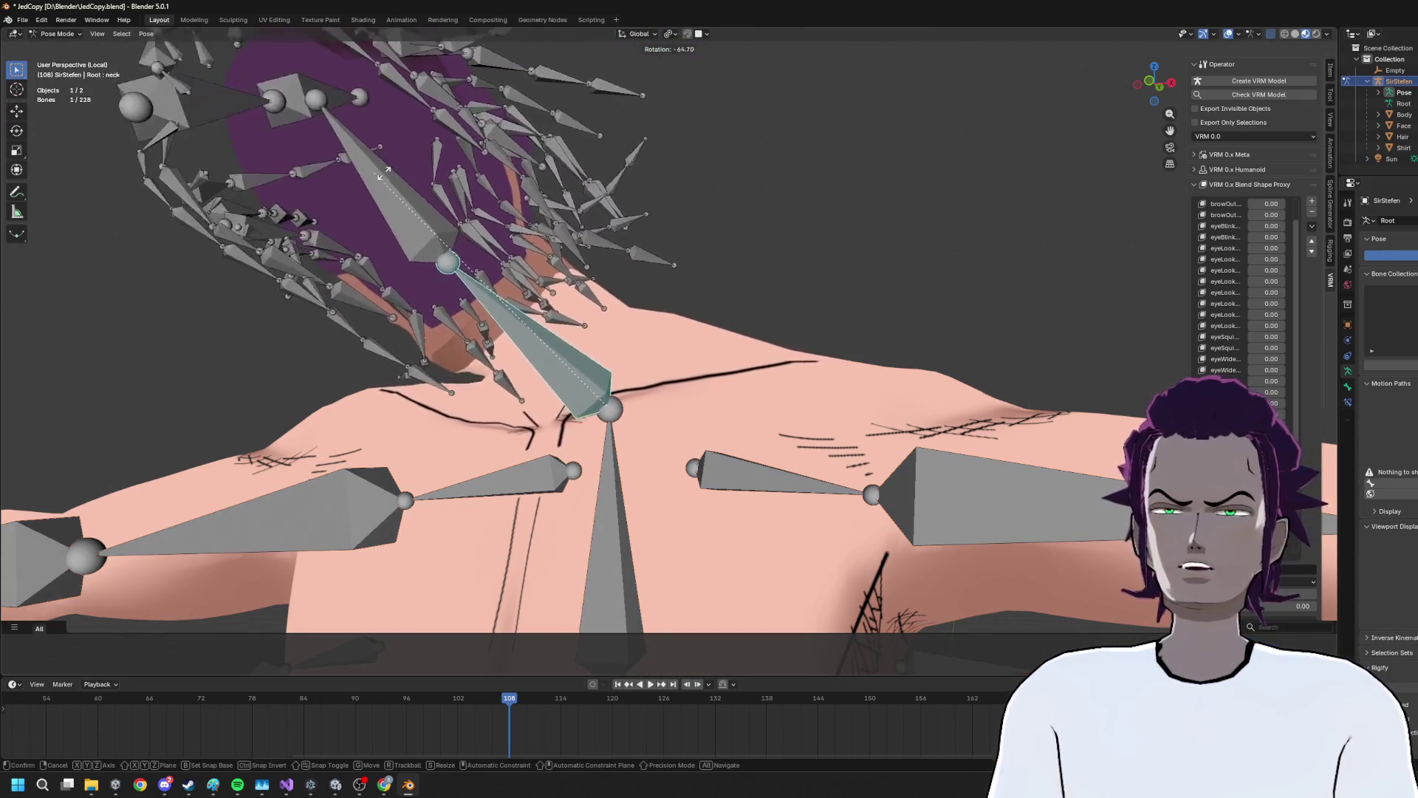
key(Escape)
scroll(down, 3)
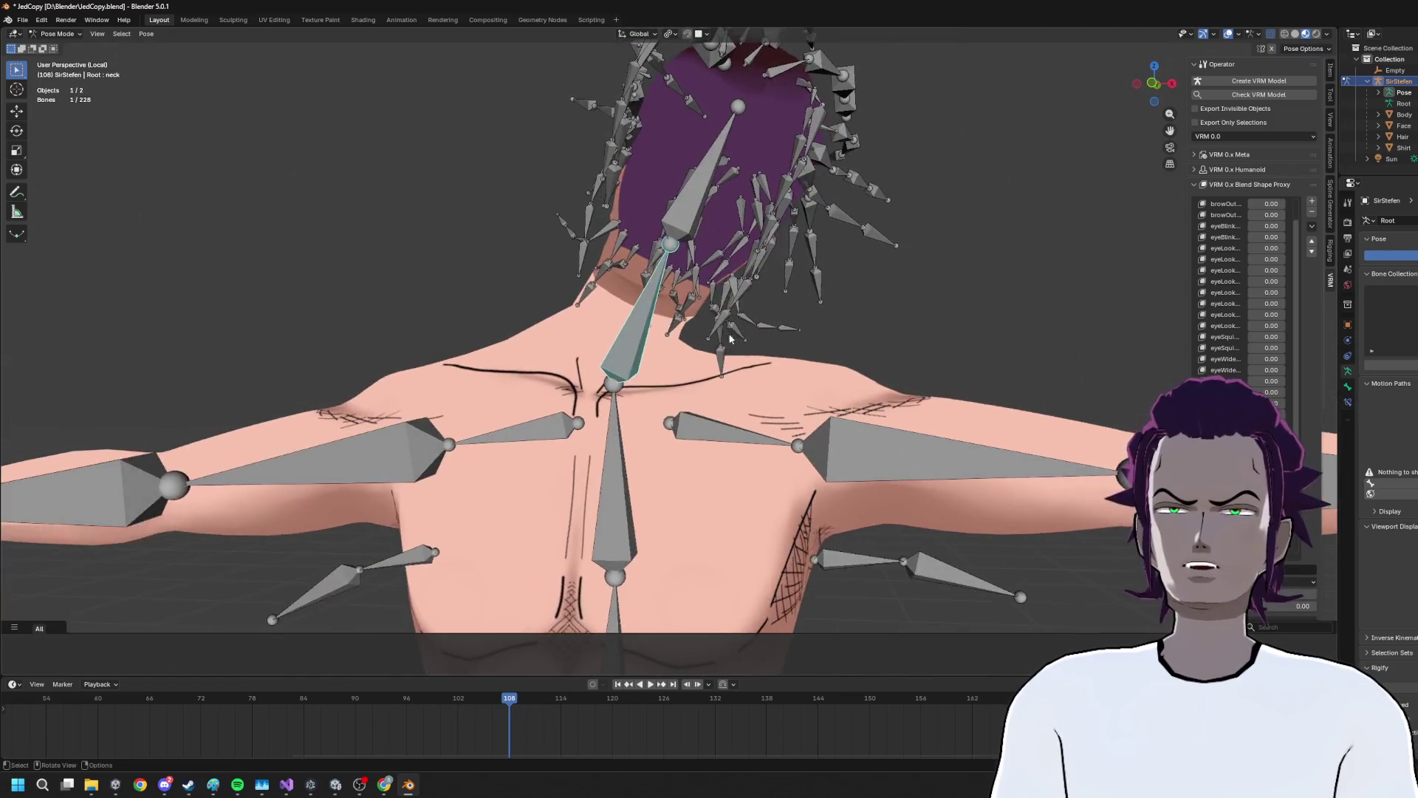
key(r)
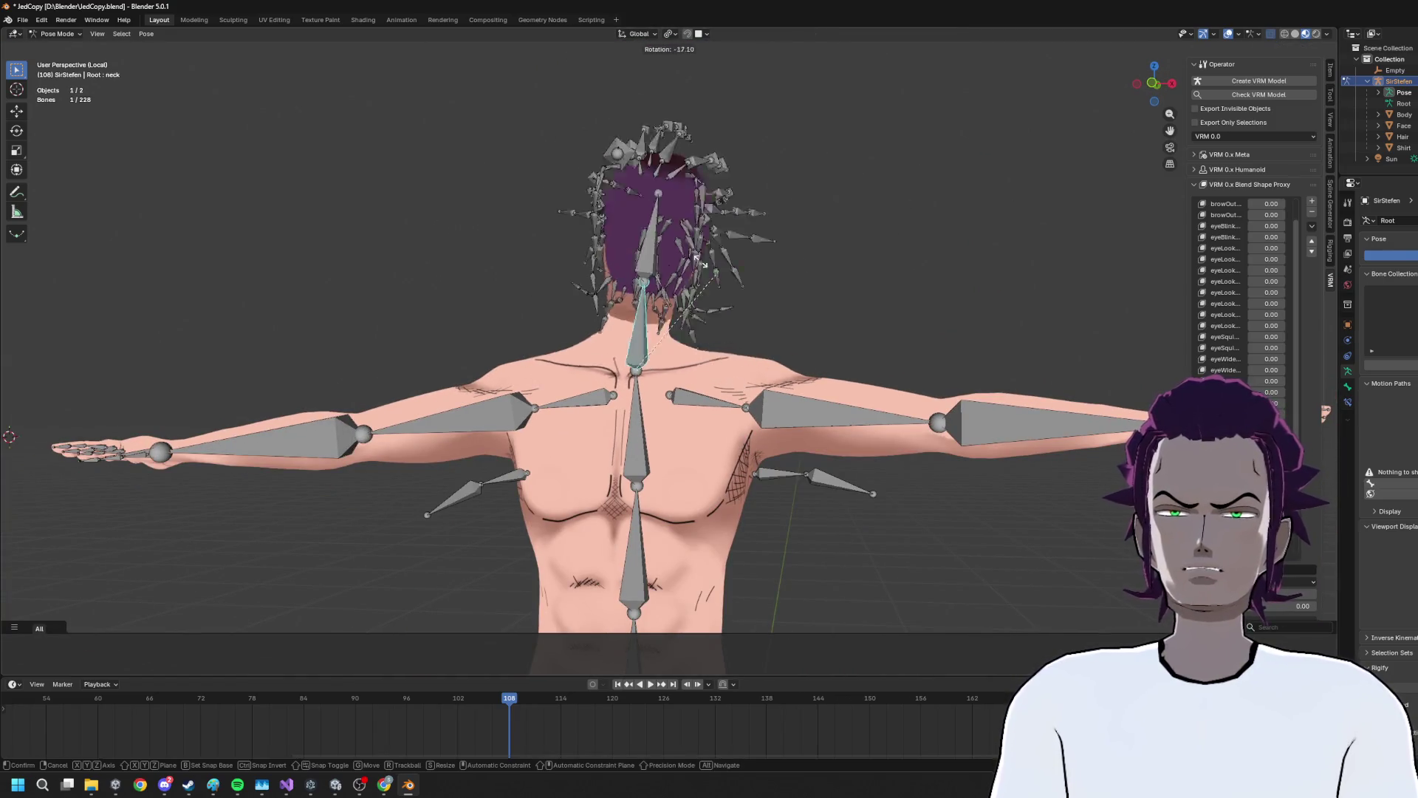
key(x)
key(x)
key(x)
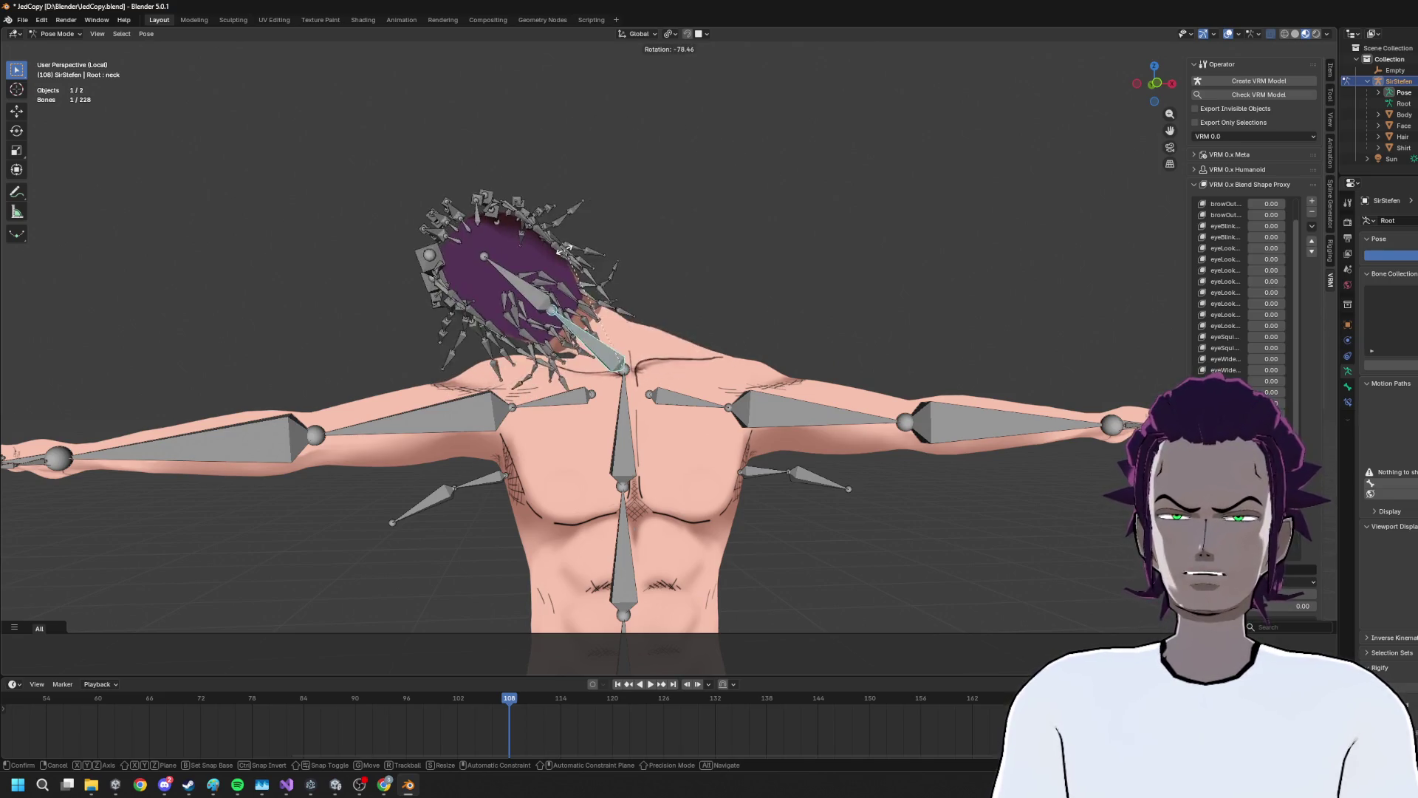
right_click(583, 274)
Rotate the neck bone -26.2° about Y and view it in Front Orthographic
drag(585, 275, 624, 307)
key(r)
key(y)
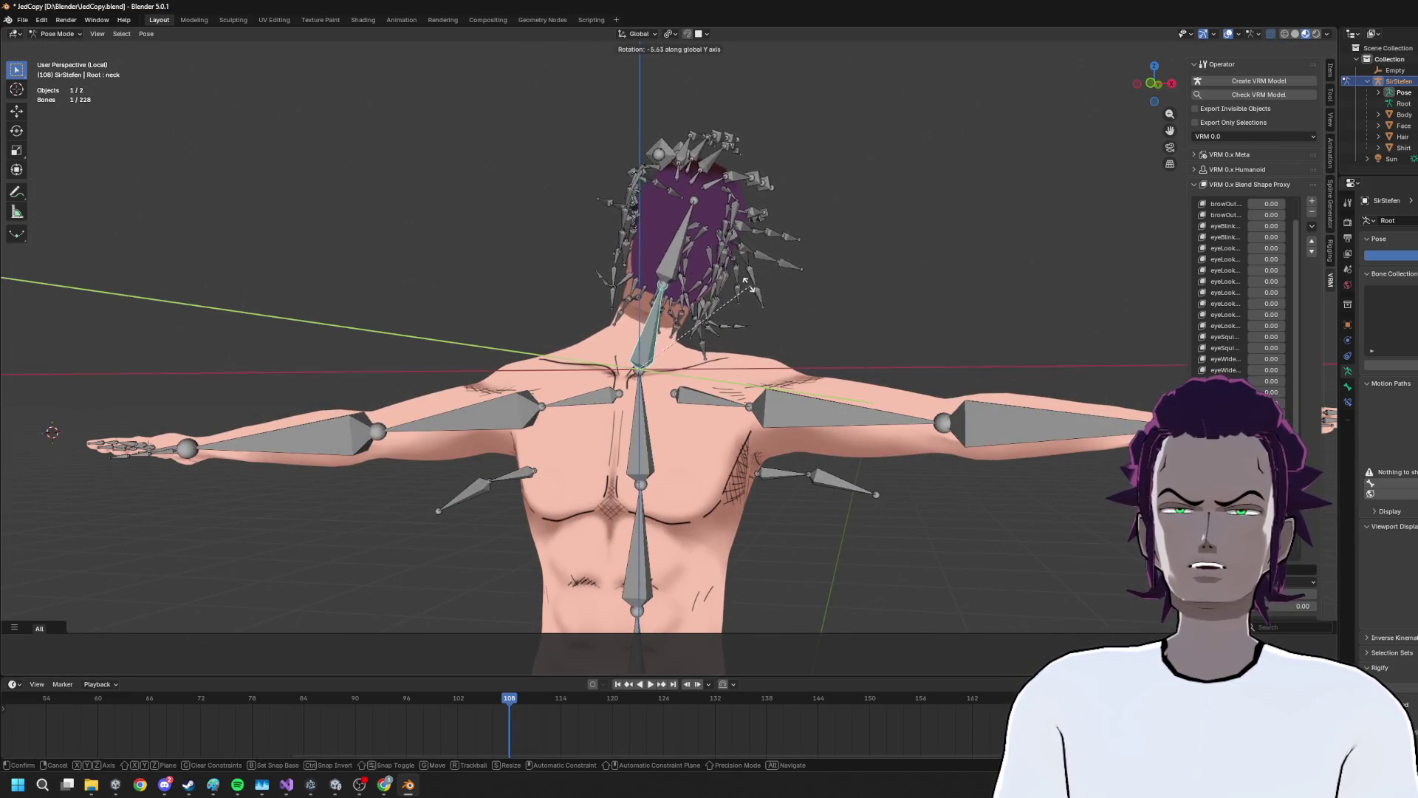
click(750, 288)
drag(709, 295, 749, 223)
right_click(748, 223)
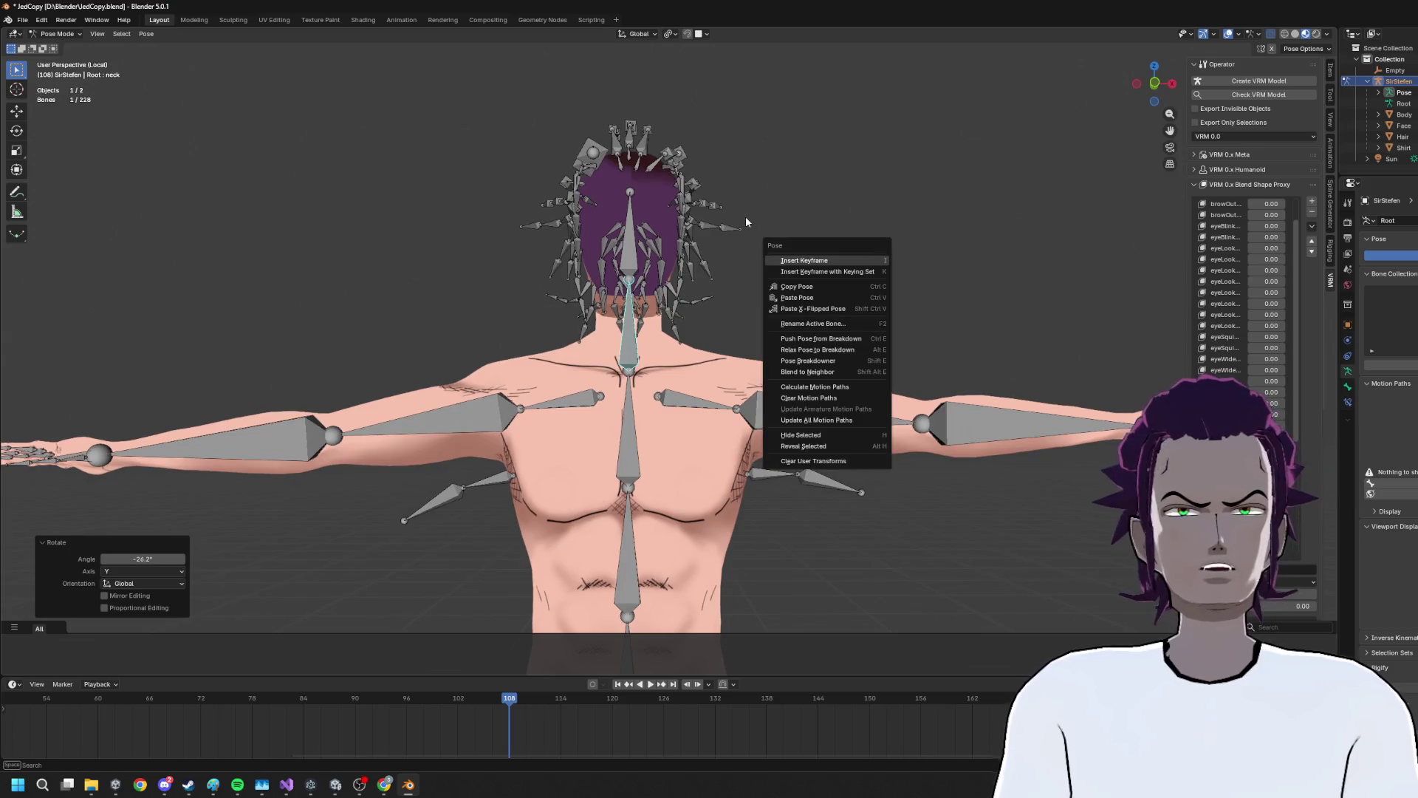
click(1155, 83)
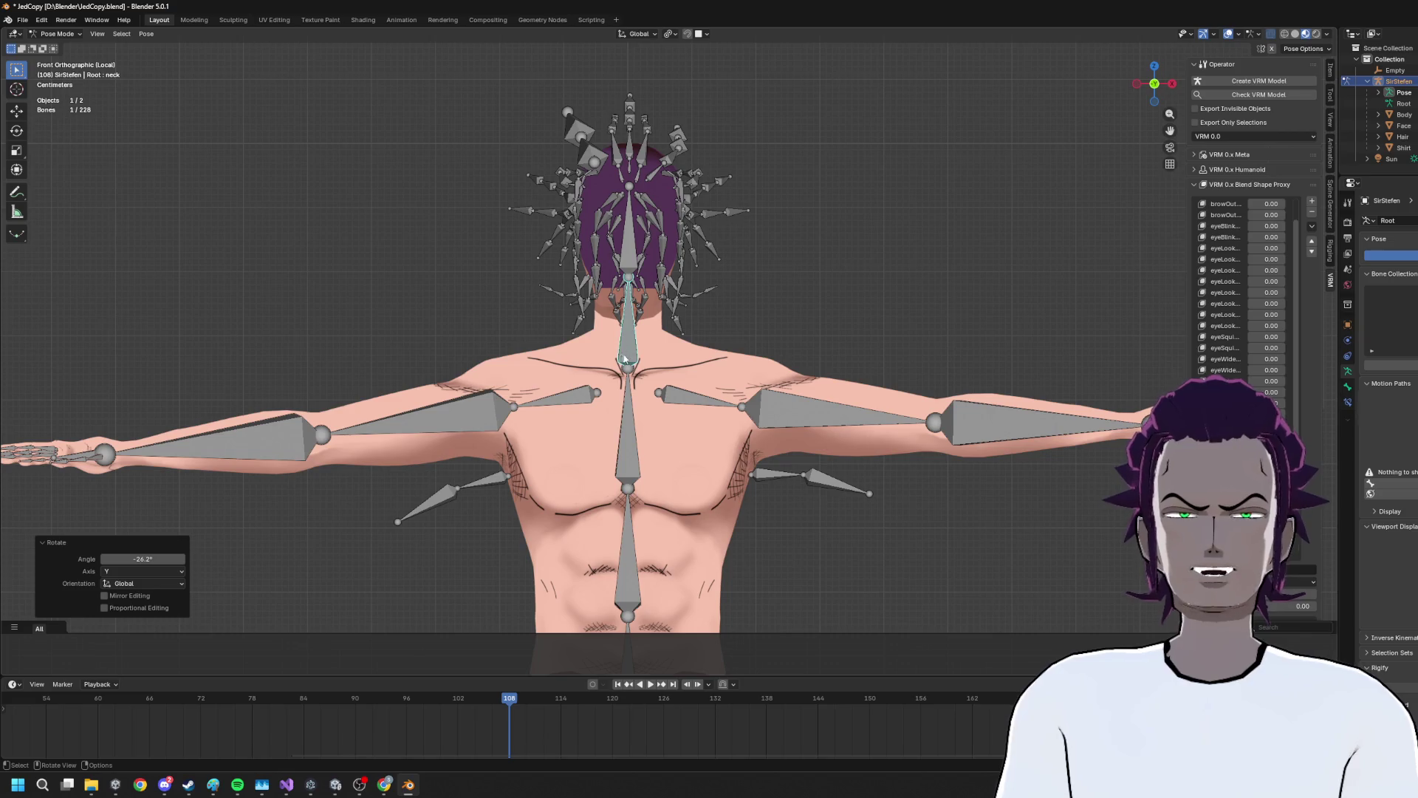
click(57, 33)
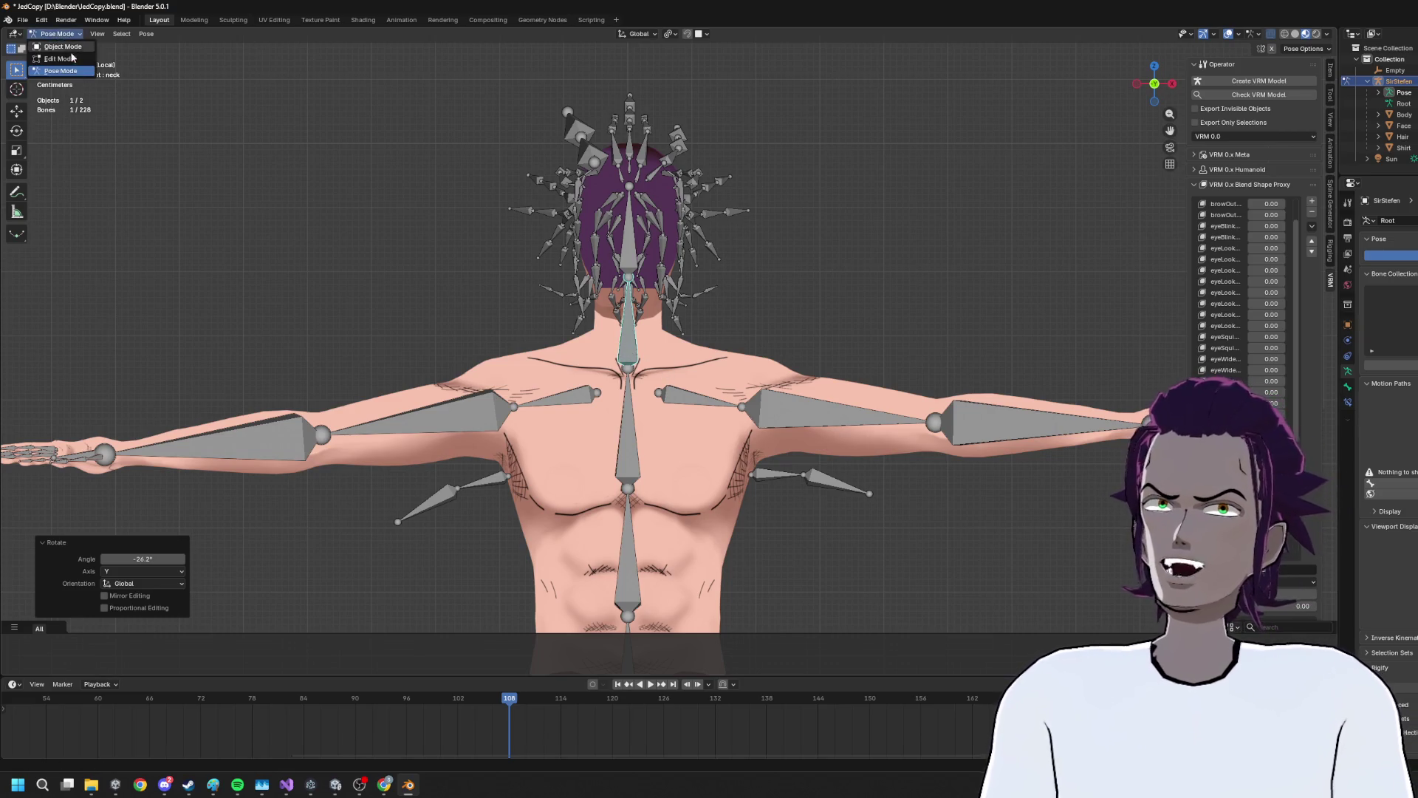
In Edit Mode, raise the chest bone's top joint about 0.0285 m along Z
click(55, 47)
key(g)
key(z)
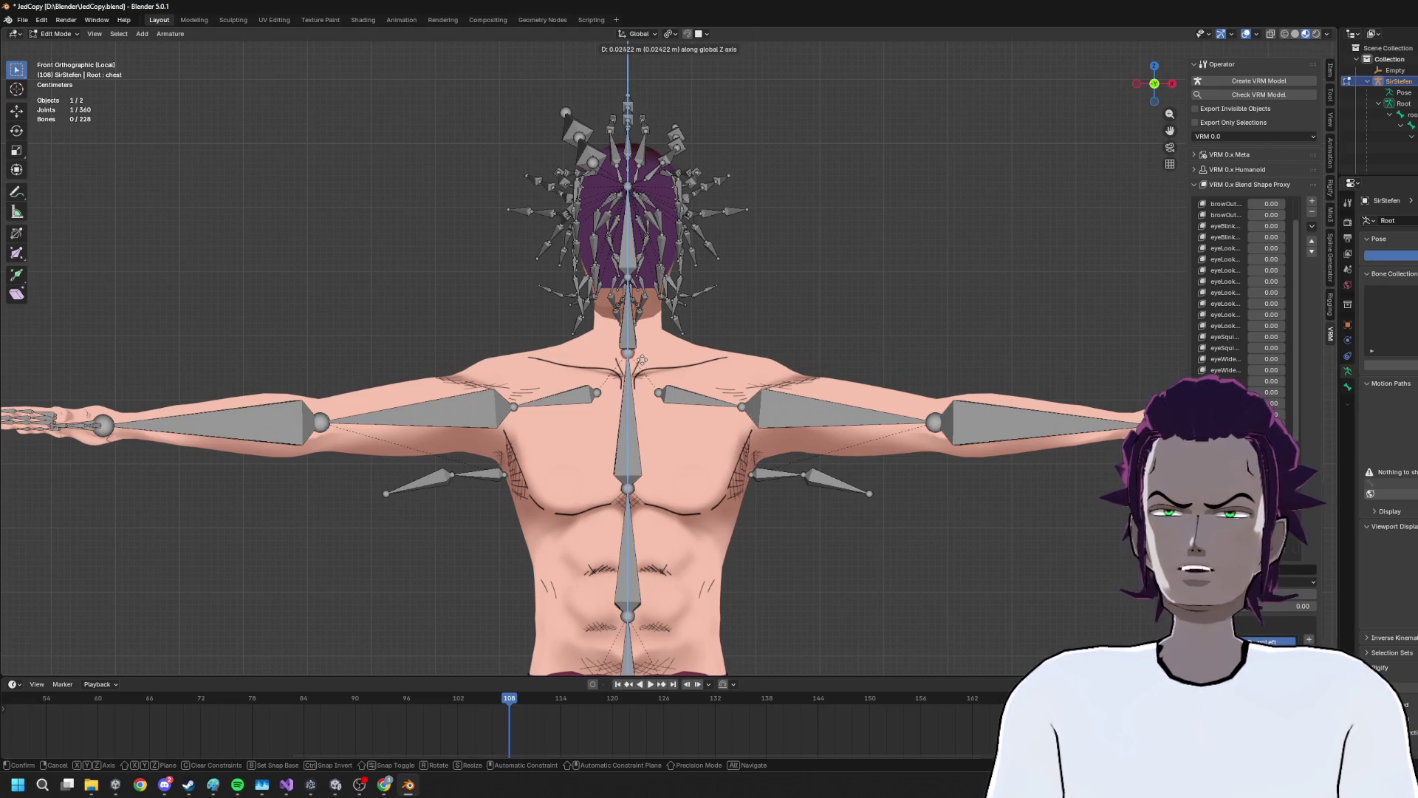
click(640, 357)
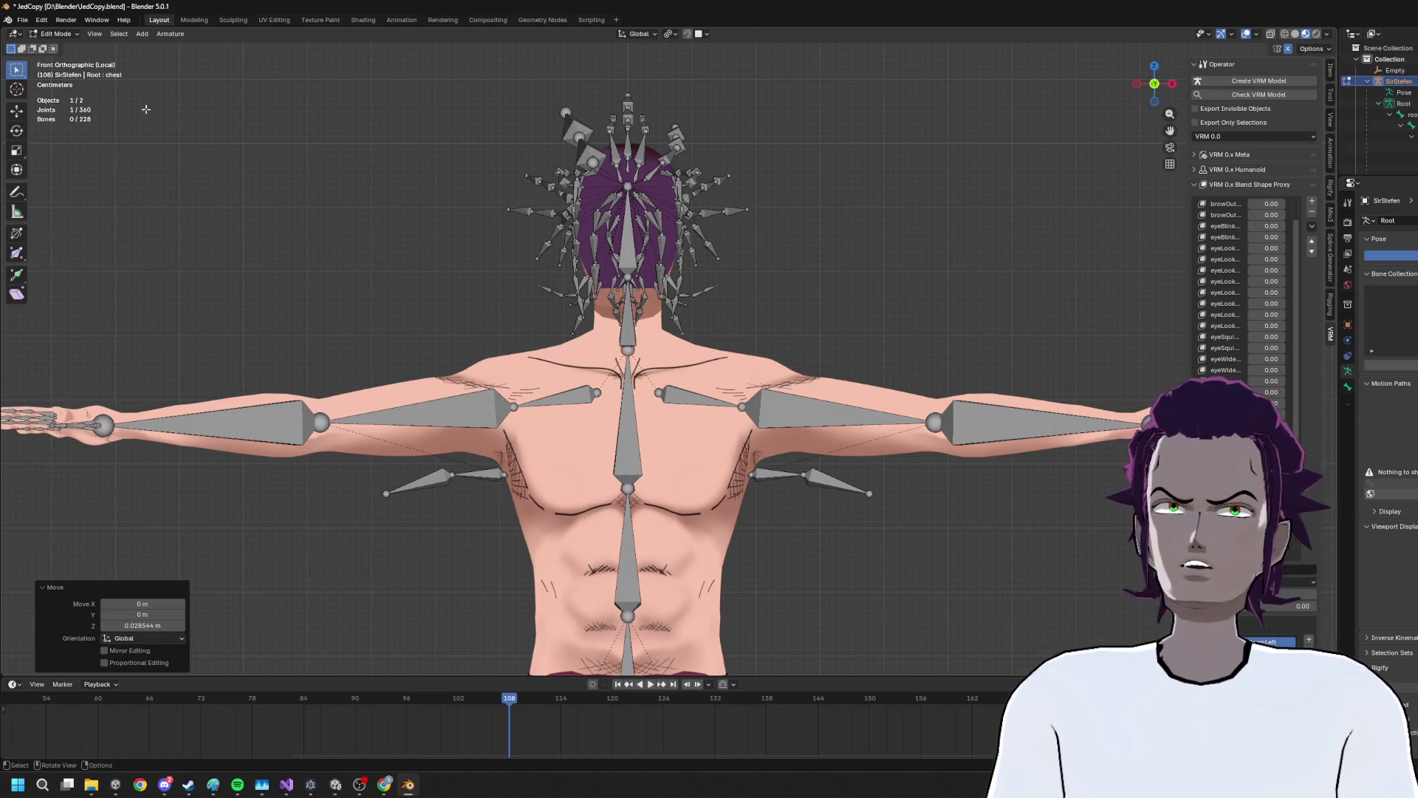
Test-rotate the neck in Pose Mode, cancel it, and return to Object Mode
click(56, 34)
click(60, 71)
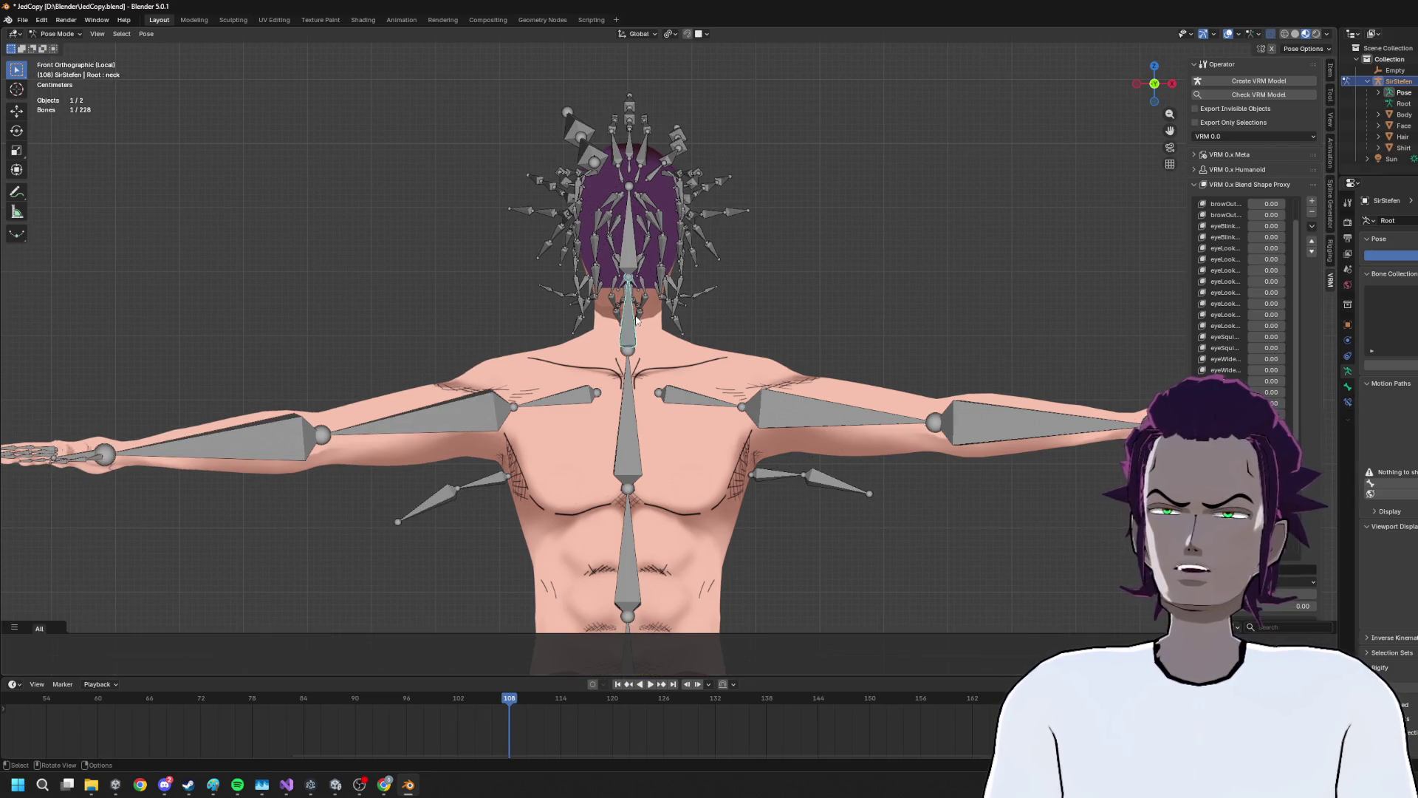
key(r)
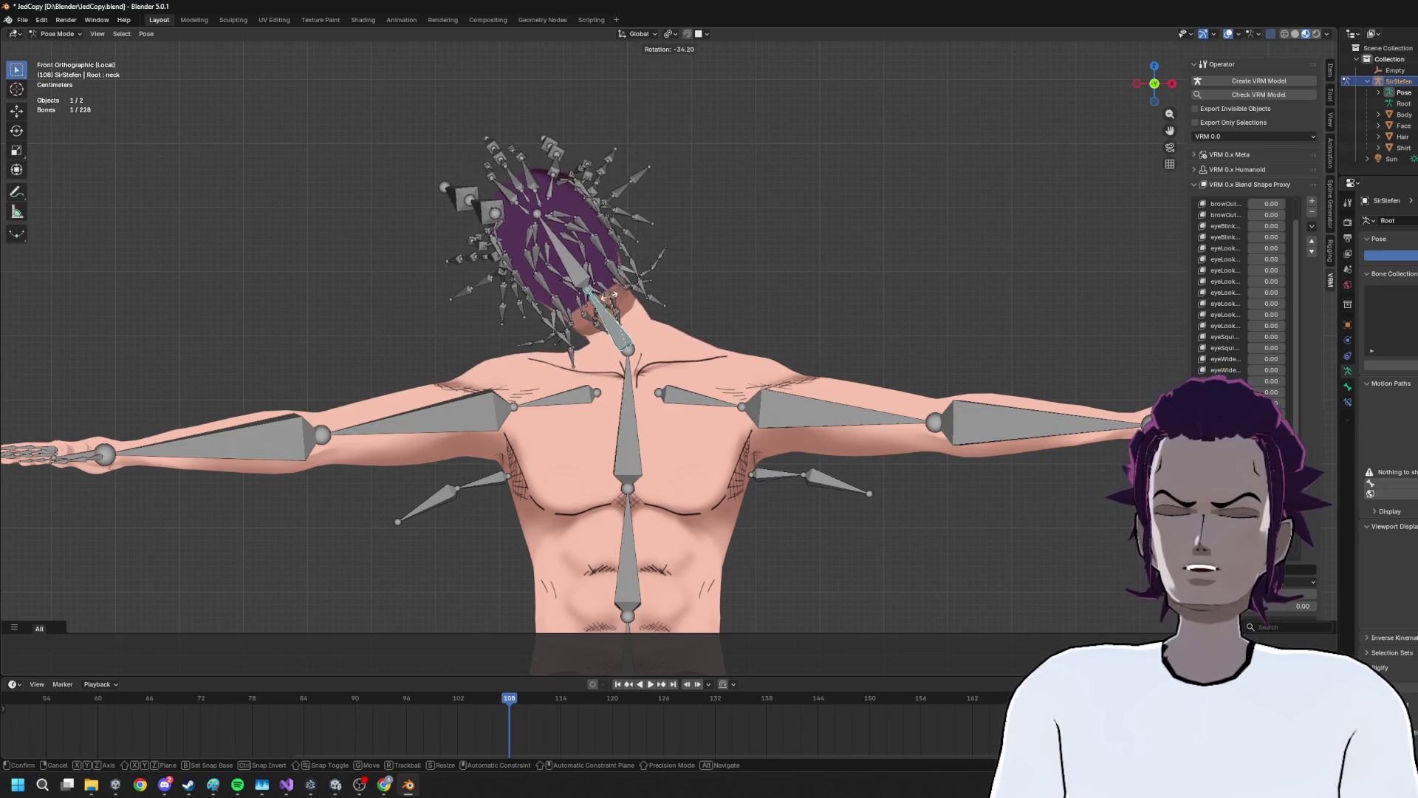
right_click(635, 303)
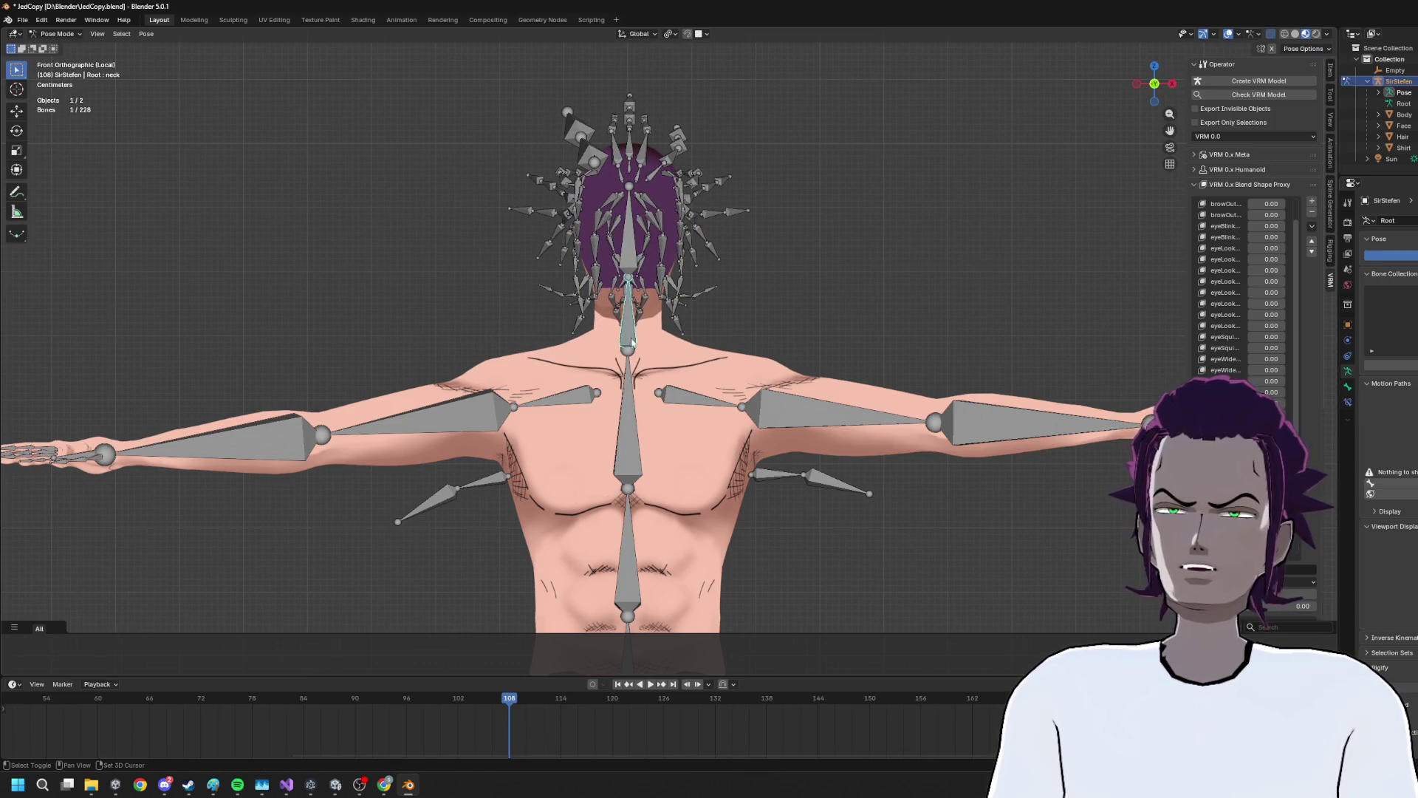
click(59, 34)
click(55, 48)
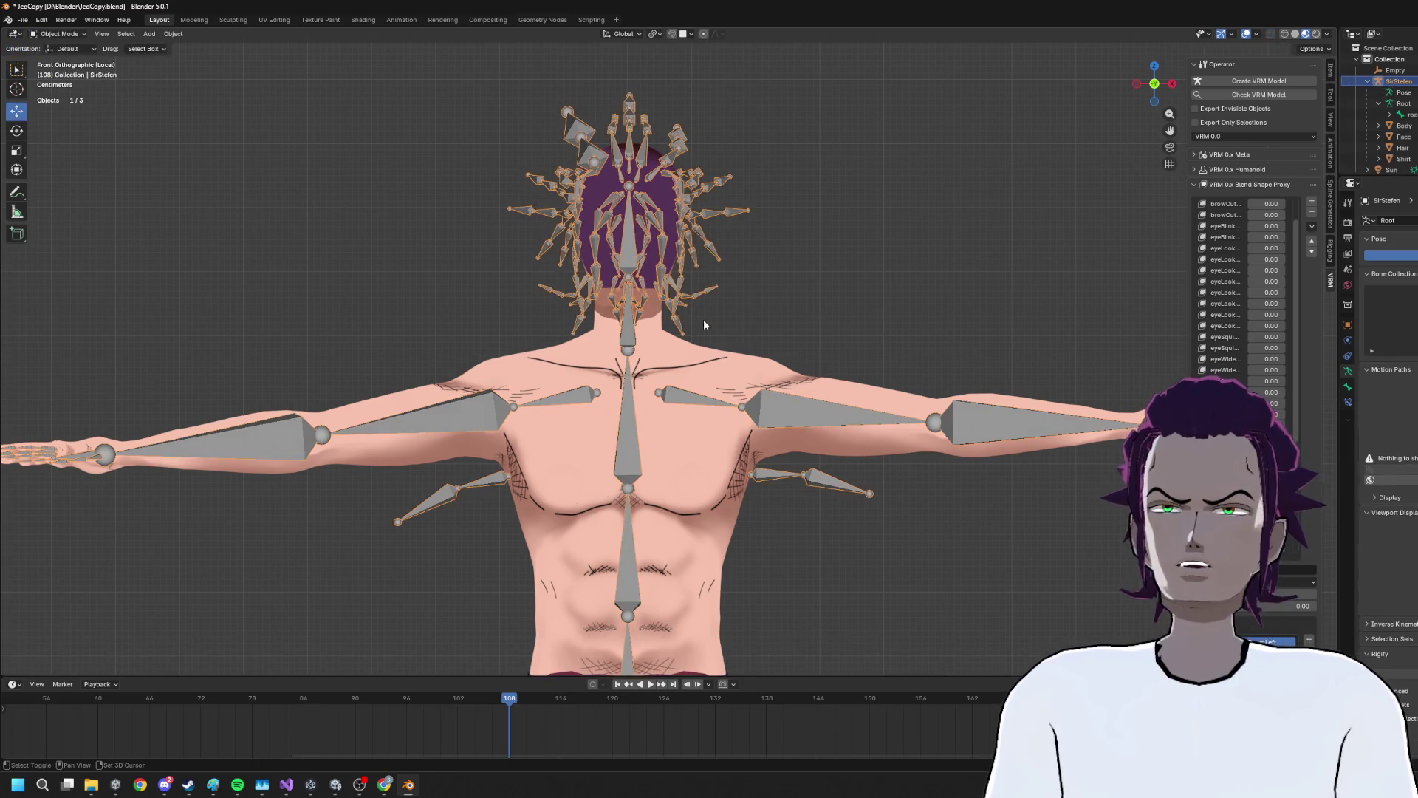
Select Body in Weight Paint mode and reduce neck weight on the shoulder and upper chest
drag(699, 316, 476, 247)
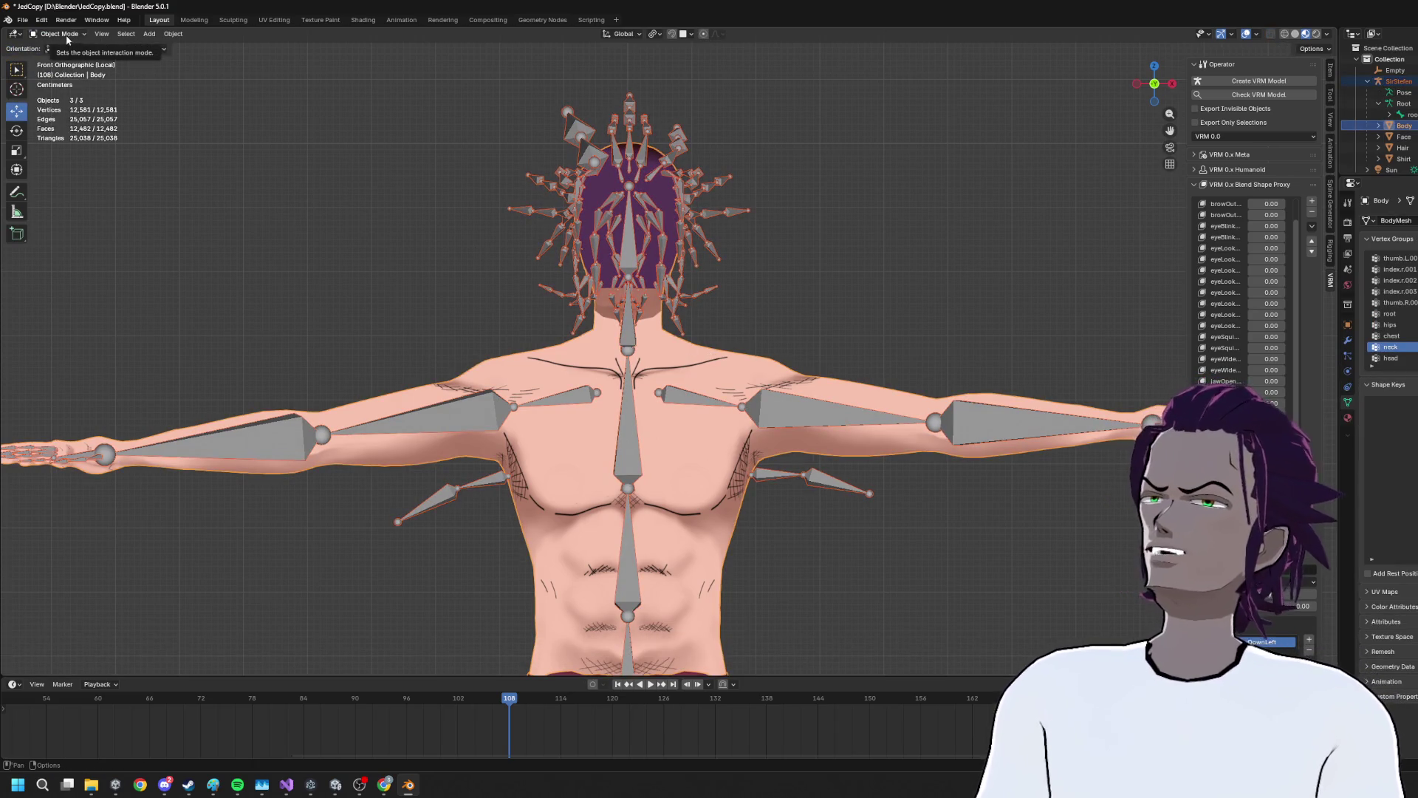
click(66, 34)
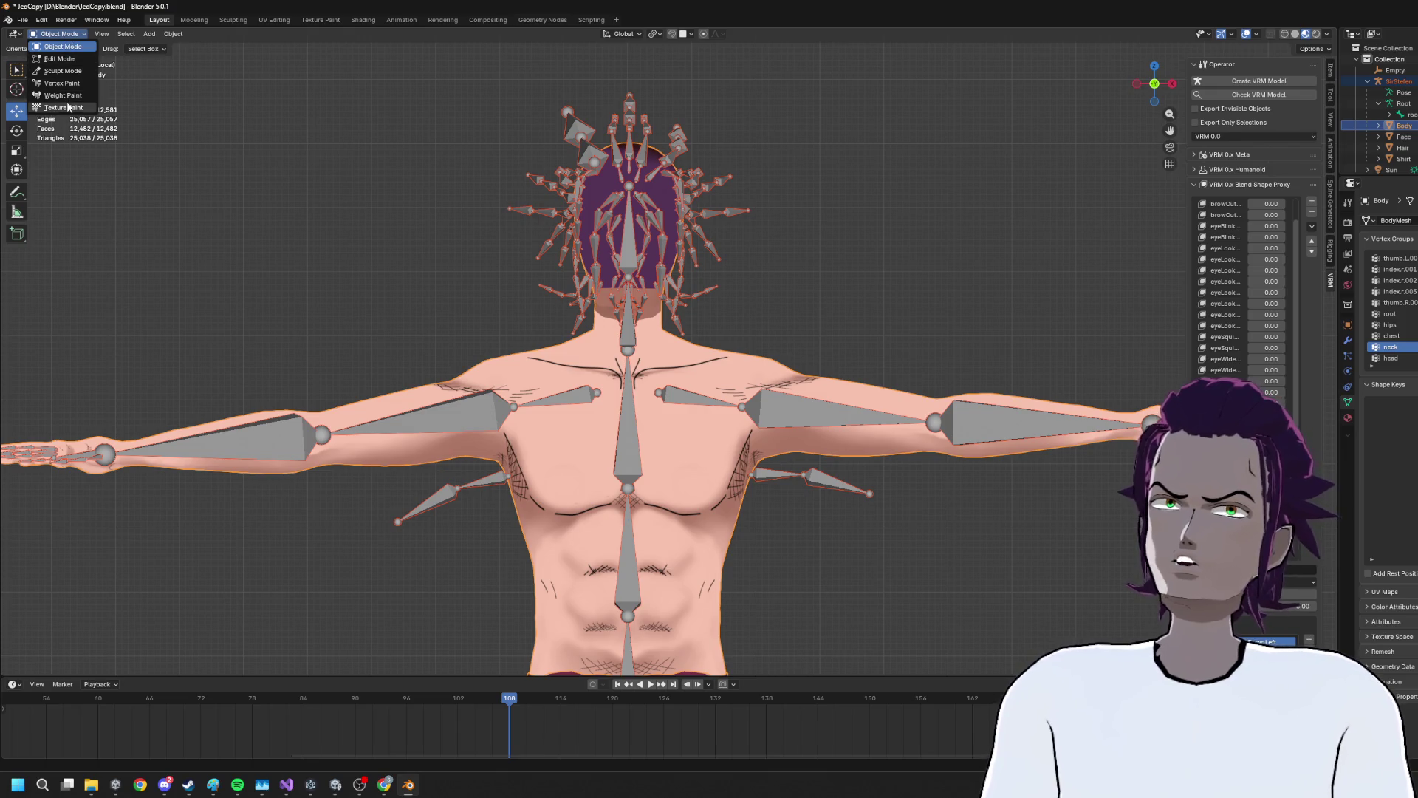
click(64, 95)
scroll(up, 3)
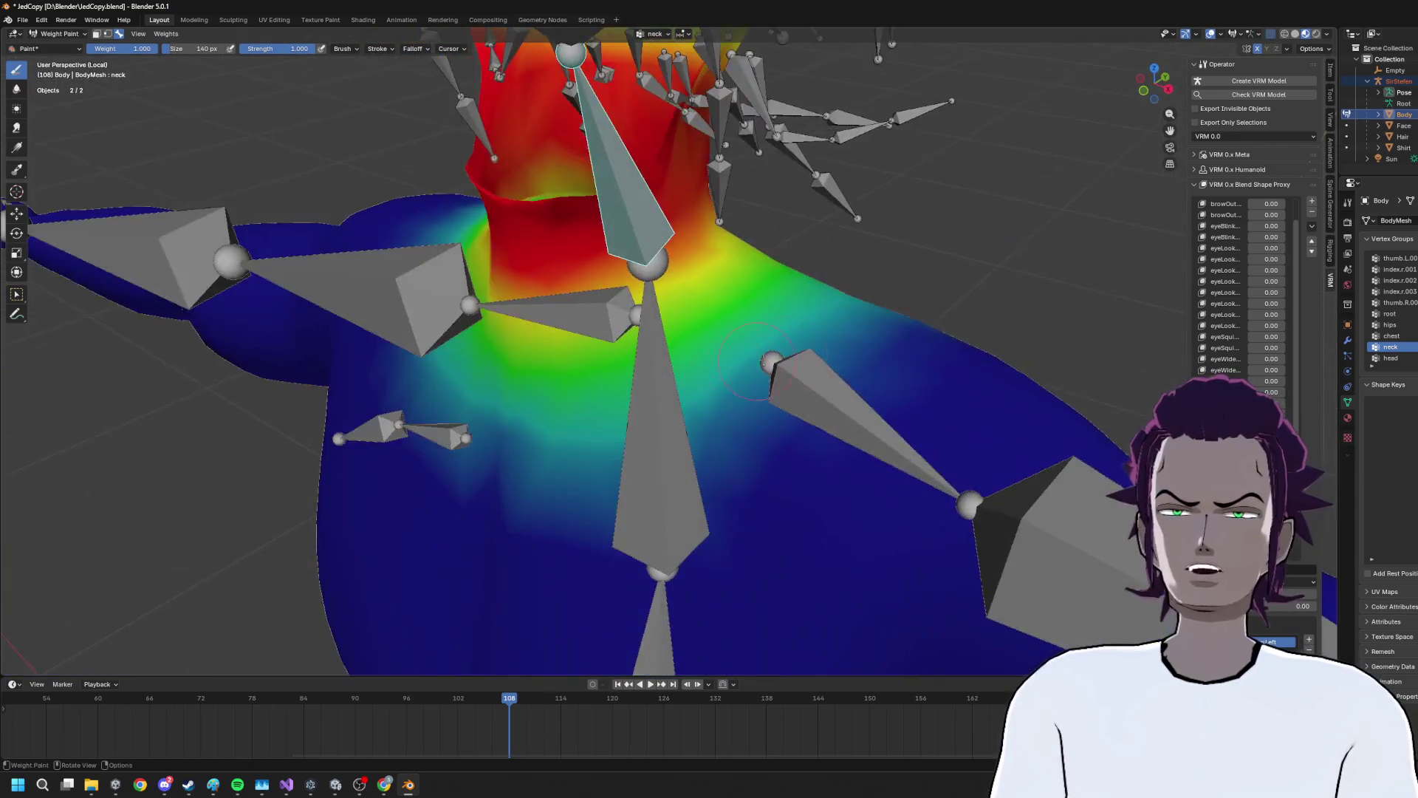
drag(774, 341, 707, 370)
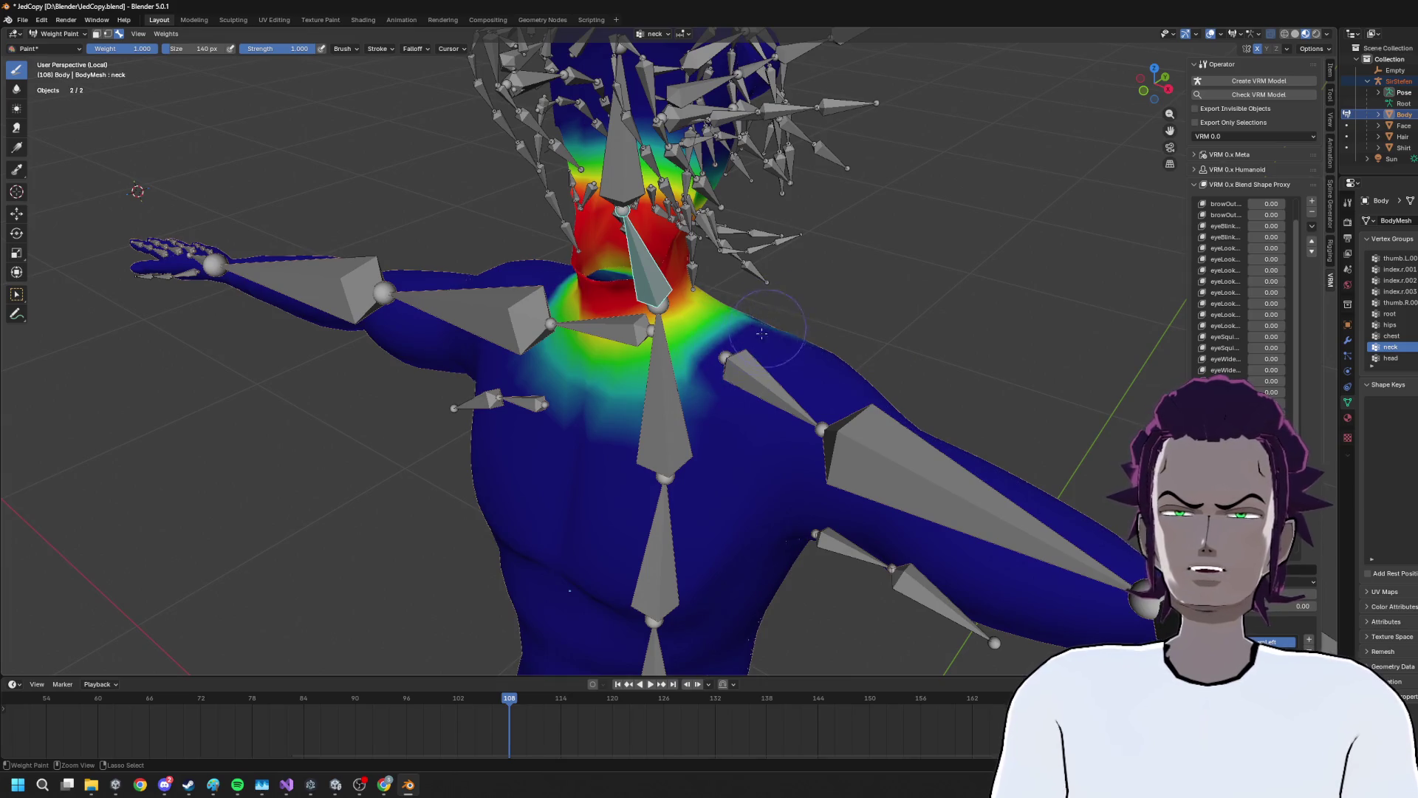
drag(645, 414, 668, 380)
Blend neck weight smoothly into the neck base, then return to Object Mode
drag(803, 328, 930, 387)
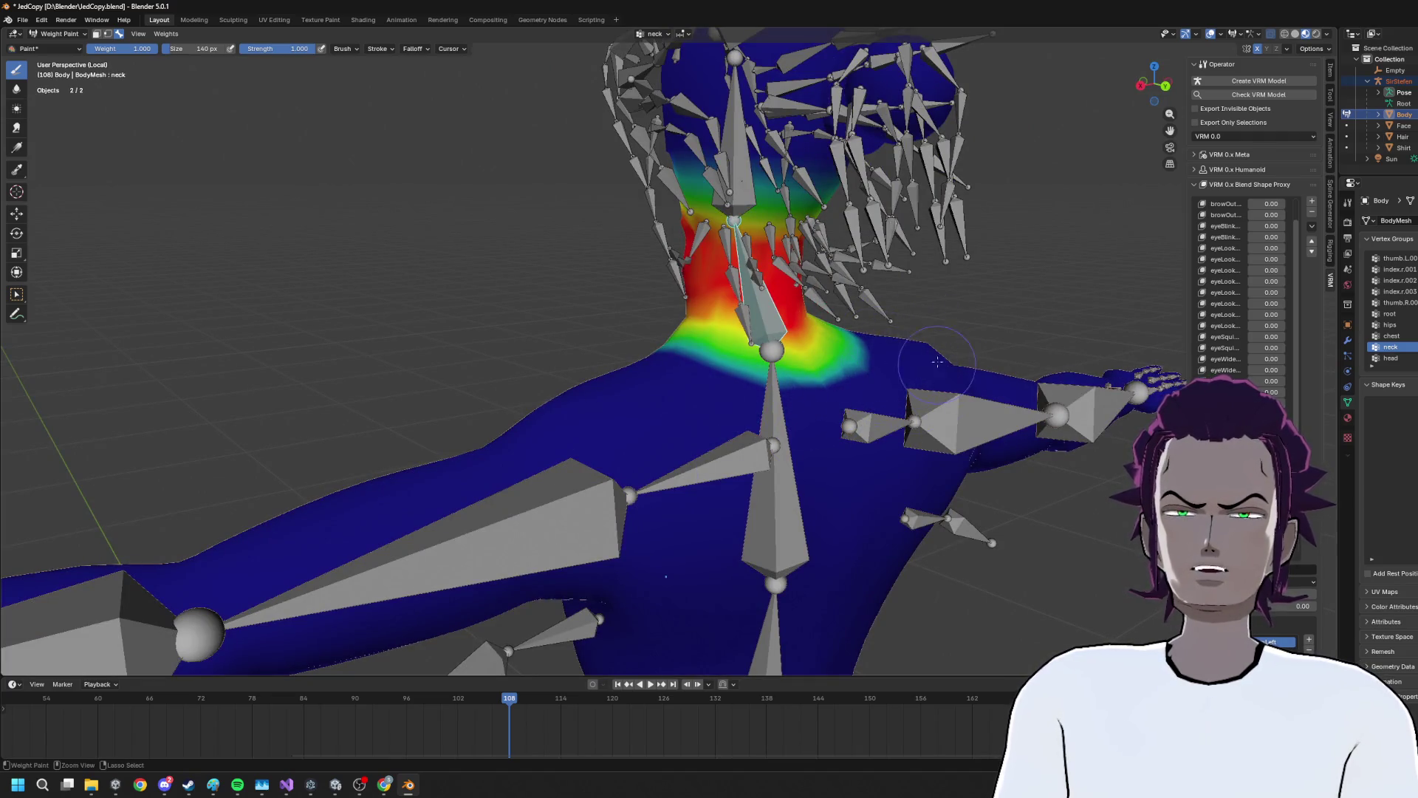
drag(755, 379, 656, 344)
drag(786, 379, 779, 372)
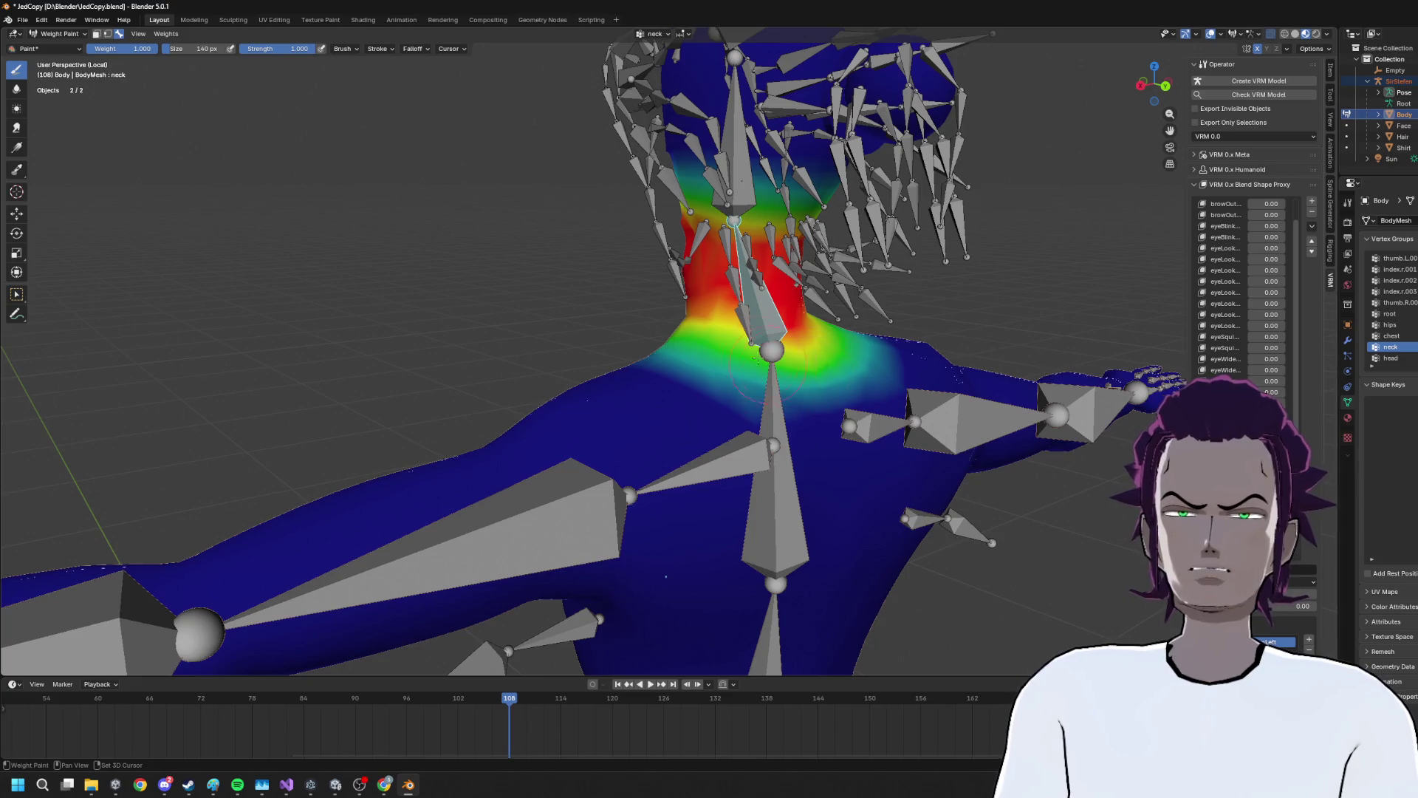
drag(550, 355, 709, 369)
scroll(up, 3)
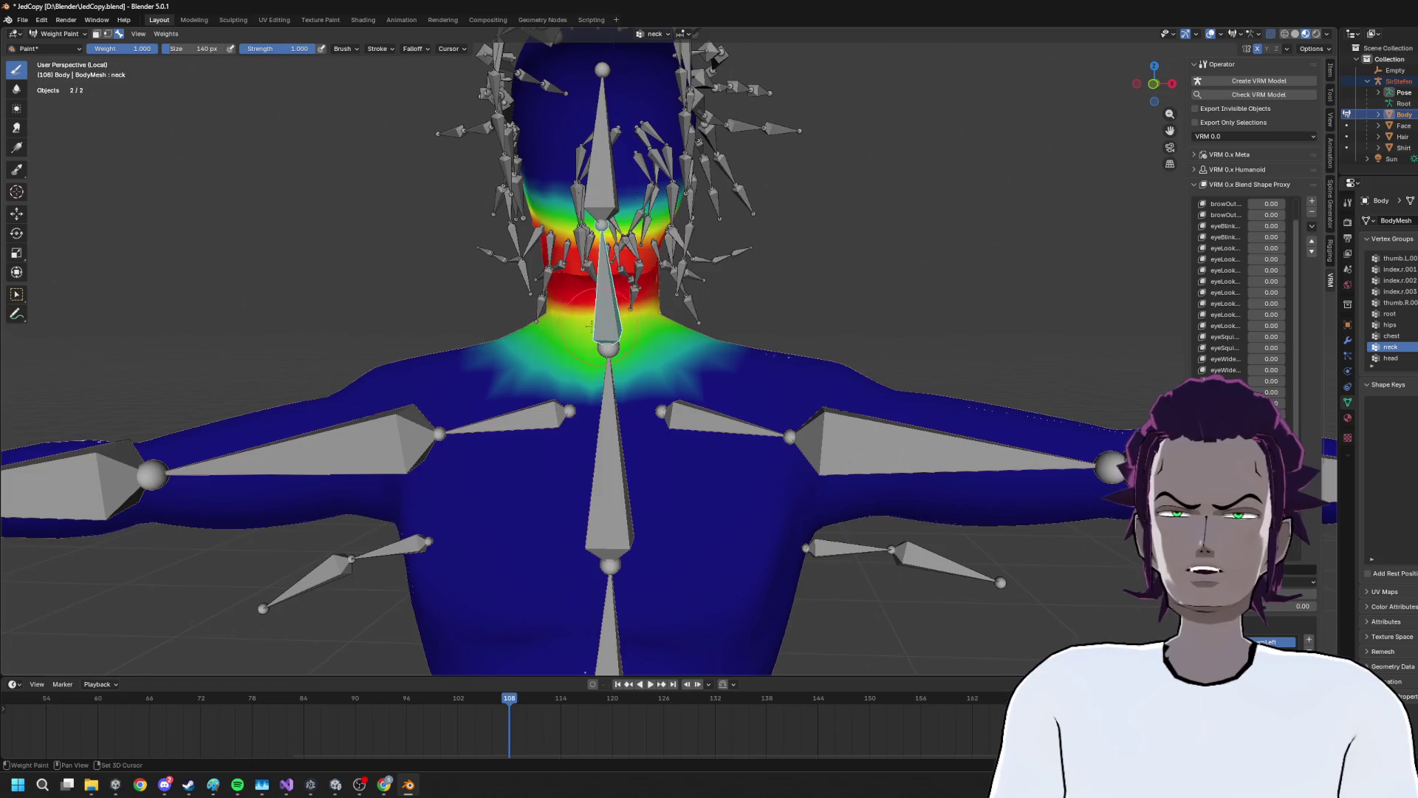
drag(760, 315, 699, 306)
click(59, 34)
click(55, 44)
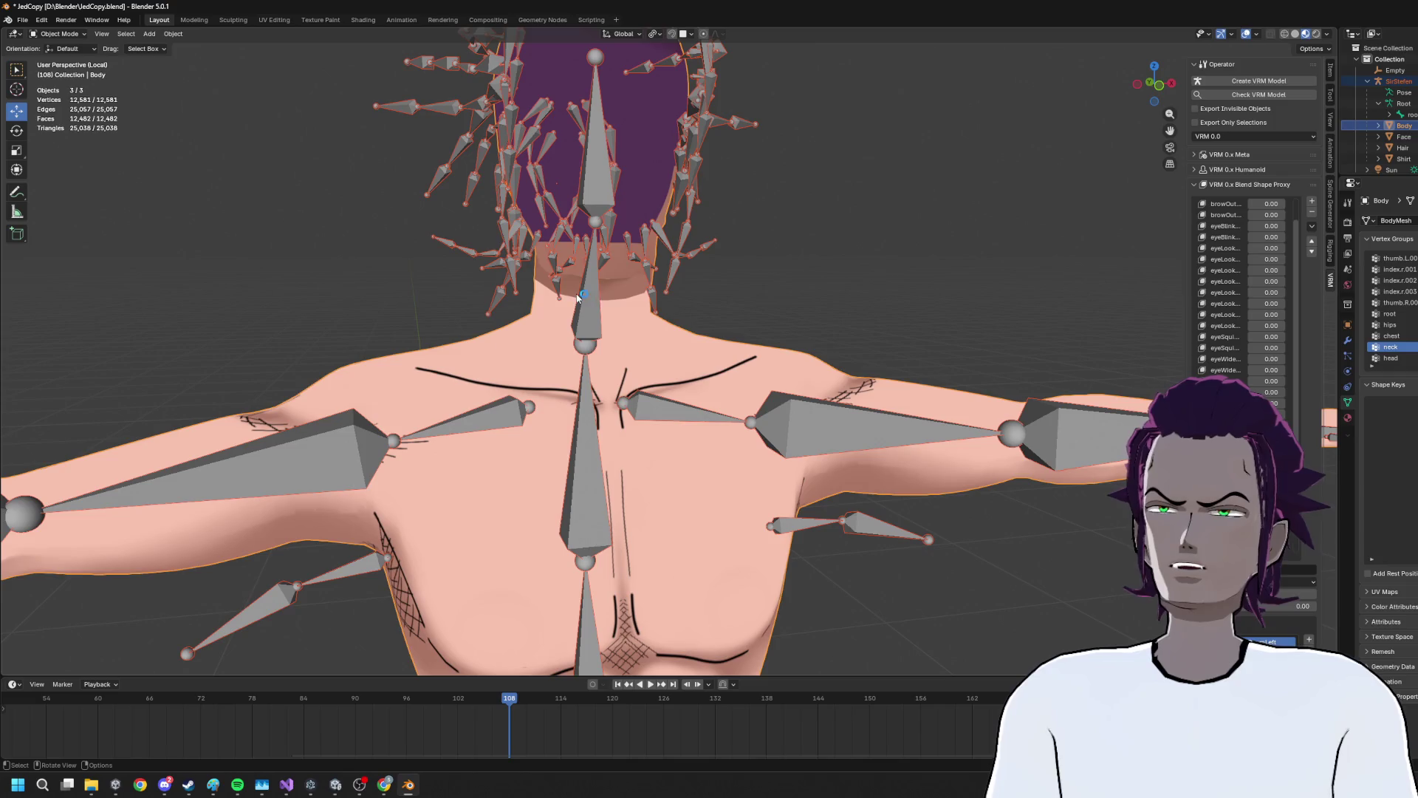
Pose the armature and rotate the neck bone -29.2° in front orthographic view
click(577, 297)
click(60, 34)
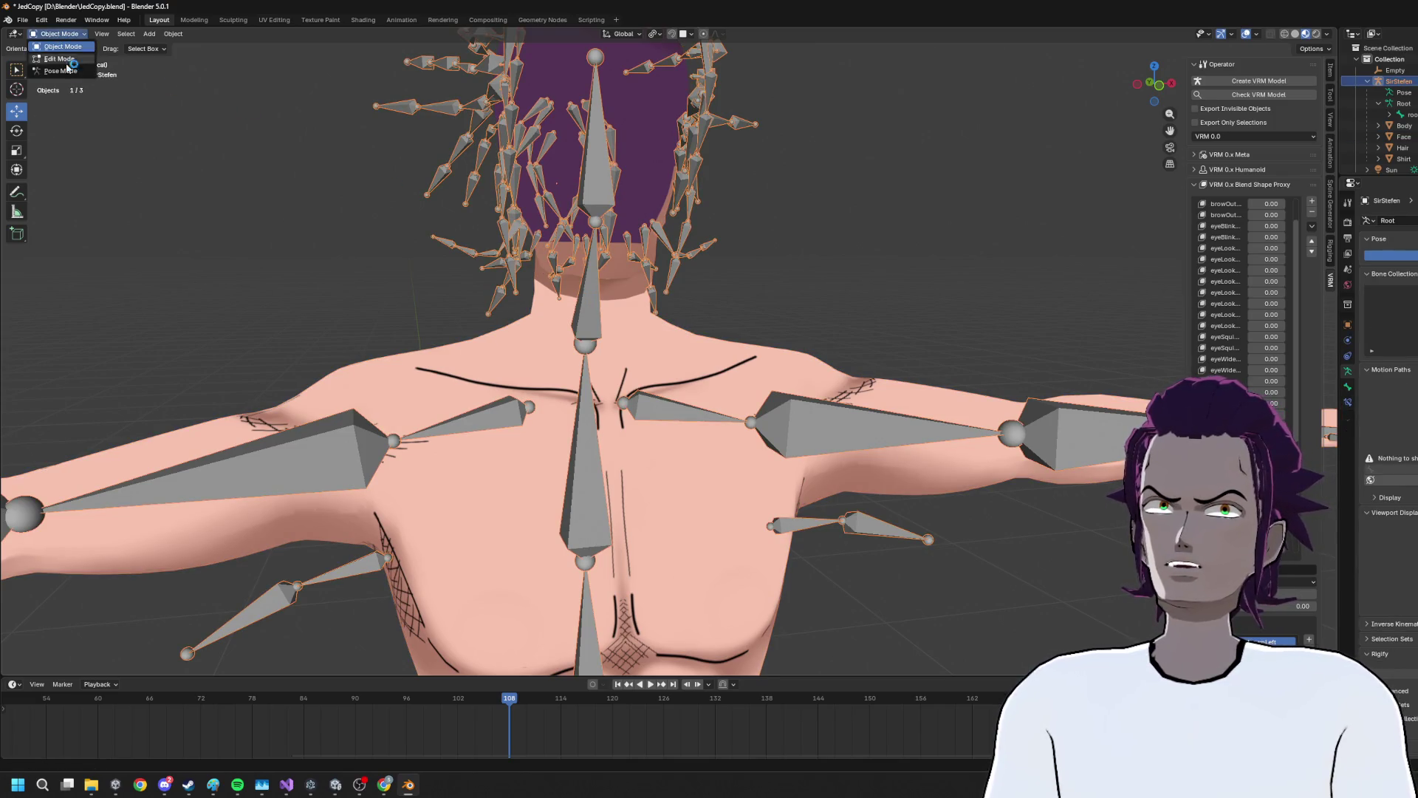
click(82, 78)
key(r)
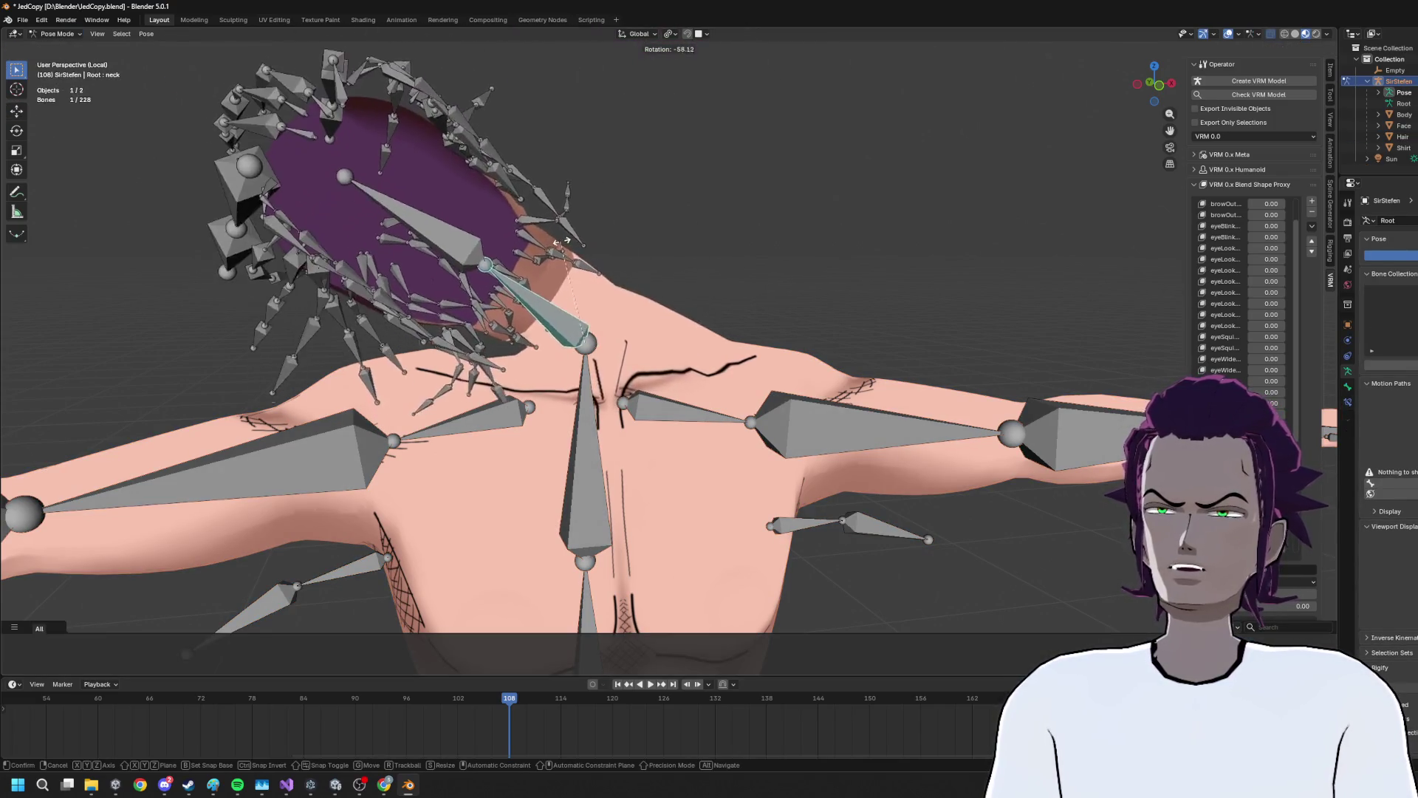
key(Escape)
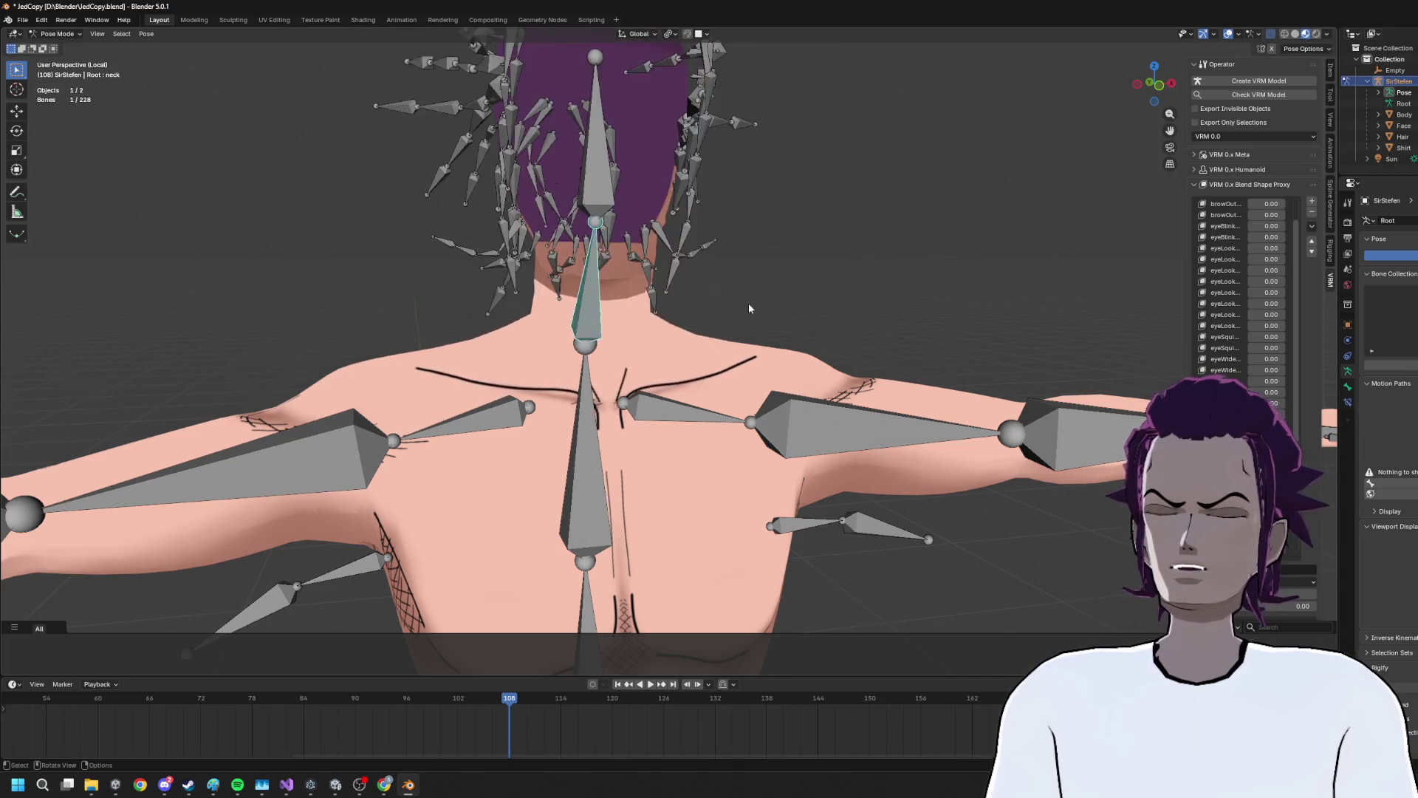
click(1149, 80)
key(r)
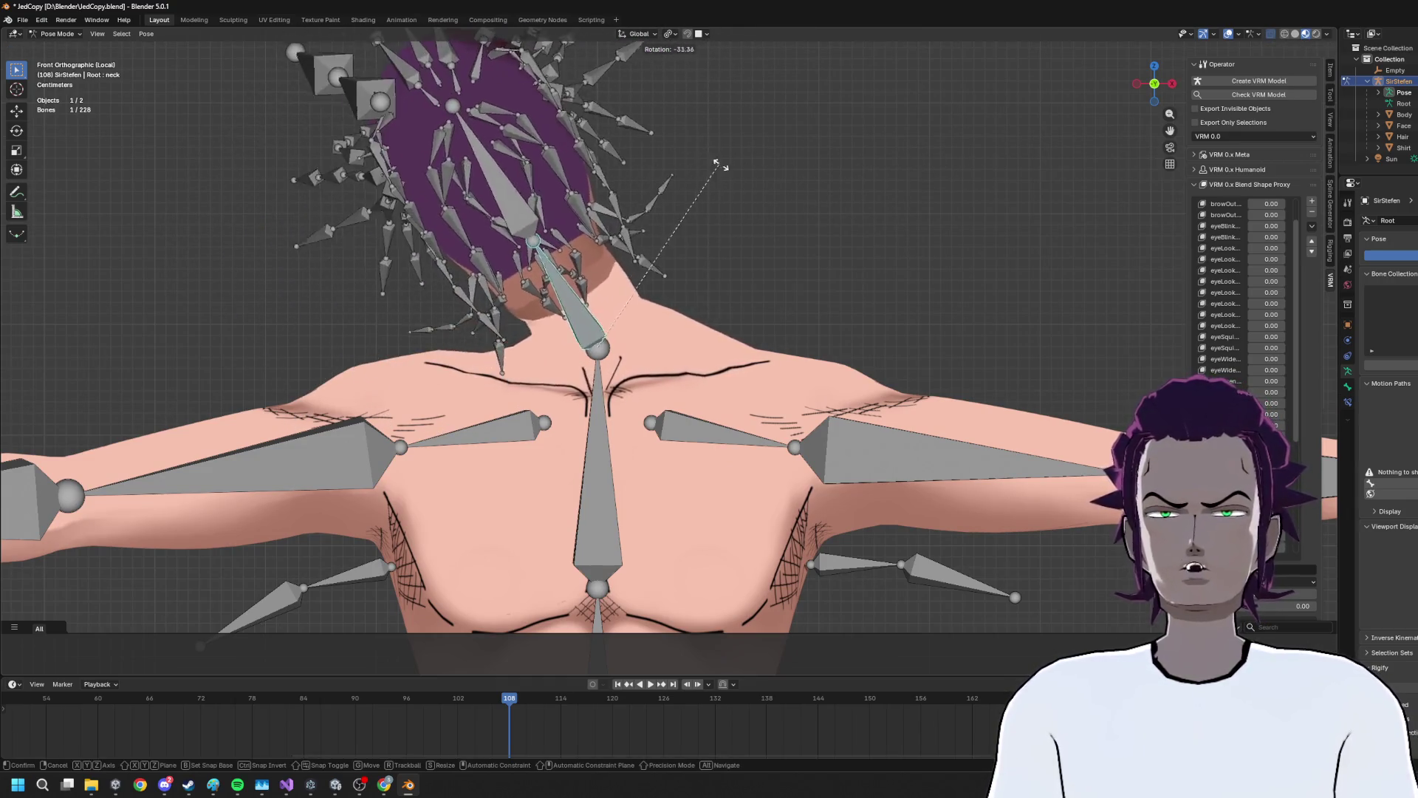
click(670, 225)
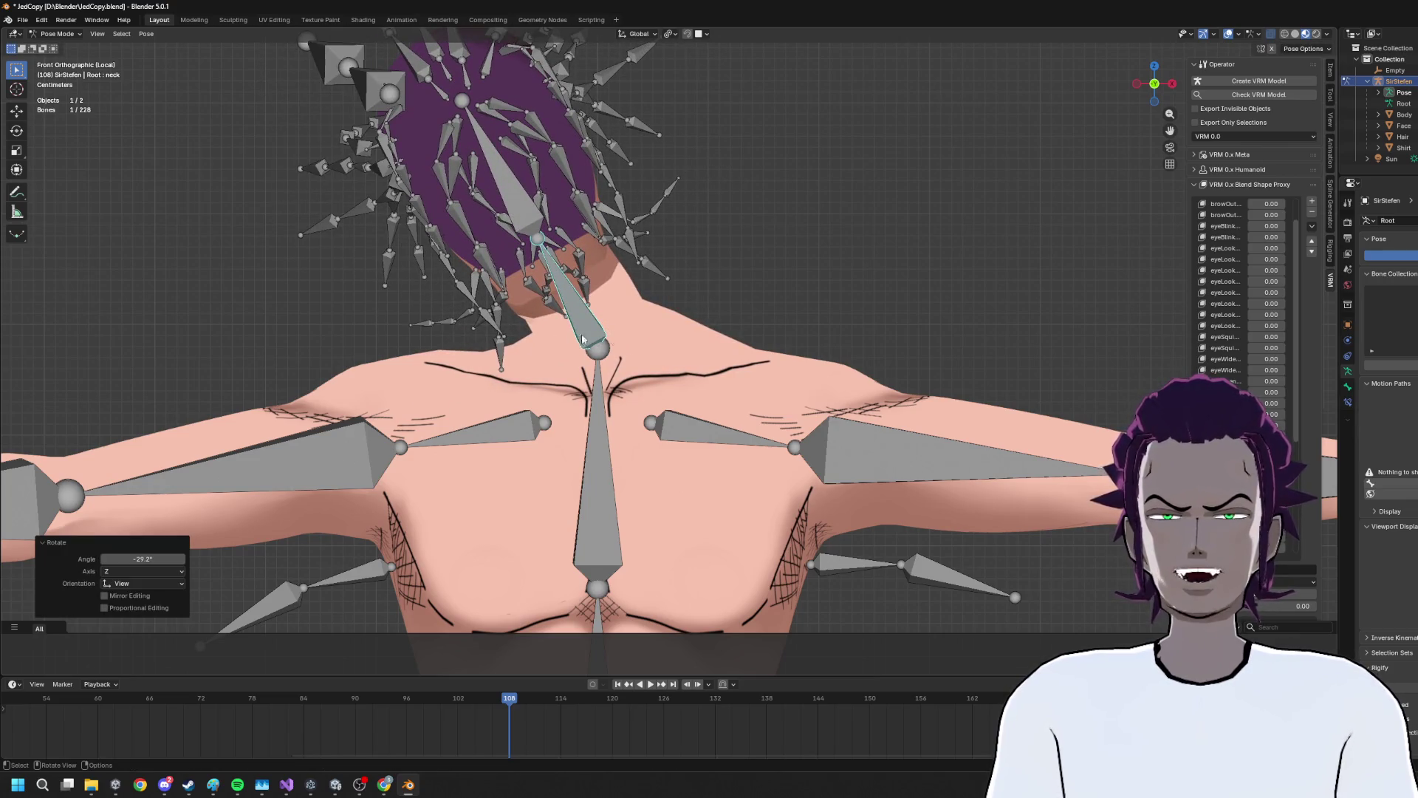
Undo the neck rotation with Ctrl+Z and briefly test-rotate shoulder.R, cancelling it
key(r)
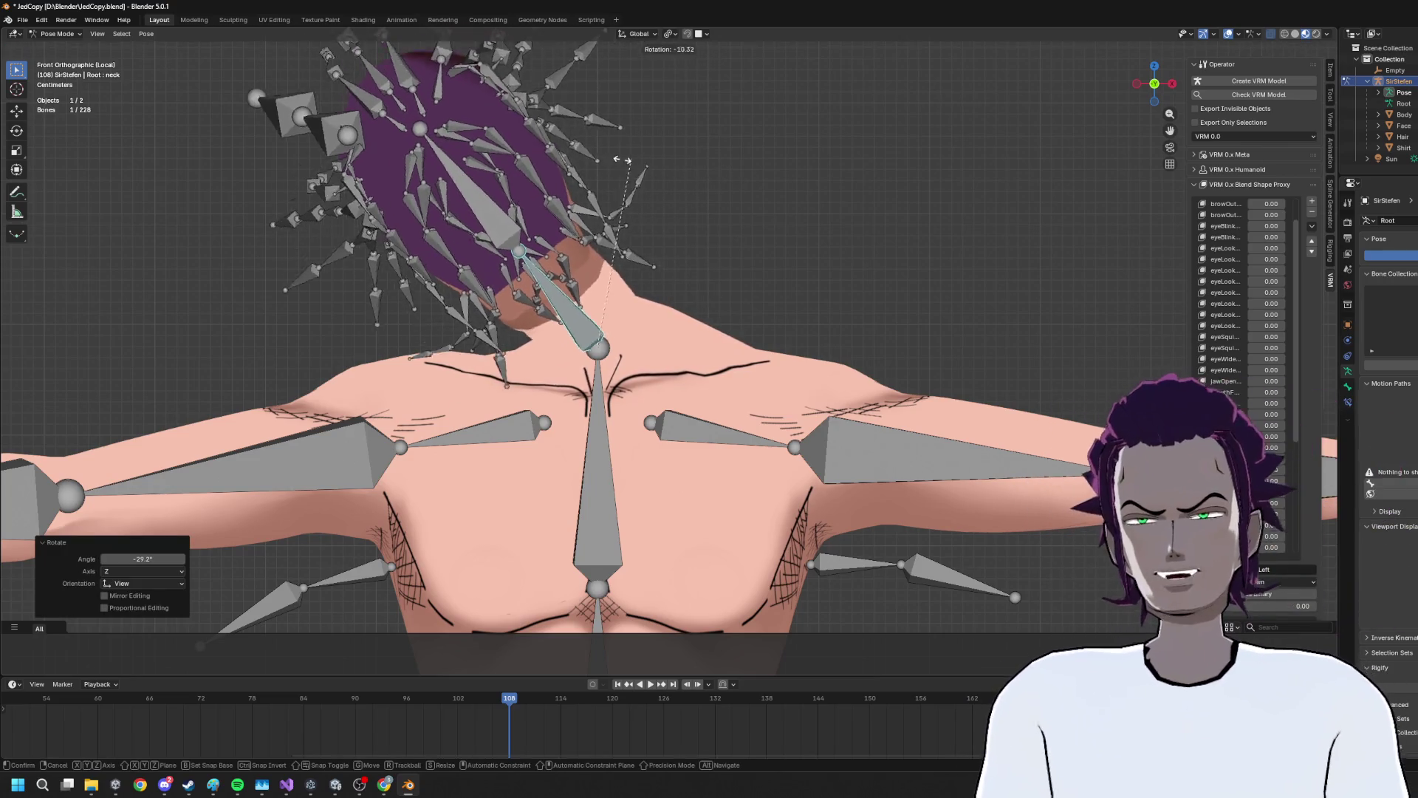
key(Escape)
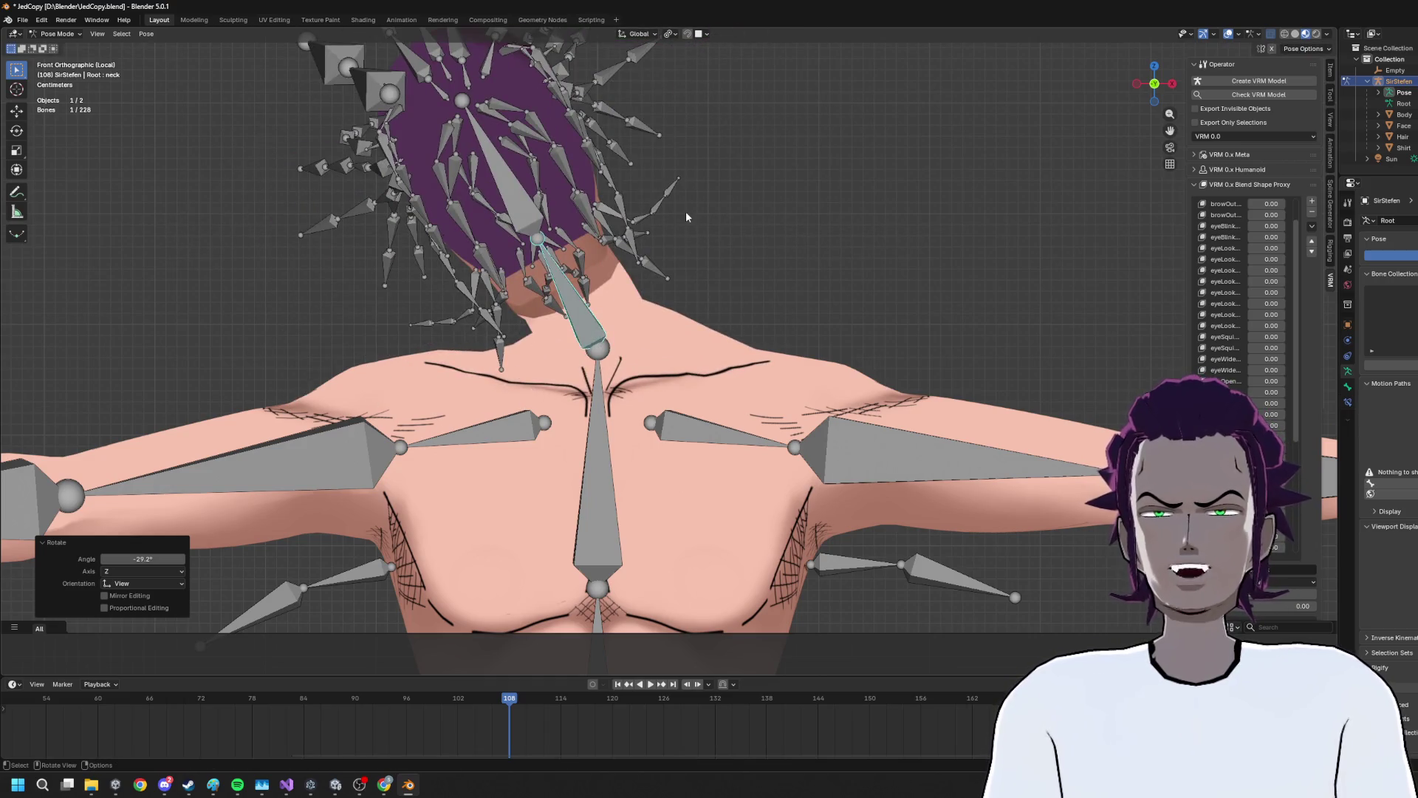
key(ctrl+z)
key(r)
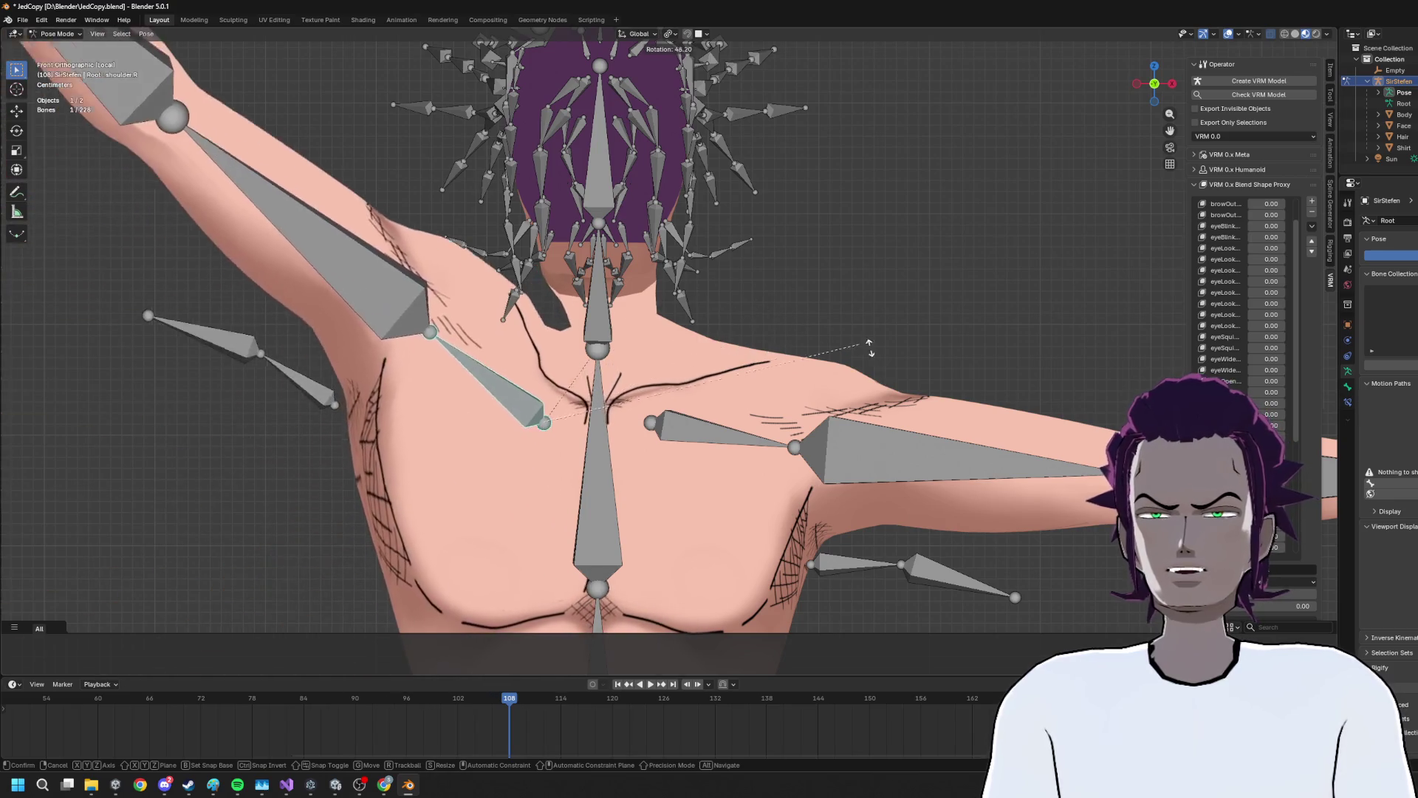
key(Escape)
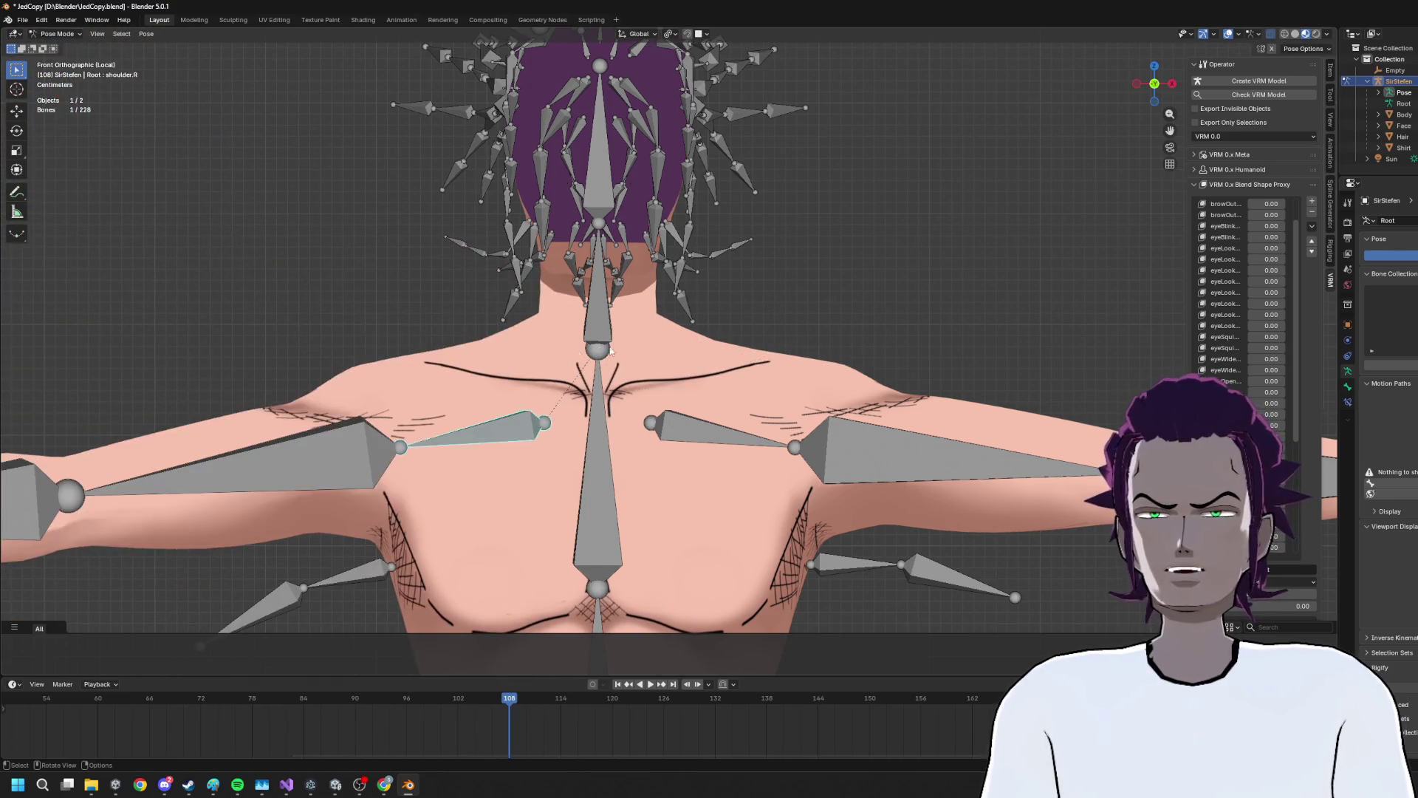
click(54, 34)
Return to Object Mode, add Body to the selection, and enter Weight Paint mode
click(70, 47)
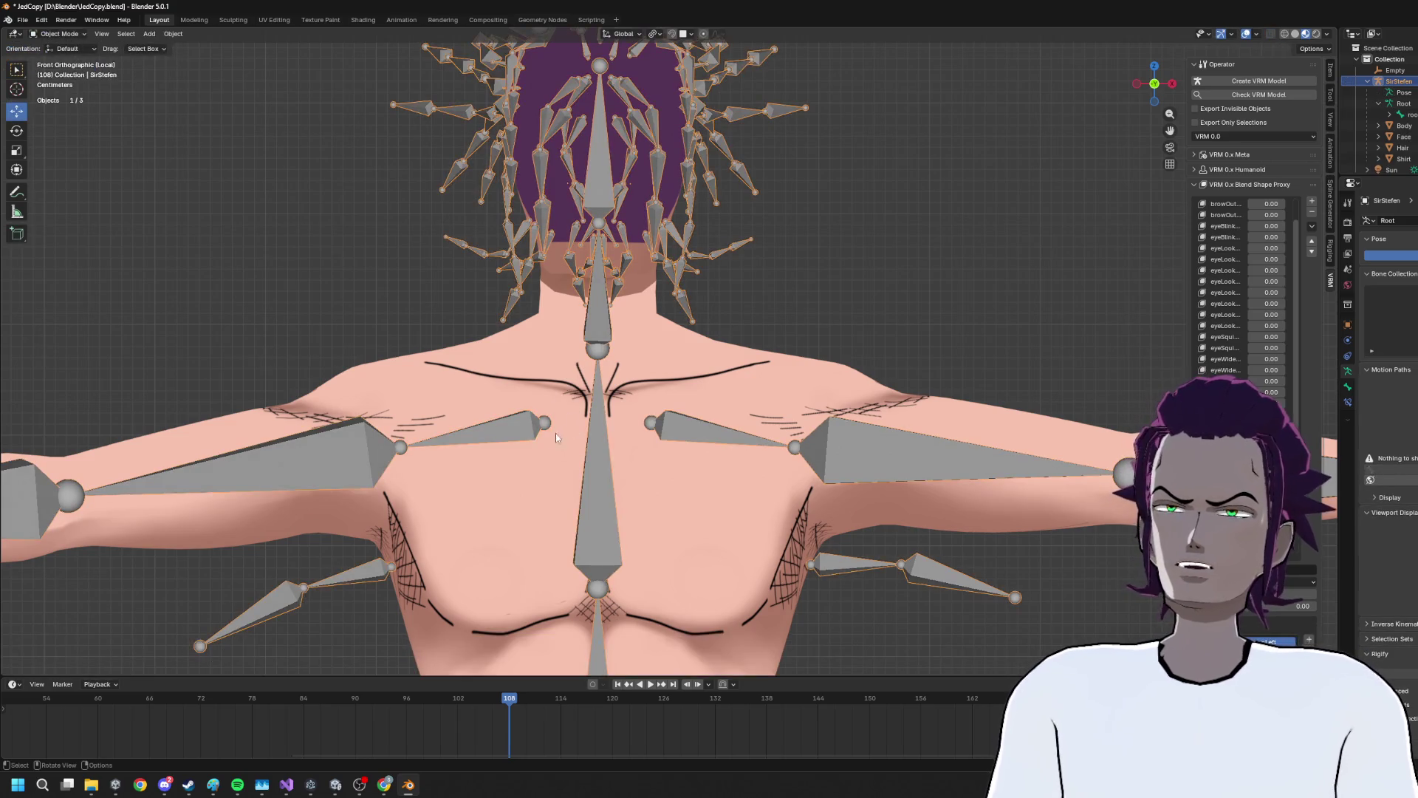
click(504, 360)
click(88, 50)
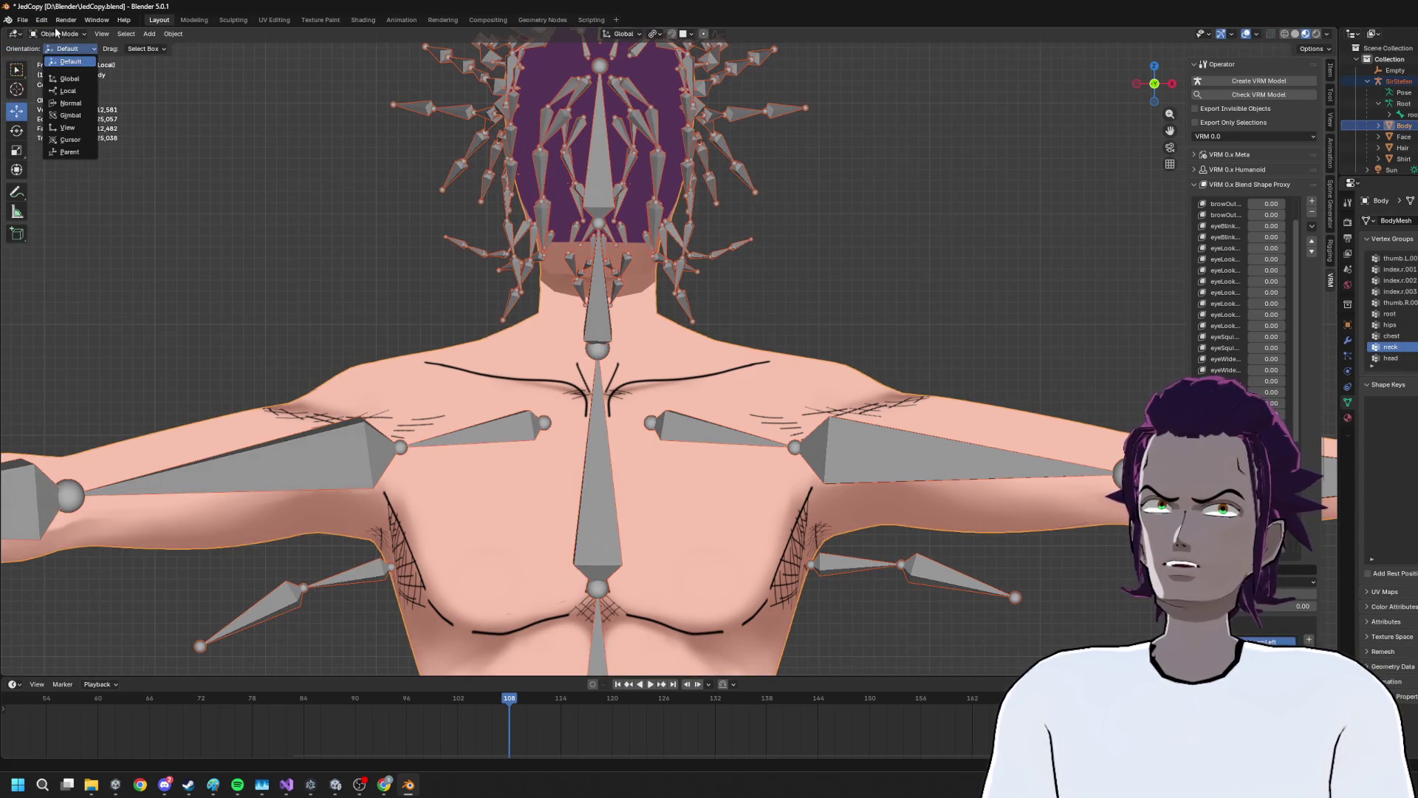
click(55, 35)
click(66, 95)
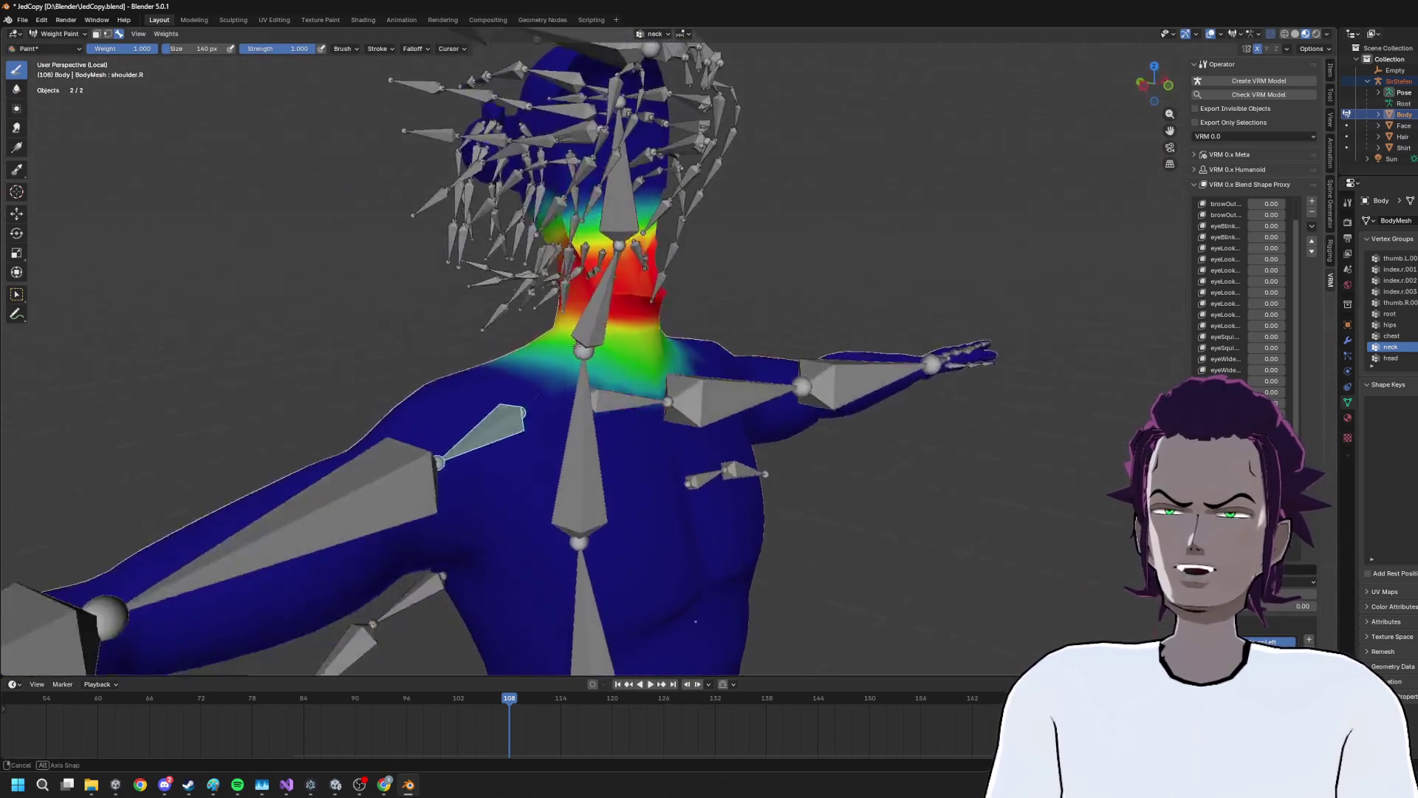
Paint more shoulder.R weight over the upper right shoulder
click(506, 420)
drag(525, 411, 562, 312)
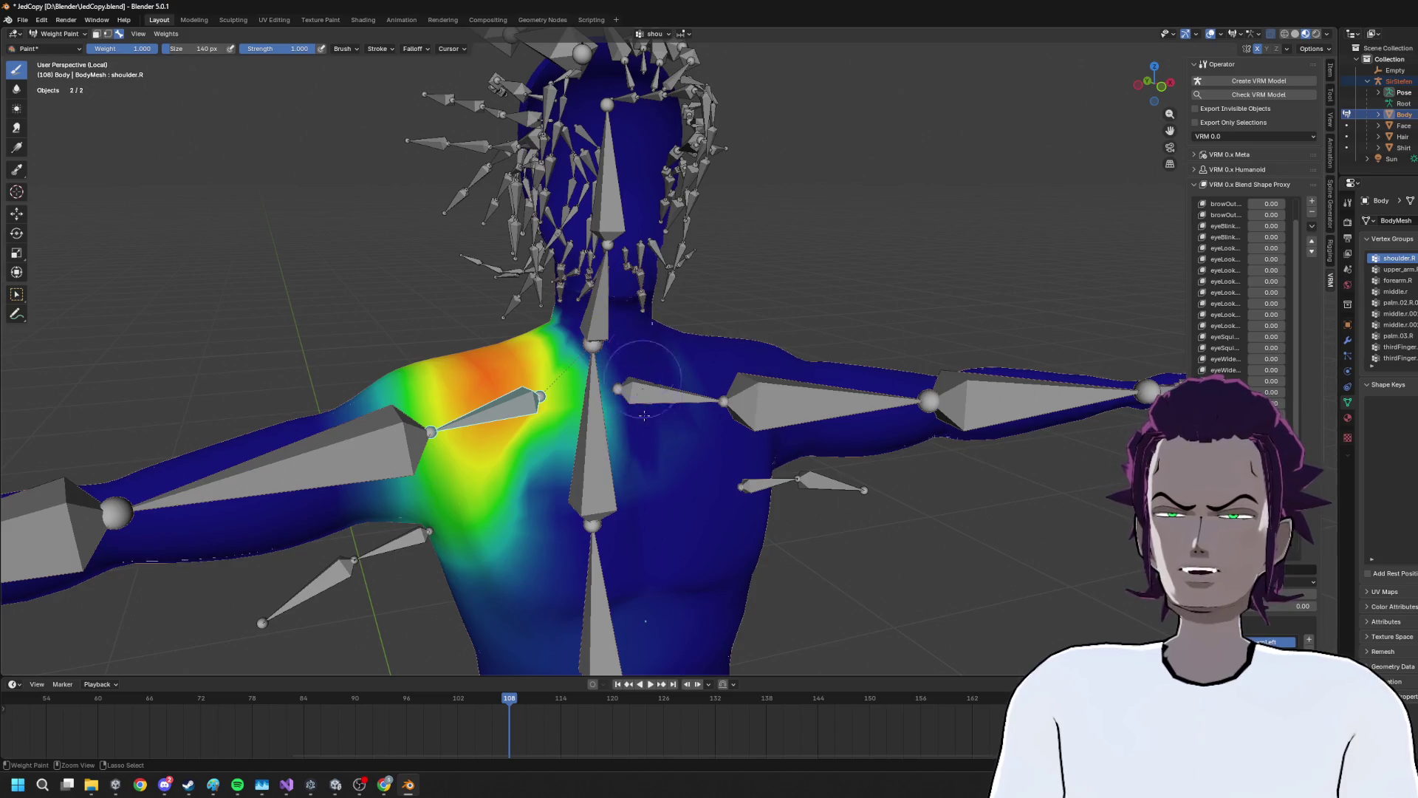
drag(618, 451, 788, 559)
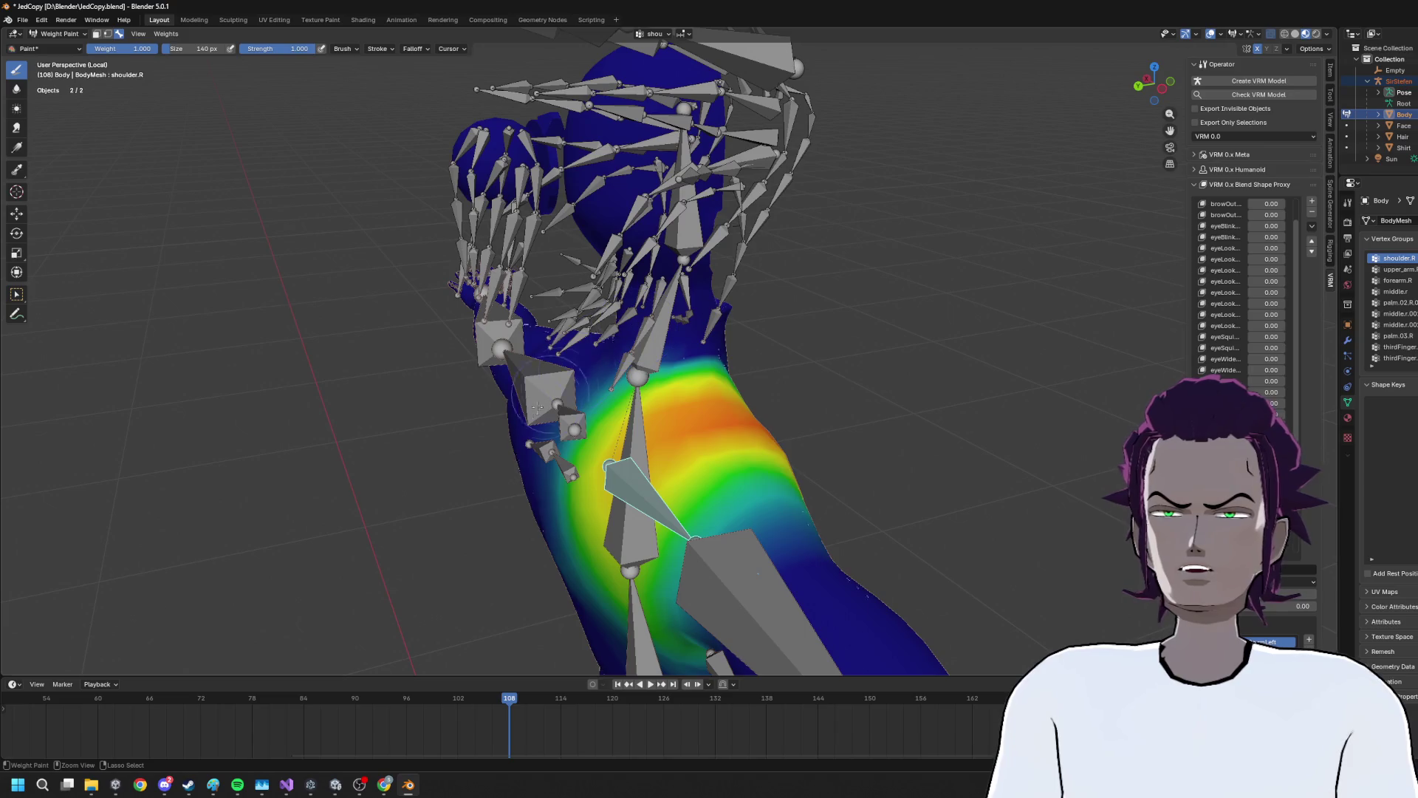
click(729, 362)
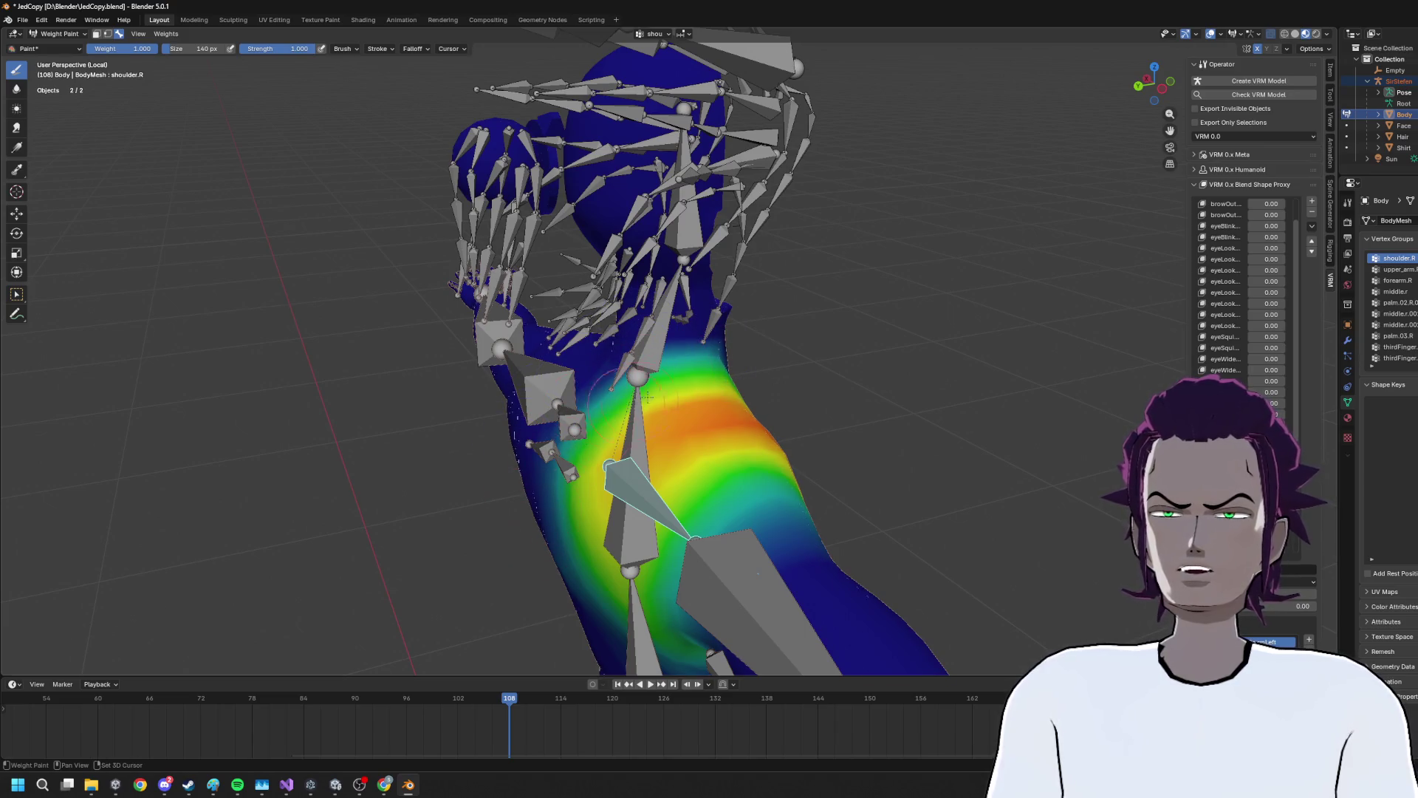
drag(704, 416, 731, 305)
Switch to the shoulder.L group and inspect its weights from behind
click(704, 416)
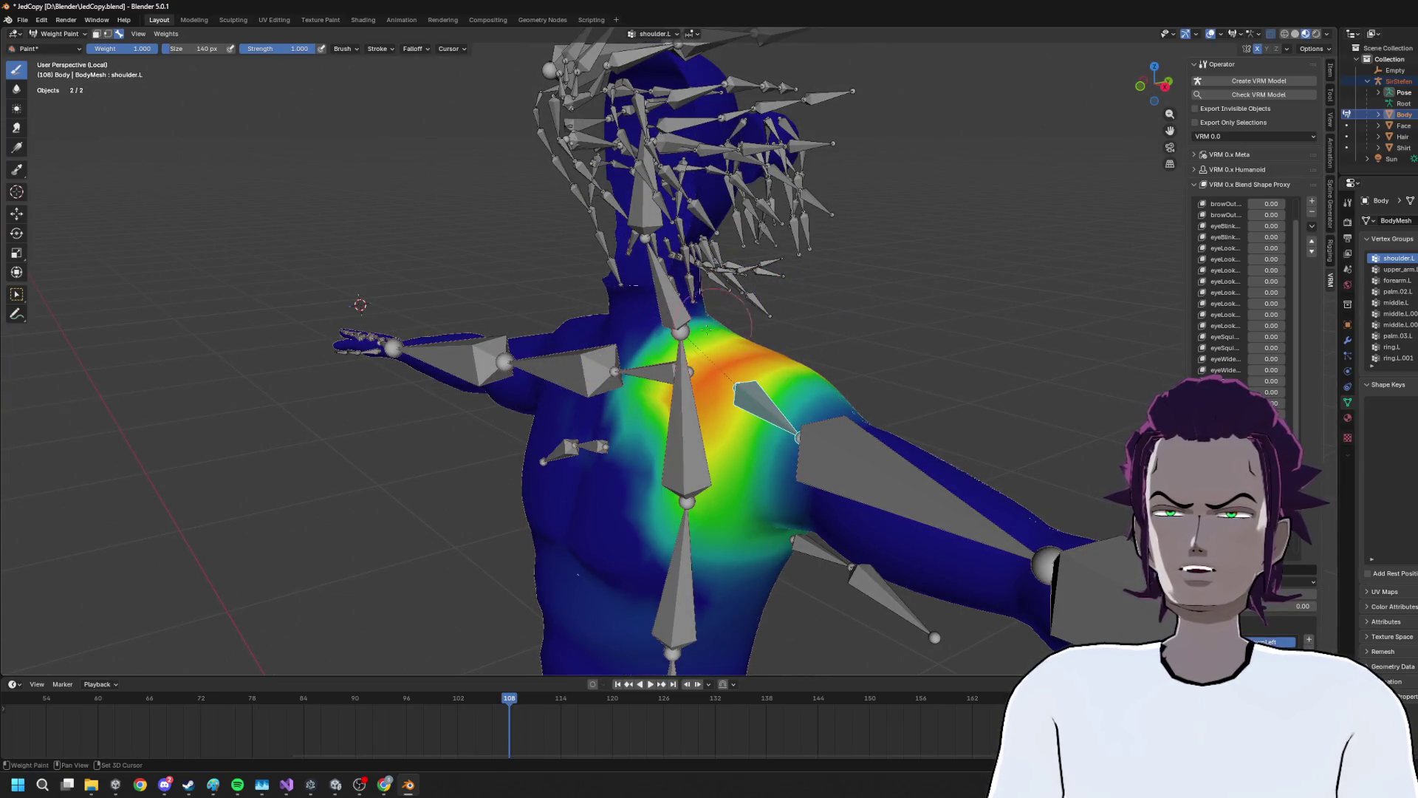
drag(729, 319, 731, 360)
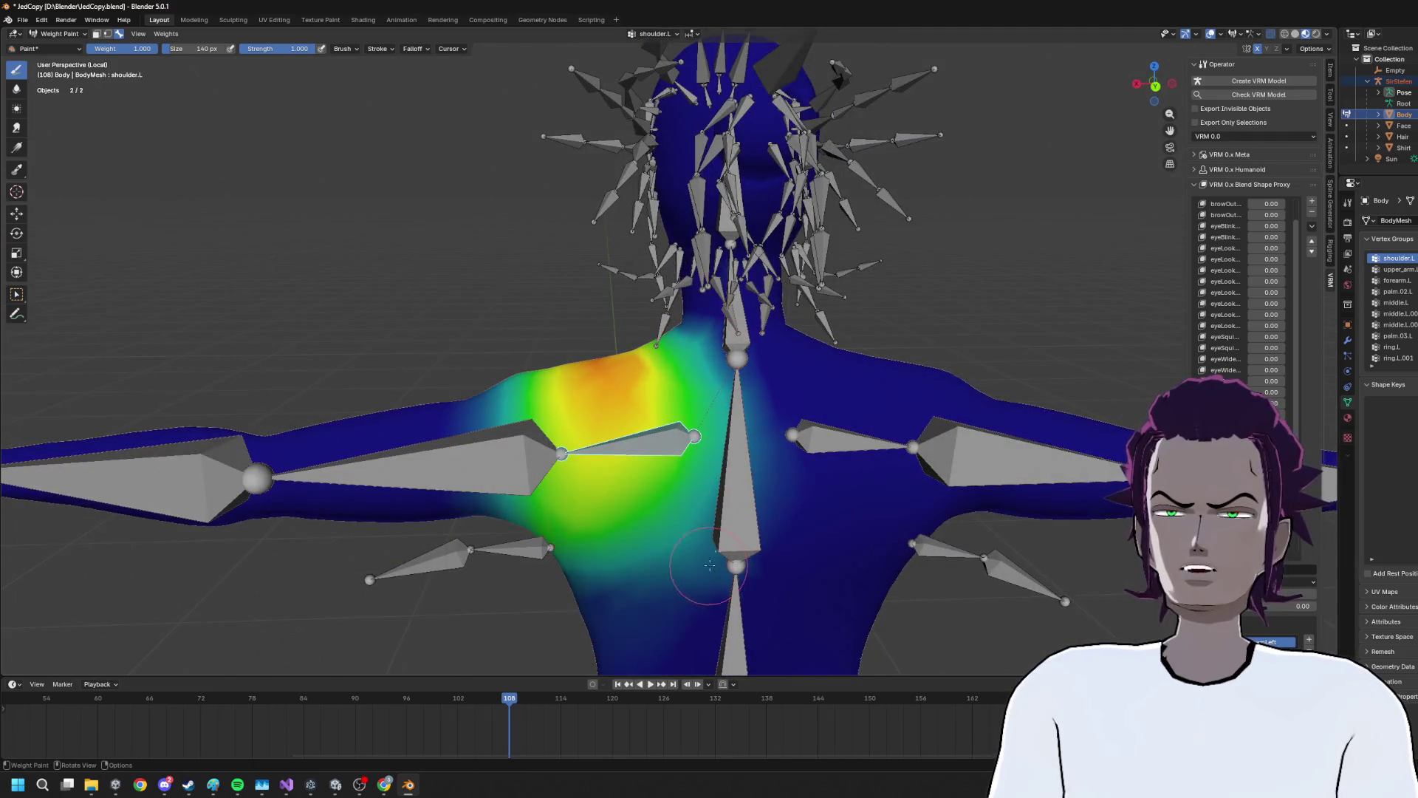
drag(708, 566, 856, 466)
click(56, 35)
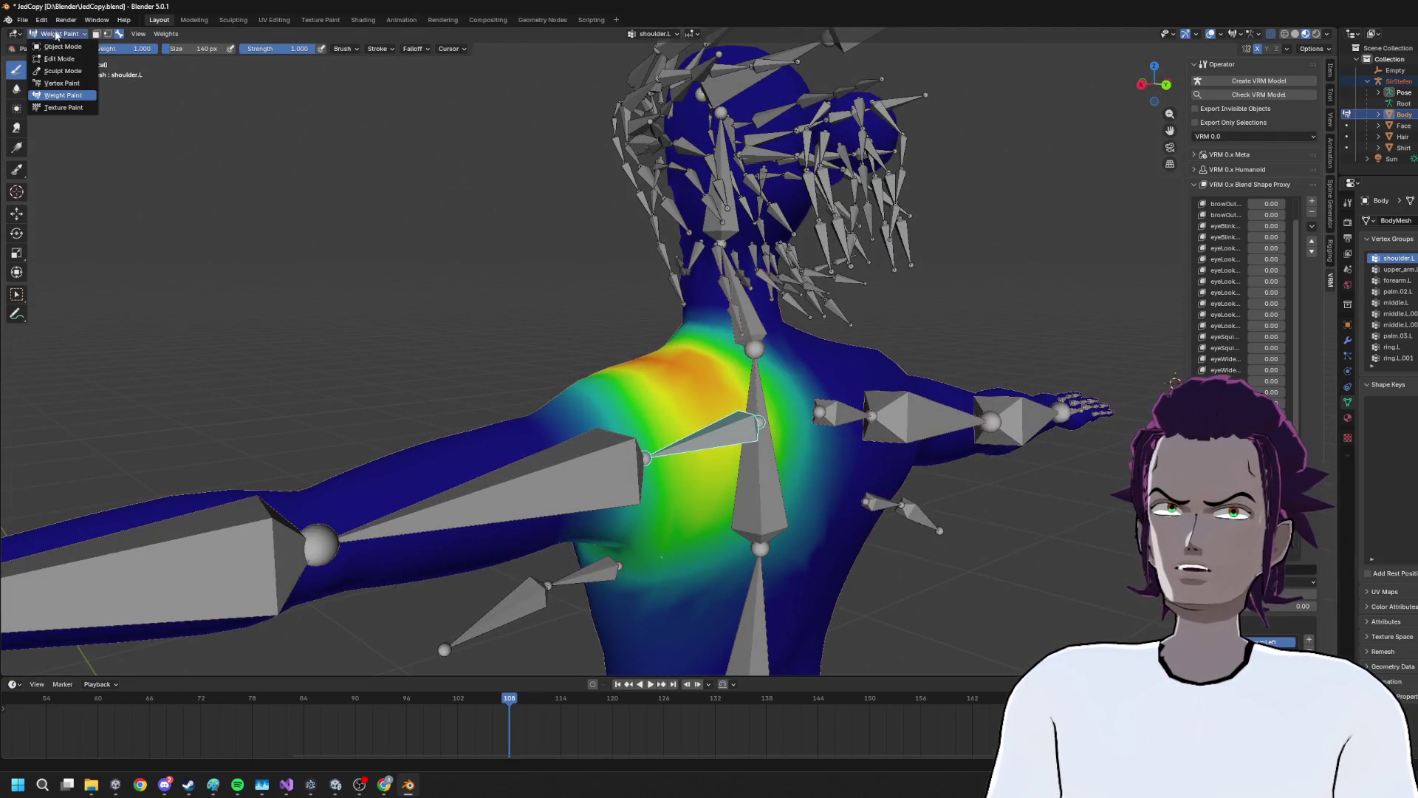
Put the rig into Pose Mode and snap to Front Orthographic view
click(53, 62)
click(56, 34)
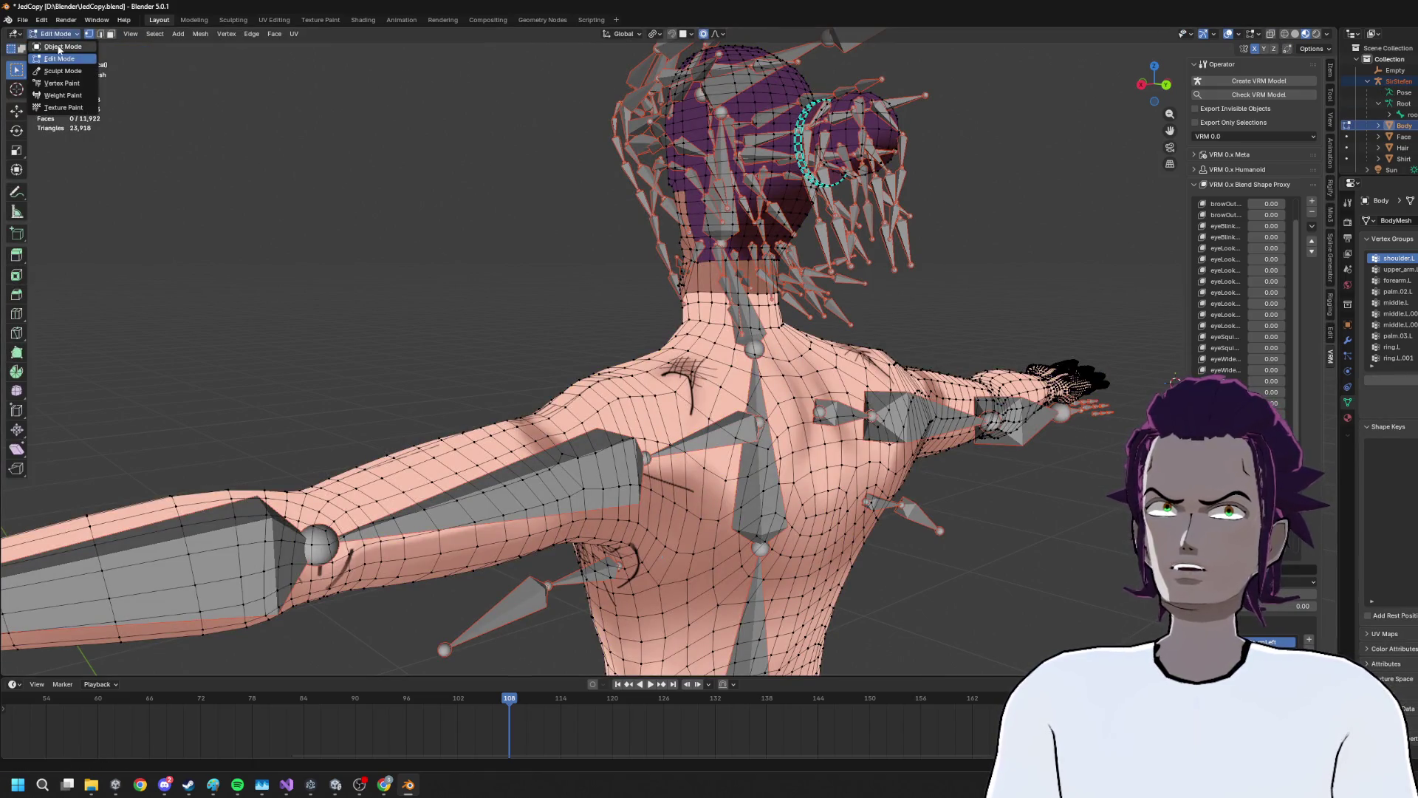
click(53, 48)
click(56, 34)
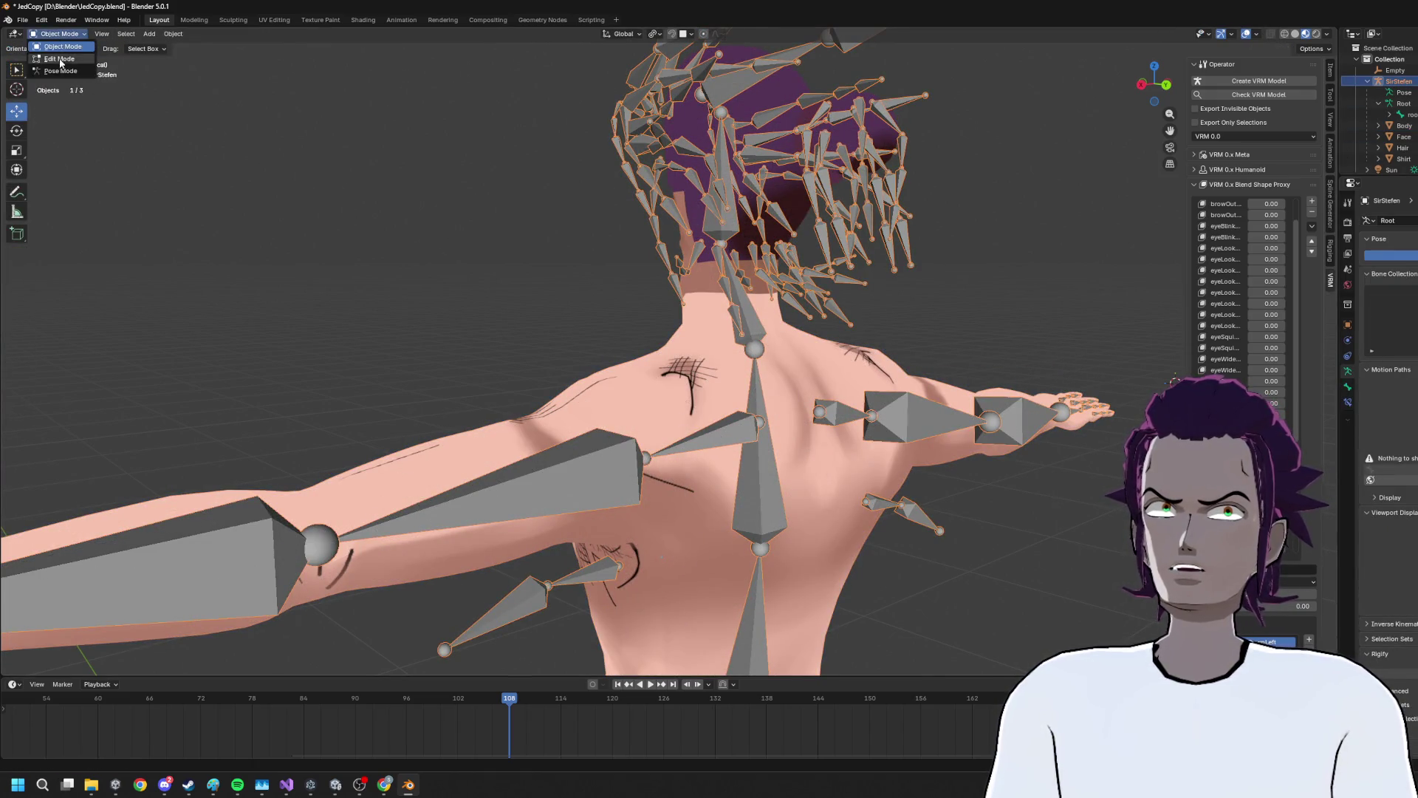
click(53, 77)
drag(606, 296, 838, 166)
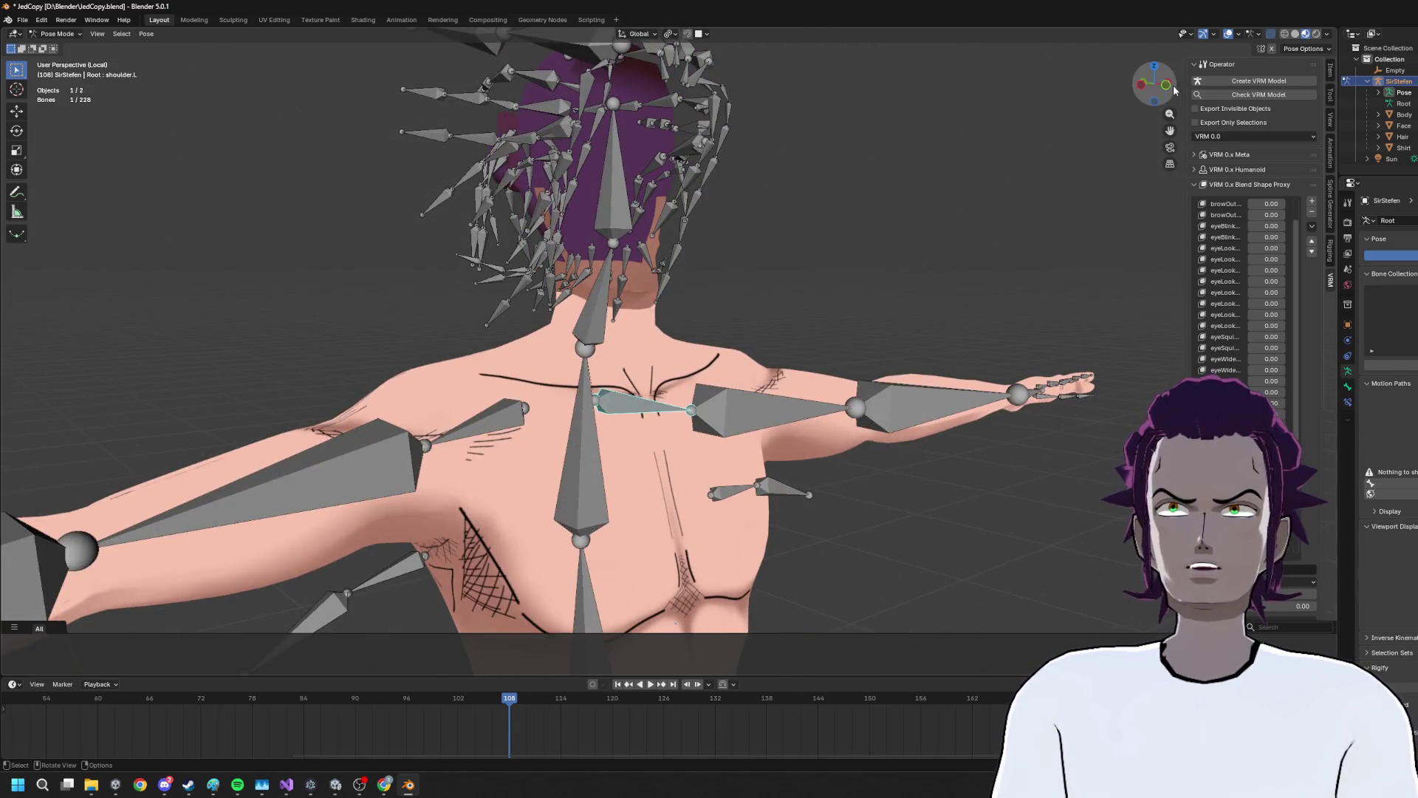
click(1167, 85)
Try rotating the left upper arm and shoulder bones, cancelling each attempt
key(r)
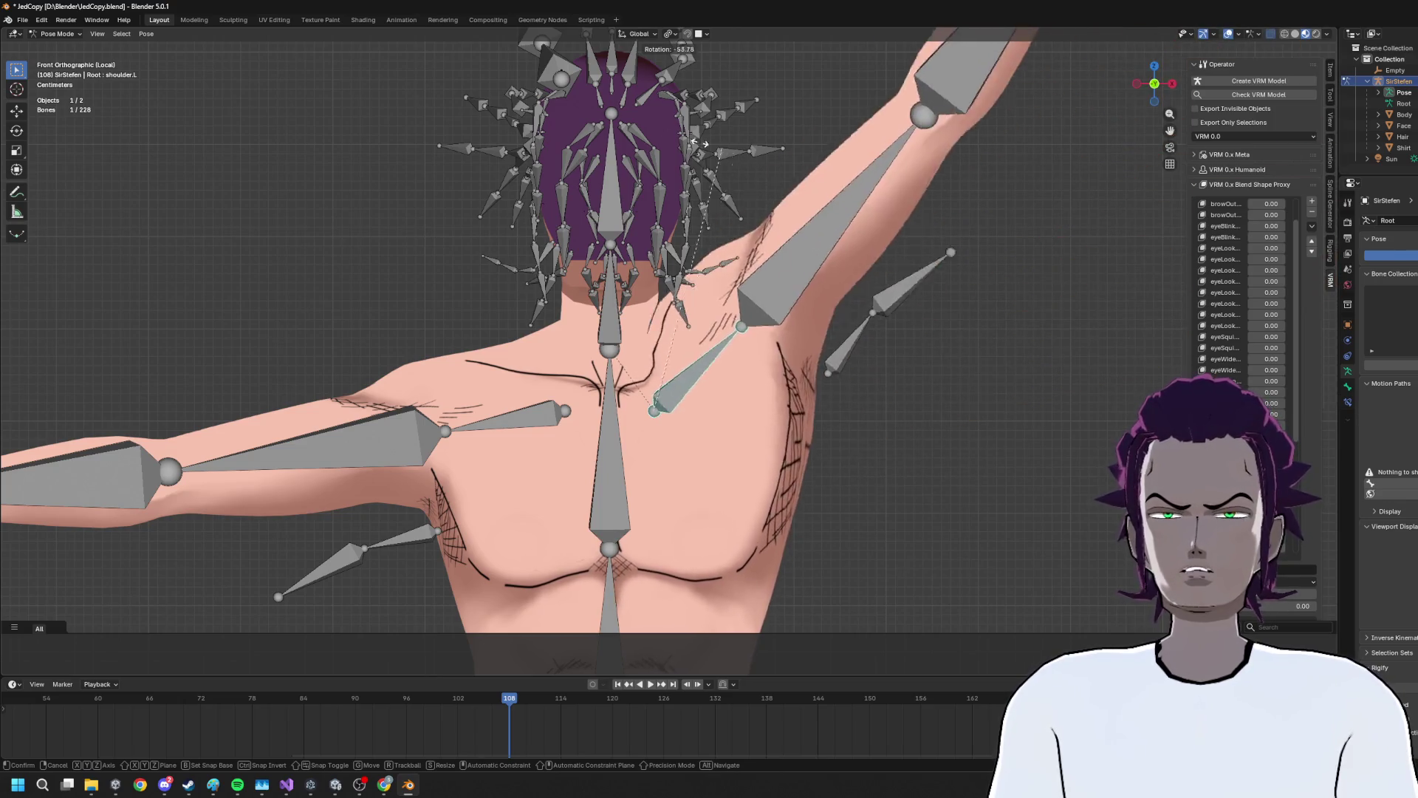
key(r)
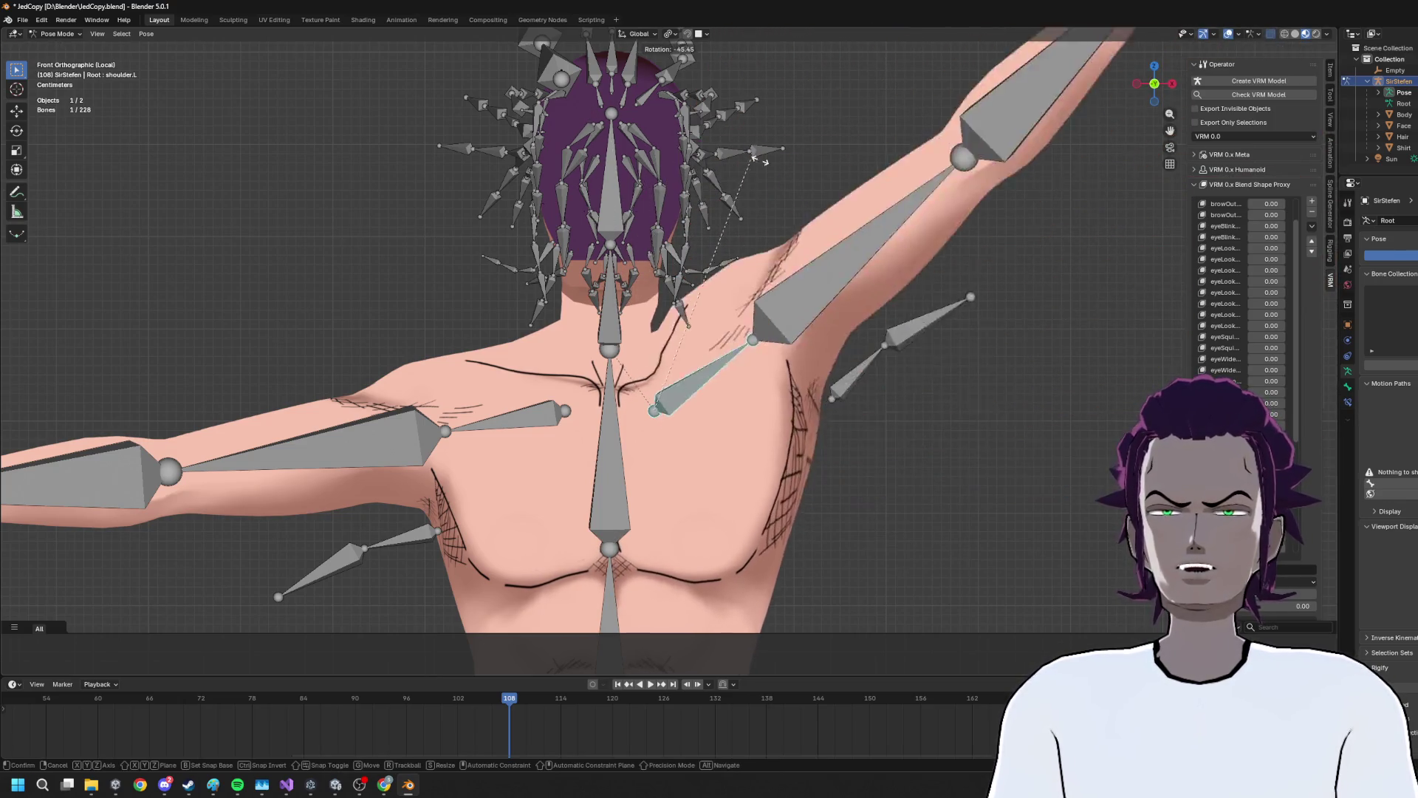
click(848, 352)
key(alt+a)
click(848, 352)
key(r)
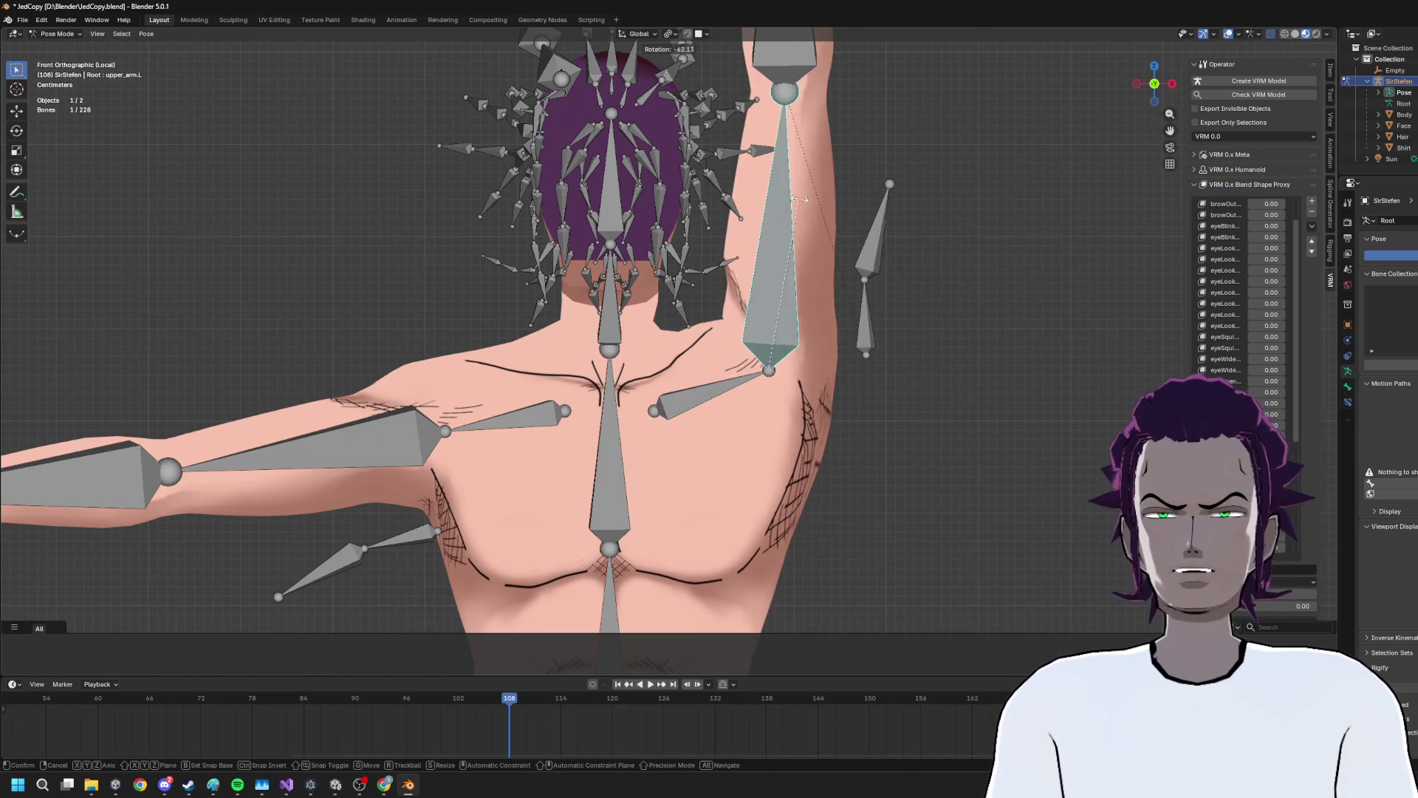
key(Escape)
click(701, 399)
key(r)
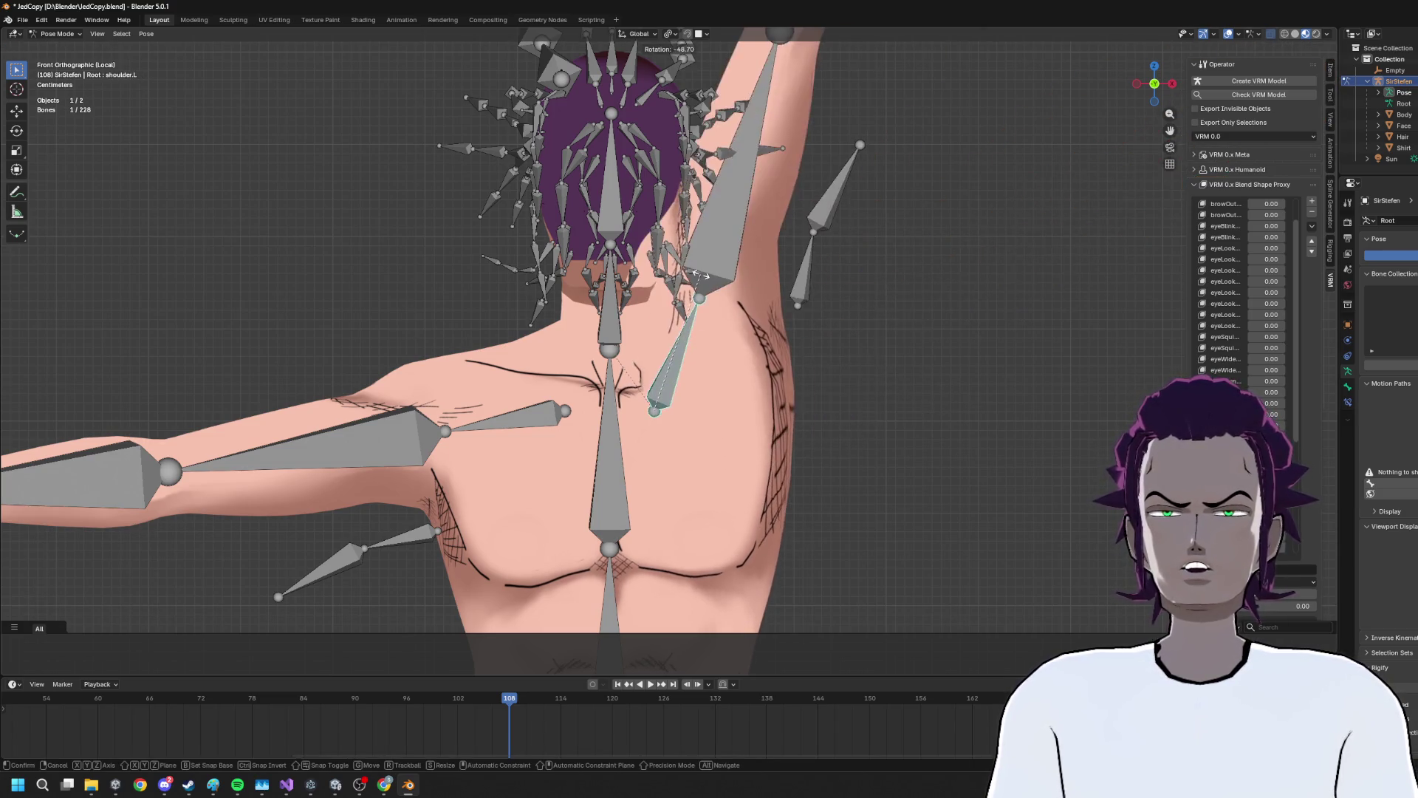
key(Escape)
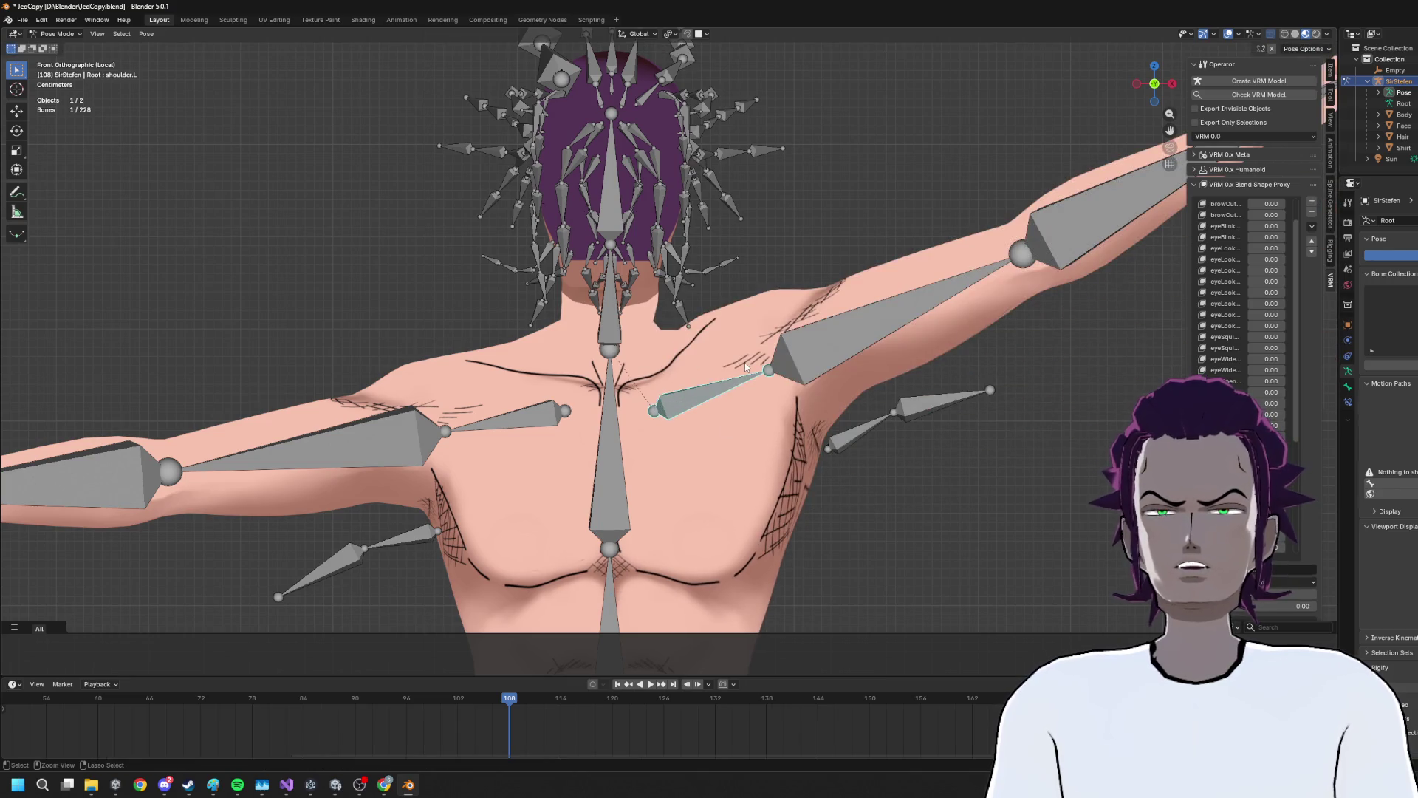
Rotate shoulder.L -45.2° to raise the left arm, then switch to Object Mode
key(r)
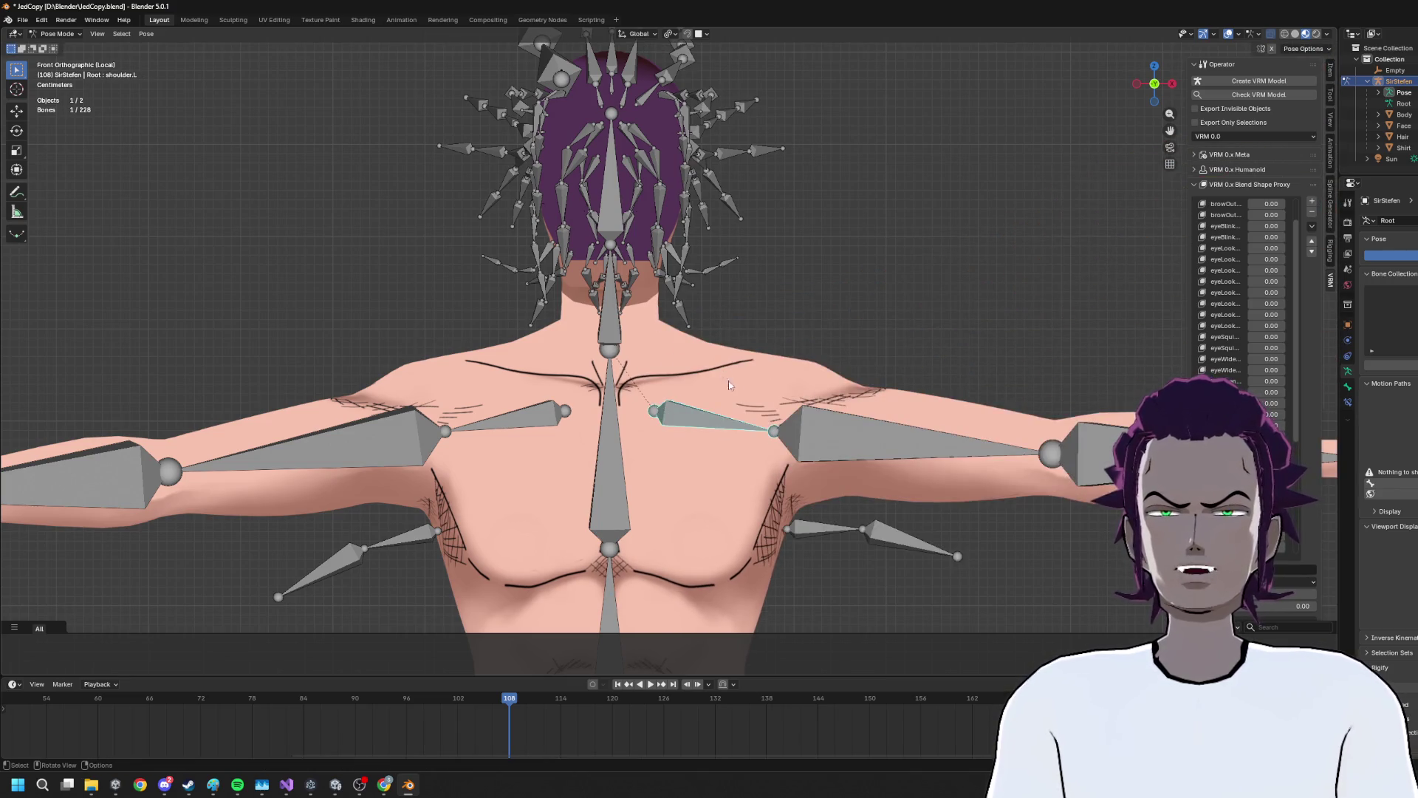
click(596, 336)
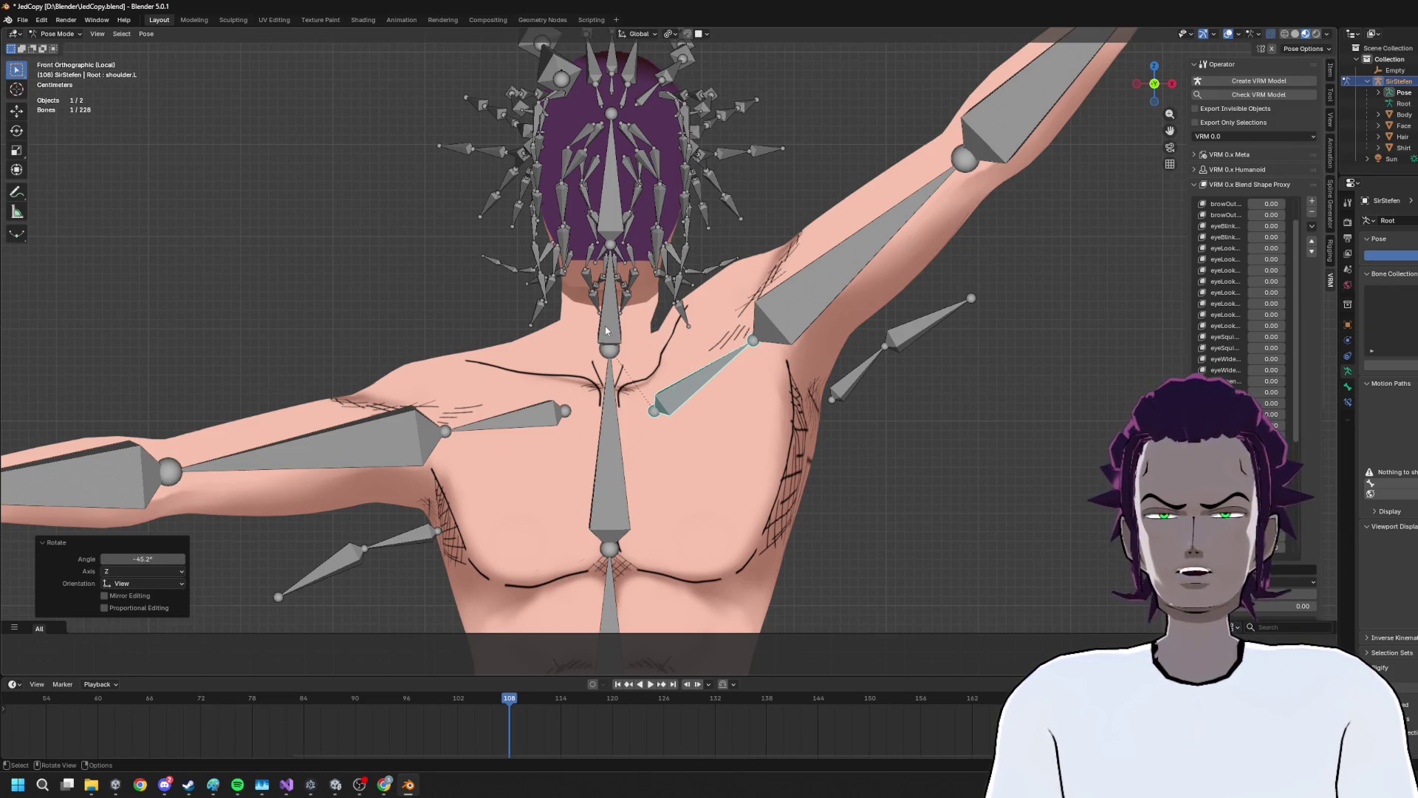
click(606, 330)
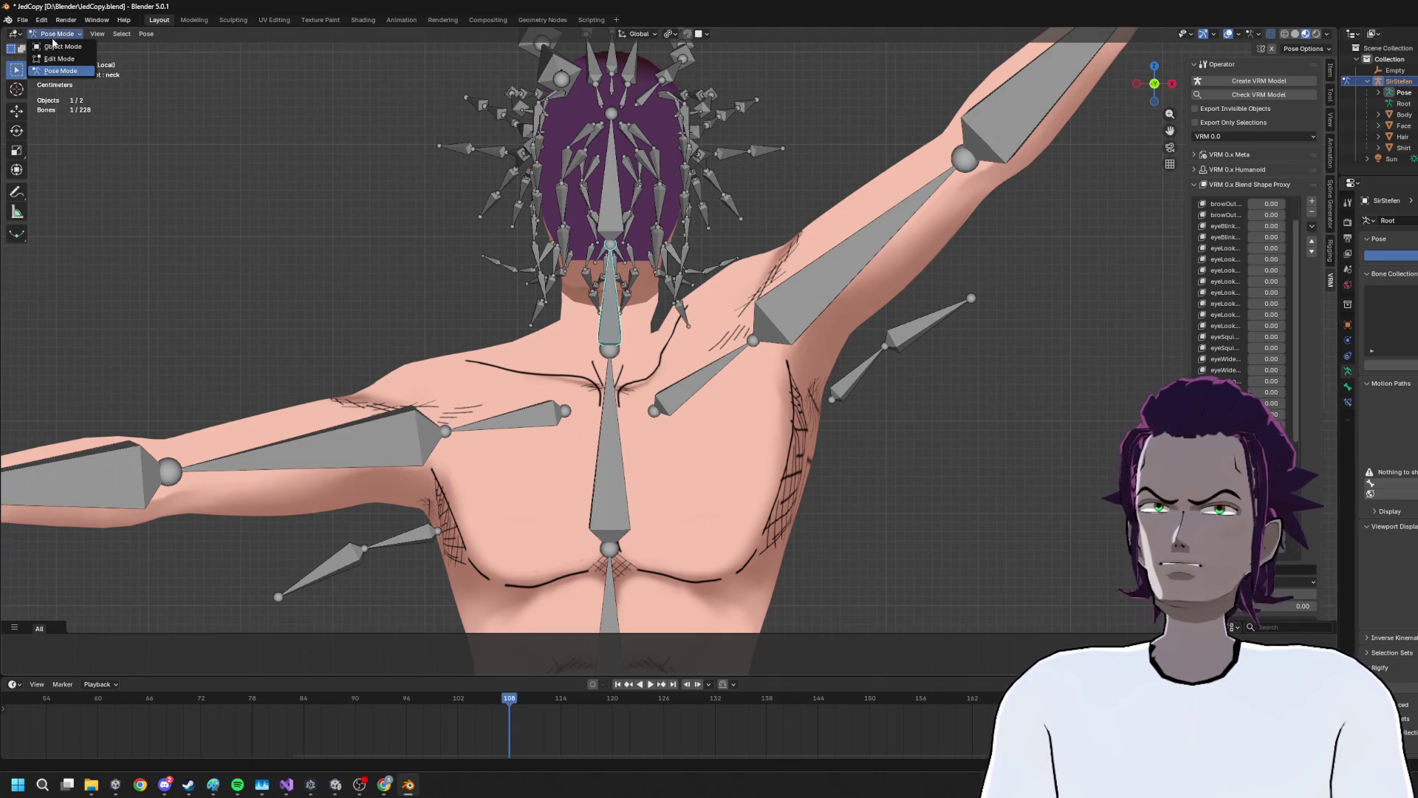
click(57, 33)
click(58, 47)
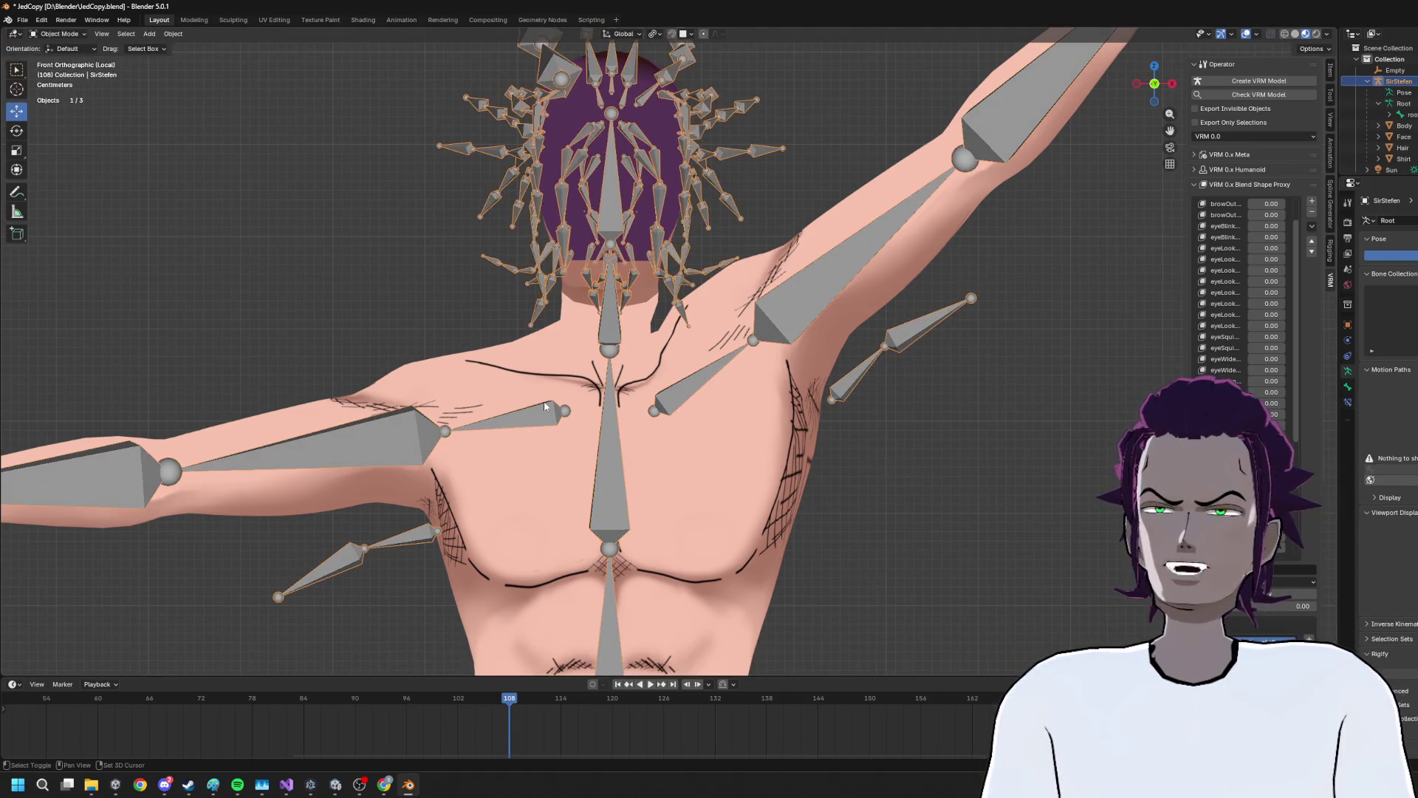
Select the body mesh together with the armature and put the body into Weight Paint mode
click(575, 364)
click(615, 336)
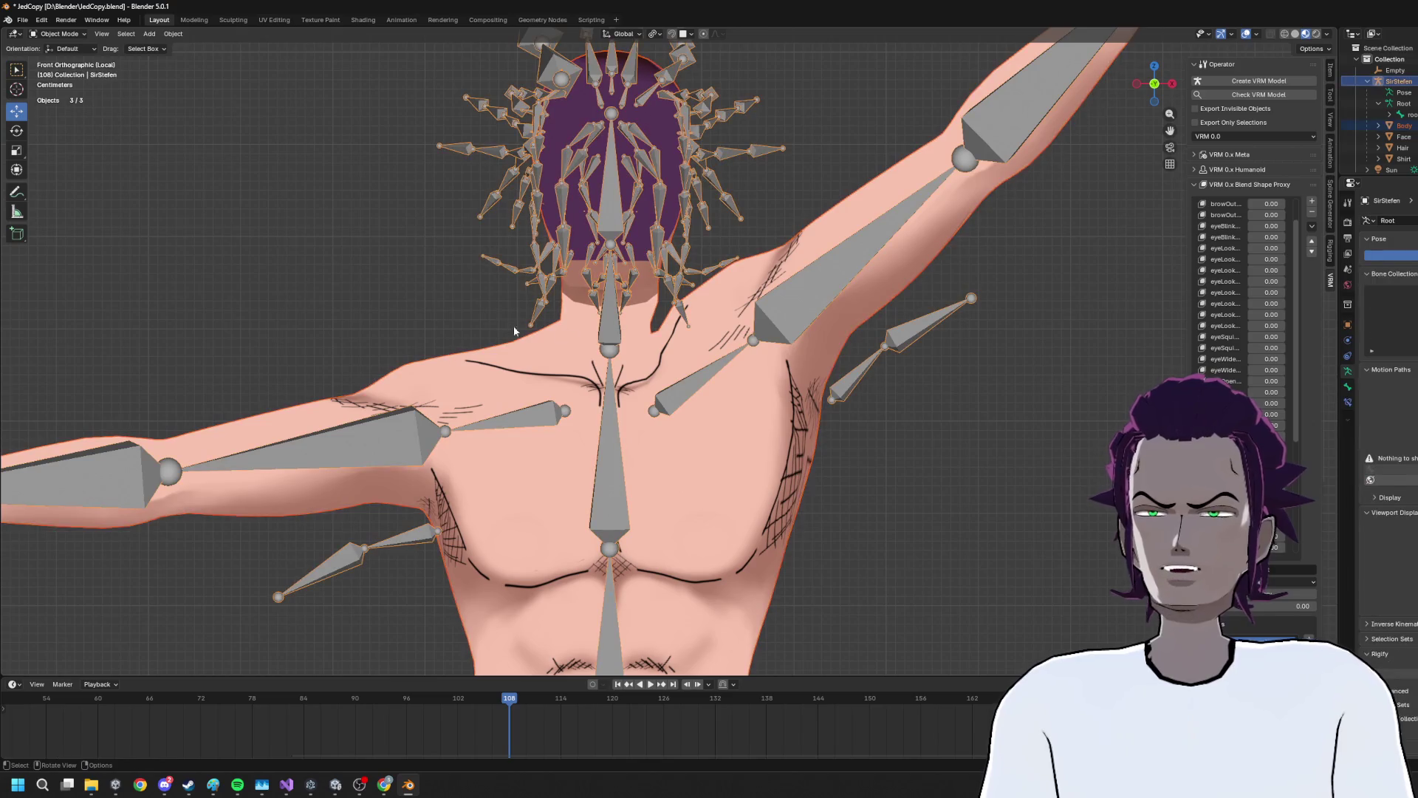
click(573, 341)
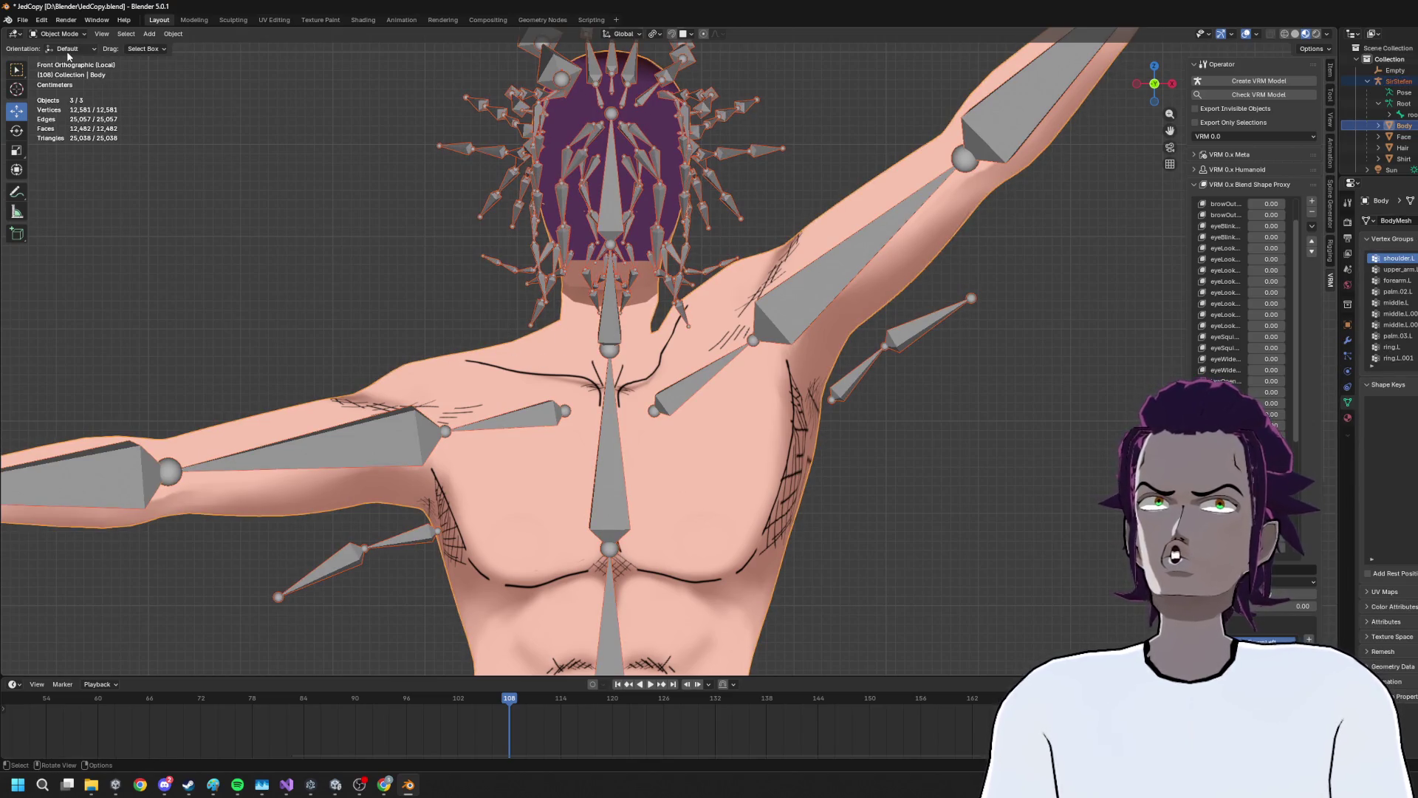
click(59, 34)
click(63, 96)
scroll(up, 3)
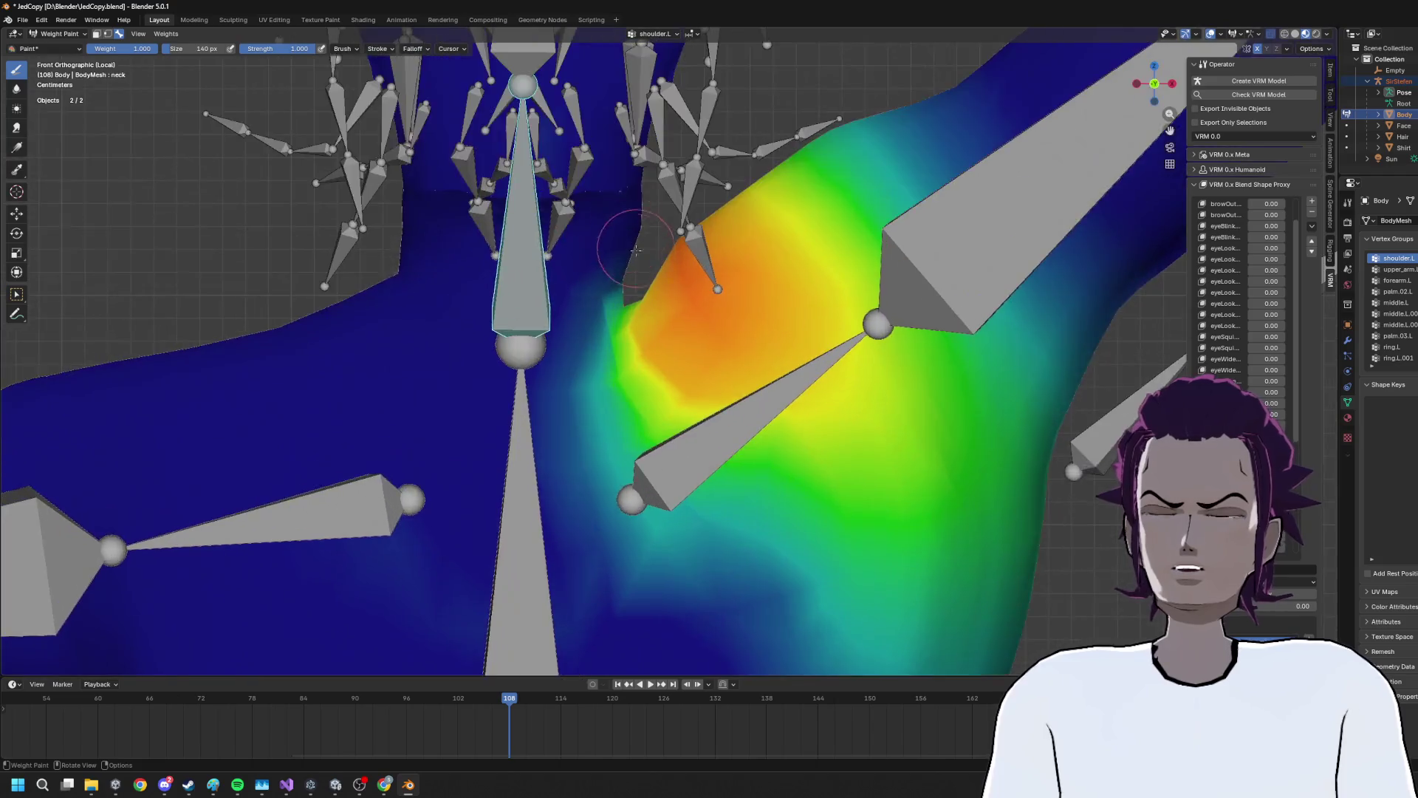
drag(684, 280, 626, 274)
Undo the last weight stroke and make the neck bone's vertex group active
key(ctrl+z)
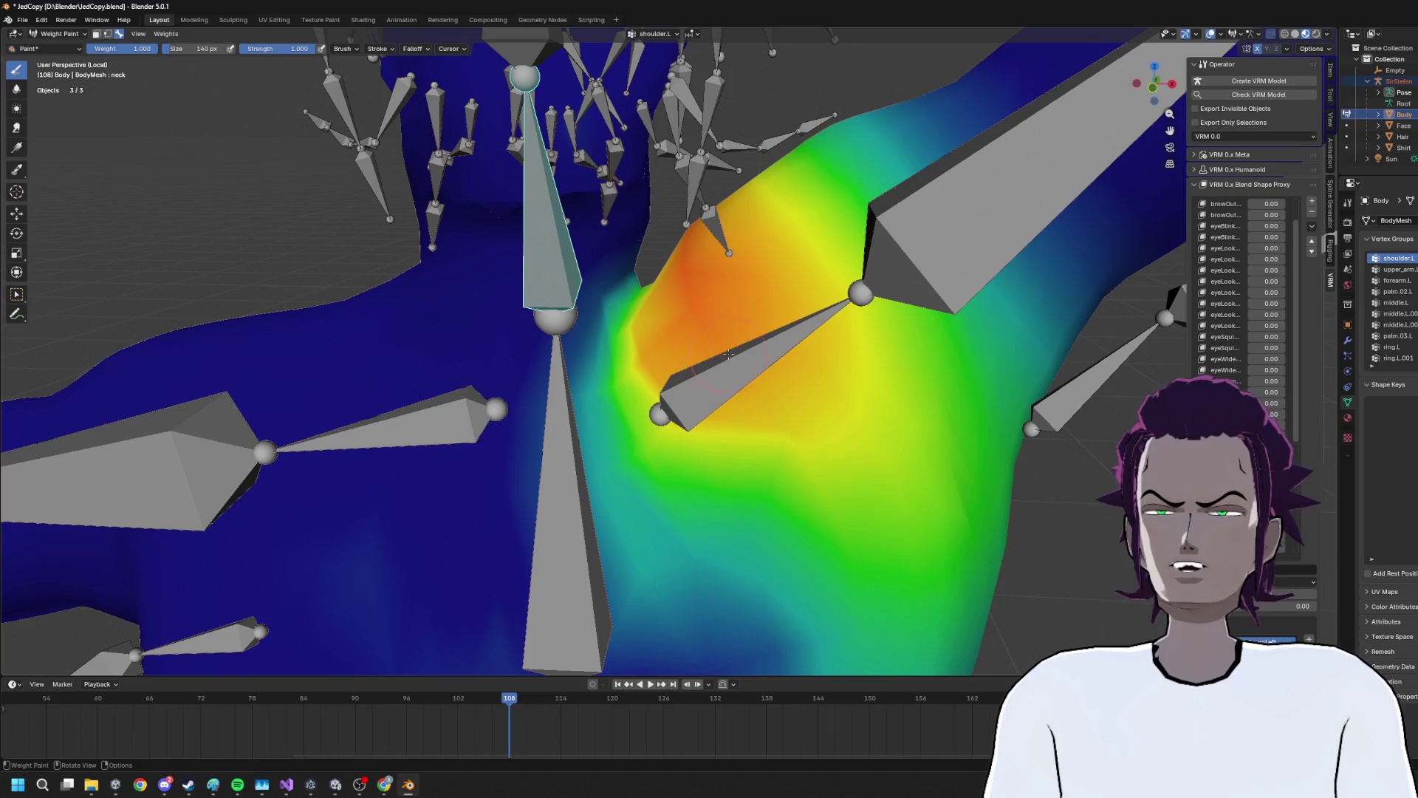
click(742, 363)
click(541, 241)
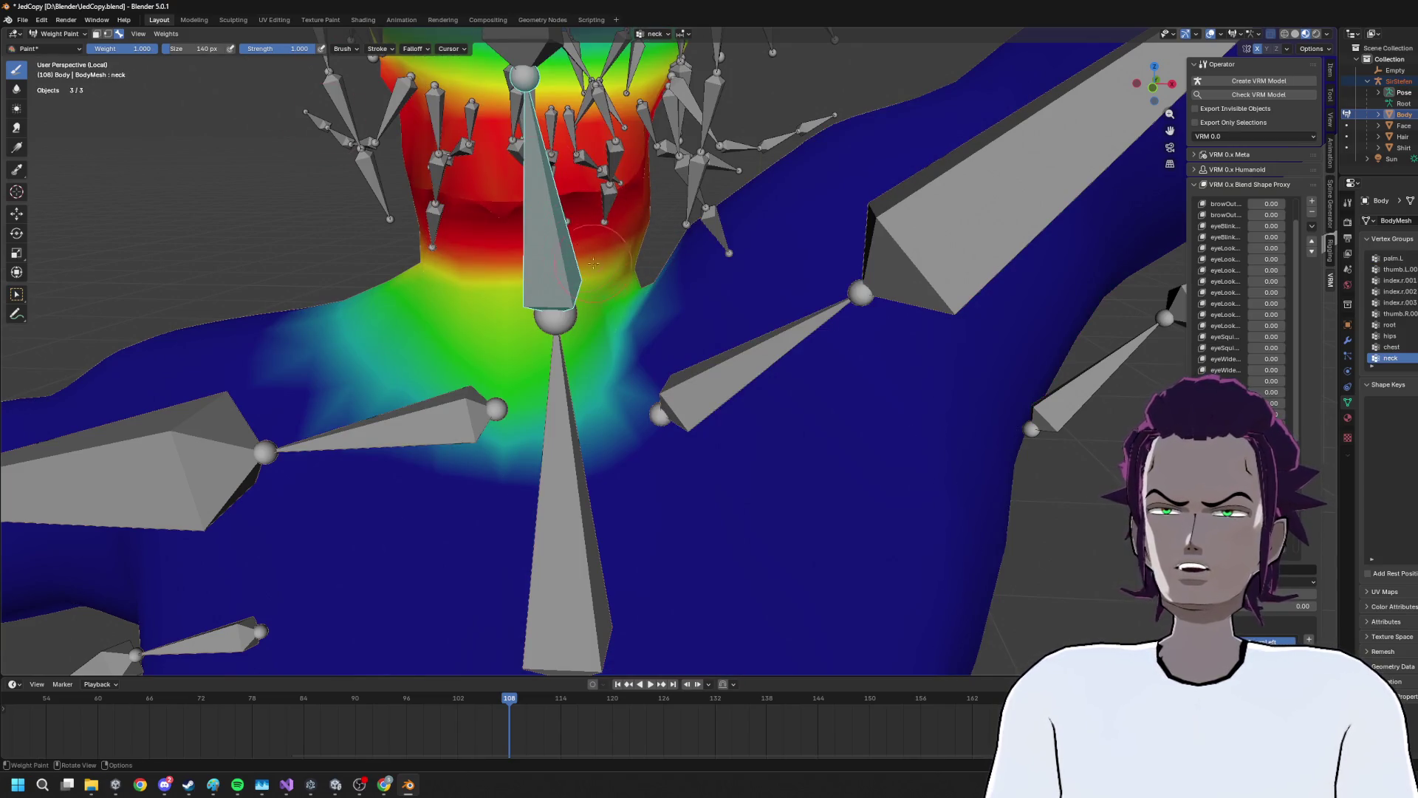
Paint stronger neck weight across the throat and the right side of the neck
scroll(up, 3)
drag(593, 267, 432, 255)
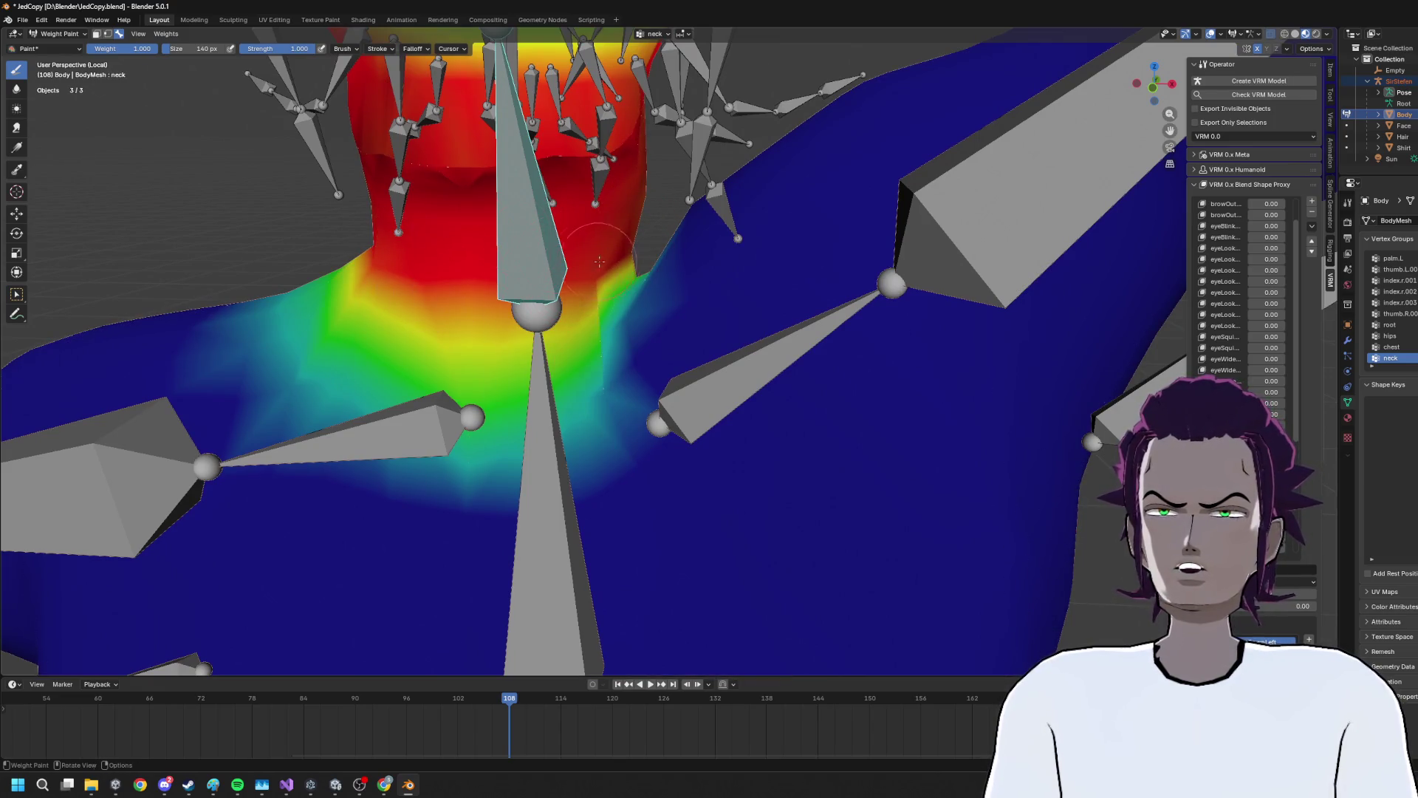
drag(631, 260, 591, 483)
drag(582, 431, 703, 303)
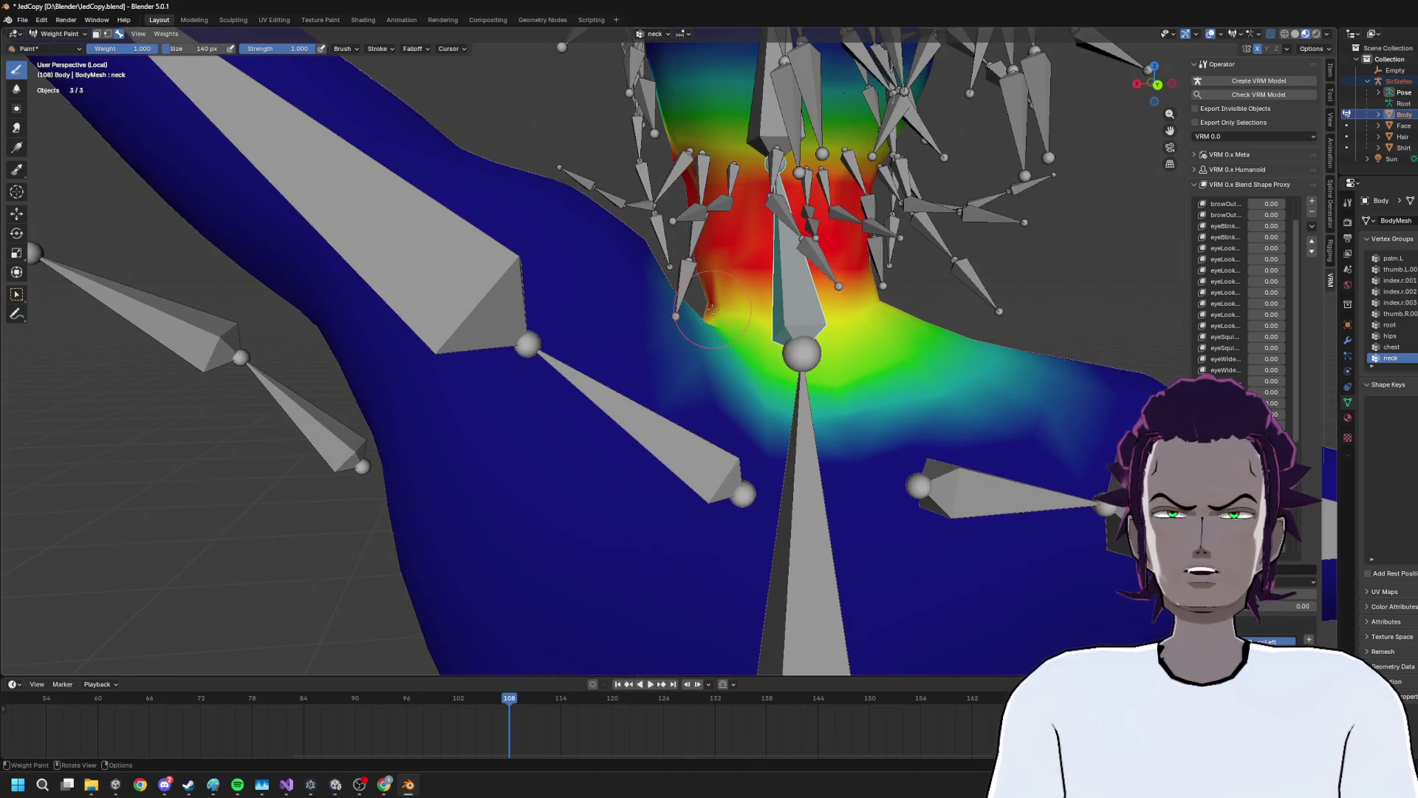
drag(734, 305, 765, 324)
scroll(down, 3)
scroll(up, 3)
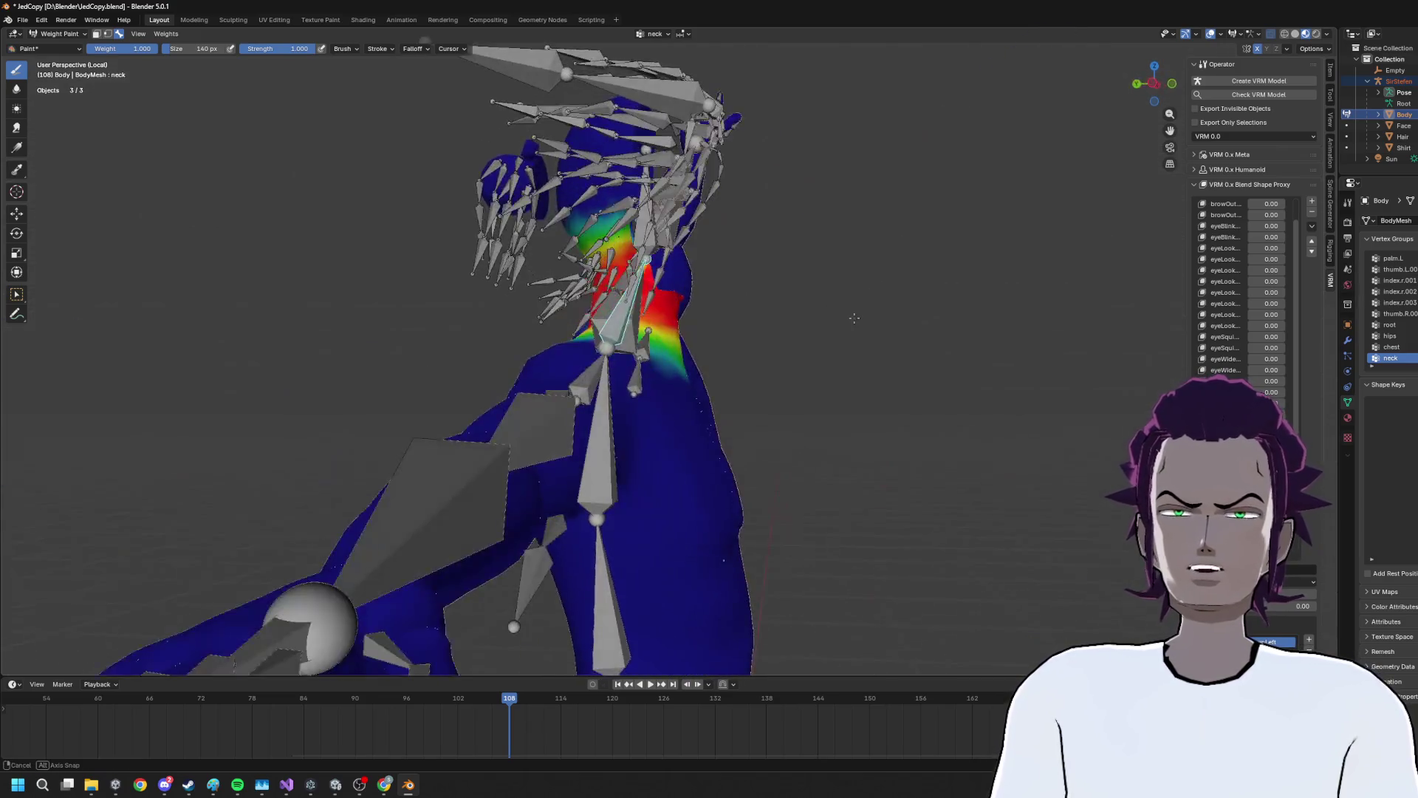
Exit local view so the whole character shows, then return to Object Mode
key(KP_Divide)
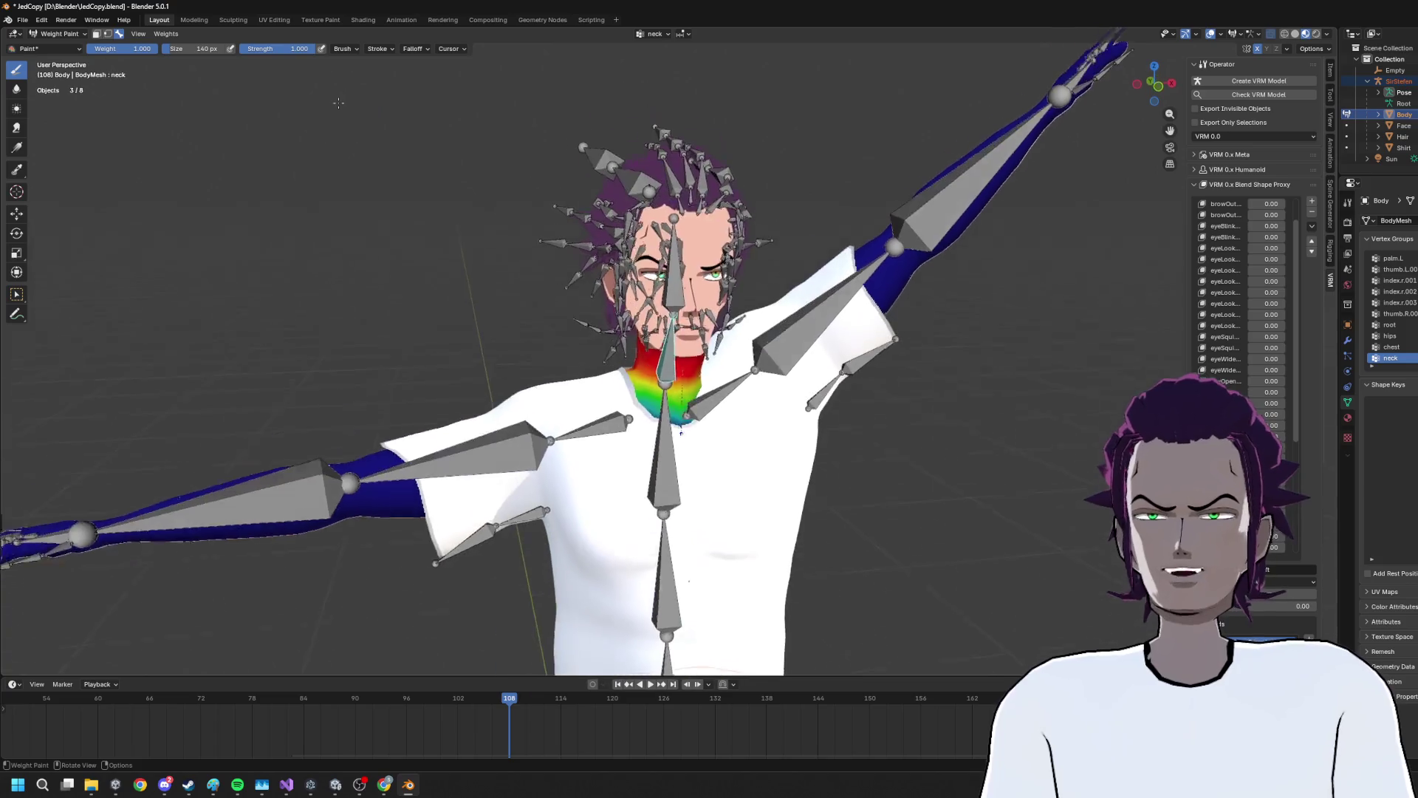
scroll(up, 3)
drag(421, 247, 845, 375)
scroll(up, 3)
scroll(down, 3)
scroll(down, 3)
scroll(up, 3)
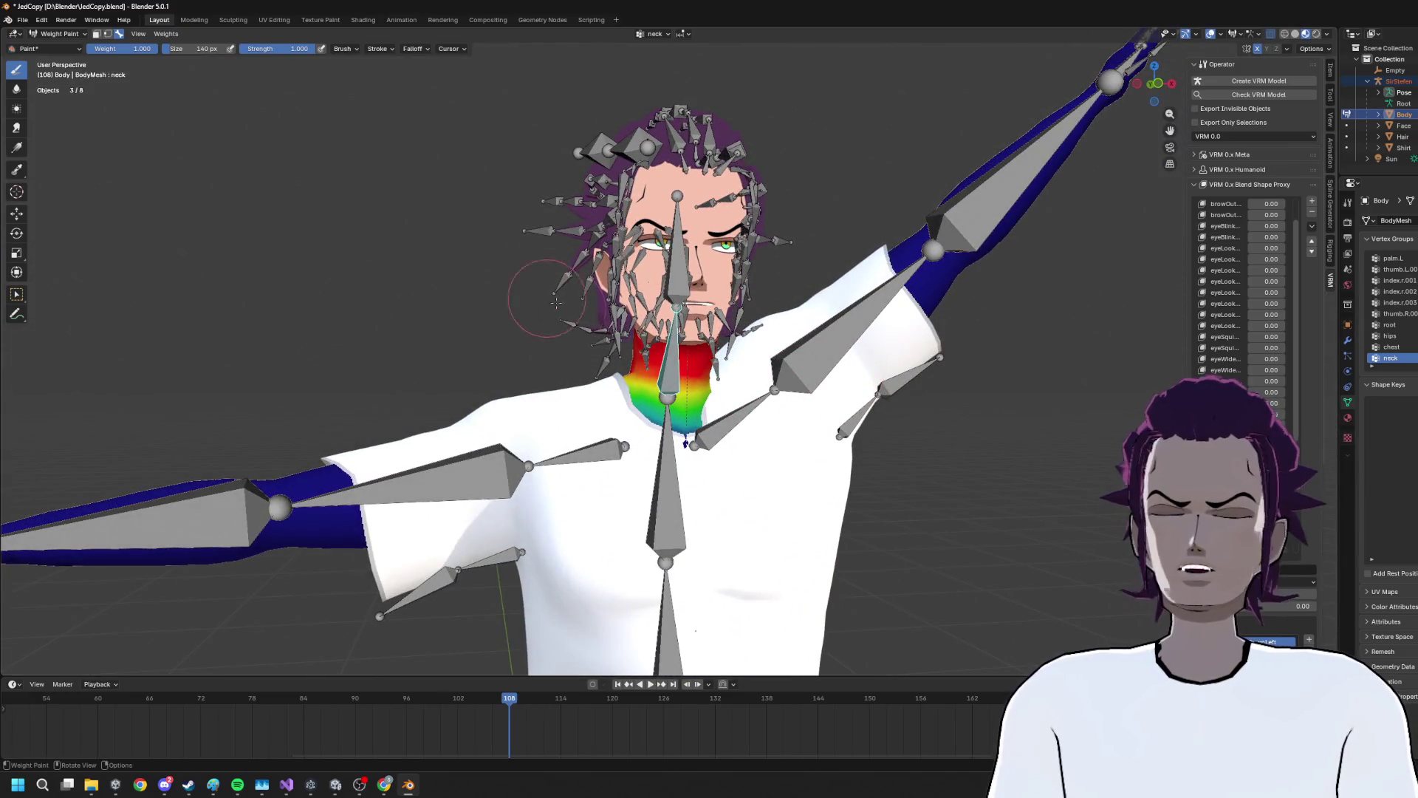
click(59, 33)
click(52, 46)
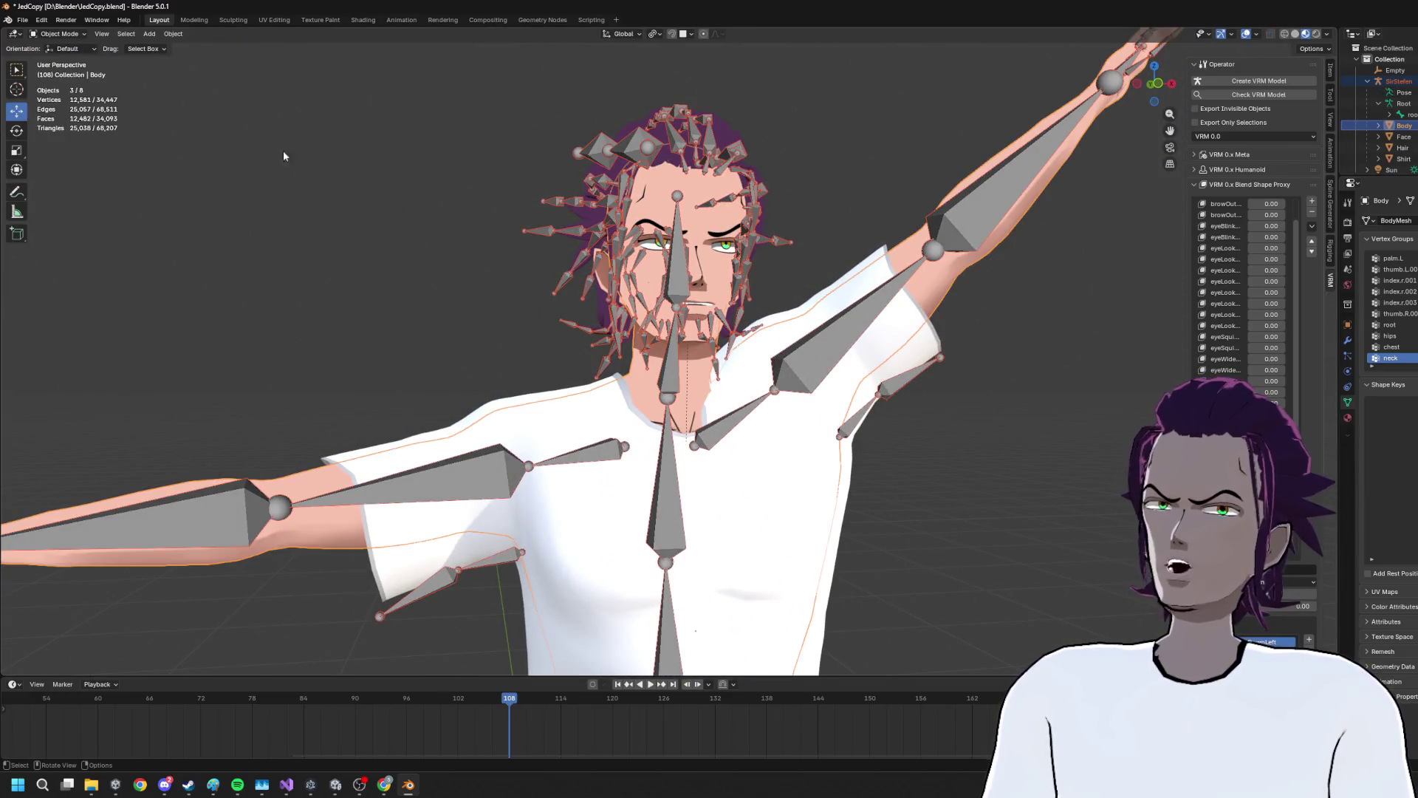
Put the armature in Pose Mode and clear all bone locations so the arm drops back
click(676, 383)
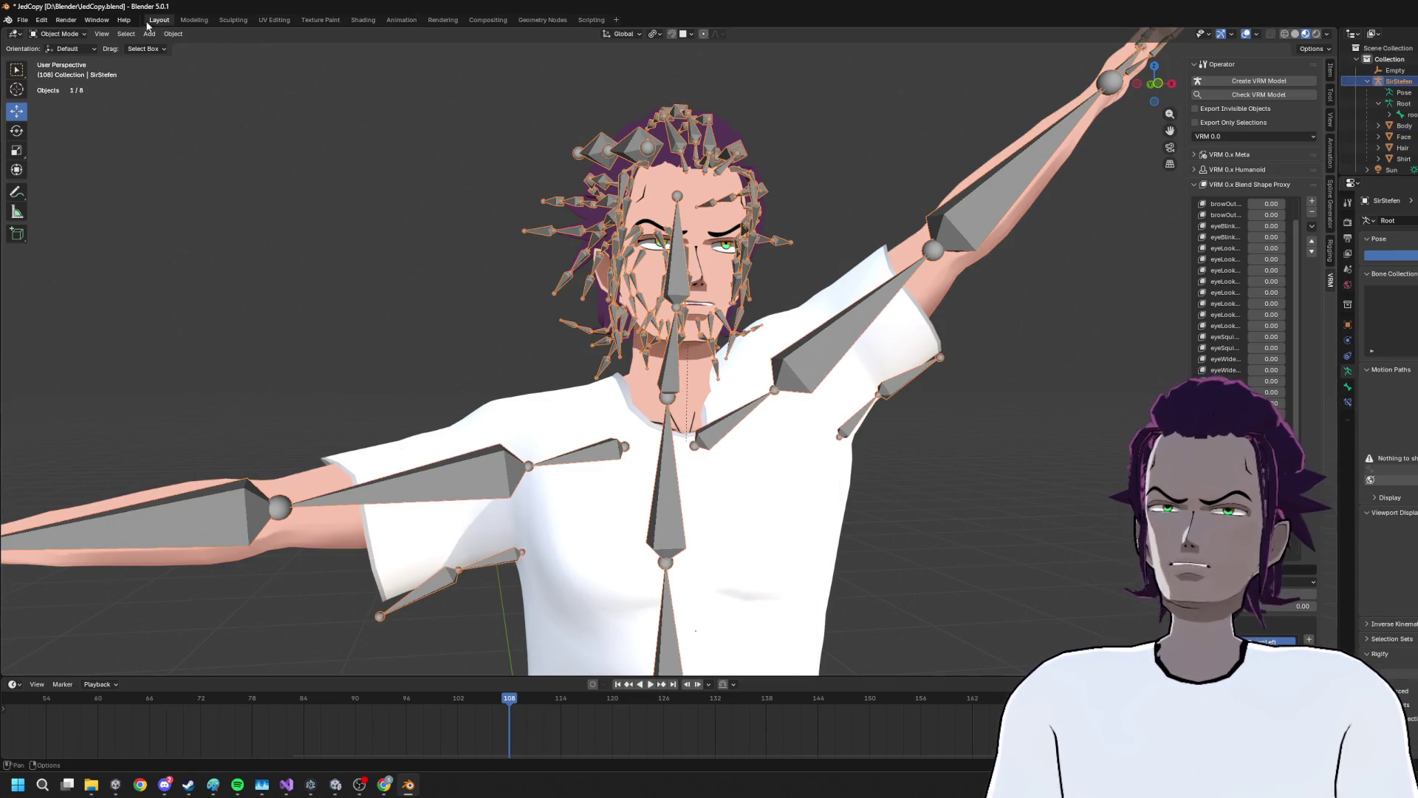
click(60, 33)
click(60, 70)
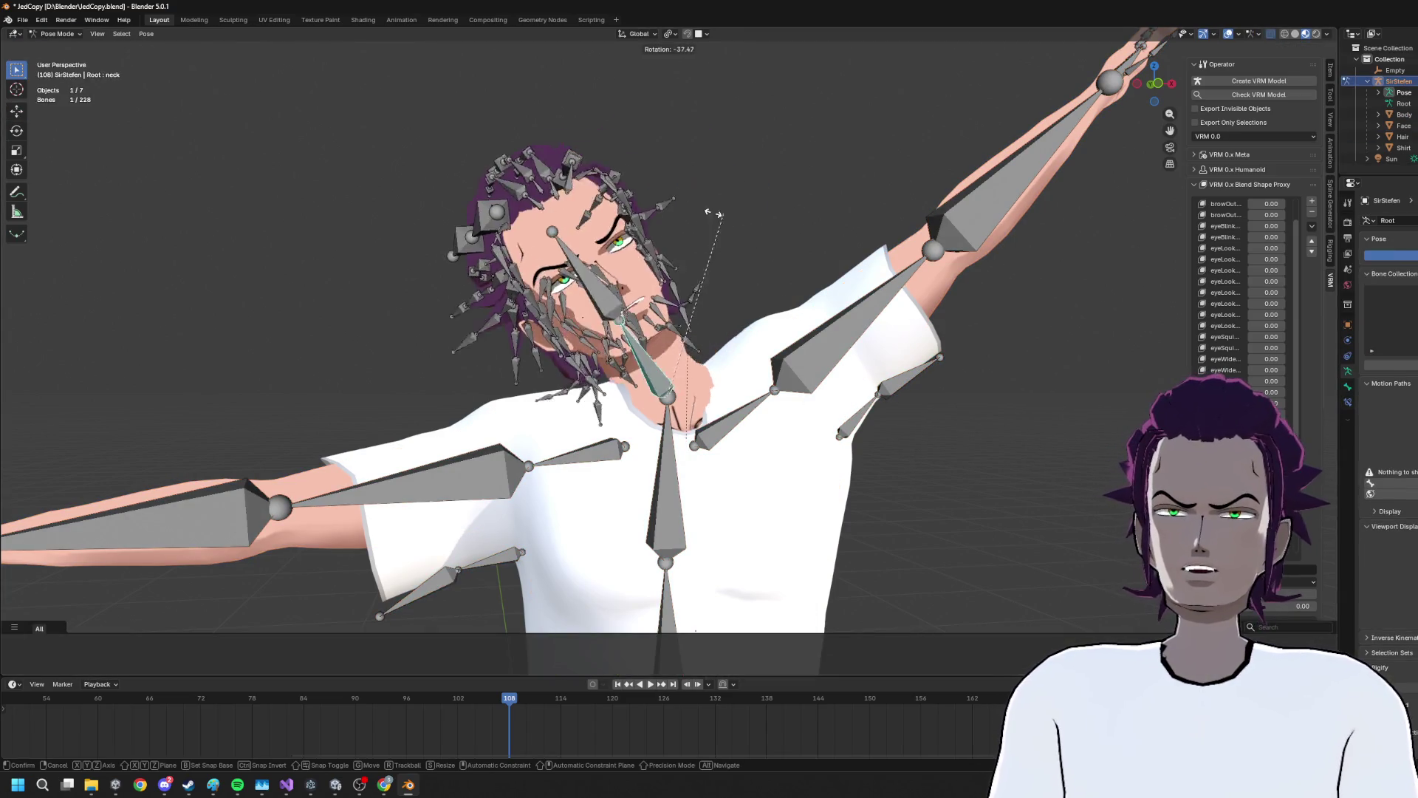
key(a)
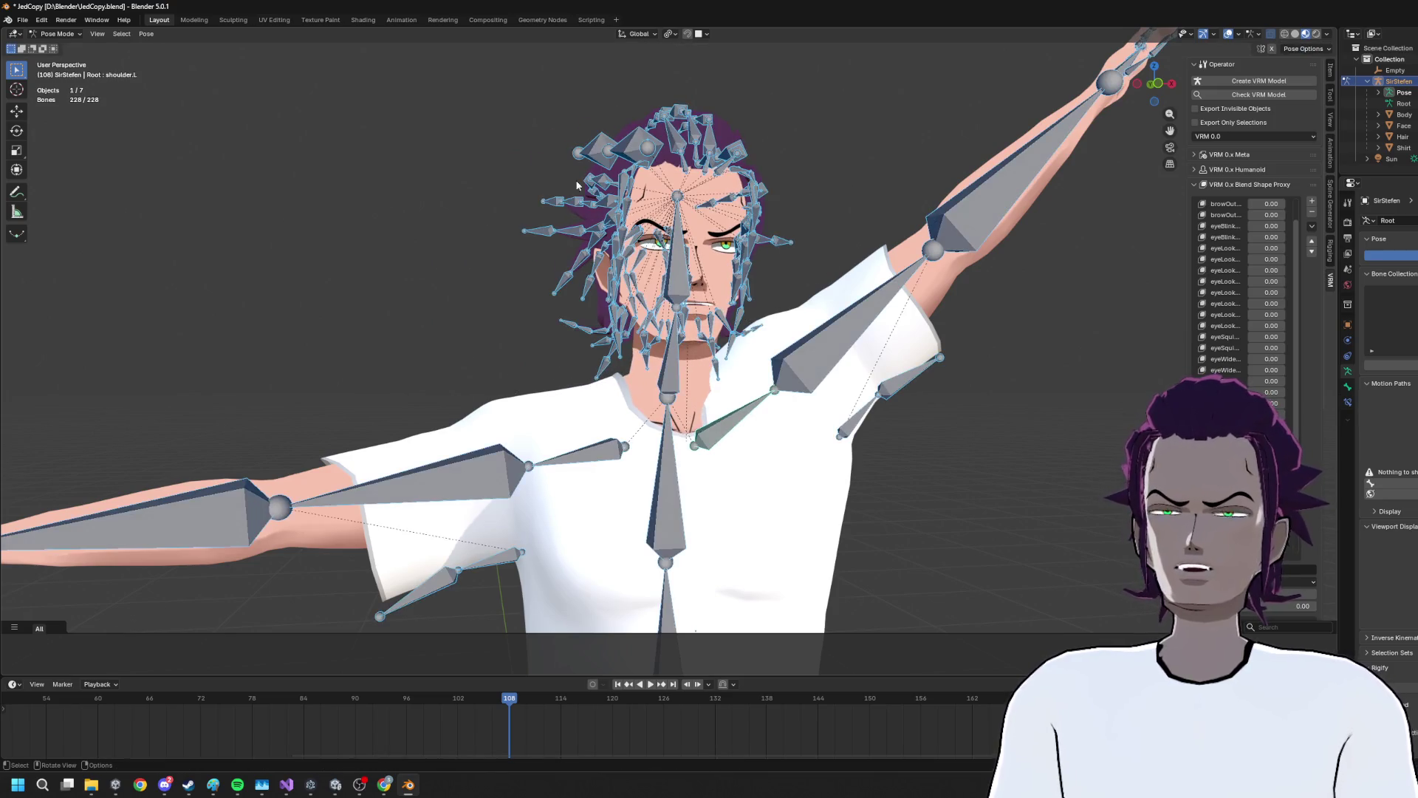
click(146, 34)
mouse_move(197, 62)
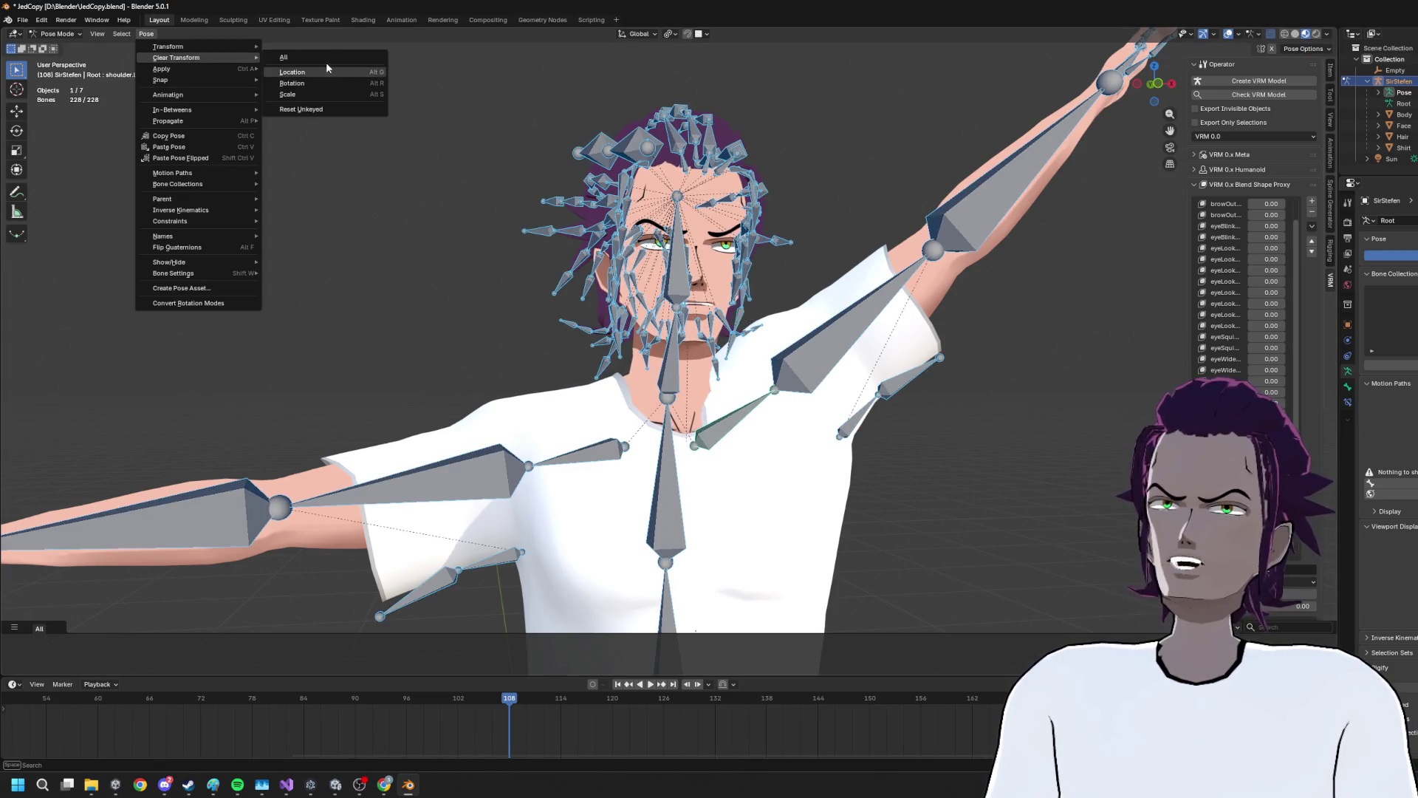
click(327, 68)
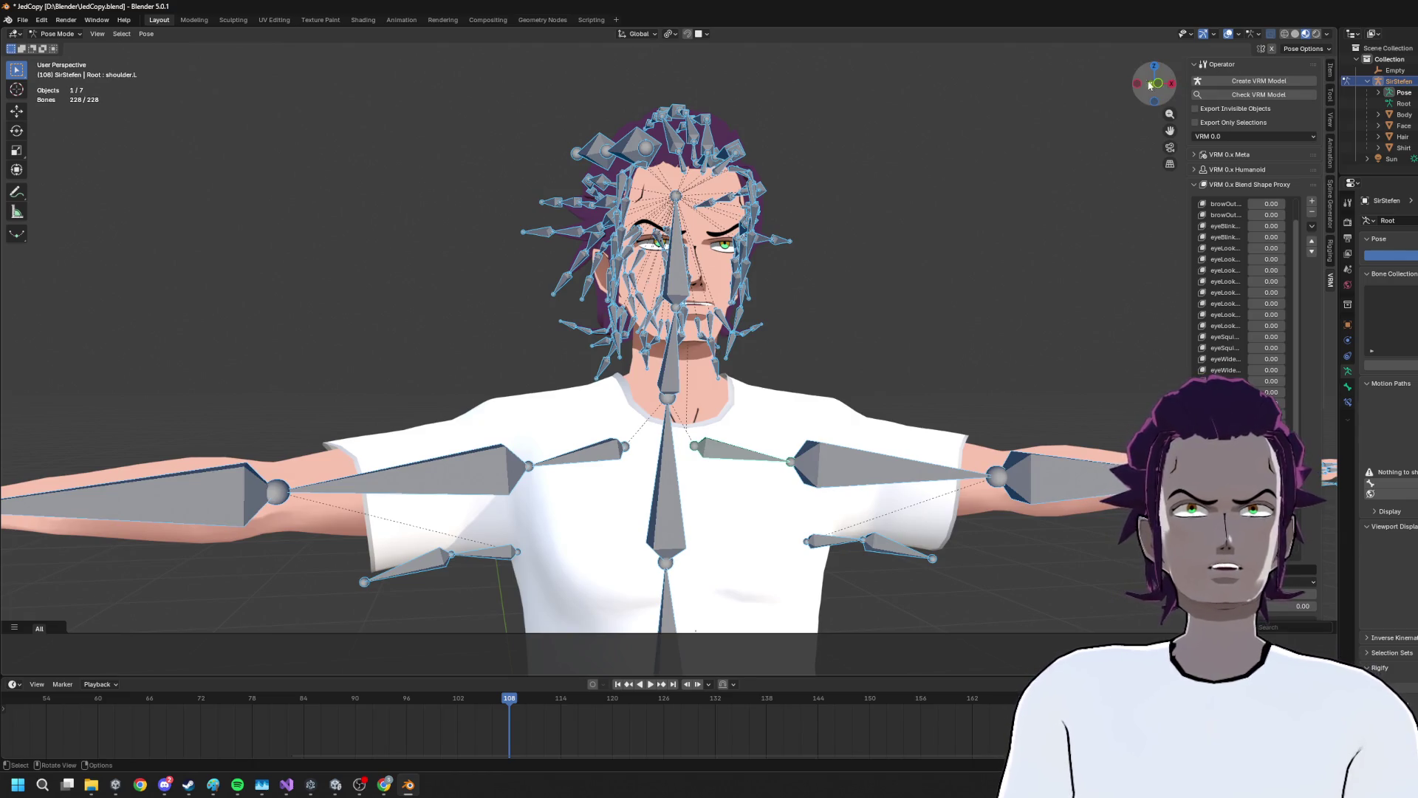
Try a -44° neck tilt and a left shoulder rotation, then undo both
click(1148, 85)
click(672, 373)
scroll(up, 3)
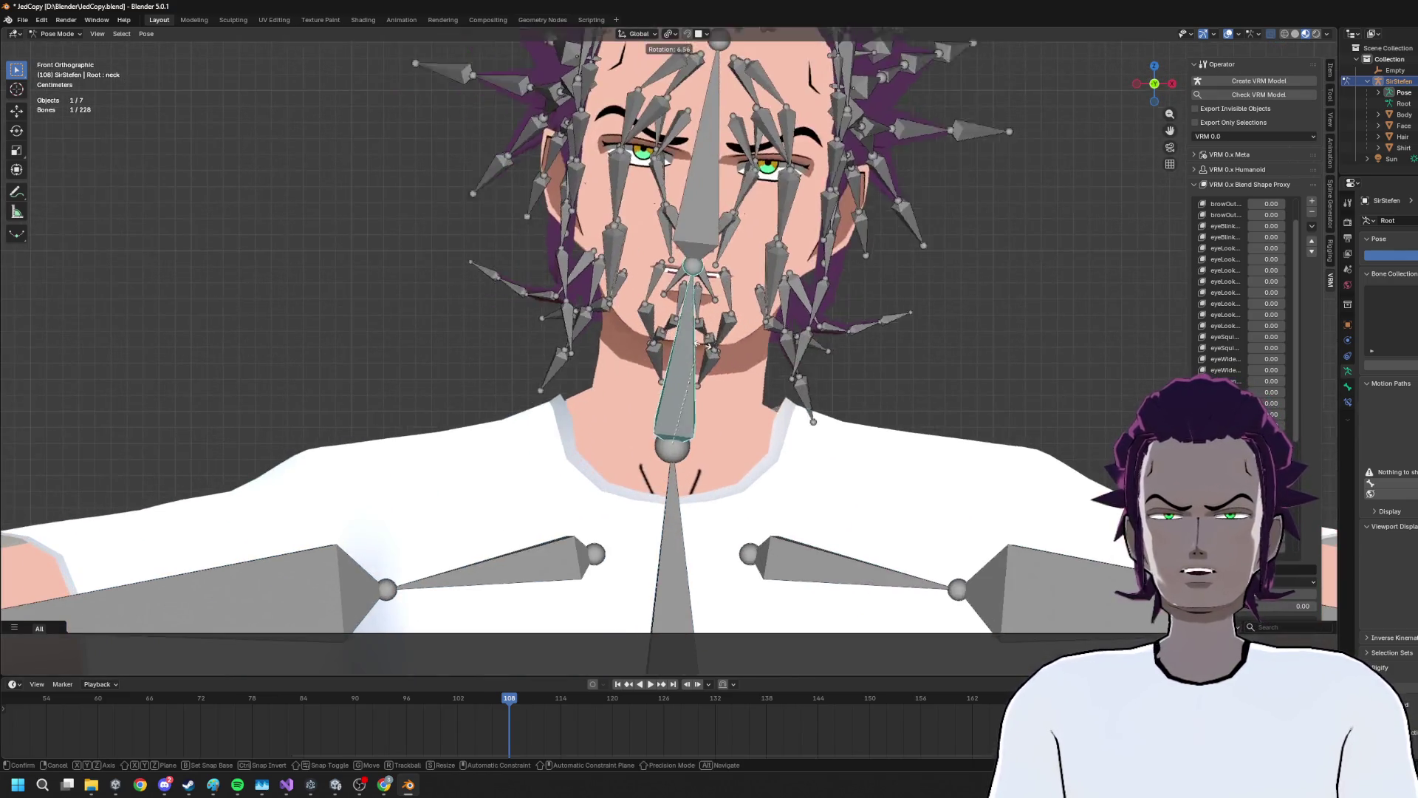
key(r)
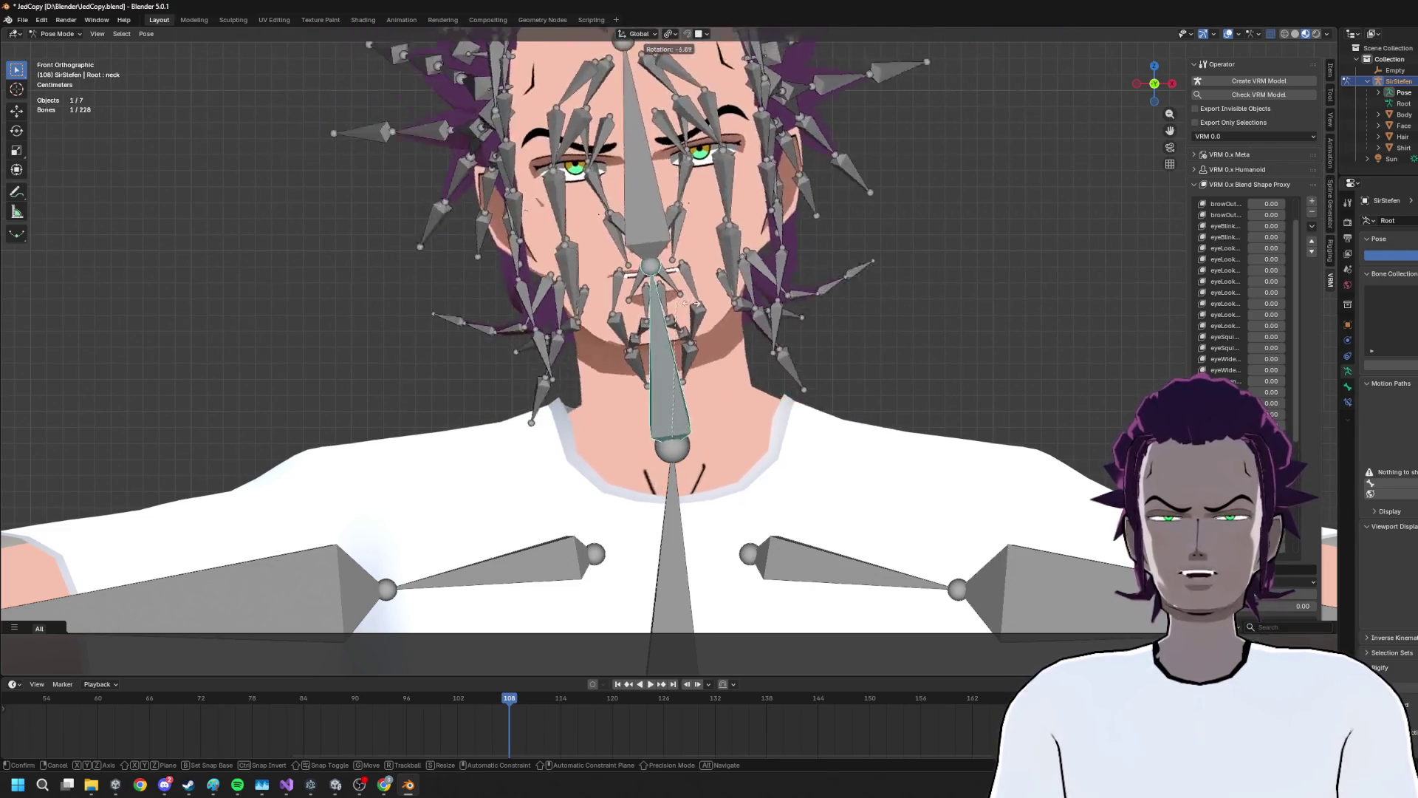
text(-44)
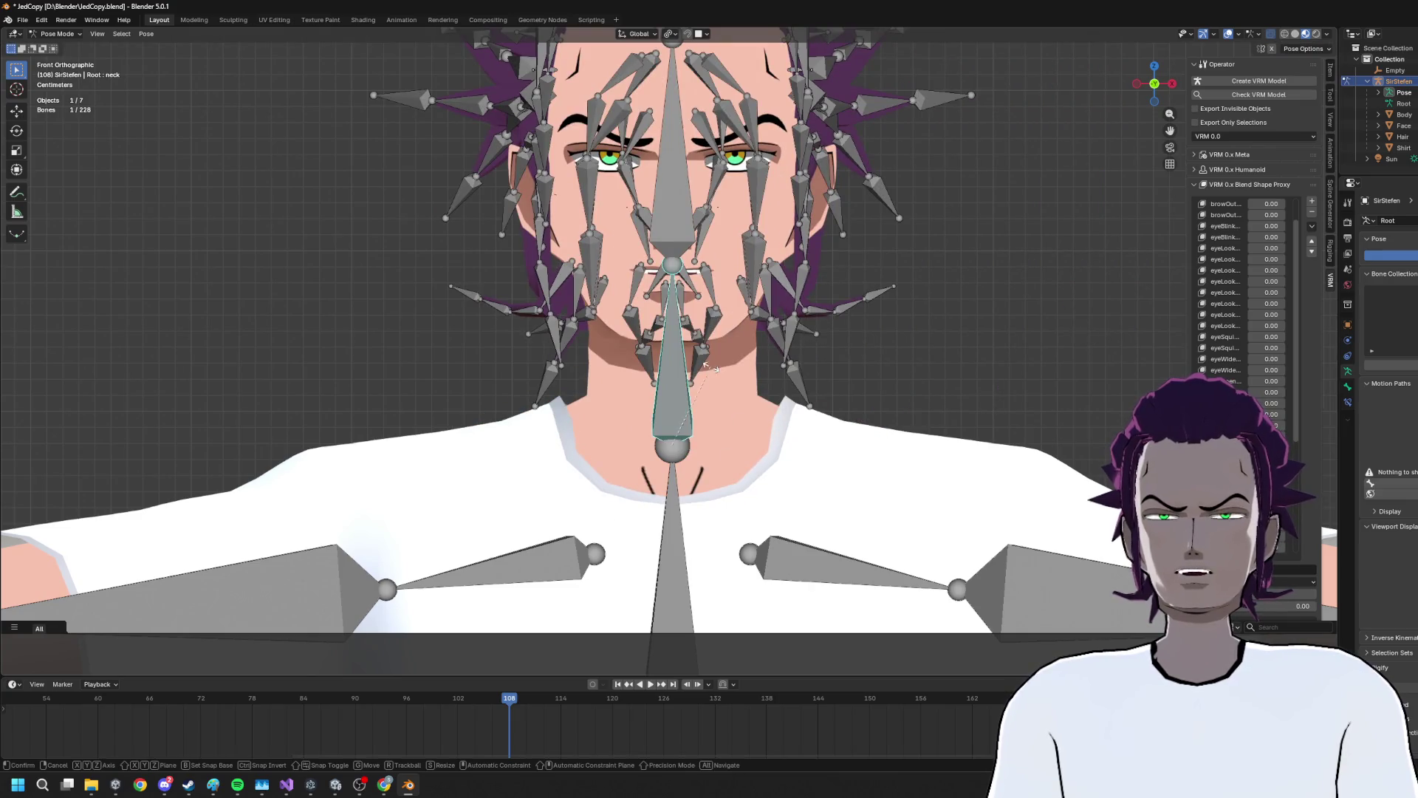
key(Return)
click(837, 566)
key(r)
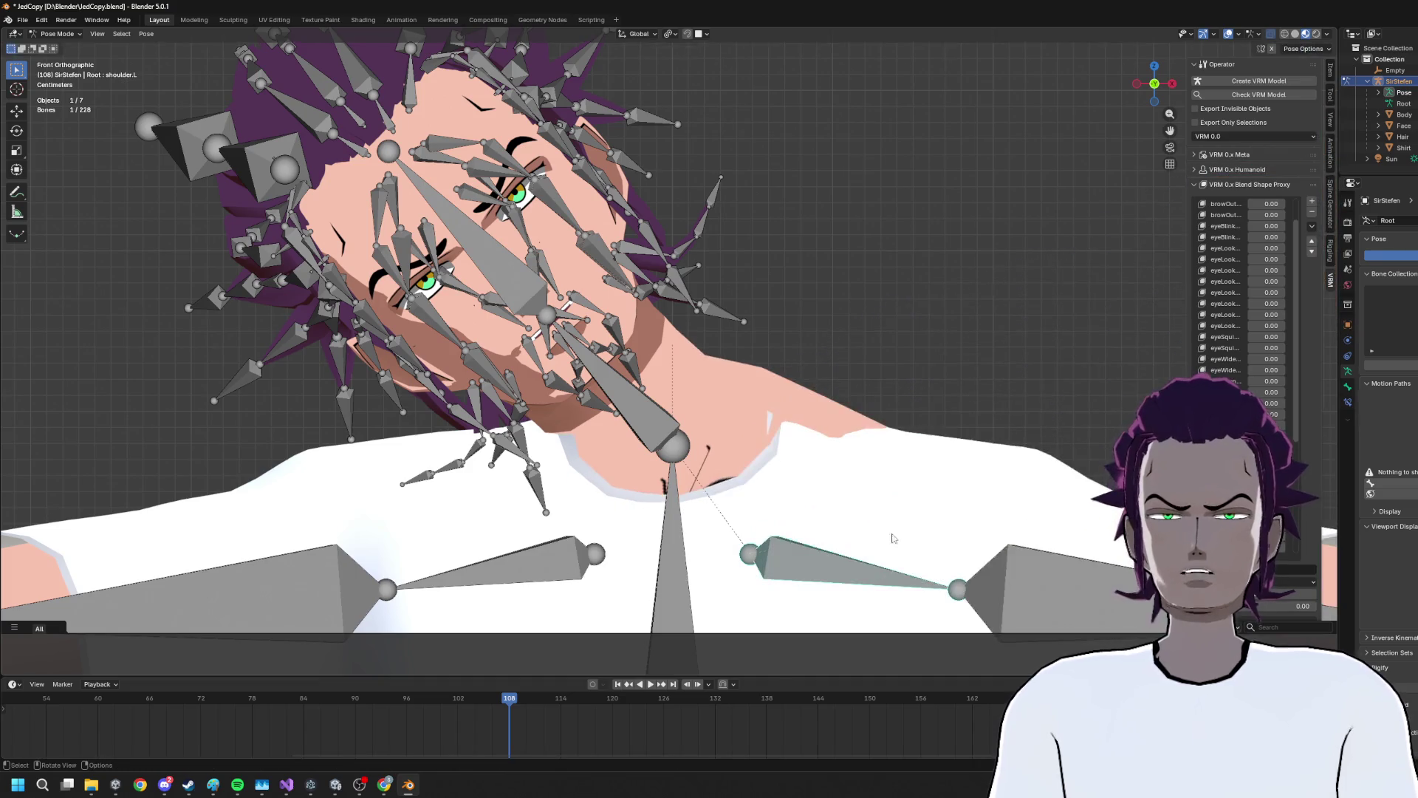
click(859, 448)
scroll(down, 3)
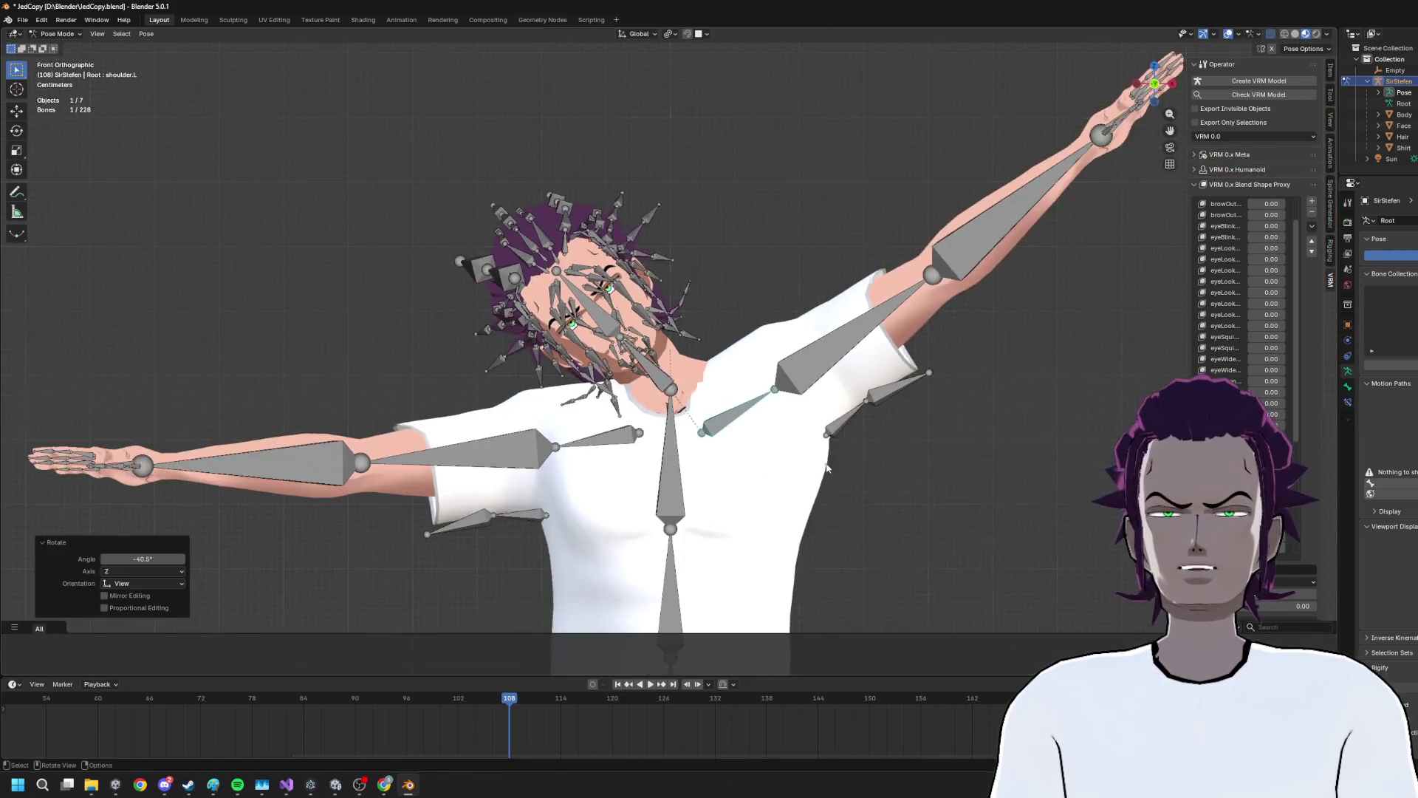
key(ctrl+z)
key(ctrl+z)
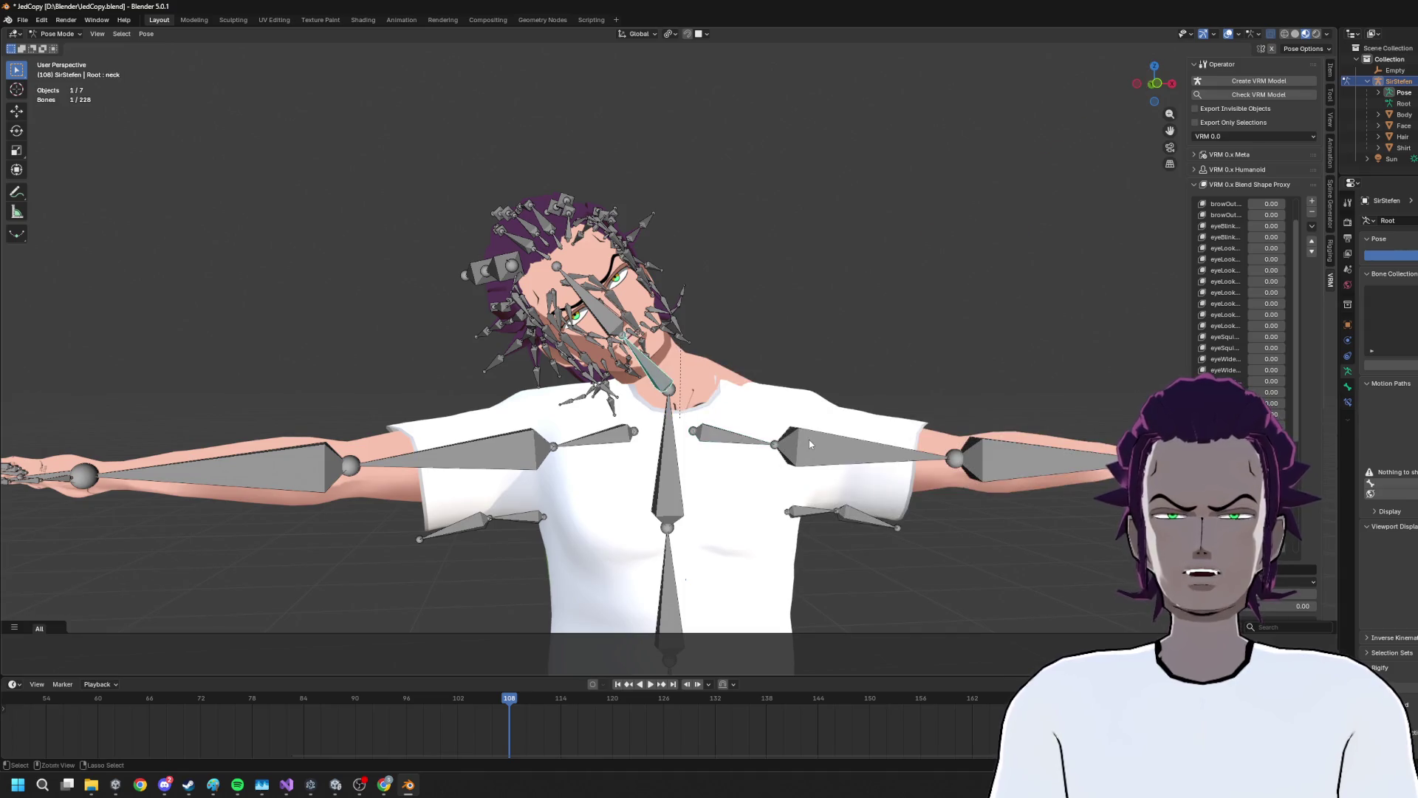
key(ctrl+z)
Turn the neck bone -42.1° about the global Z axis
key(r)
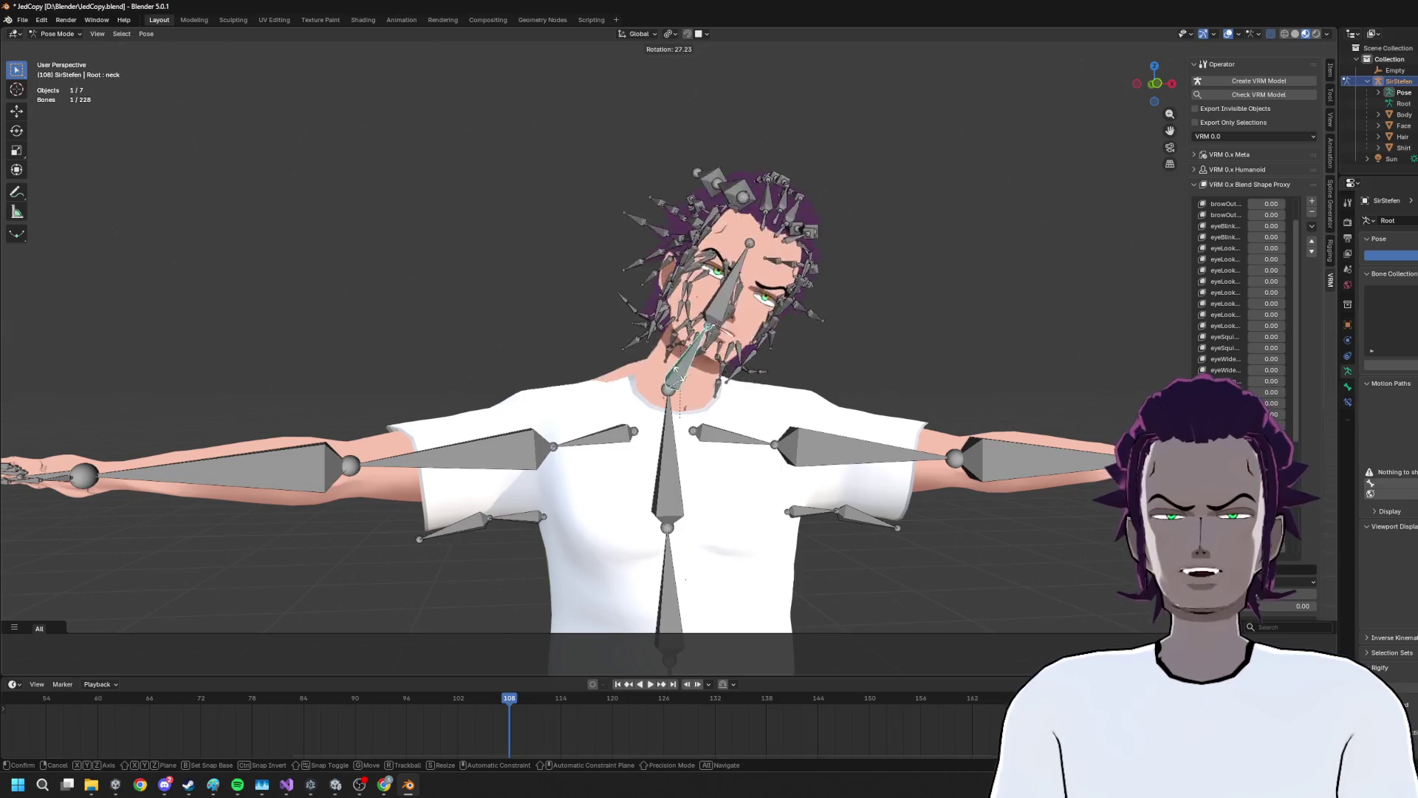
right_click(698, 382)
scroll(up, 3)
key(r)
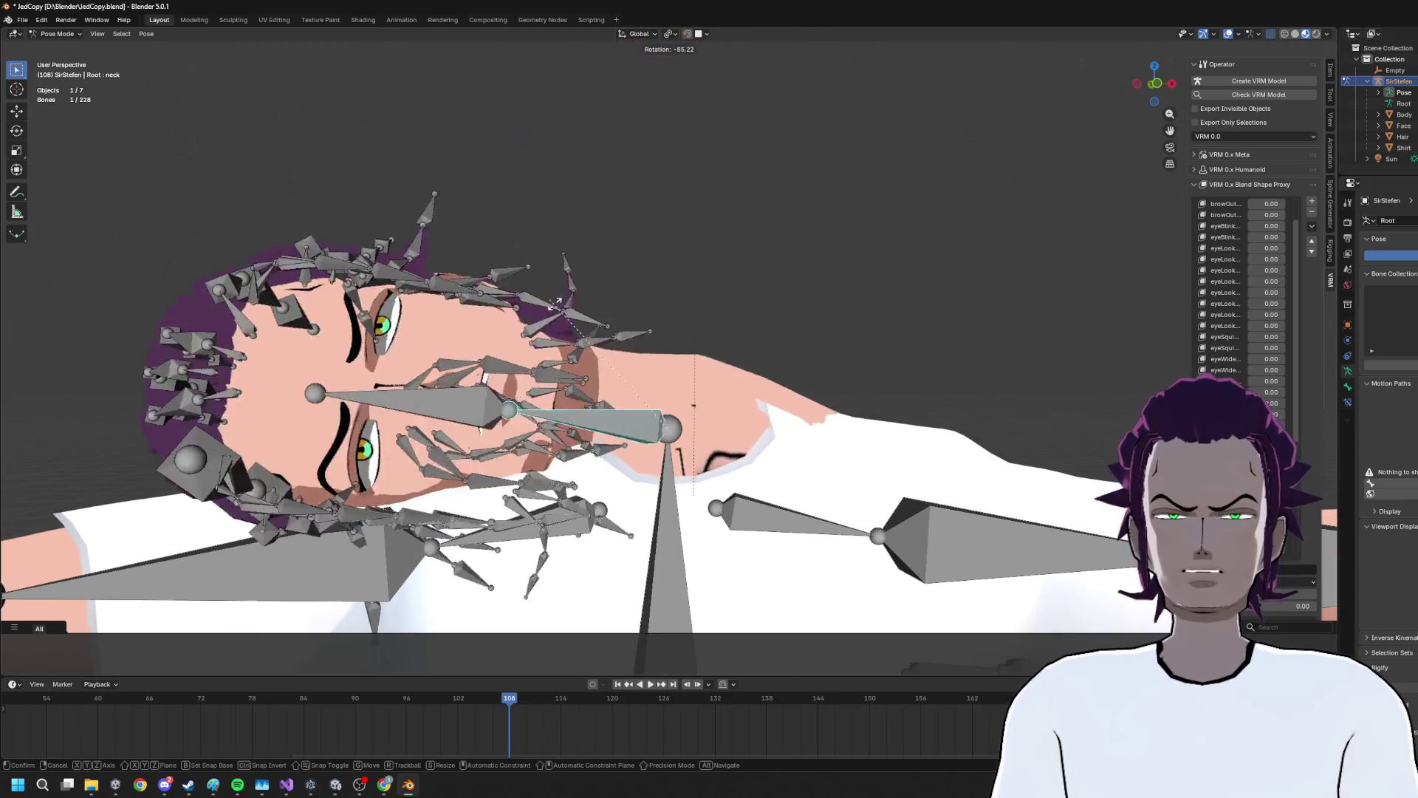
key(y)
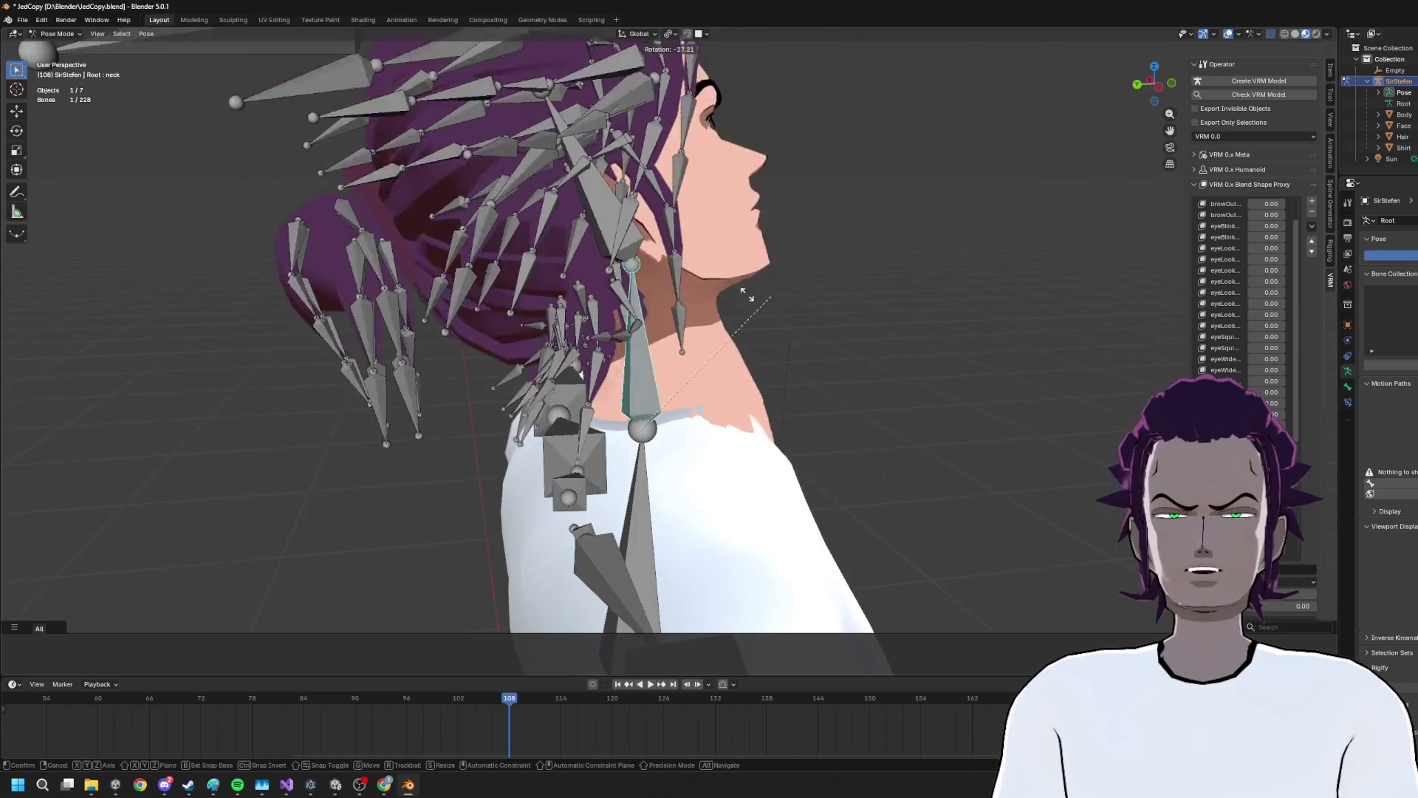
key(z)
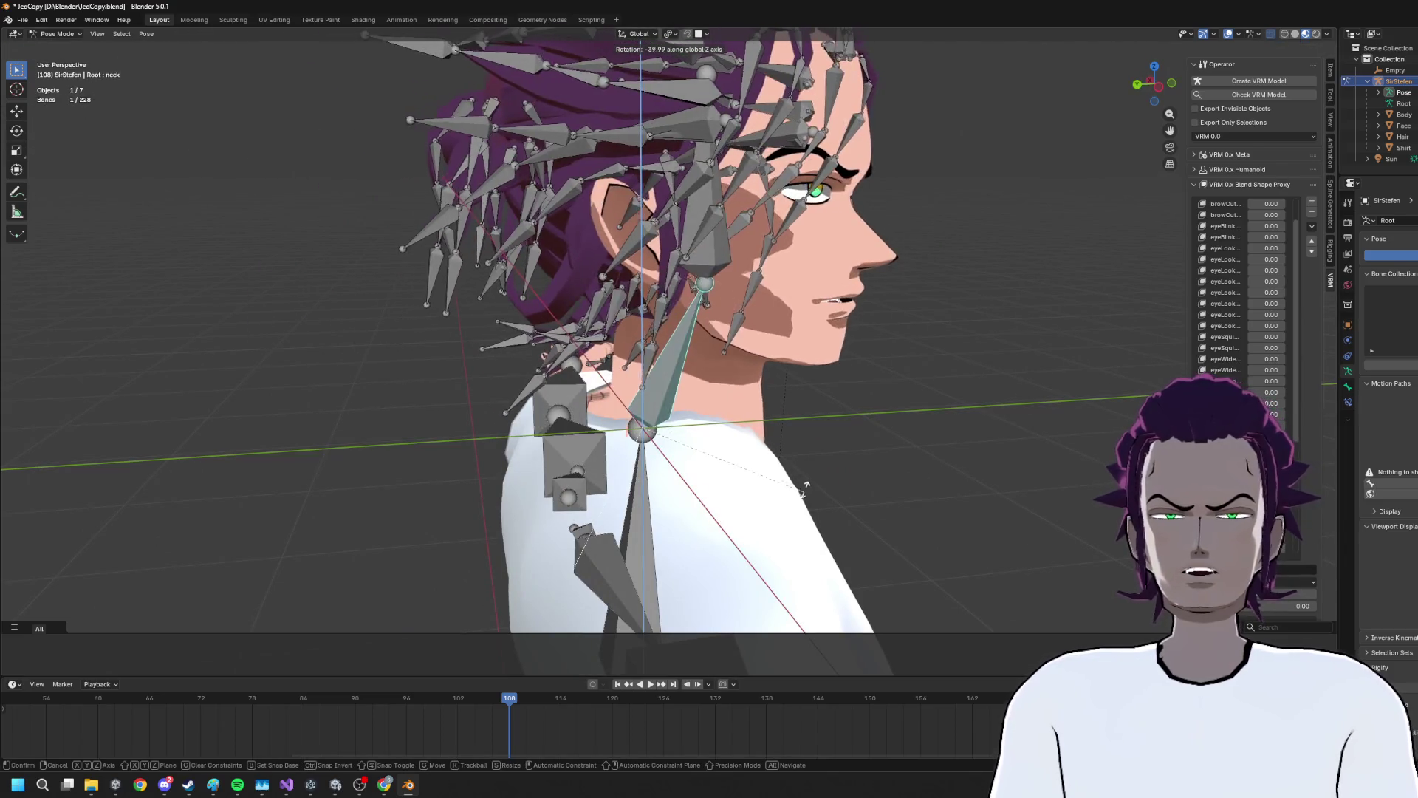
click(714, 482)
From the front view, rotate the neck further about Z, then select the head bone
key(KP_1)
scroll(down, 3)
key(r)
key(z)
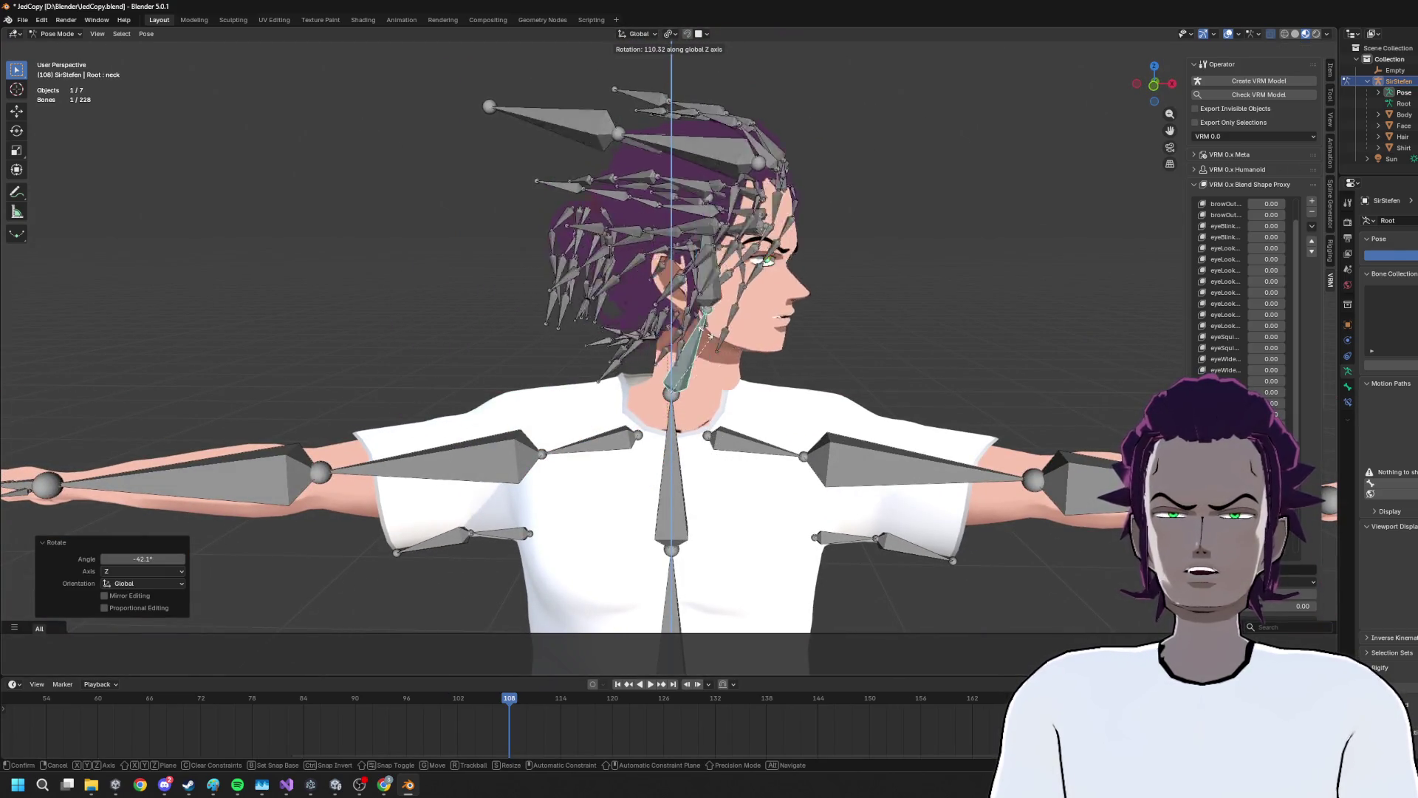
click(694, 382)
click(693, 222)
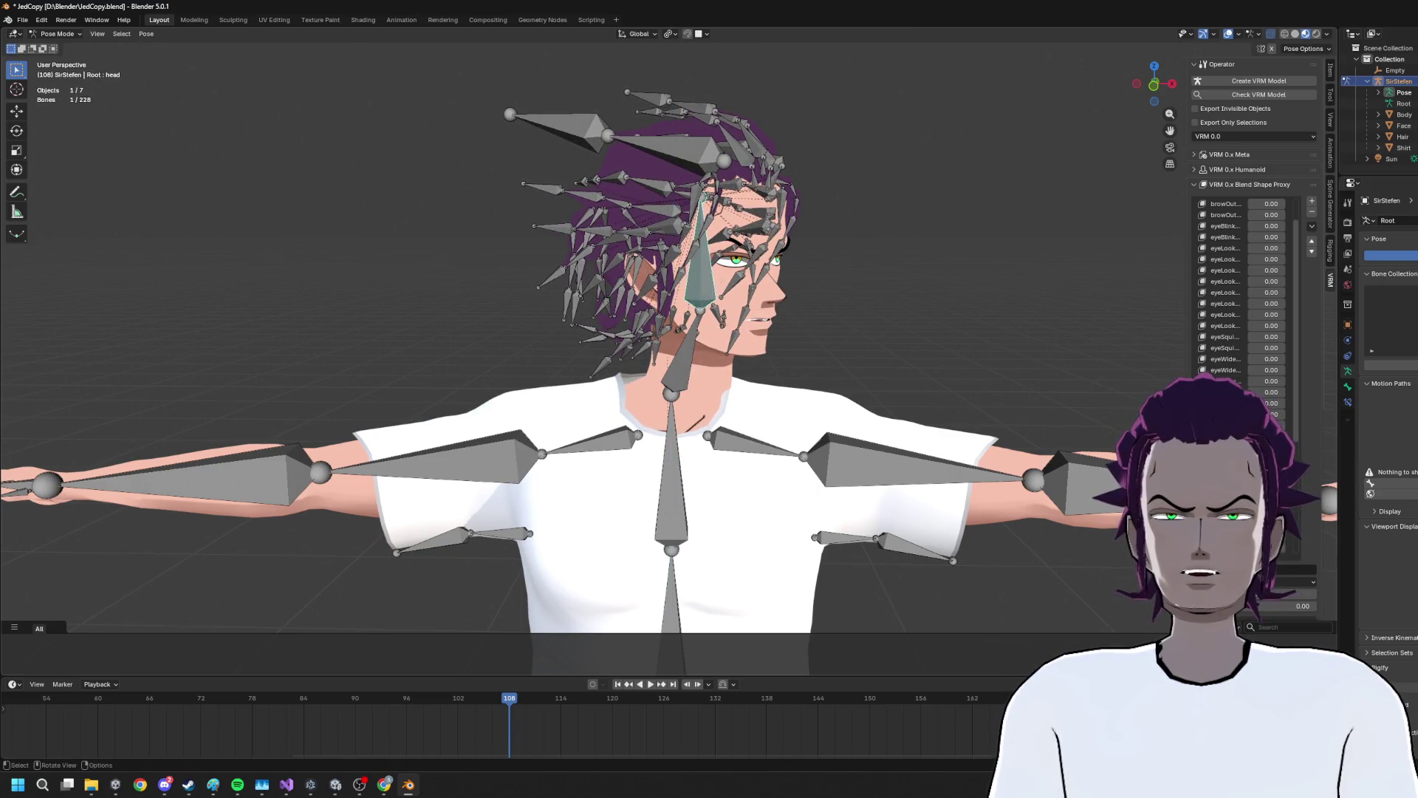
Turn the head bone a further 34.4° about the global Z axis
key(r)
key(z)
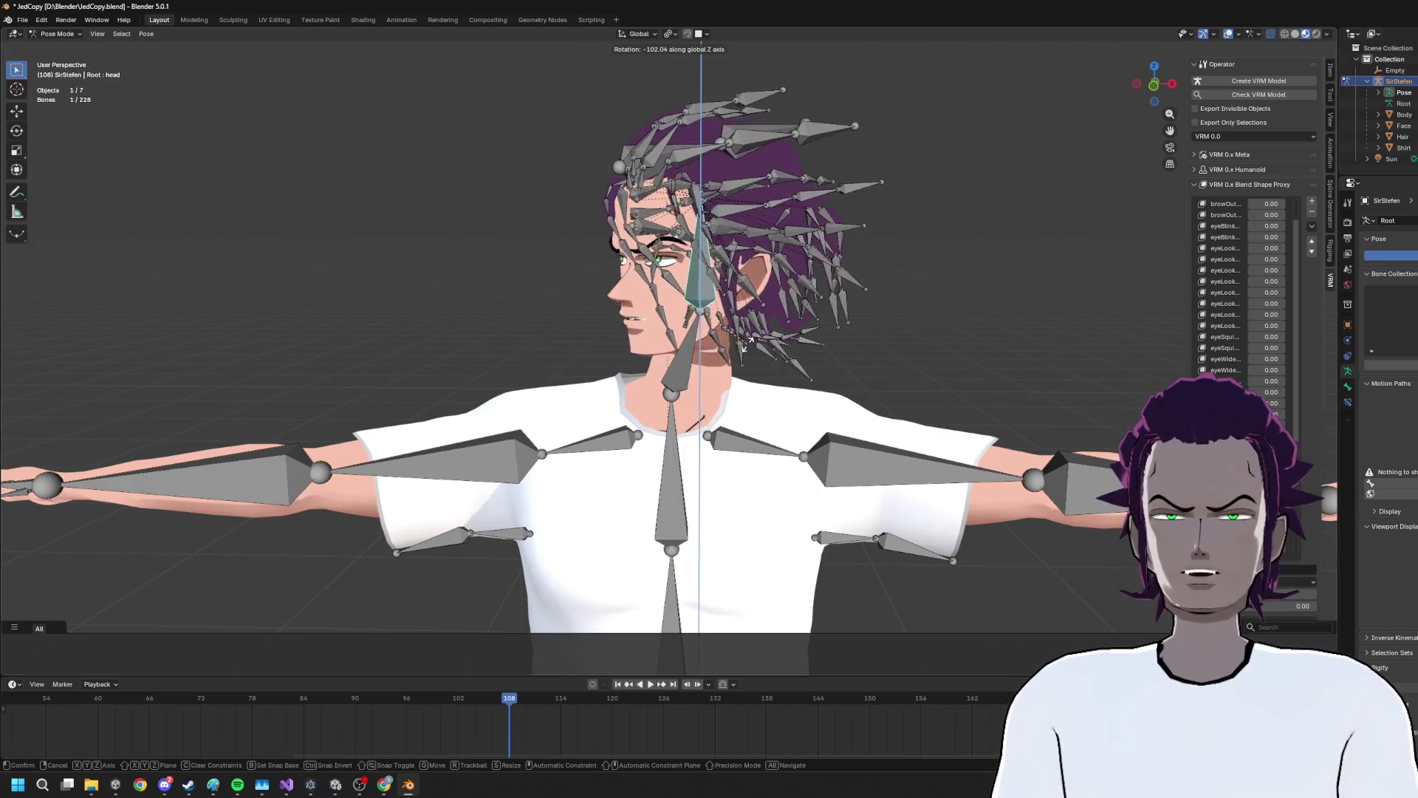
click(752, 374)
scroll(up, 3)
scroll(up, 3)
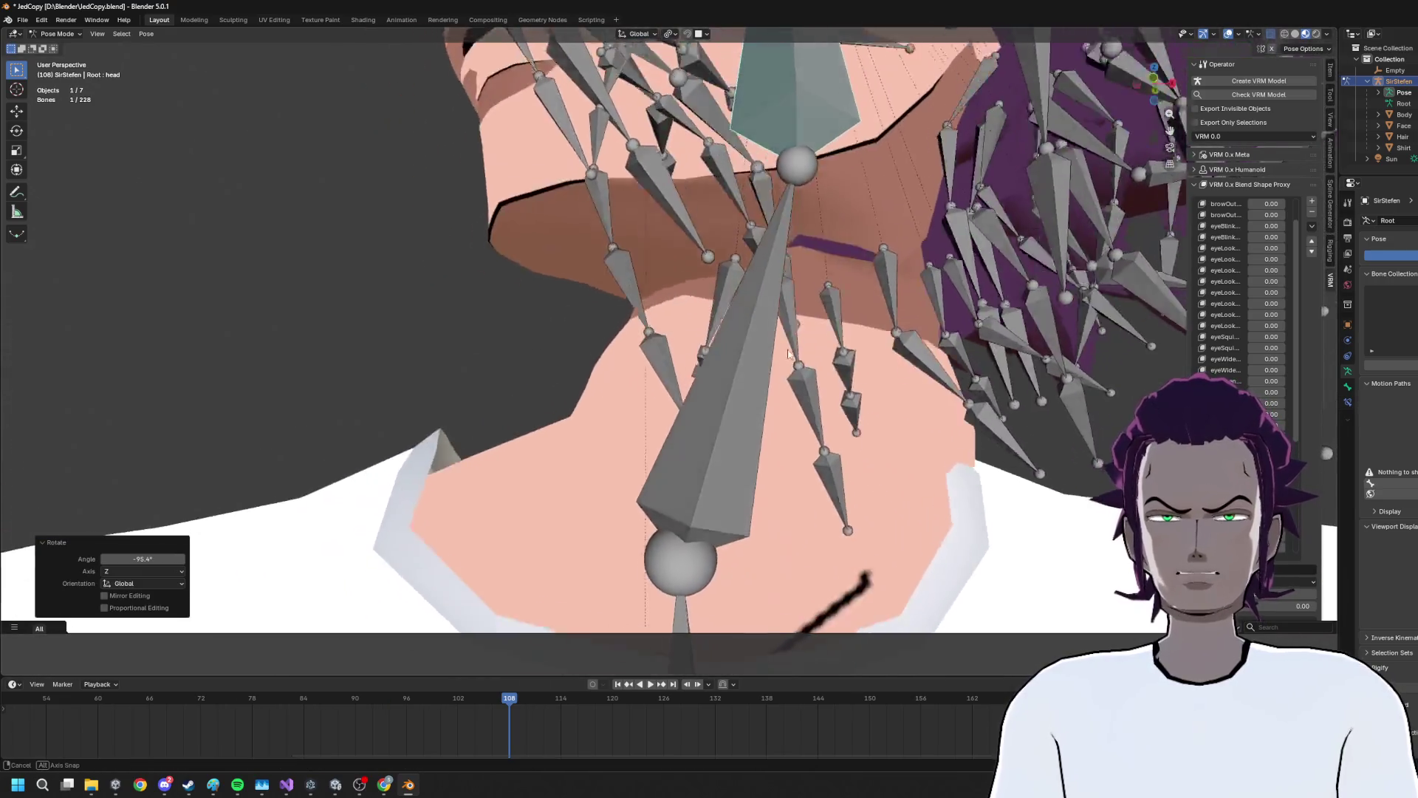
drag(783, 361, 616, 203)
drag(687, 249, 848, 299)
key(r)
click(785, 353)
Check the pose from the front, deselect the neck bone, and return the rig to Object Mode
scroll(up, 3)
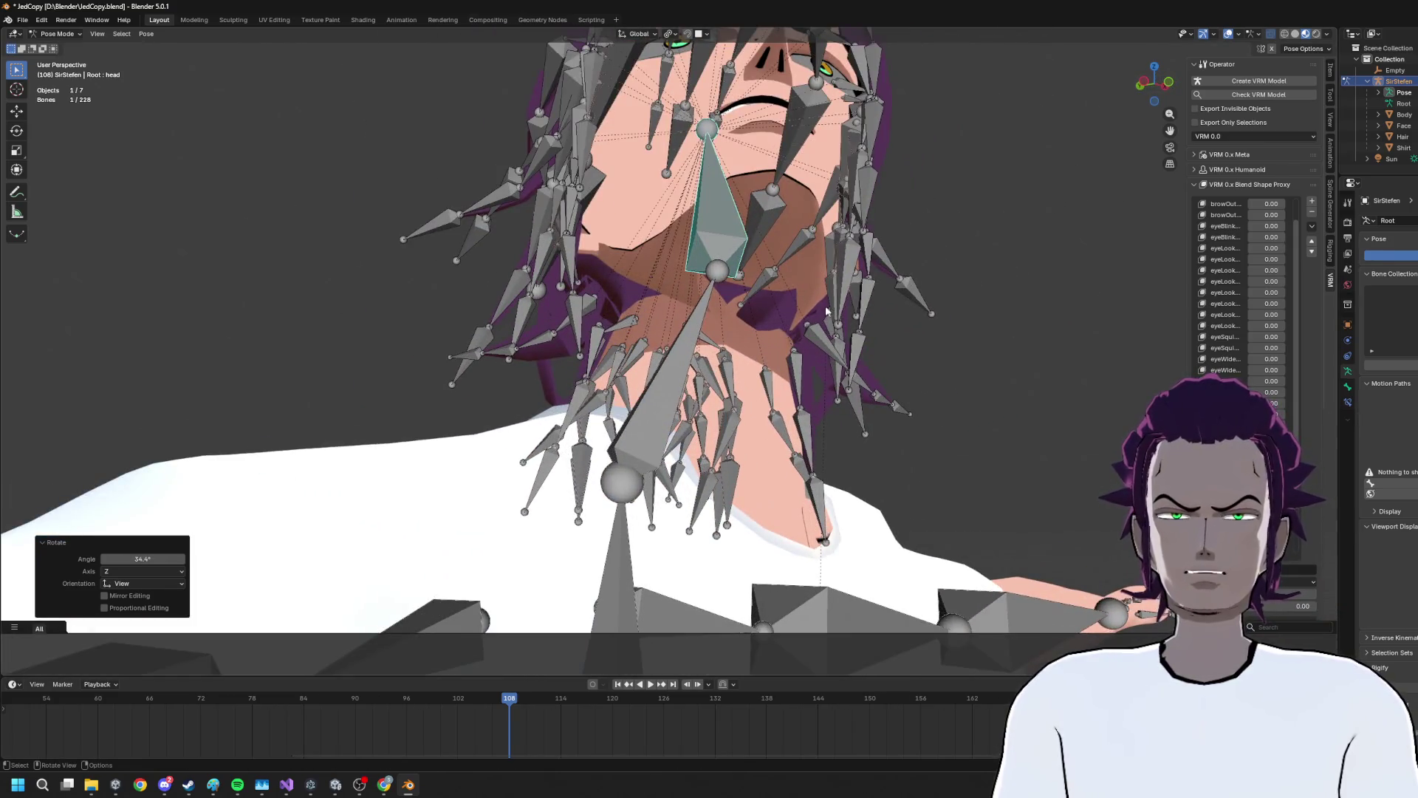
drag(727, 404, 598, 378)
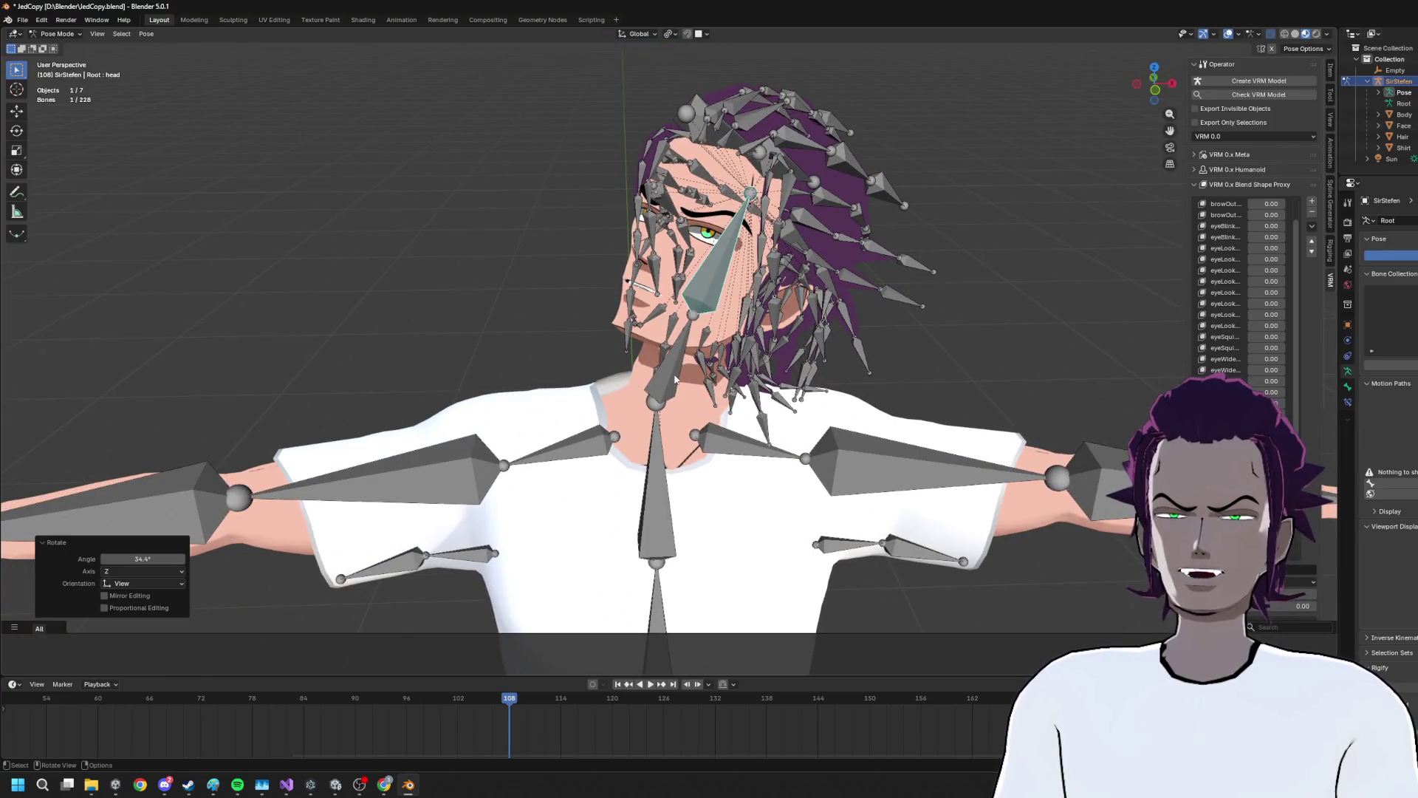
click(666, 379)
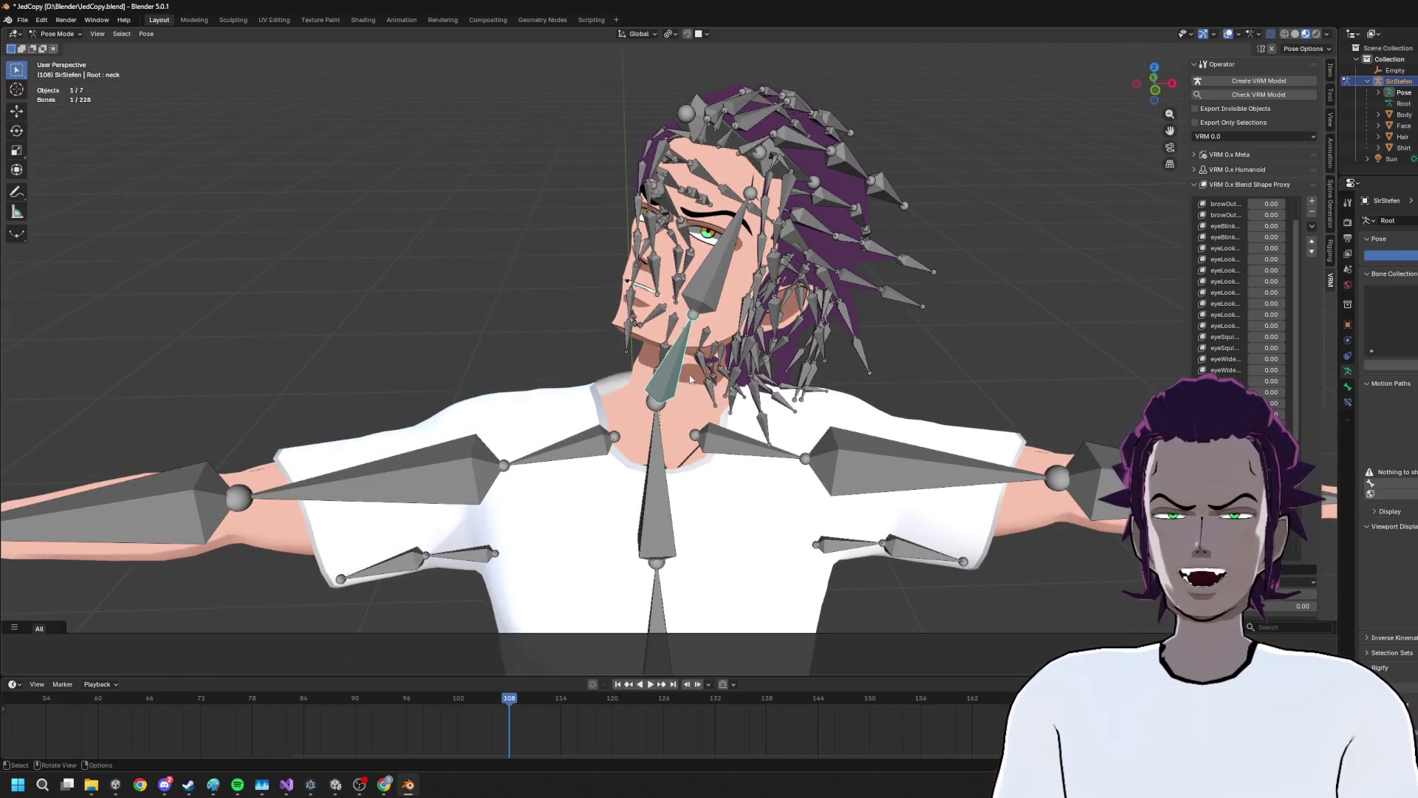
scroll(up, 3)
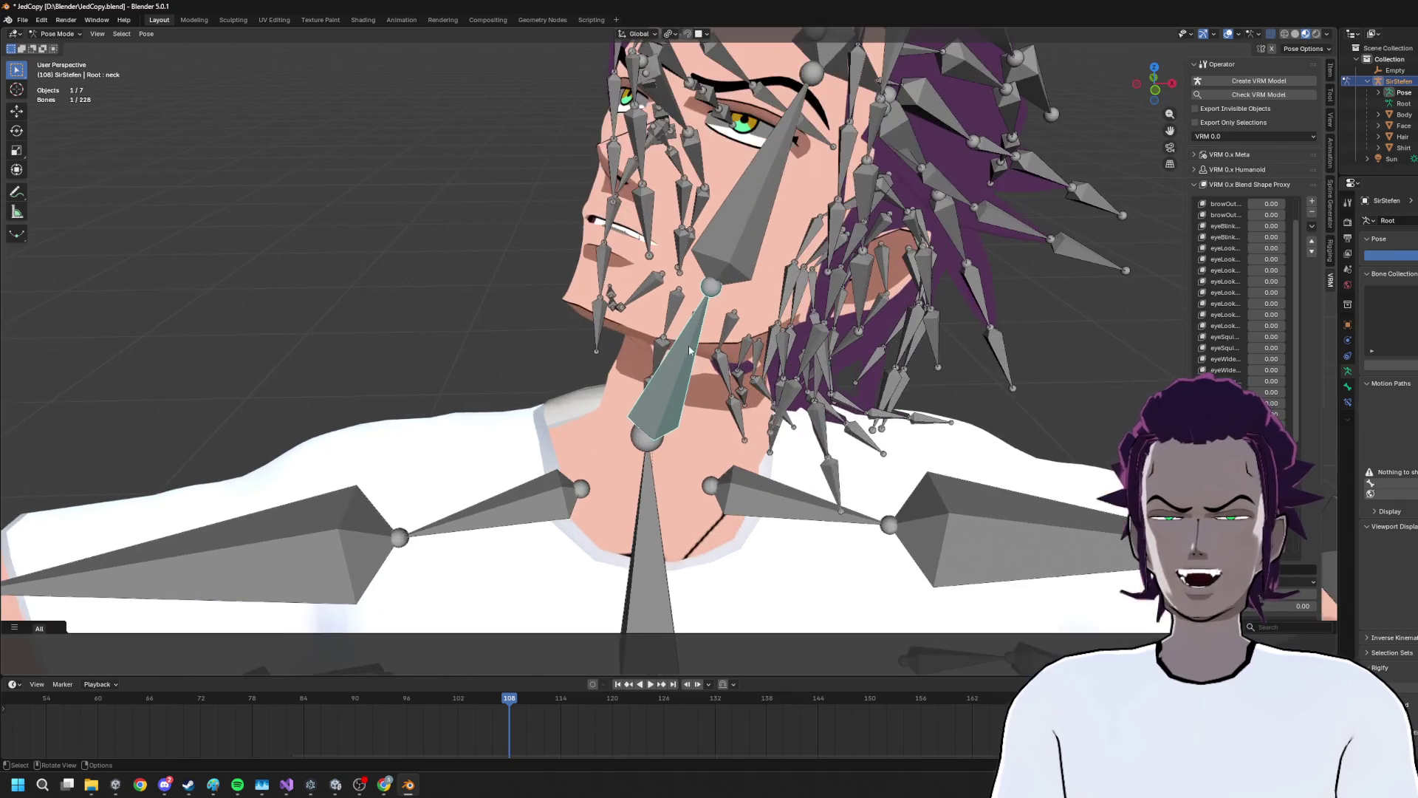
key(ctrl+z)
key(ctrl+z)
key(ctrl+shift+z)
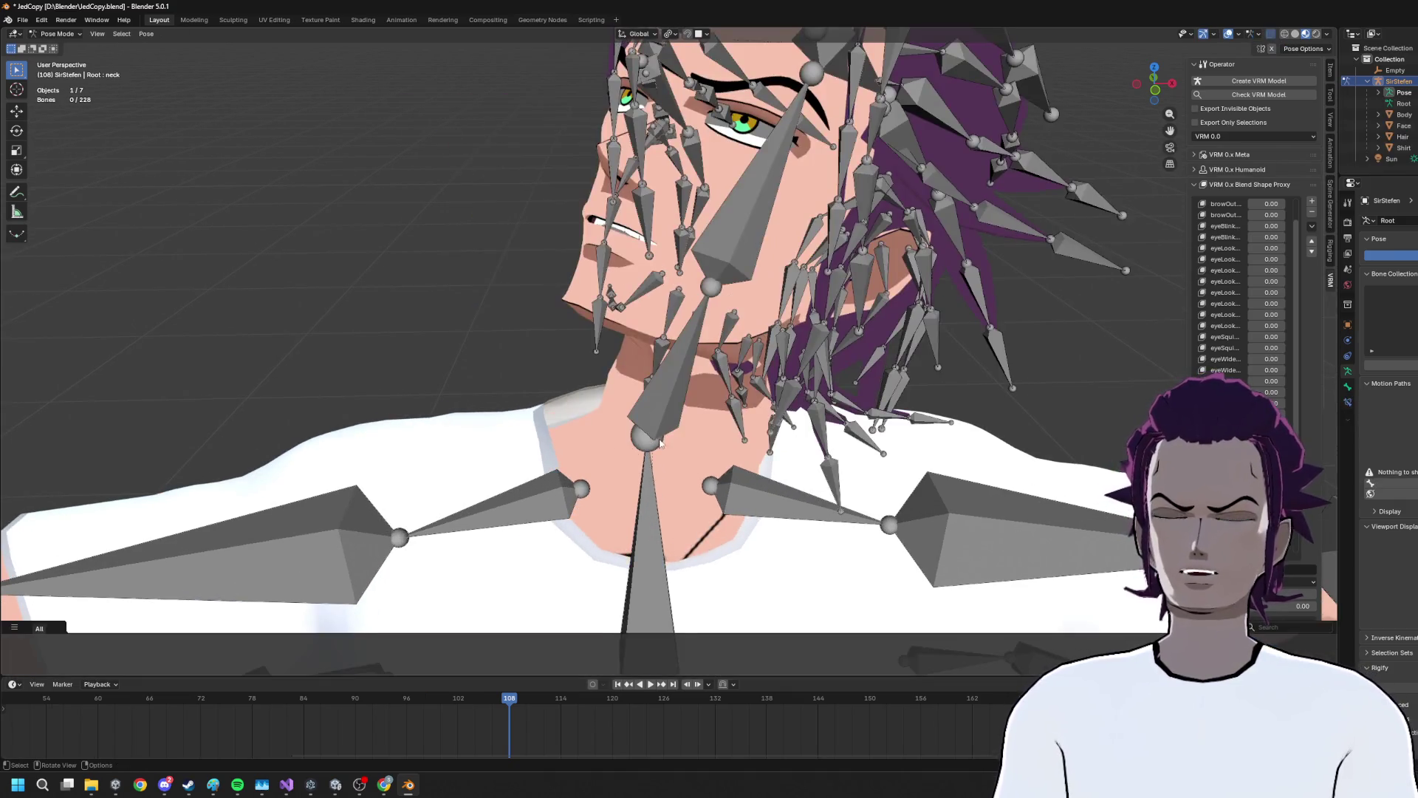
click(55, 34)
click(57, 47)
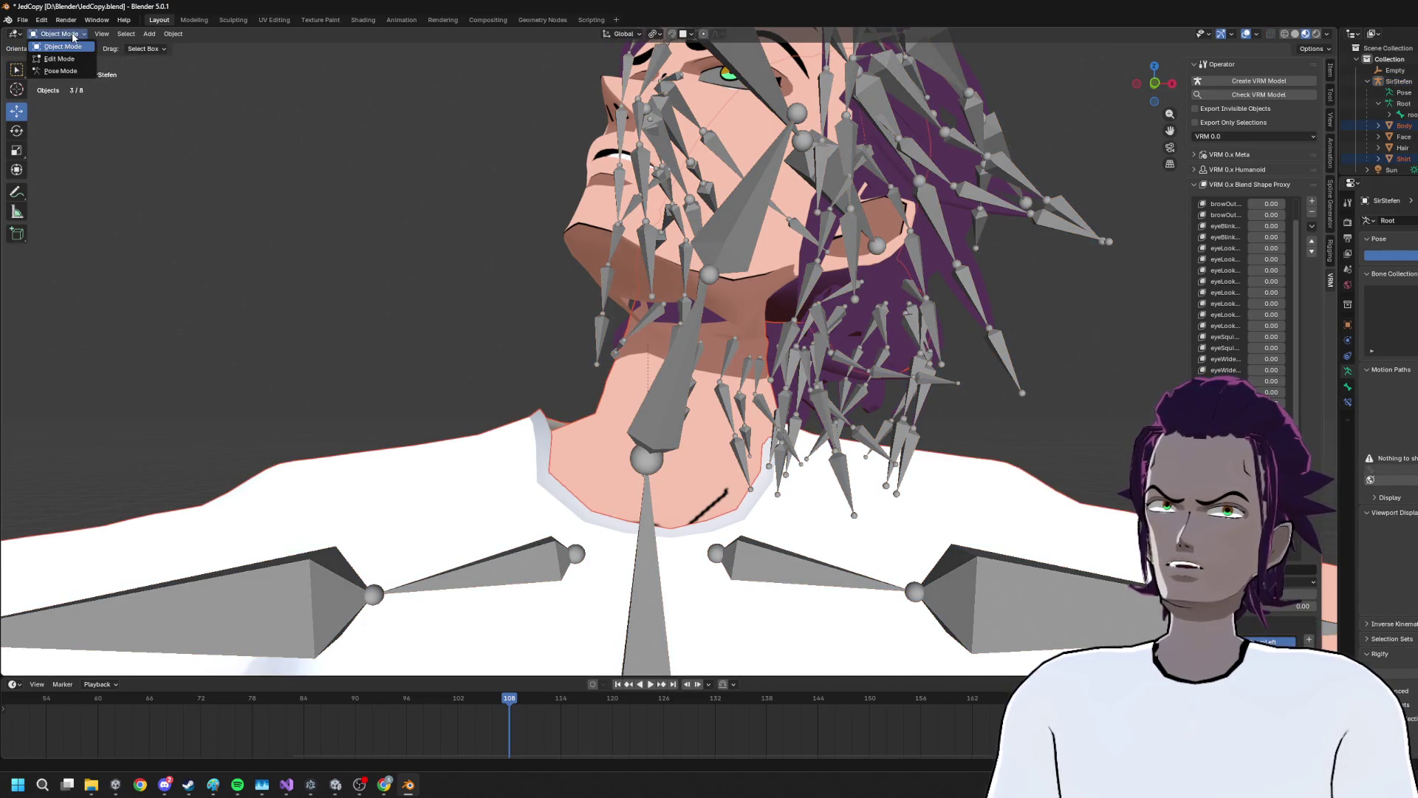
Inspect the armature's rest pose in Edit Mode, then return it to Object Mode
drag(111, 110, 696, 269)
key(Tab)
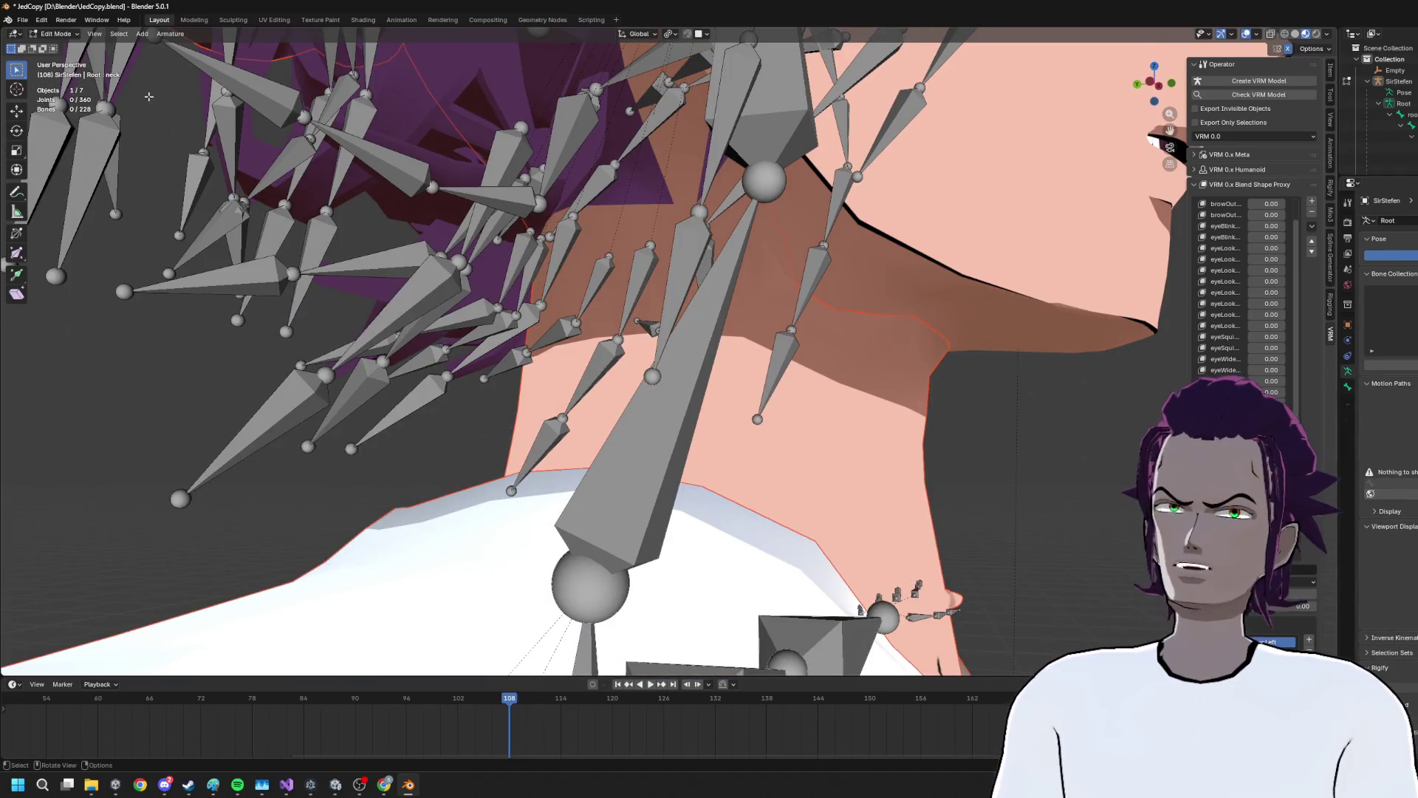
key(Home)
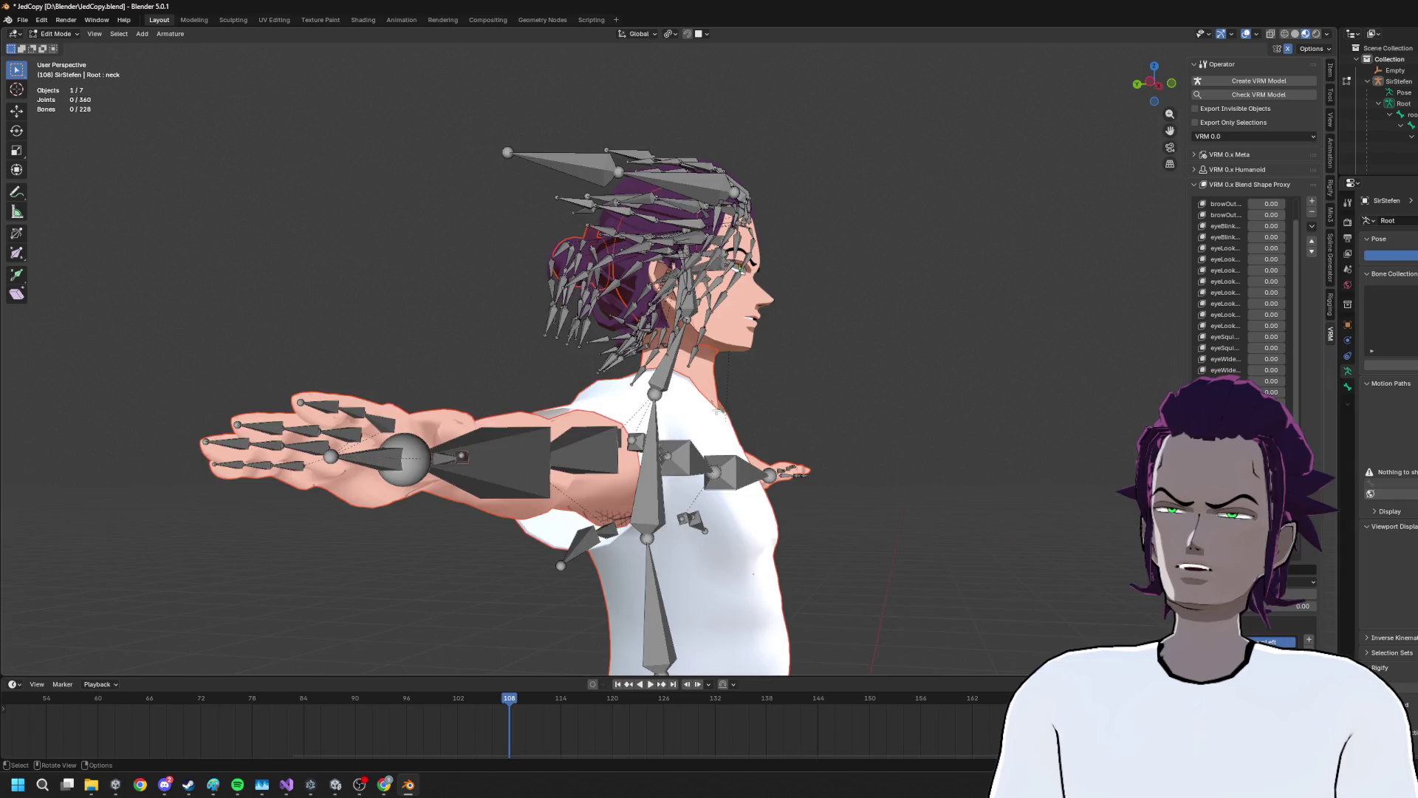
drag(725, 410, 649, 416)
click(63, 40)
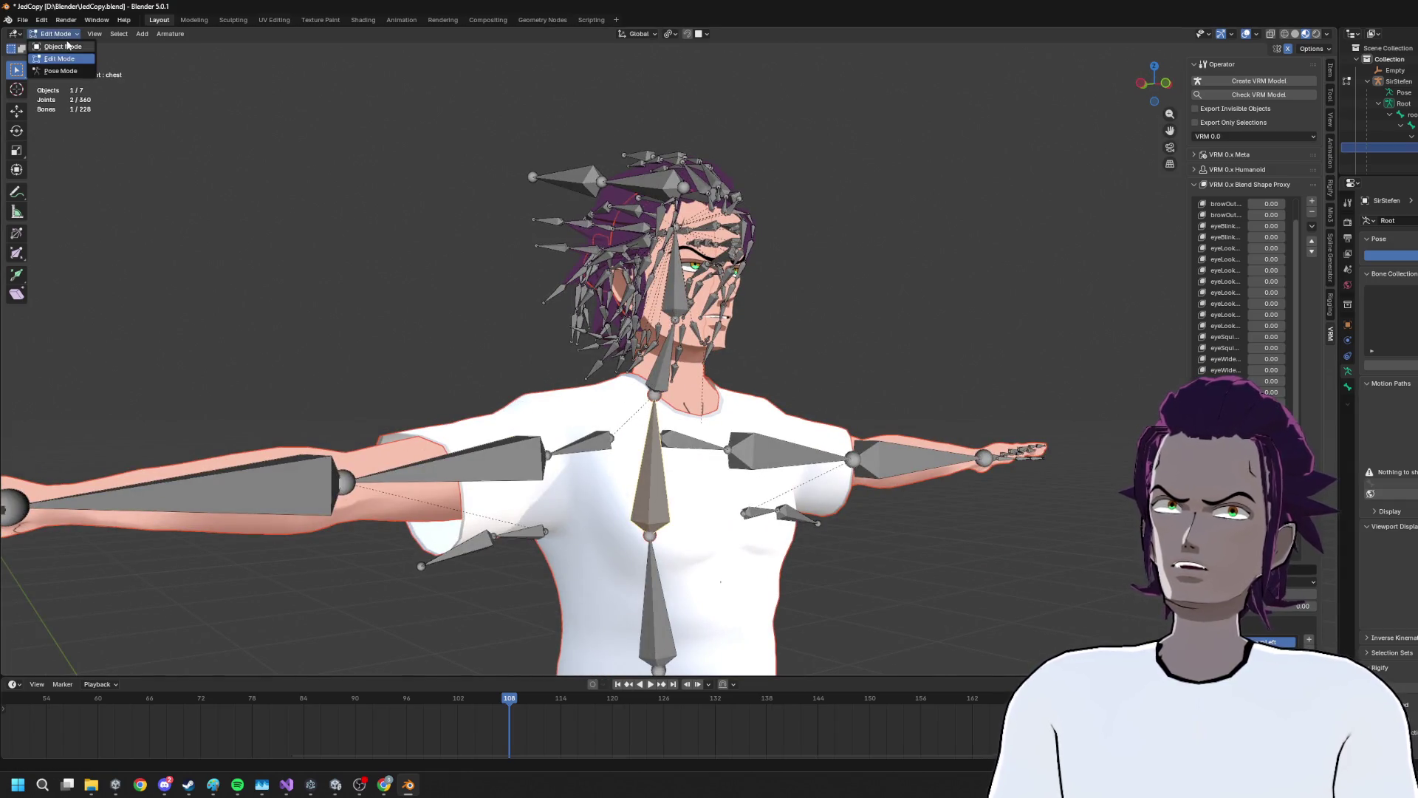
click(57, 46)
Select Shirt, then Body, and open the Body mesh in Edit Mode
click(693, 419)
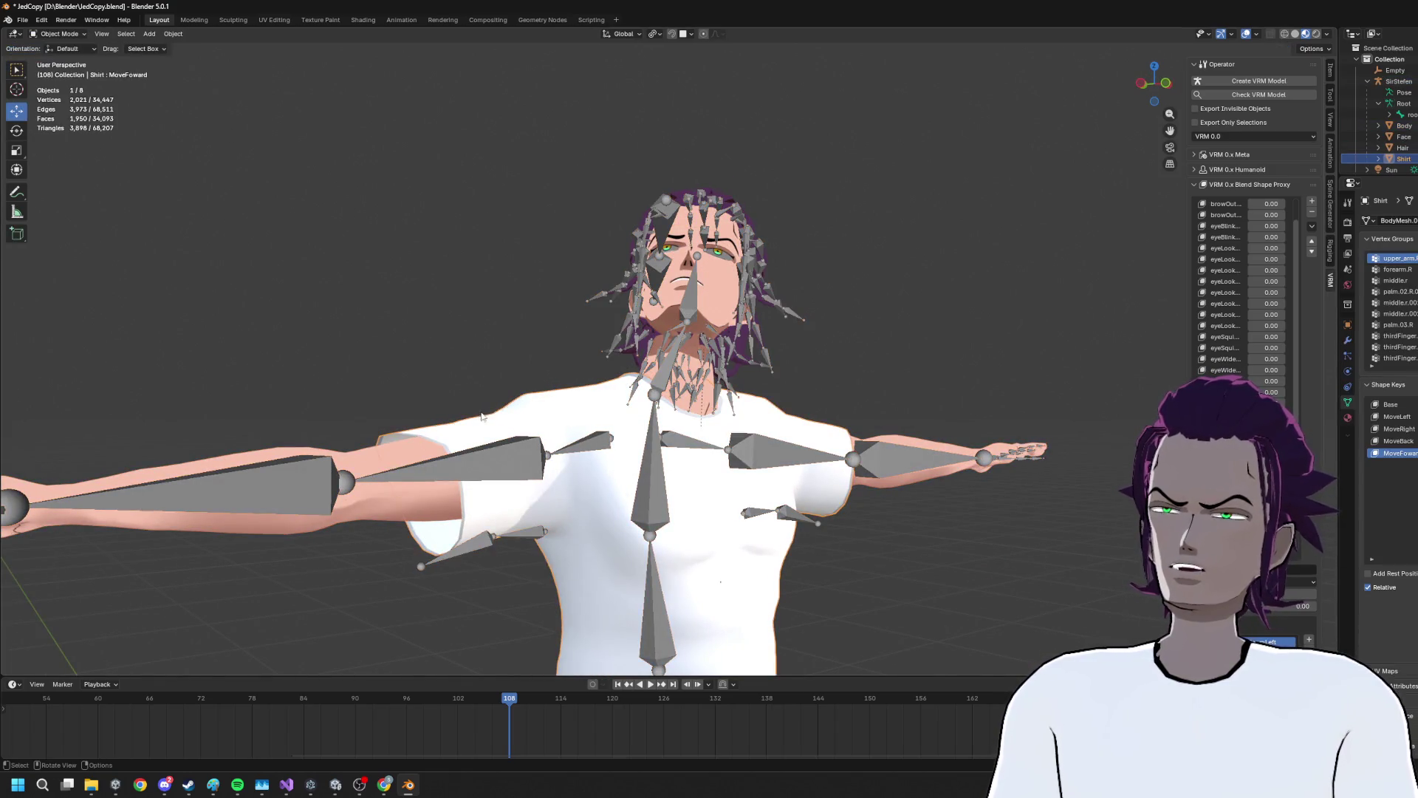
click(353, 457)
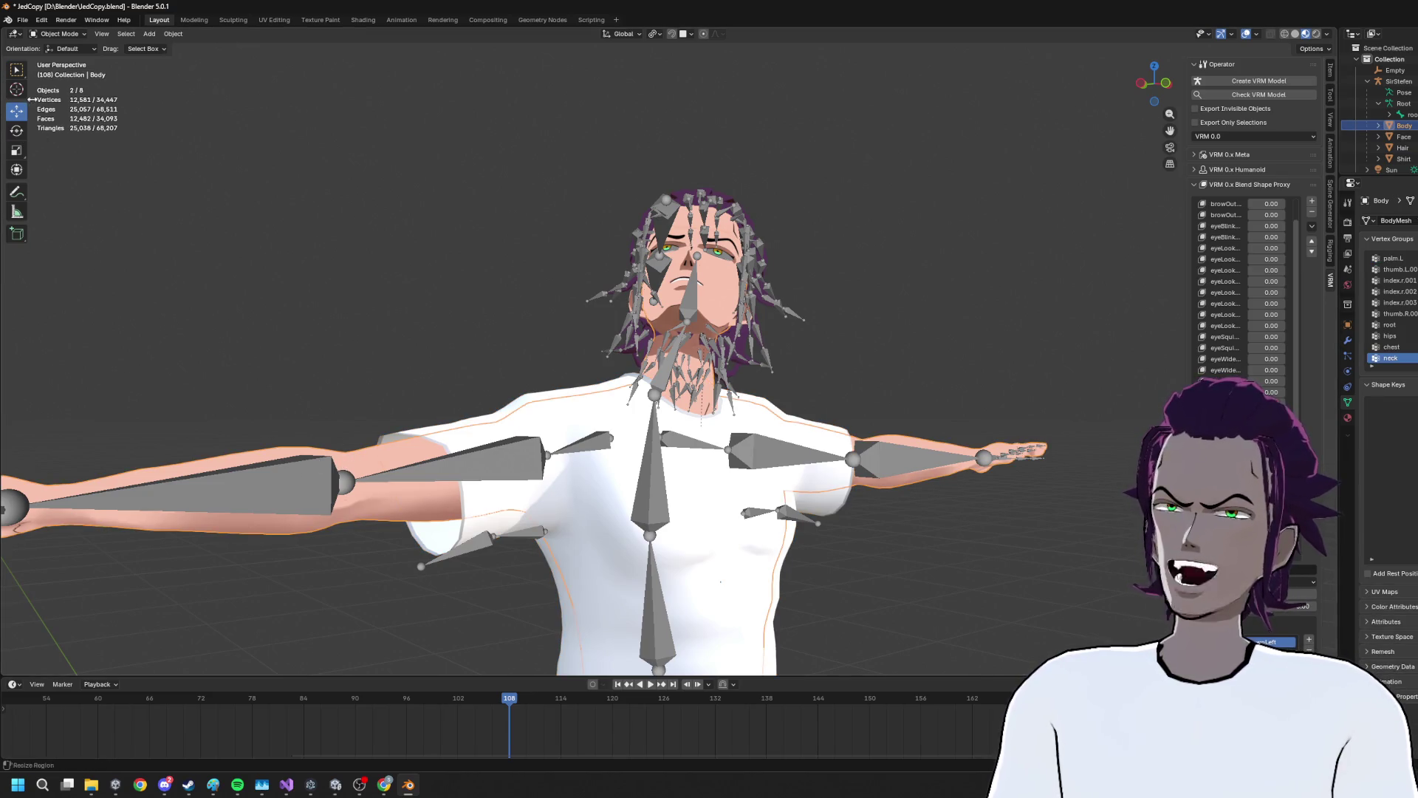
click(67, 49)
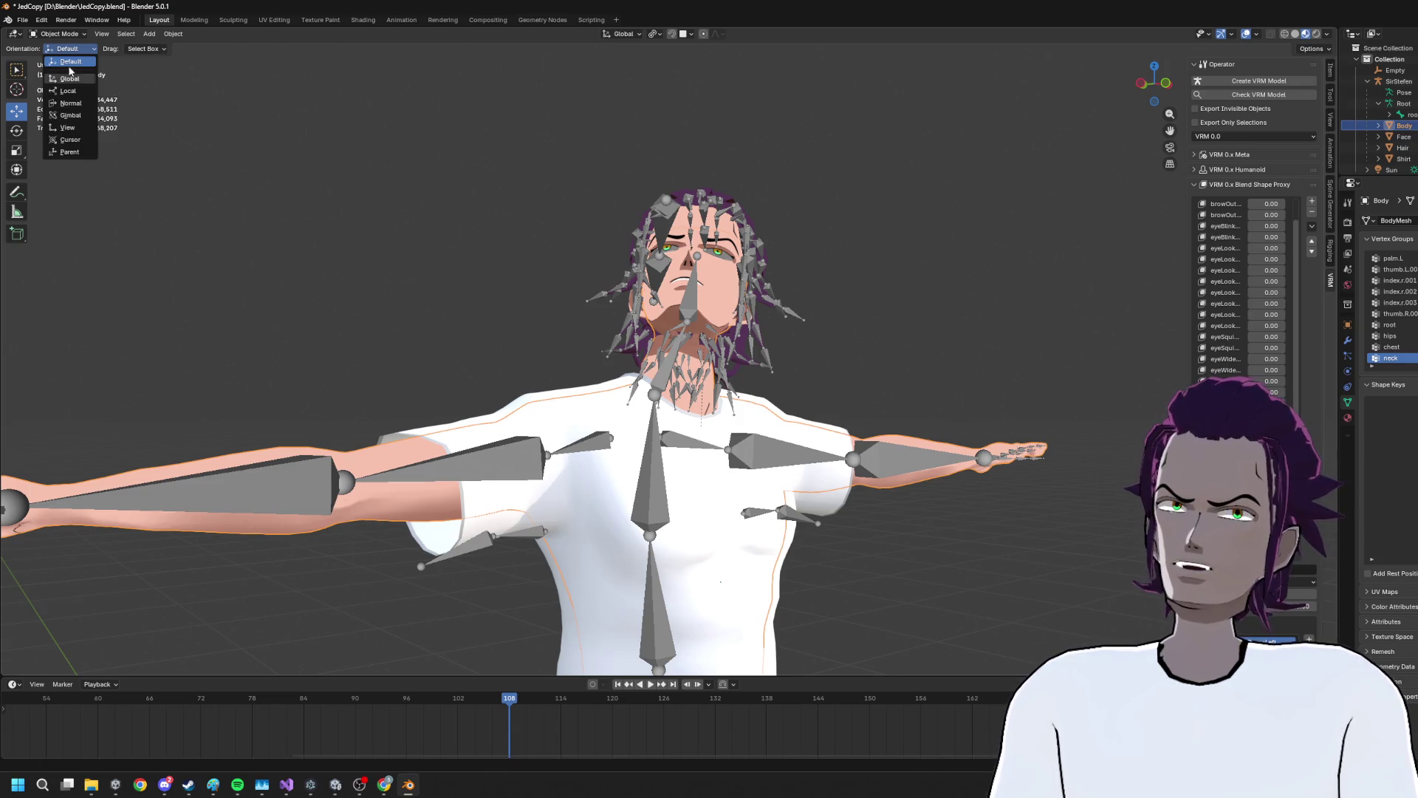
click(65, 35)
click(65, 59)
scroll(up, 3)
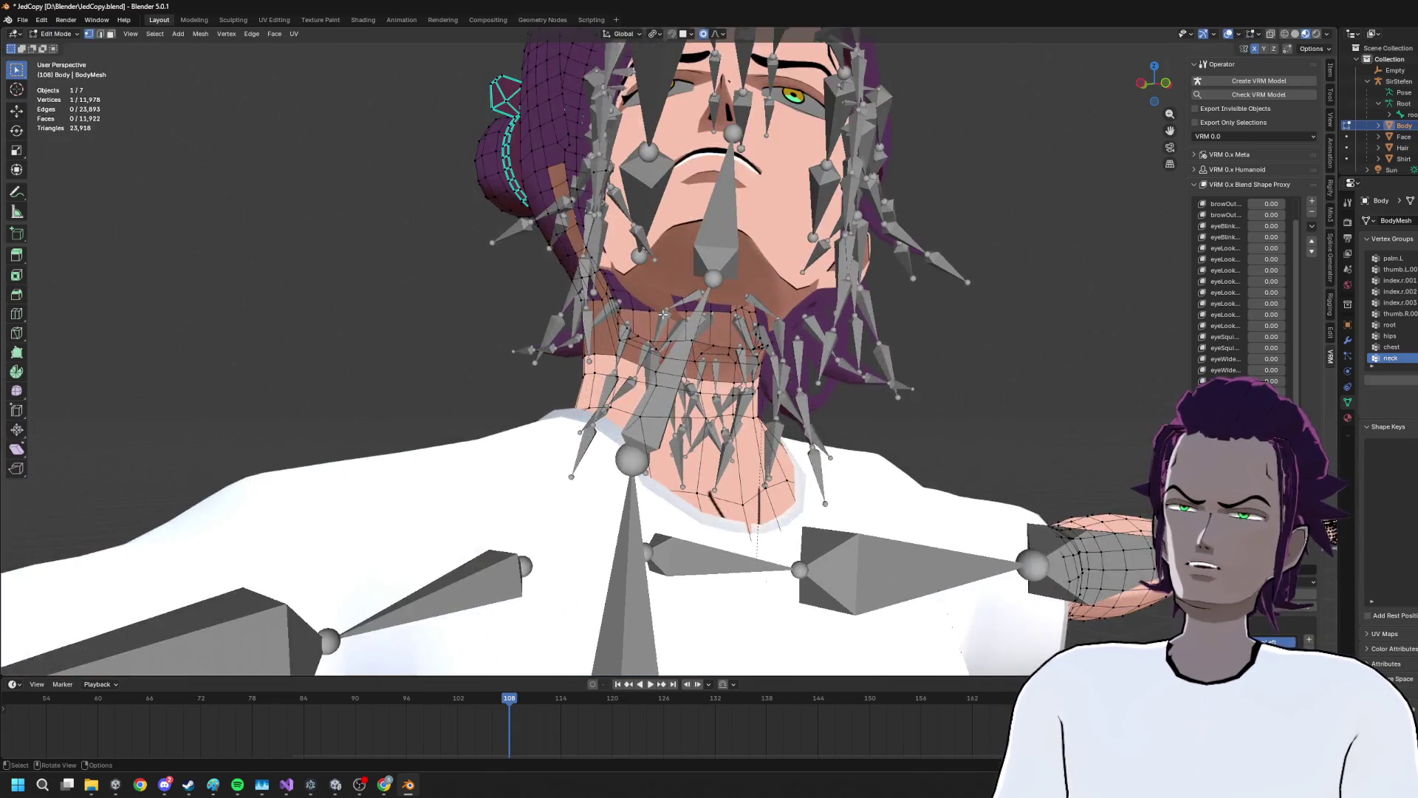
Return the Body to Object Mode, add the armature, and weight paint to show the neck weights
drag(650, 329, 693, 303)
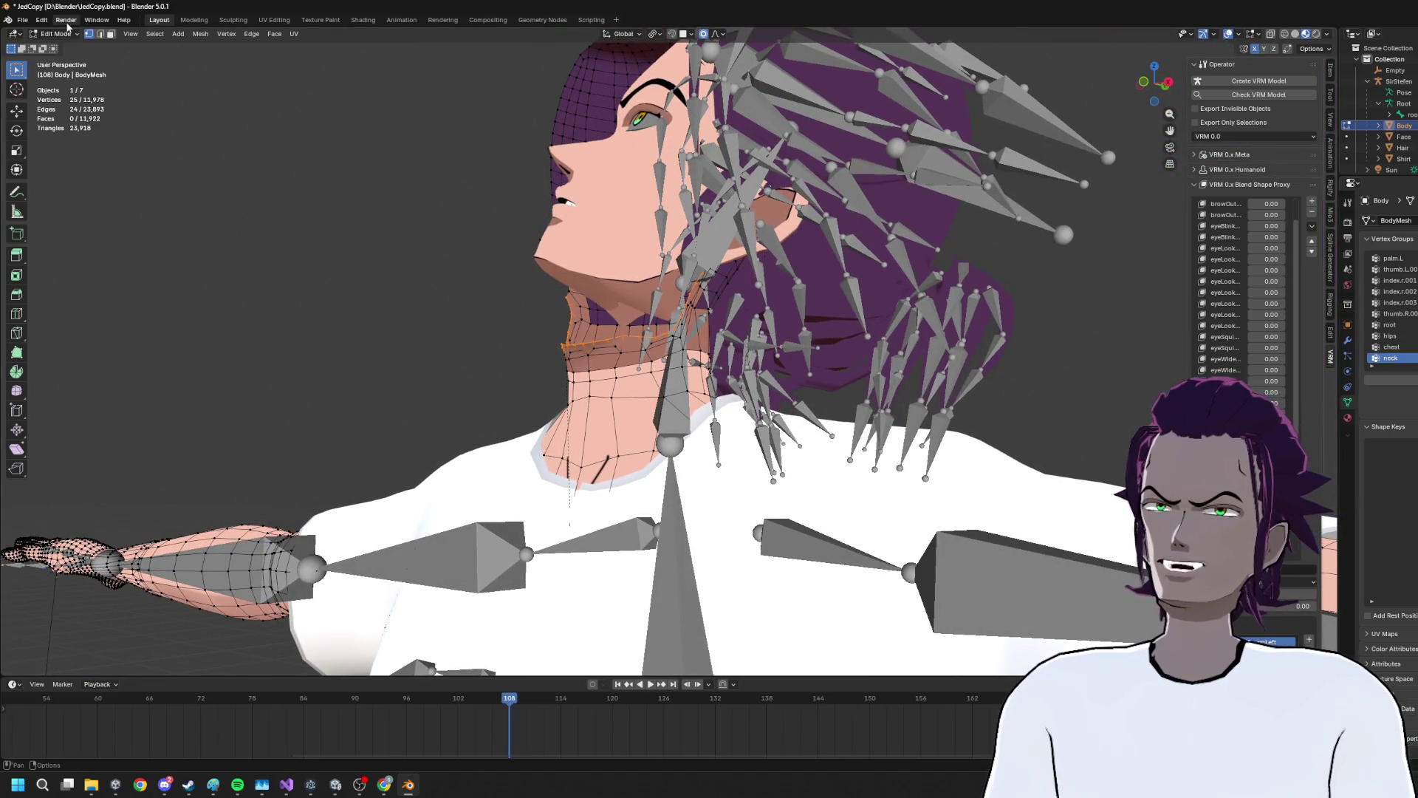
click(65, 34)
click(59, 49)
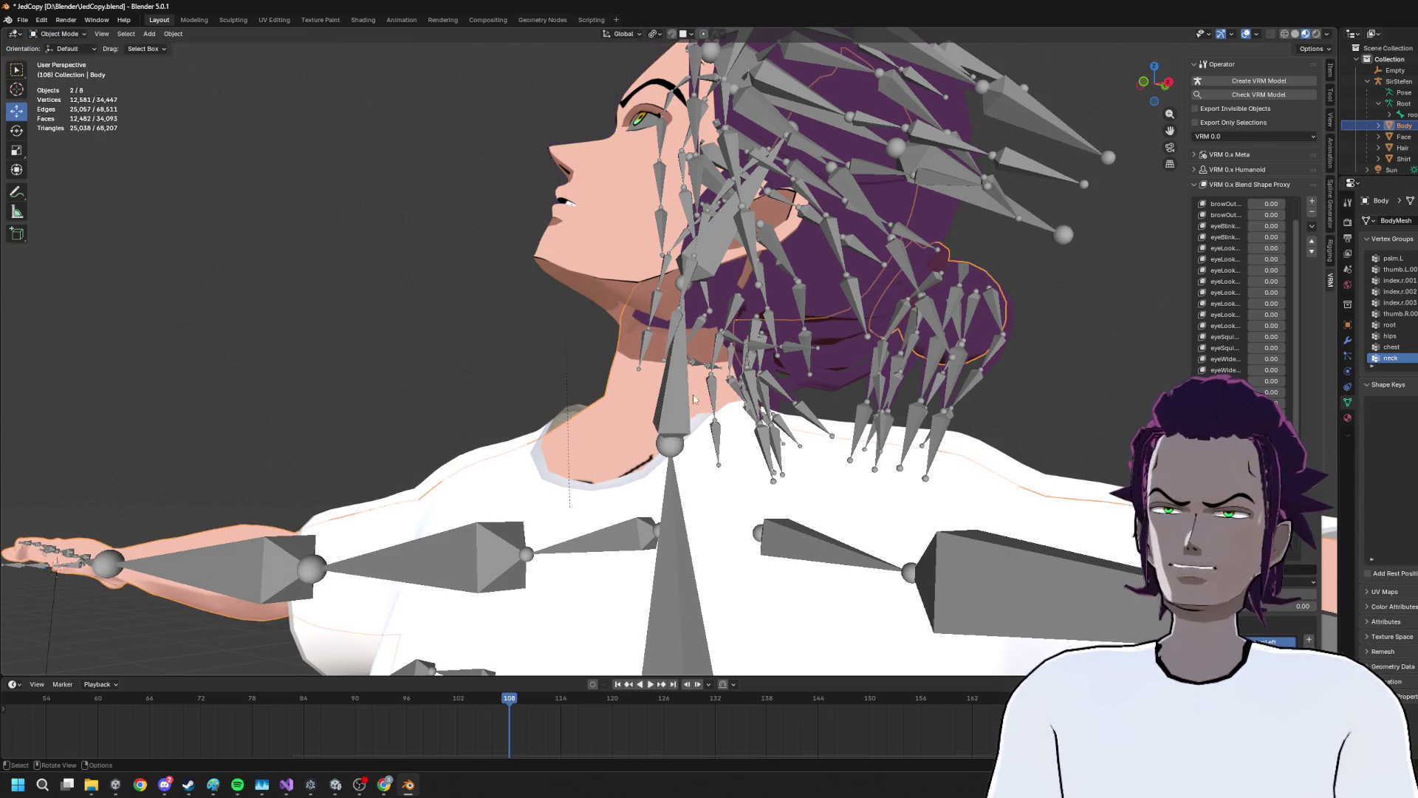
click(678, 391)
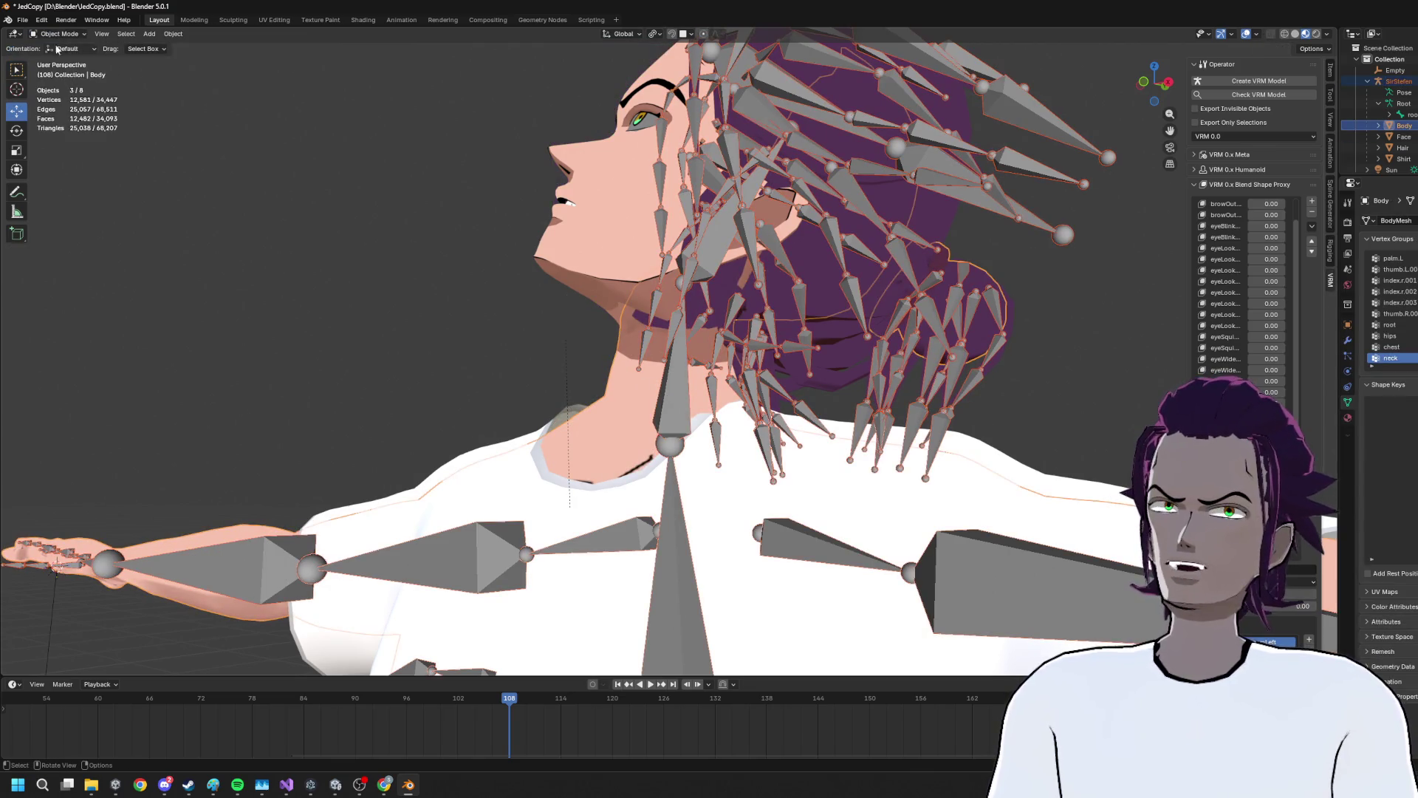
click(59, 34)
click(74, 96)
scroll(up, 3)
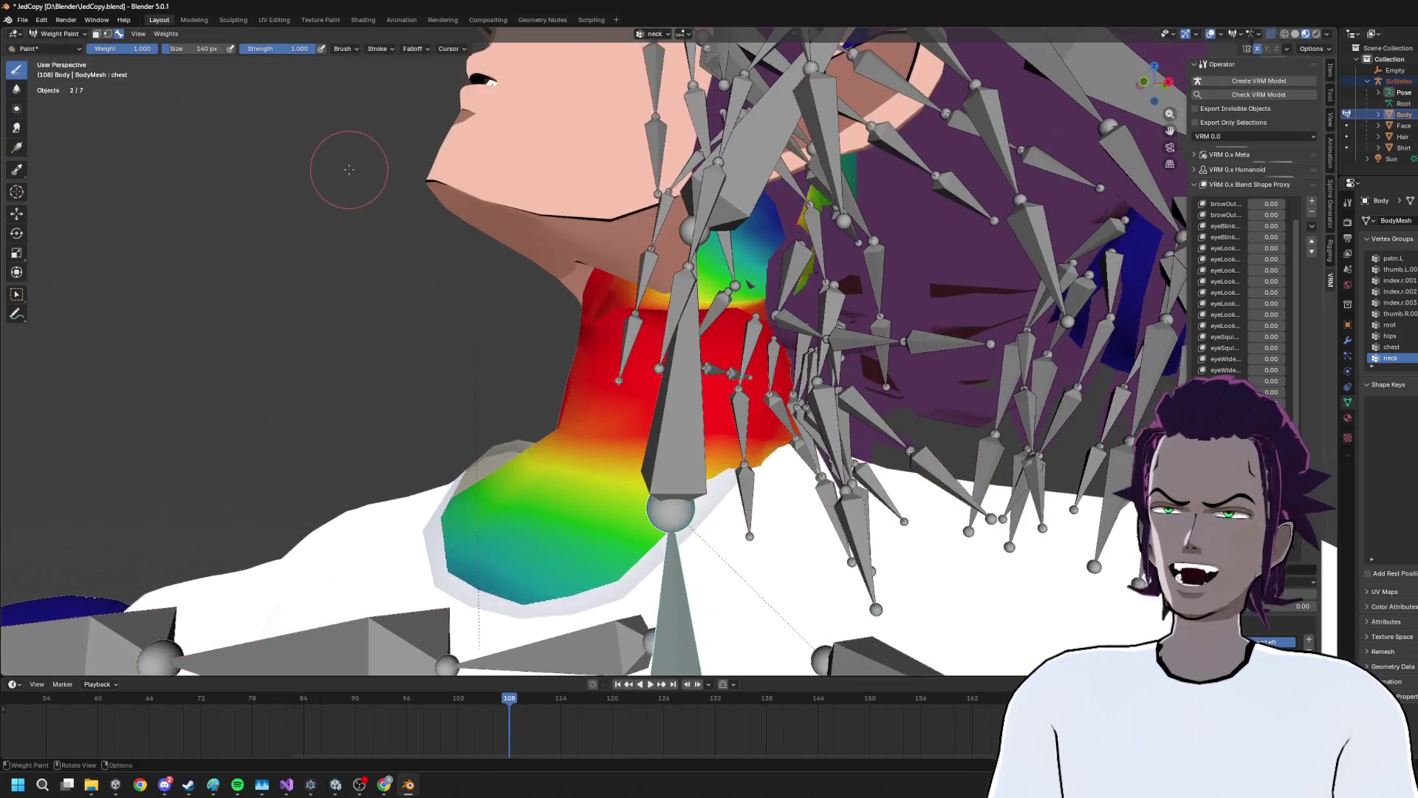
Enable the face selection mask and set the brush weight to 0
scroll(up, 3)
click(96, 34)
drag(152, 67, 406, 134)
click(142, 49)
text(0)
key(Return)
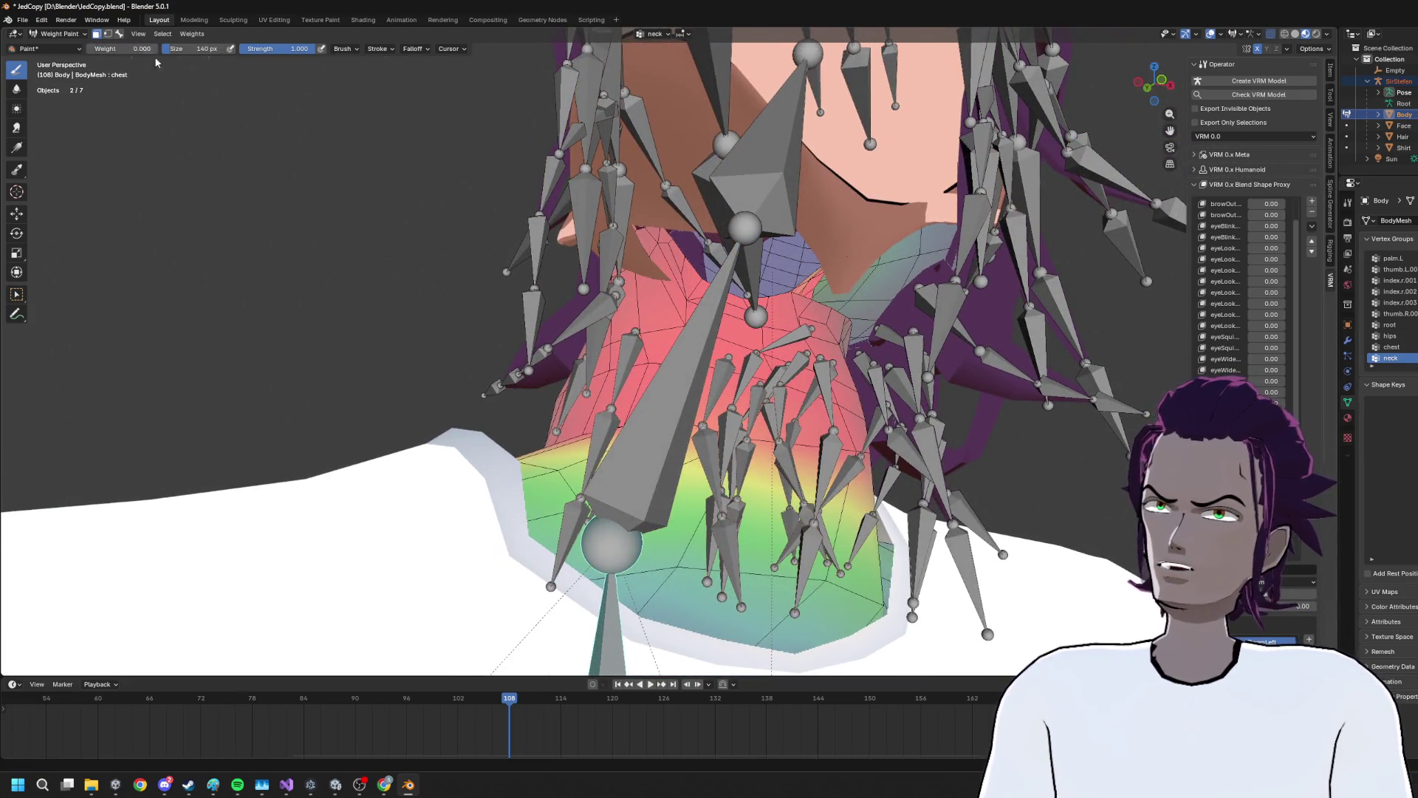
key(ctrl+z)
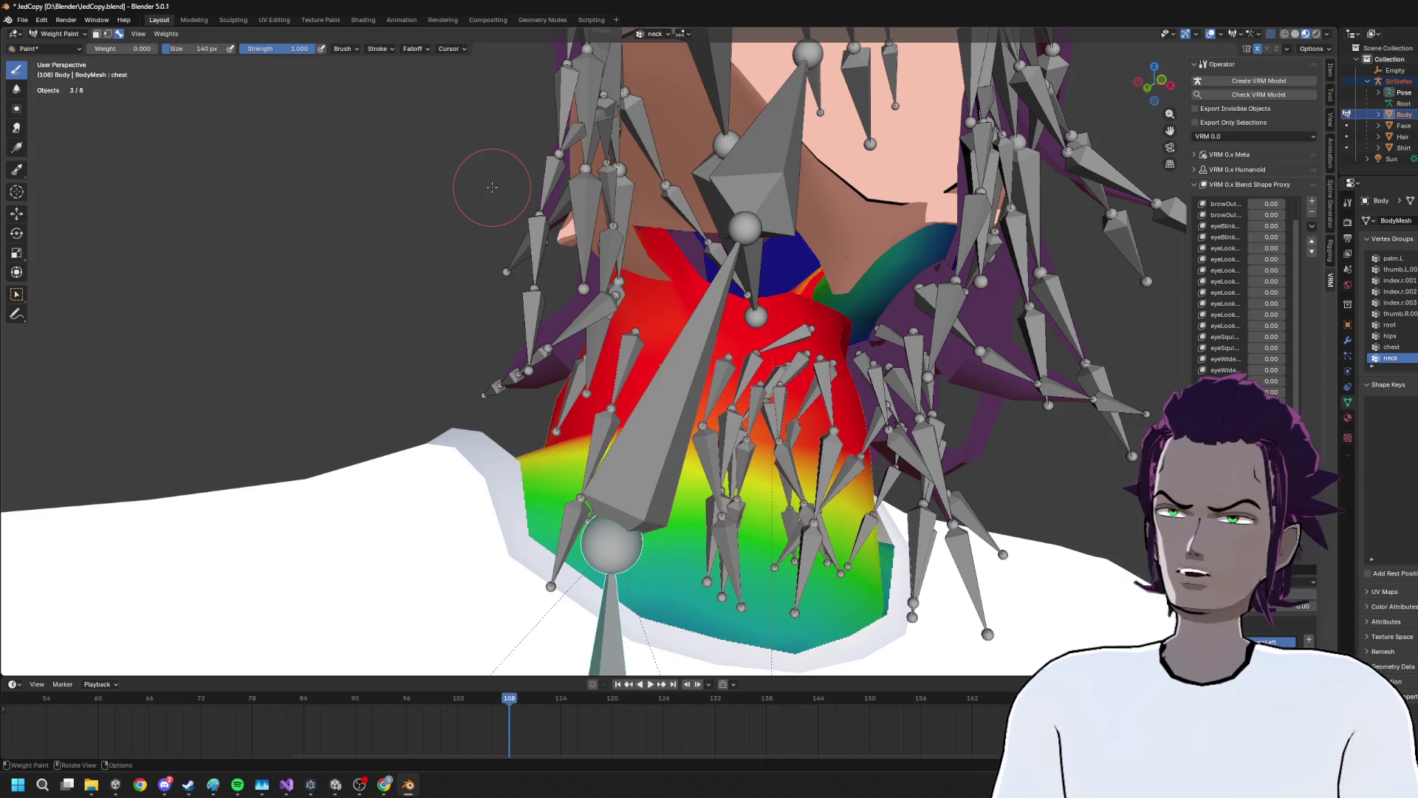
click(96, 34)
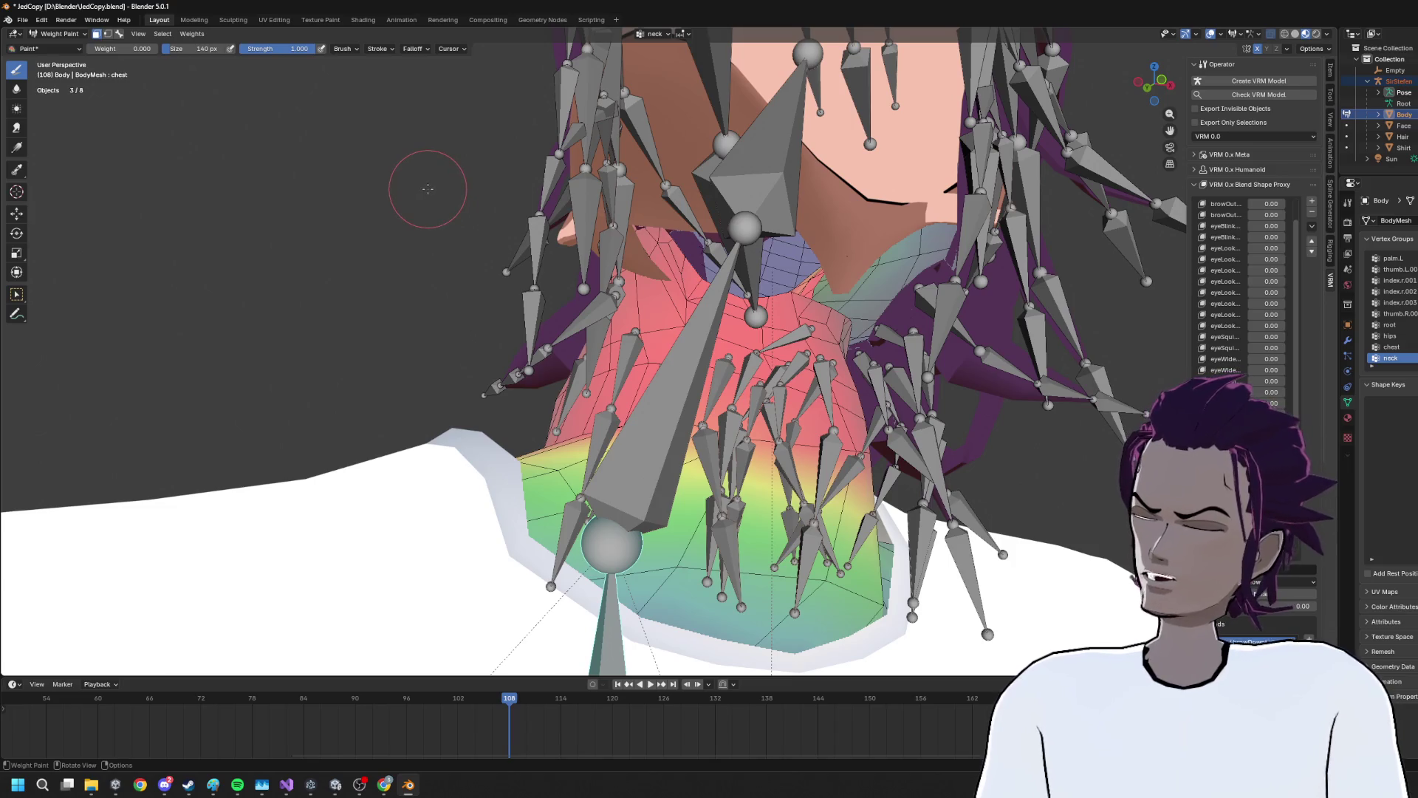
Toggle X-ray with Alt+Z to overlay the body's wireframe on the neck weights
key(alt+z)
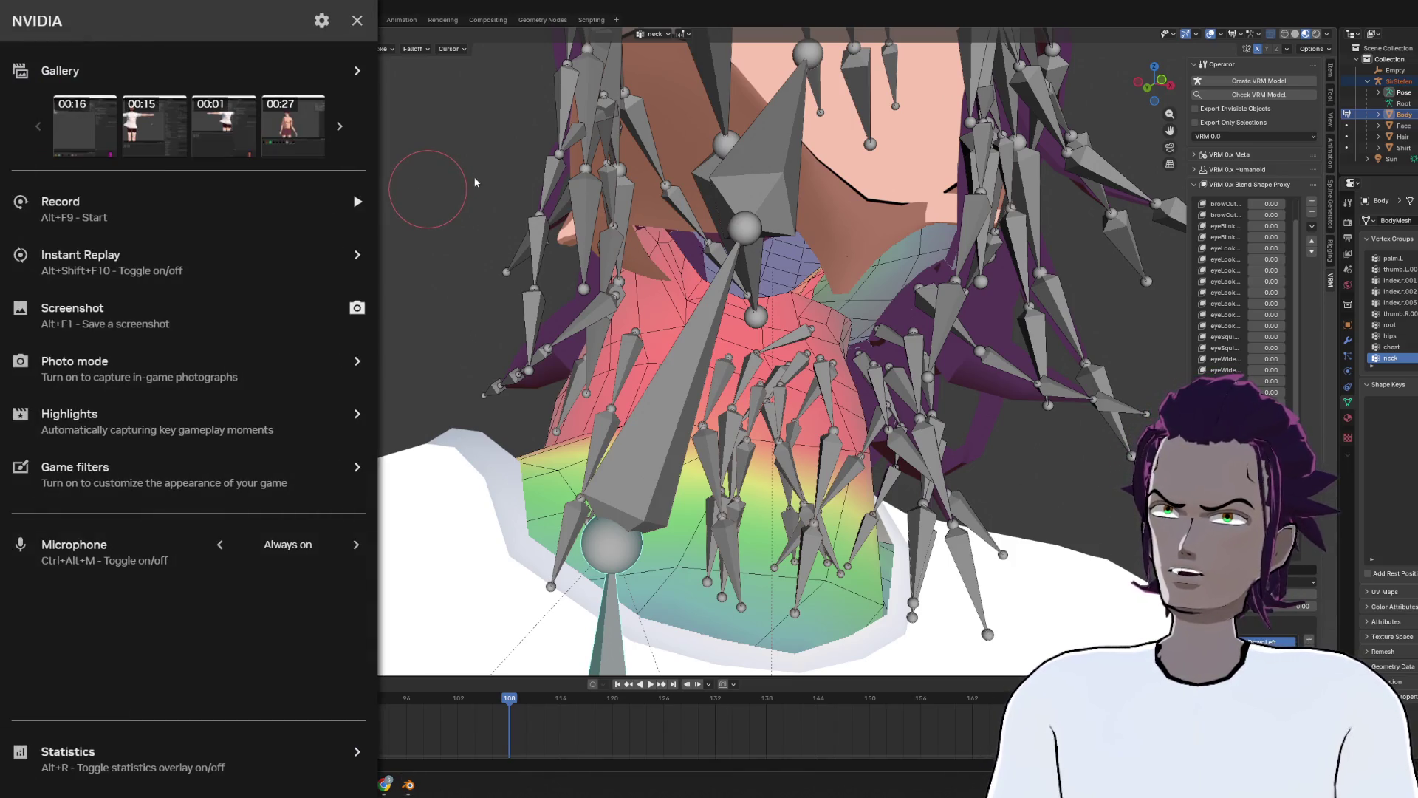
click(358, 21)
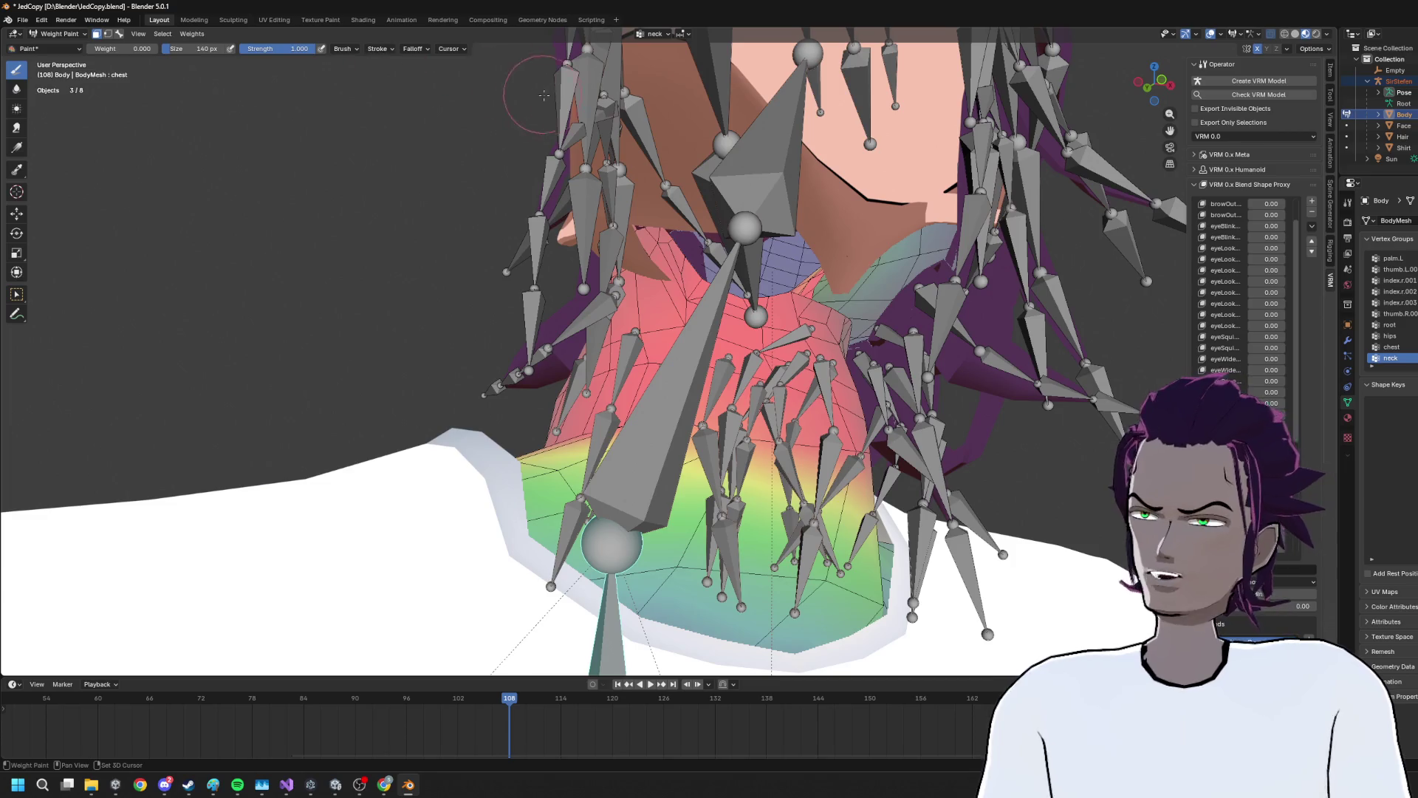
key(alt+z)
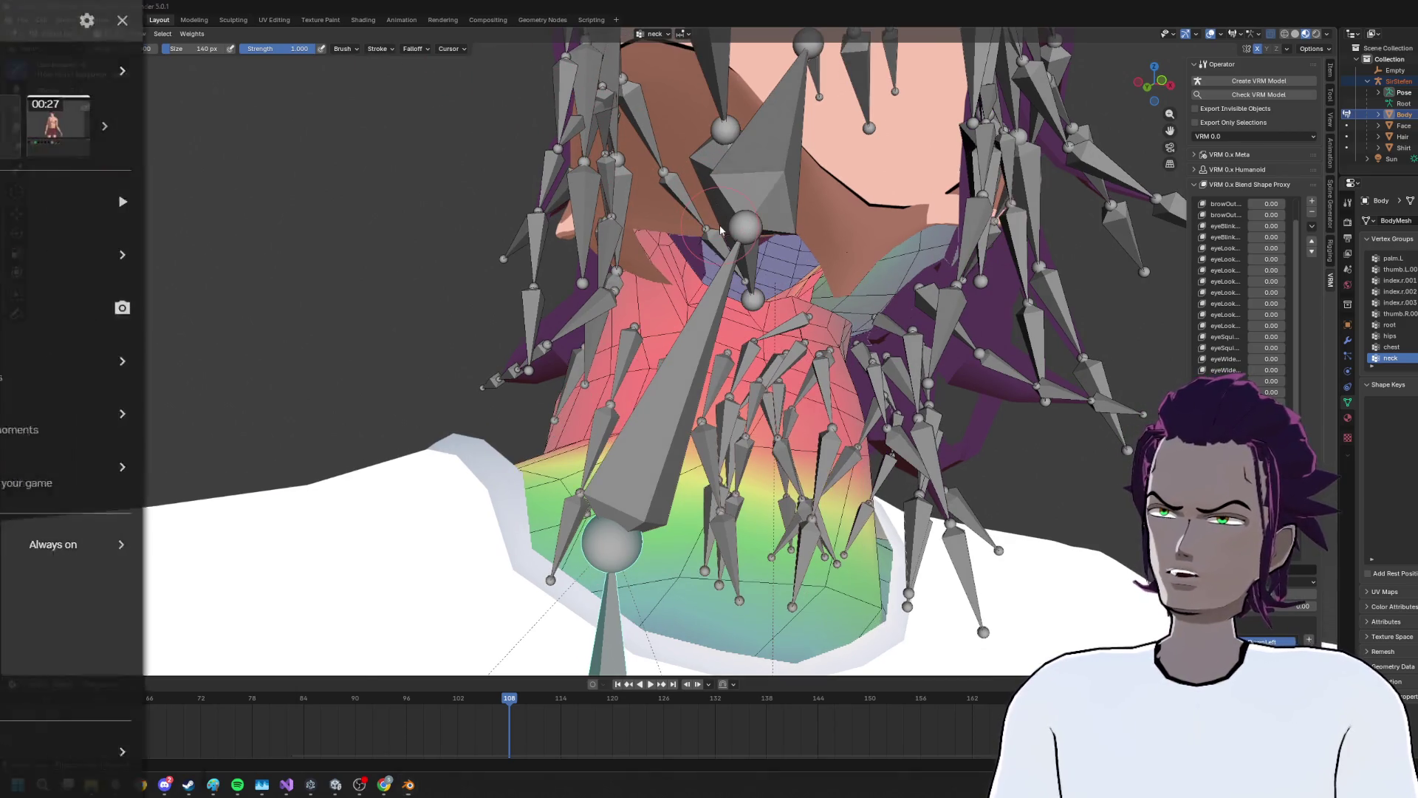
click(356, 21)
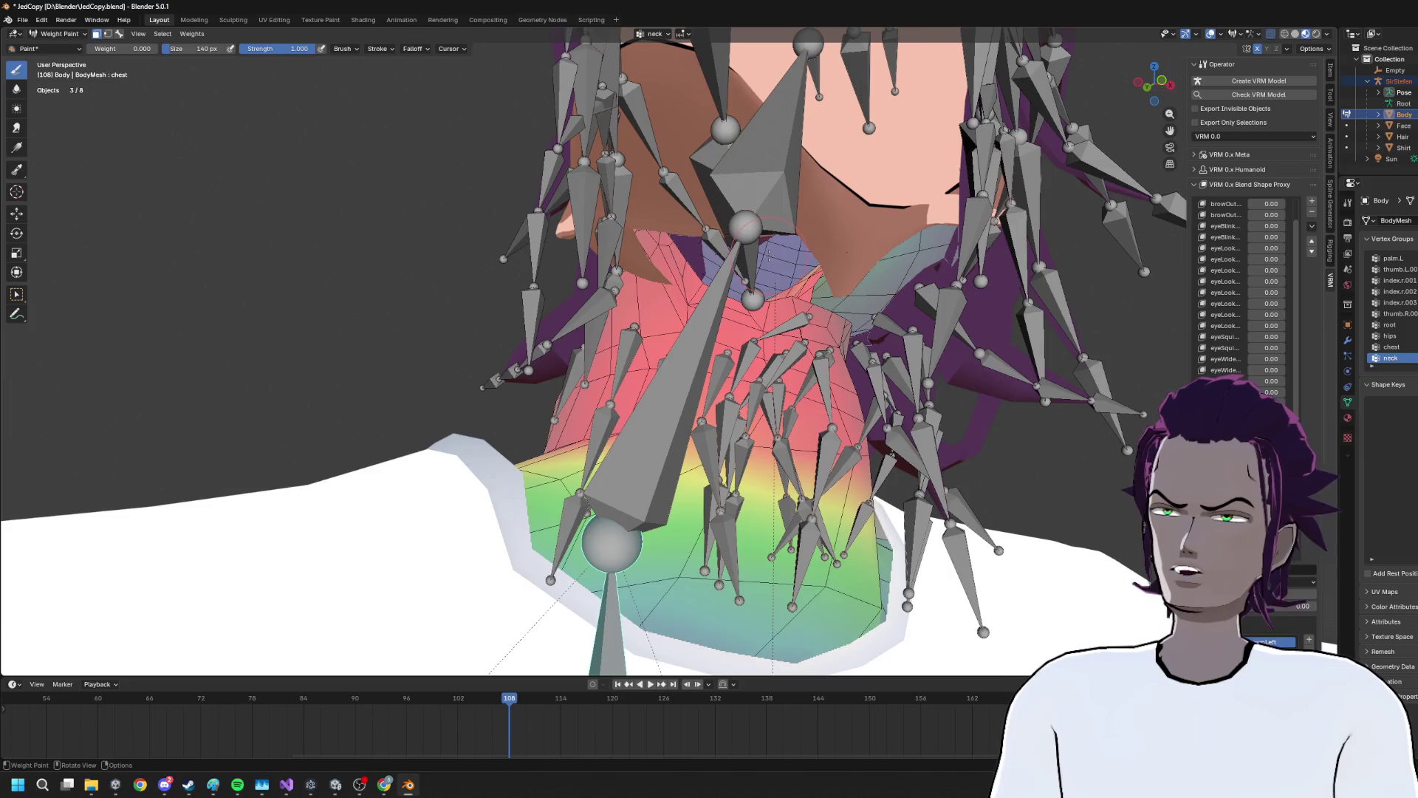
scroll(up, 3)
click(59, 34)
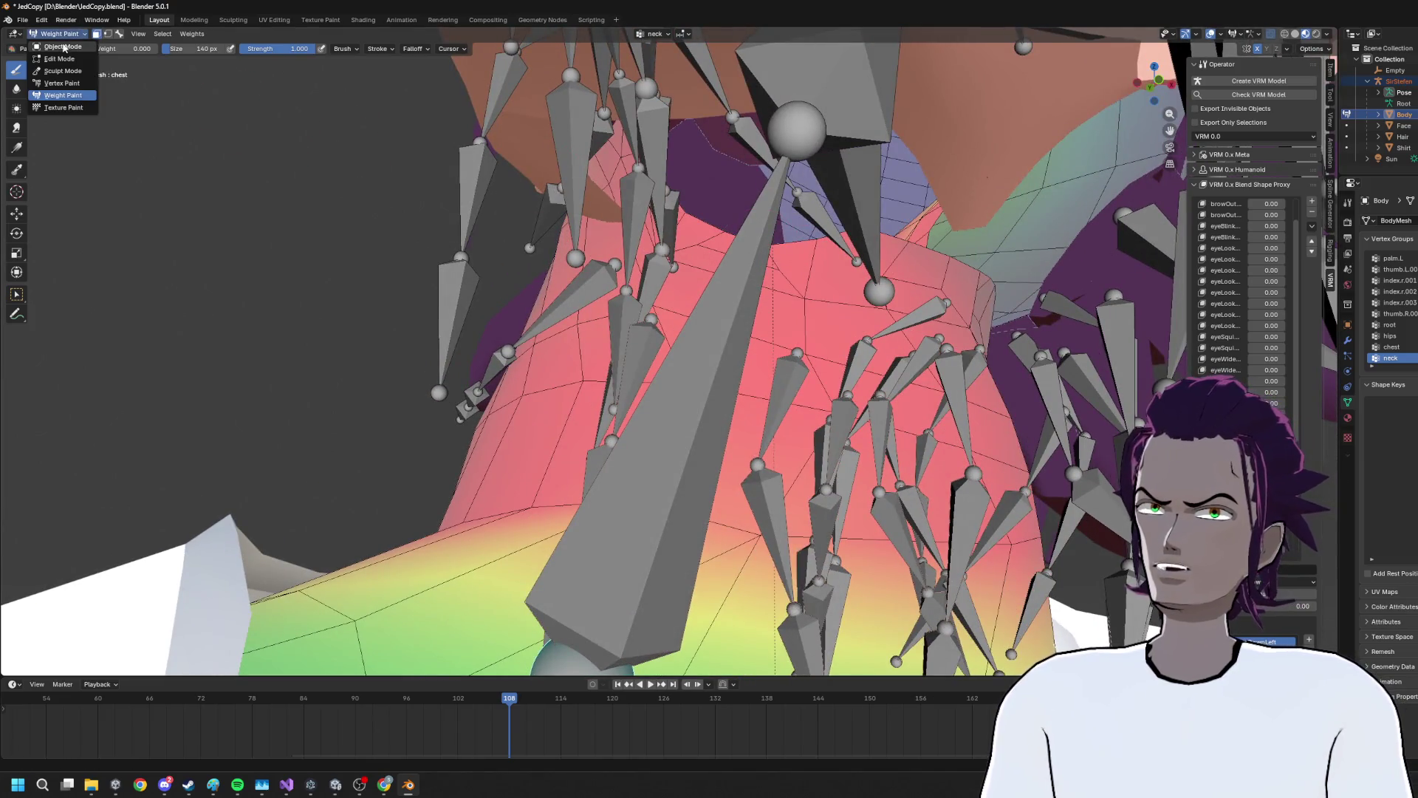
Select the face ring at the top of the neck in Edit Mode, then return to Weight Paint
click(55, 59)
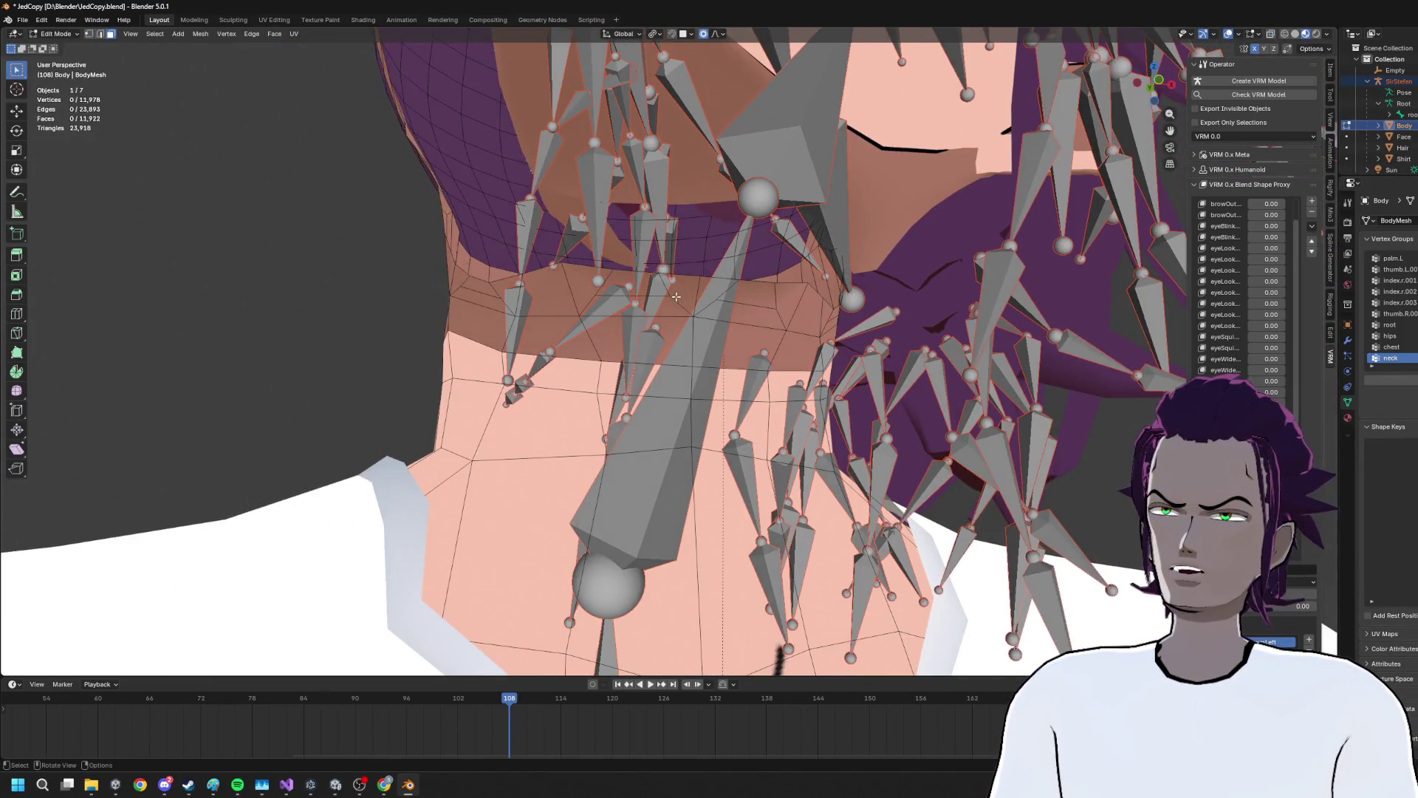
click(792, 309)
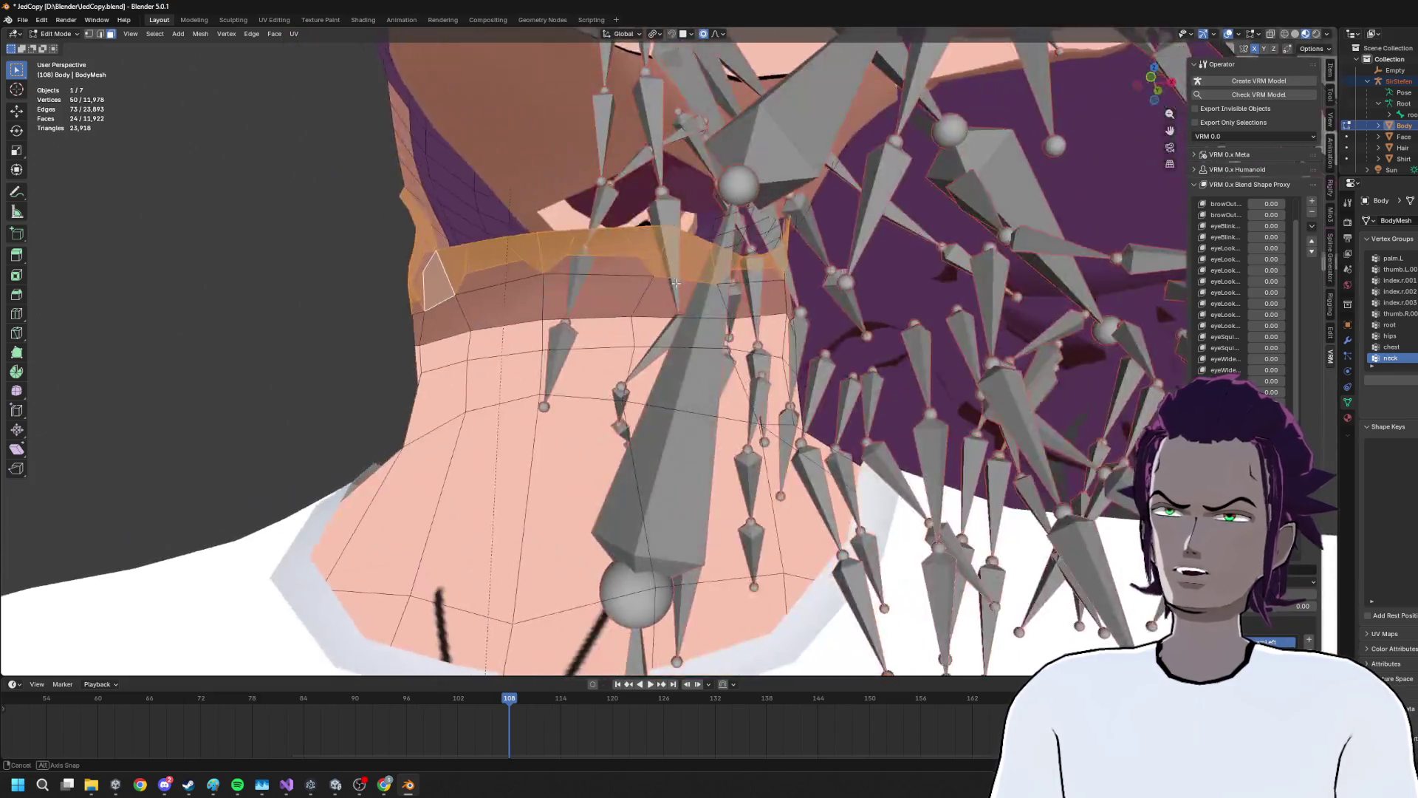
click(55, 34)
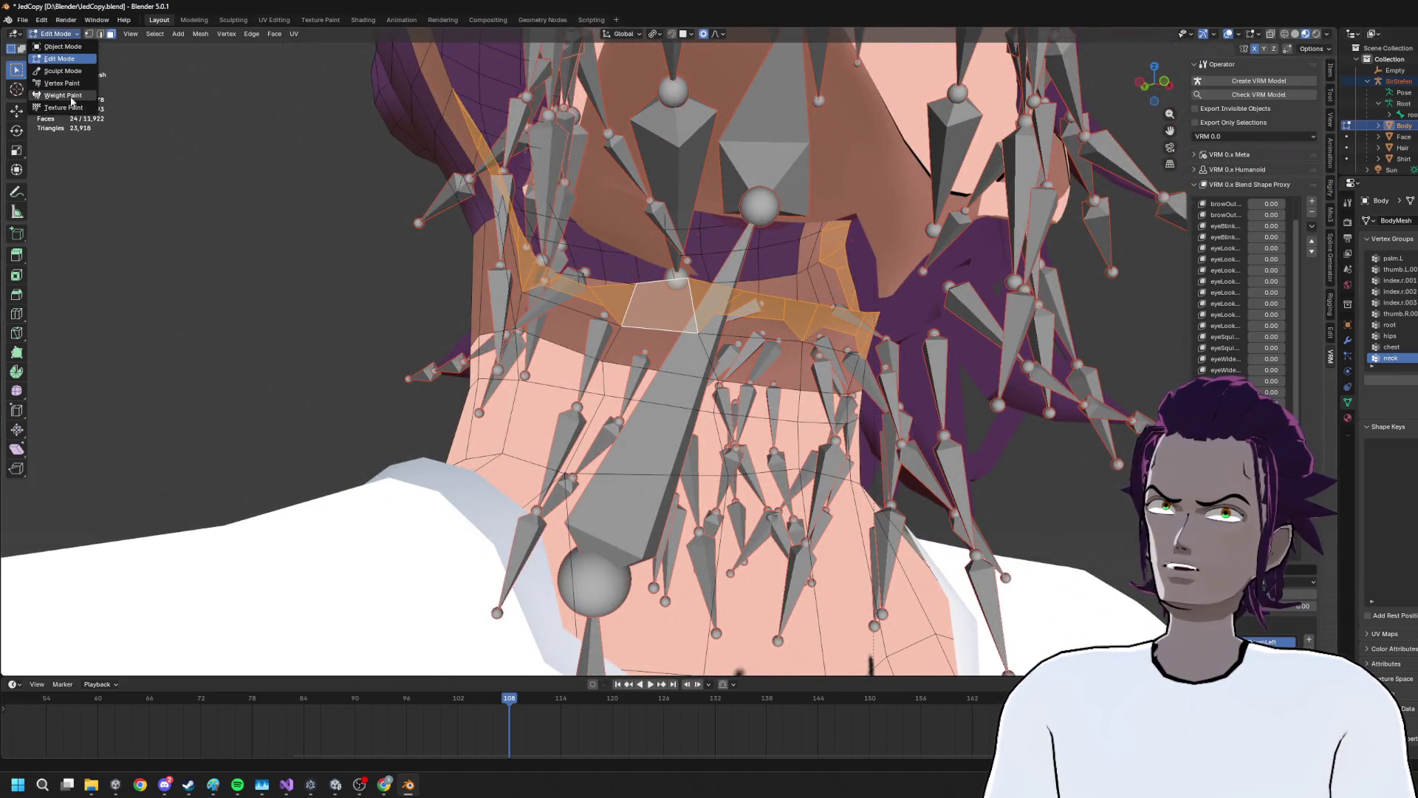
click(62, 96)
drag(375, 170, 517, 163)
scroll(down, 3)
scroll(up, 3)
drag(354, 97, 311, 77)
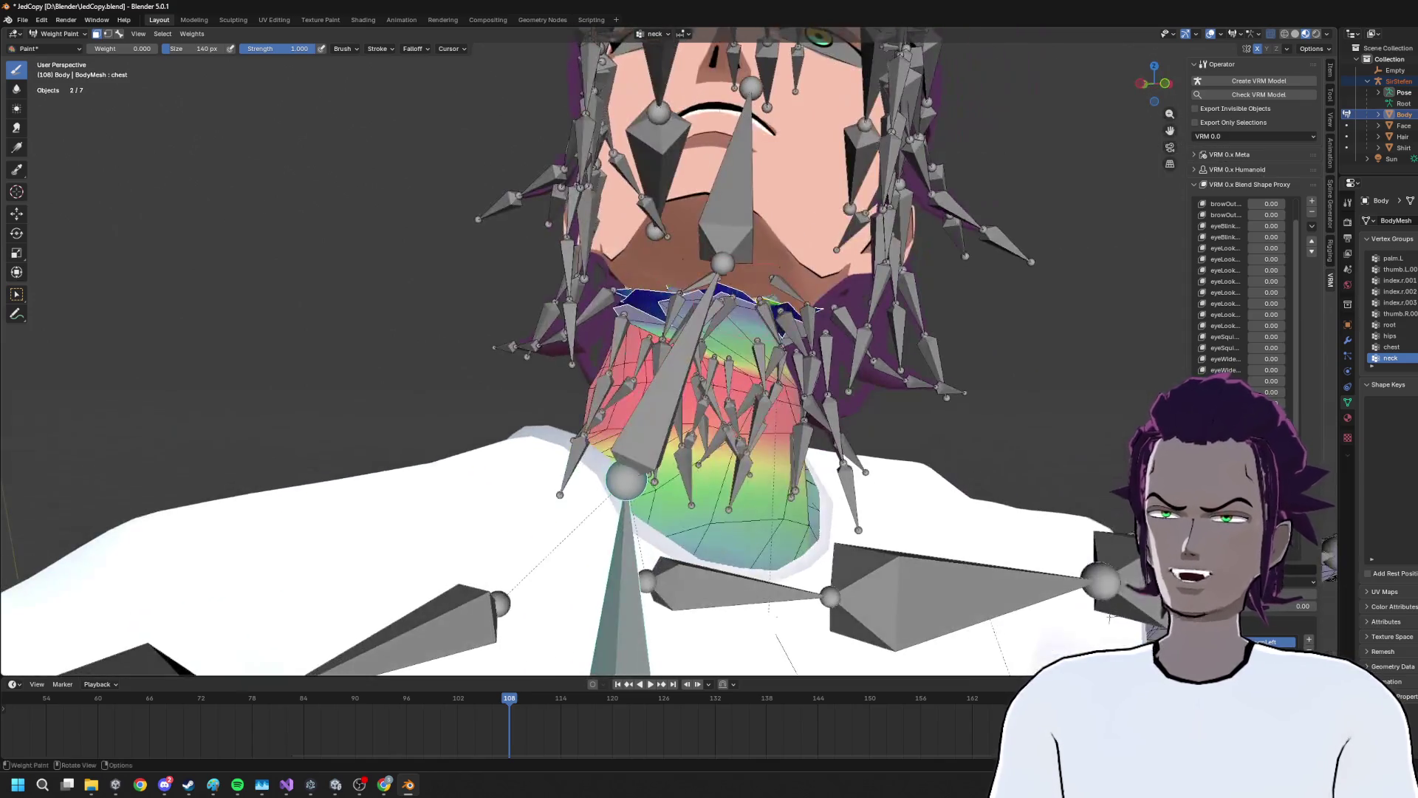
Make the head vertex group the one being painted
drag(748, 281, 779, 373)
drag(621, 249, 751, 268)
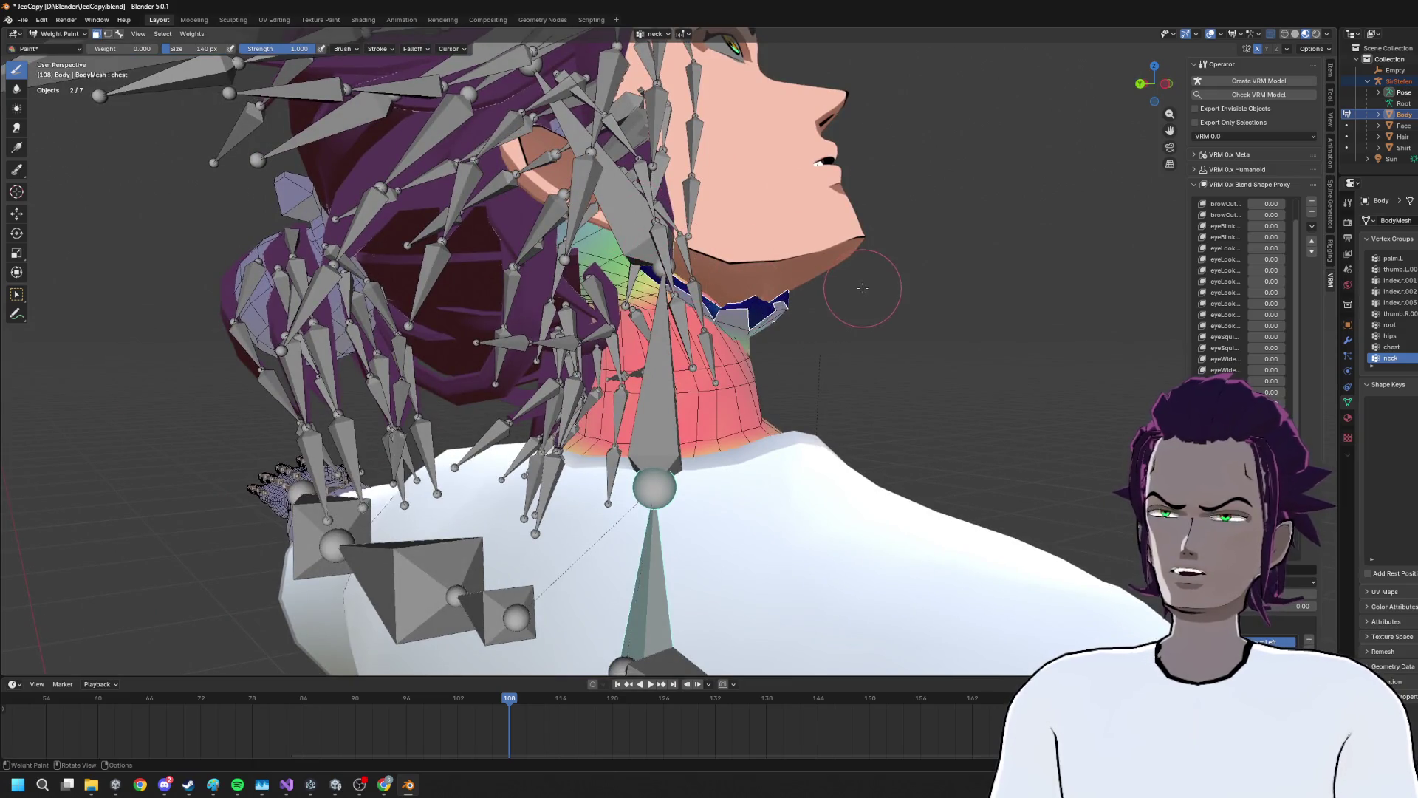
drag(862, 288, 667, 274)
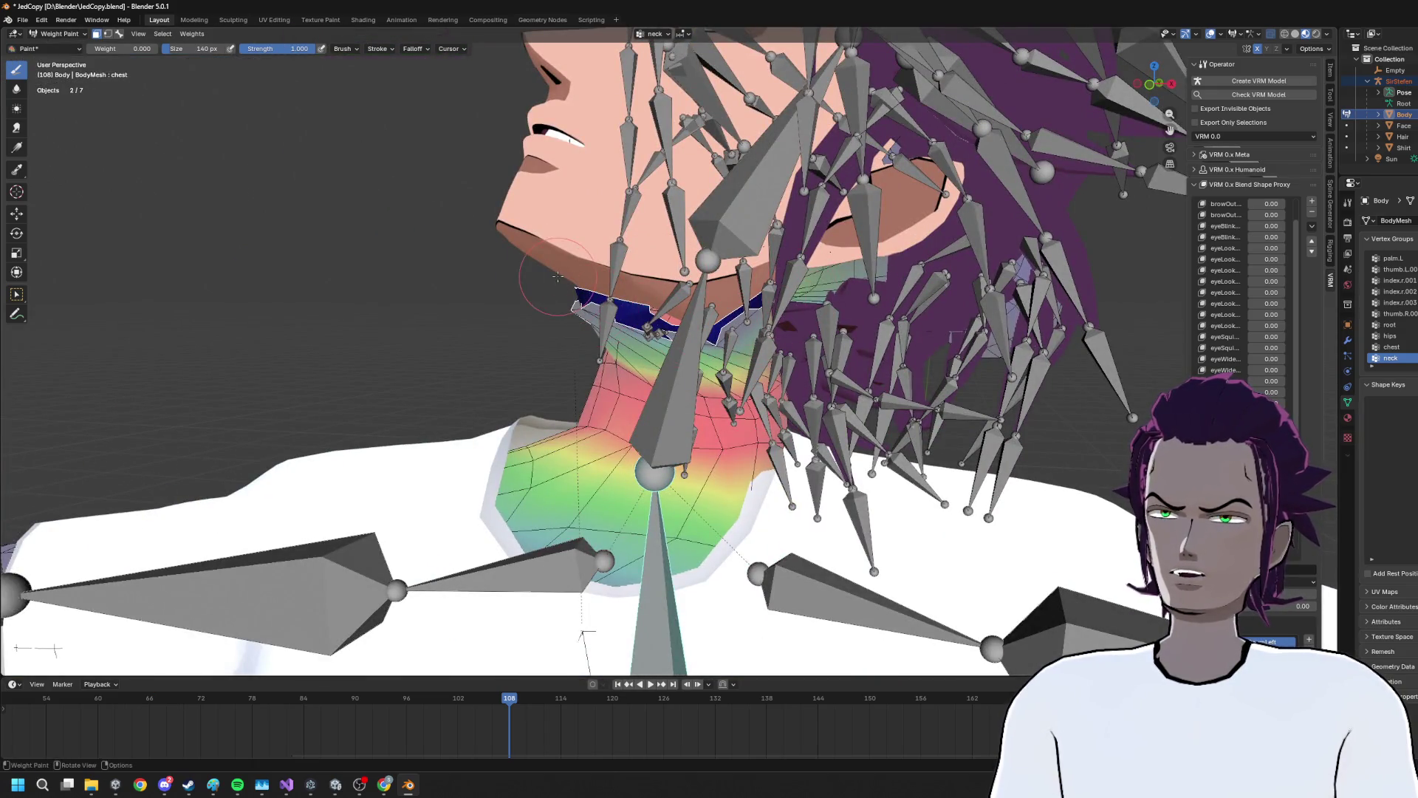
drag(554, 317, 534, 598)
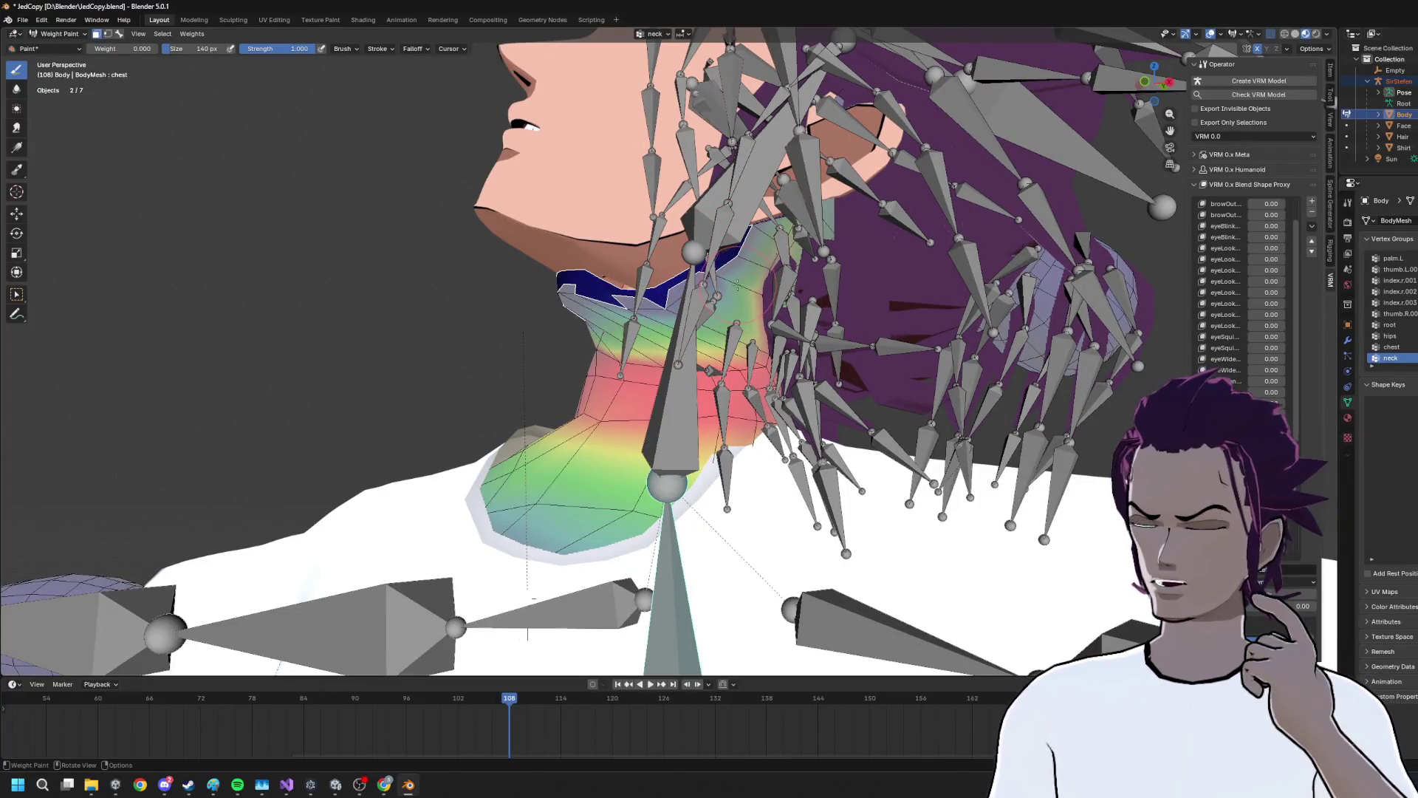
click(759, 179)
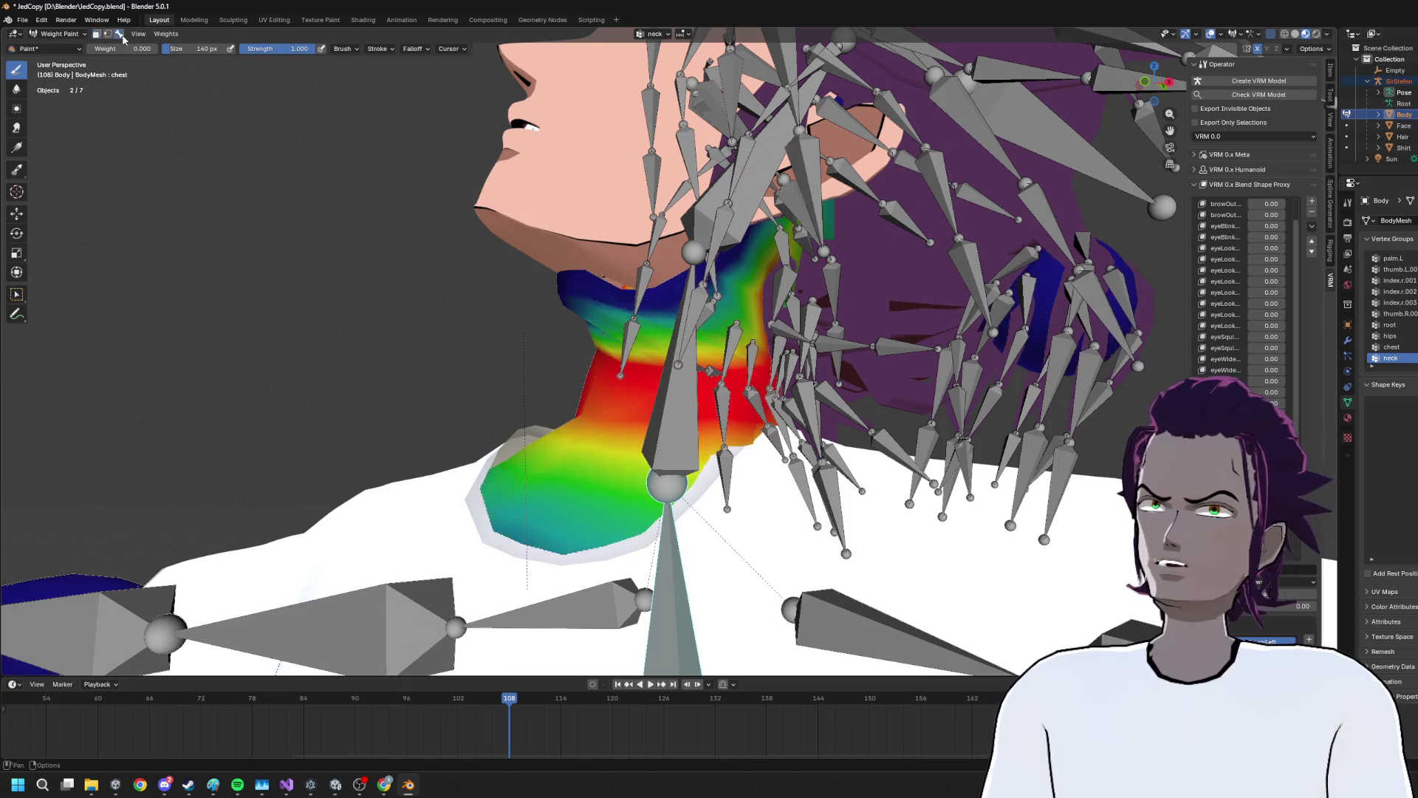
click(744, 179)
drag(745, 242, 672, 303)
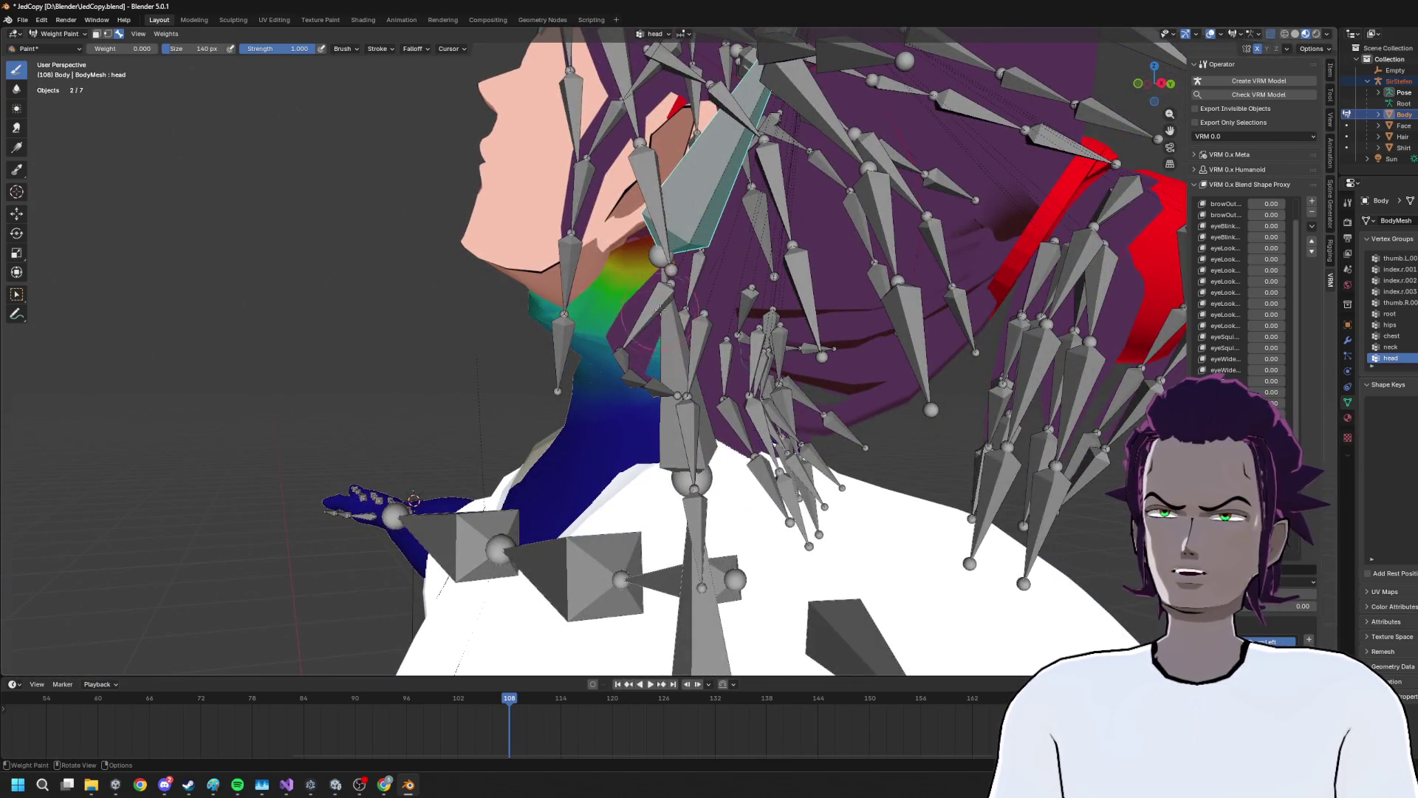
Set the paint weight to 1.000 and lower the brush strength to 0.273
click(121, 48)
text(1)
key(Return)
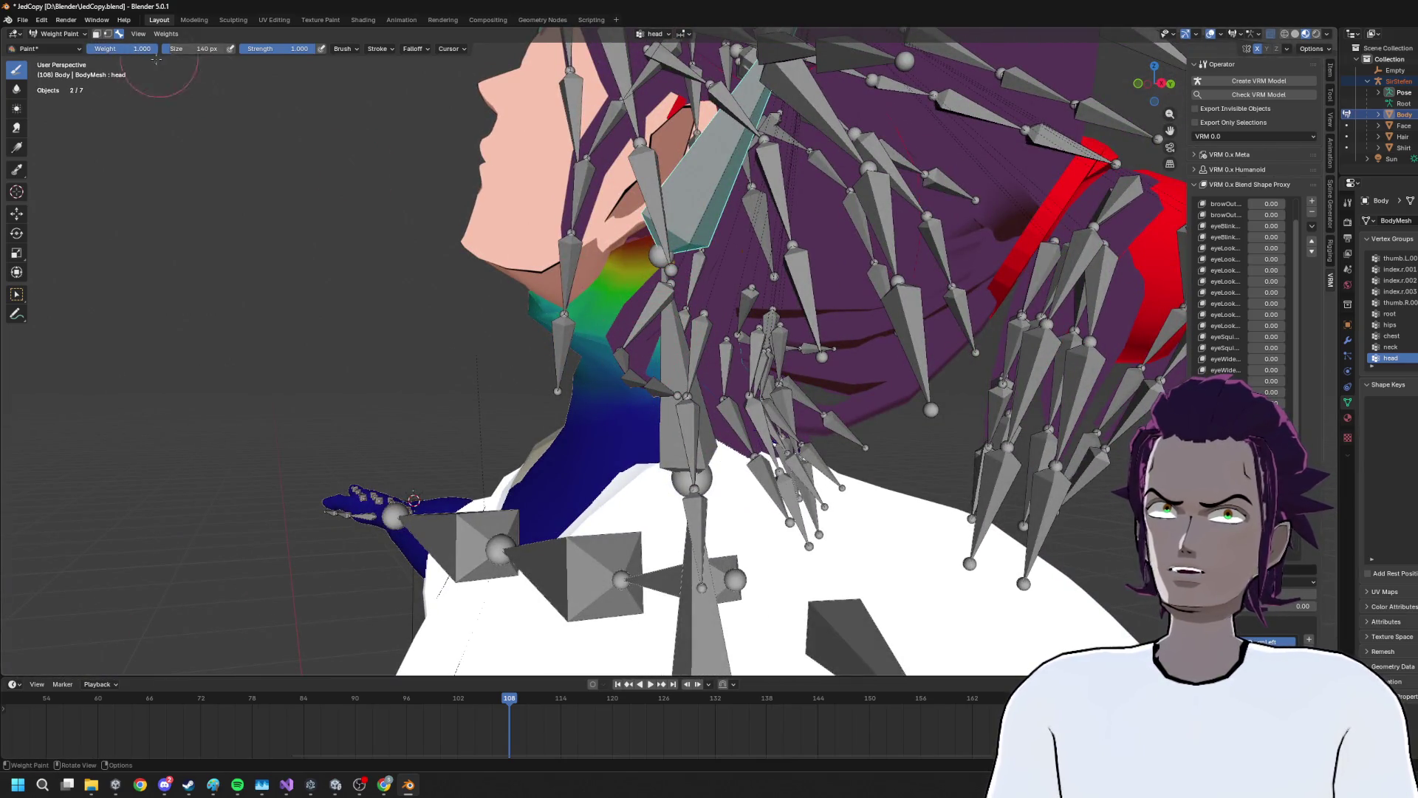
scroll(up, 3)
drag(277, 50, 255, 50)
drag(591, 221, 604, 166)
click(60, 34)
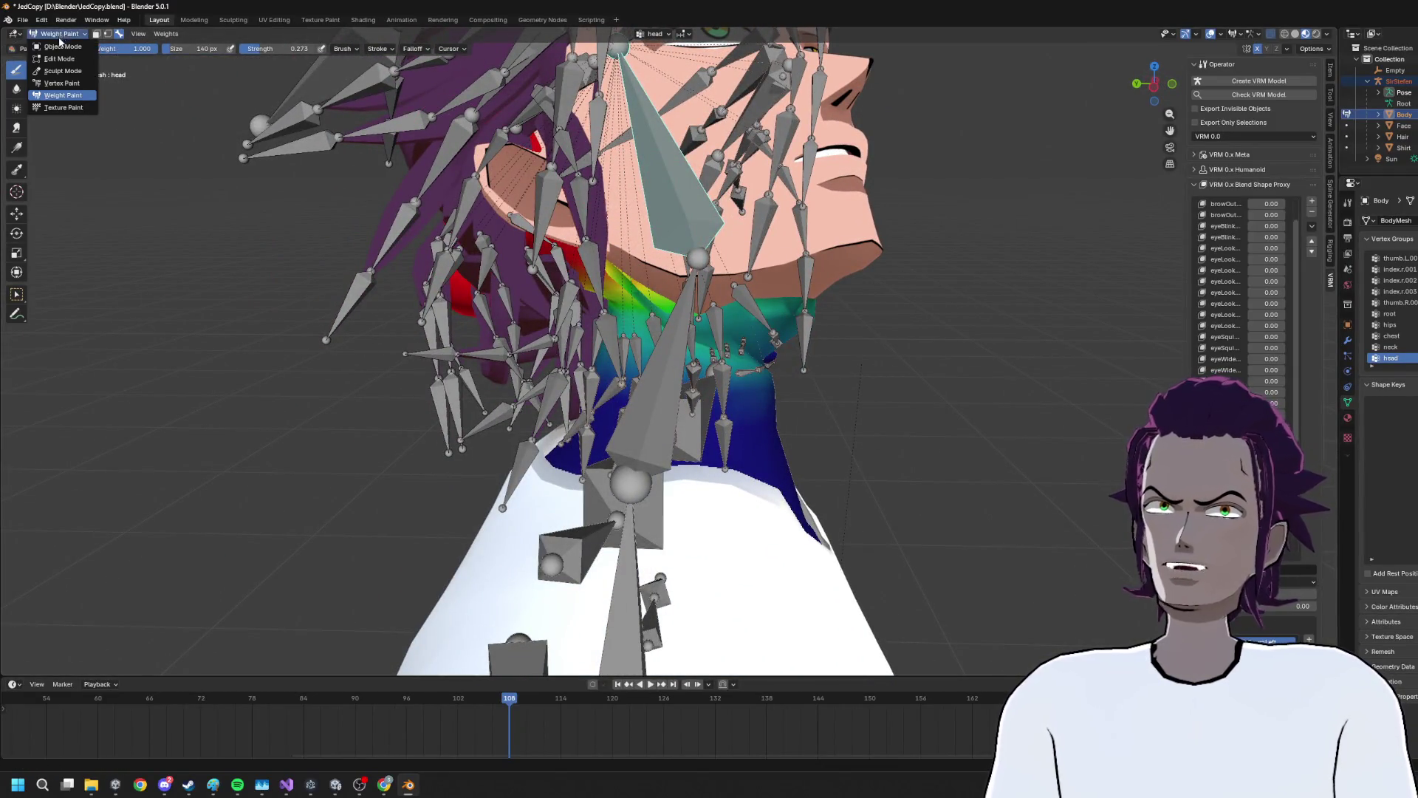
Leave weight painting, select the Face mesh and put it into Weight Paint mode
click(62, 45)
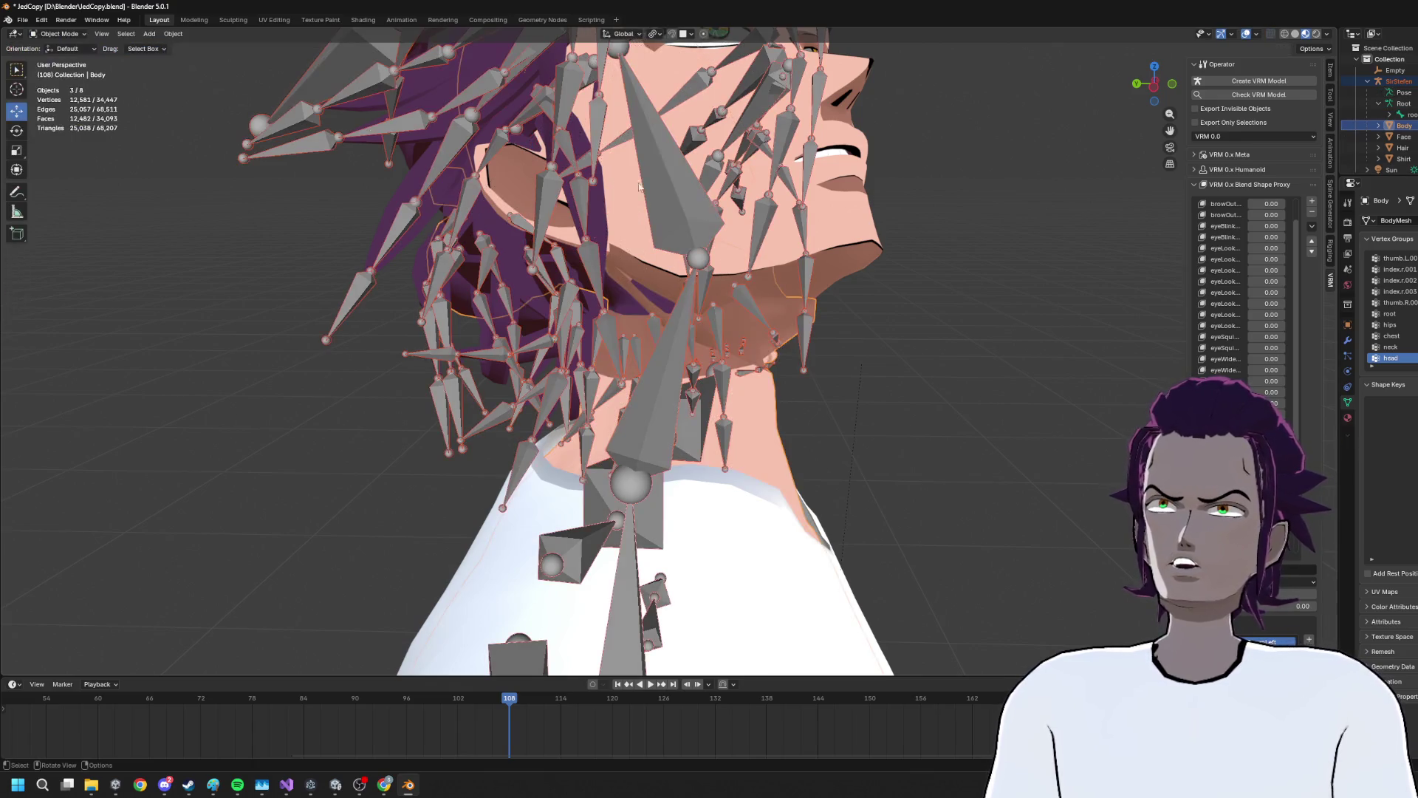
click(860, 246)
click(73, 35)
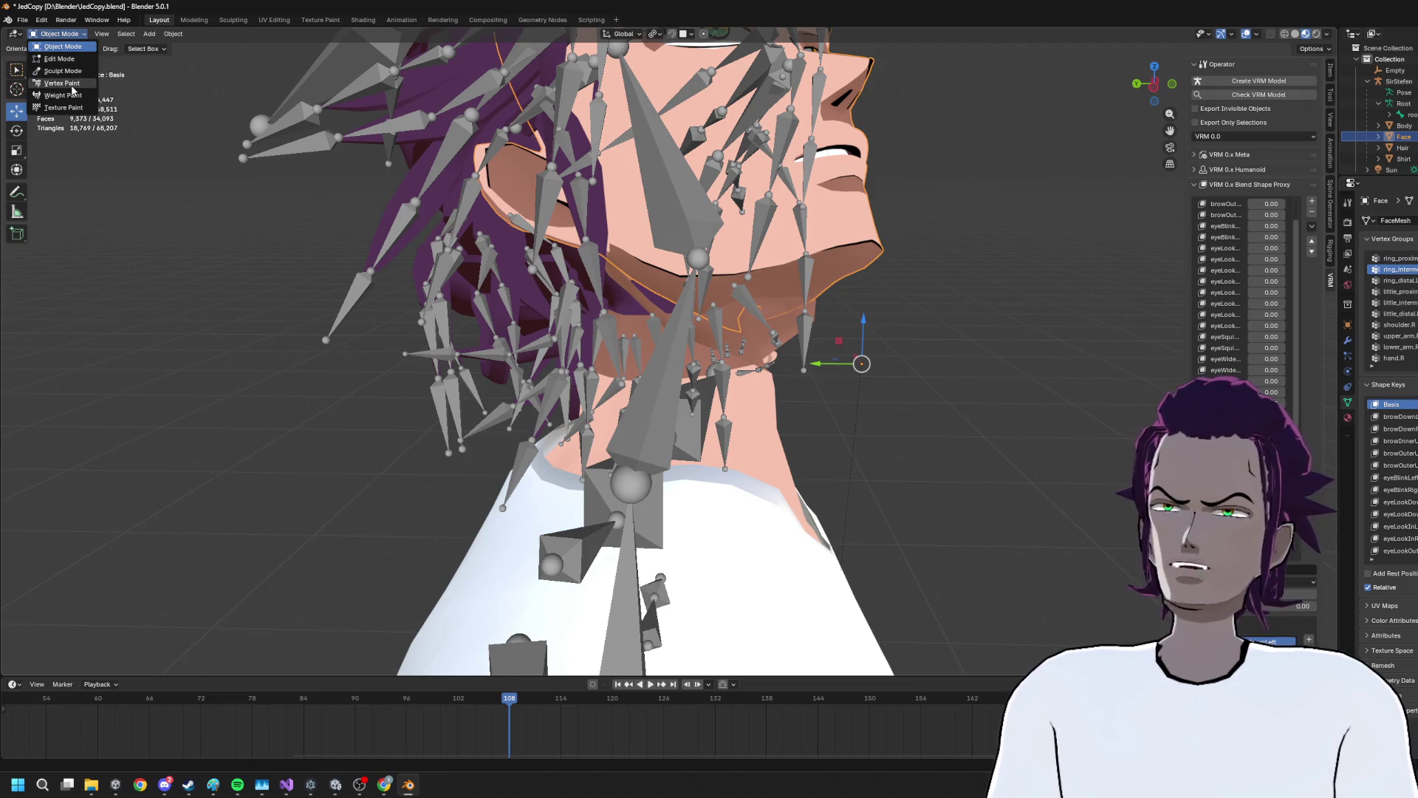
click(73, 95)
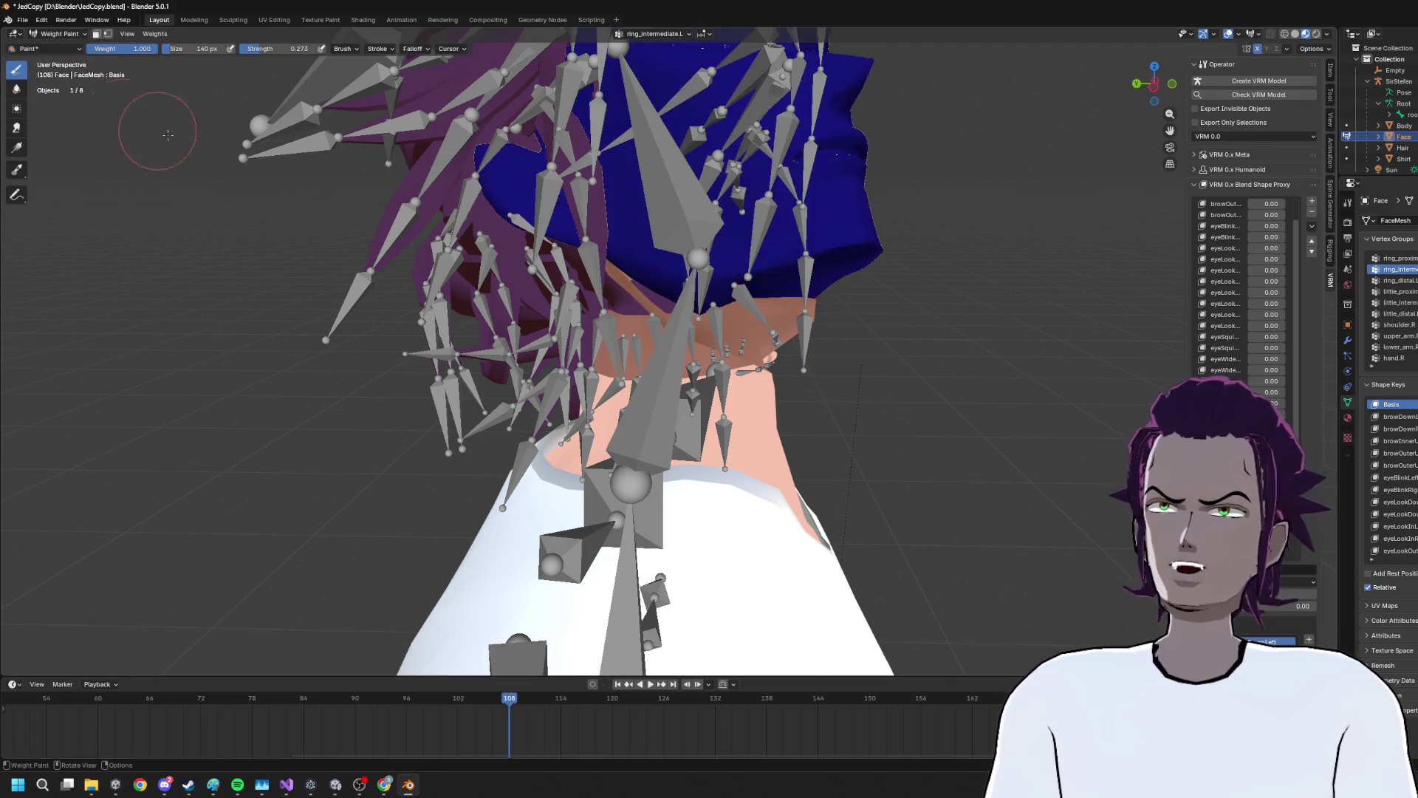
scroll(down, 3)
Back in Object Mode, select the SirStefen armature plus the Face mesh and weight paint the Face
click(59, 33)
click(59, 46)
click(680, 356)
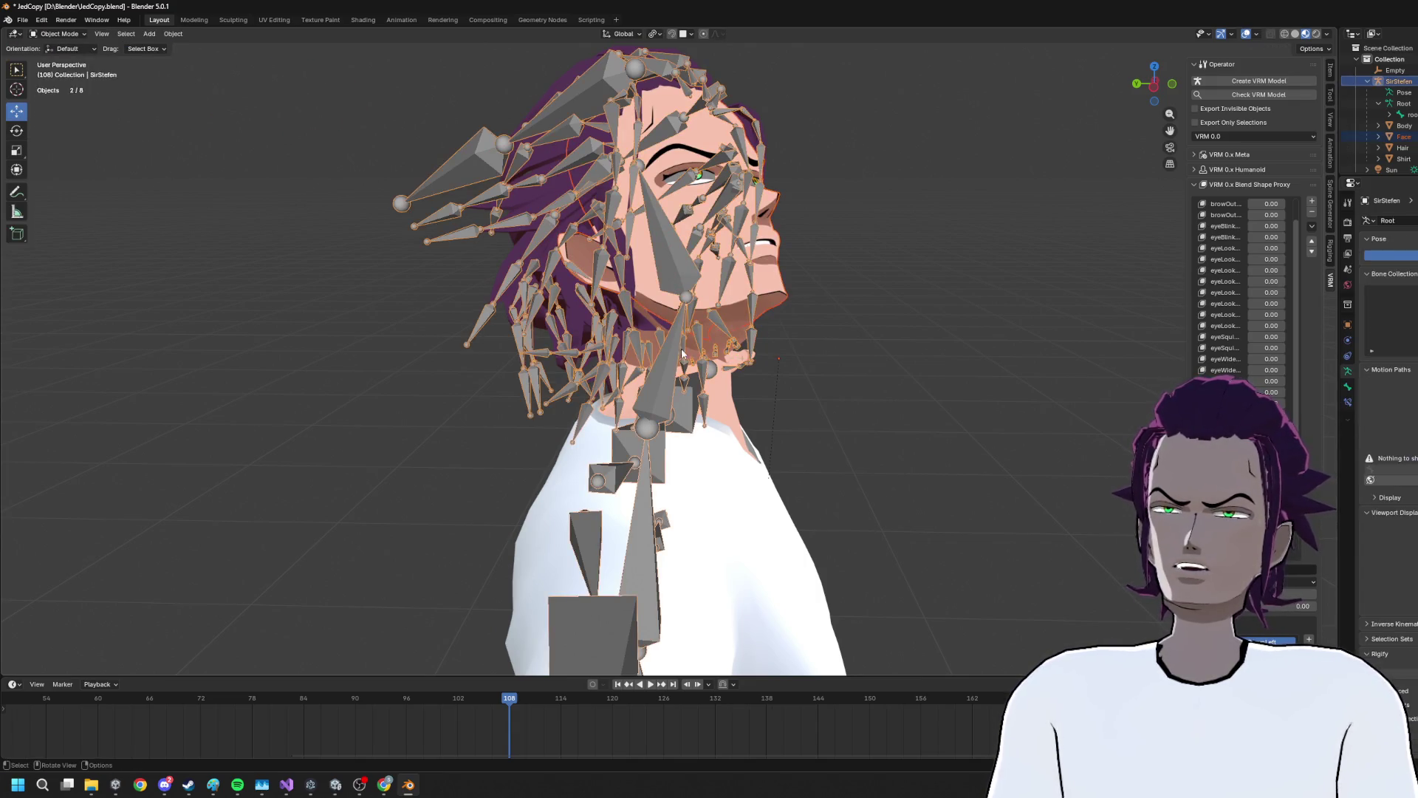
click(774, 291)
click(59, 33)
click(67, 95)
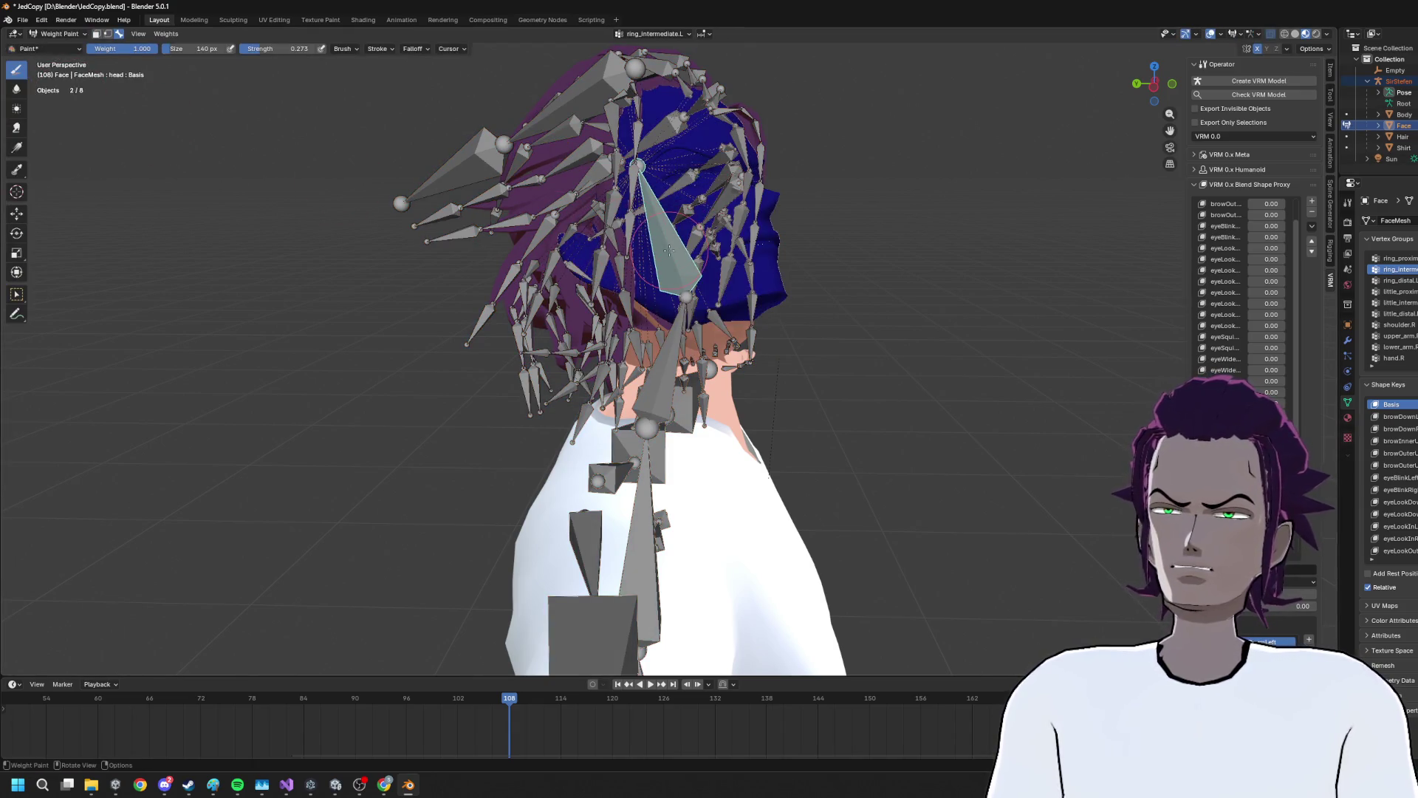
Show the head group's weights in red on the face, orbit to inspect, then select hand.R
click(668, 252)
scroll(up, 3)
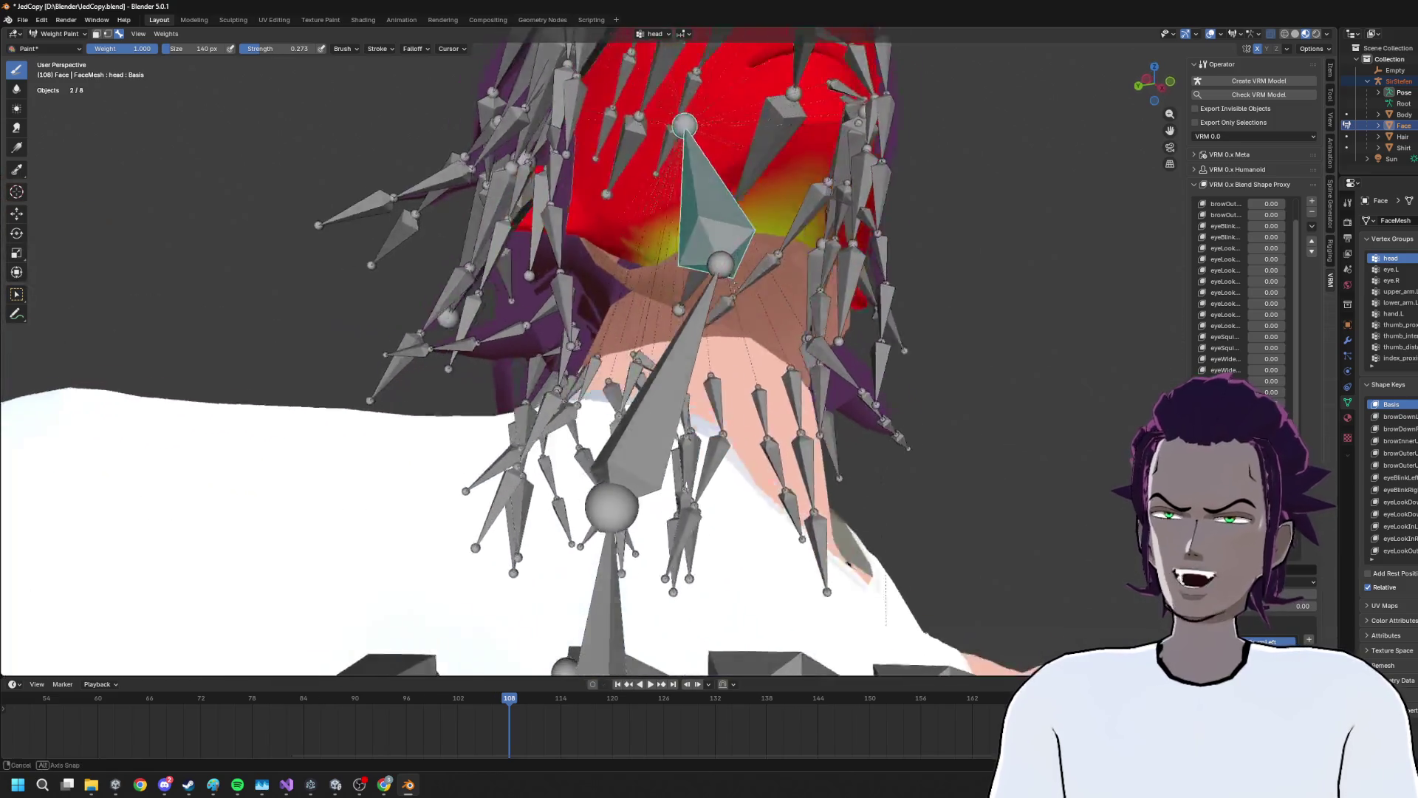
drag(732, 285, 652, 255)
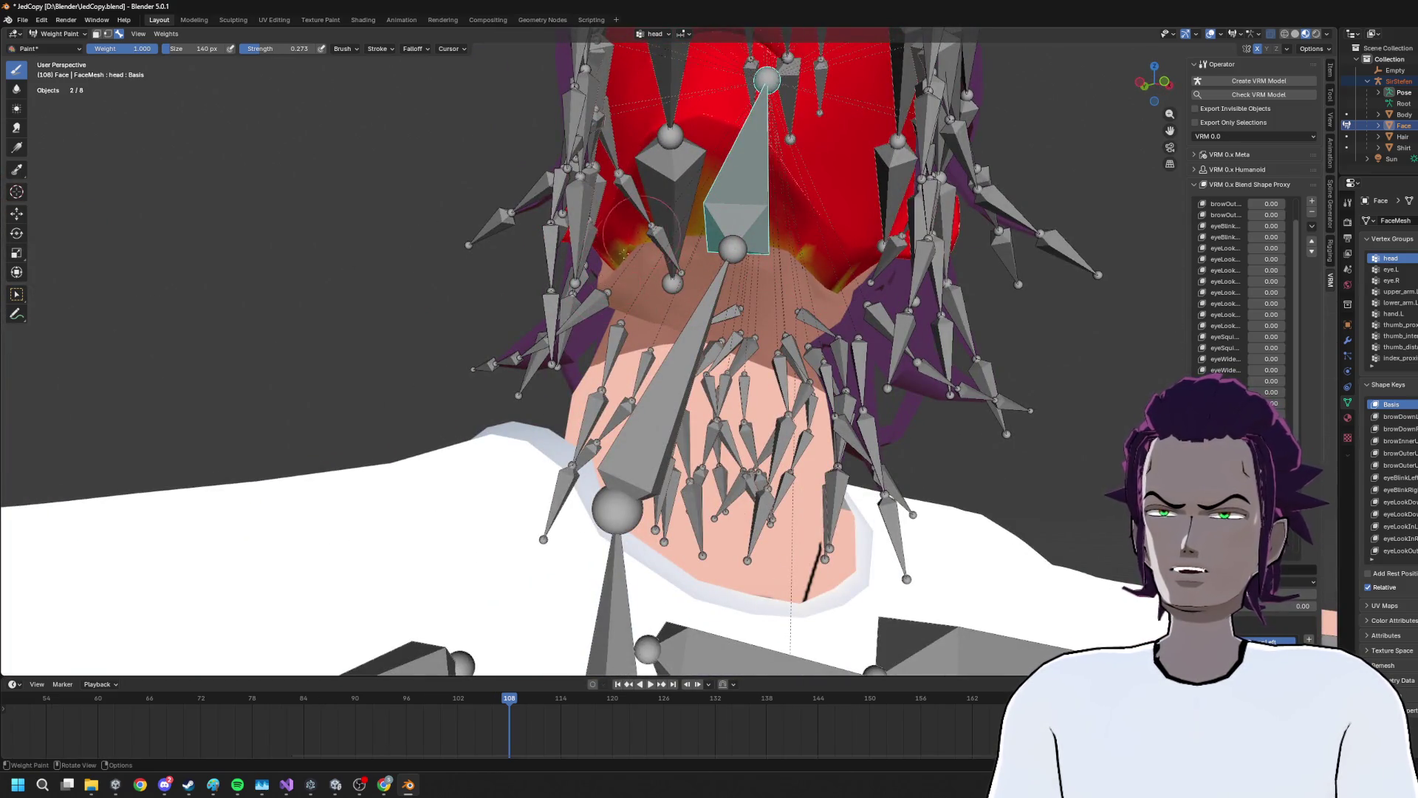
scroll(down, 3)
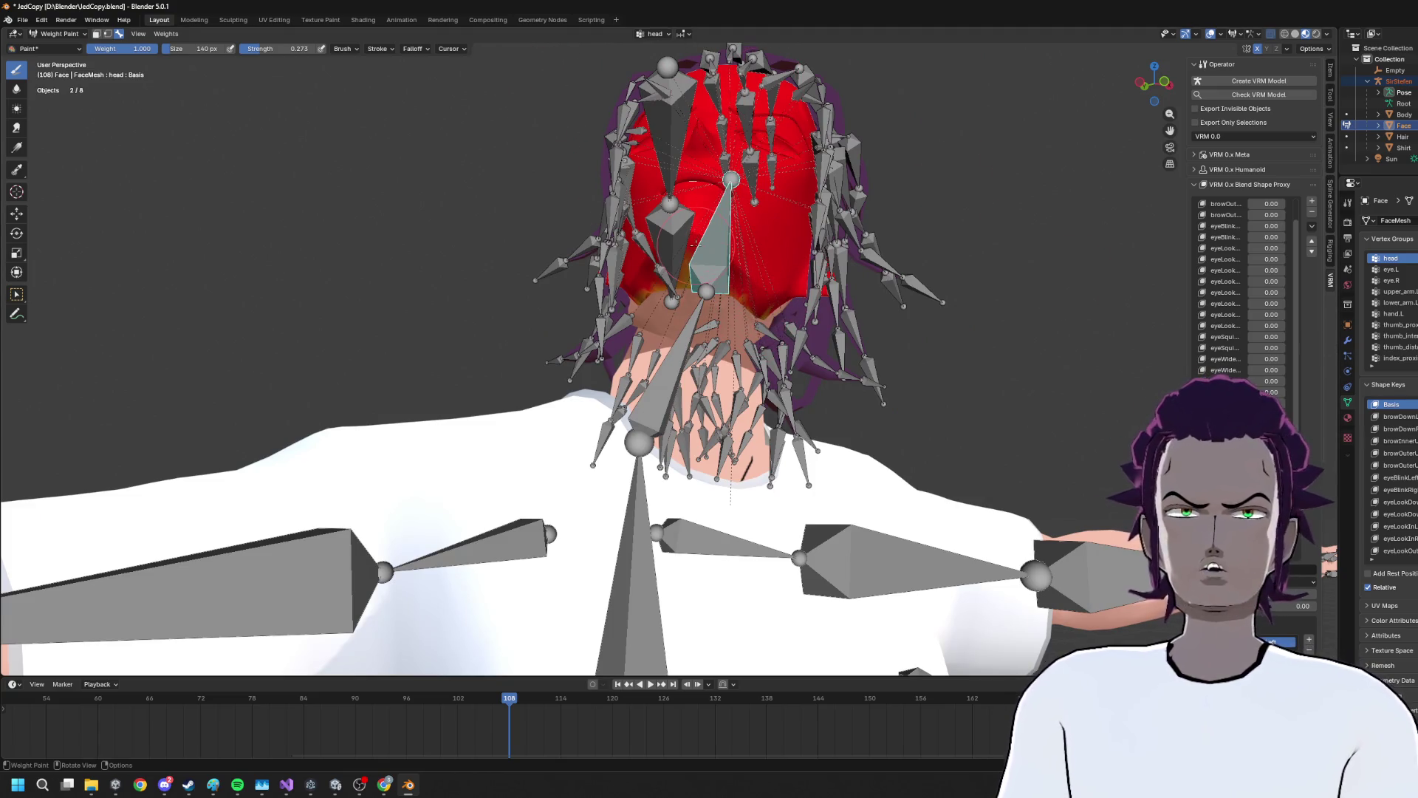
scroll(down, 3)
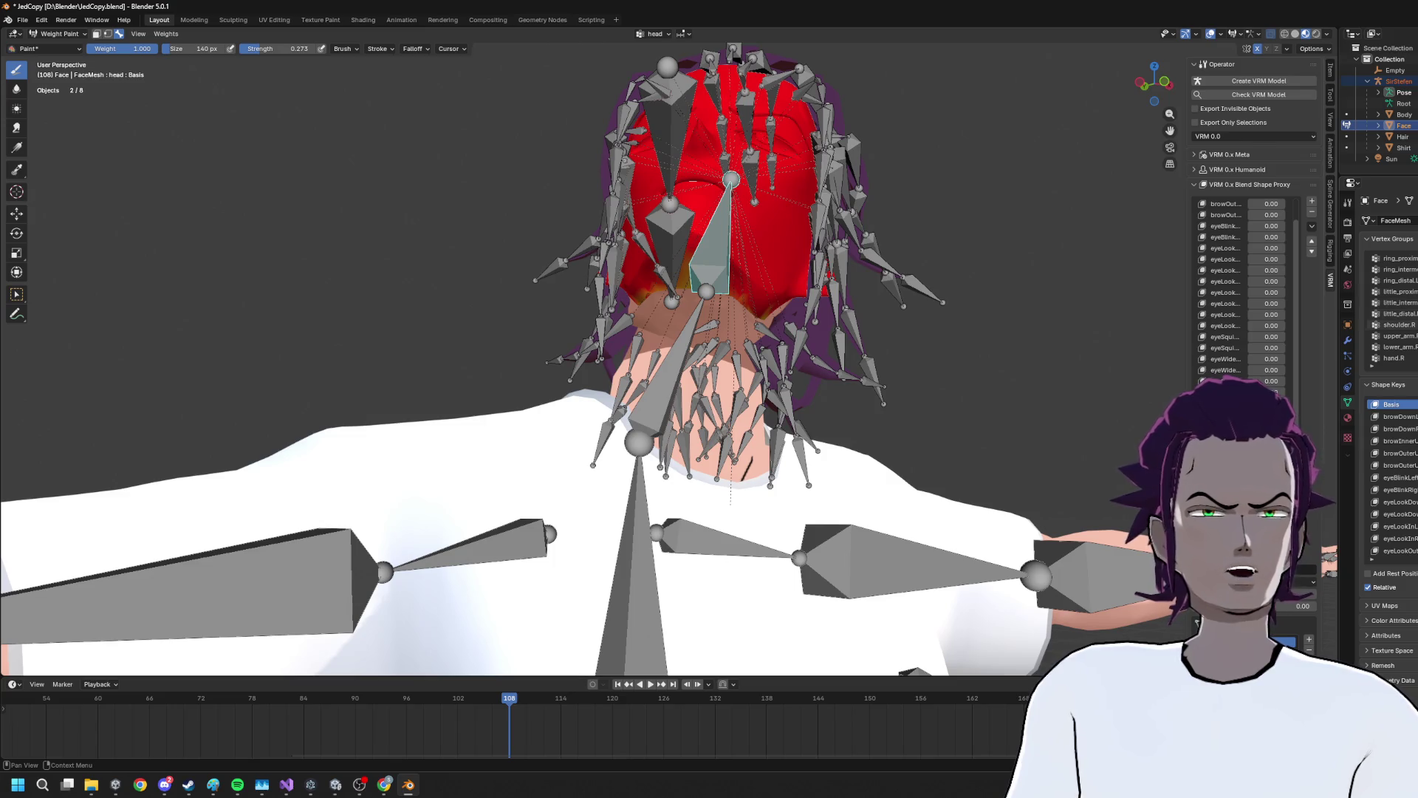
click(1394, 357)
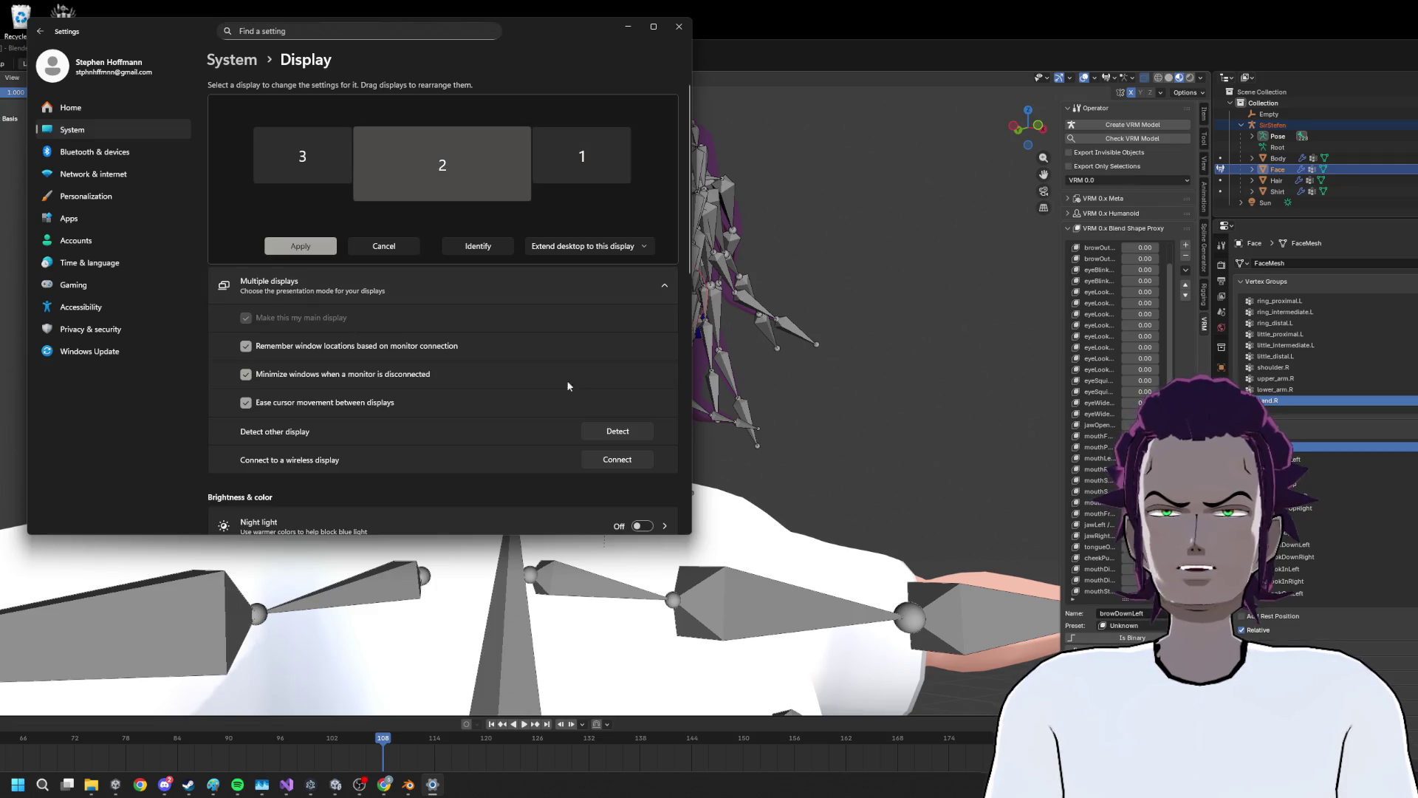
Set the Windows display resolution to 1920 × 1080 and keep the changes
scroll(down, 3)
click(602, 166)
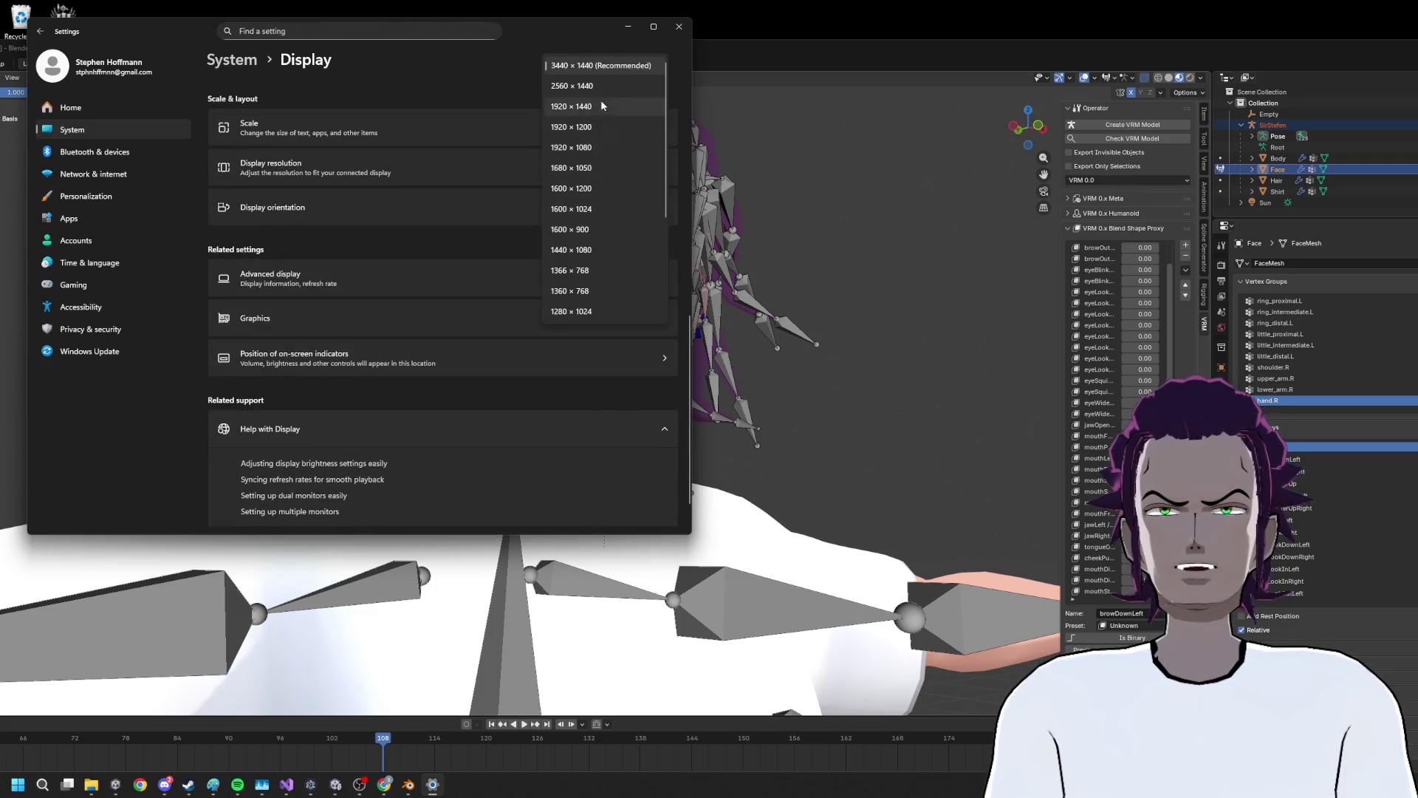
click(592, 159)
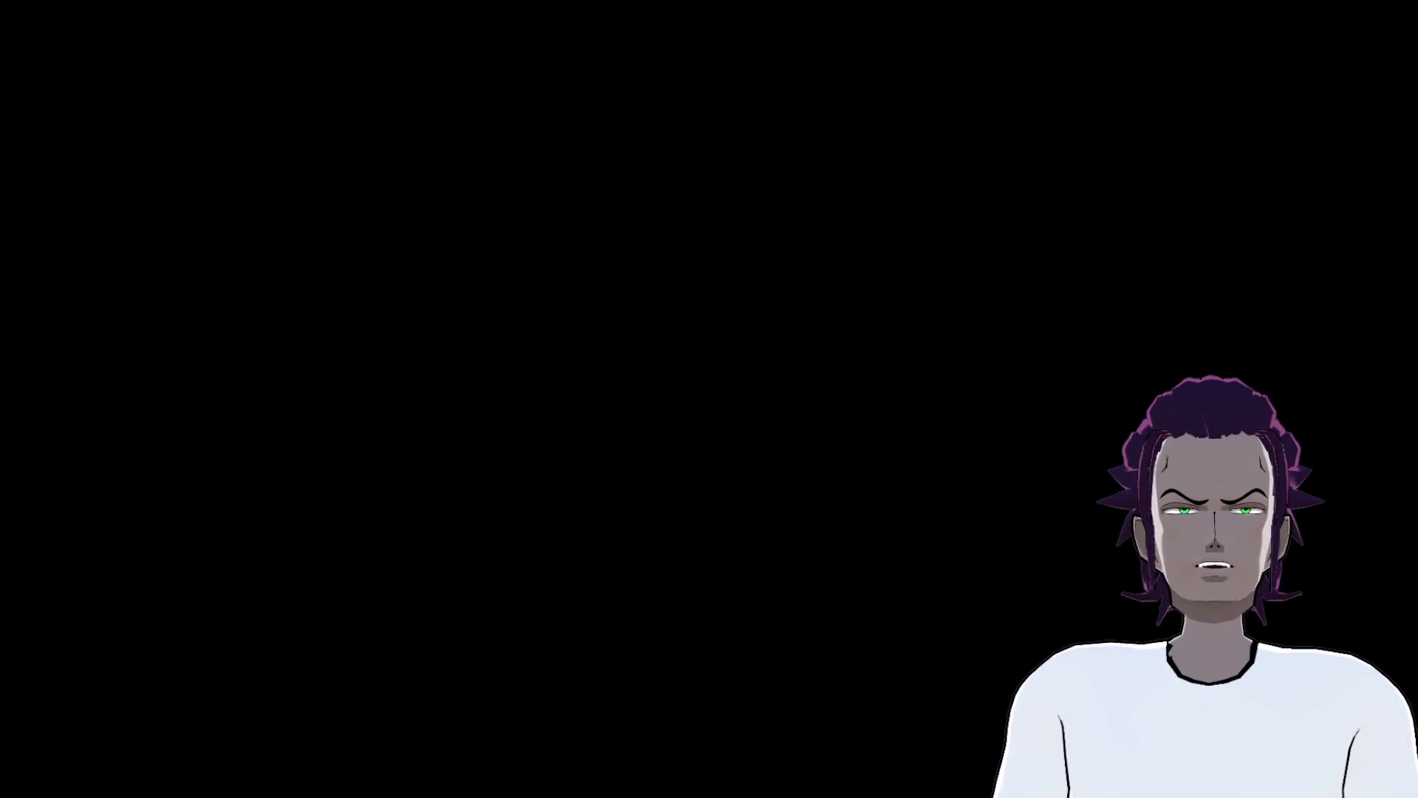
click(303, 303)
Switch to another listed display resolution, then orbit to view the avatar from behind
click(616, 163)
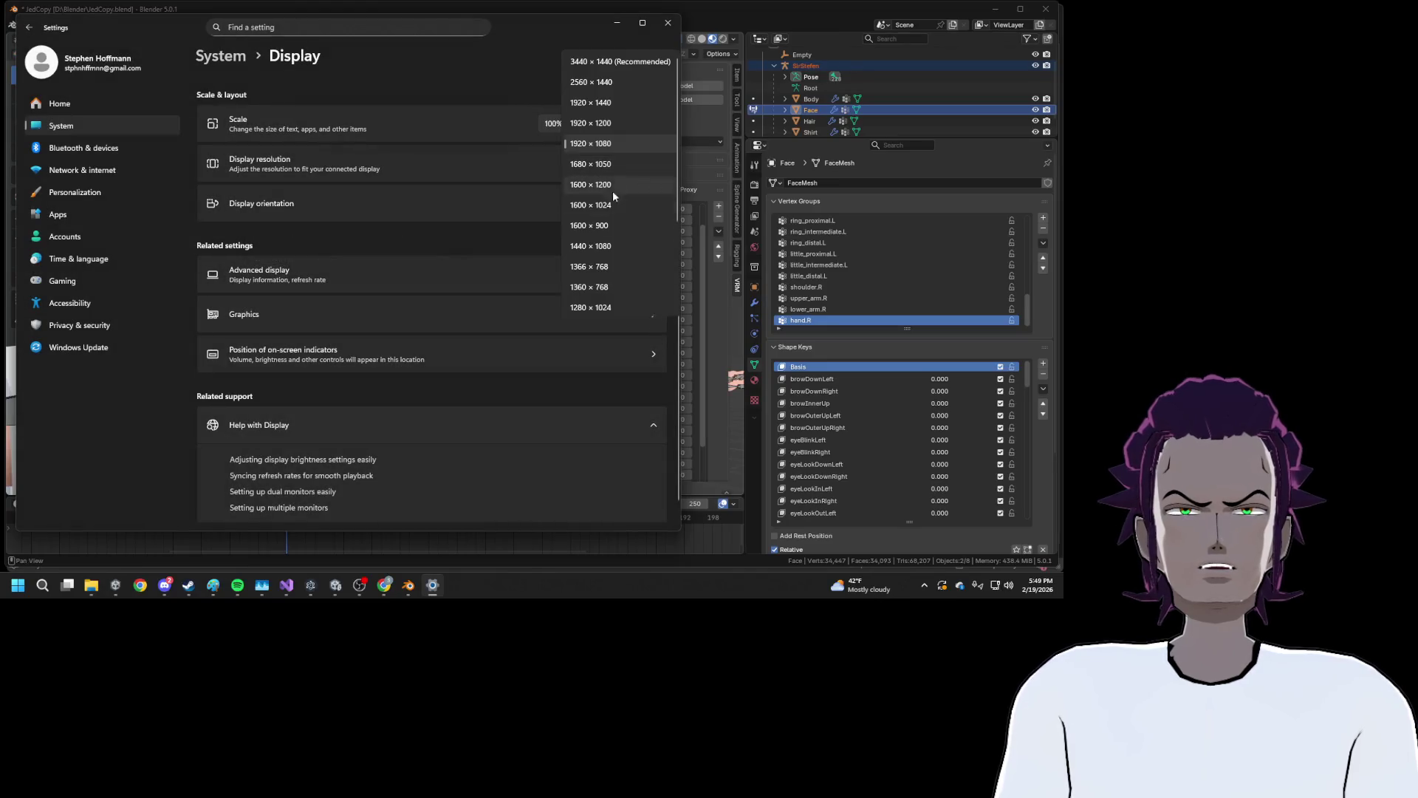
click(614, 82)
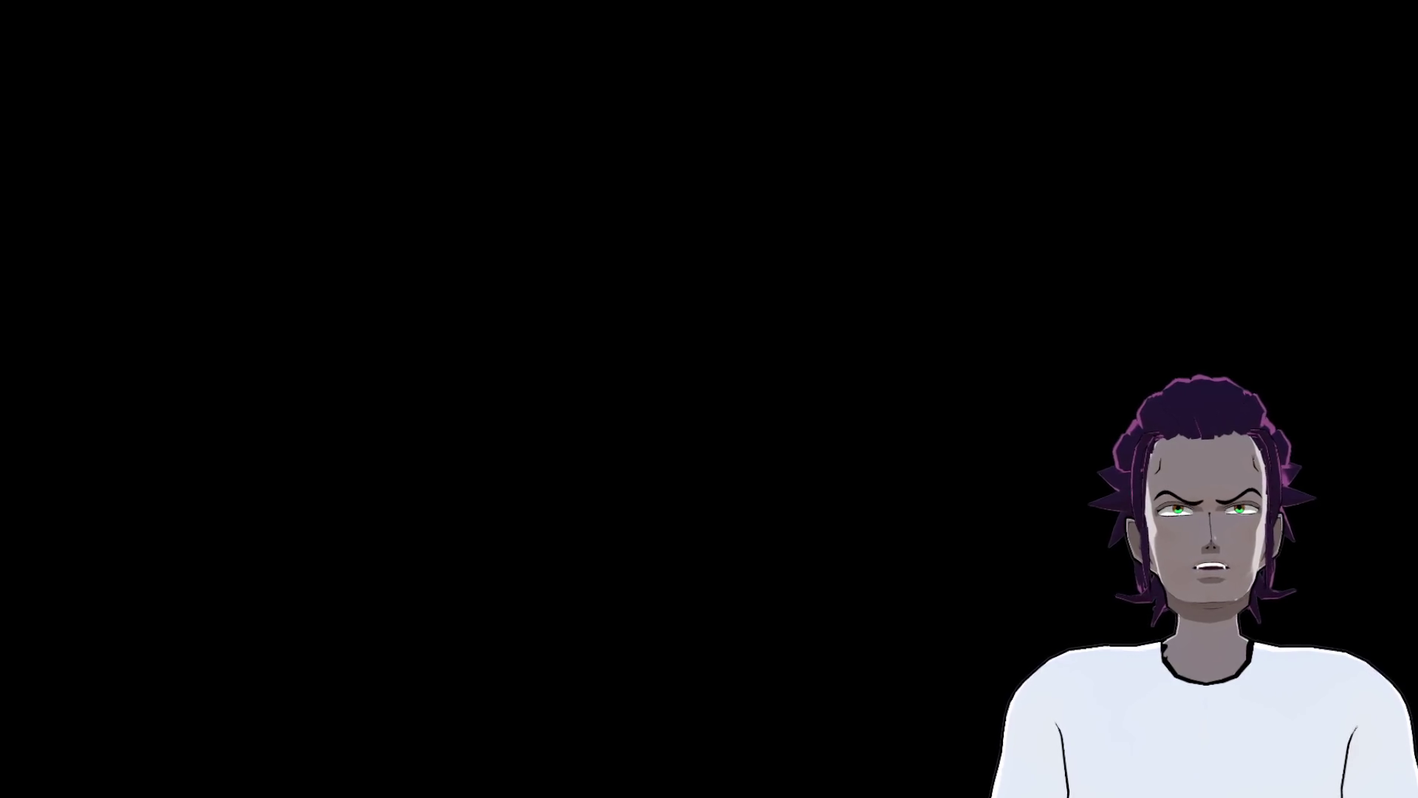
drag(603, 225, 970, 310)
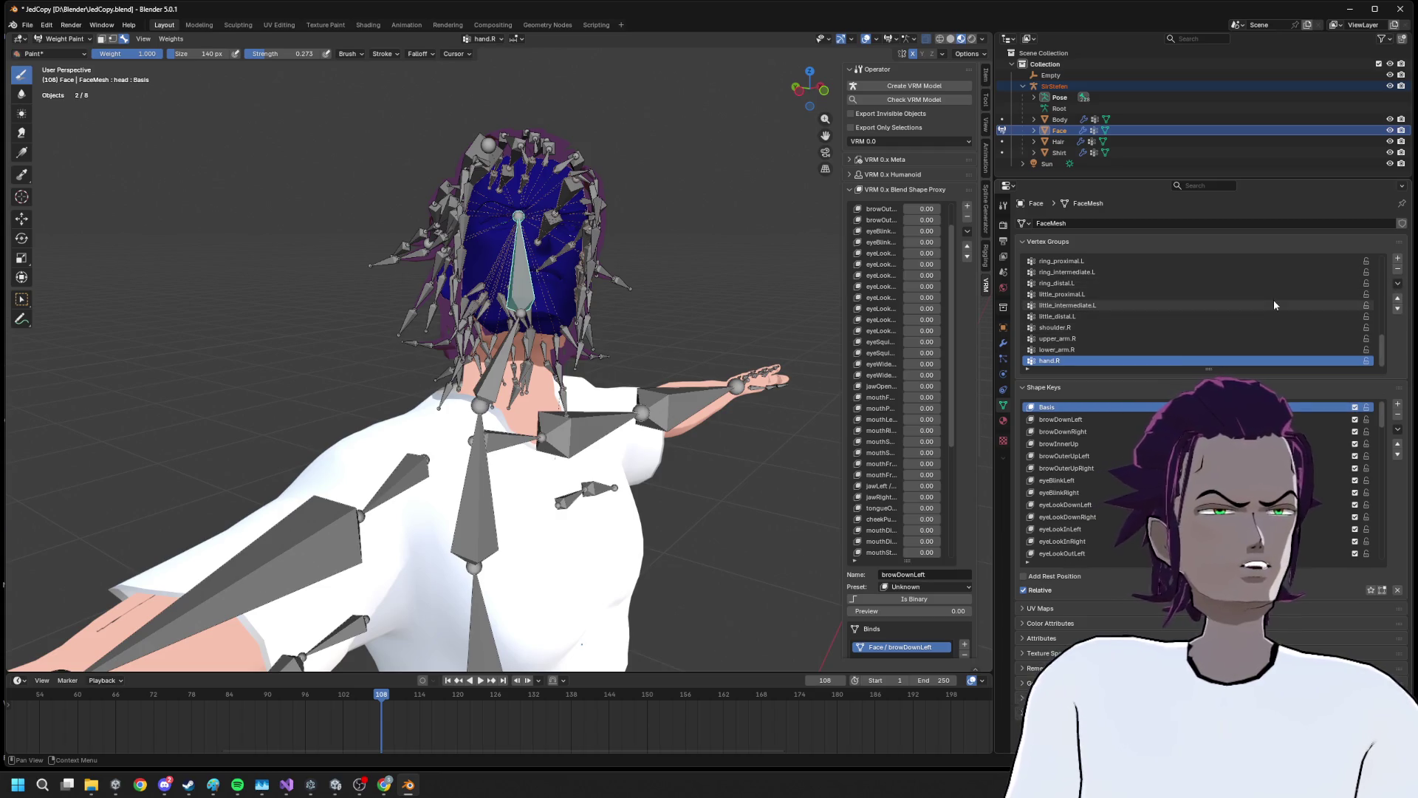
Delete the unused finger, arm and eye vertex groups from the Face mesh, including upper_arm.L, eye.R and eye.L
double_click(1399, 273)
double_click(1399, 273)
double_click(1399, 273)
double_click(1399, 272)
double_click(1399, 272)
click(1399, 273)
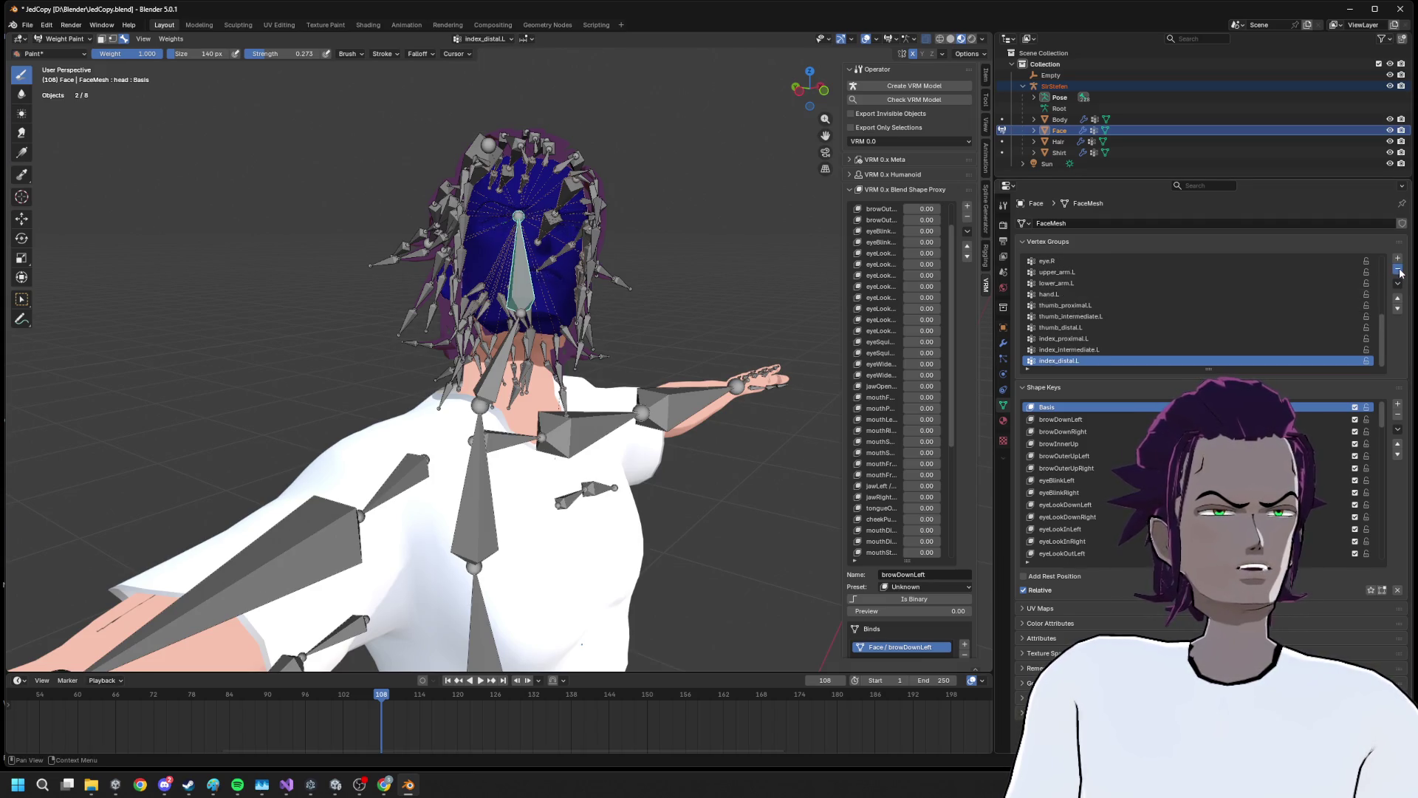
double_click(1399, 272)
click(1399, 272)
double_click(1398, 273)
click(1399, 272)
double_click(1399, 273)
click(1399, 272)
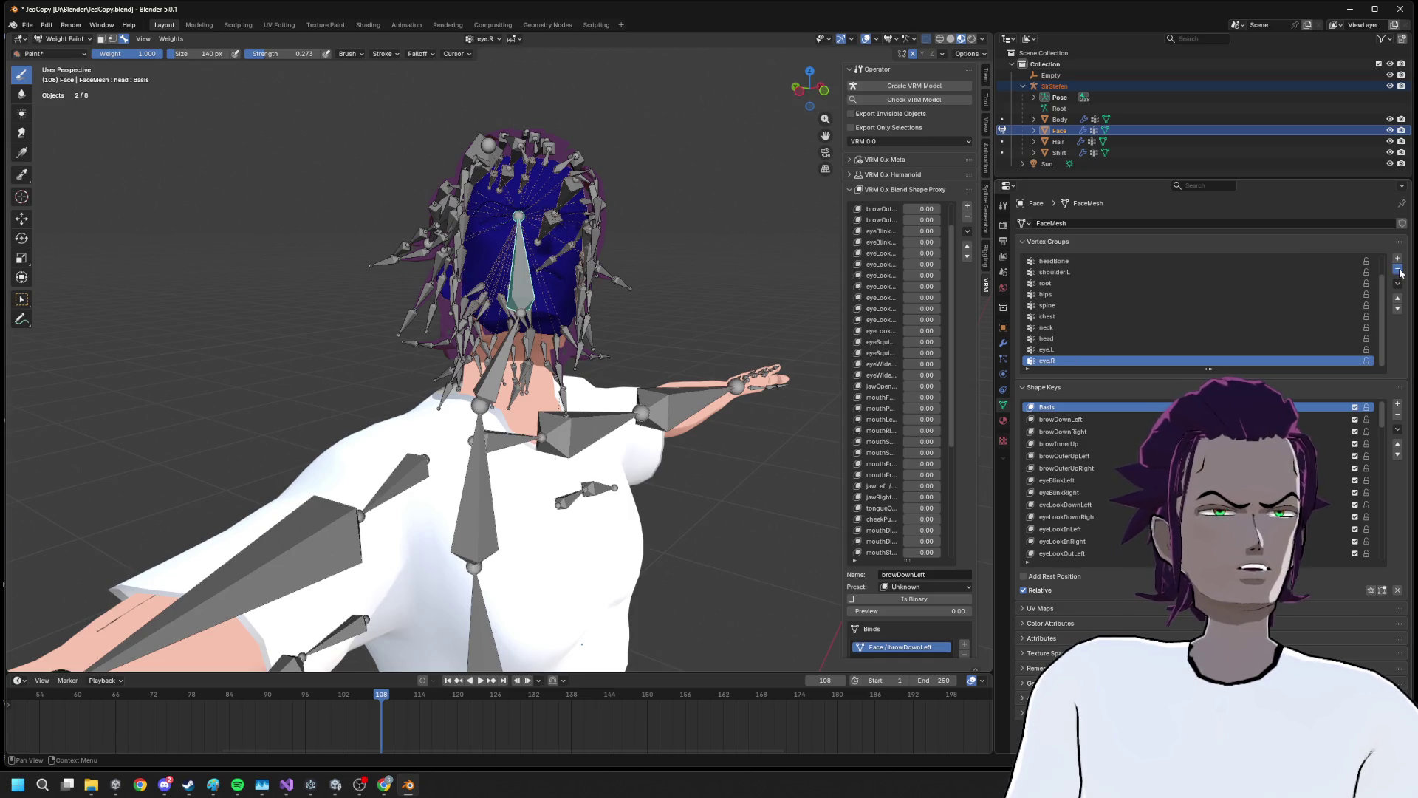
double_click(1399, 272)
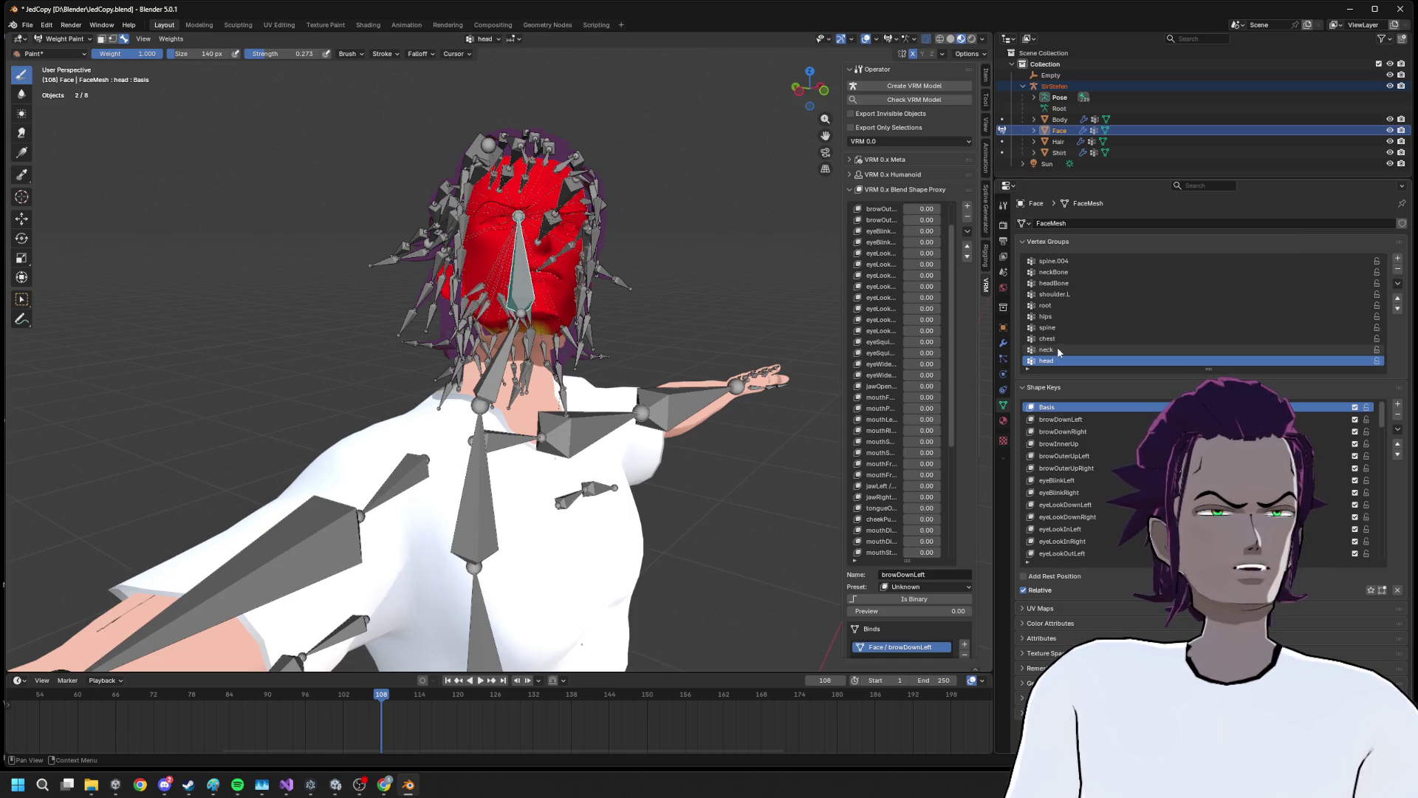
Check the neck group's weights, then delete neck, chest, spine, hips, root and shoulder.L groups
click(1062, 351)
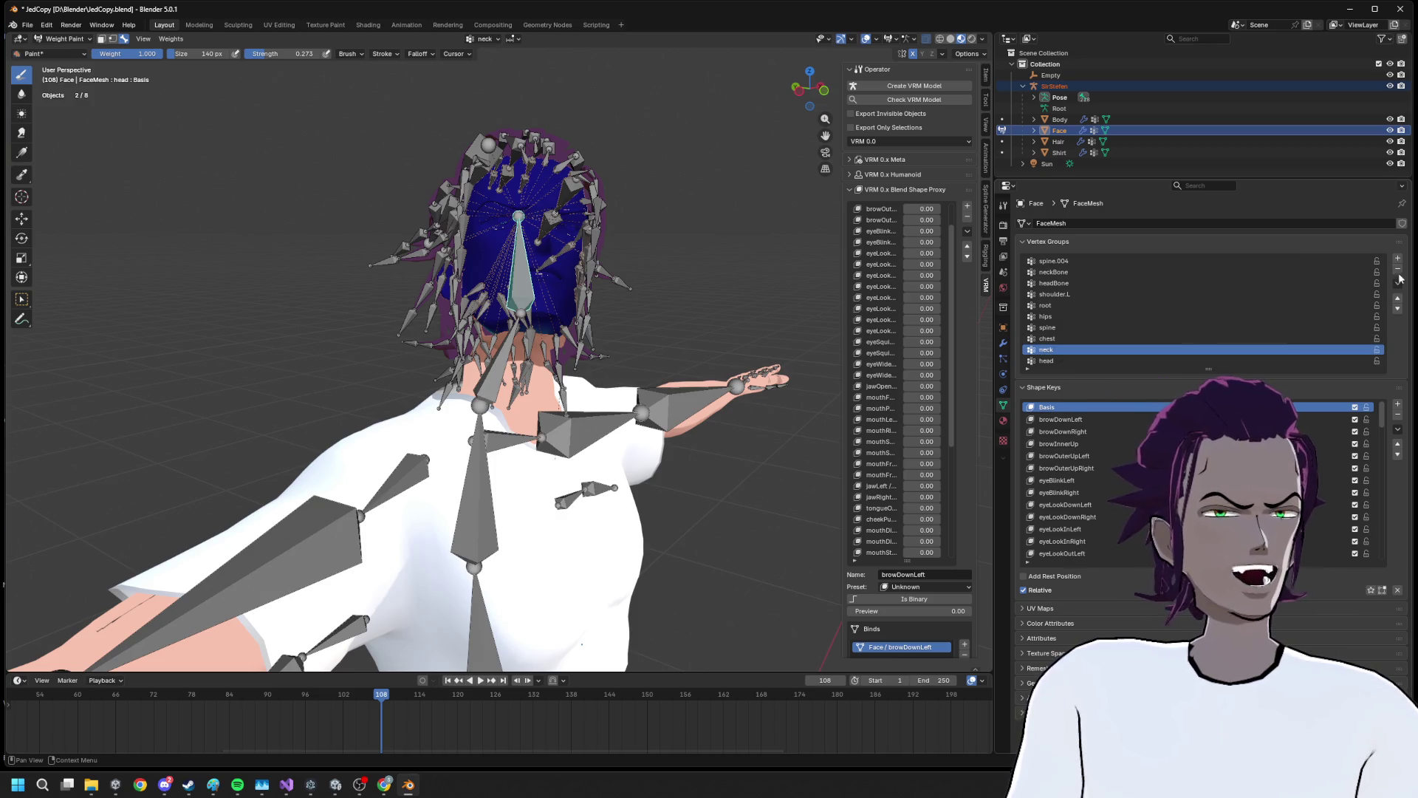
click(1398, 270)
click(1398, 270)
click(1399, 271)
click(1399, 270)
click(1399, 270)
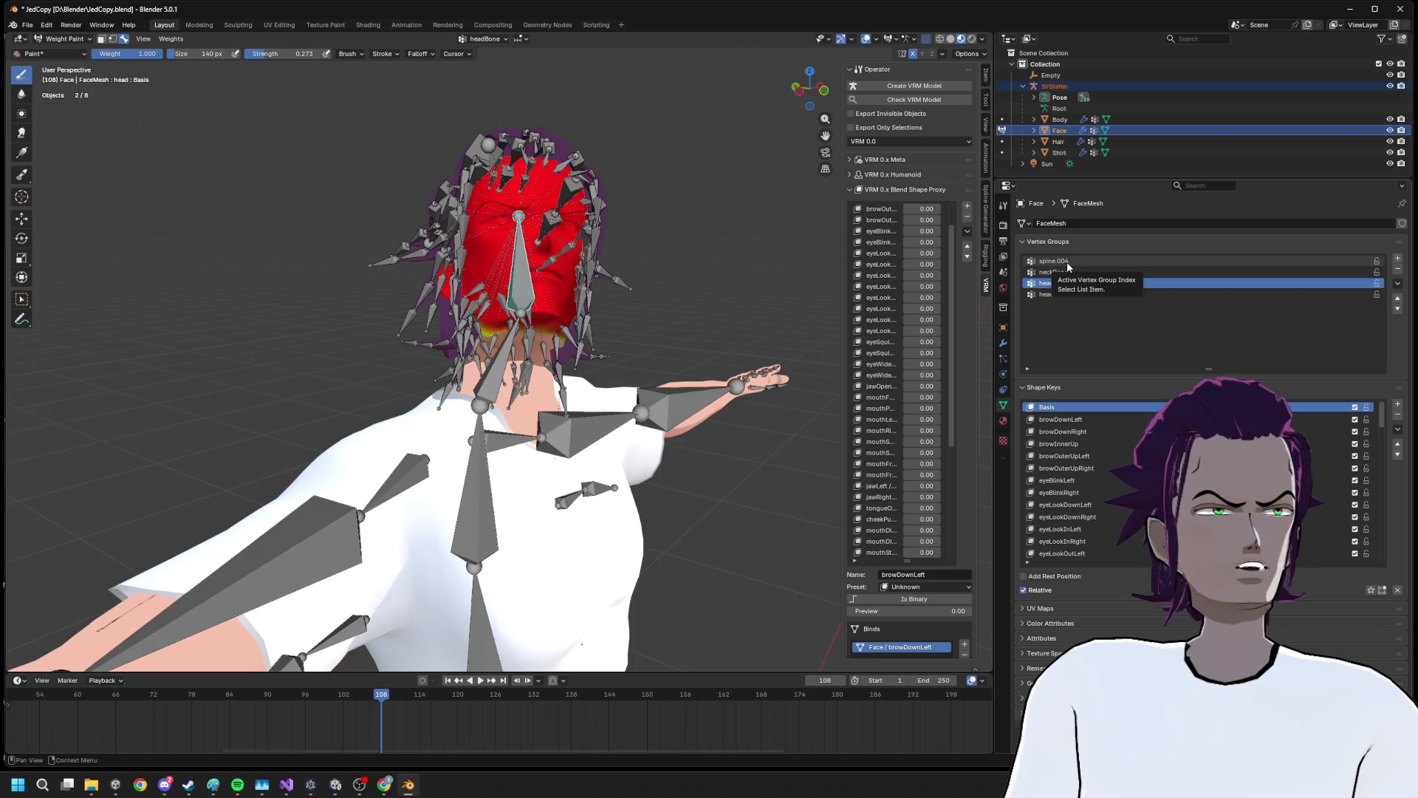
Compare head and headBone weights, then delete headBone, neckBone and spine.004, keeping only head
click(1256, 294)
click(1258, 283)
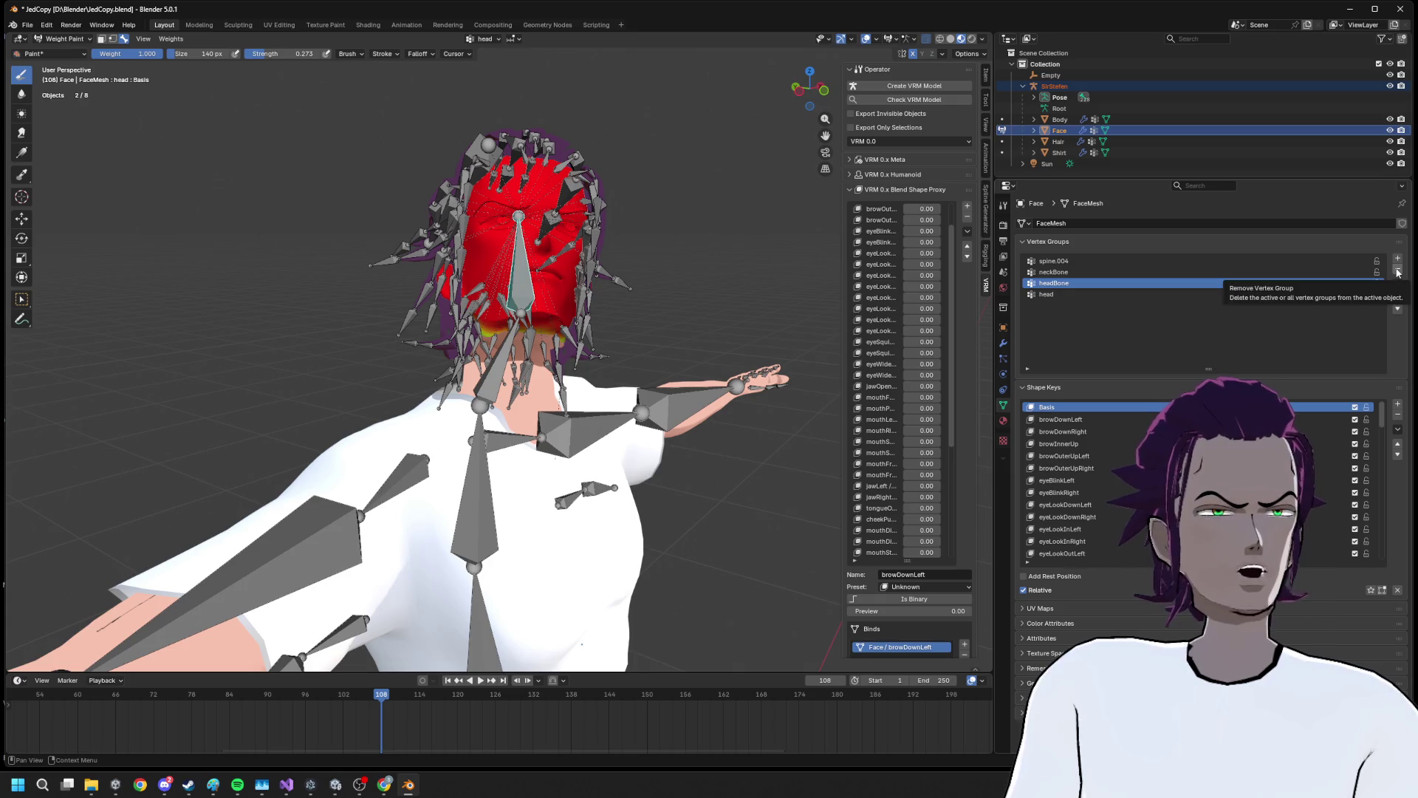
click(1397, 272)
click(1395, 272)
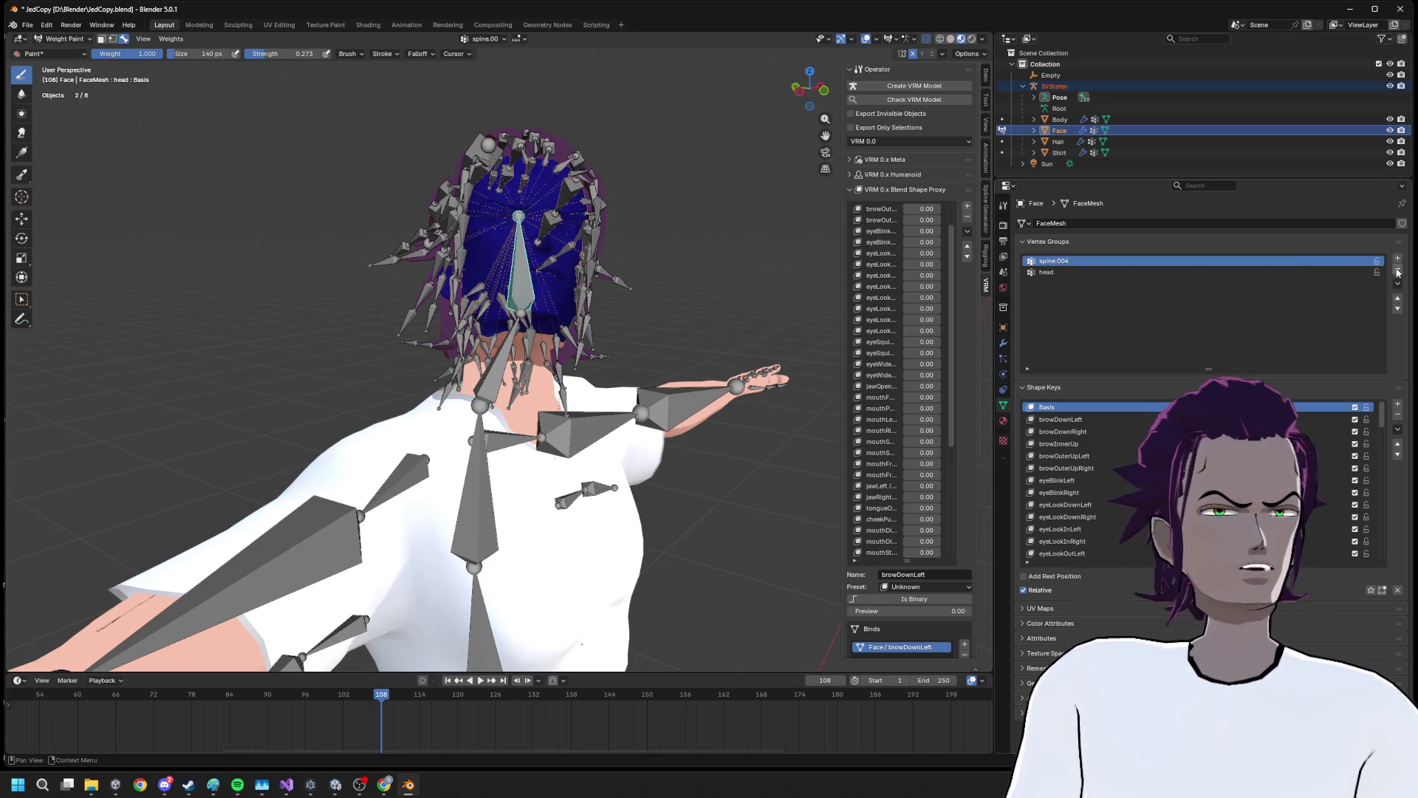
click(1395, 273)
scroll(up, 3)
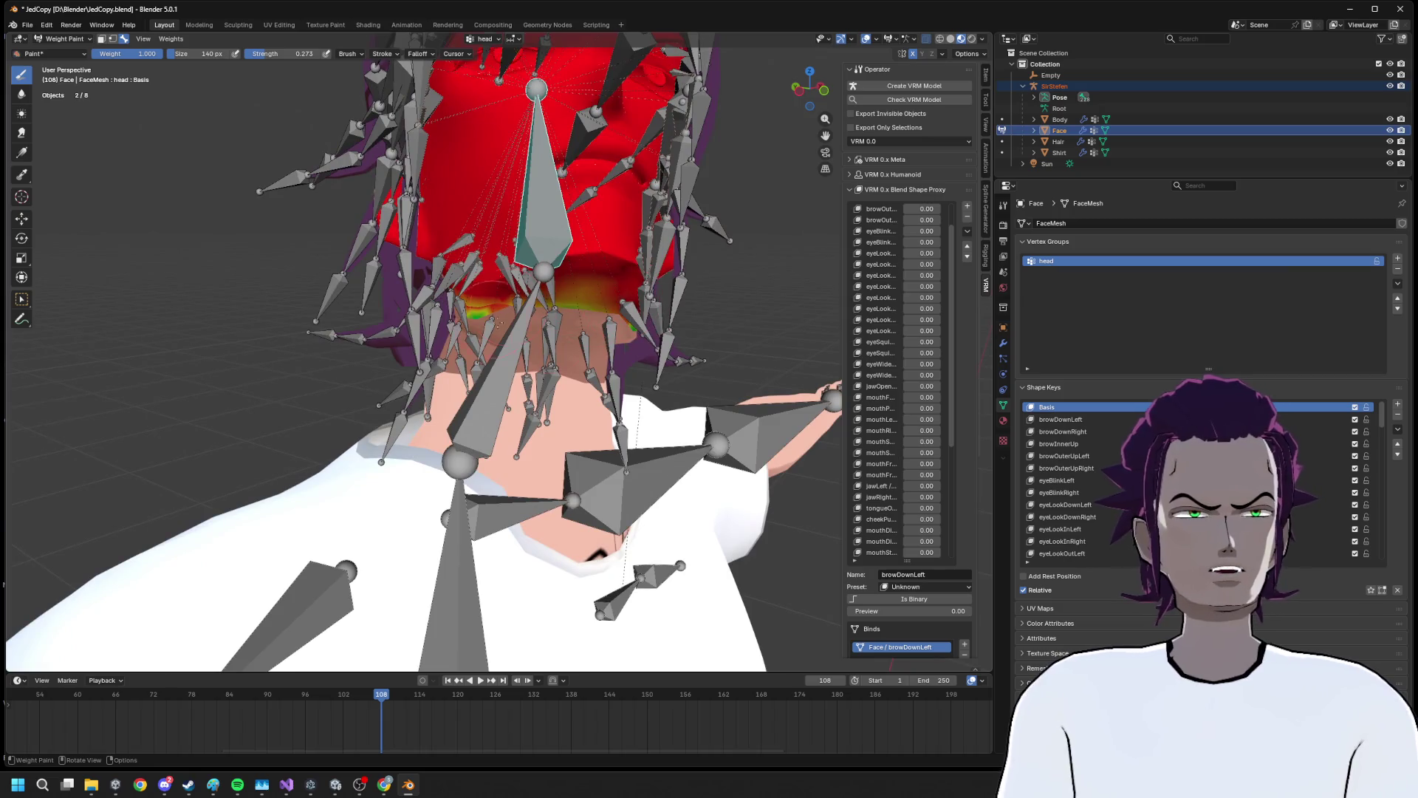
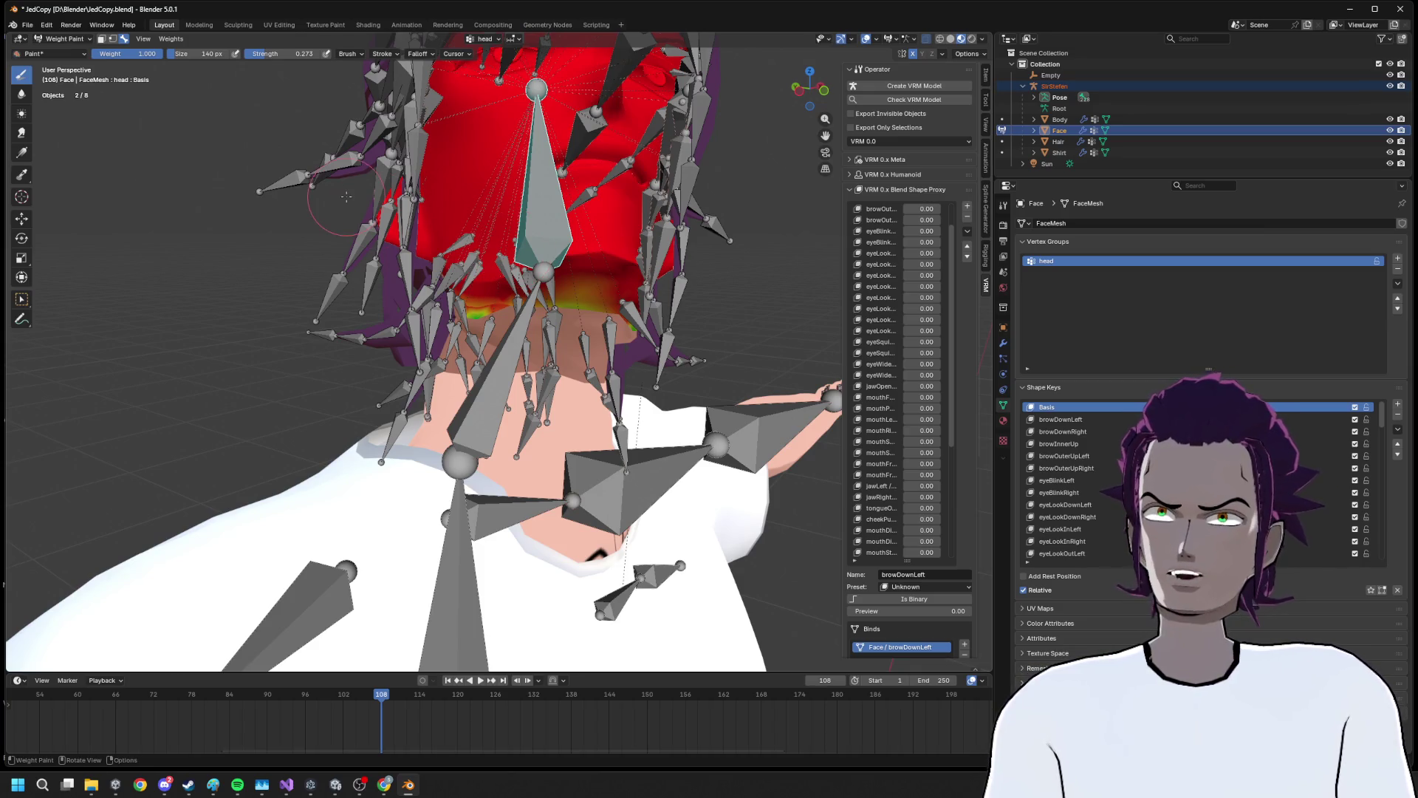
Dismiss the recording overlay and set the weight brush strength to 1.000
key(alt+z)
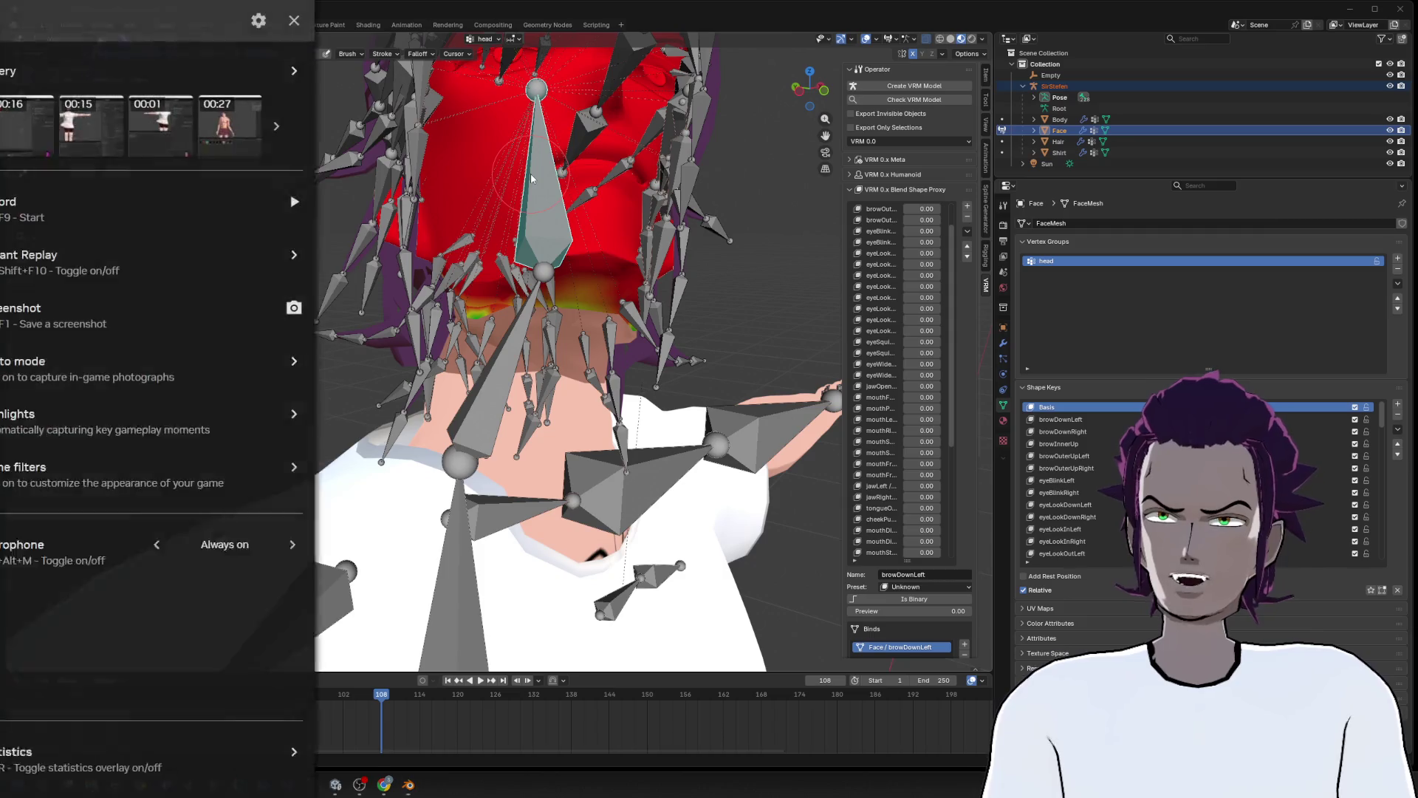
click(322, 20)
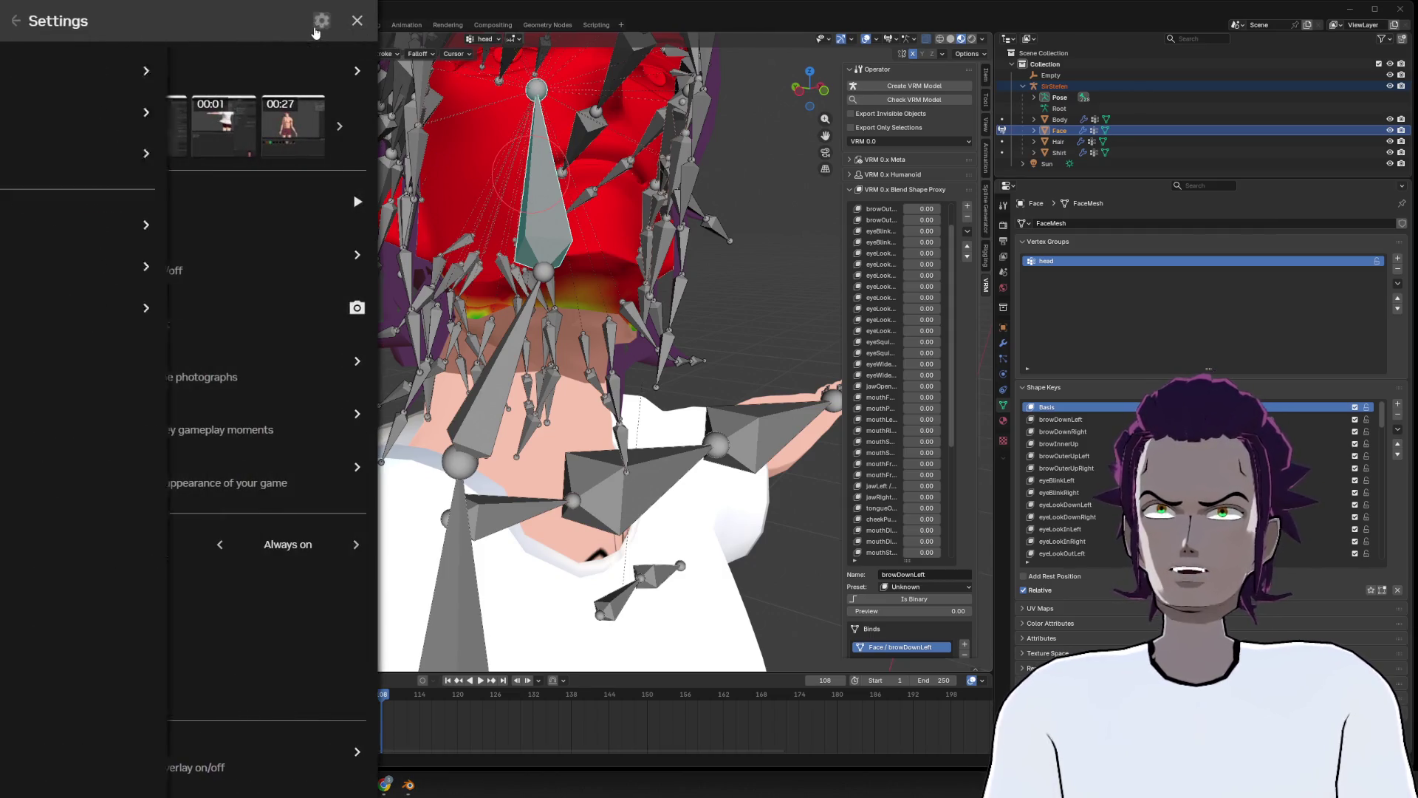
click(355, 22)
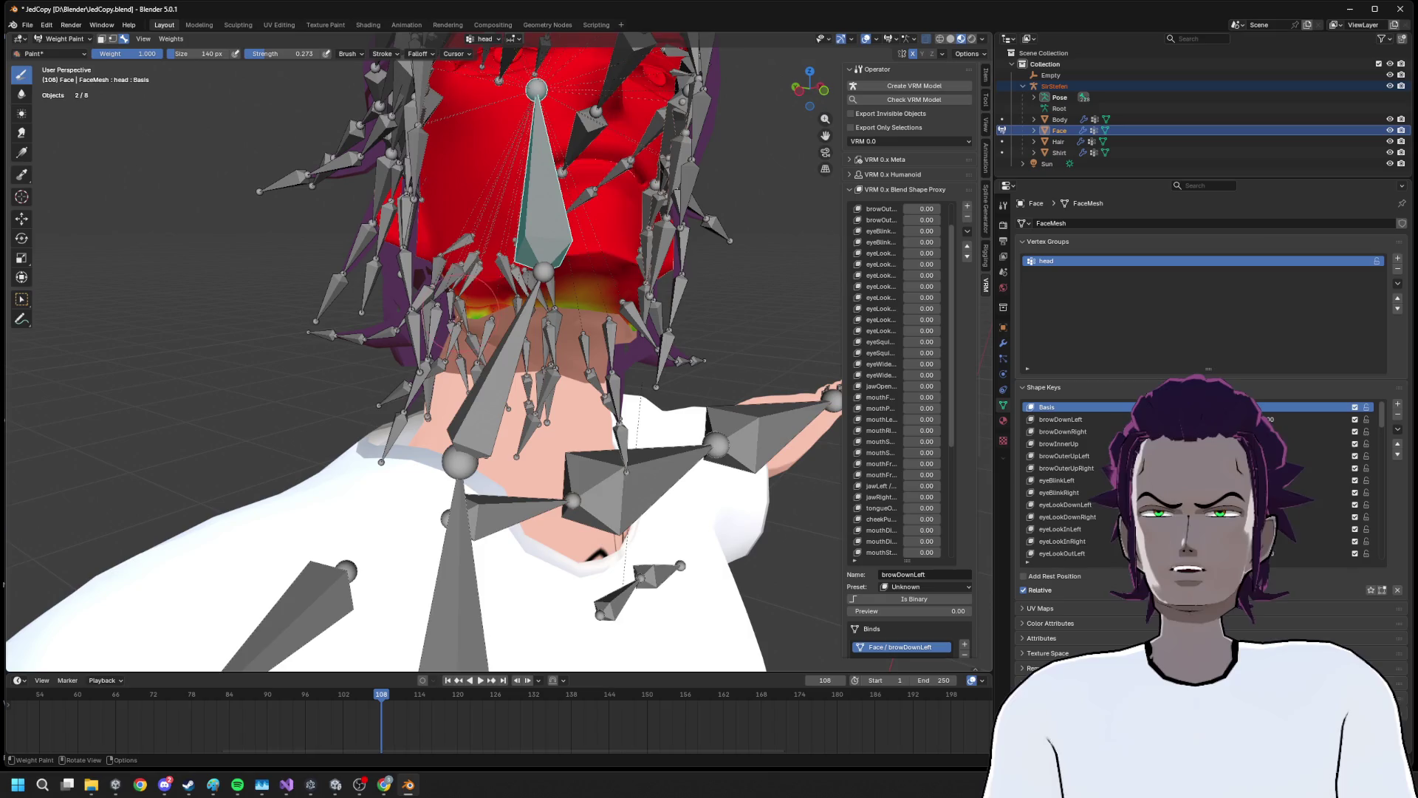
click(283, 54)
text(1)
key(Return)
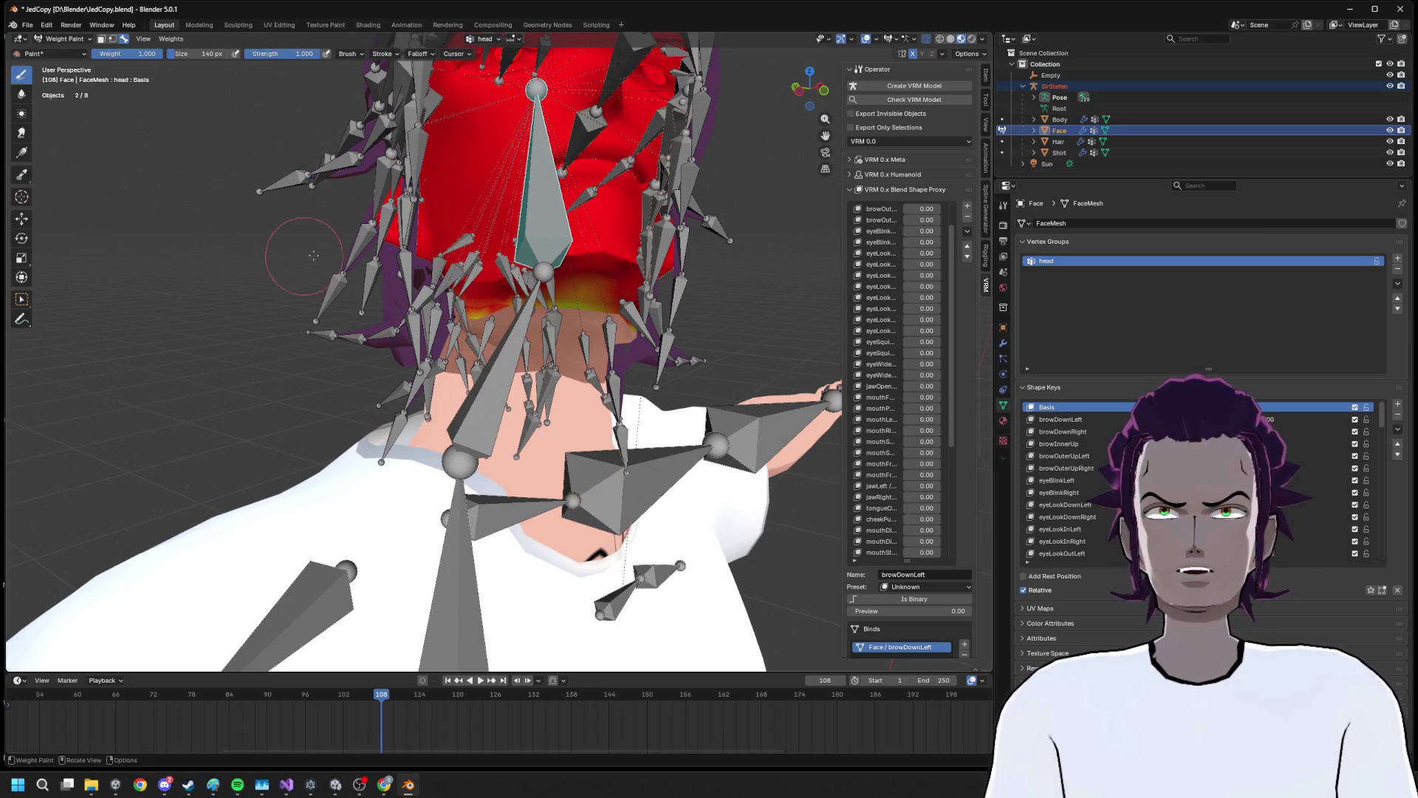
Make the neck bone active, revealing the face mesh carries no neck weight
drag(450, 262, 464, 306)
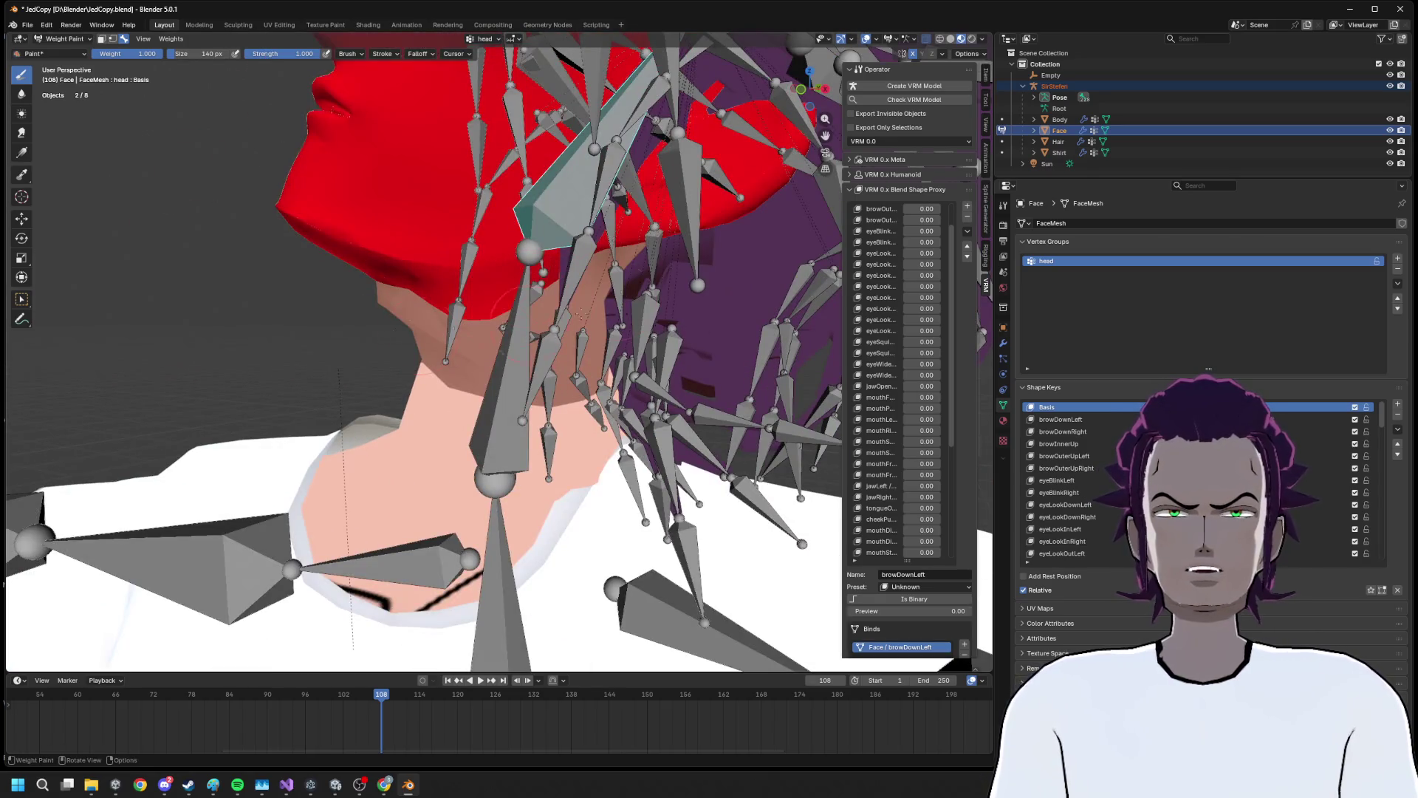
drag(556, 198, 619, 220)
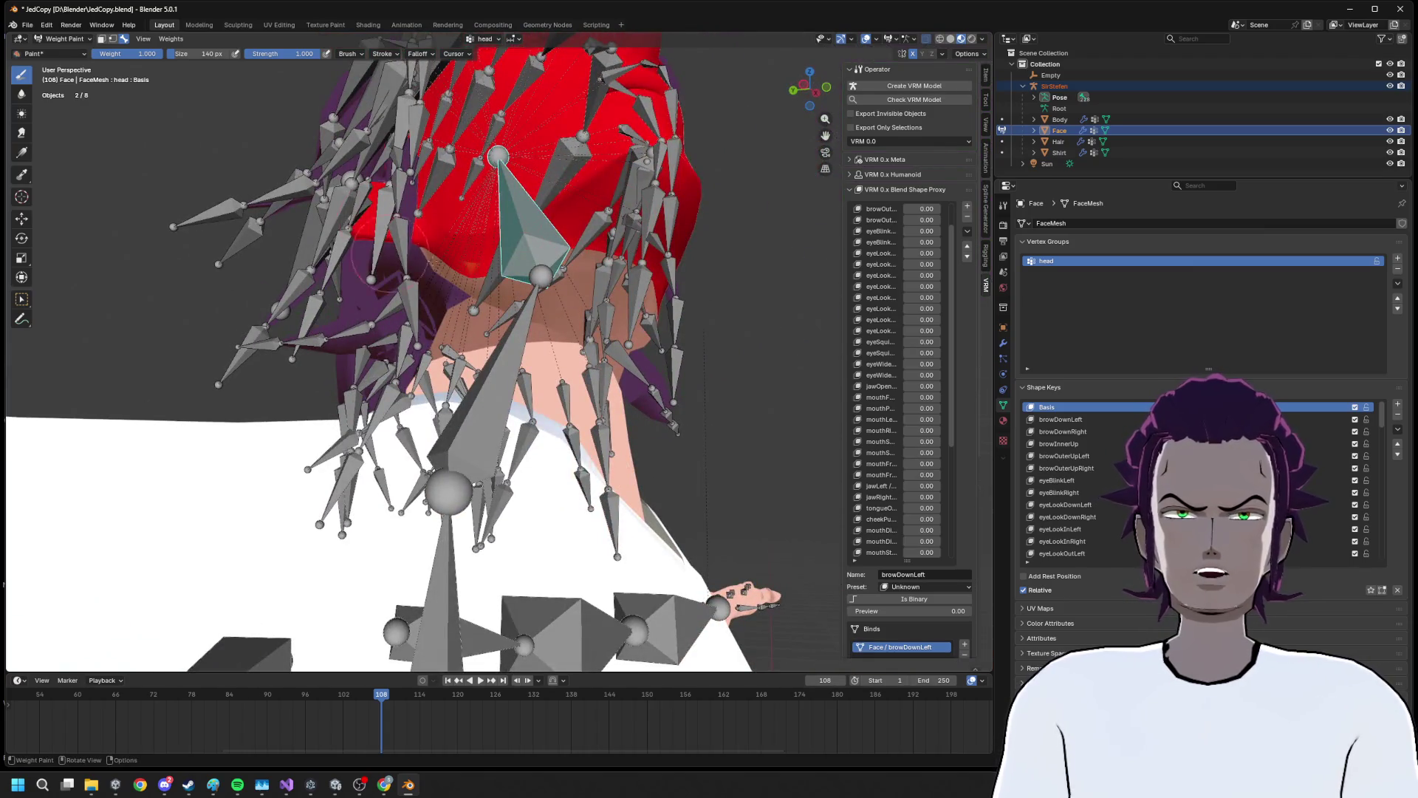
drag(539, 295, 628, 266)
scroll(up, 3)
scroll(down, 3)
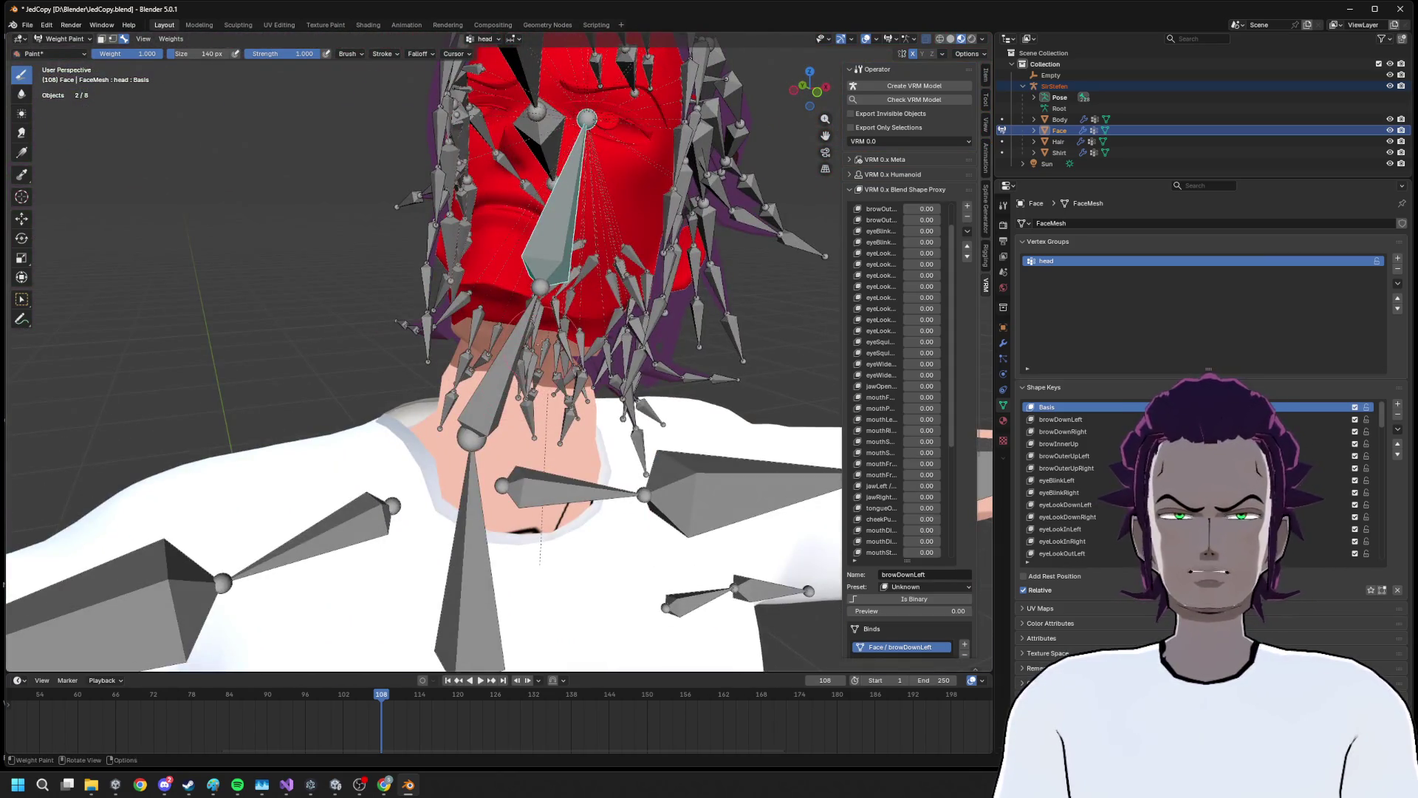
click(485, 374)
drag(485, 375, 510, 303)
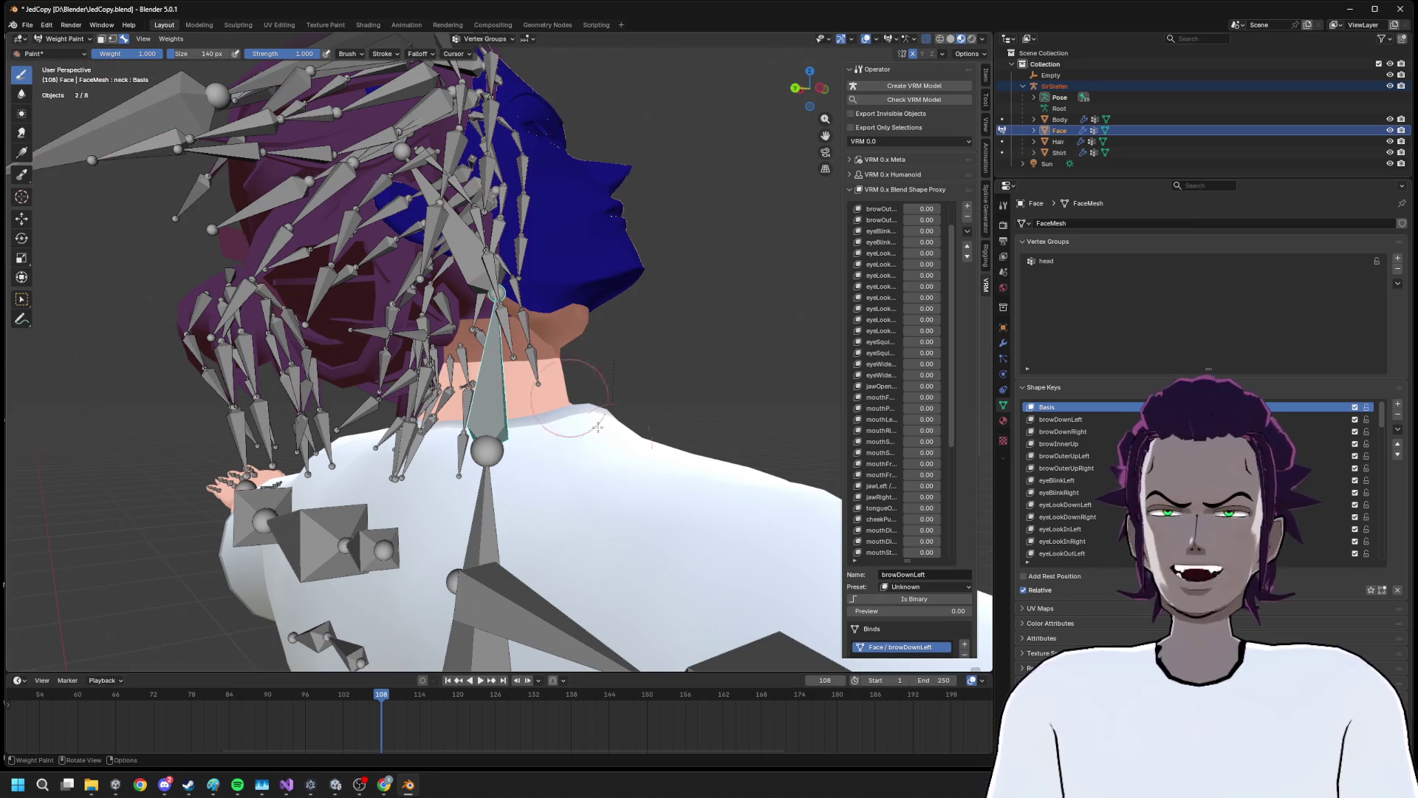
click(64, 38)
Select the SirStefen armature plus the Body mesh and enter Weight Paint mode
click(60, 53)
click(488, 395)
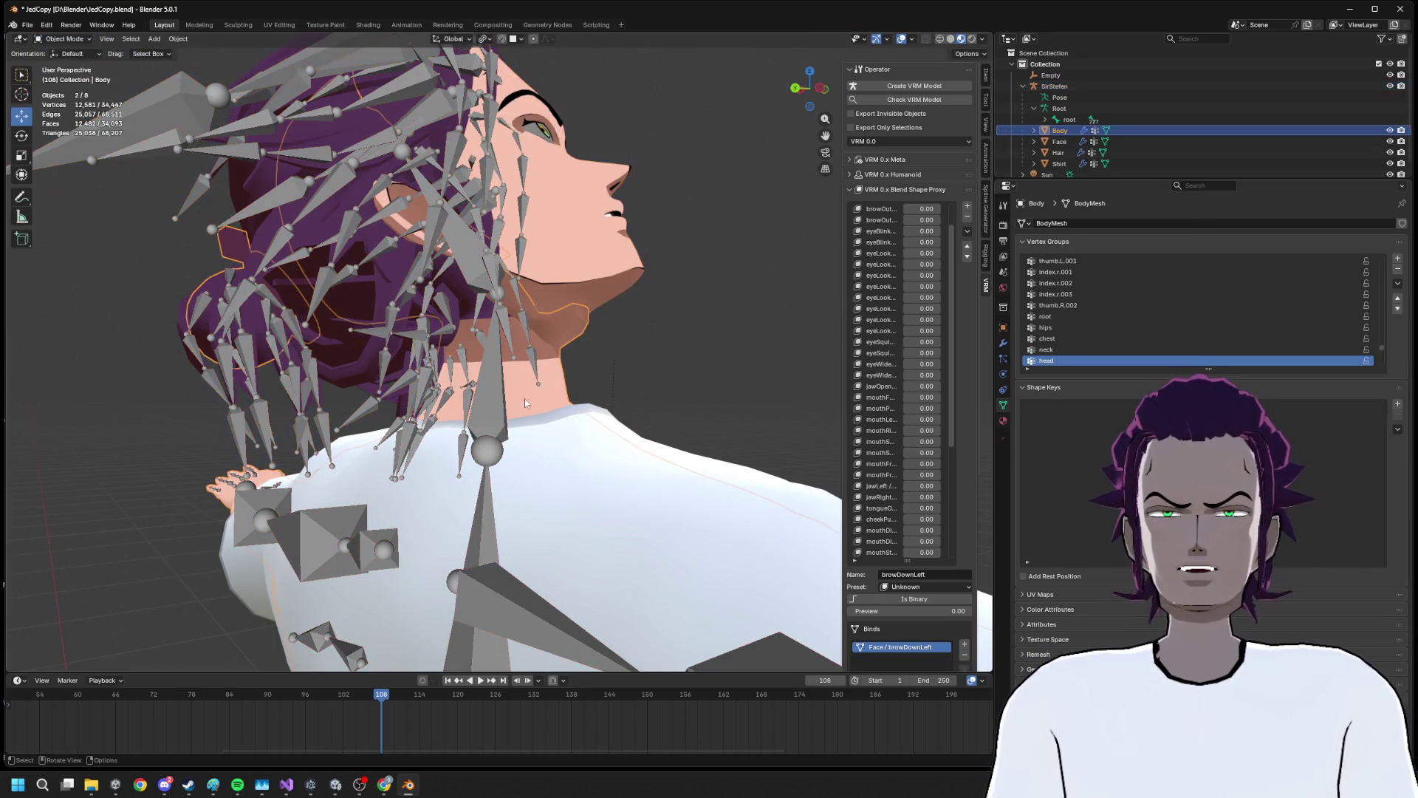
click(487, 392)
click(517, 403)
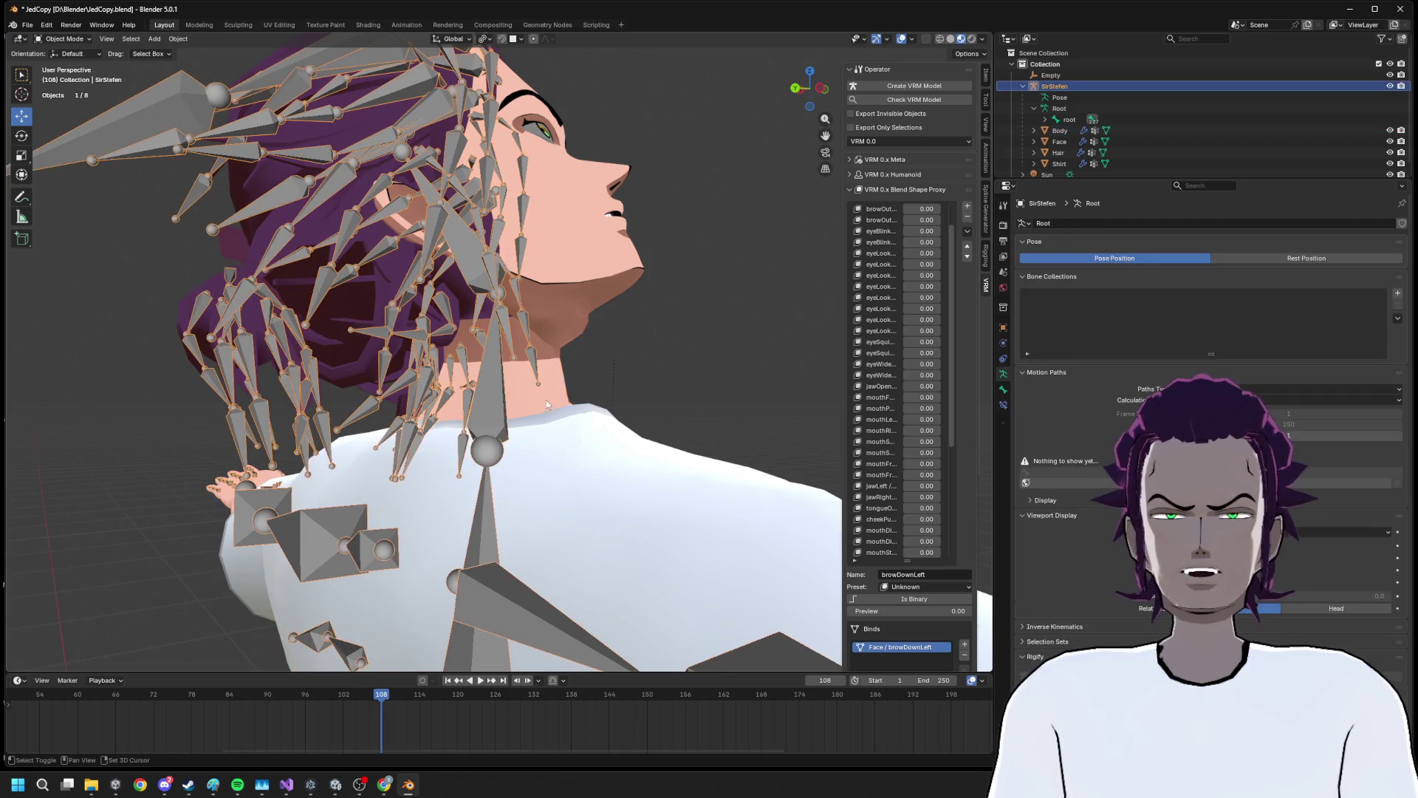
click(552, 388)
click(64, 38)
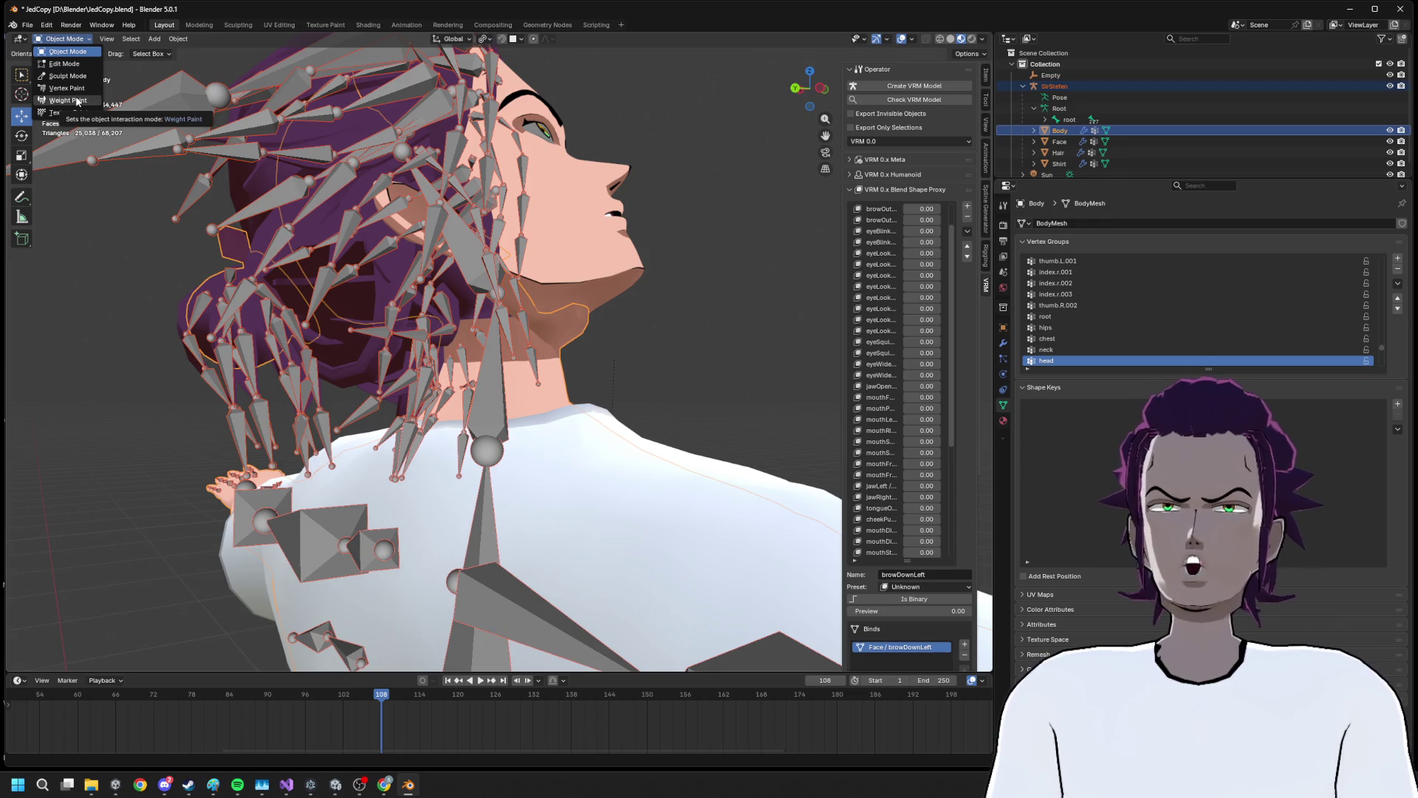
click(74, 100)
Display the neck, then head, vertex group weights on the Body's neck
drag(620, 312, 486, 301)
scroll(up, 3)
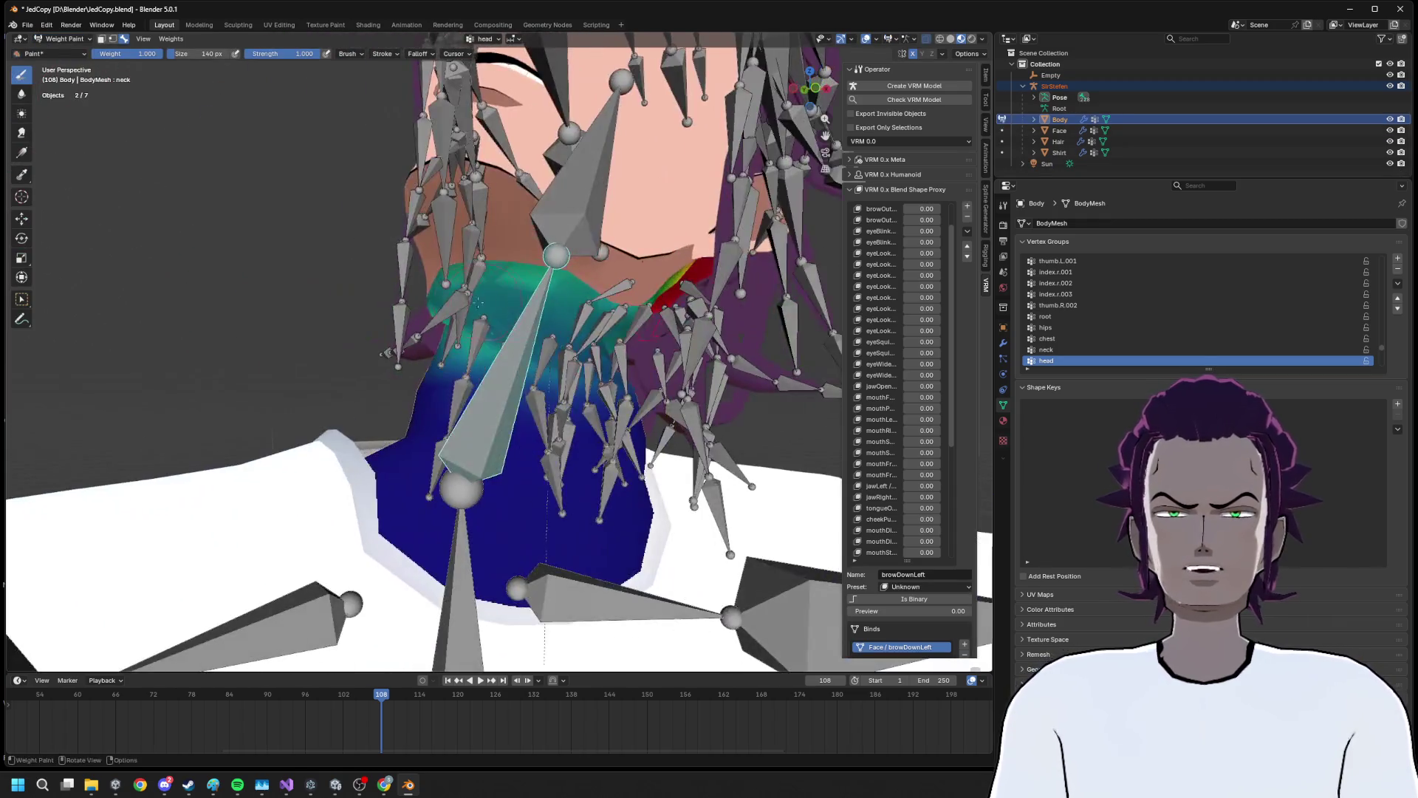
drag(591, 339, 604, 197)
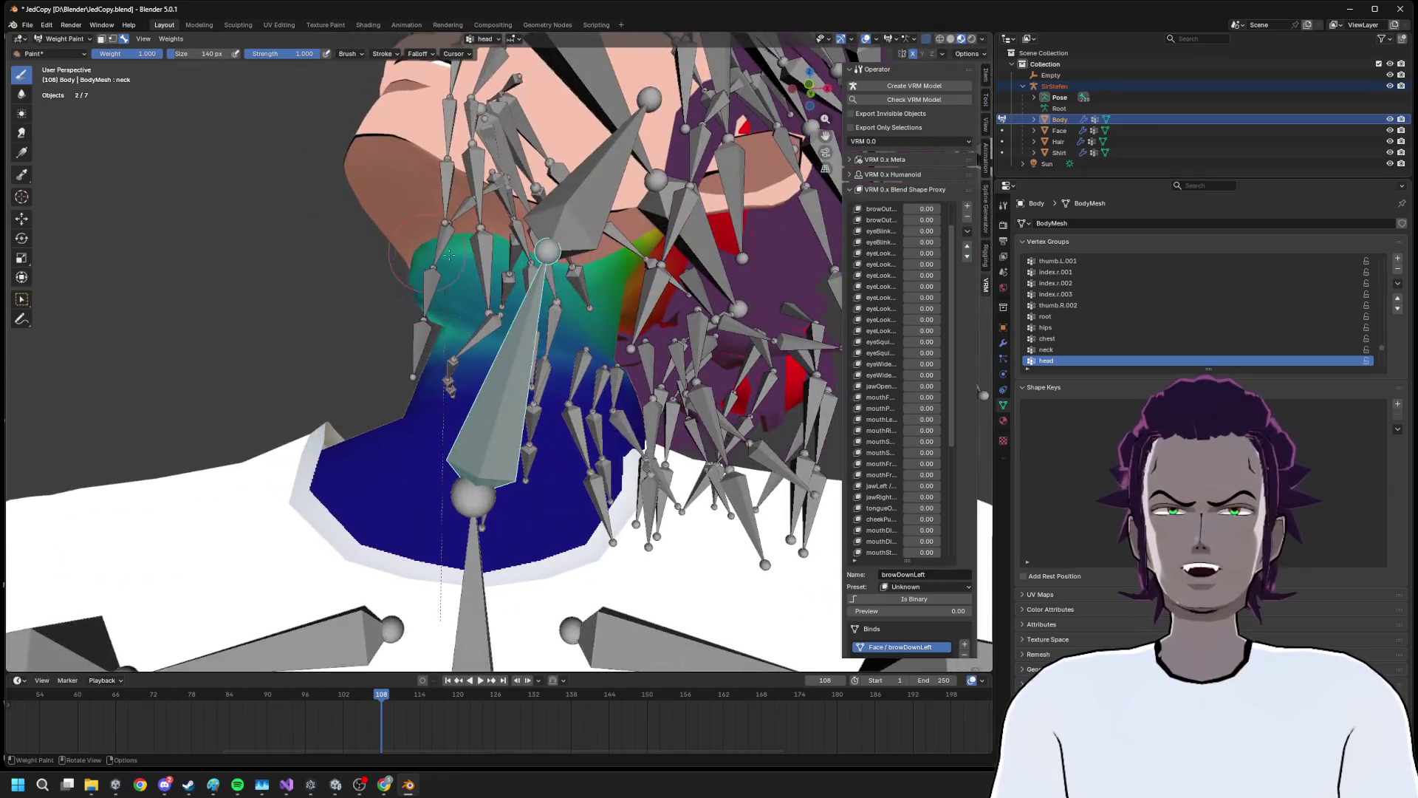
click(604, 197)
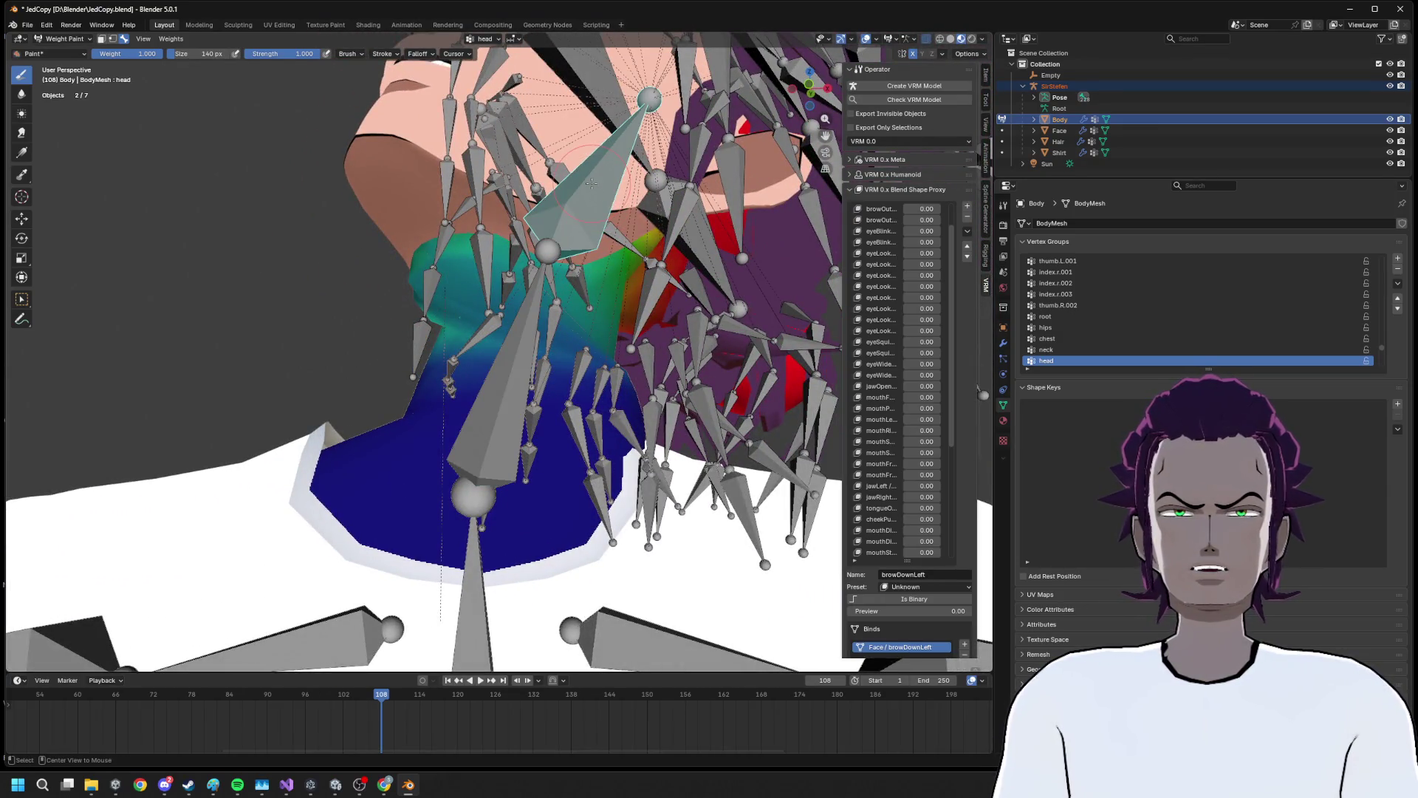
drag(306, 152, 532, 355)
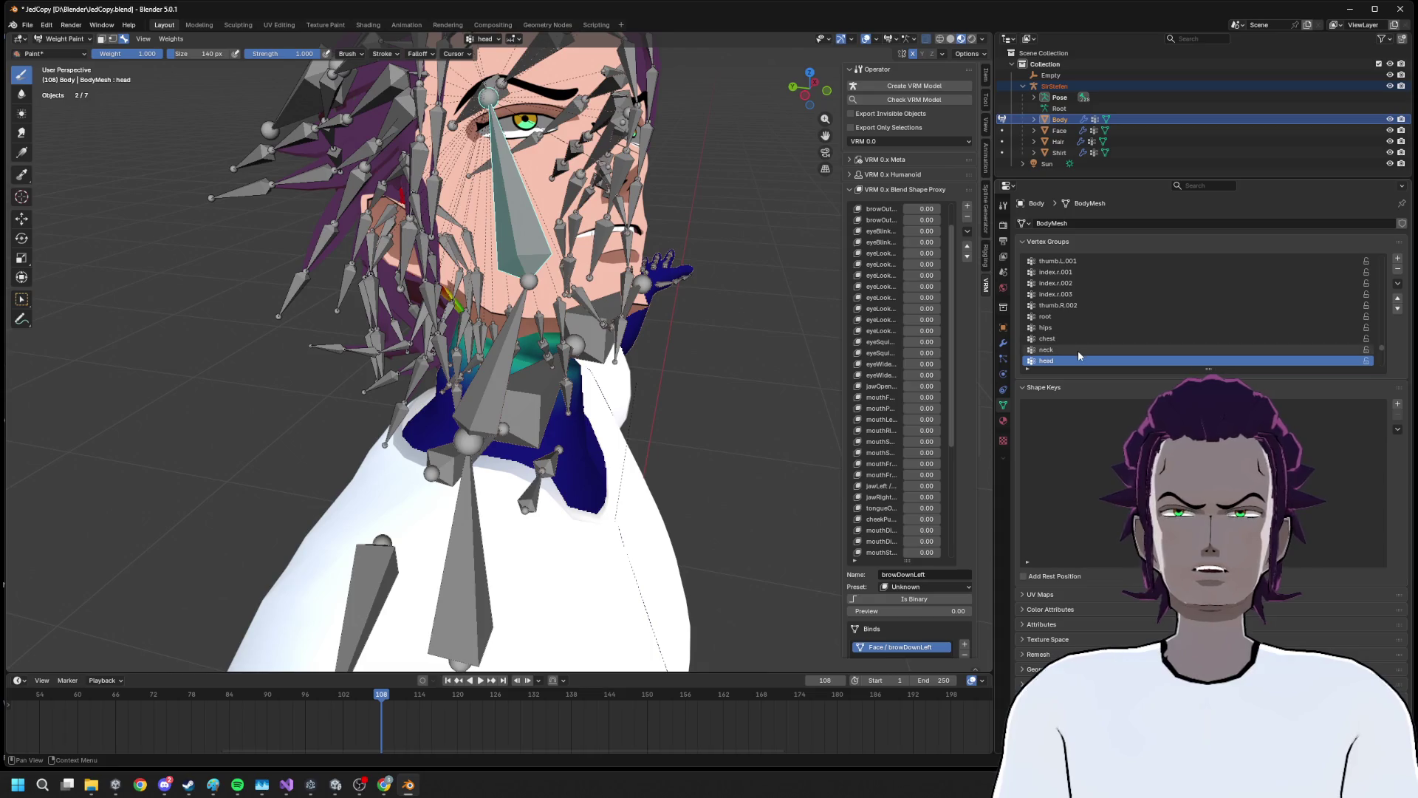
click(1078, 350)
drag(532, 354, 624, 386)
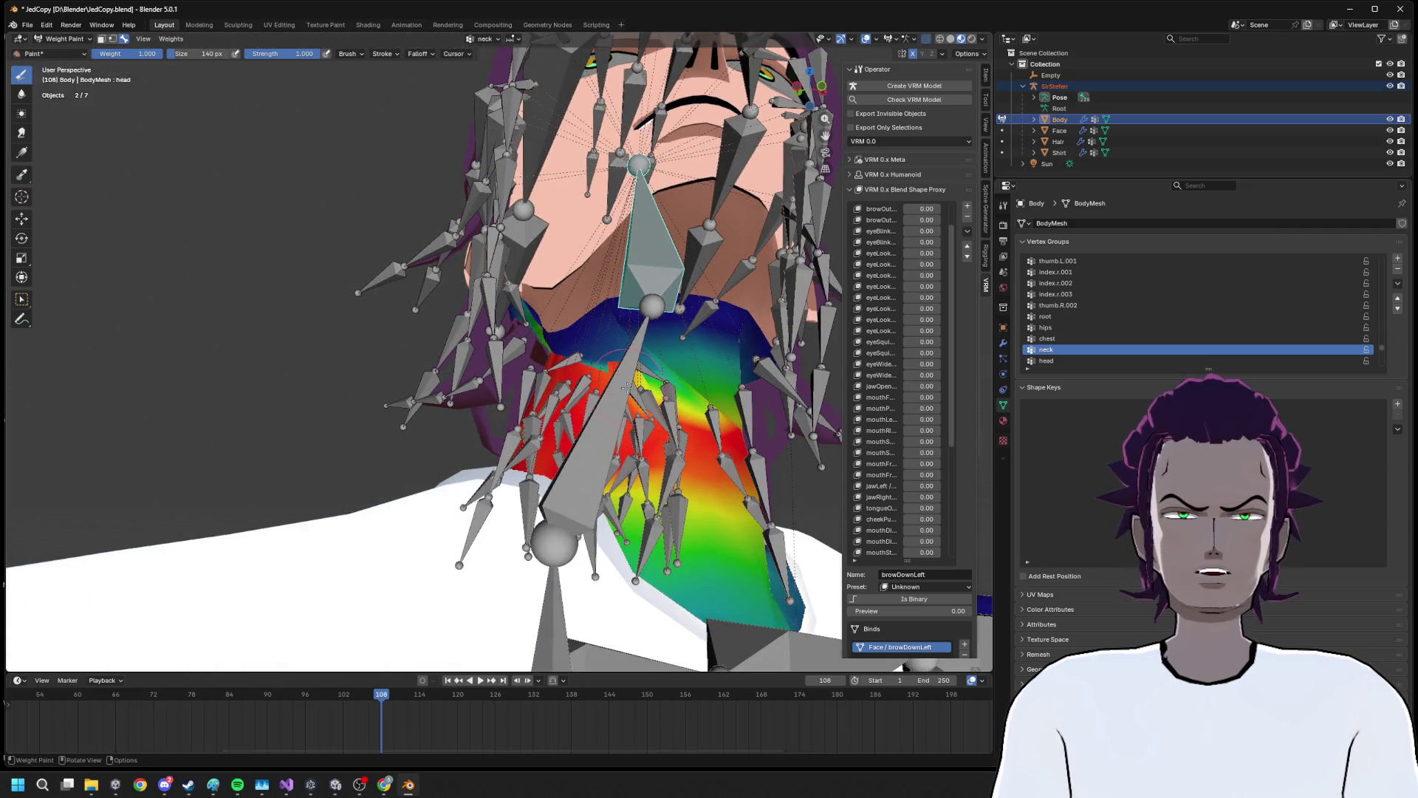
click(1046, 360)
Paint full head weight under the jaw and spread it across the upper neck
drag(702, 384, 693, 367)
drag(526, 281, 638, 316)
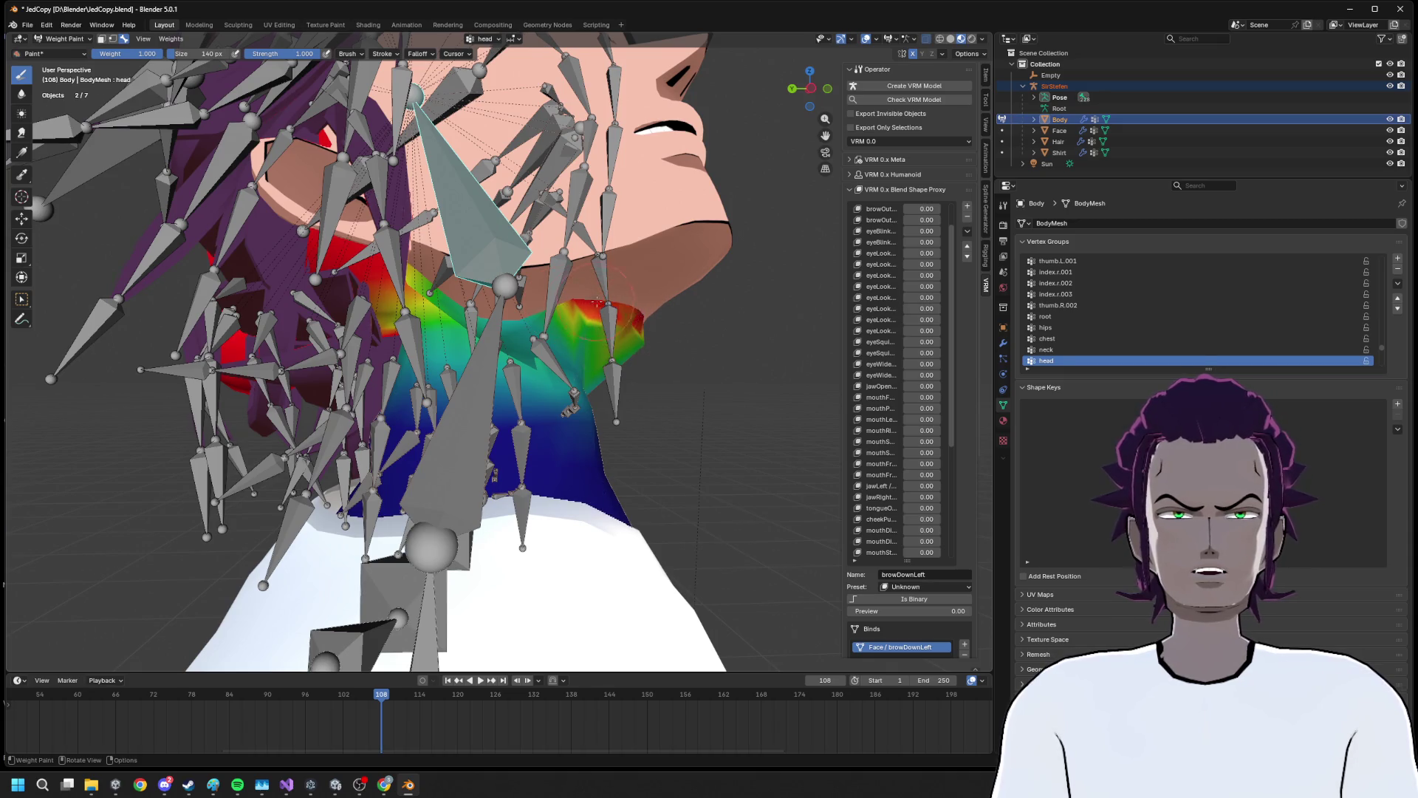
scroll(up, 3)
drag(463, 312, 383, 303)
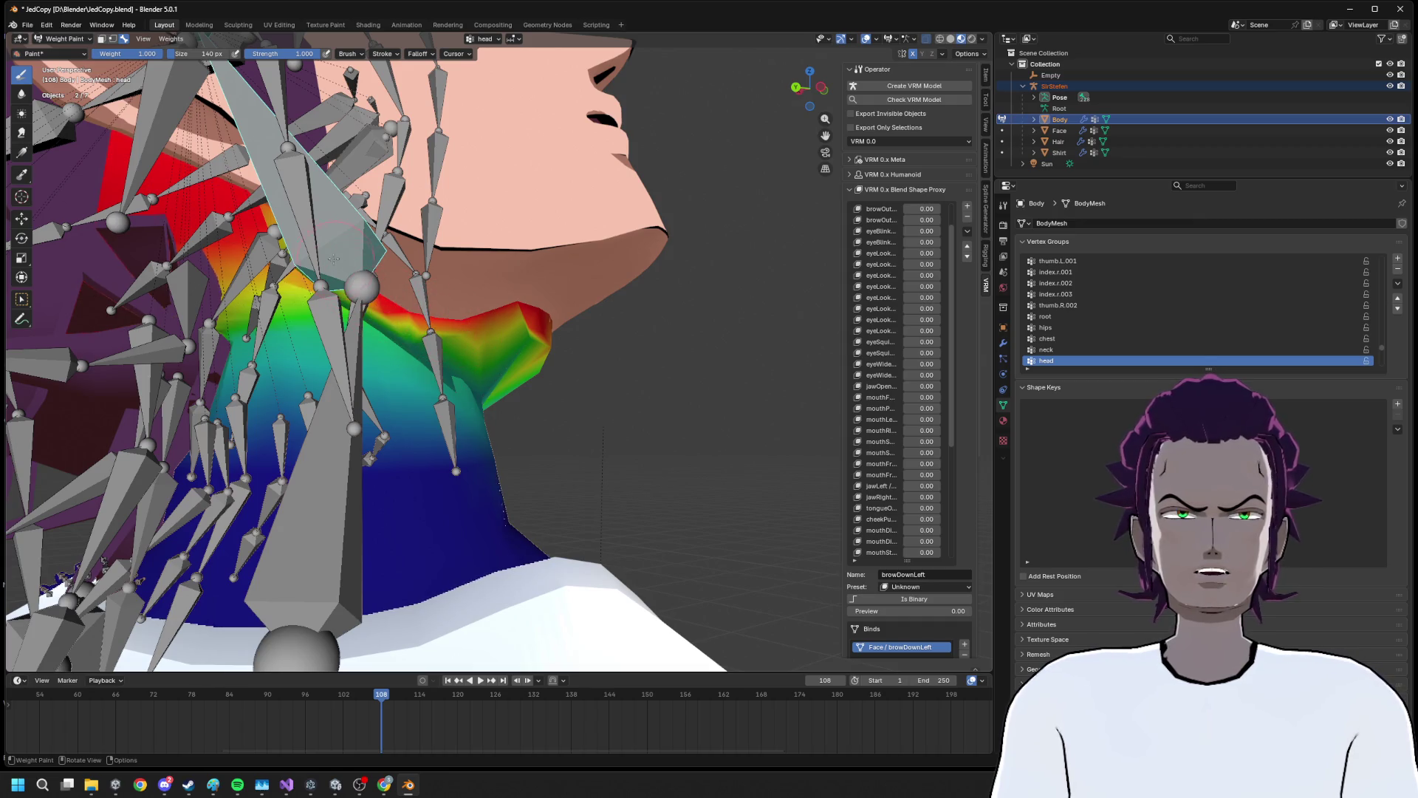
scroll(up, 3)
drag(353, 282, 301, 244)
drag(368, 279, 580, 400)
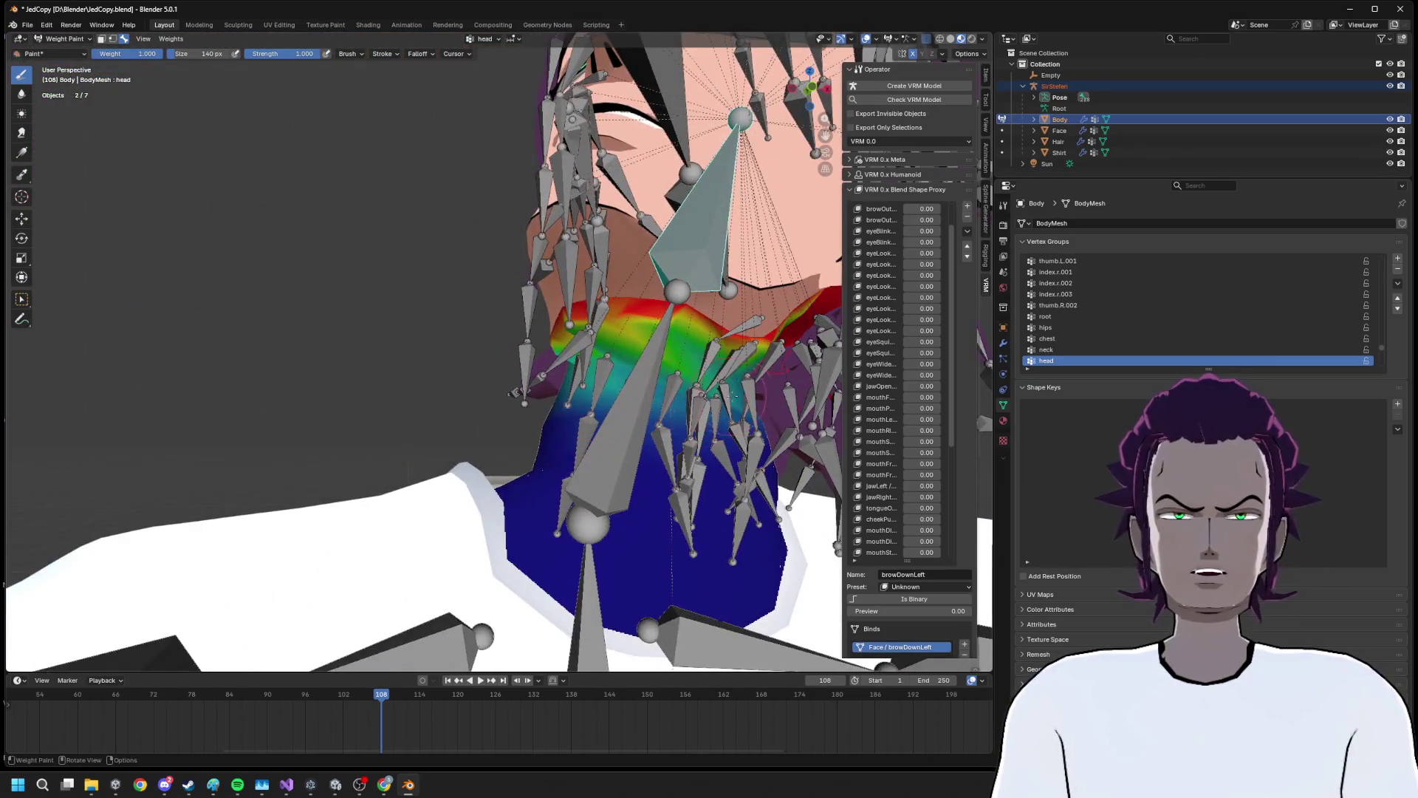
drag(737, 403, 649, 398)
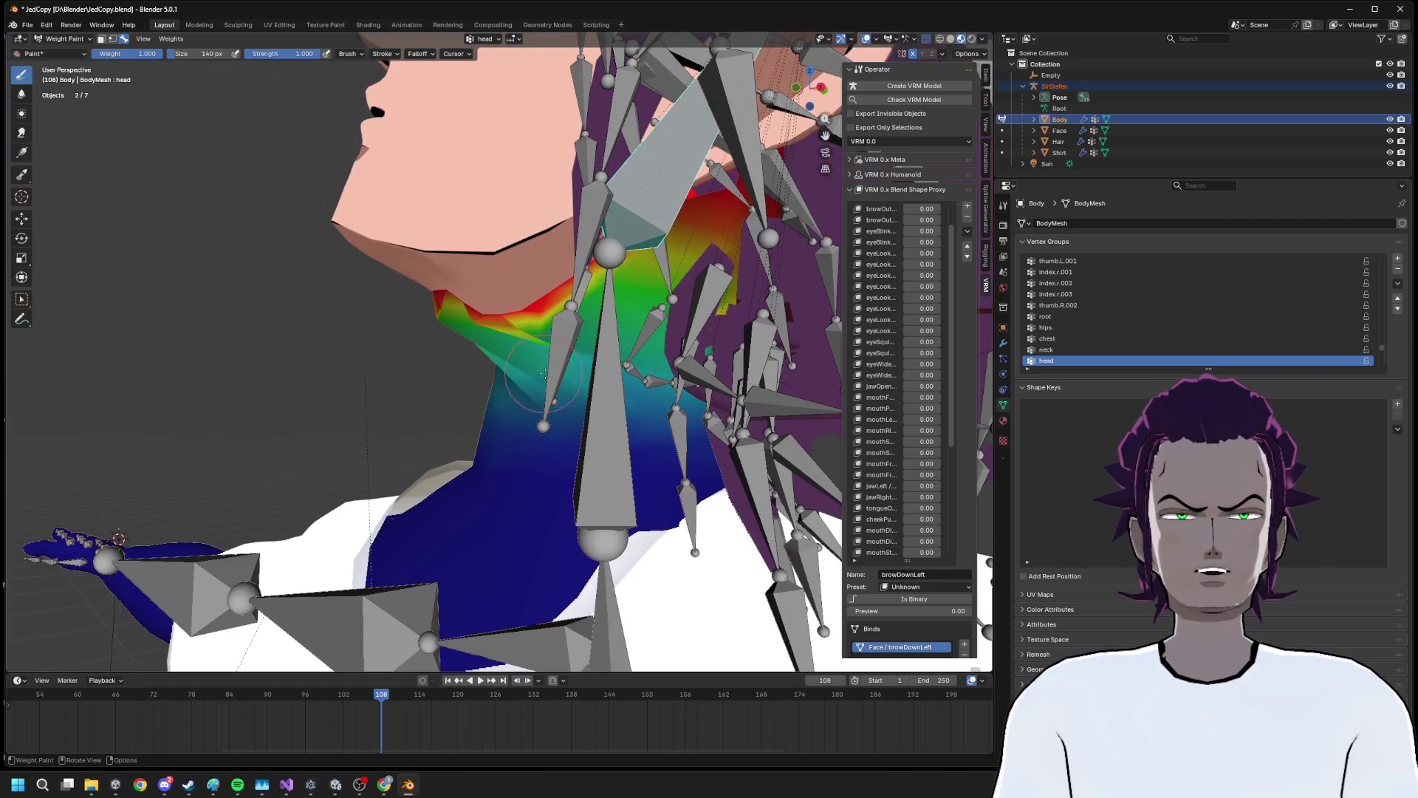
drag(643, 363, 544, 361)
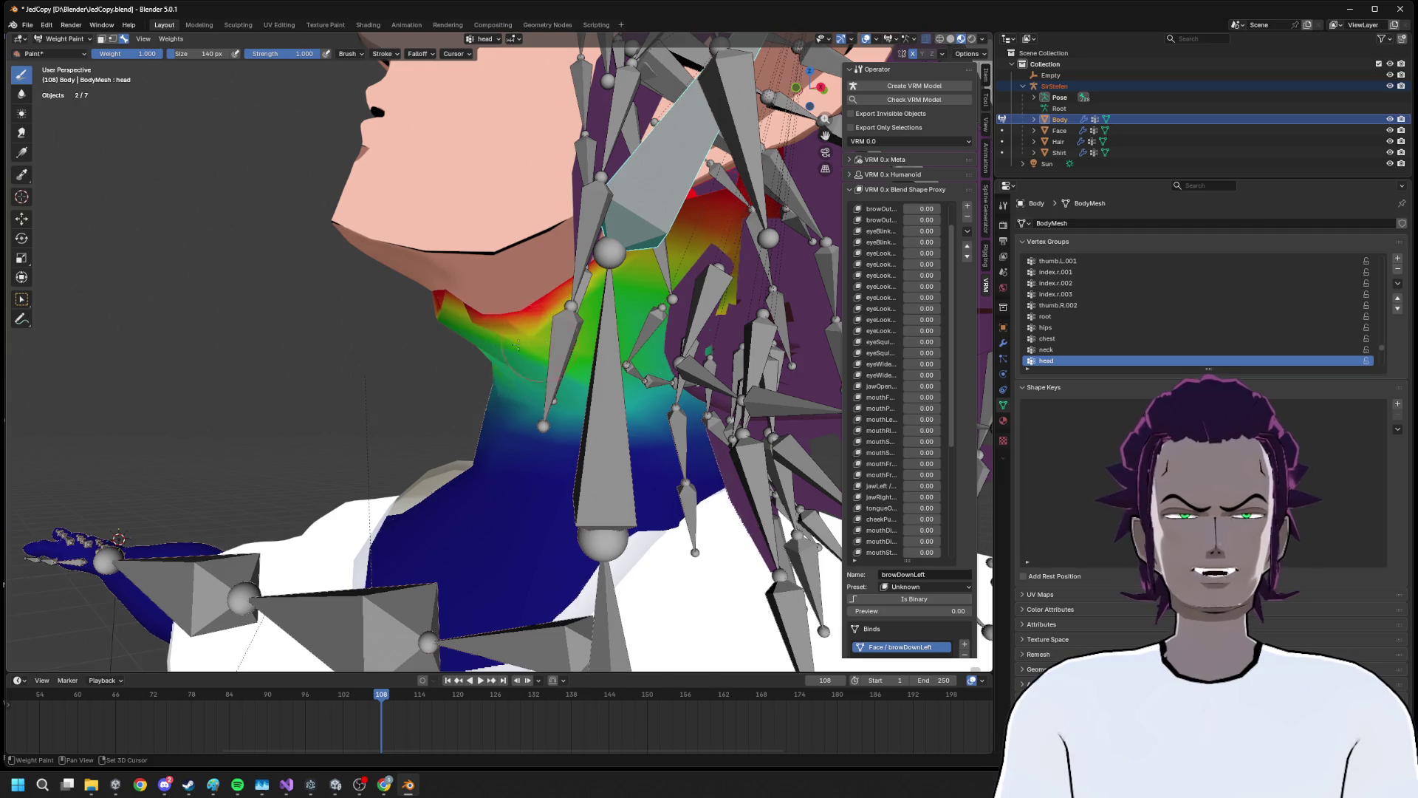
Check the neck from numpad views, then select all bones and open the Weights menu
key(KP_6)
key(KP_6)
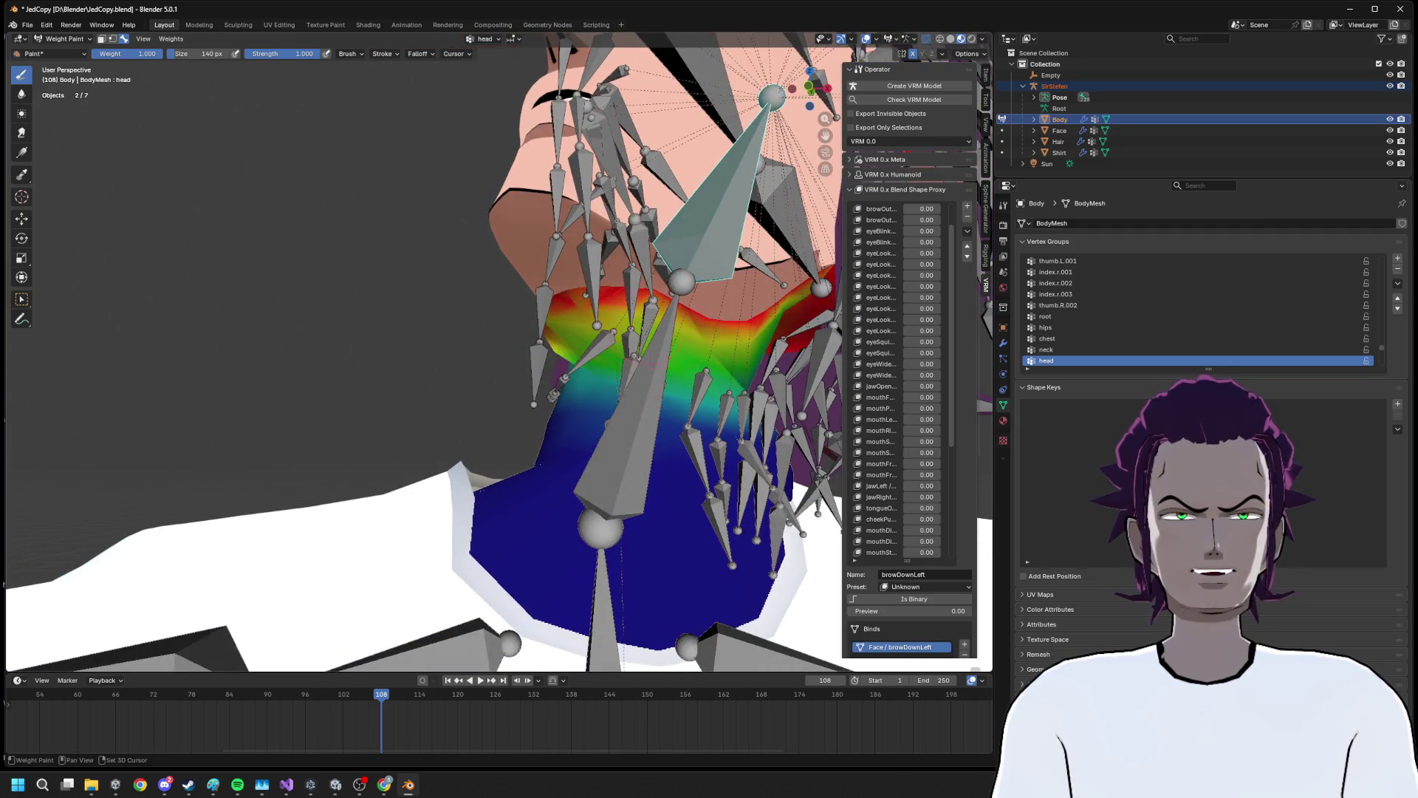
key(KP_6)
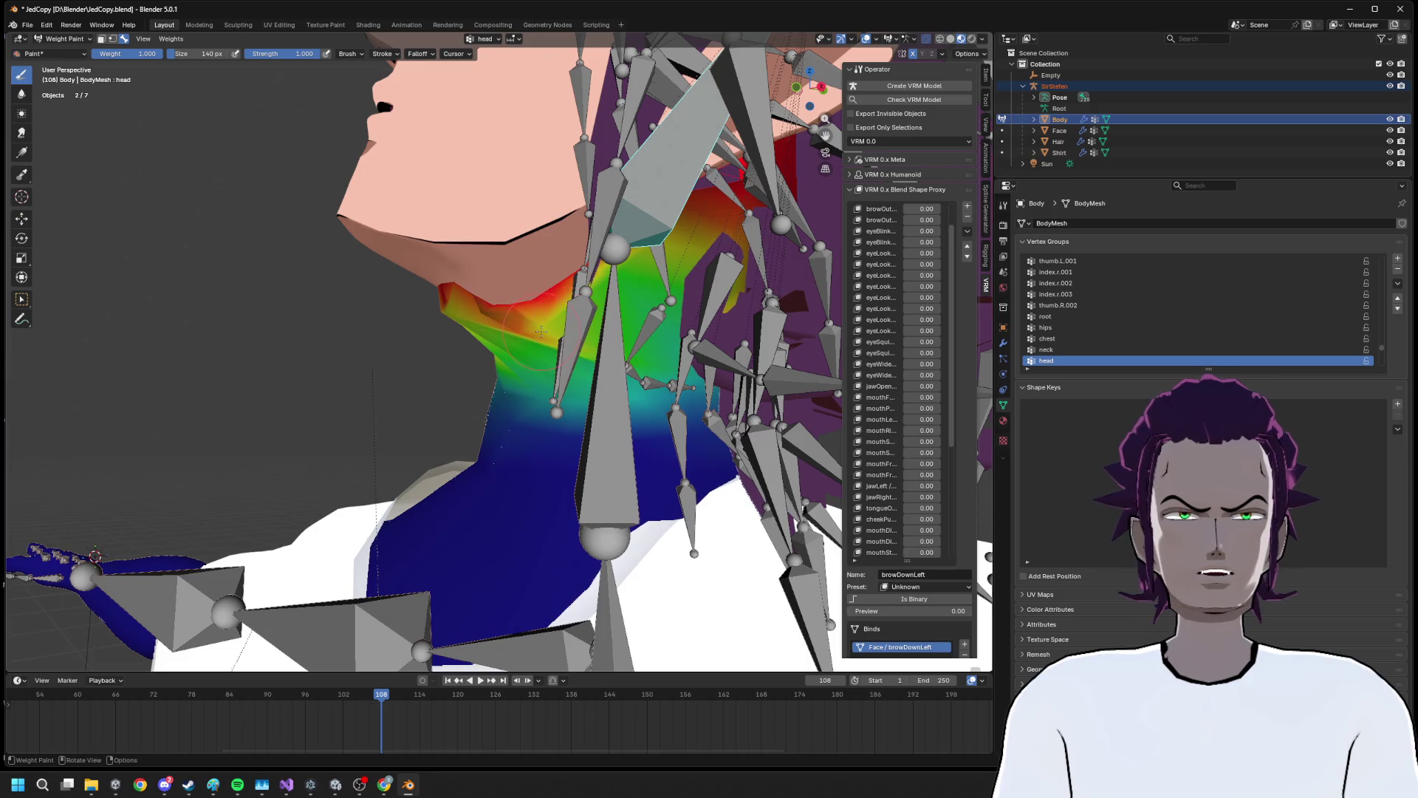
key(KP_1)
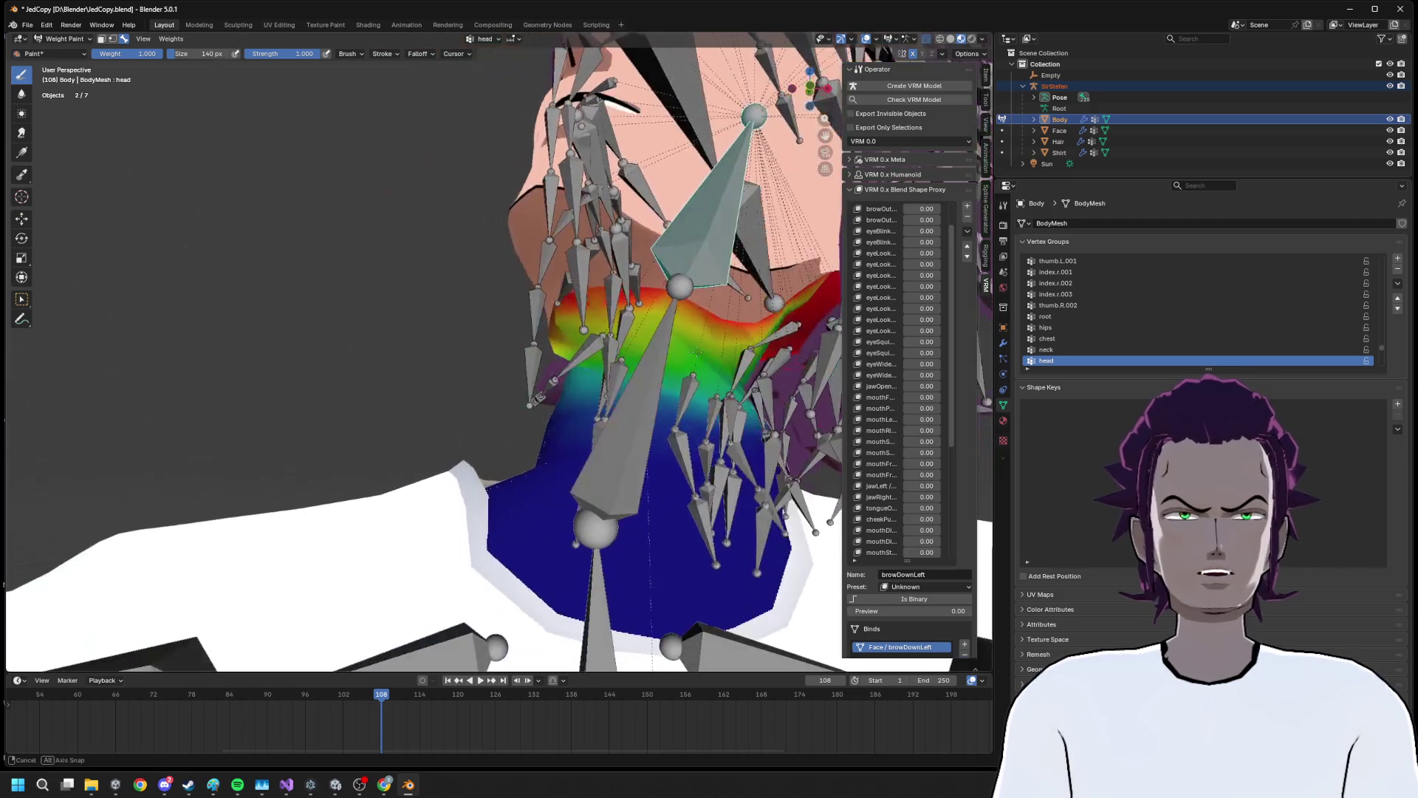
key(KP_8)
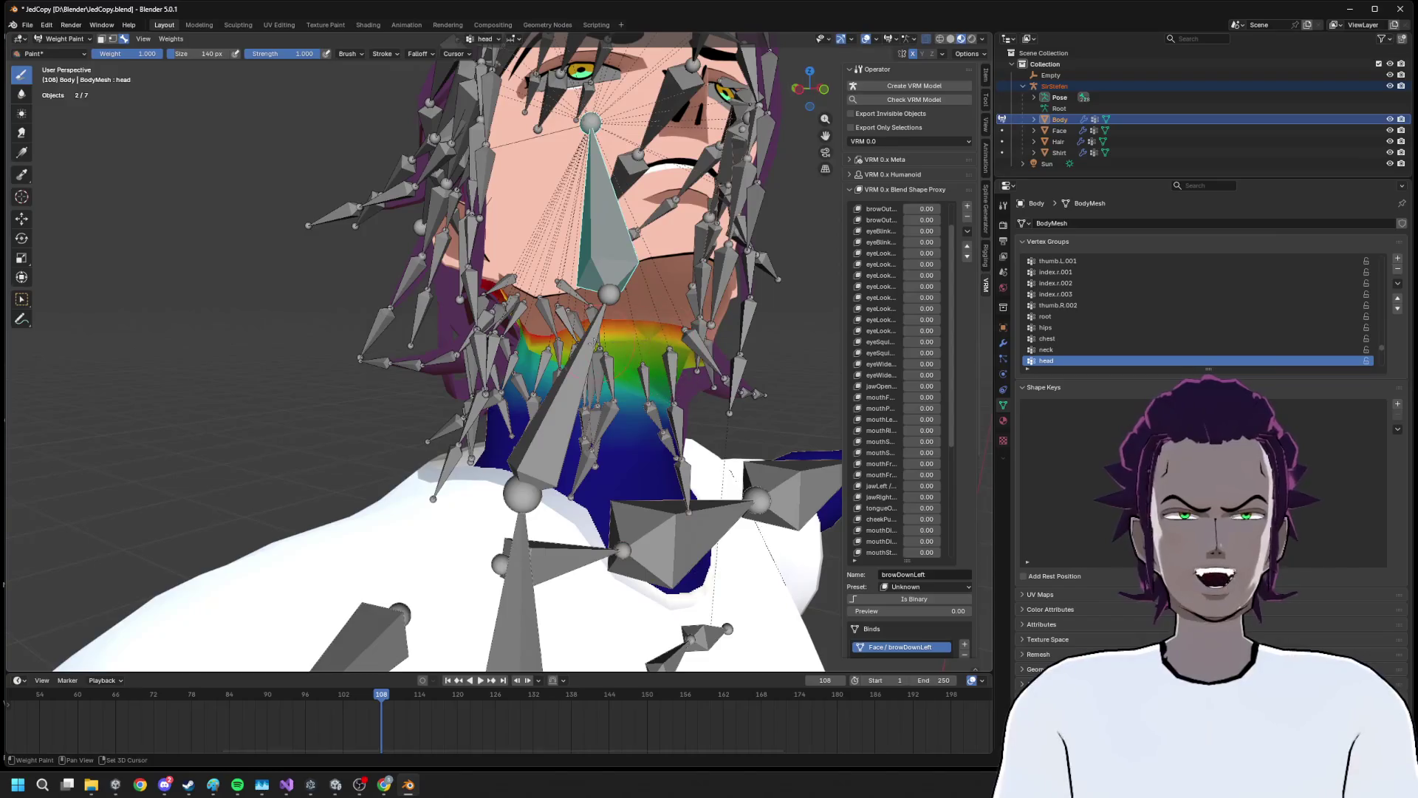
key(KP_6)
key(KP_6)
key(KP_6)
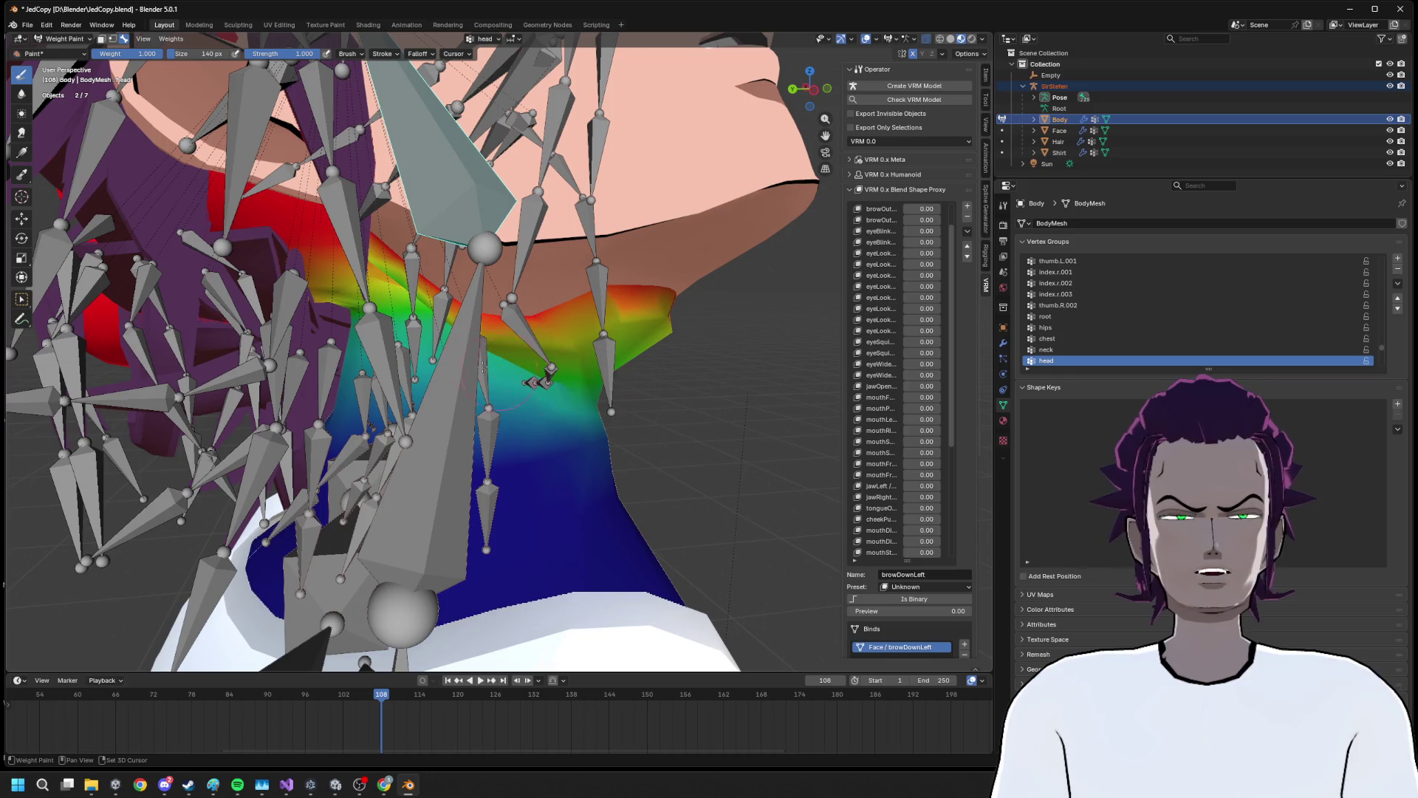
key(KP_6)
key(KP_6)
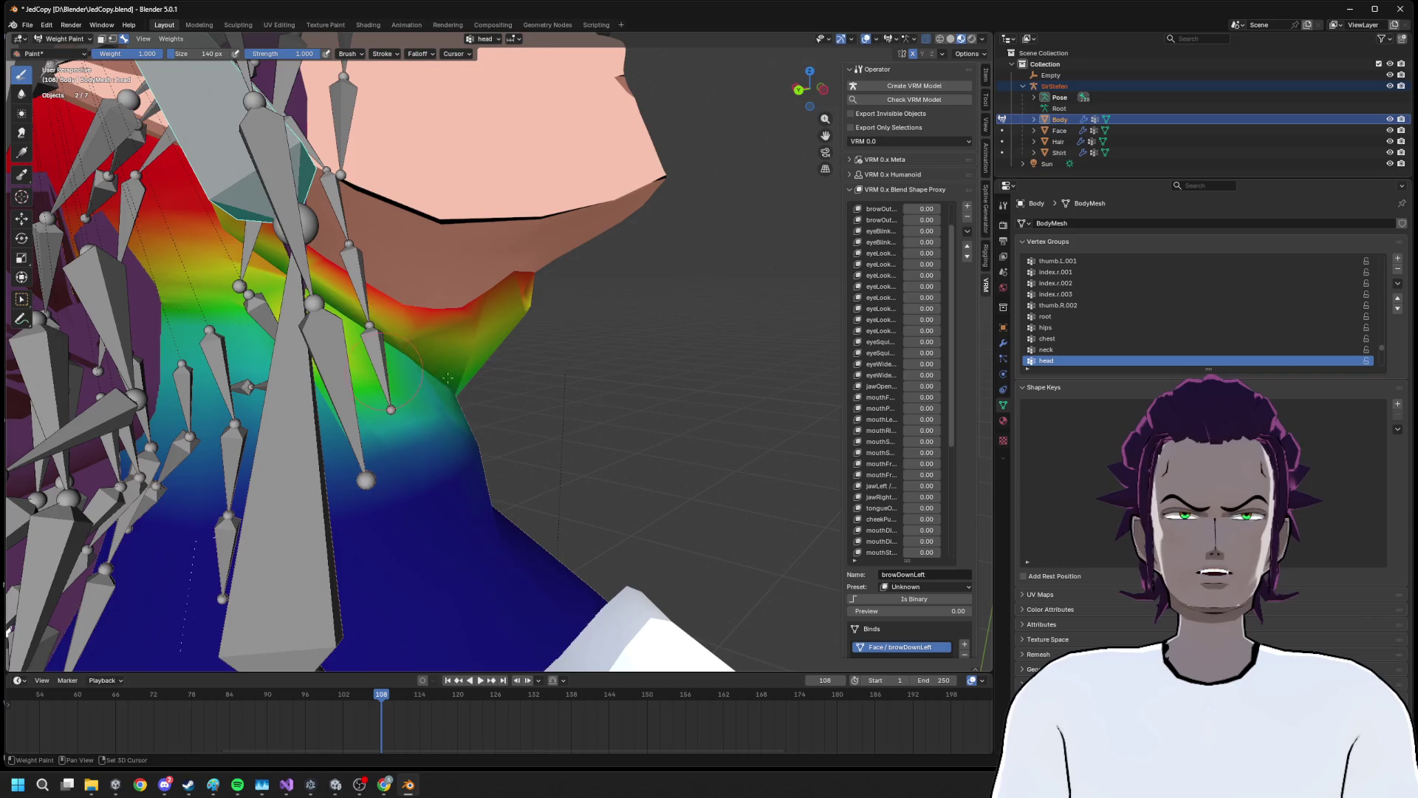
key(KP_6)
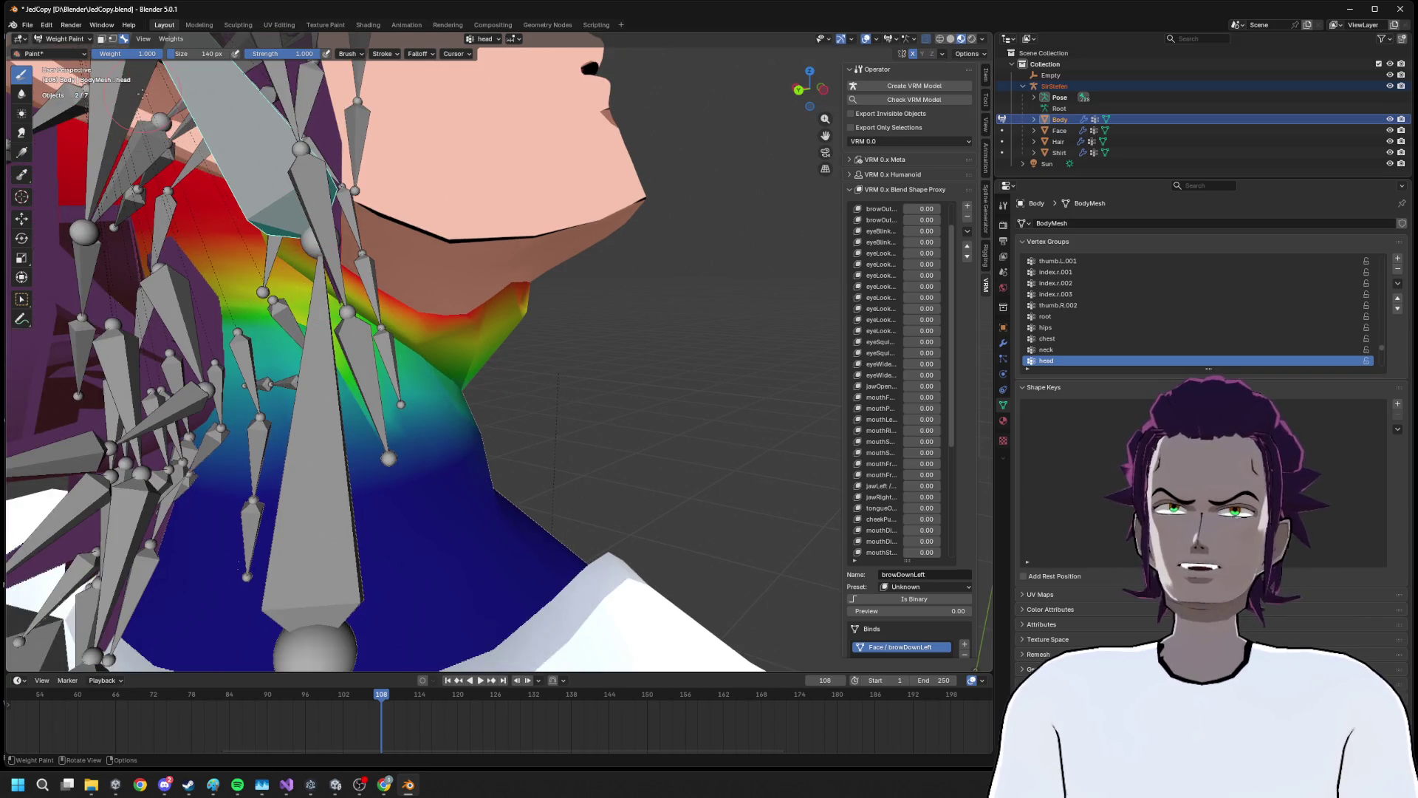
key(a)
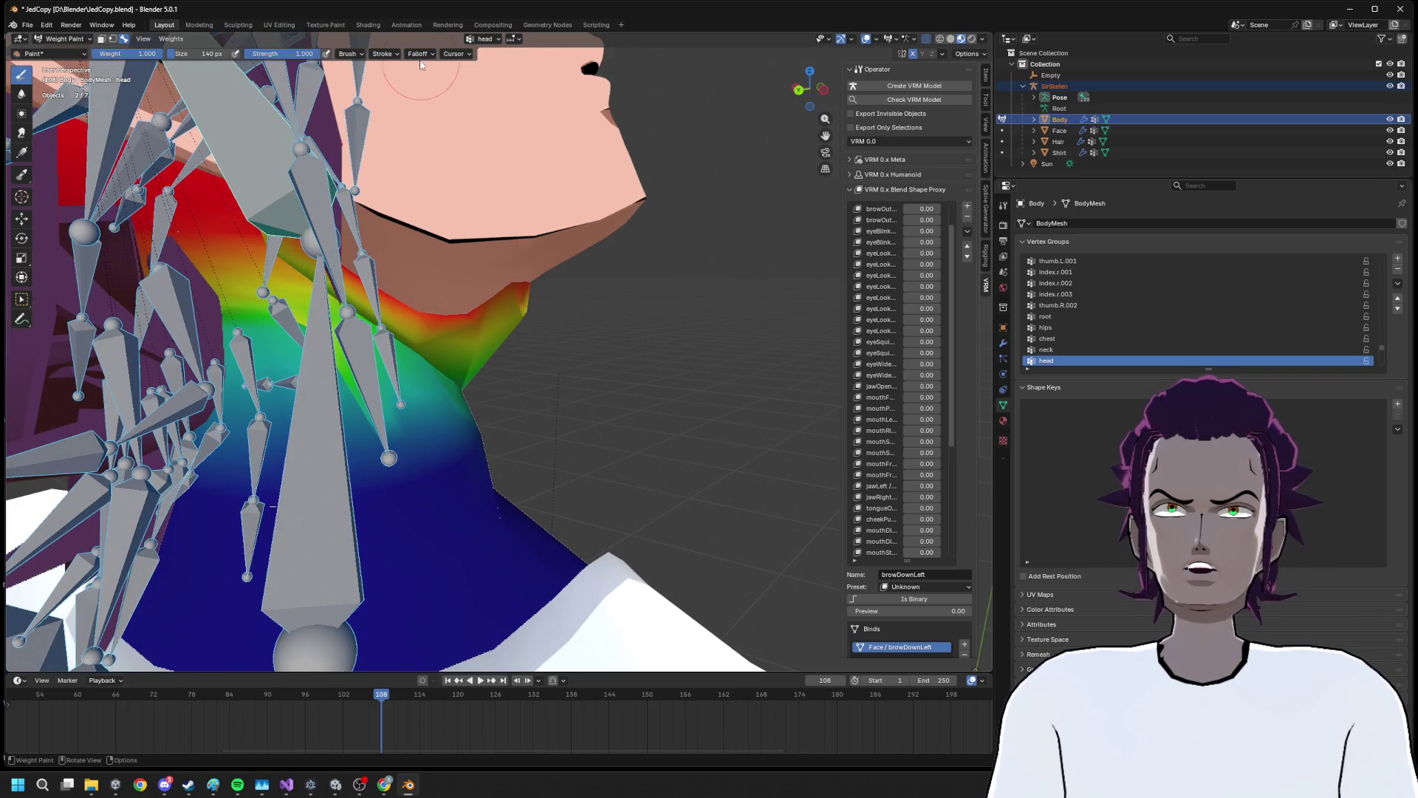
click(170, 38)
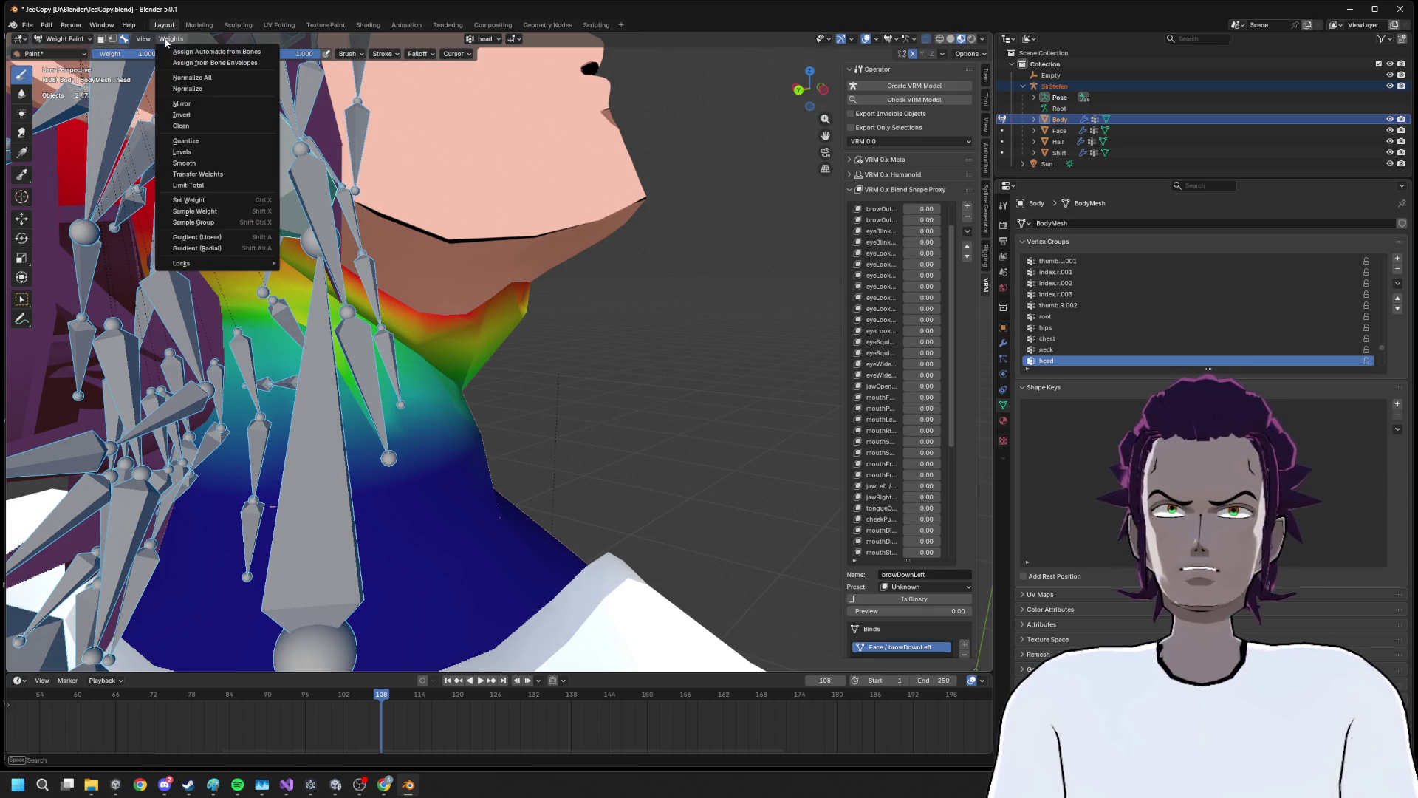
Normalize all vertex group weights on the Body mesh
click(224, 78)
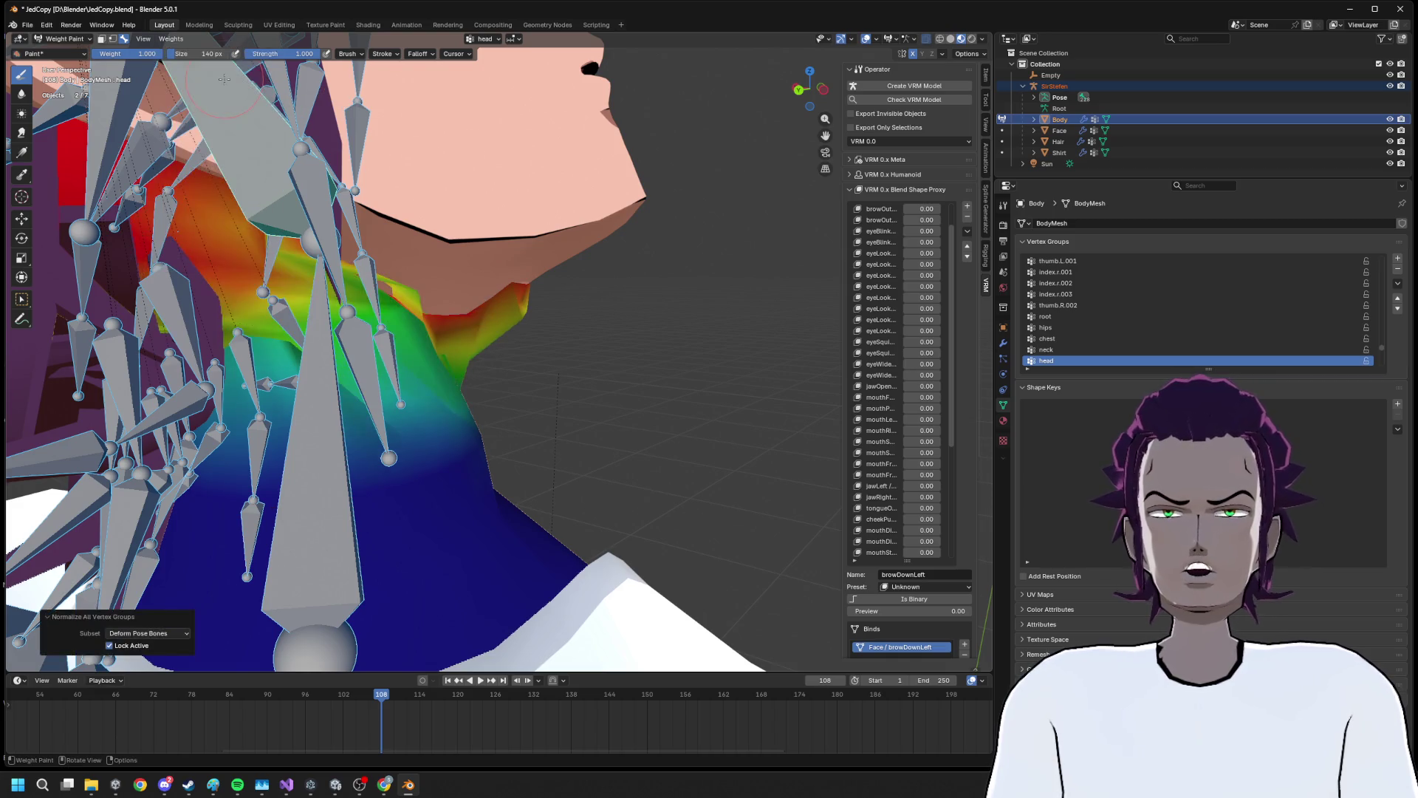
drag(535, 223, 263, 248)
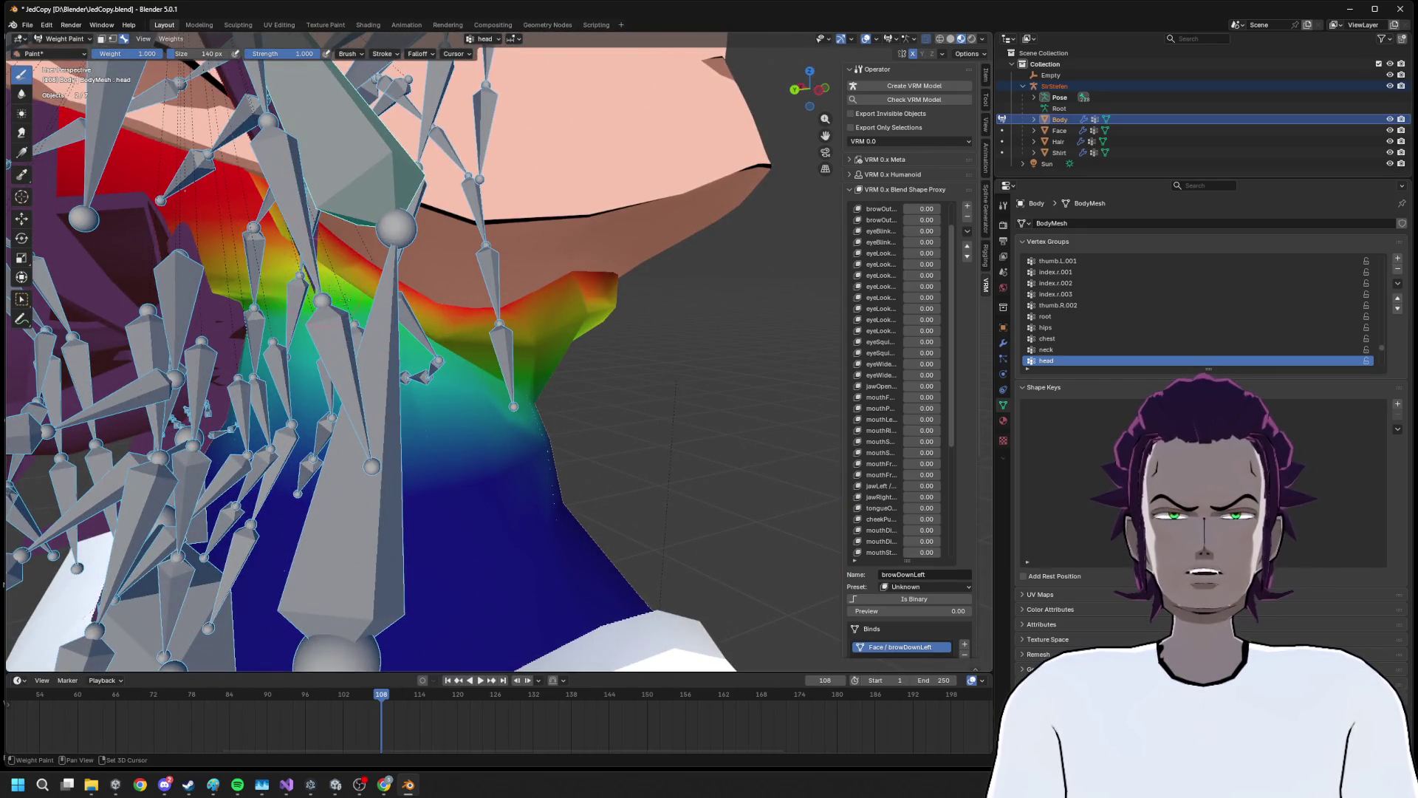
drag(347, 274, 422, 305)
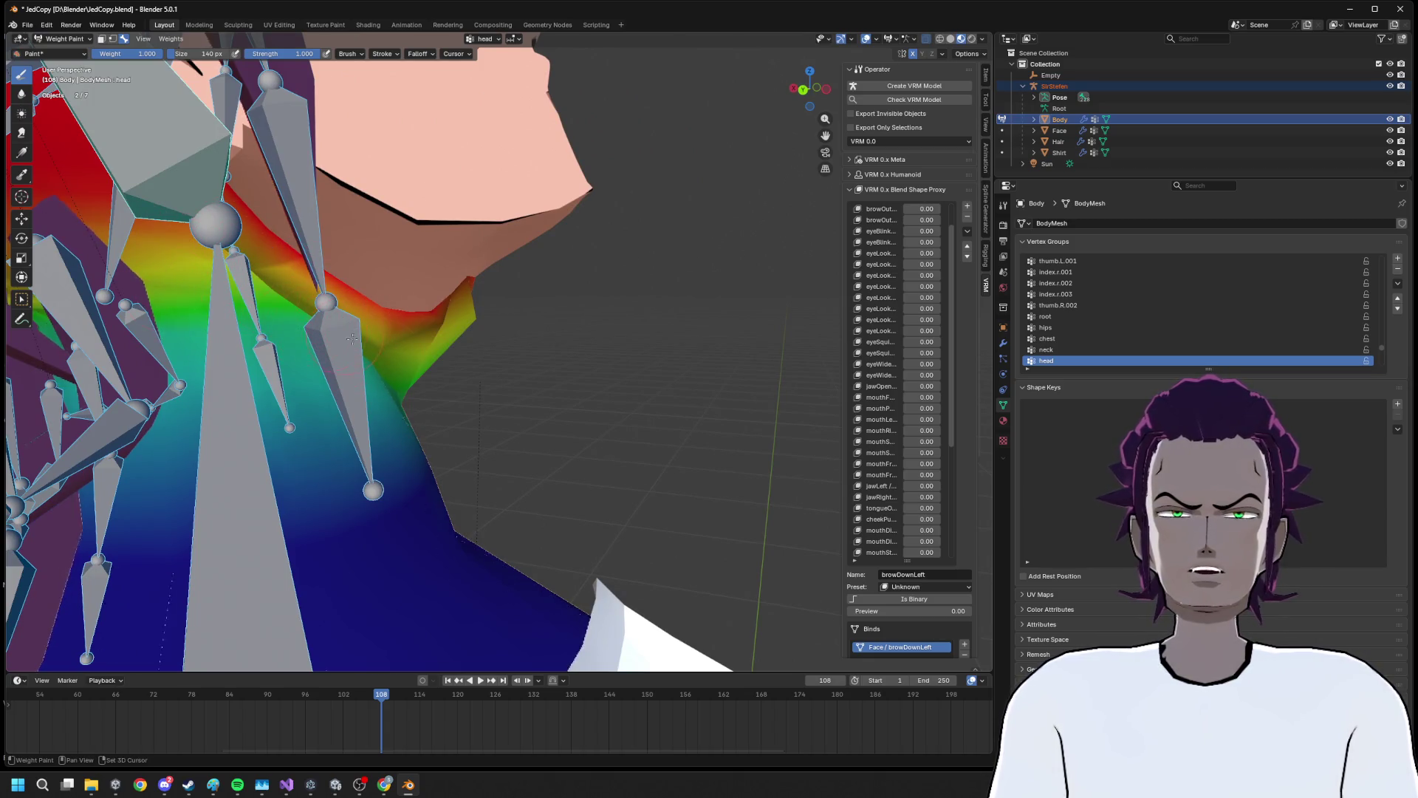
drag(146, 240, 439, 396)
drag(689, 406, 517, 403)
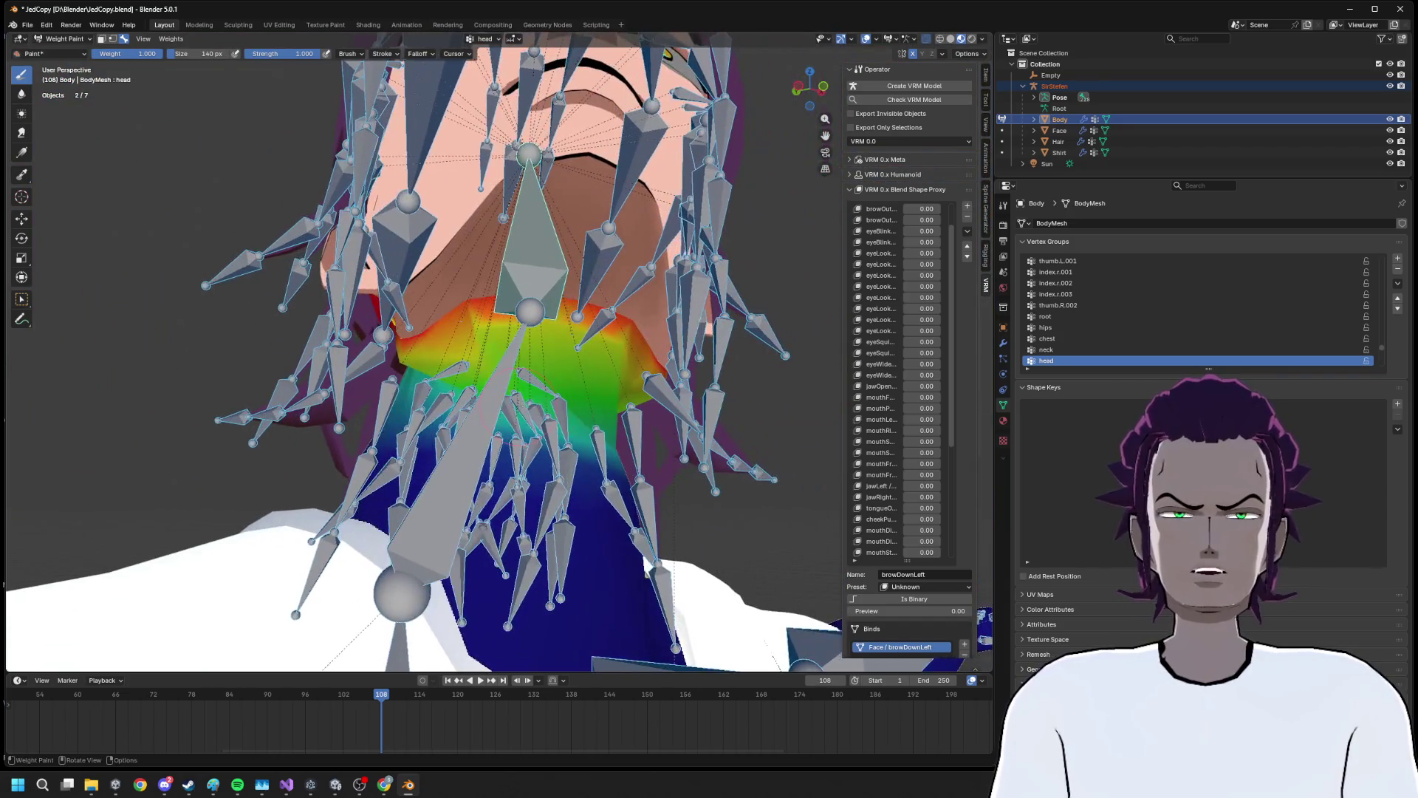
Paint stronger head weight up the left side of the neck, comparing against the neck group
click(465, 443)
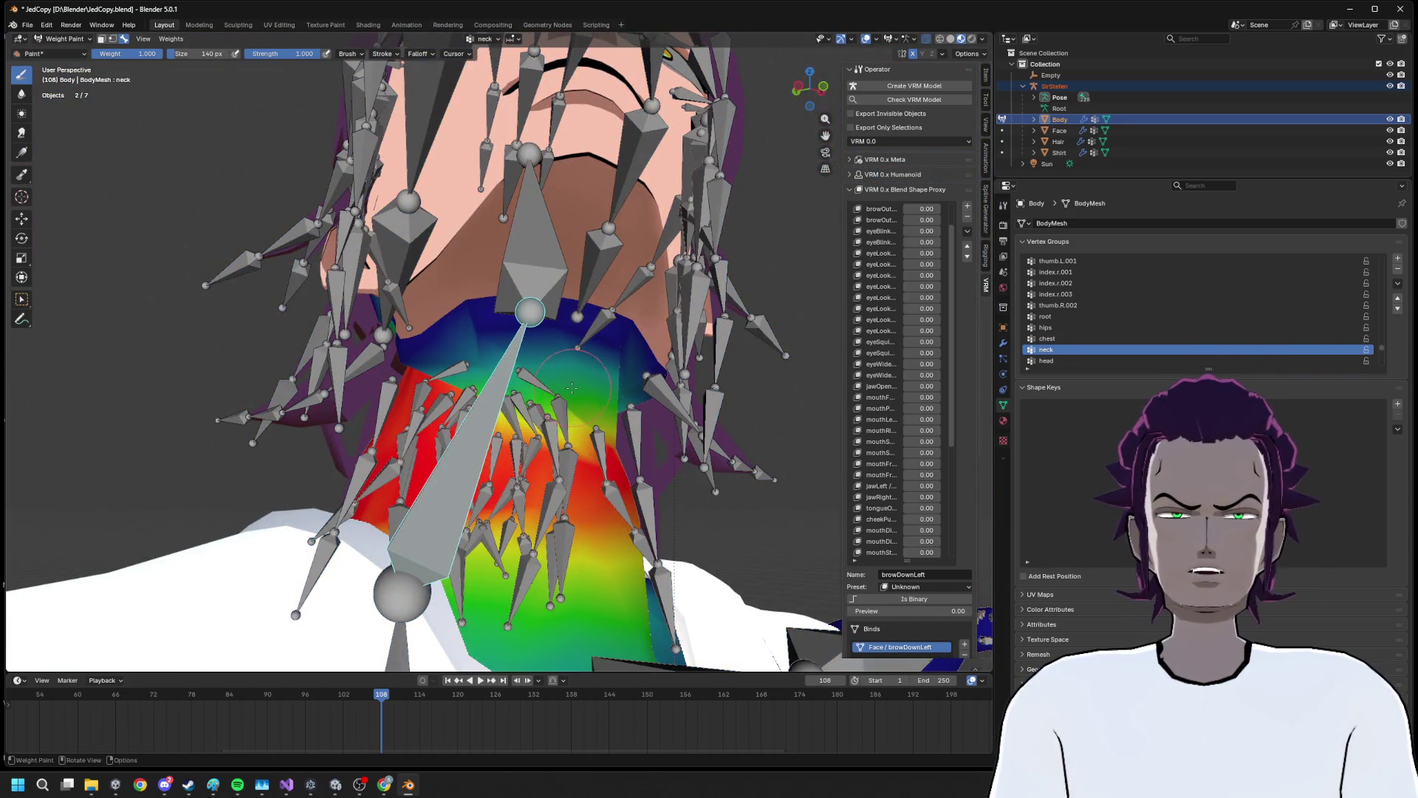
drag(498, 403, 415, 377)
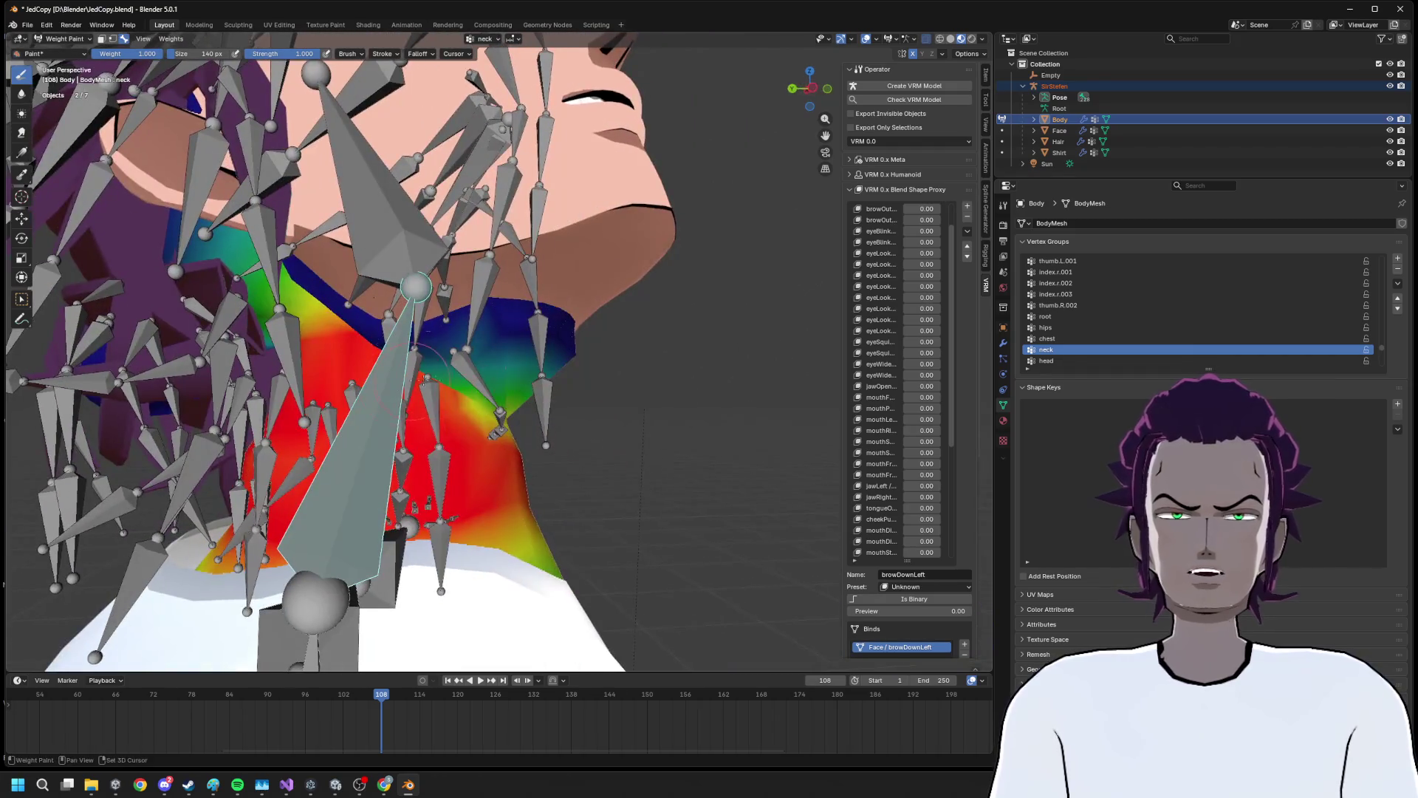
click(365, 231)
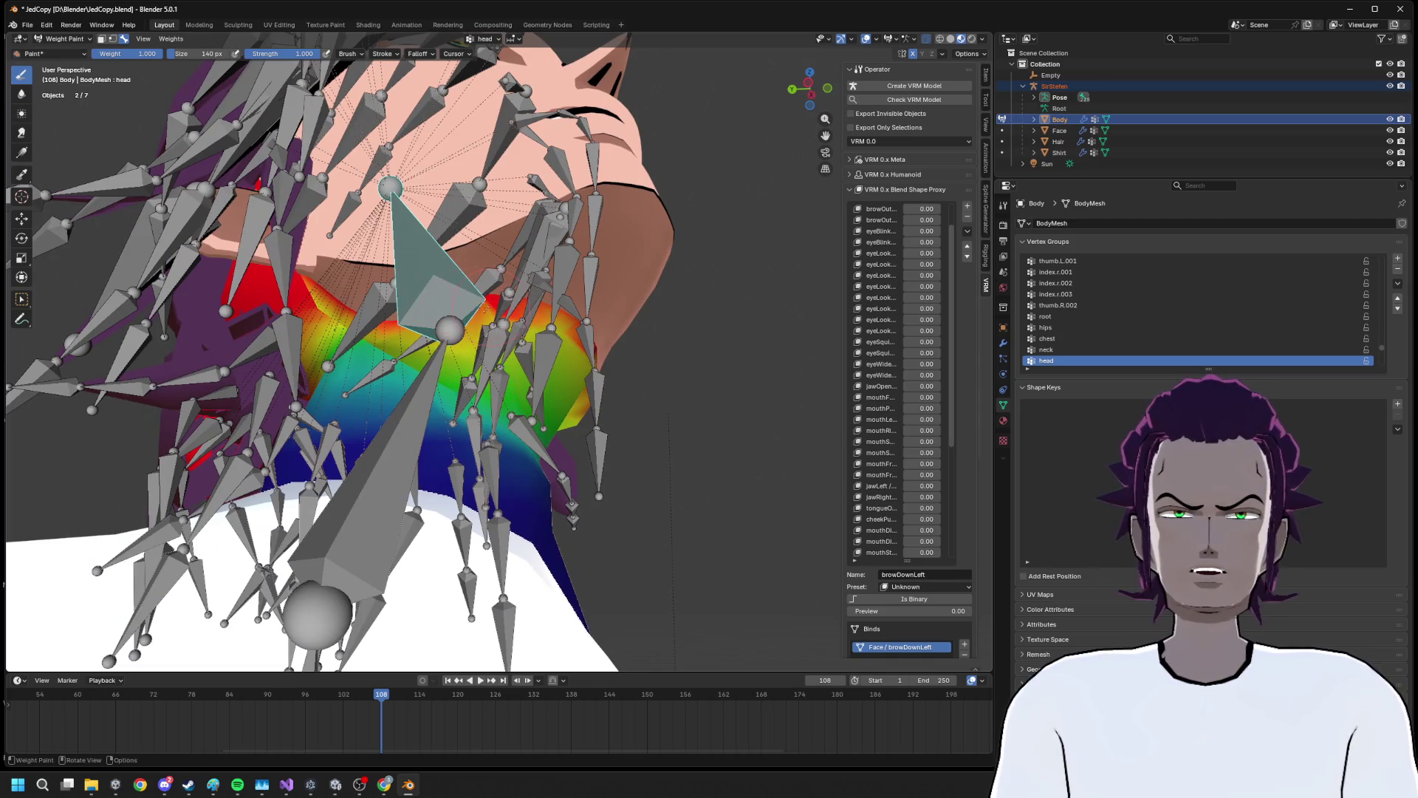
drag(551, 358, 573, 331)
scroll(down, 3)
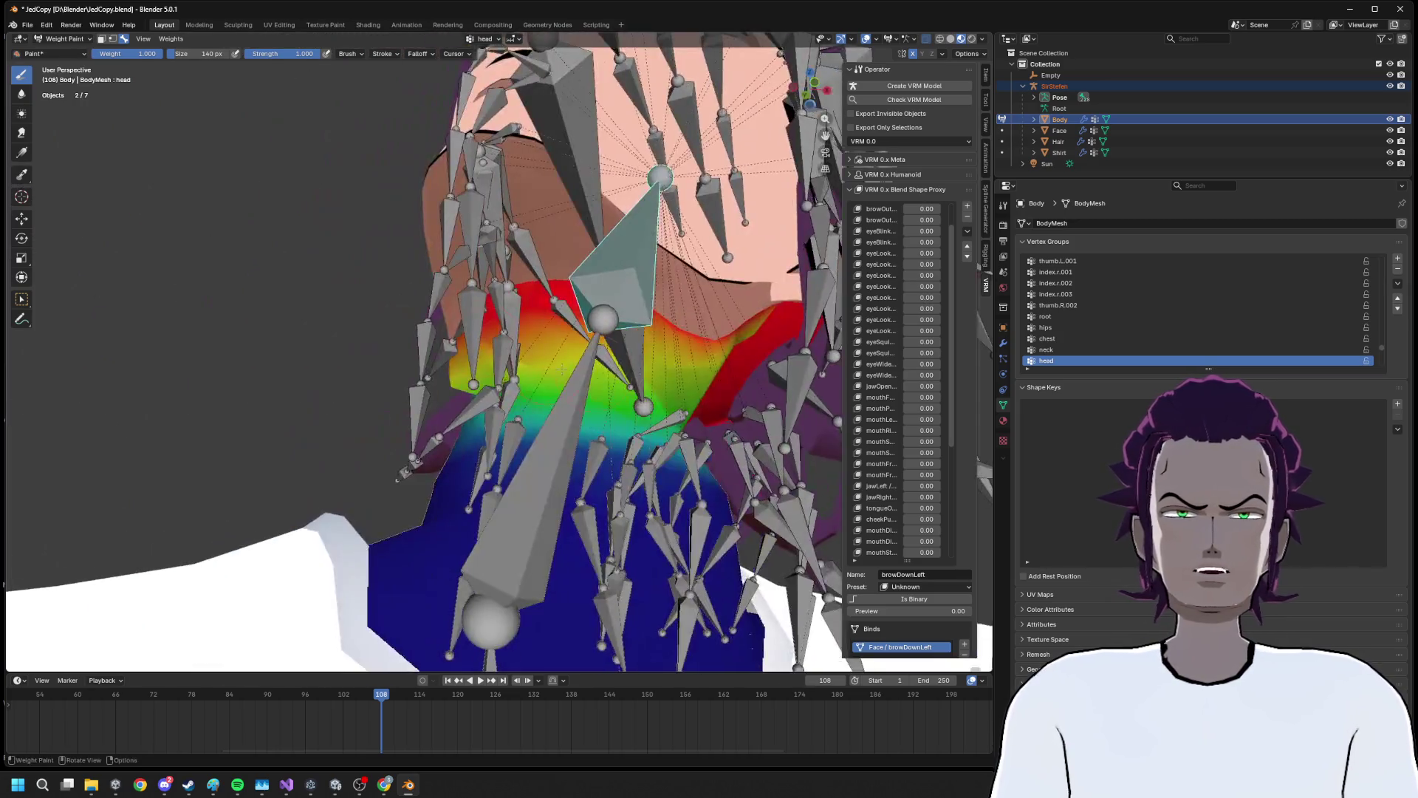
drag(427, 428, 531, 448)
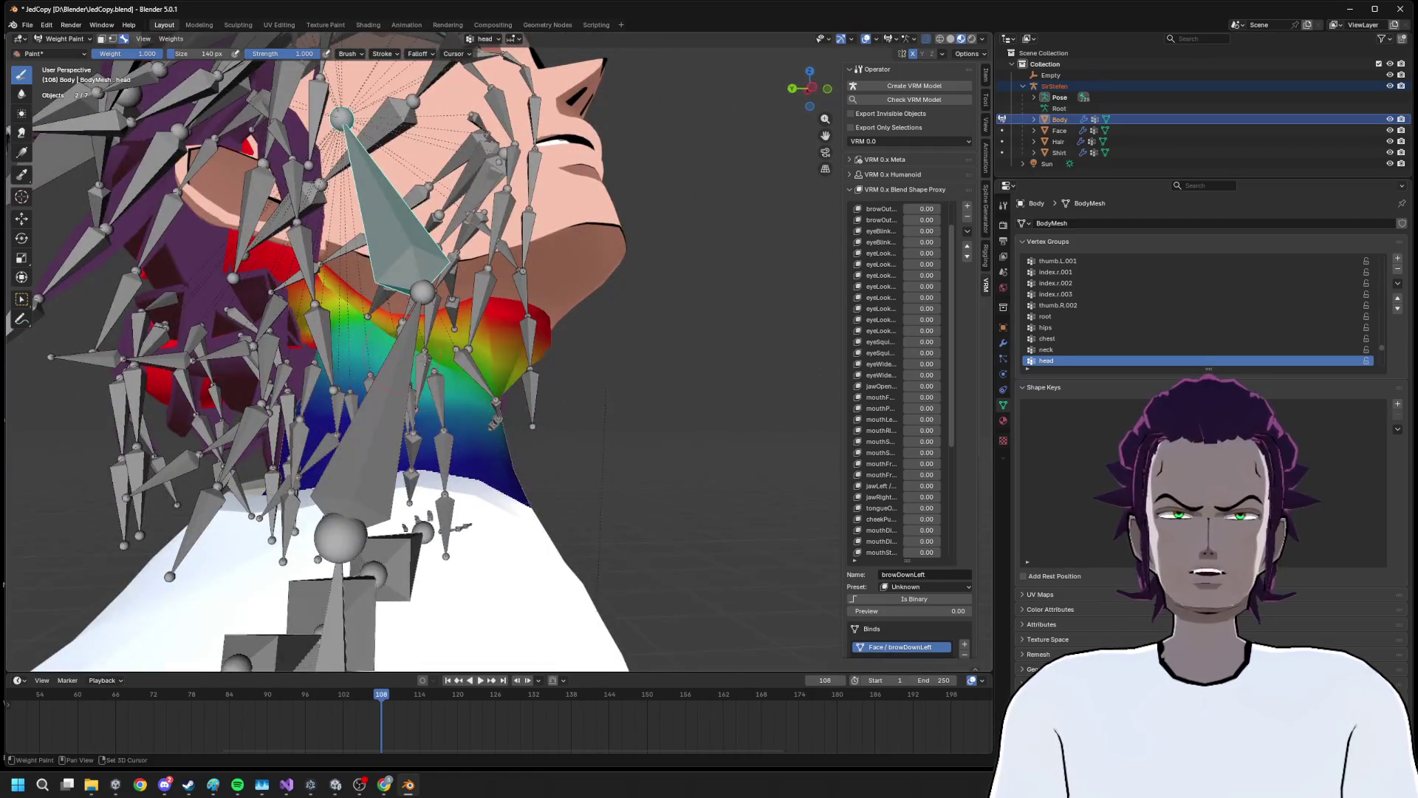
drag(325, 373, 416, 422)
click(414, 423)
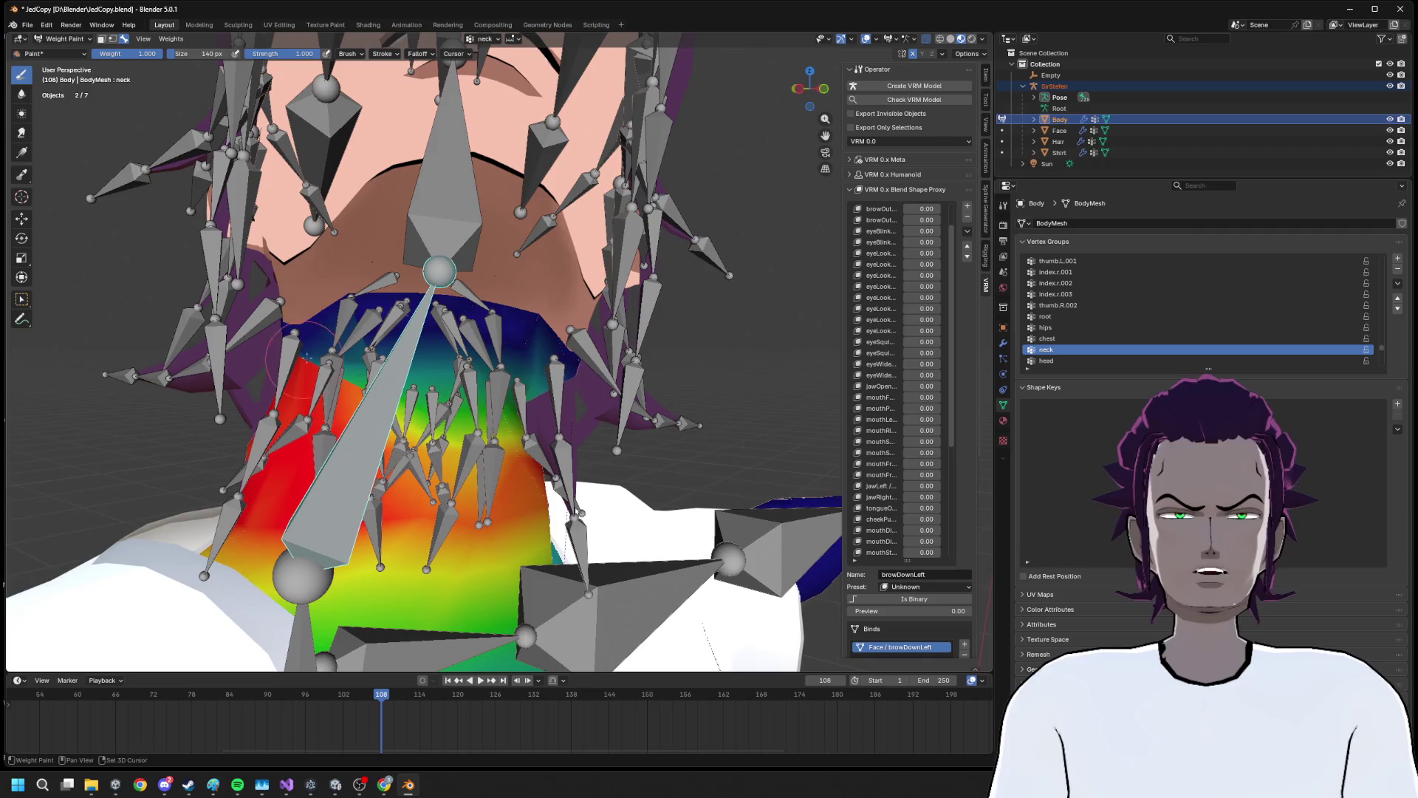
scroll(up, 3)
drag(303, 360, 360, 314)
Return to Object Mode, select the SirStefen armature, and put it into Pose Mode
click(36, 39)
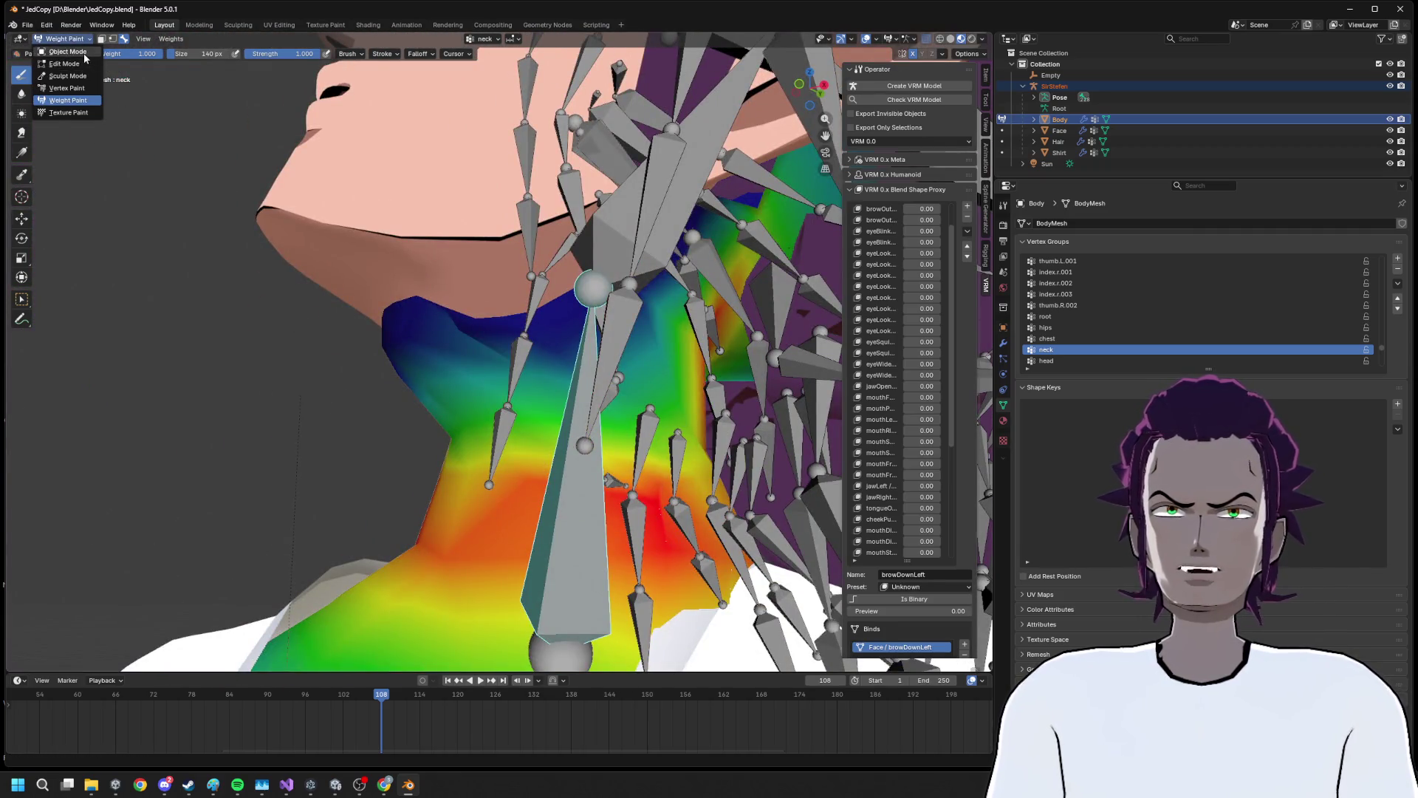
click(63, 52)
click(554, 463)
drag(554, 463, 525, 462)
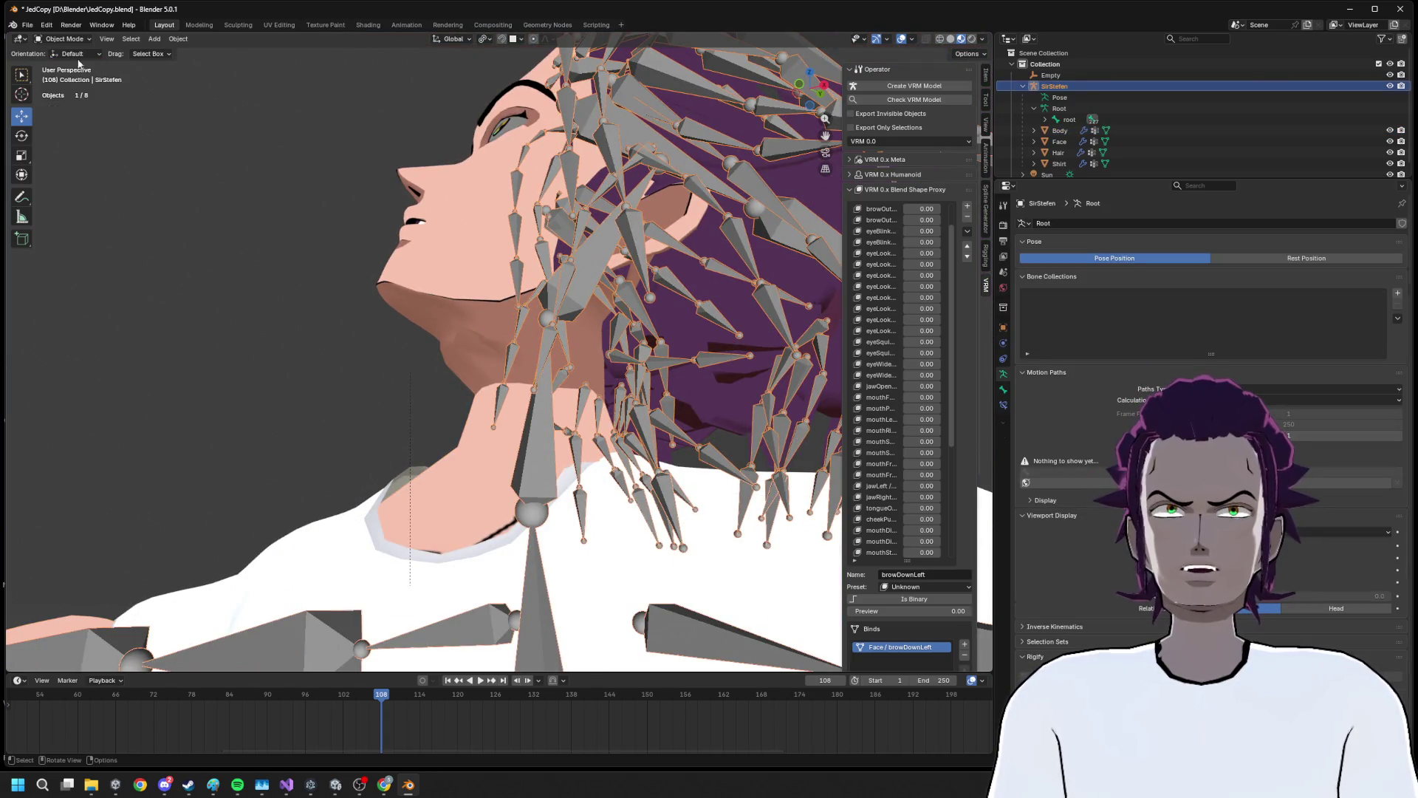
click(76, 54)
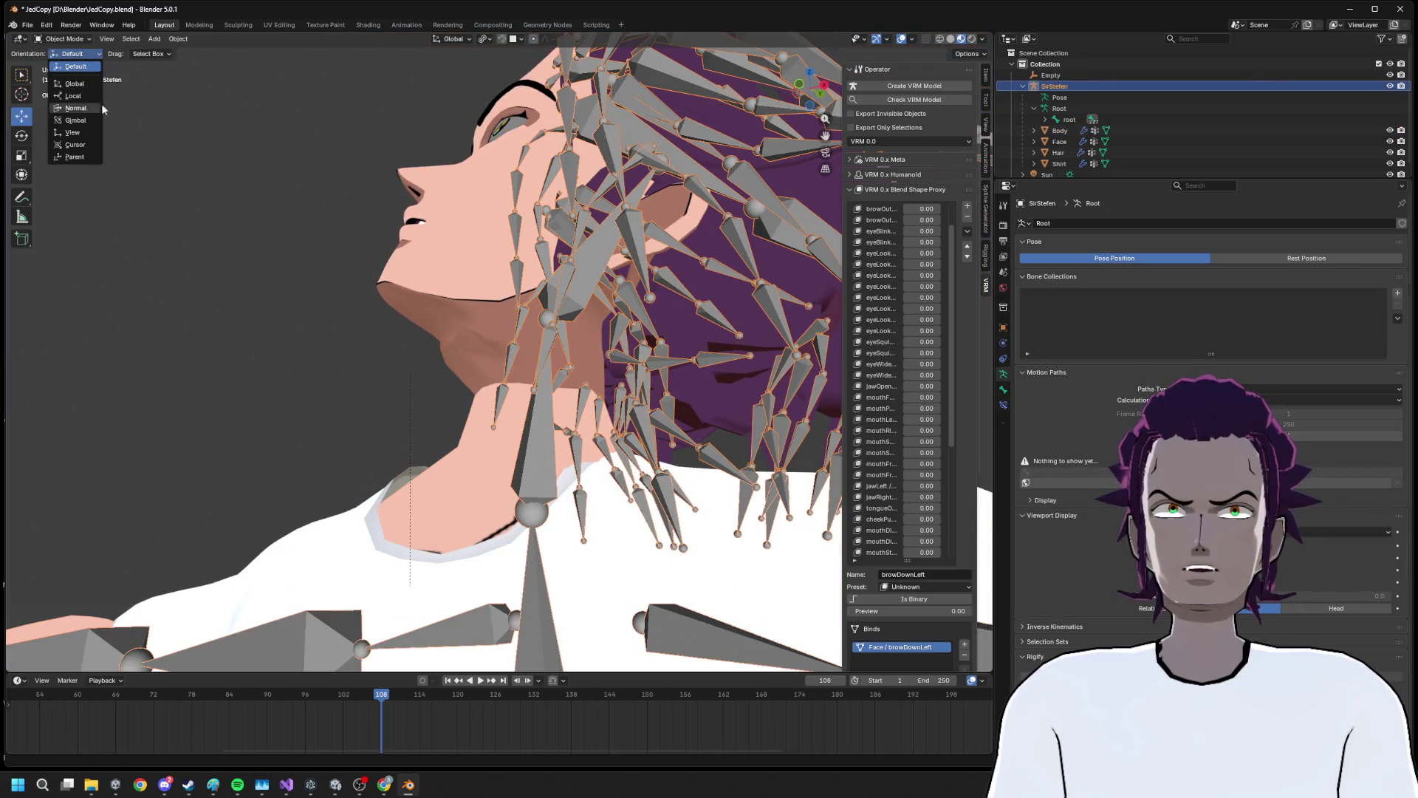
click(59, 39)
click(62, 78)
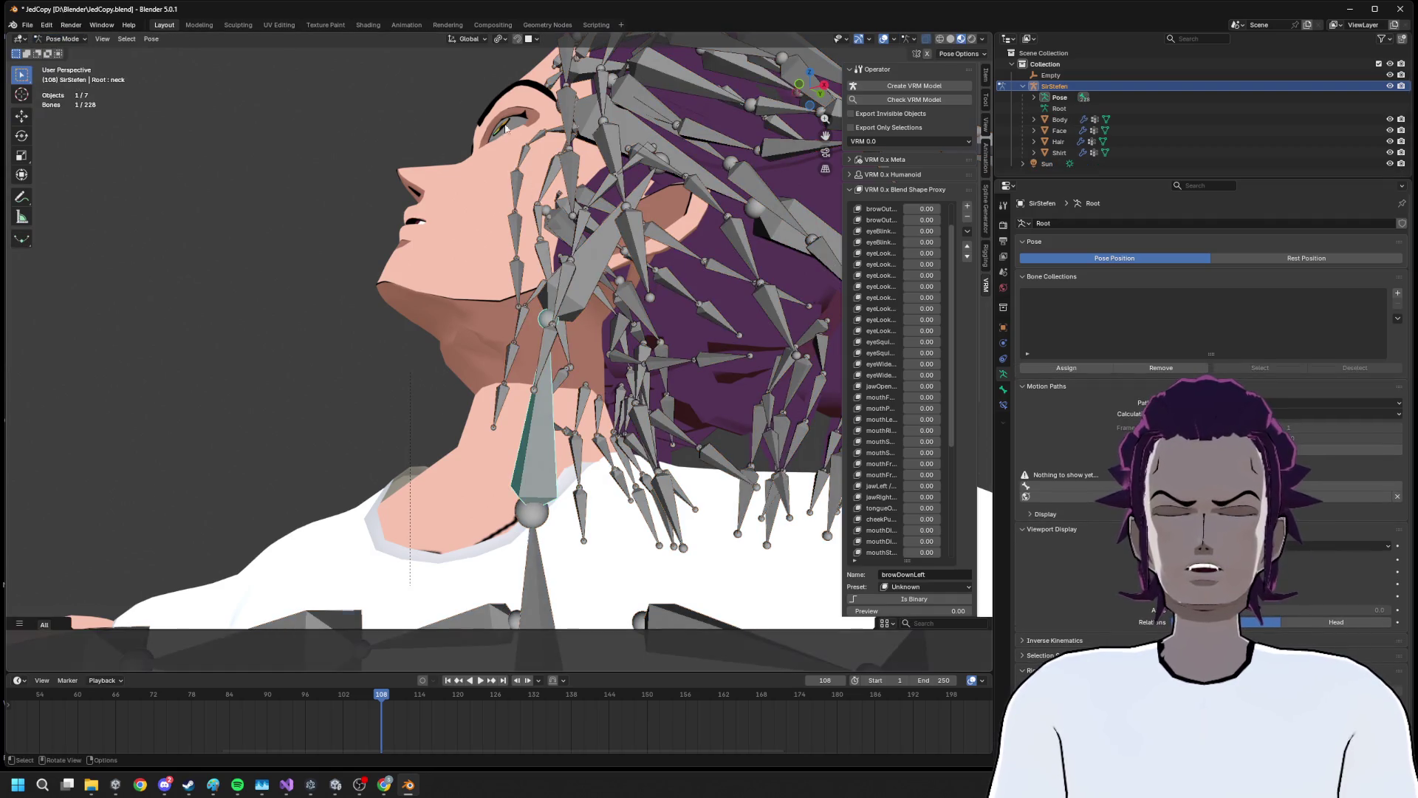
Clear all bone transforms to return the armature to its rest pose
click(143, 40)
mouse_move(196, 74)
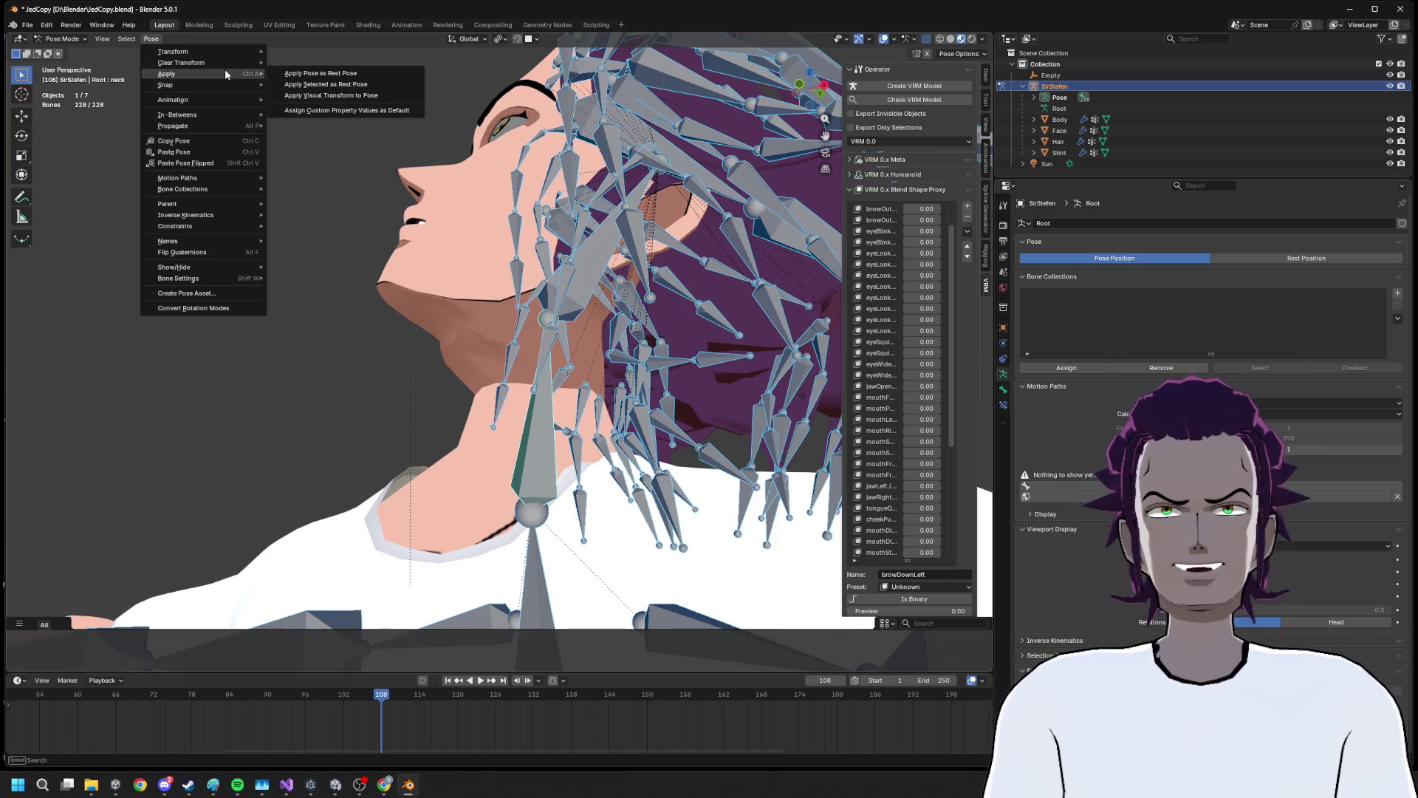
click(384, 72)
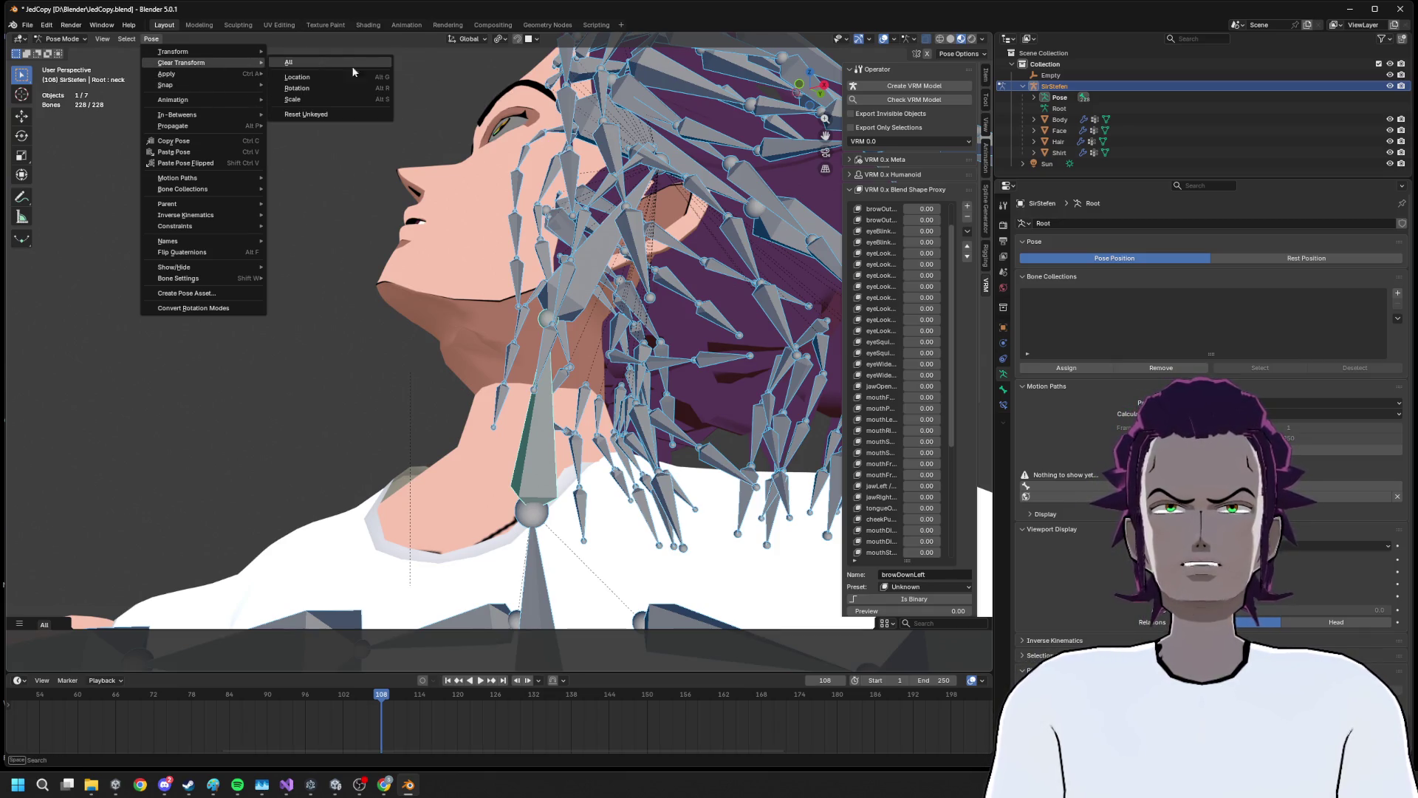
scroll(up, 3)
Test-rotate the head bone around Z to check neck deformation, then select the neck bone
click(430, 251)
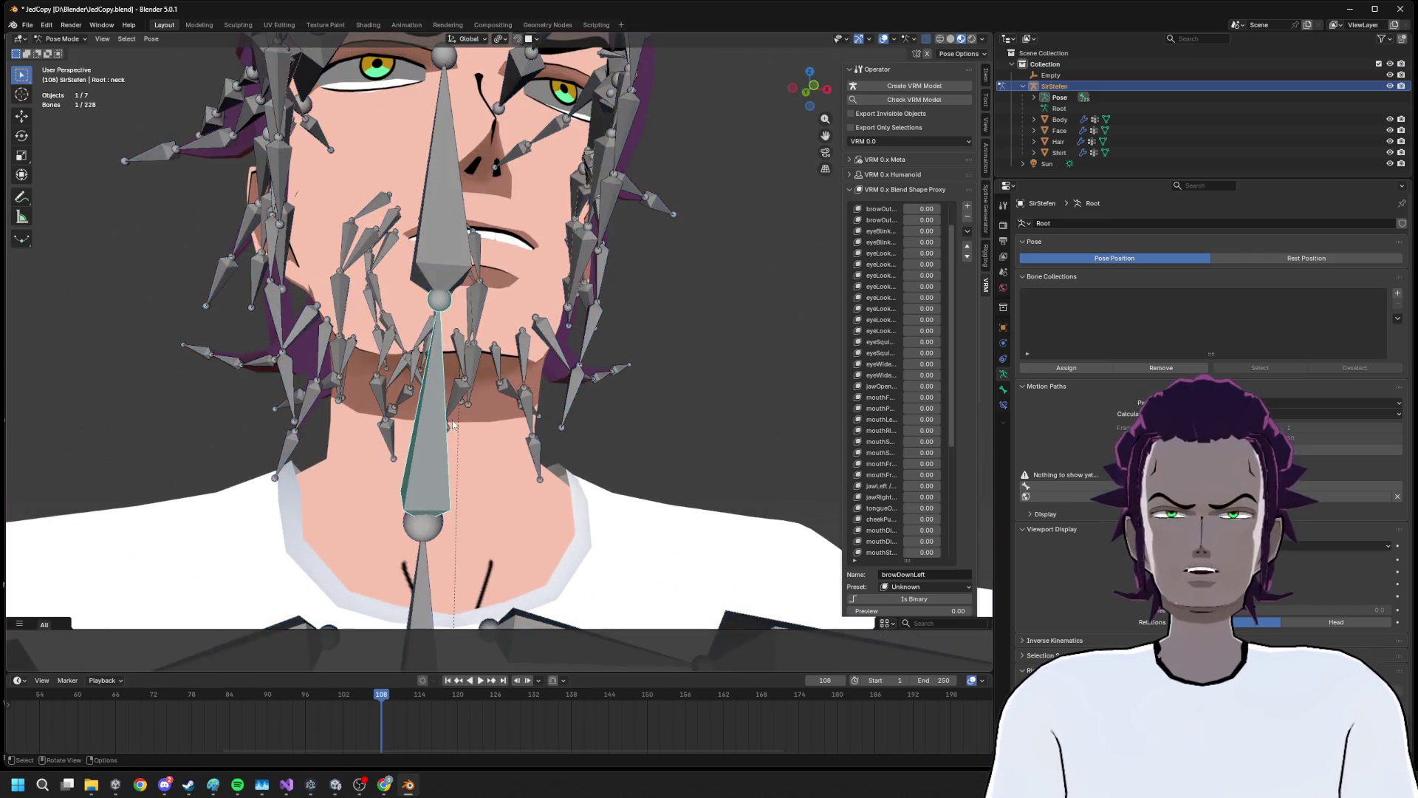
key(r)
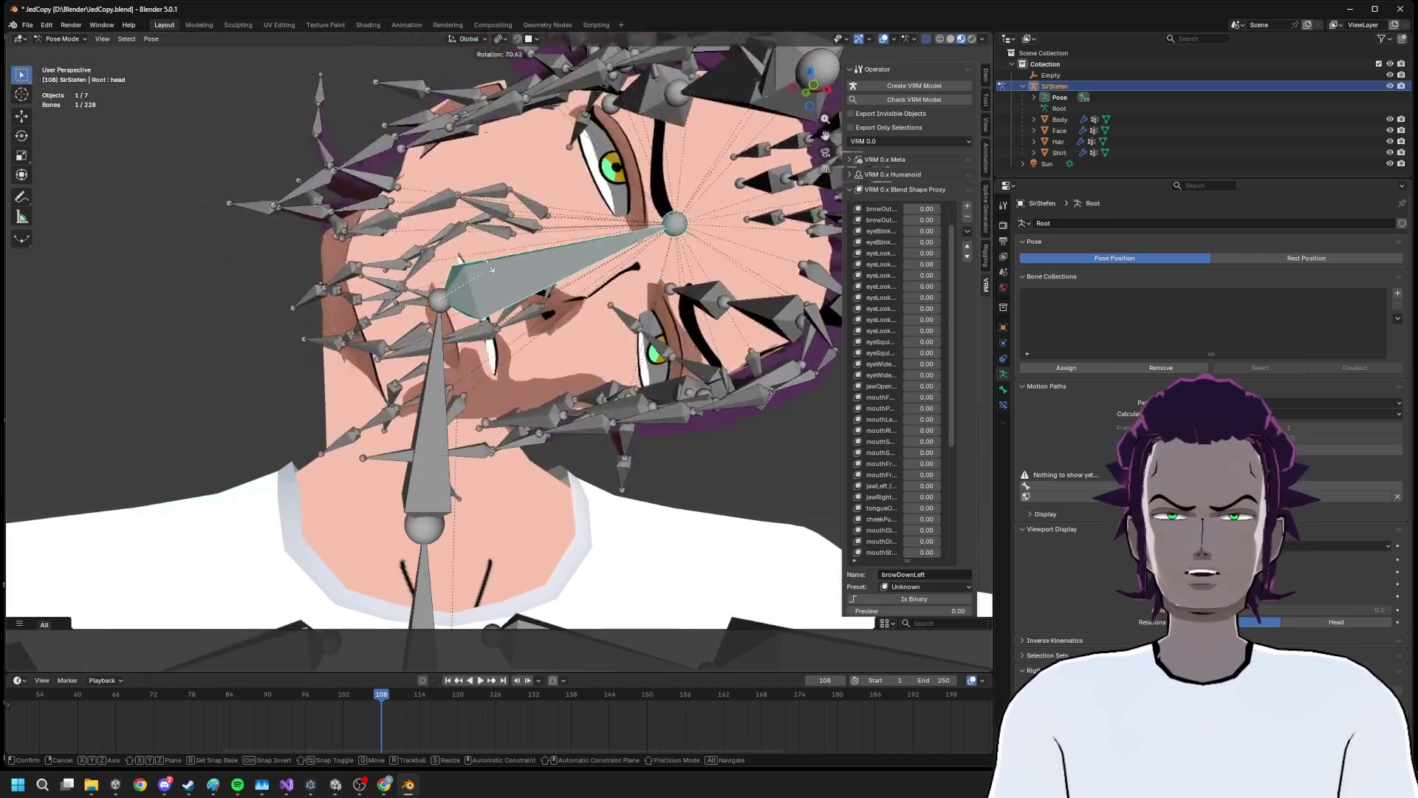
key(Escape)
drag(591, 414, 630, 451)
scroll(down, 3)
key(r)
key(z)
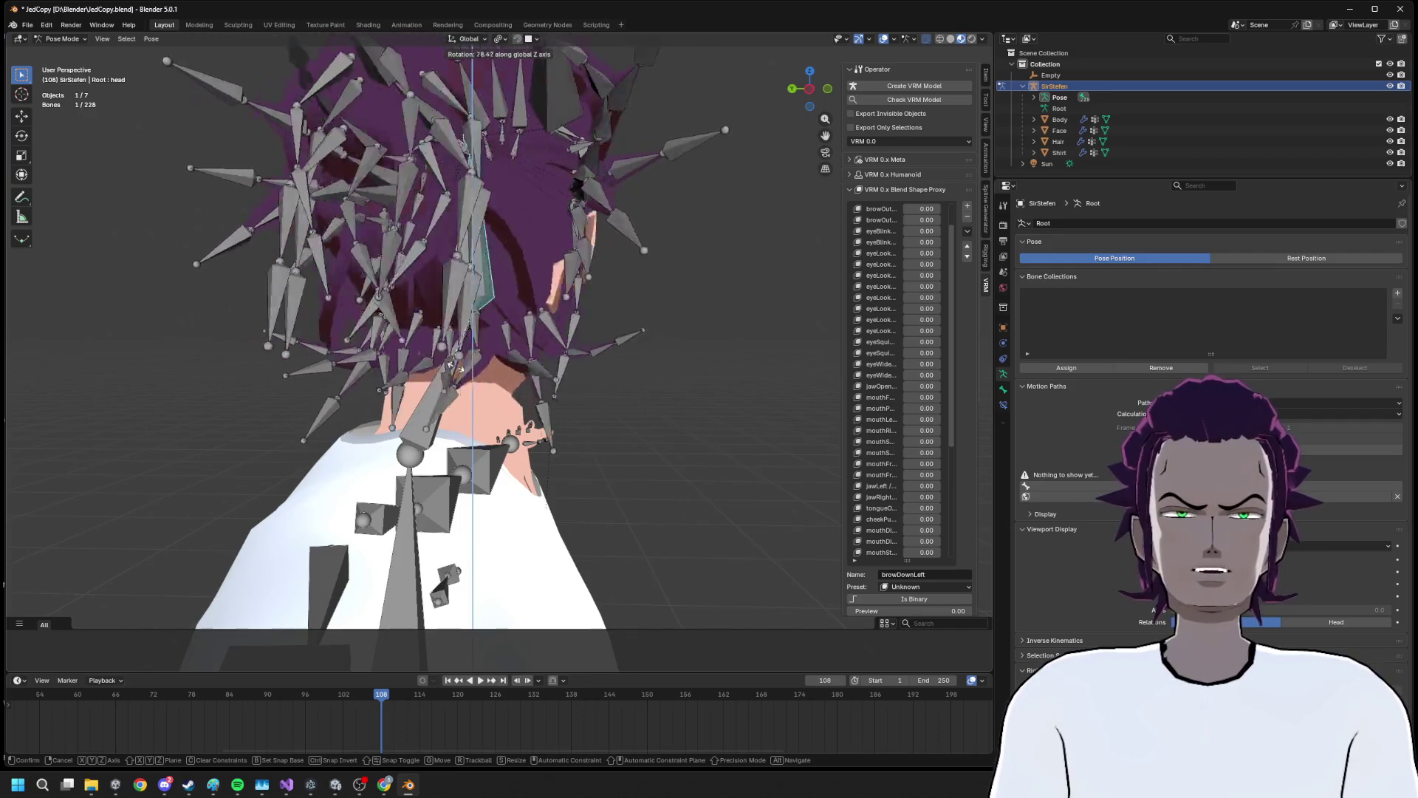
click(476, 313)
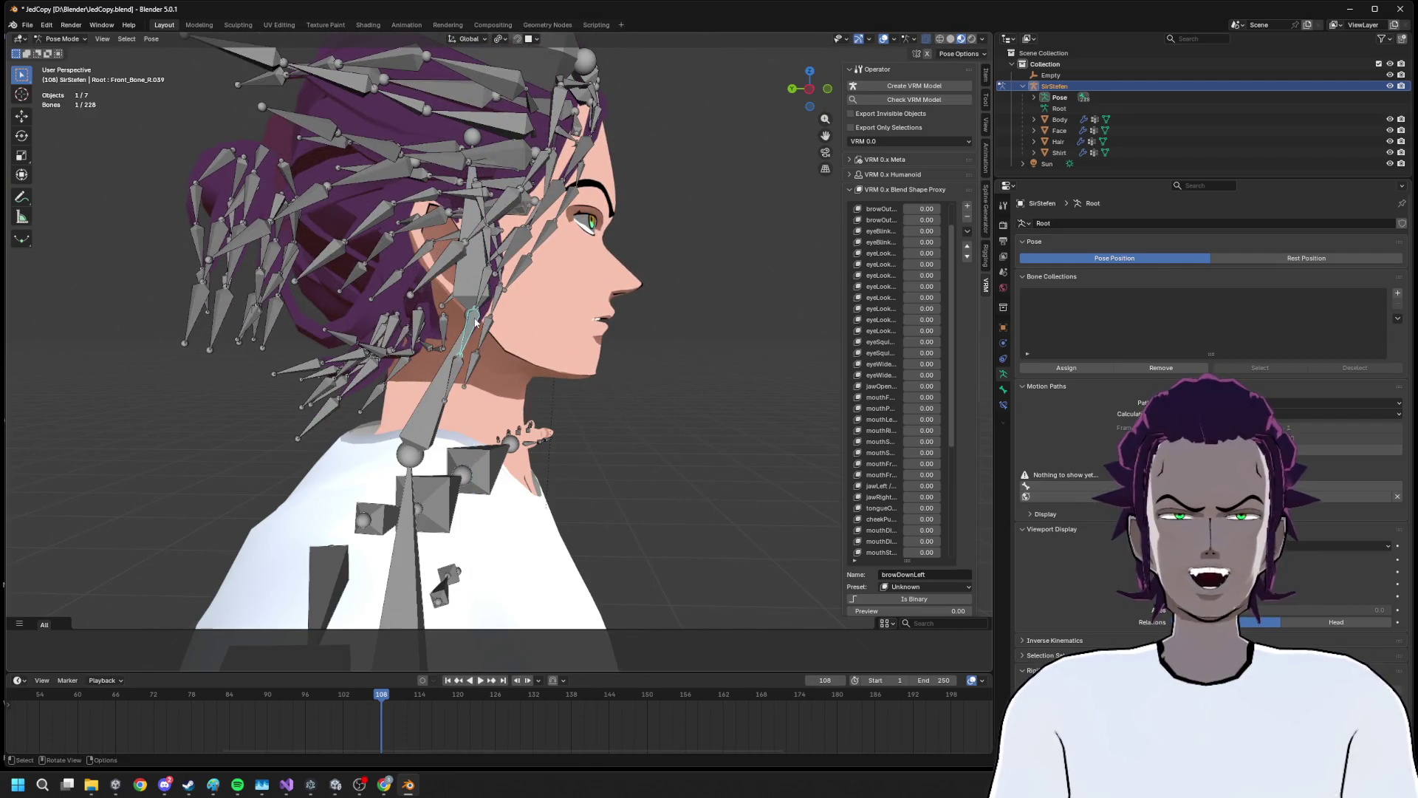
click(482, 324)
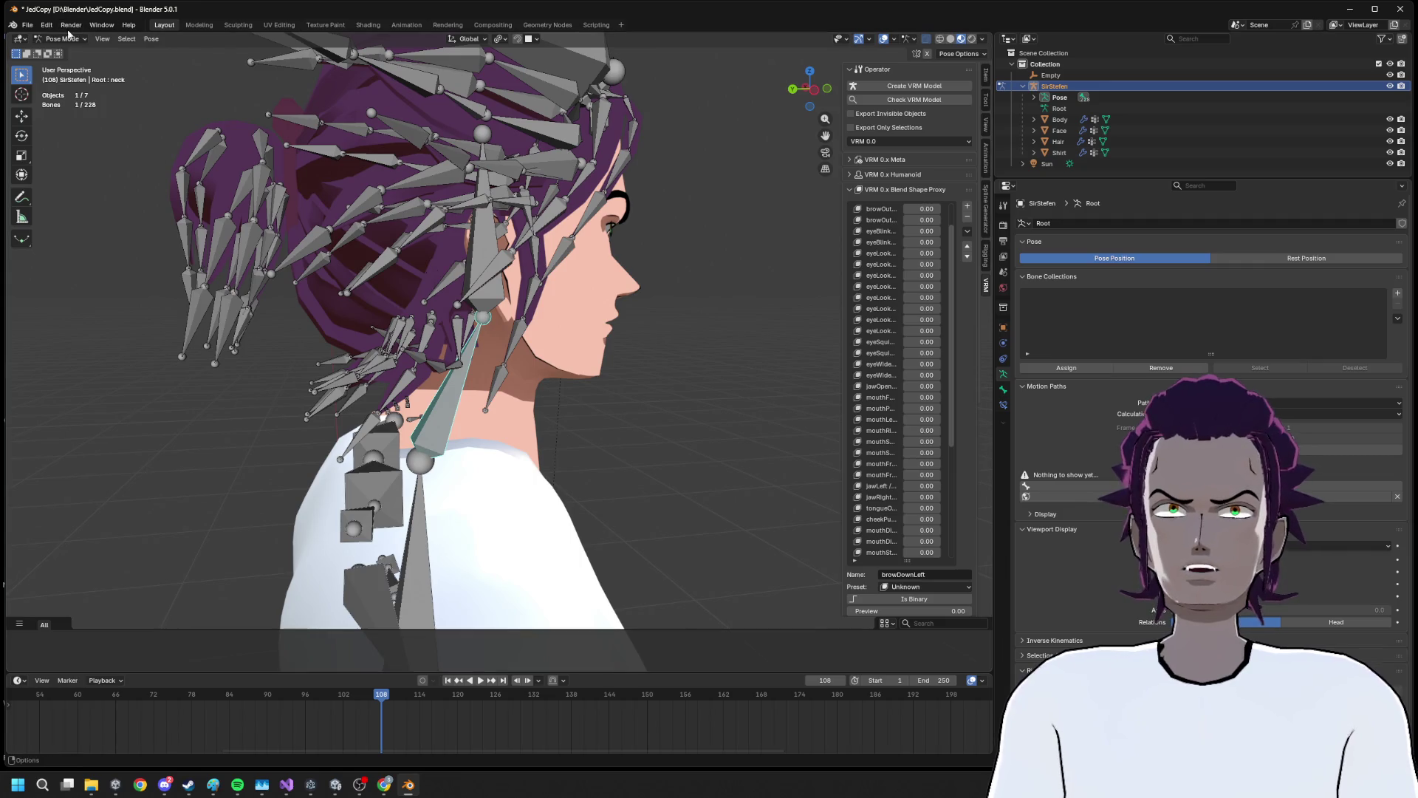
click(62, 39)
In armature Edit Mode, move the neck joint along Z and then along Y
click(68, 68)
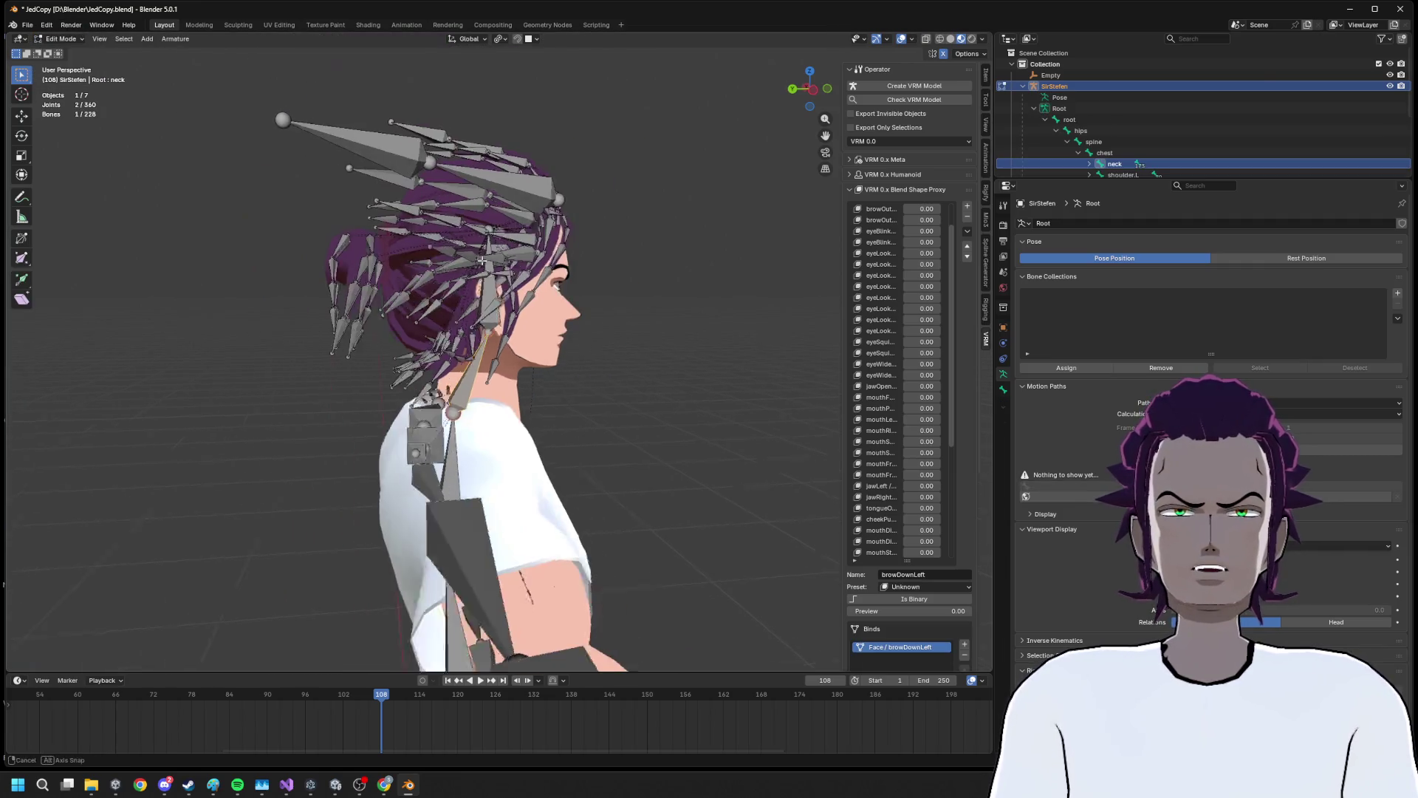
click(497, 307)
scroll(up, 3)
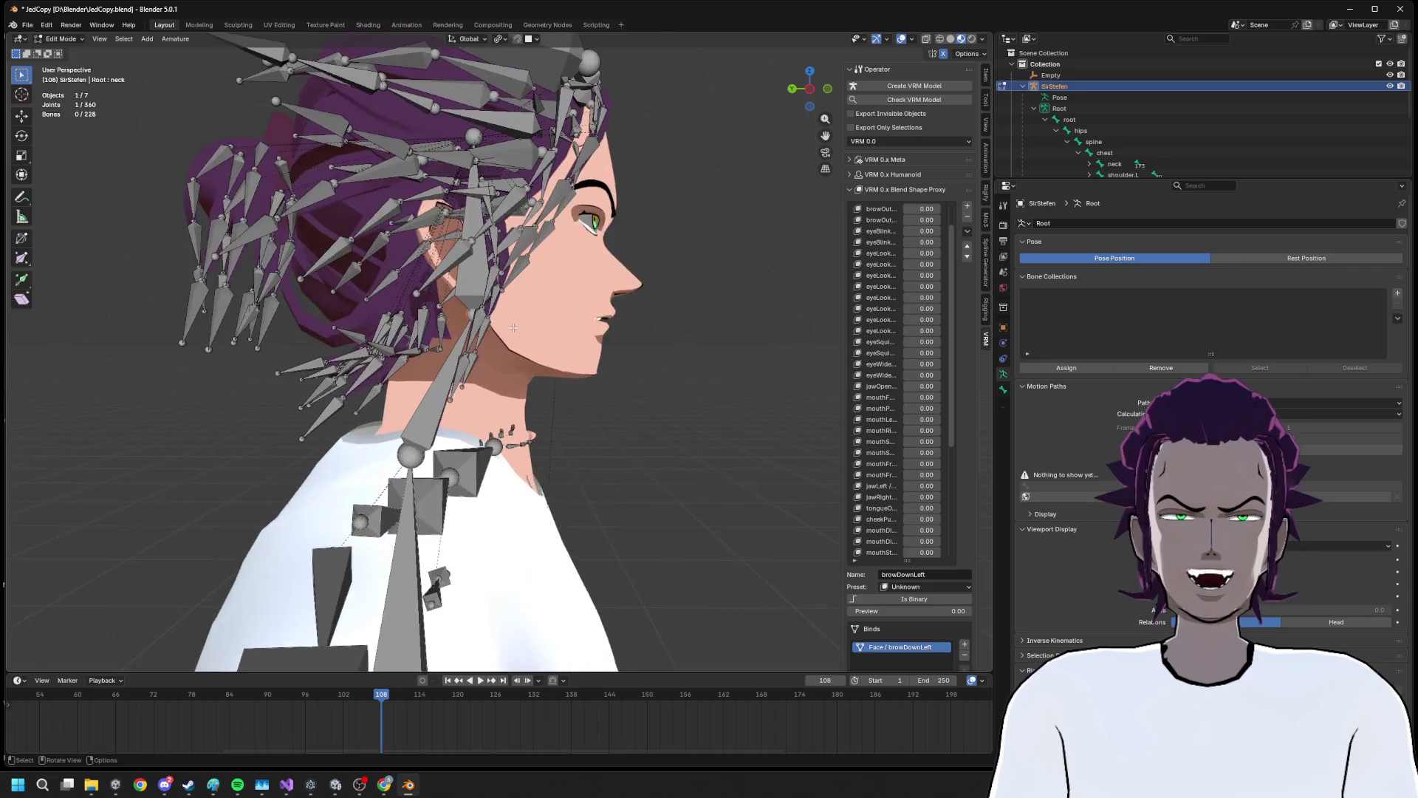
key(g)
key(z)
click(508, 352)
key(g)
key(y)
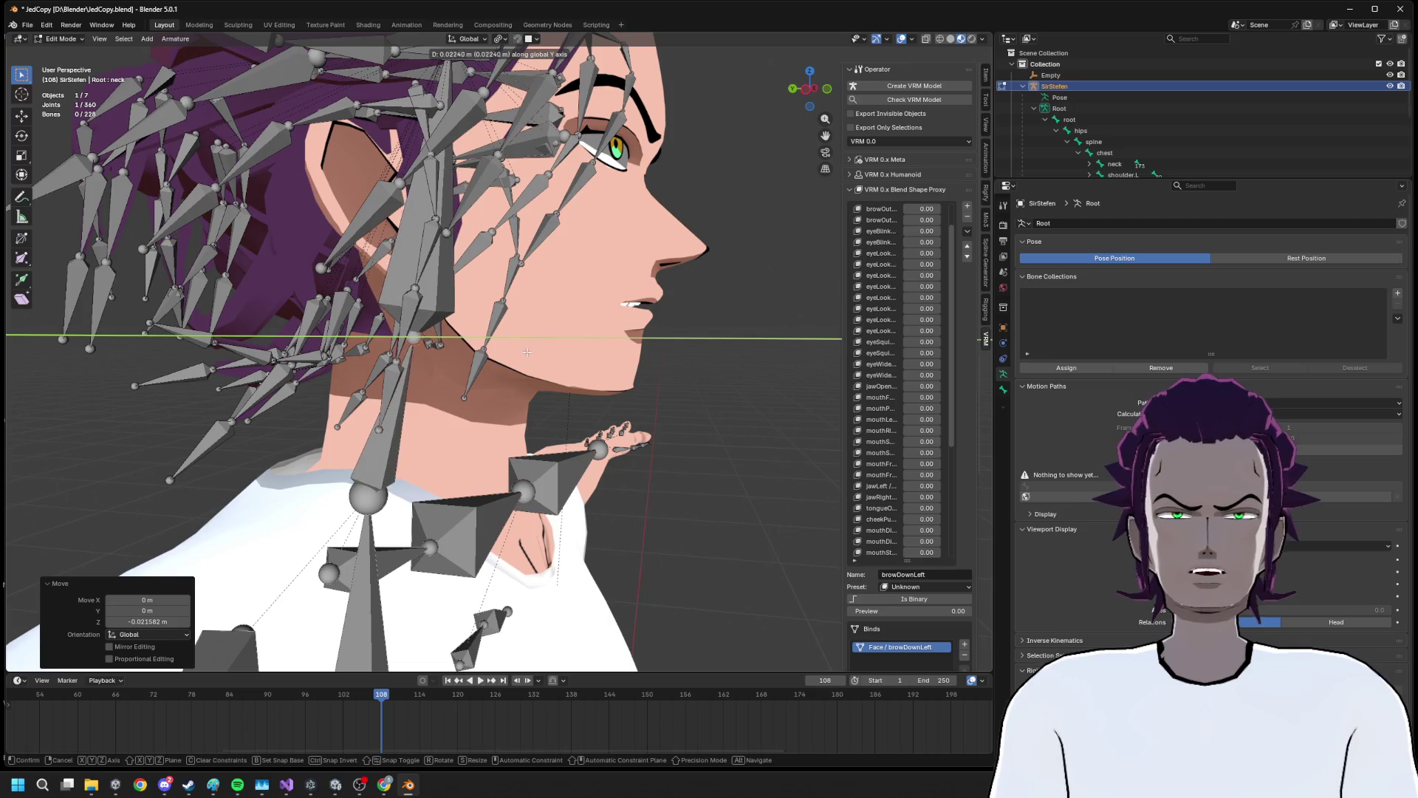
click(550, 357)
Fine-tune the neck joint's Y position, then Tab out of Edit Mode
key(g)
key(y)
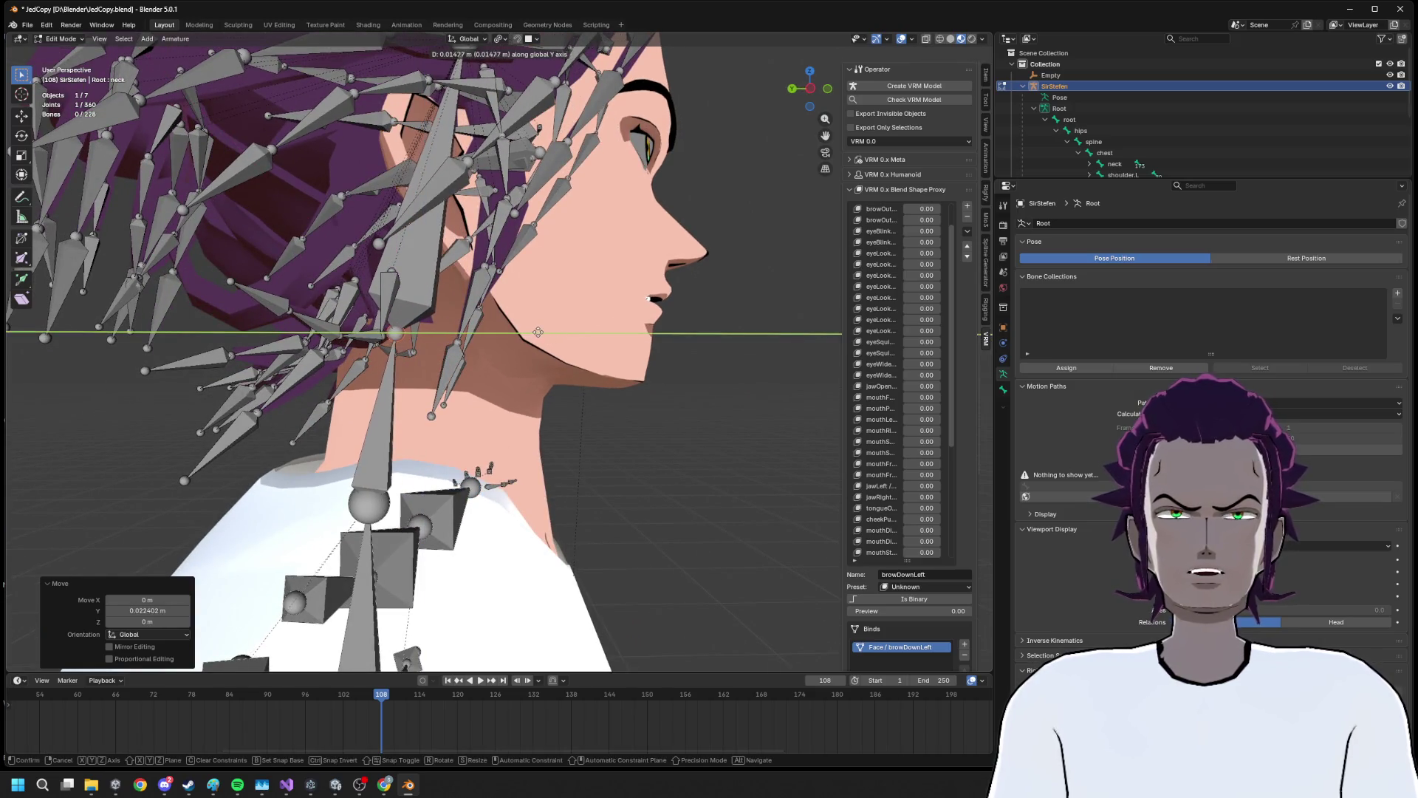
click(546, 334)
scroll(down, 3)
drag(537, 326, 539, 338)
key(g)
key(y)
click(533, 344)
scroll(up, 3)
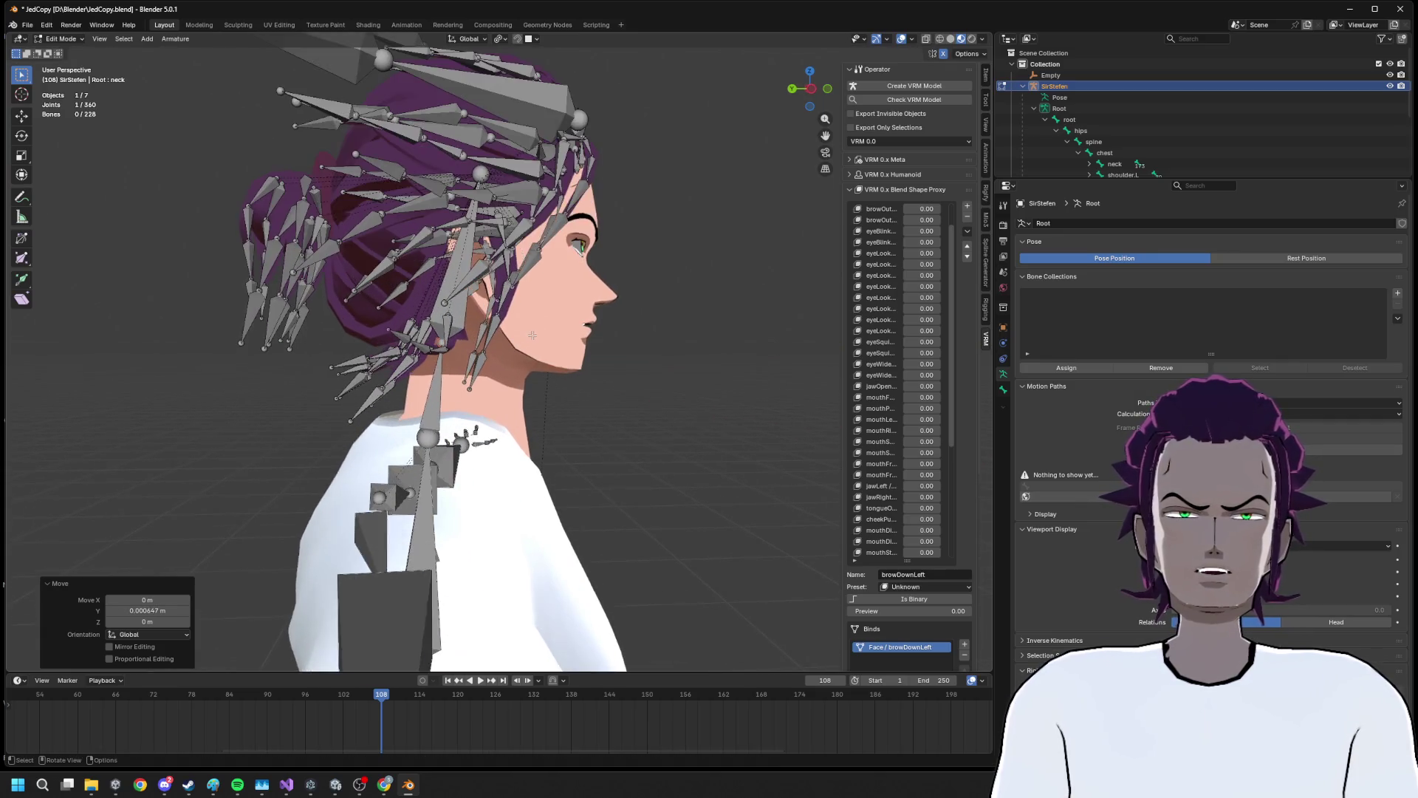
scroll(up, 3)
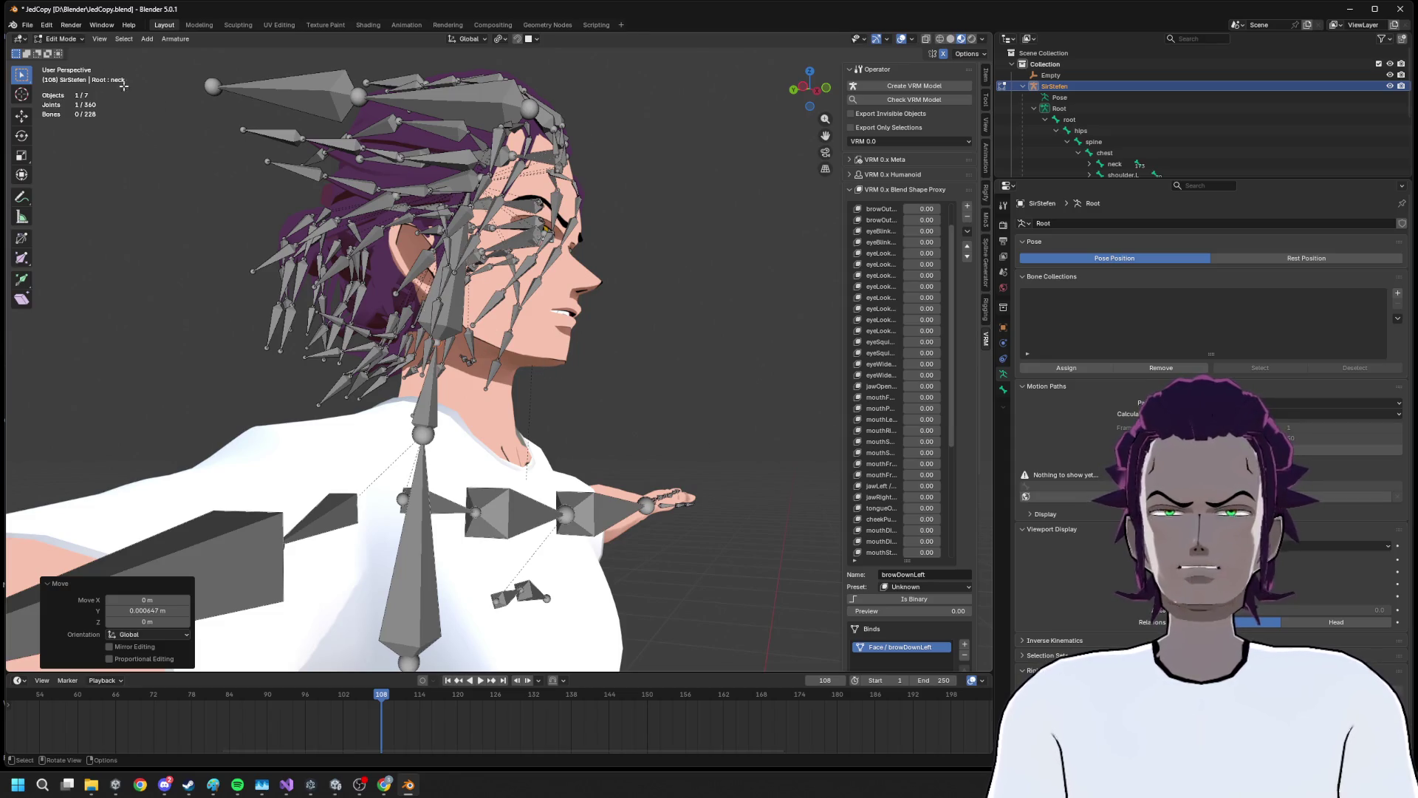
key(Tab)
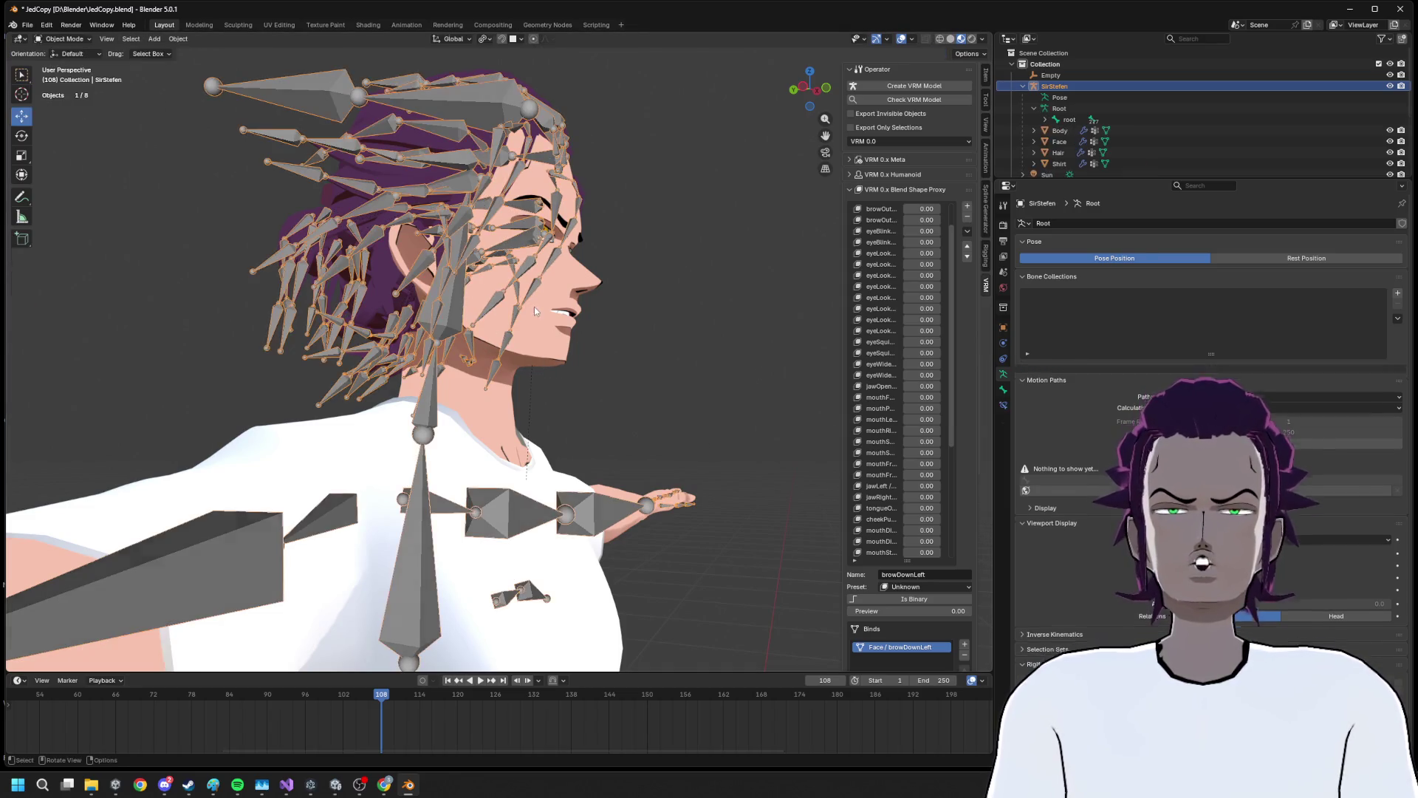
scroll(up, 3)
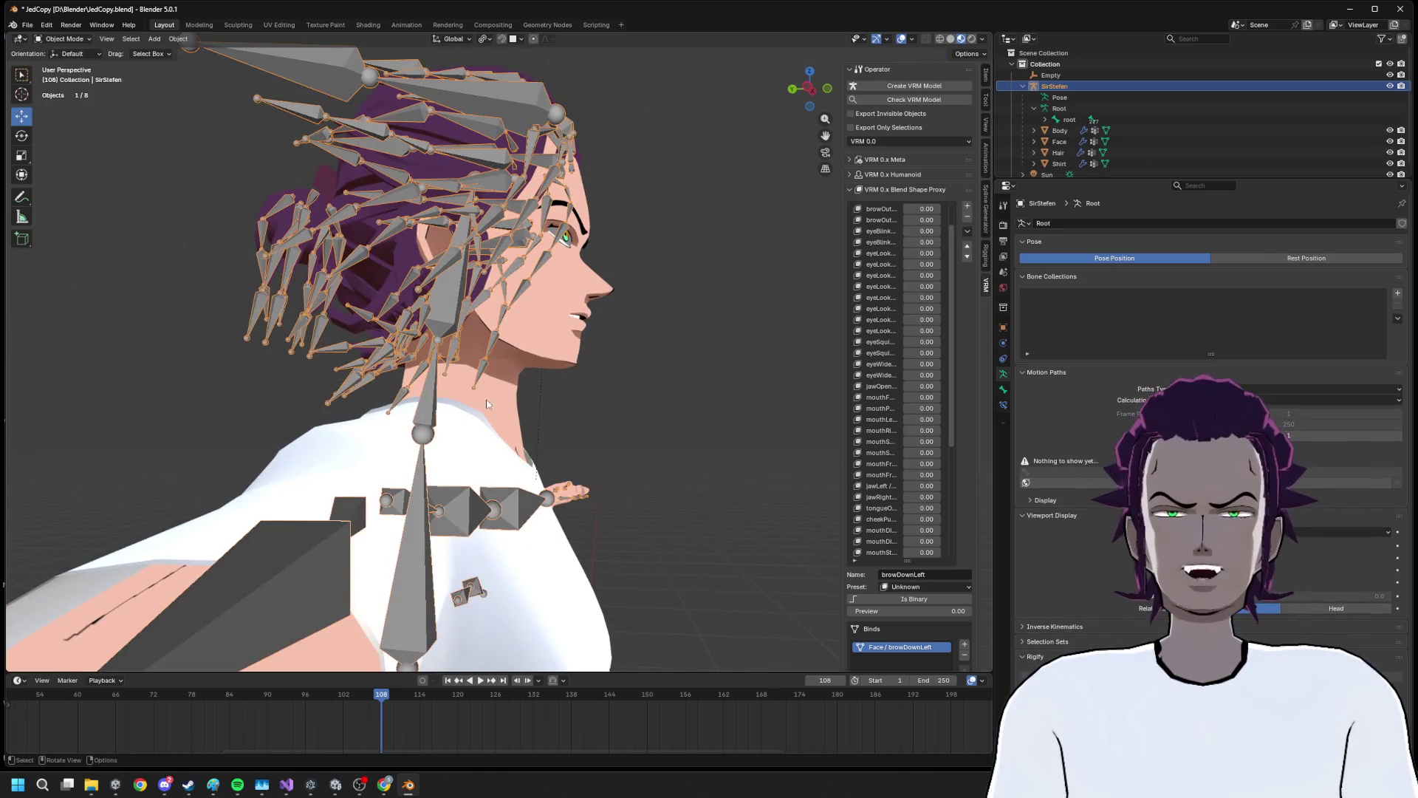
click(65, 38)
In Pose Mode, rotate the head bone -61.4° around Z to test the neck
click(70, 78)
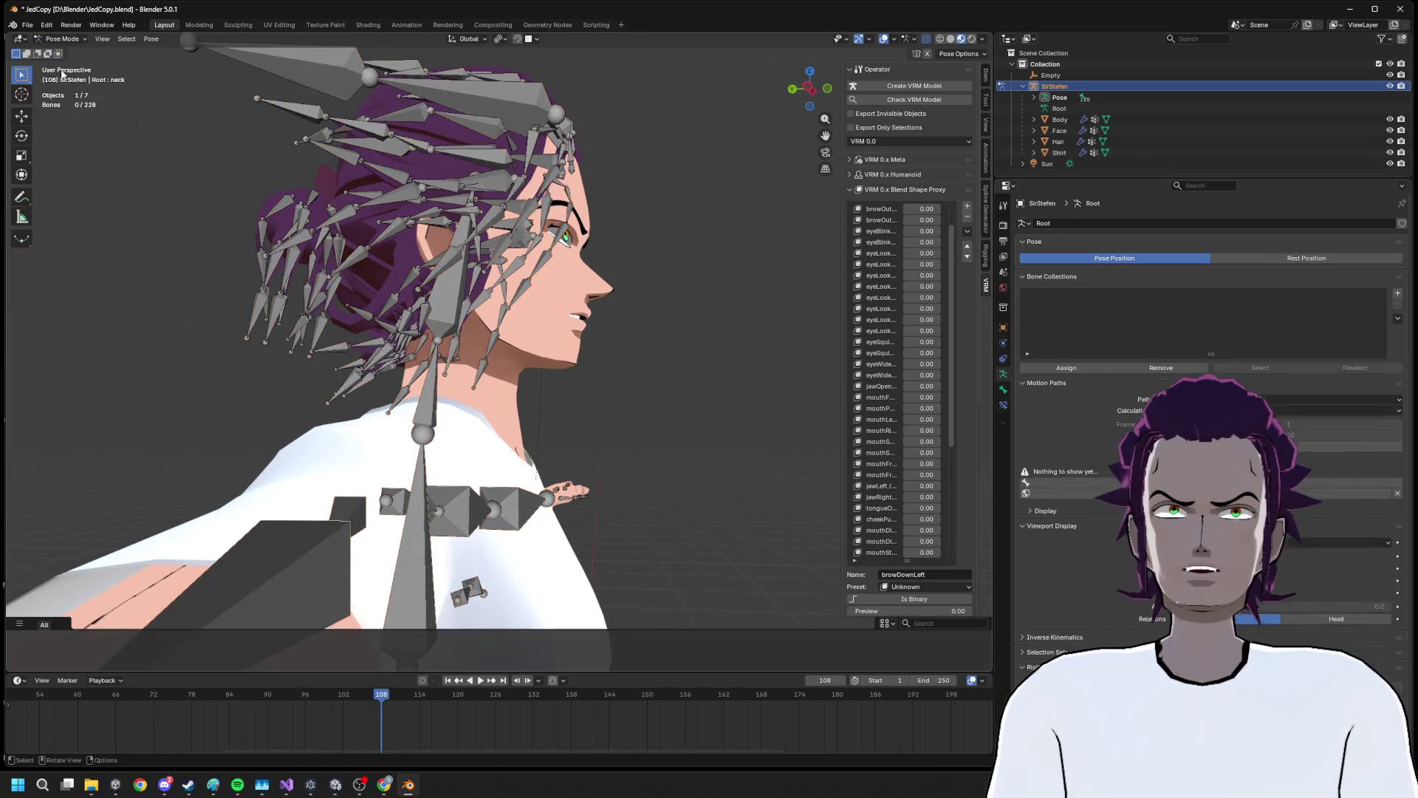
click(455, 297)
key(r)
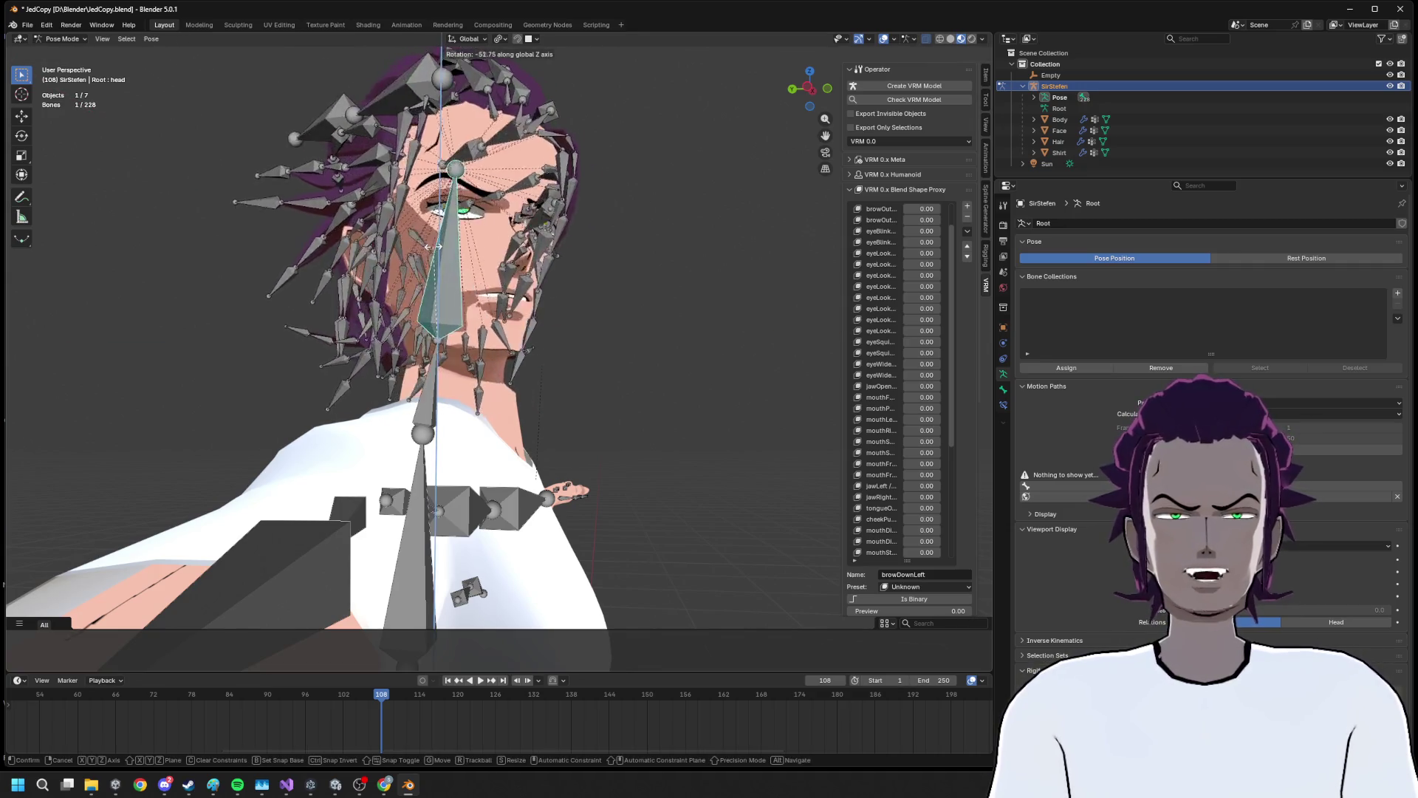
click(417, 245)
scroll(up, 3)
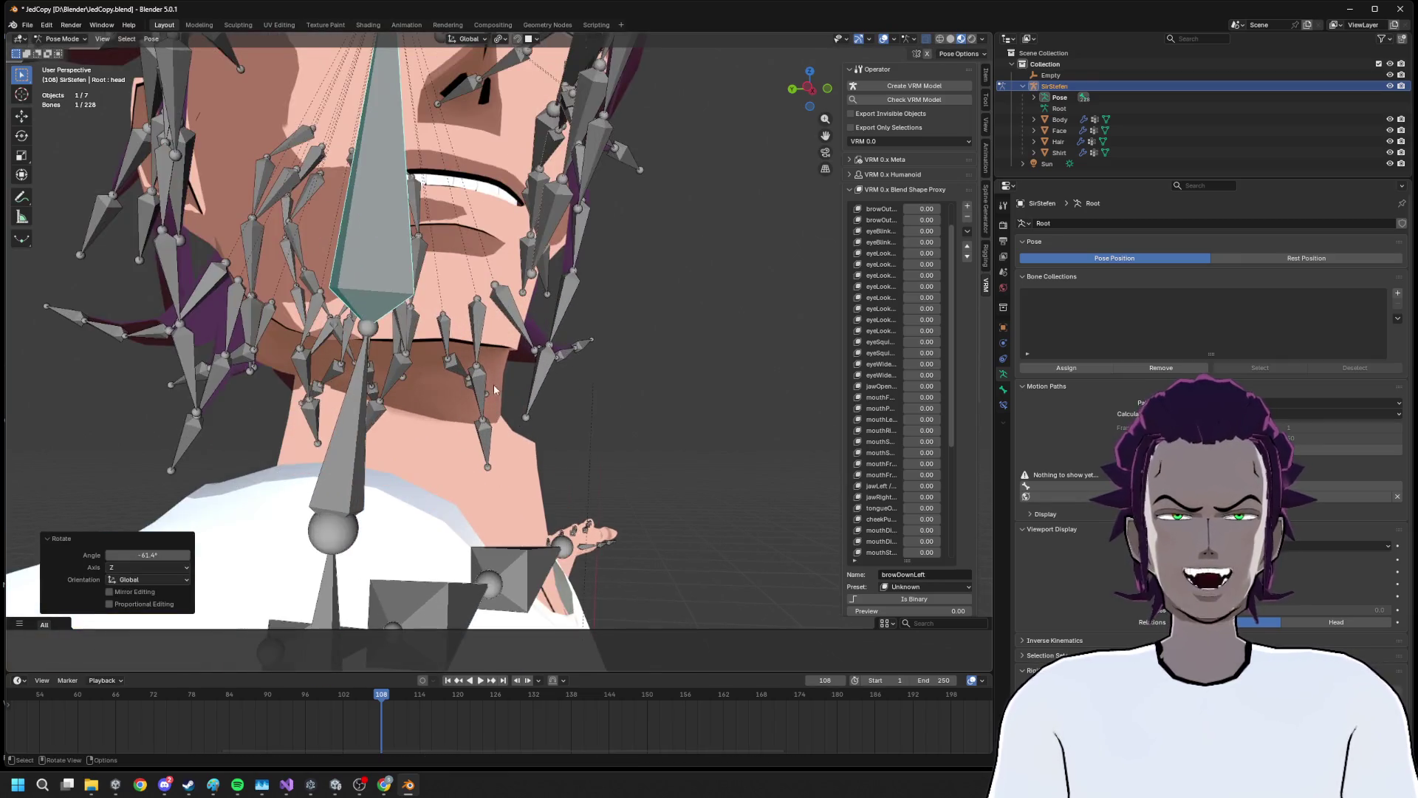
drag(511, 437, 562, 448)
Select the neck bone, return to Object Mode with Ctrl+Tab, and select the Face mesh
click(390, 369)
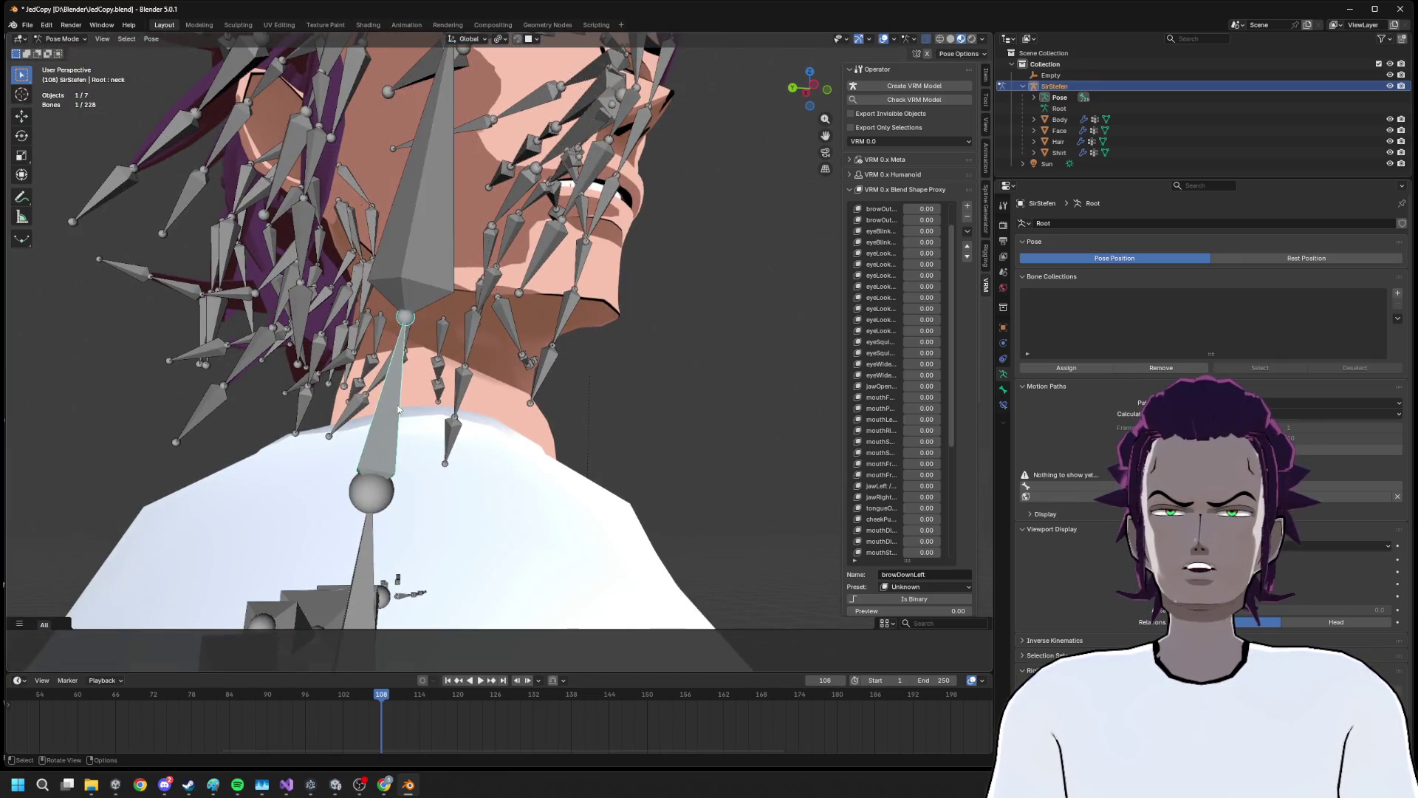
drag(390, 369, 496, 449)
key(ctrl+Tab)
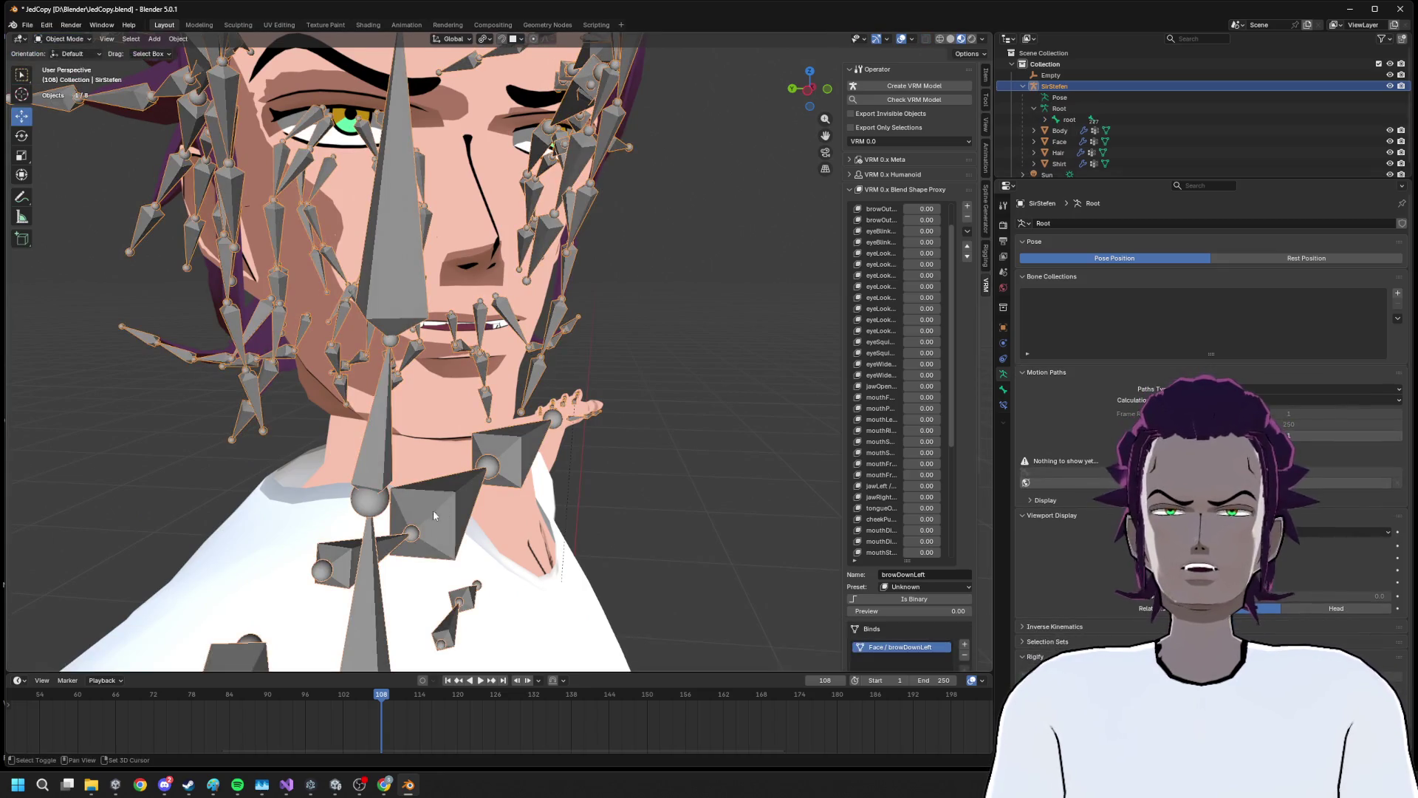
click(449, 441)
click(65, 39)
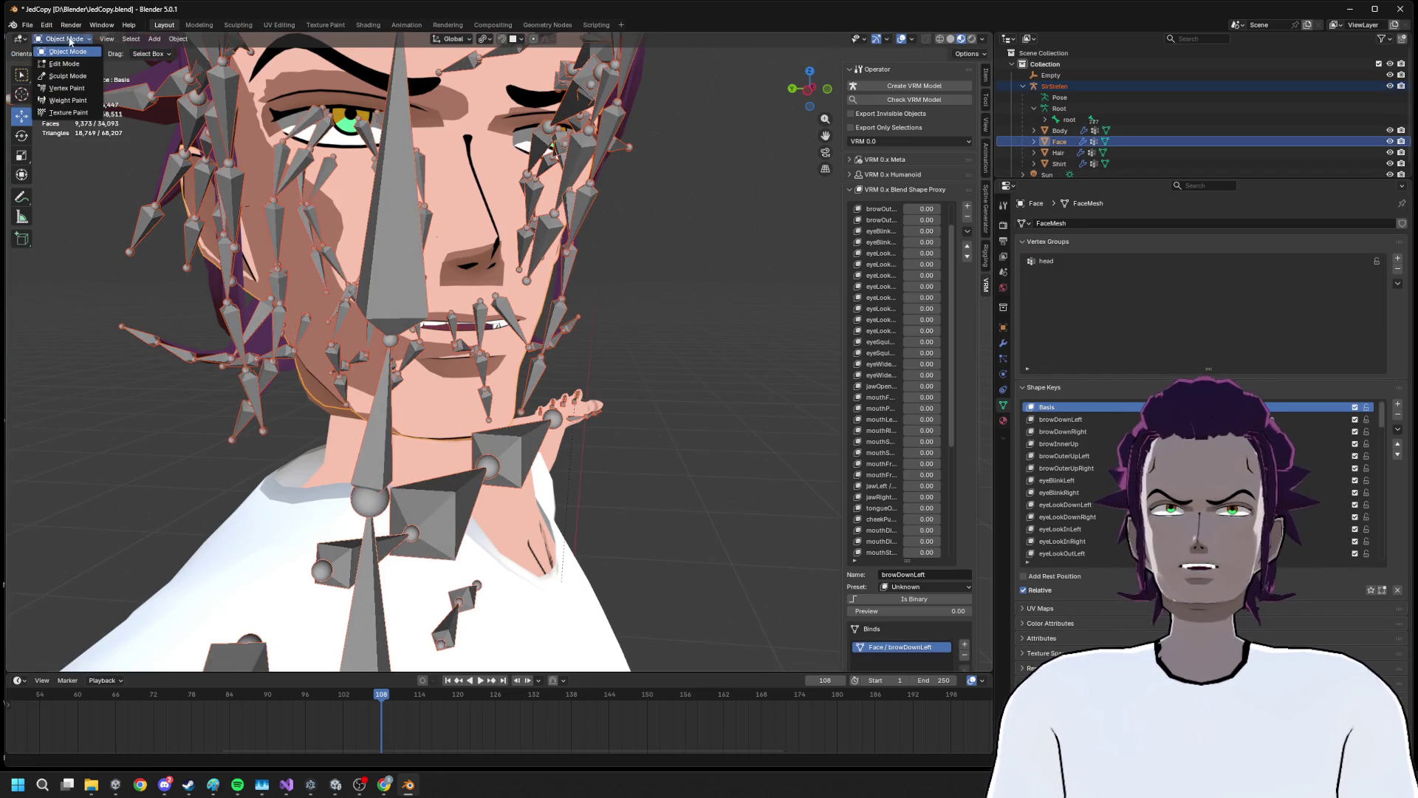
Drop Face and Shirt from the selection, keeping rig and Body, and weight paint the Body mesh
click(67, 101)
drag(510, 281, 550, 279)
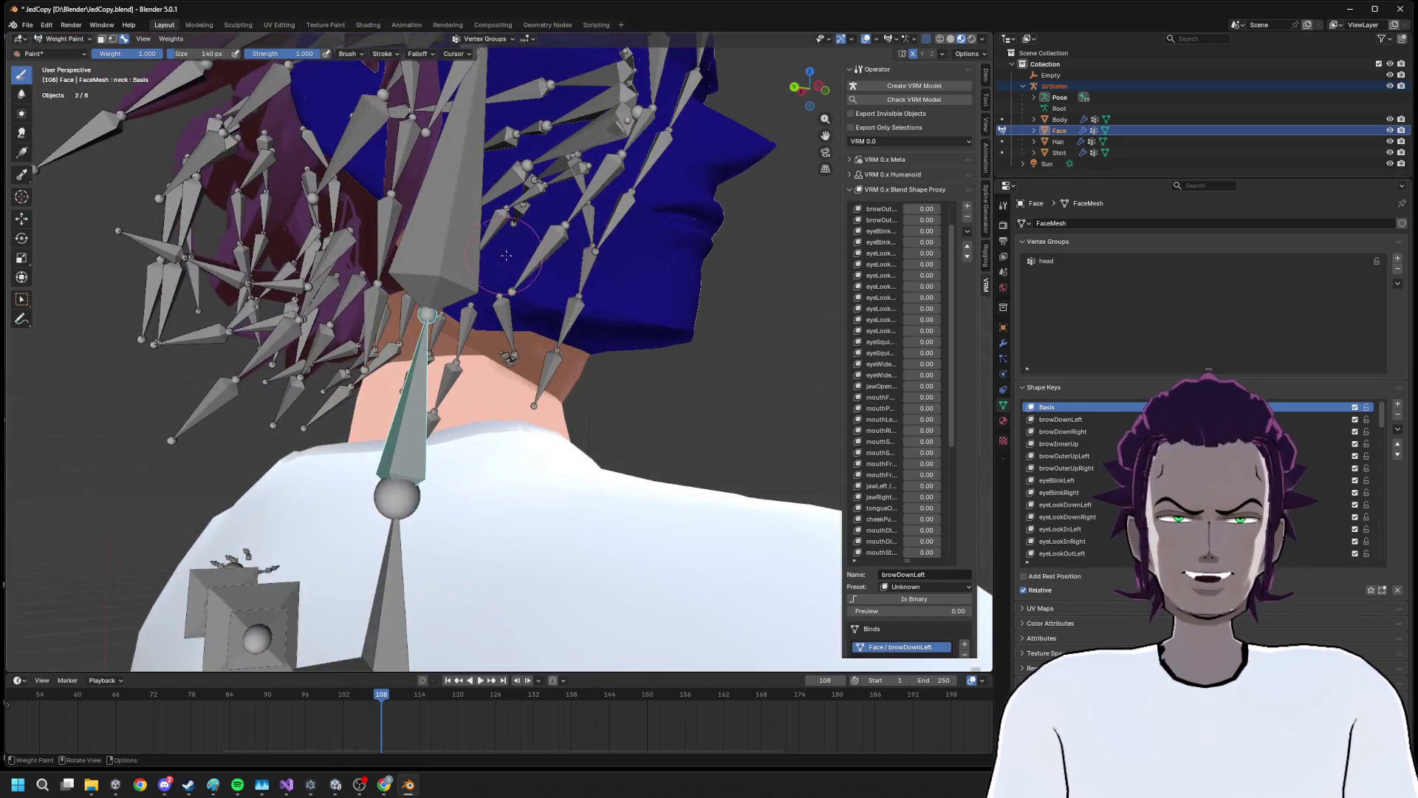
click(65, 38)
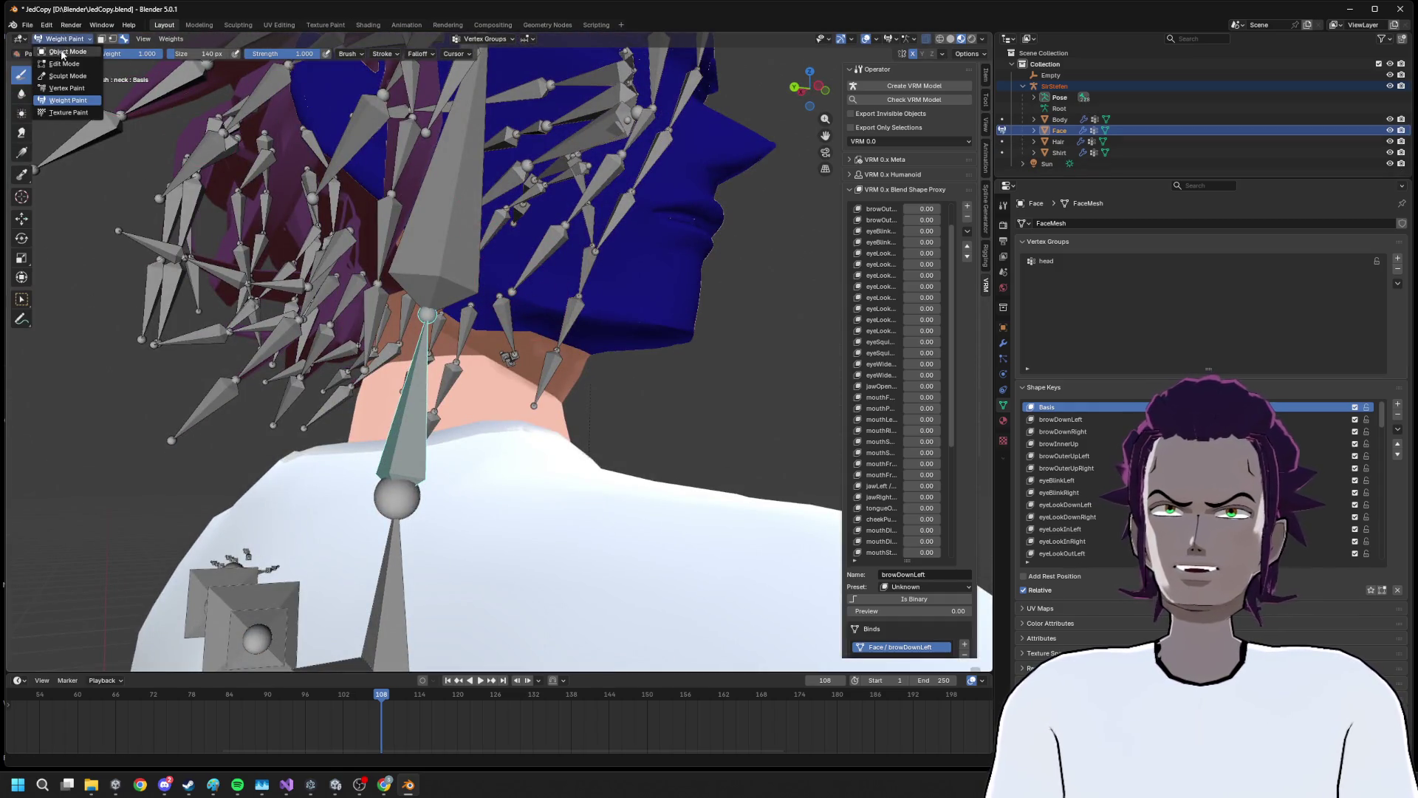
click(65, 52)
click(495, 422)
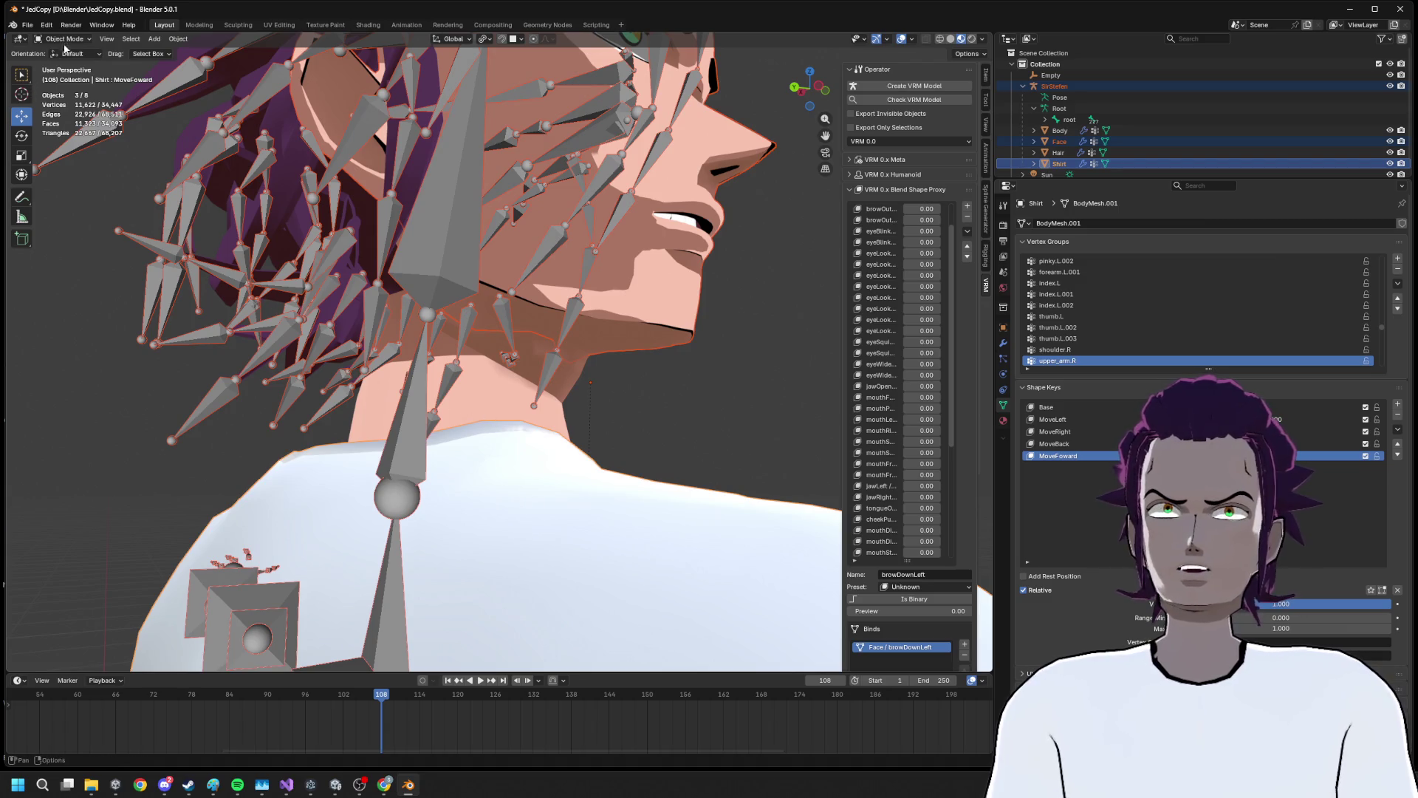
click(465, 399)
click(302, 303)
click(66, 38)
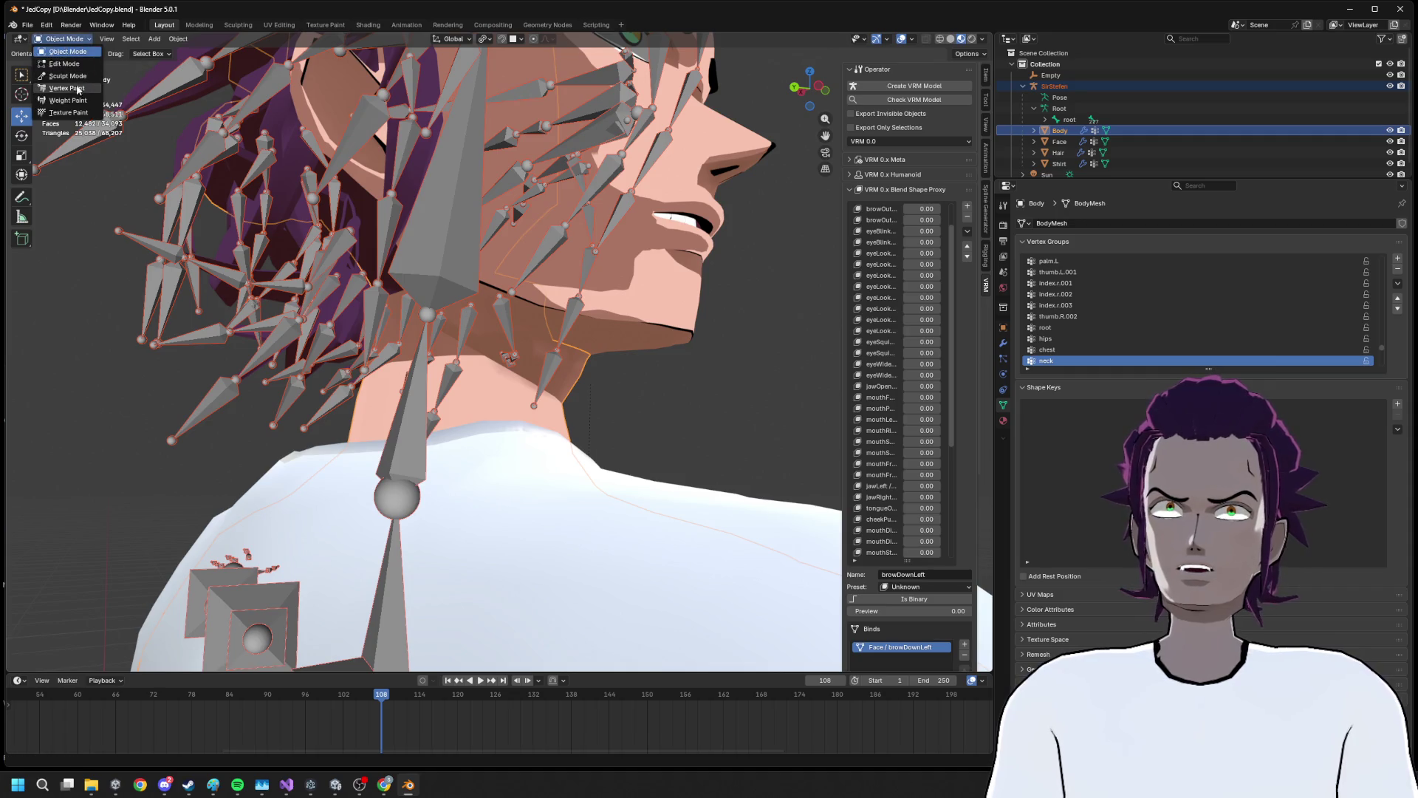
click(62, 96)
scroll(up, 3)
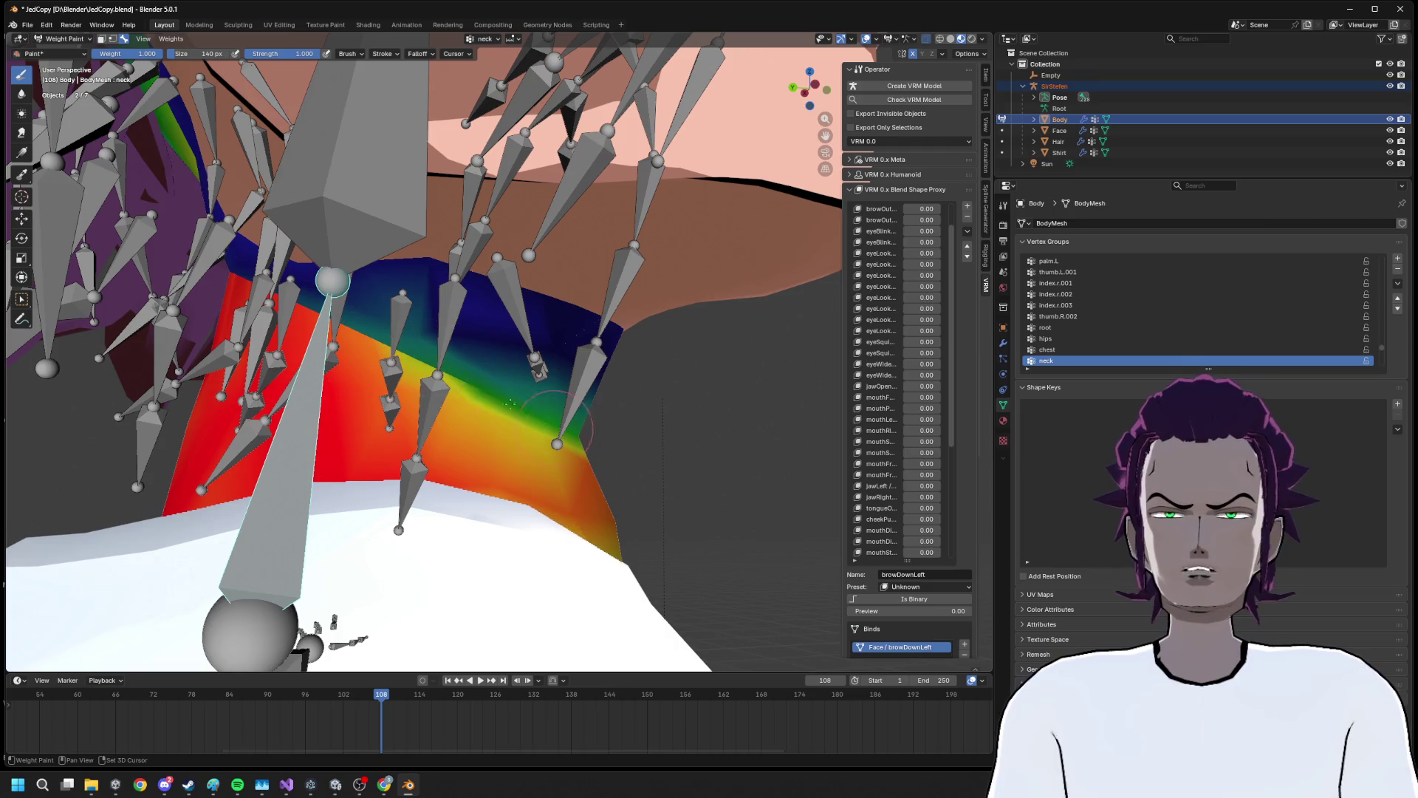
scroll(down, 3)
Paint head weight on the upper neck, undo a stray lower-neck stroke, then activate the neck bone
click(452, 243)
drag(494, 295, 574, 410)
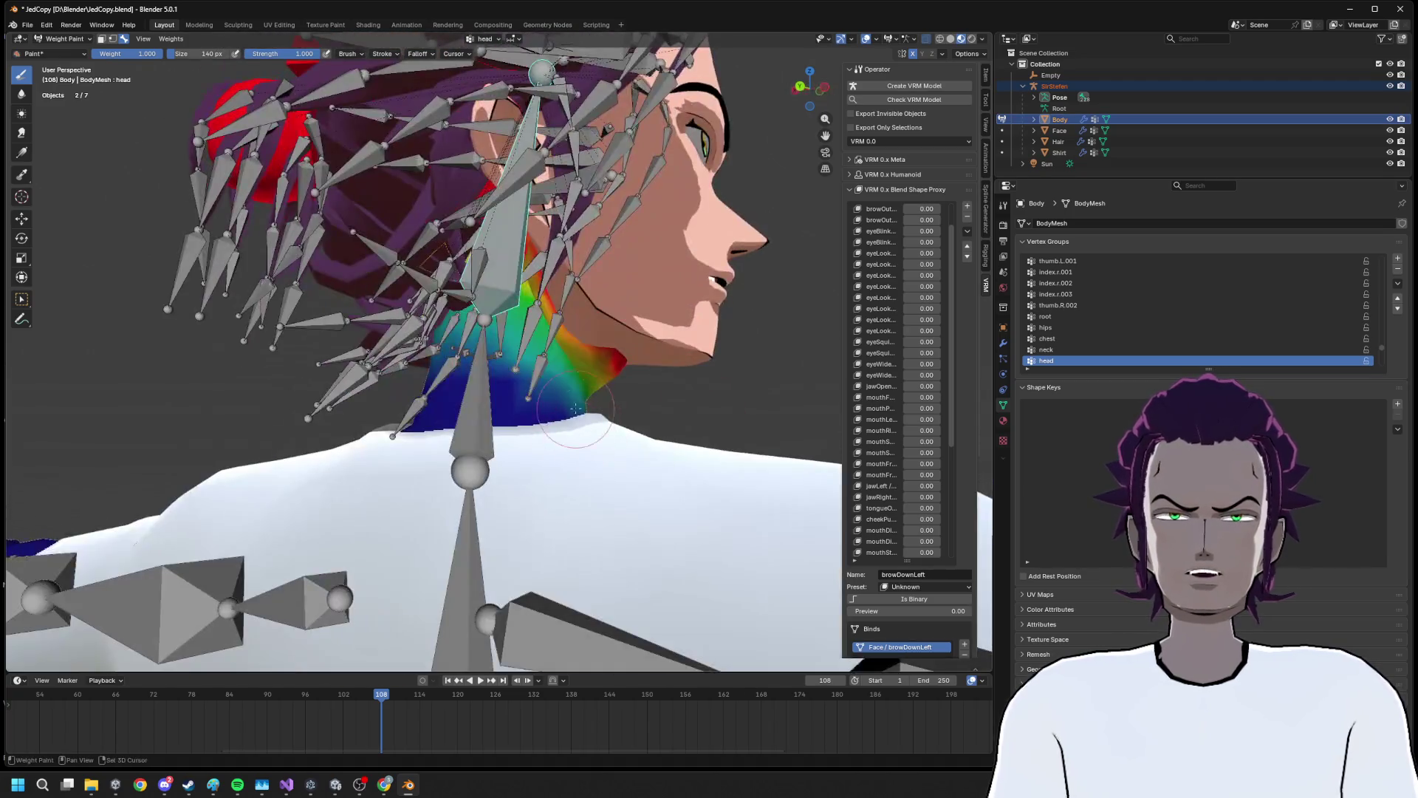
scroll(up, 3)
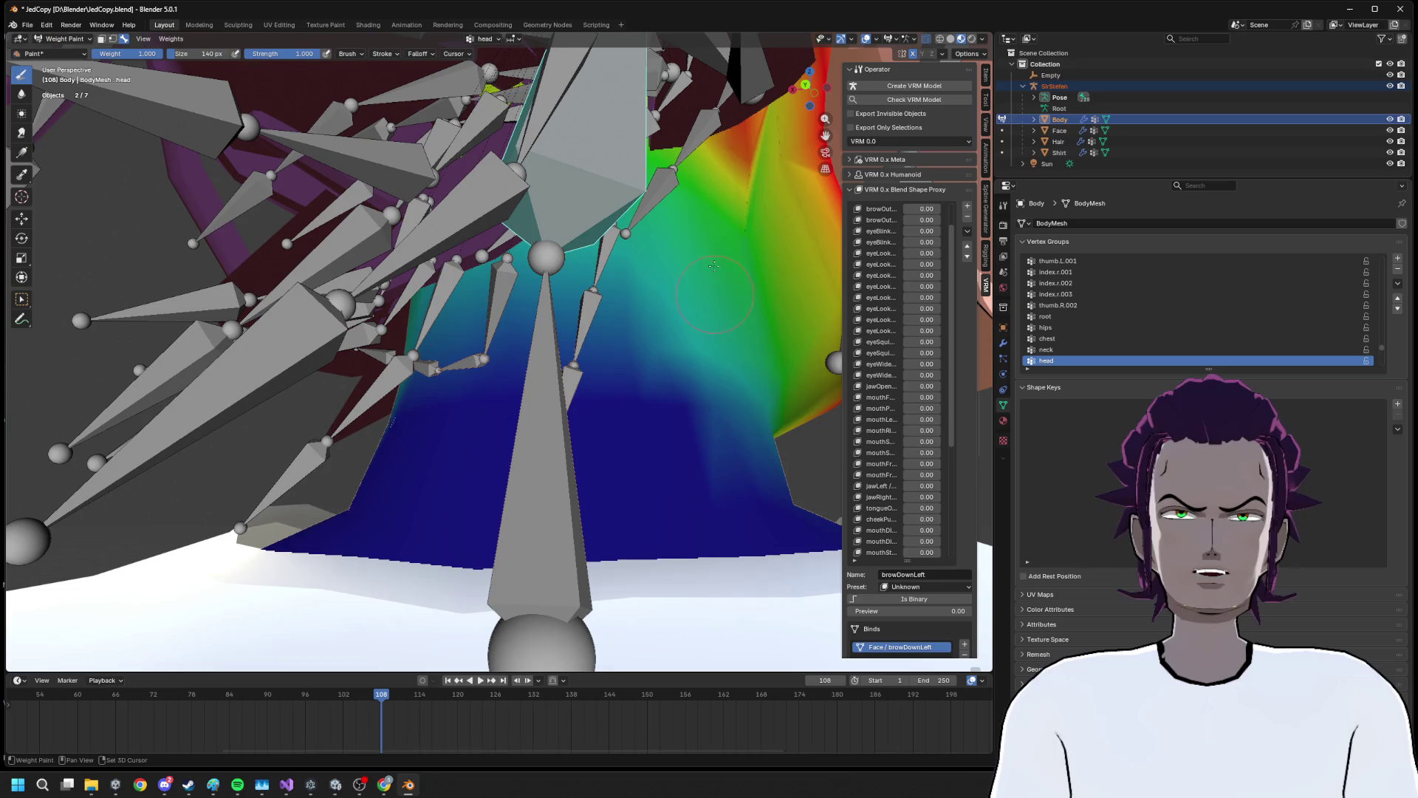
drag(759, 137, 753, 131)
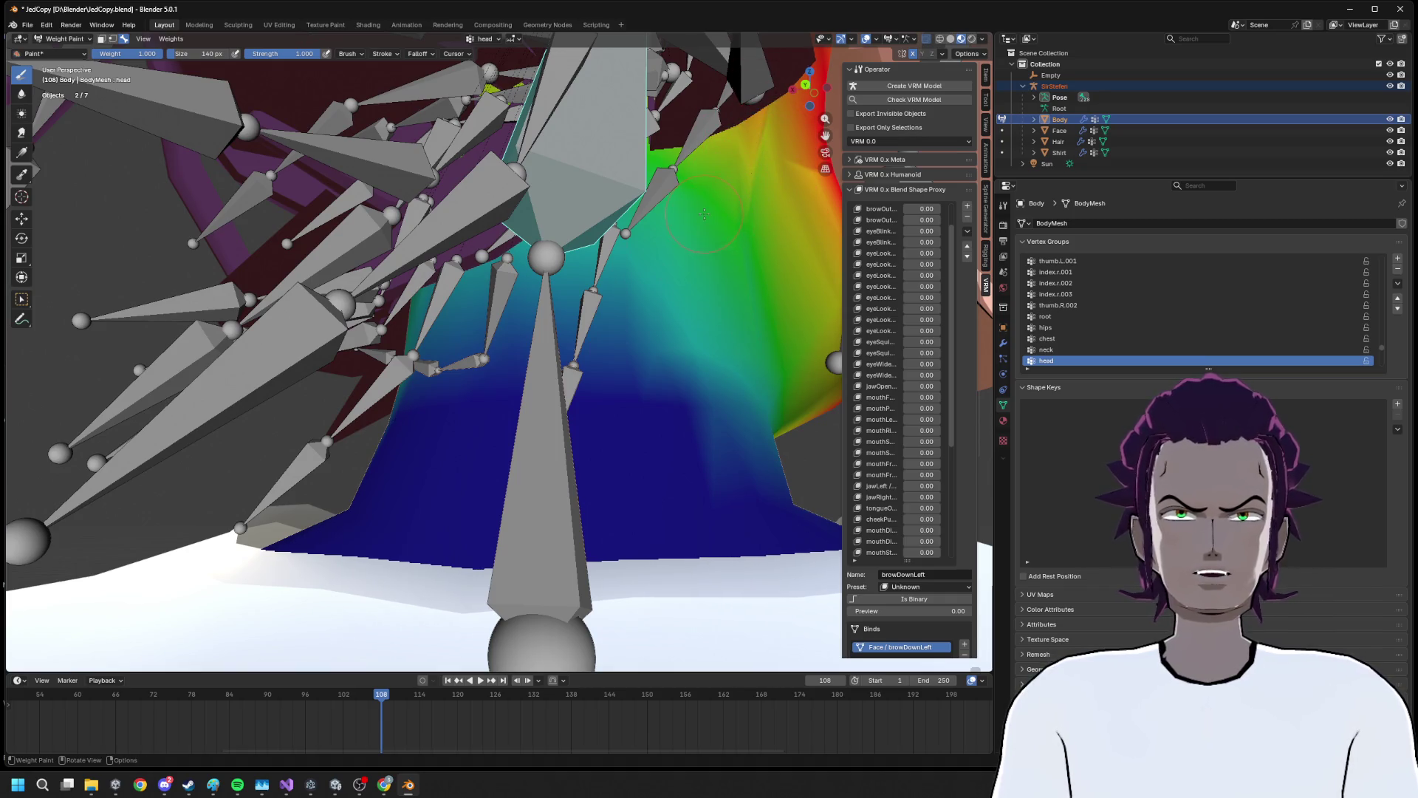
drag(728, 262, 628, 226)
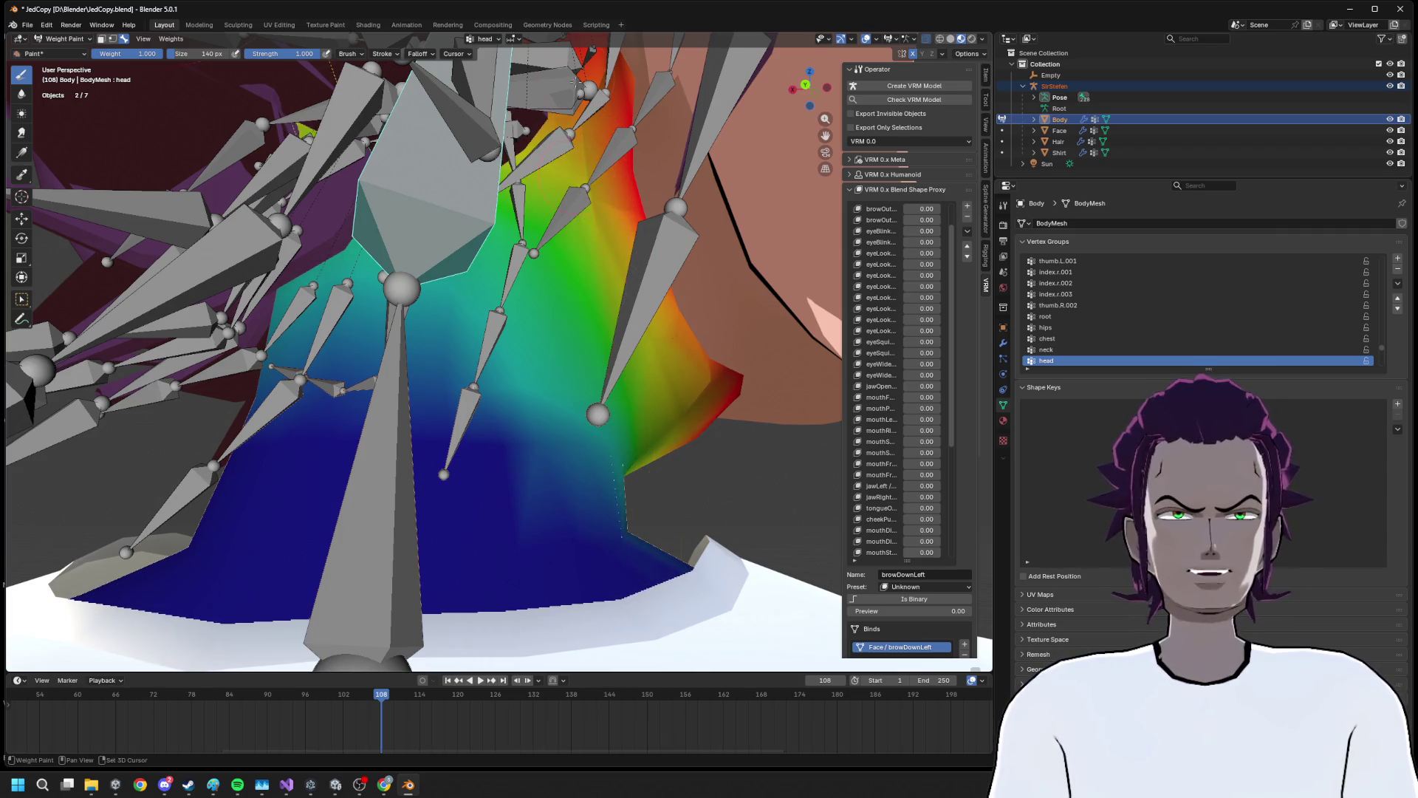
drag(586, 475, 614, 442)
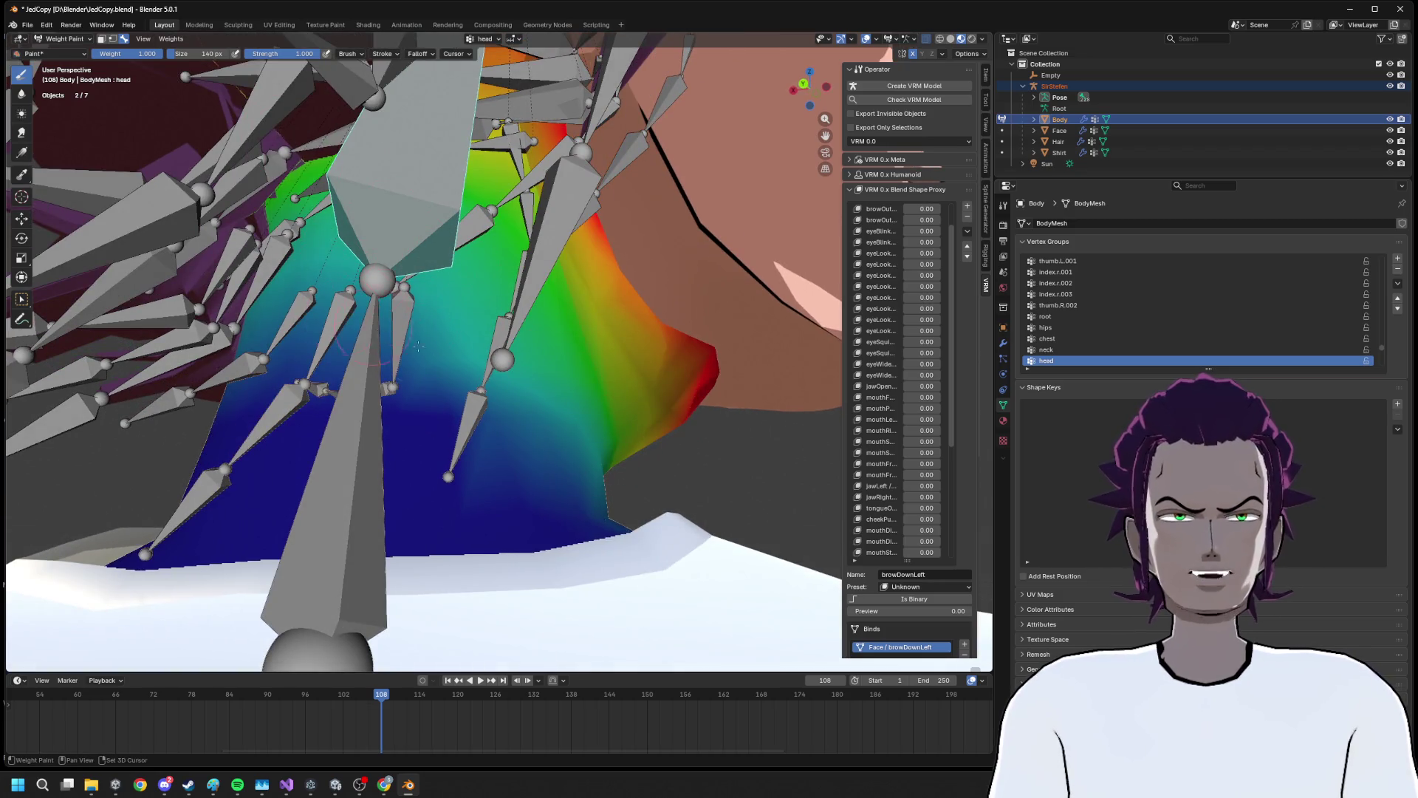
drag(260, 378, 240, 410)
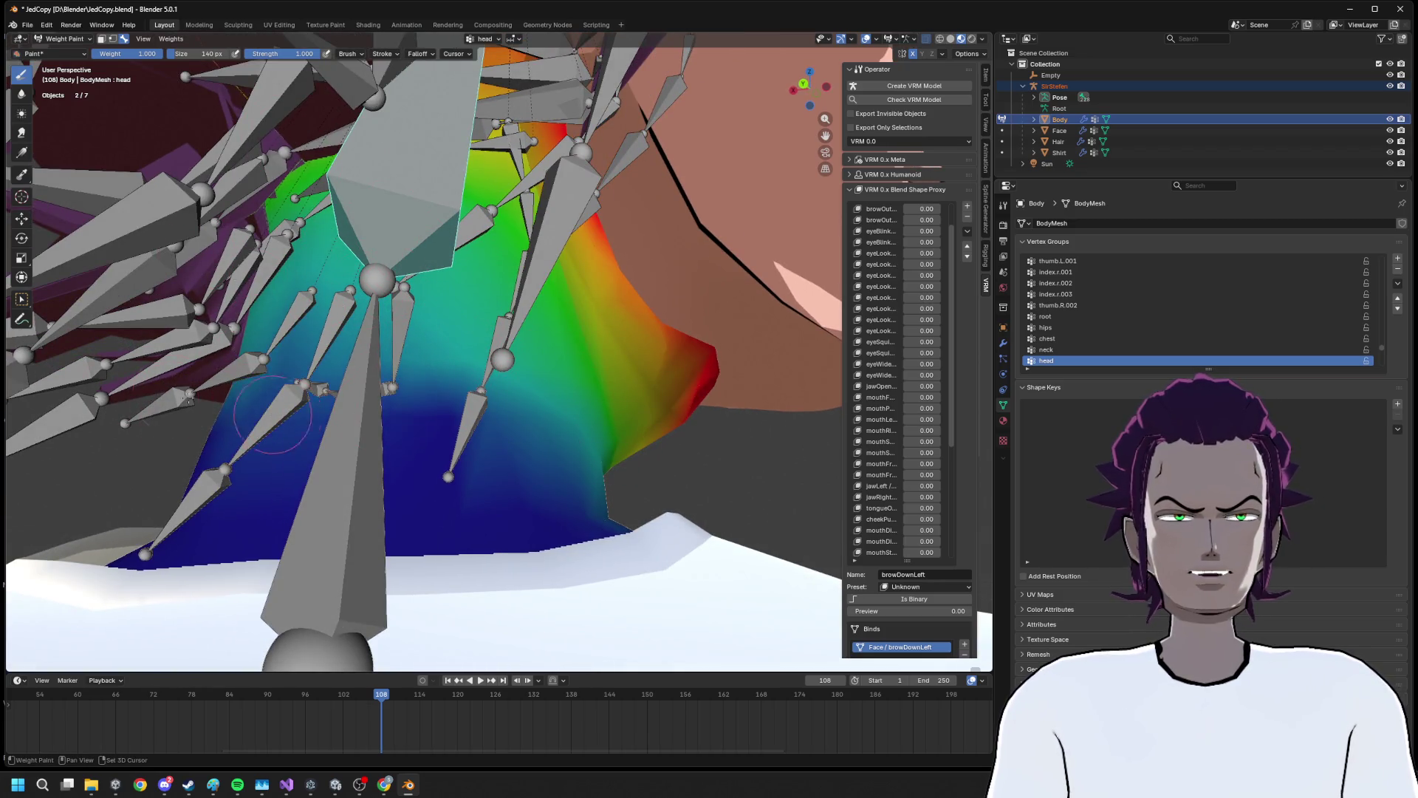
key(ctrl+z)
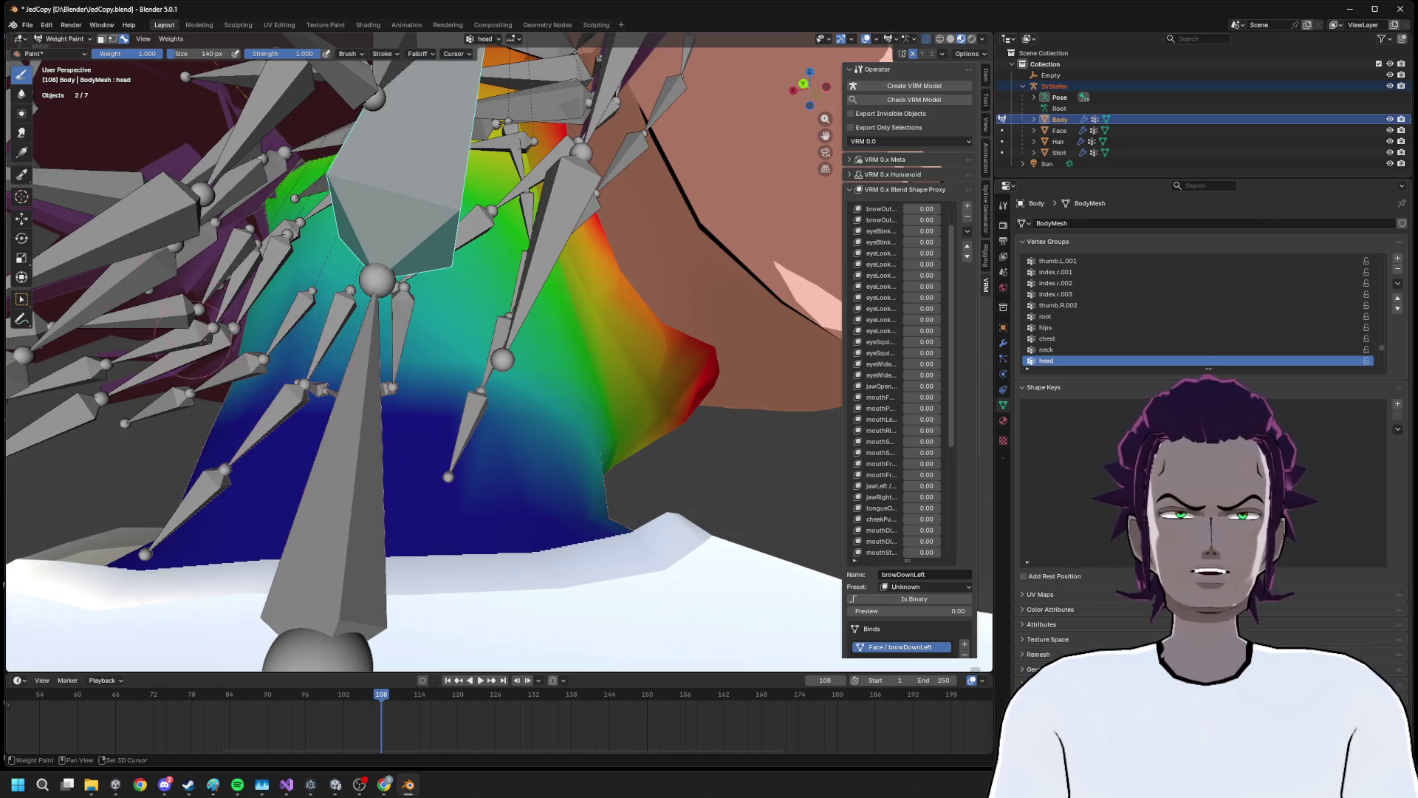
drag(181, 334, 239, 384)
drag(379, 384, 544, 403)
click(414, 414)
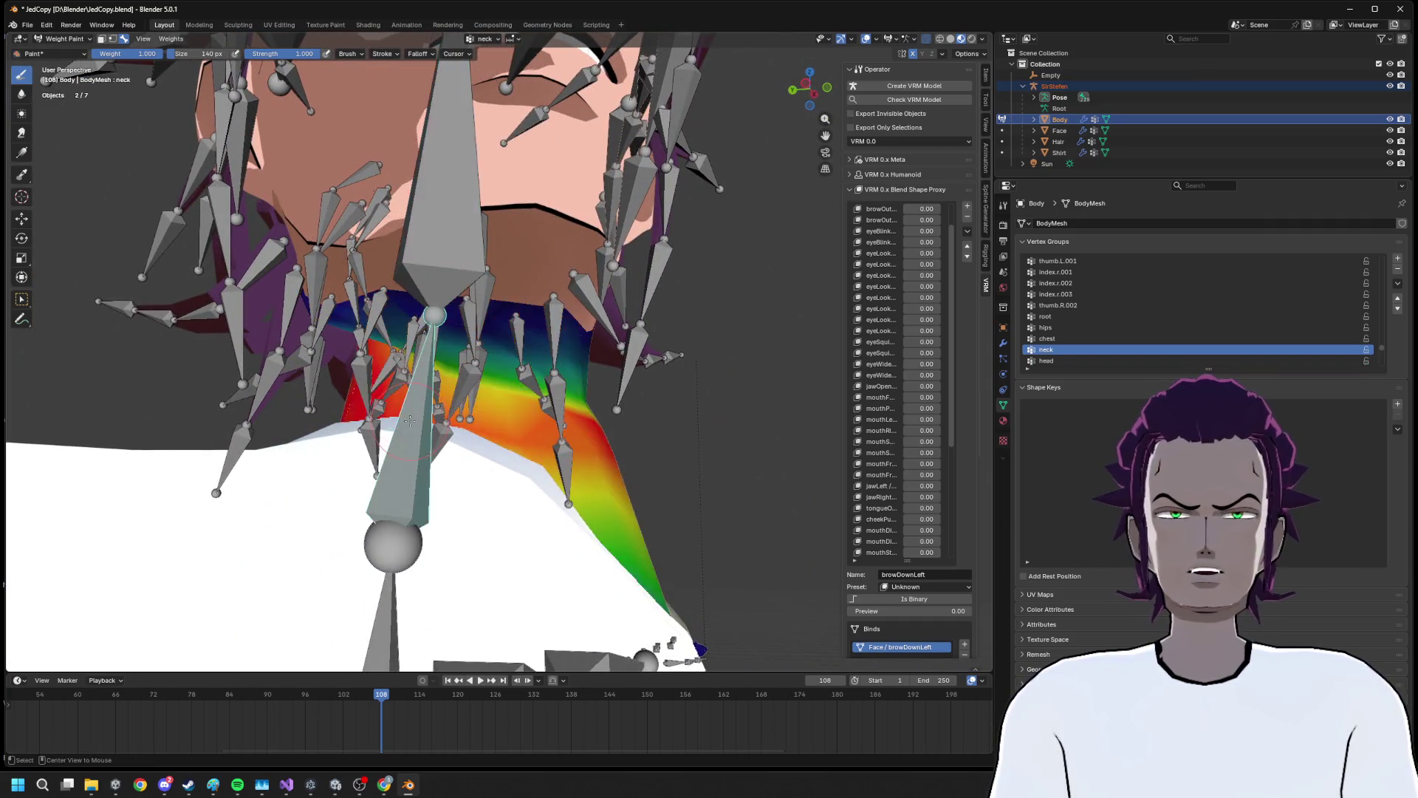
Lower the brush strength to 0.173 and paint neck weight under the jaw
scroll(up, 3)
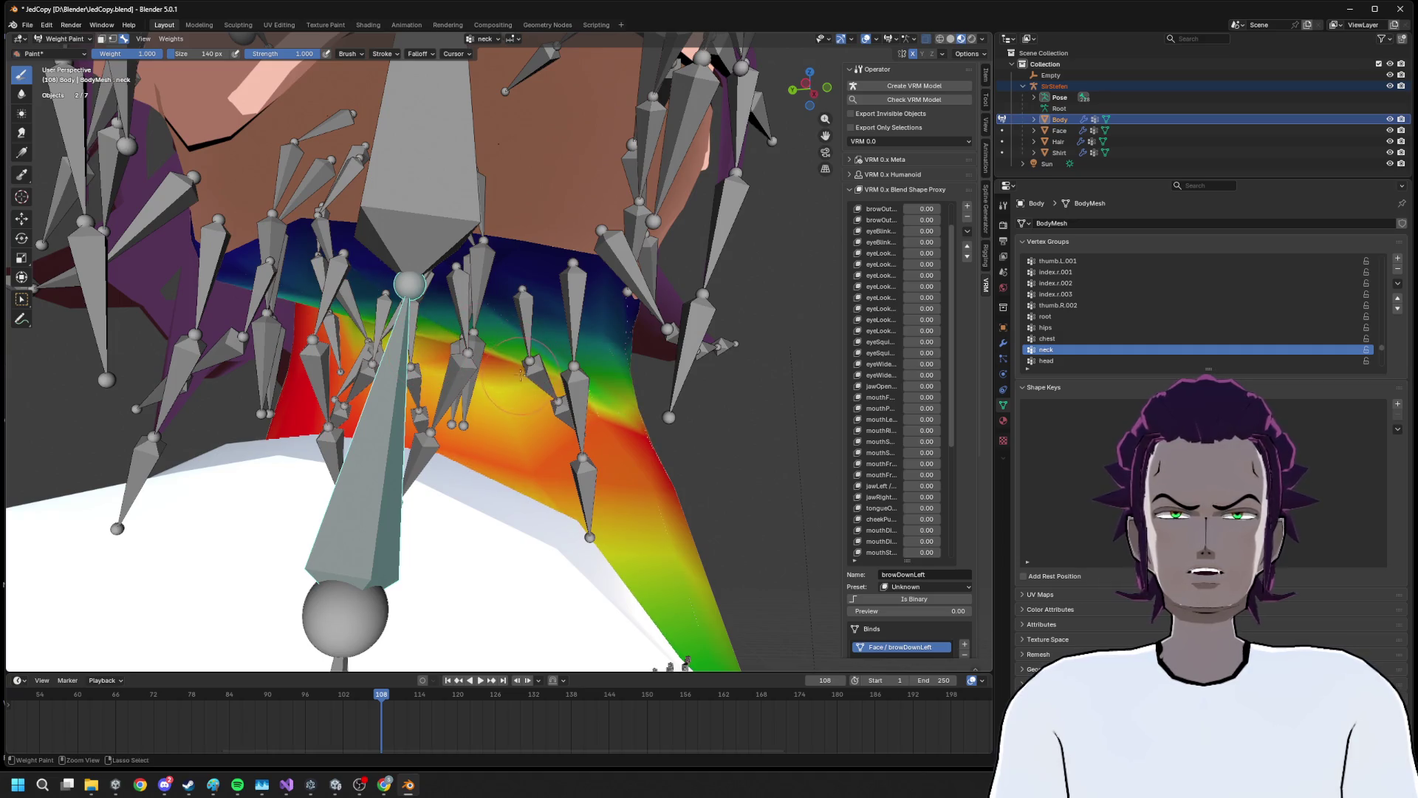
drag(293, 61, 258, 61)
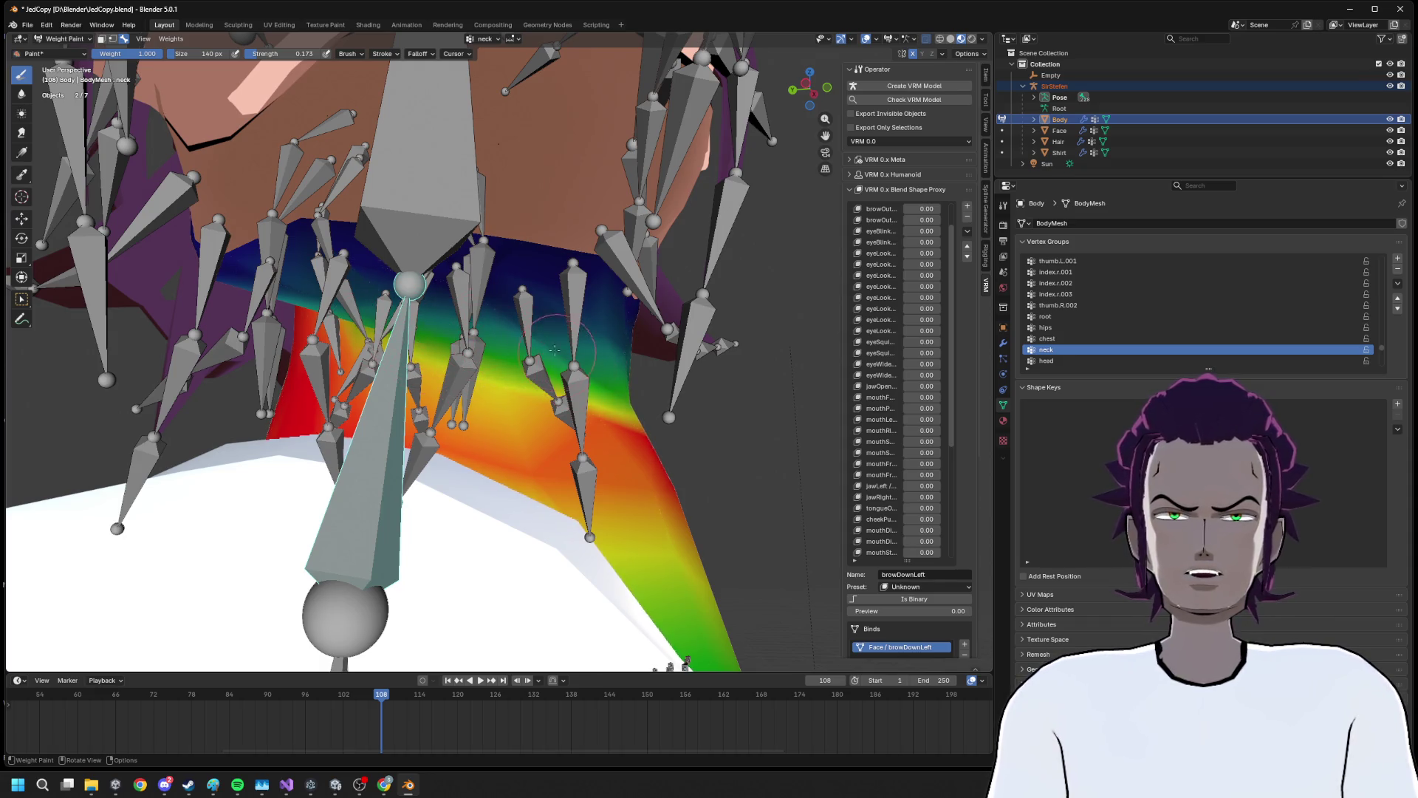
drag(493, 305, 690, 360)
drag(613, 302, 333, 240)
drag(405, 271, 353, 229)
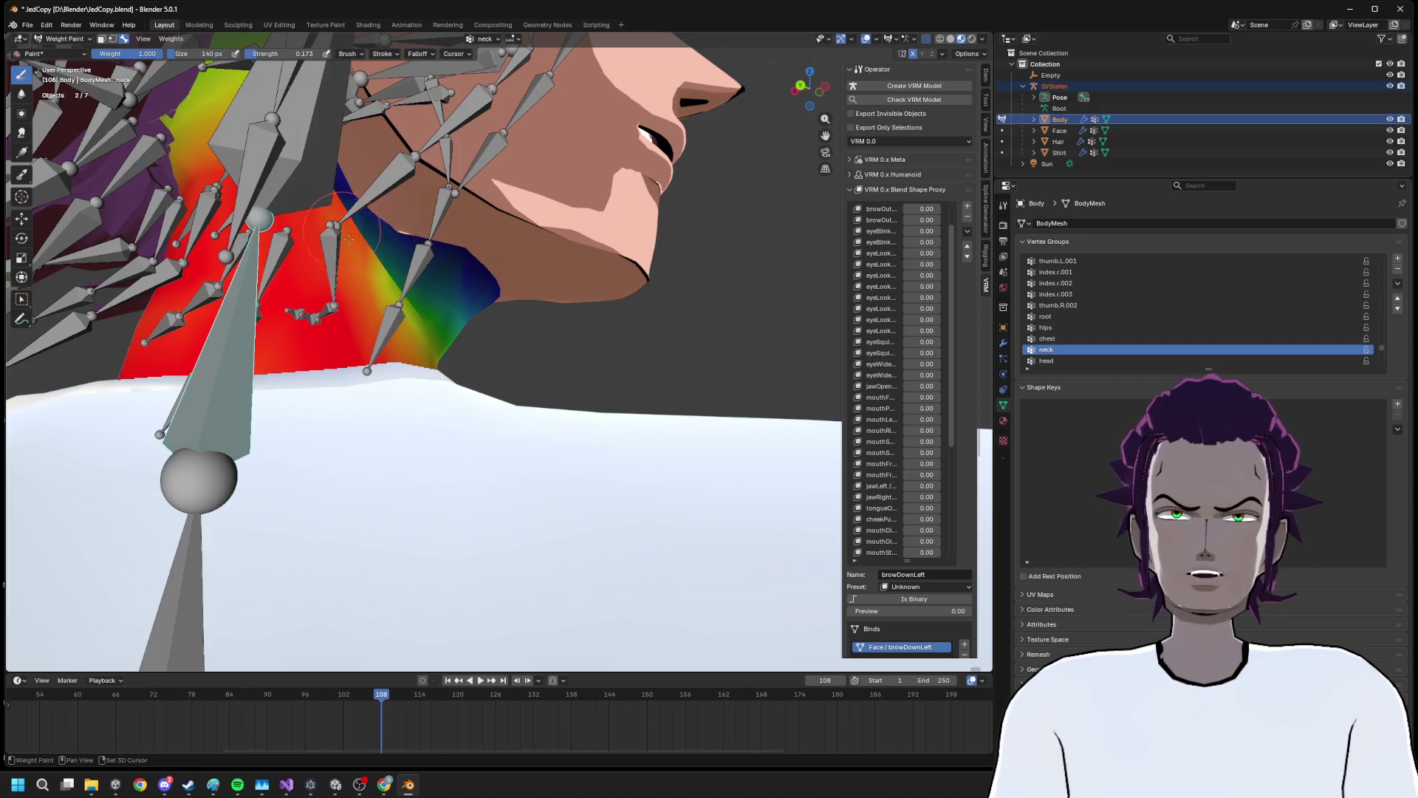
From below the jaw, reduce the neck weight near the jawline
scroll(up, 3)
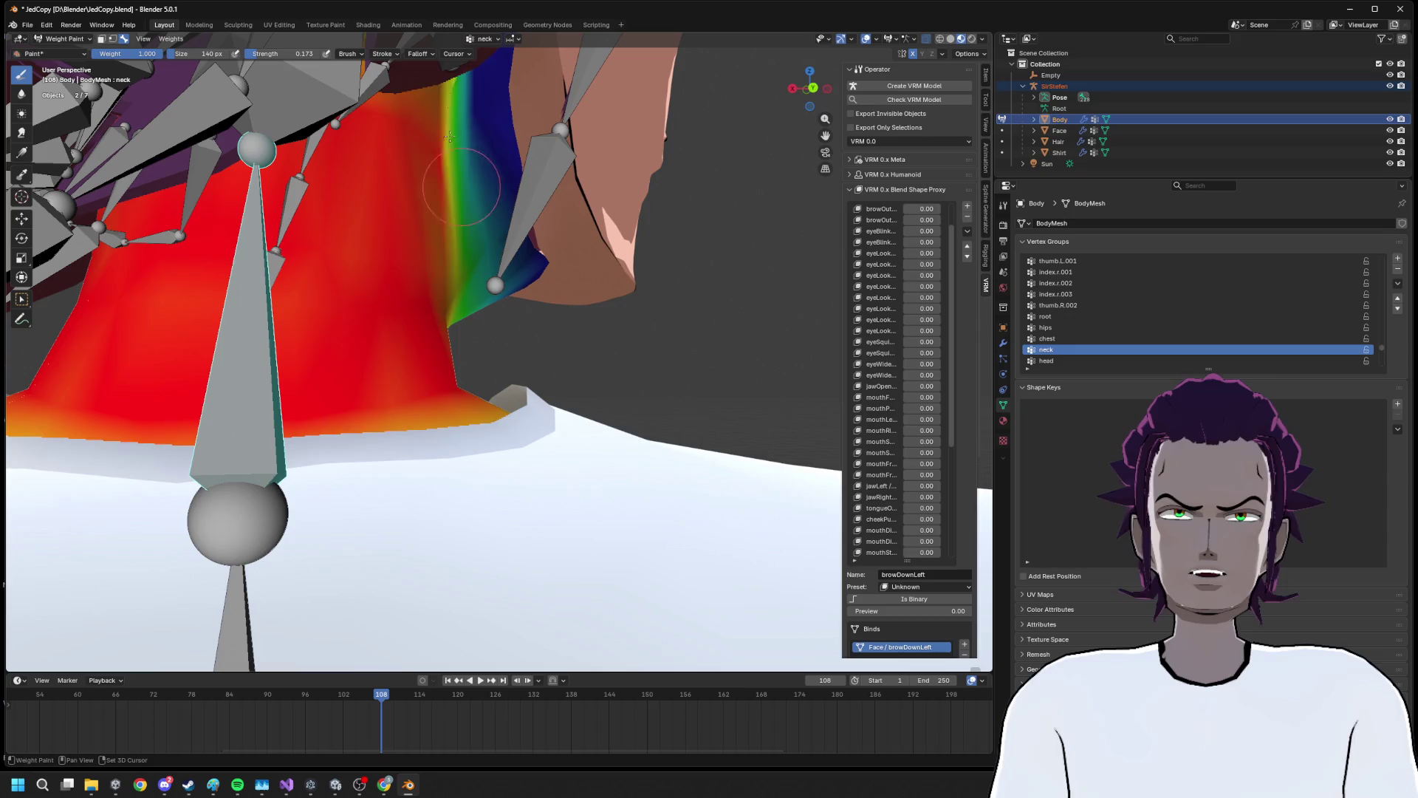
drag(497, 329, 494, 78)
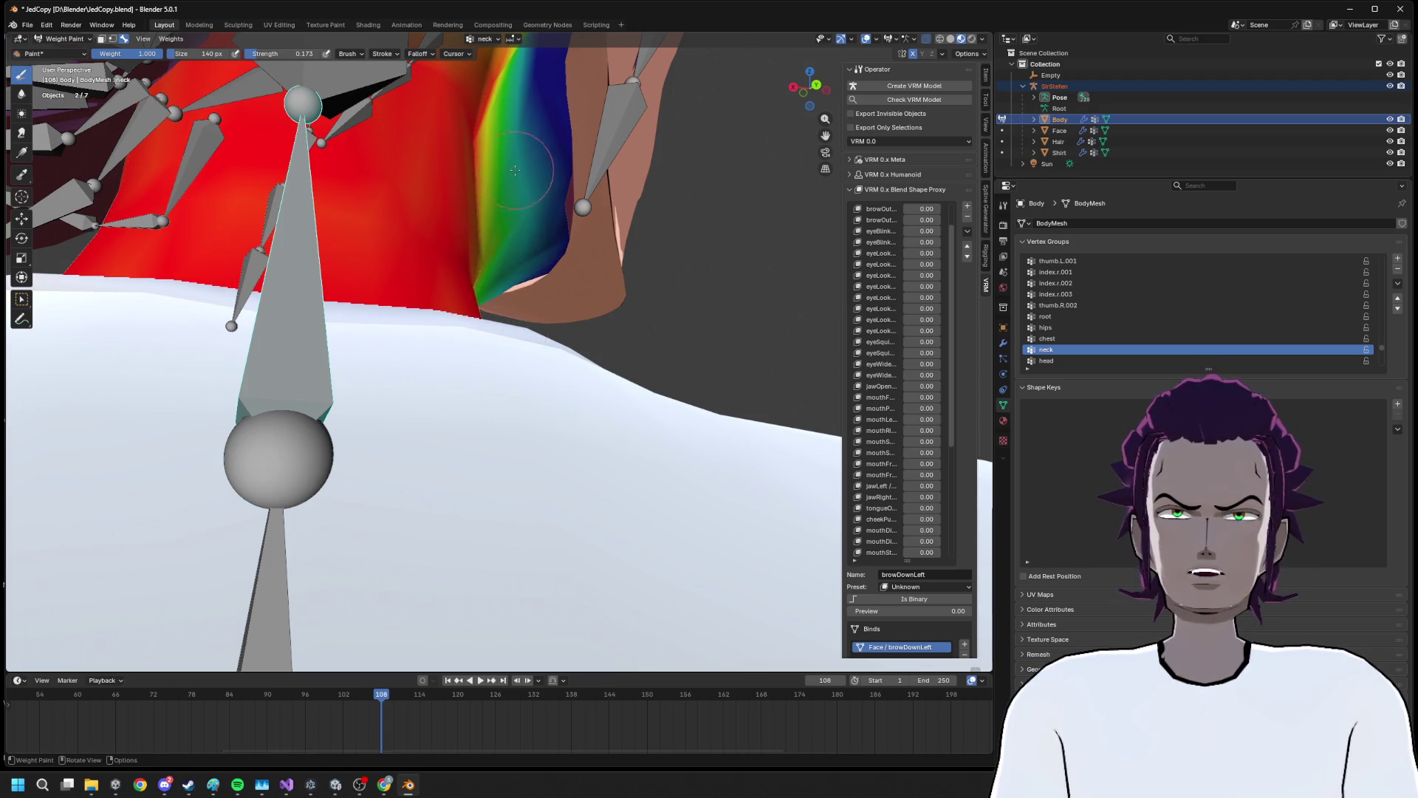
scroll(down, 3)
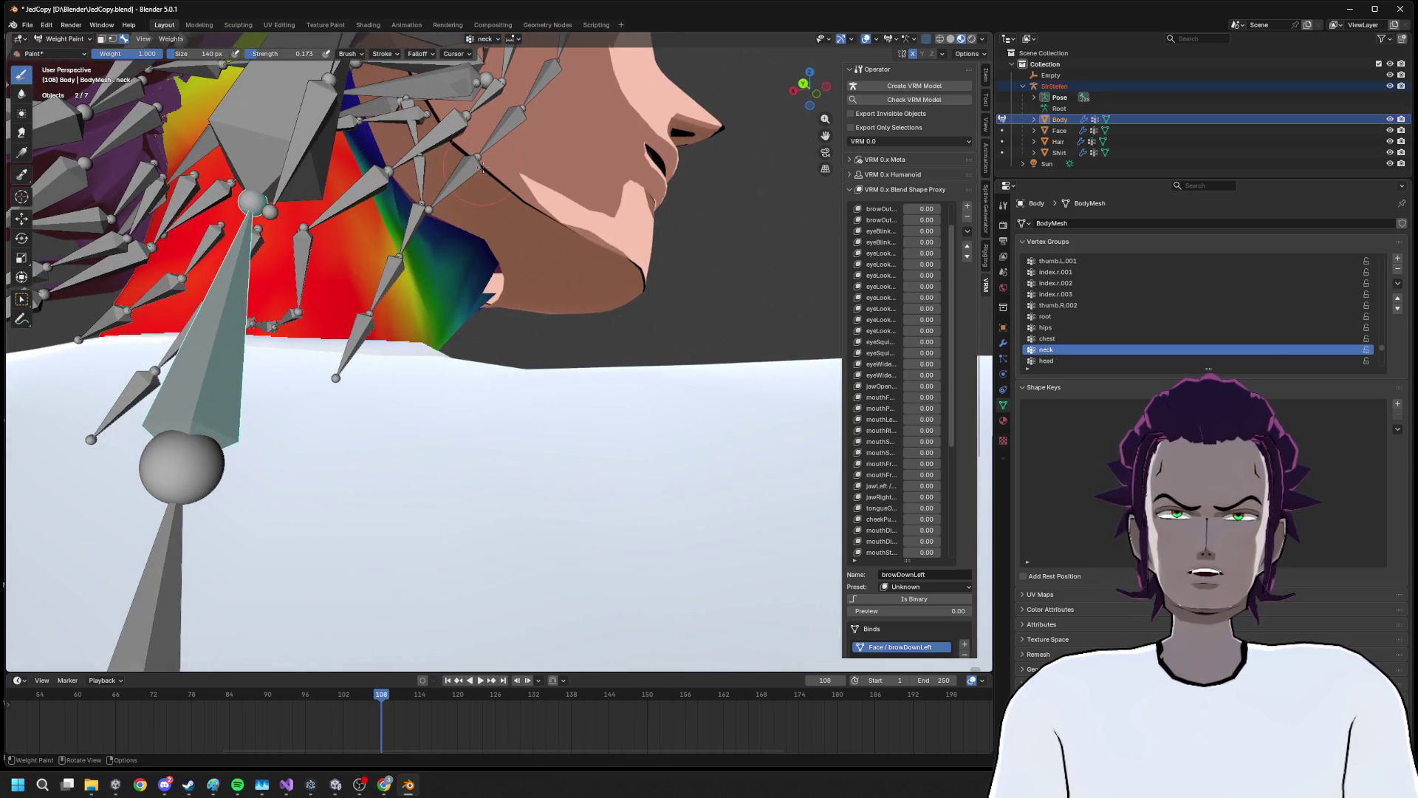
scroll(up, 3)
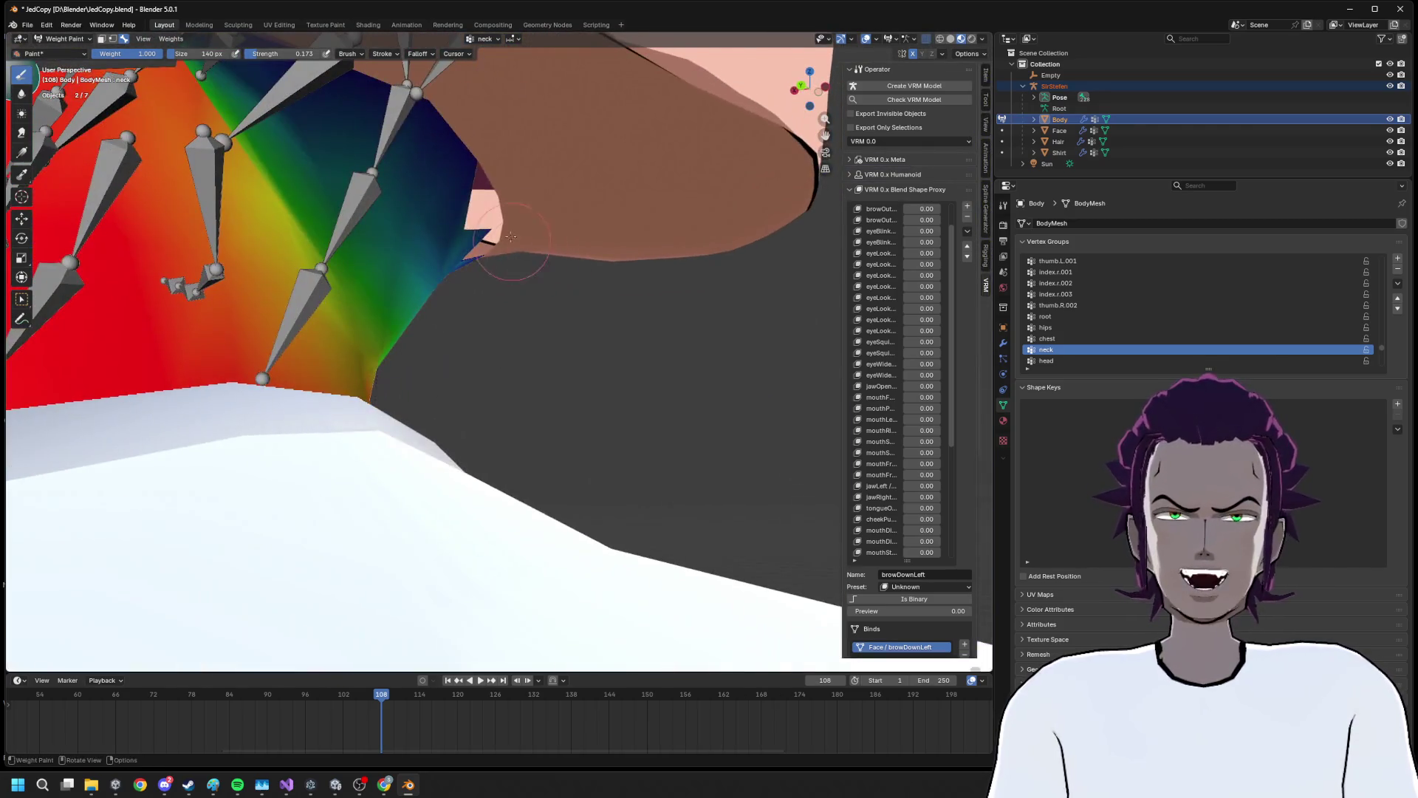
drag(492, 217, 434, 192)
scroll(down, 3)
drag(511, 225, 523, 303)
scroll(up, 3)
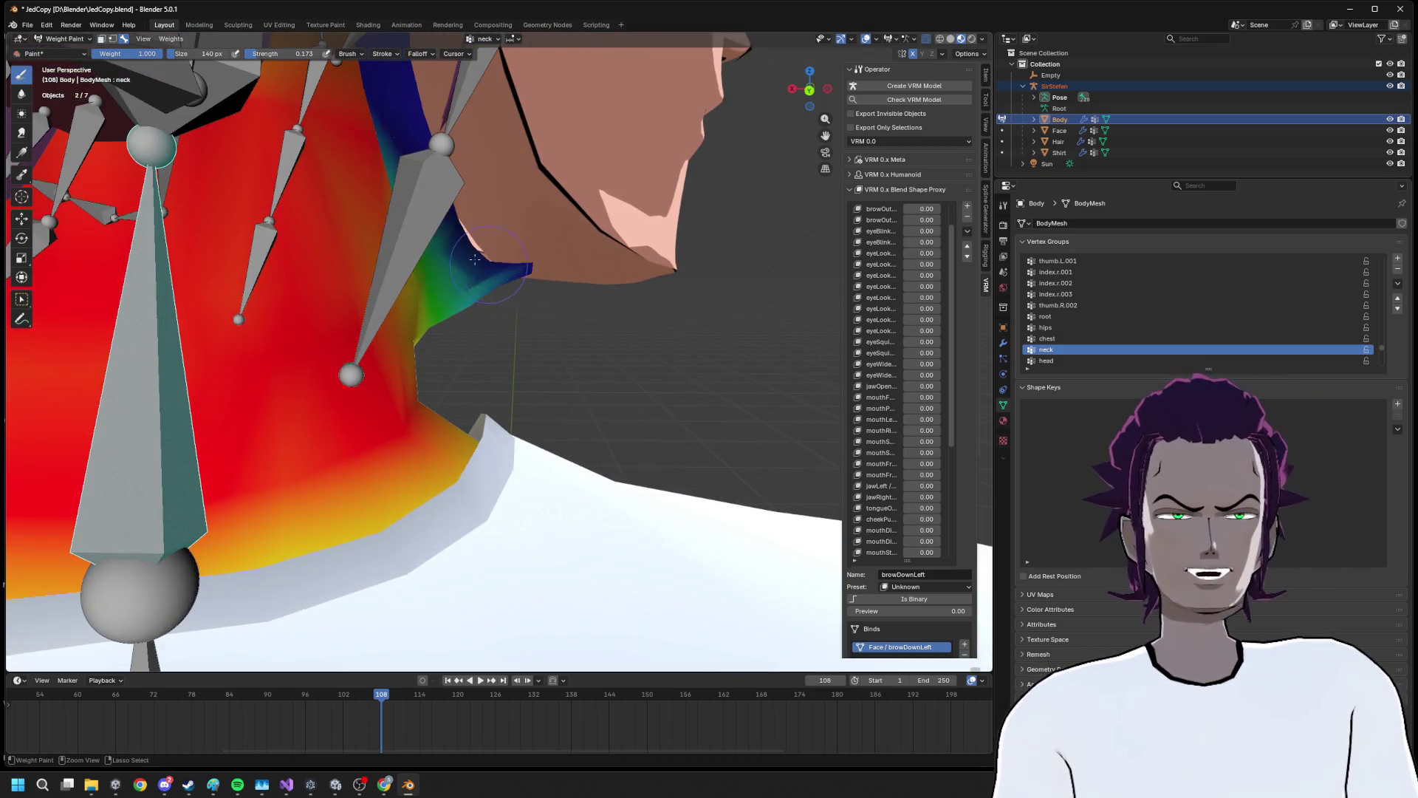
Set paint weight to 0.000 and strength to 1.000, then inspect the neck gradient from several angles
drag(127, 53, 92, 53)
drag(292, 53, 325, 53)
drag(414, 222, 384, 243)
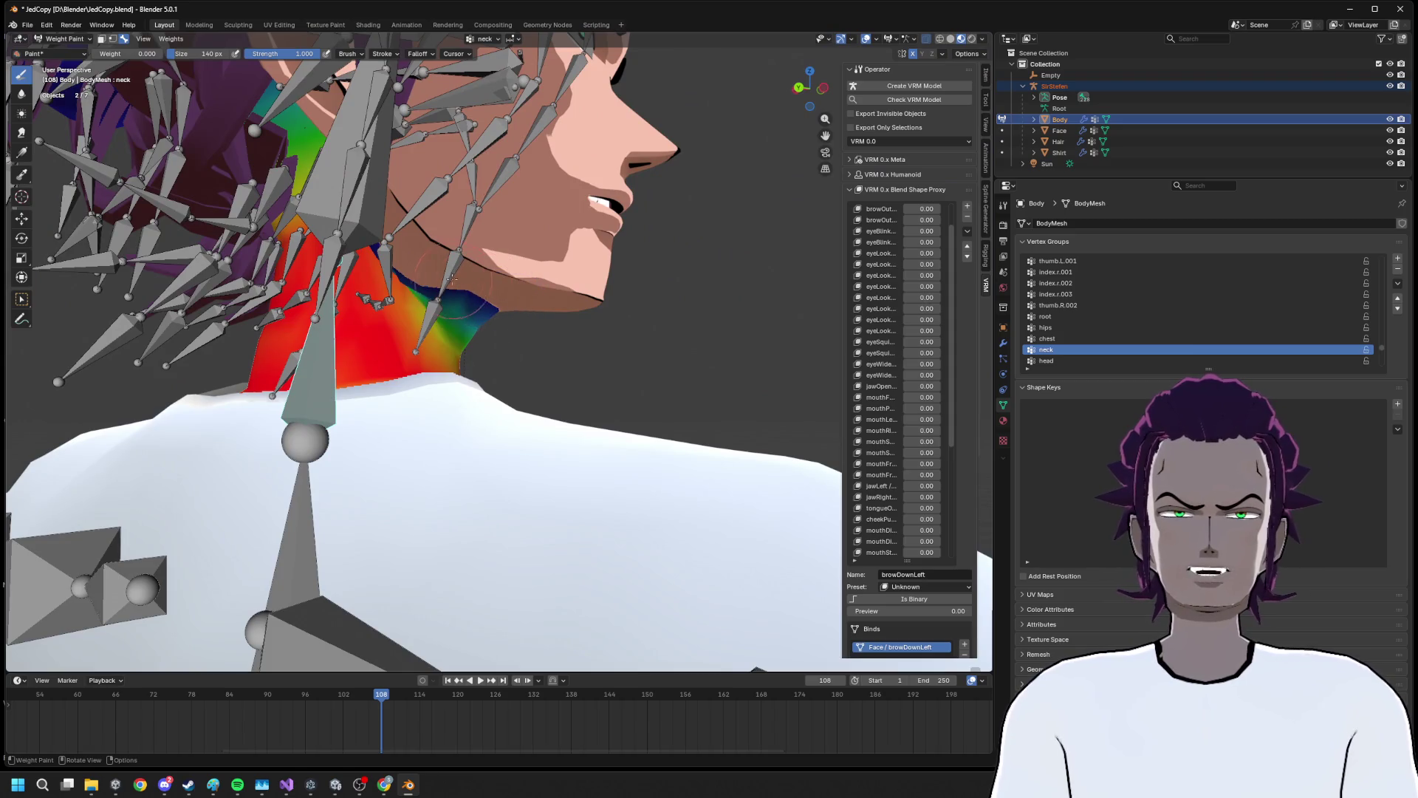
drag(497, 305, 484, 303)
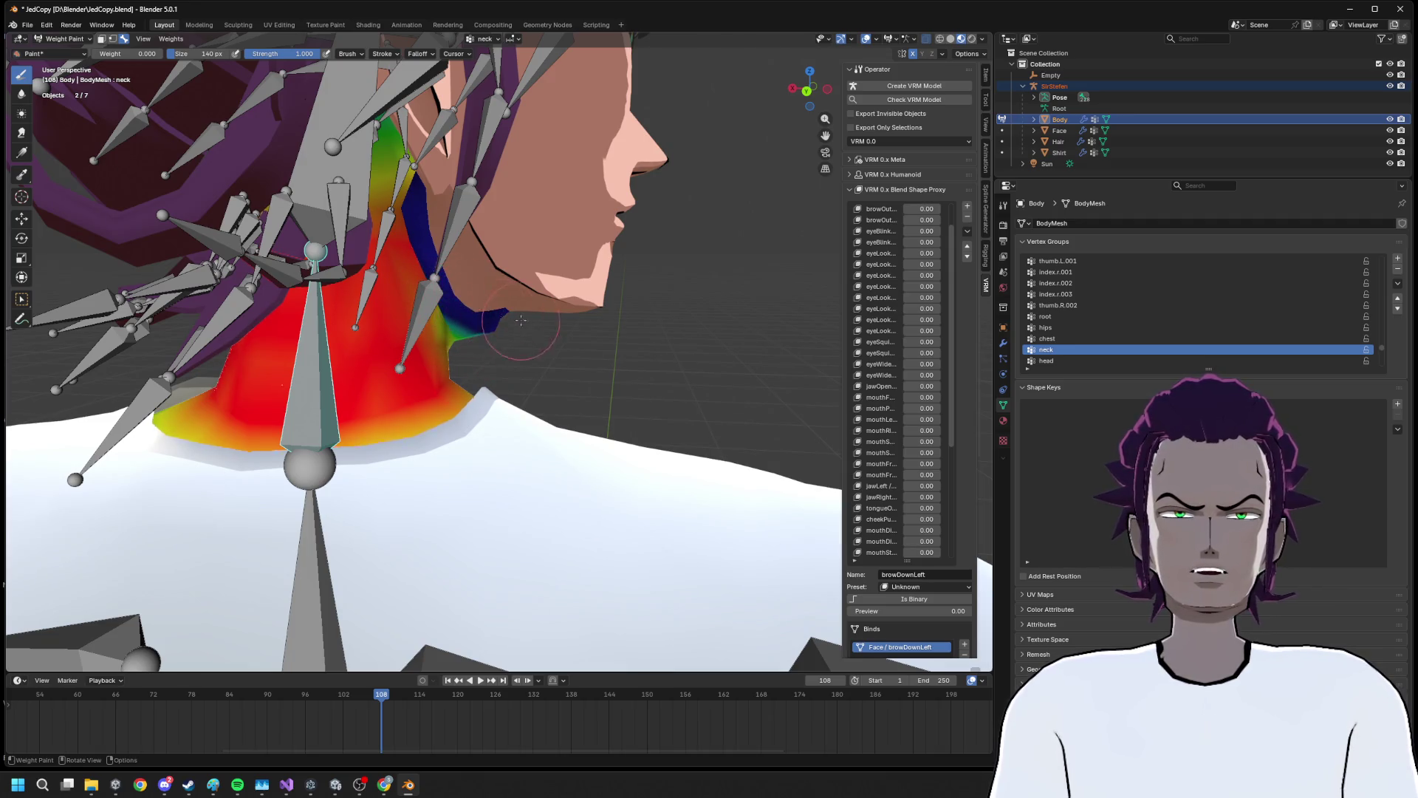
drag(448, 198, 441, 305)
drag(537, 258, 601, 338)
drag(521, 187, 649, 301)
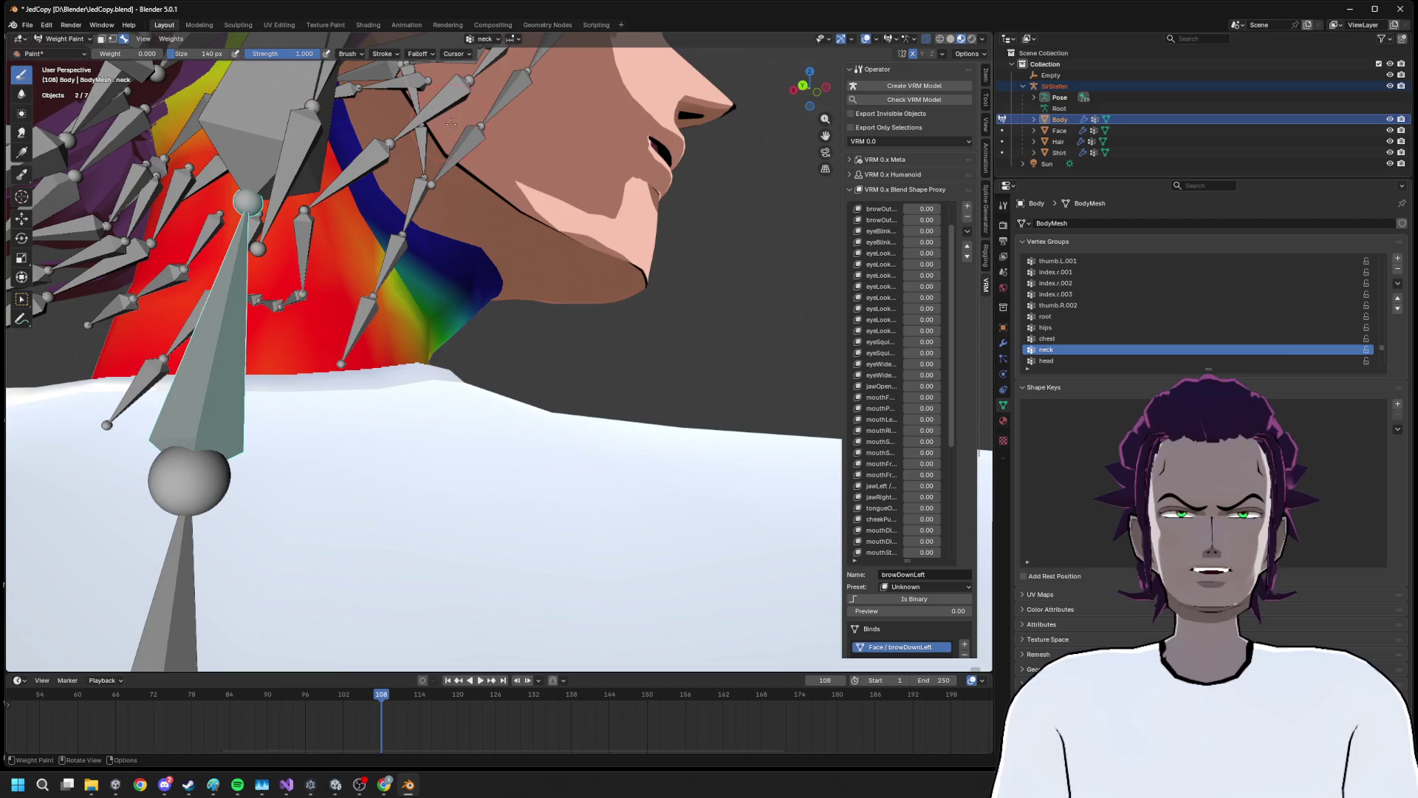
drag(630, 298, 571, 345)
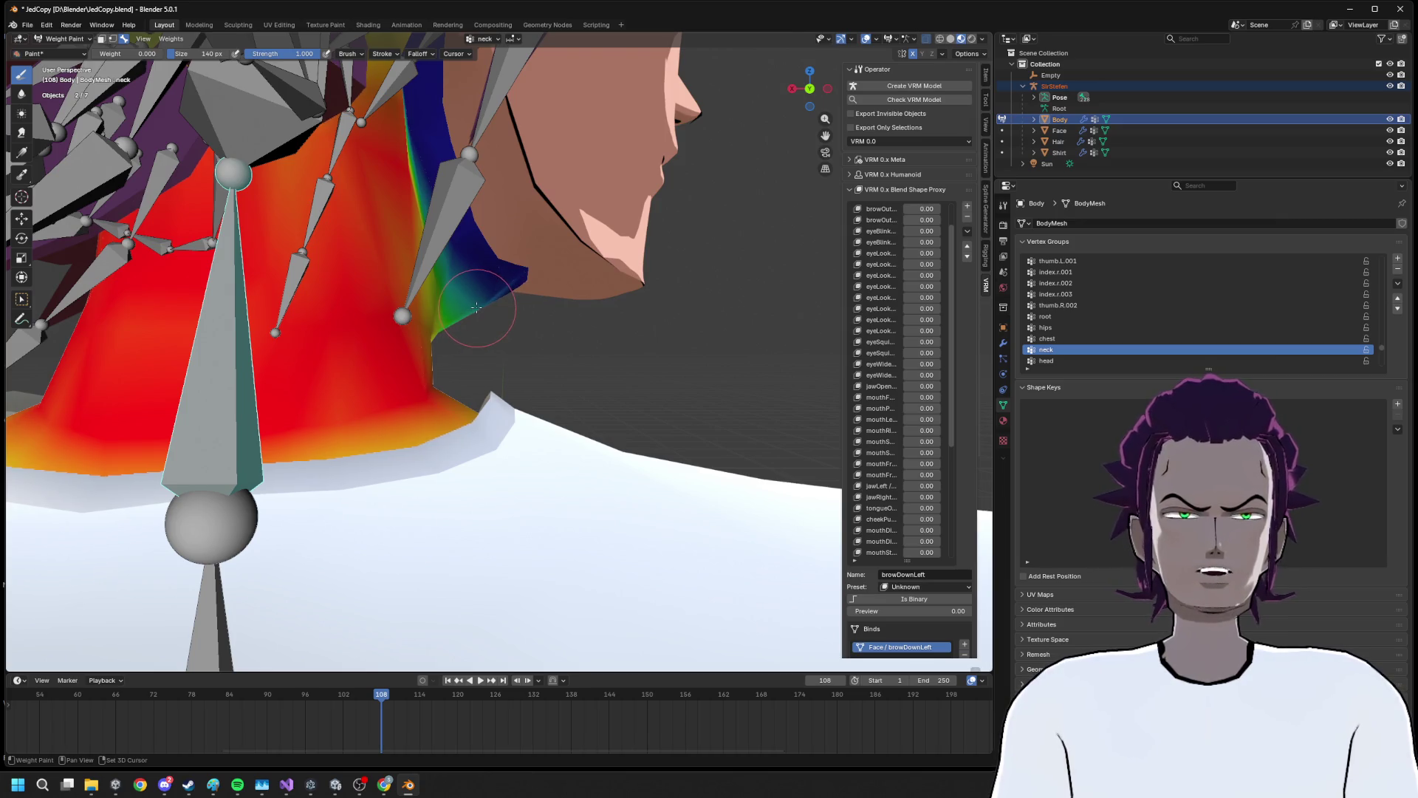
drag(494, 306, 526, 401)
scroll(down, 3)
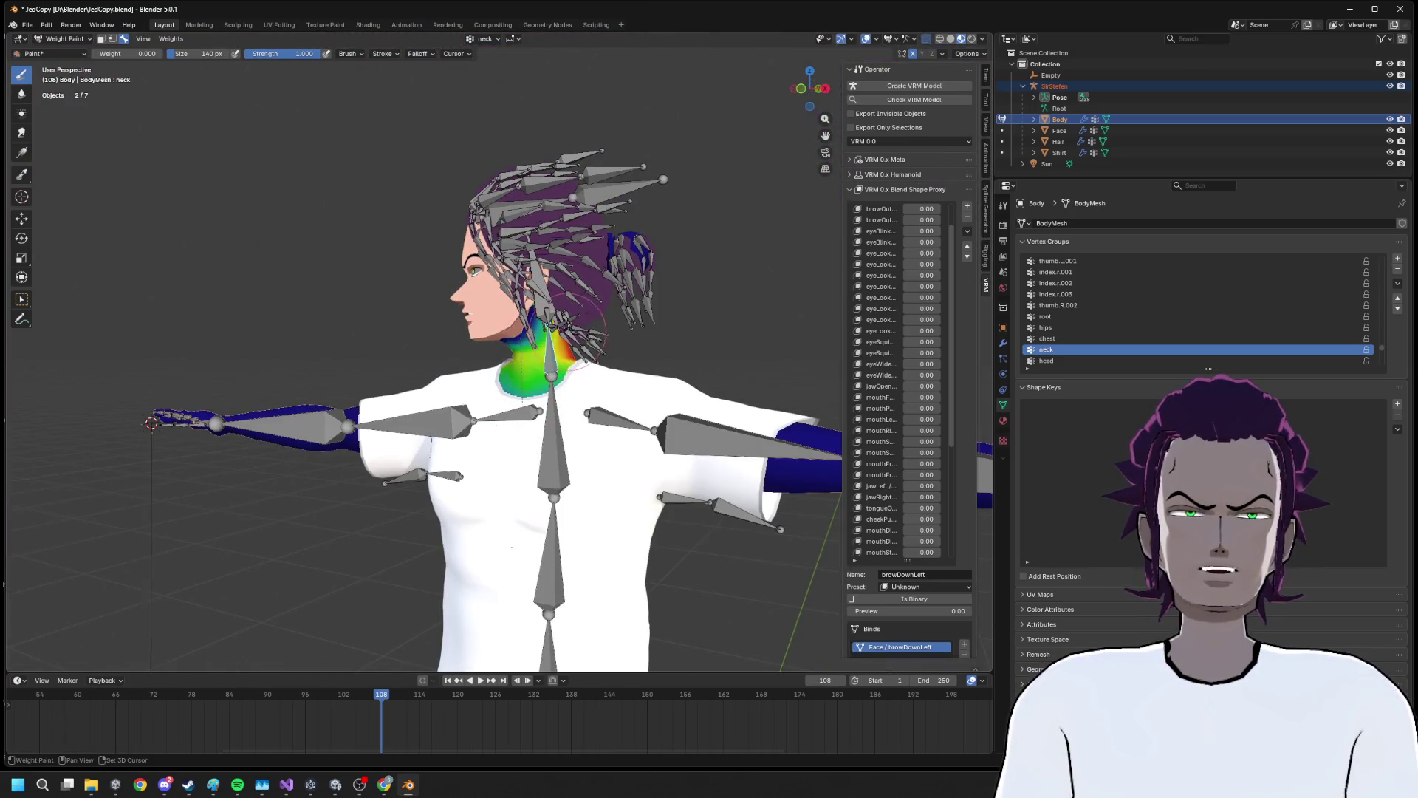
scroll(up, 3)
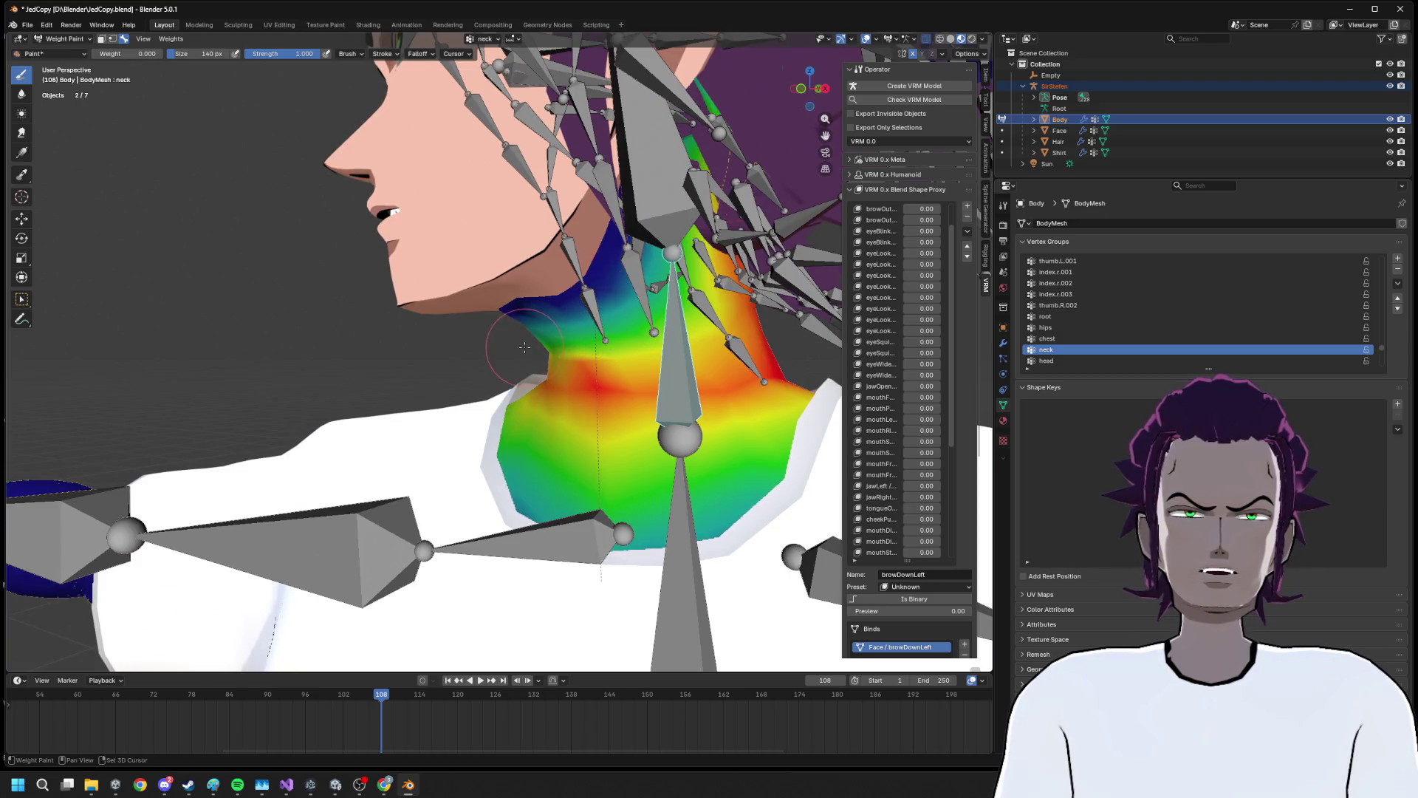
scroll(down, 3)
Test-rotate the bone on Y and Z to check neck deformation, then cancel
key(r)
key(y)
key(z)
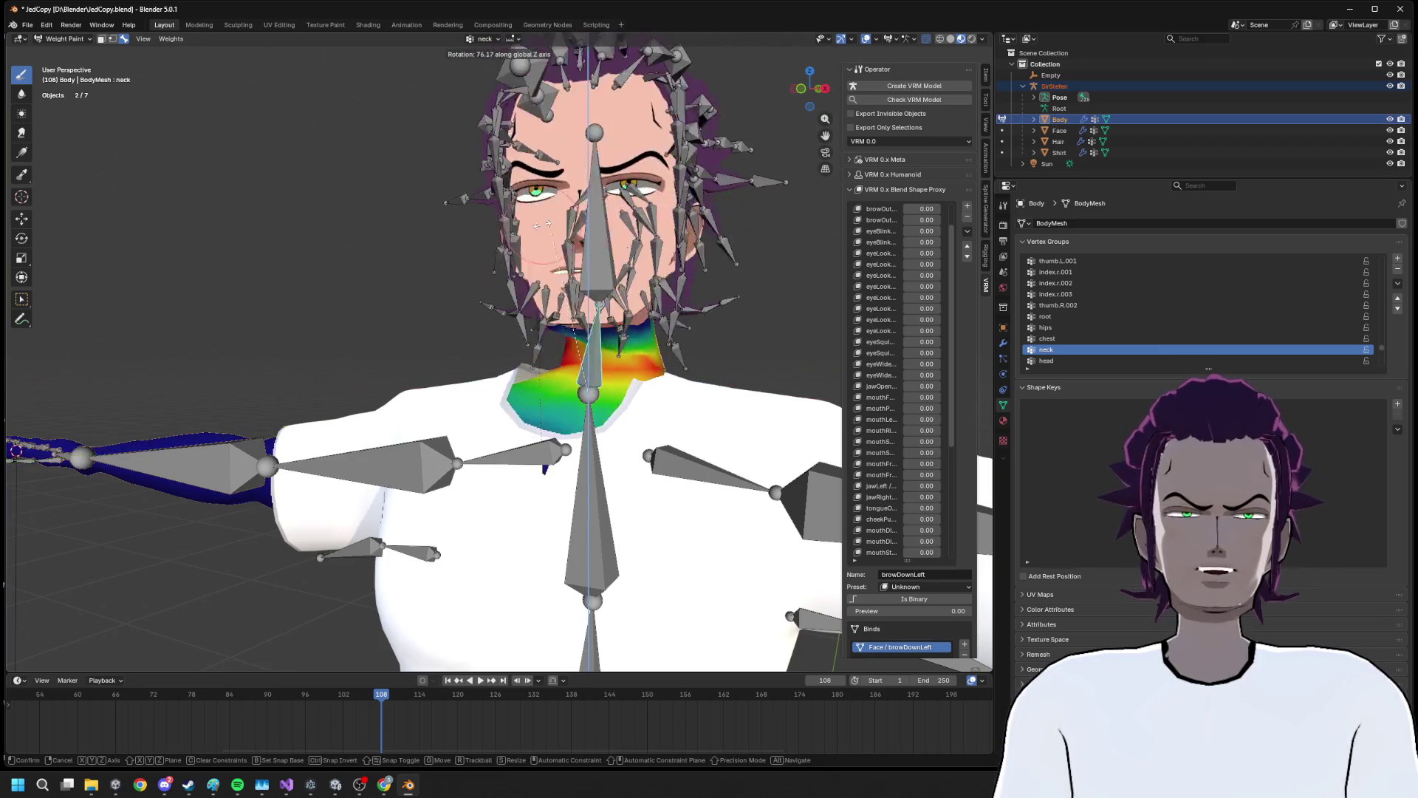
key(Escape)
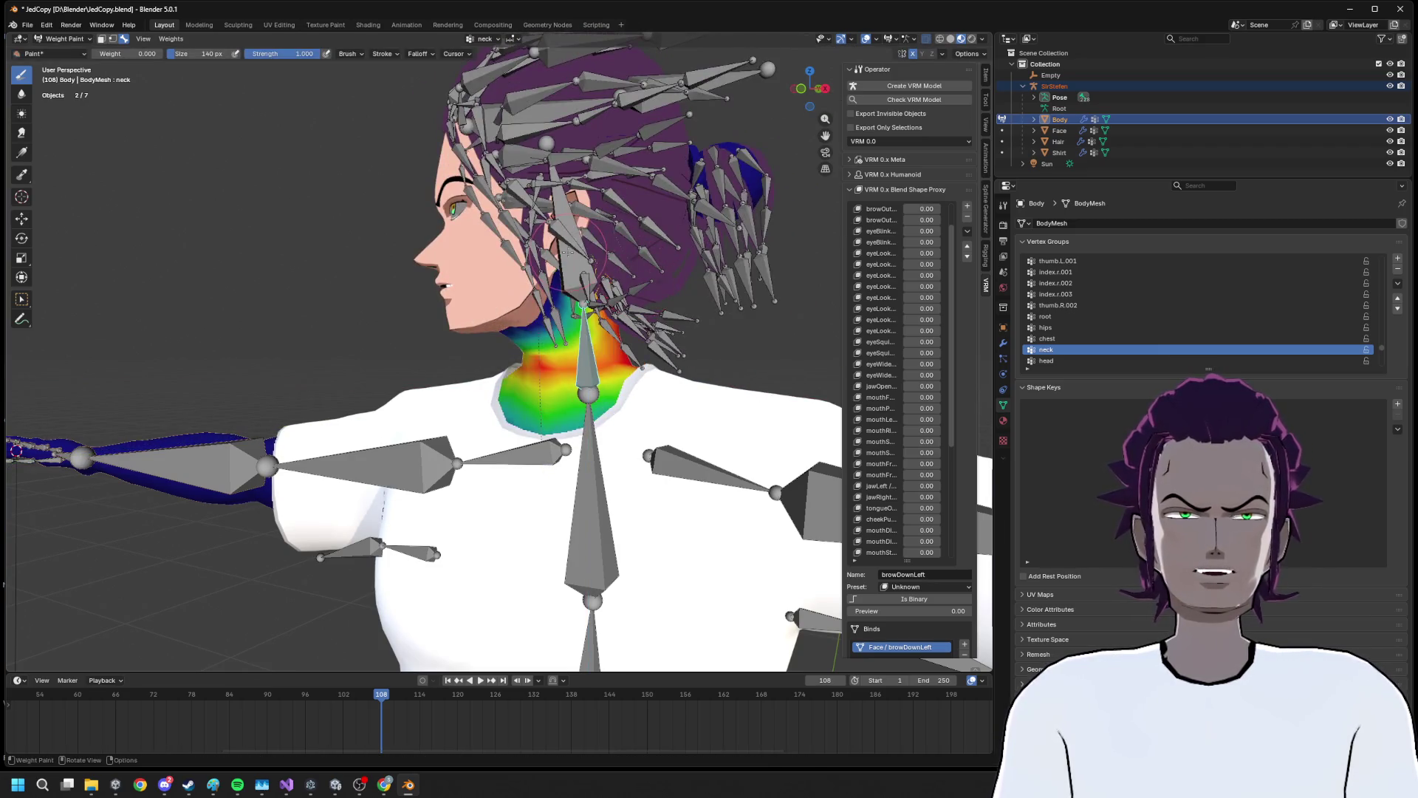
Select all, switch to Object Mode and select the SirStefen armature
key(a)
click(63, 39)
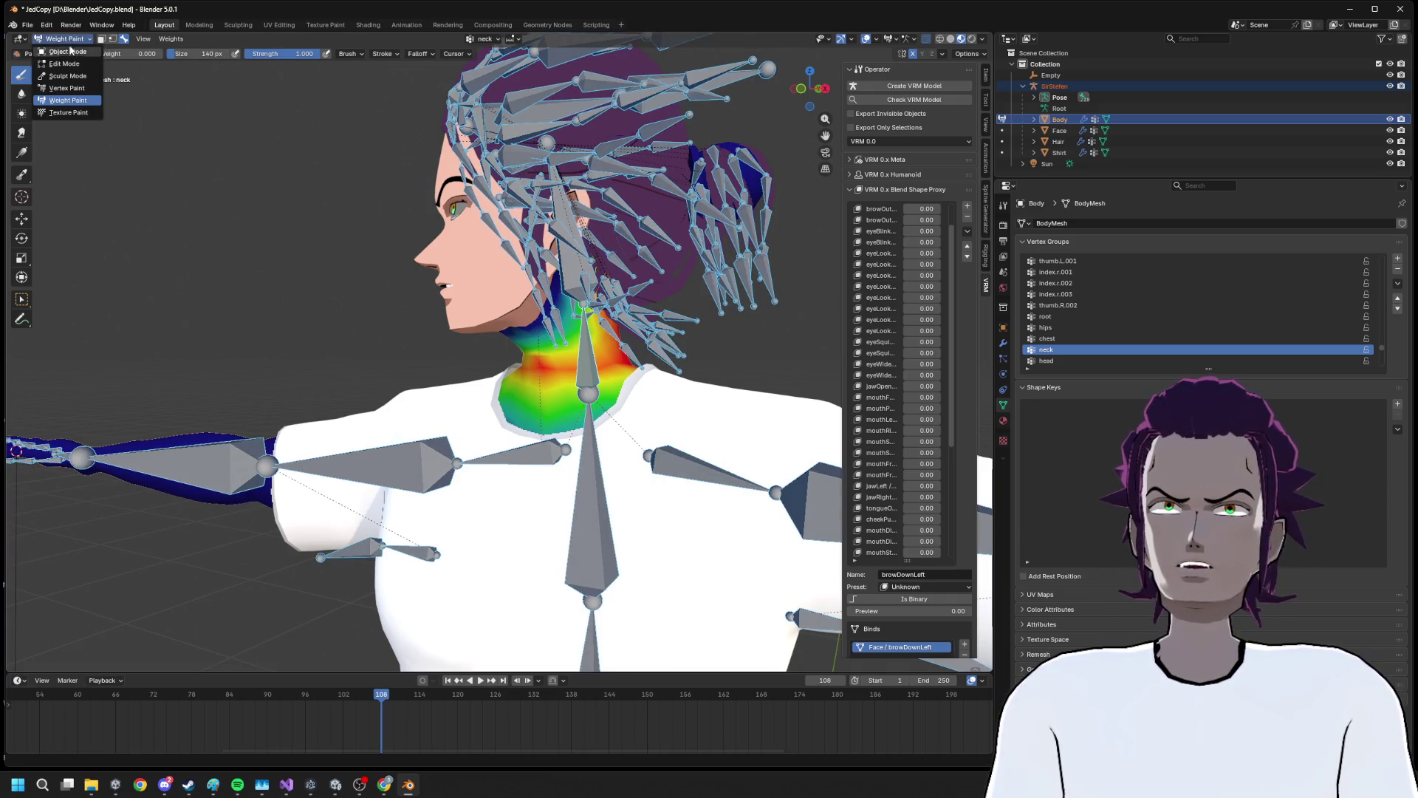
click(59, 55)
click(597, 378)
Inspect the Face mesh's jaw edge in Edit Mode, then return to Object Mode
drag(596, 378, 518, 268)
click(519, 273)
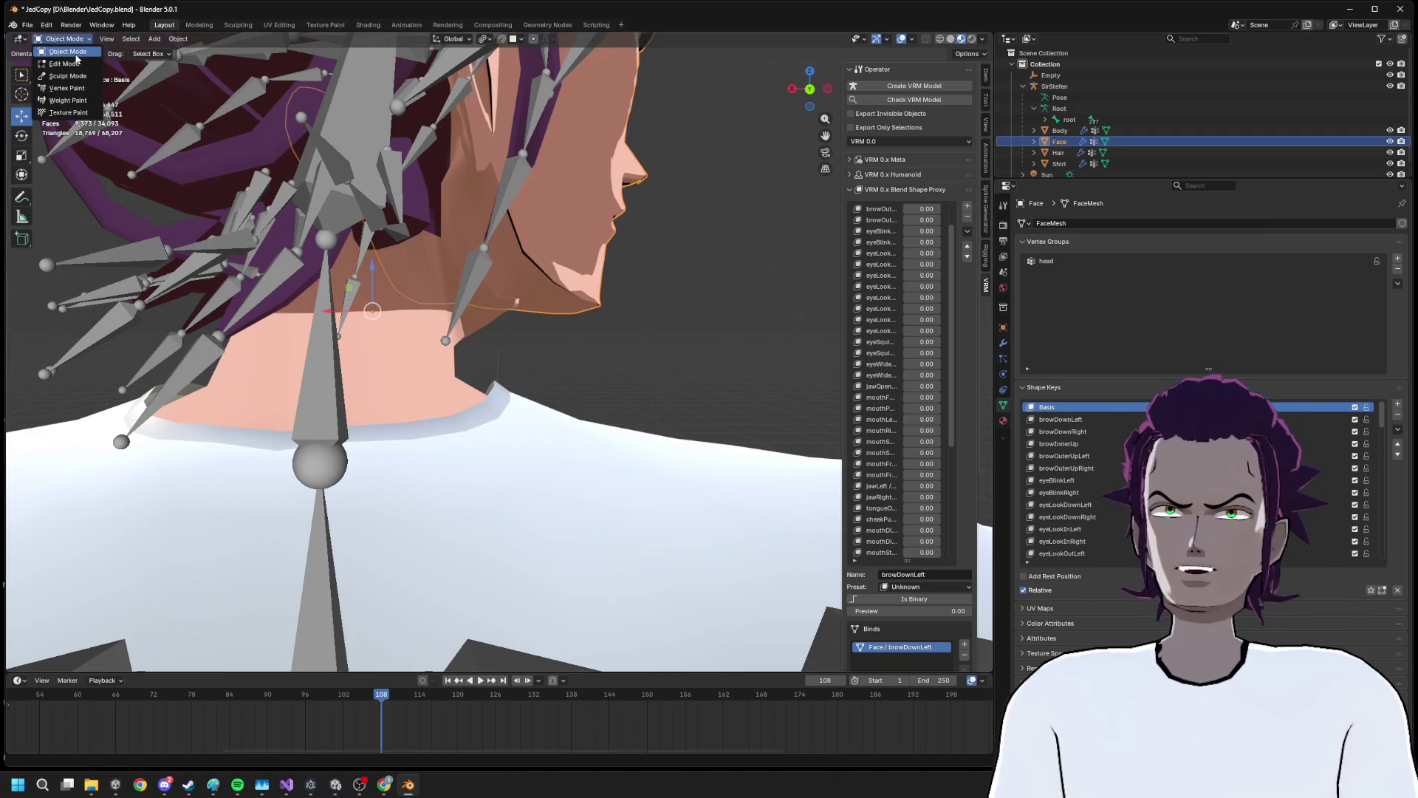
key(Tab)
drag(318, 244, 539, 430)
scroll(up, 3)
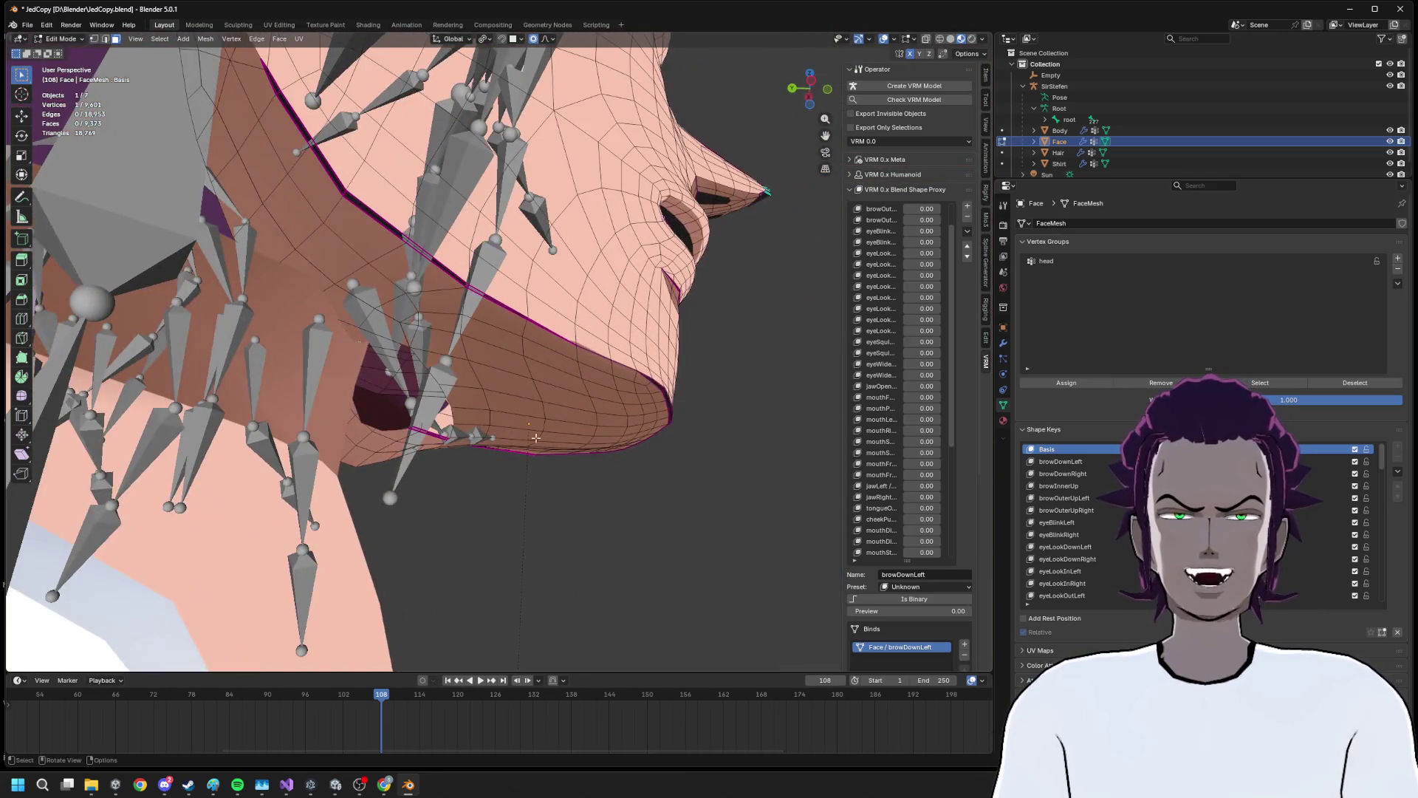
drag(302, 148, 675, 350)
scroll(up, 3)
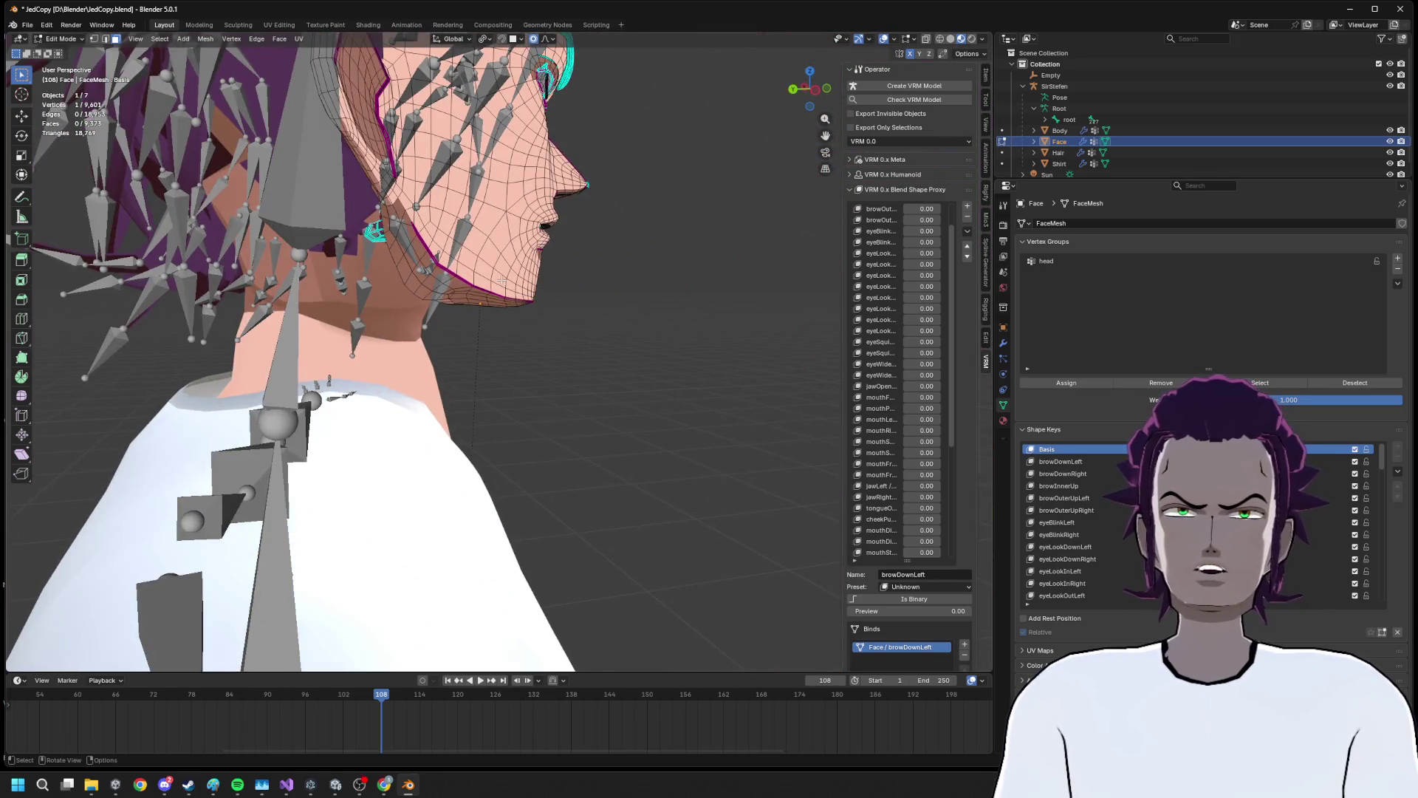
drag(498, 283, 406, 298)
click(60, 39)
click(68, 59)
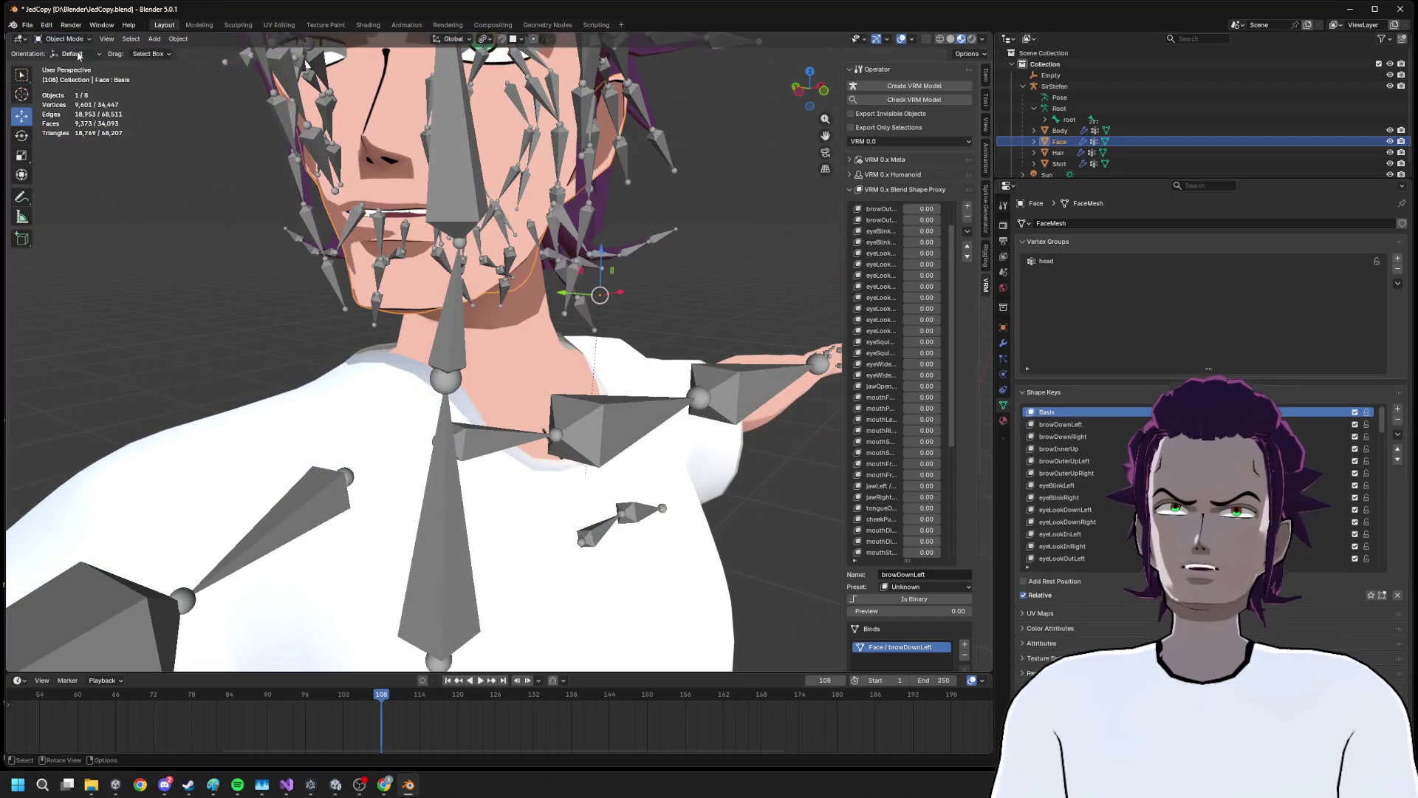
In Pose Mode, clear all bone transforms of SirStefen to rest pose and deselect
click(452, 362)
click(61, 39)
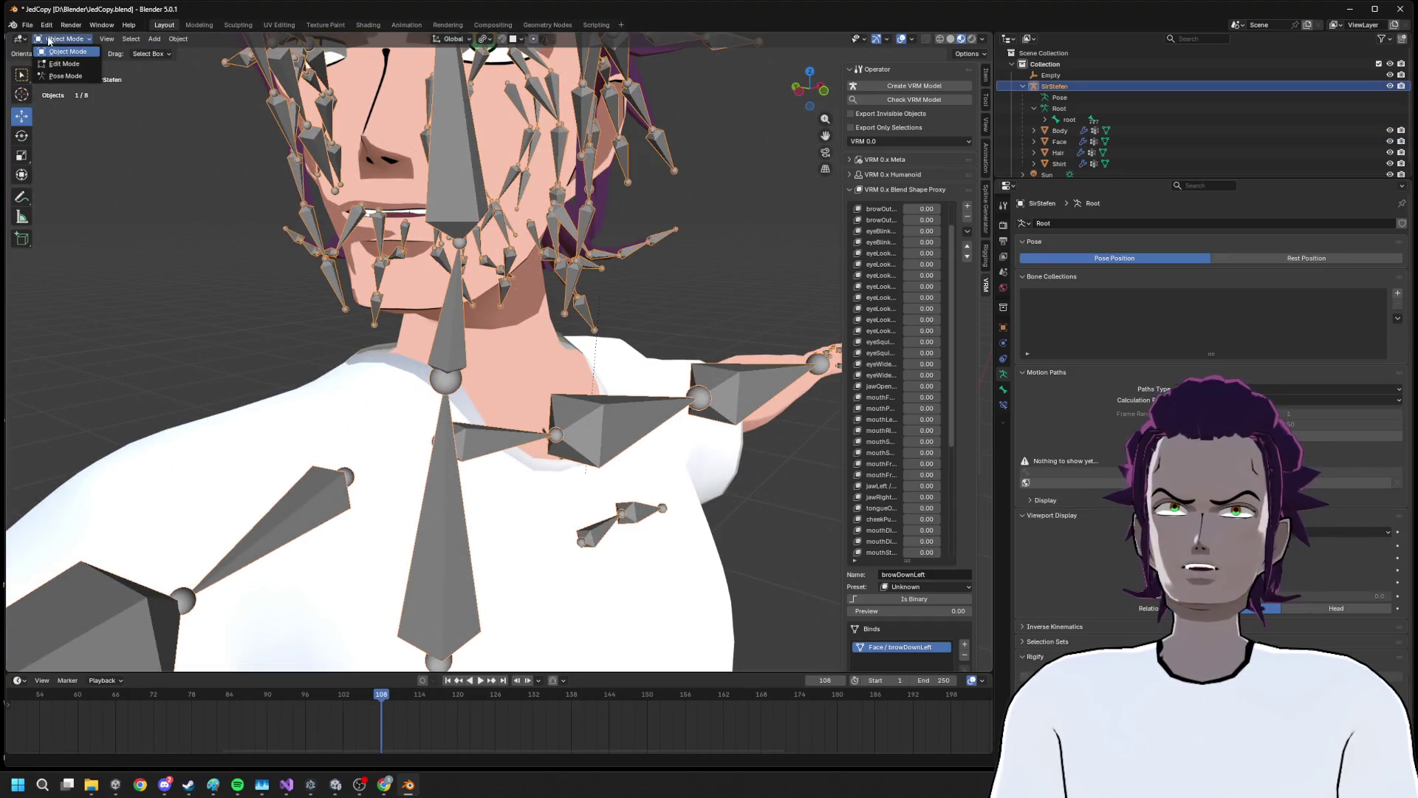
click(66, 77)
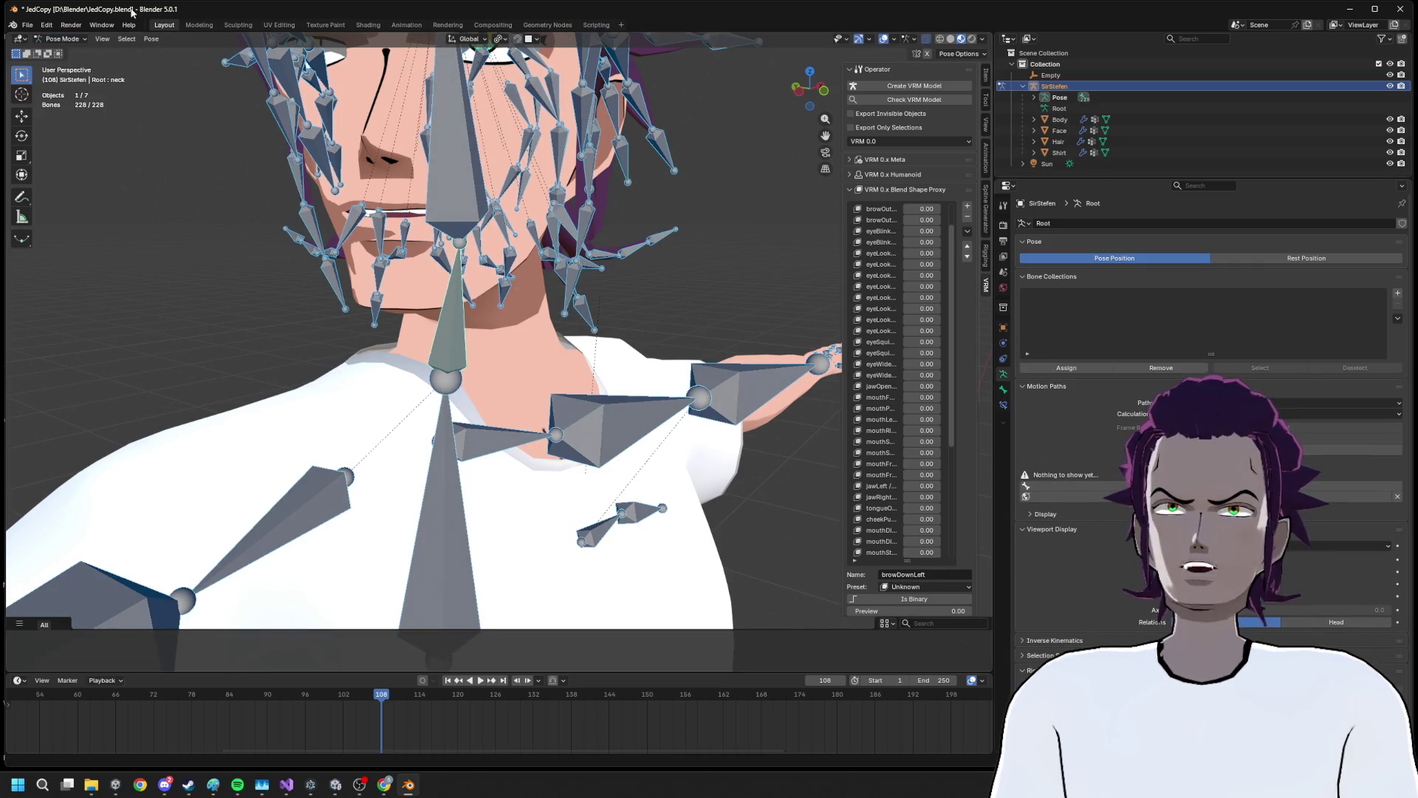
click(151, 38)
mouse_move(207, 64)
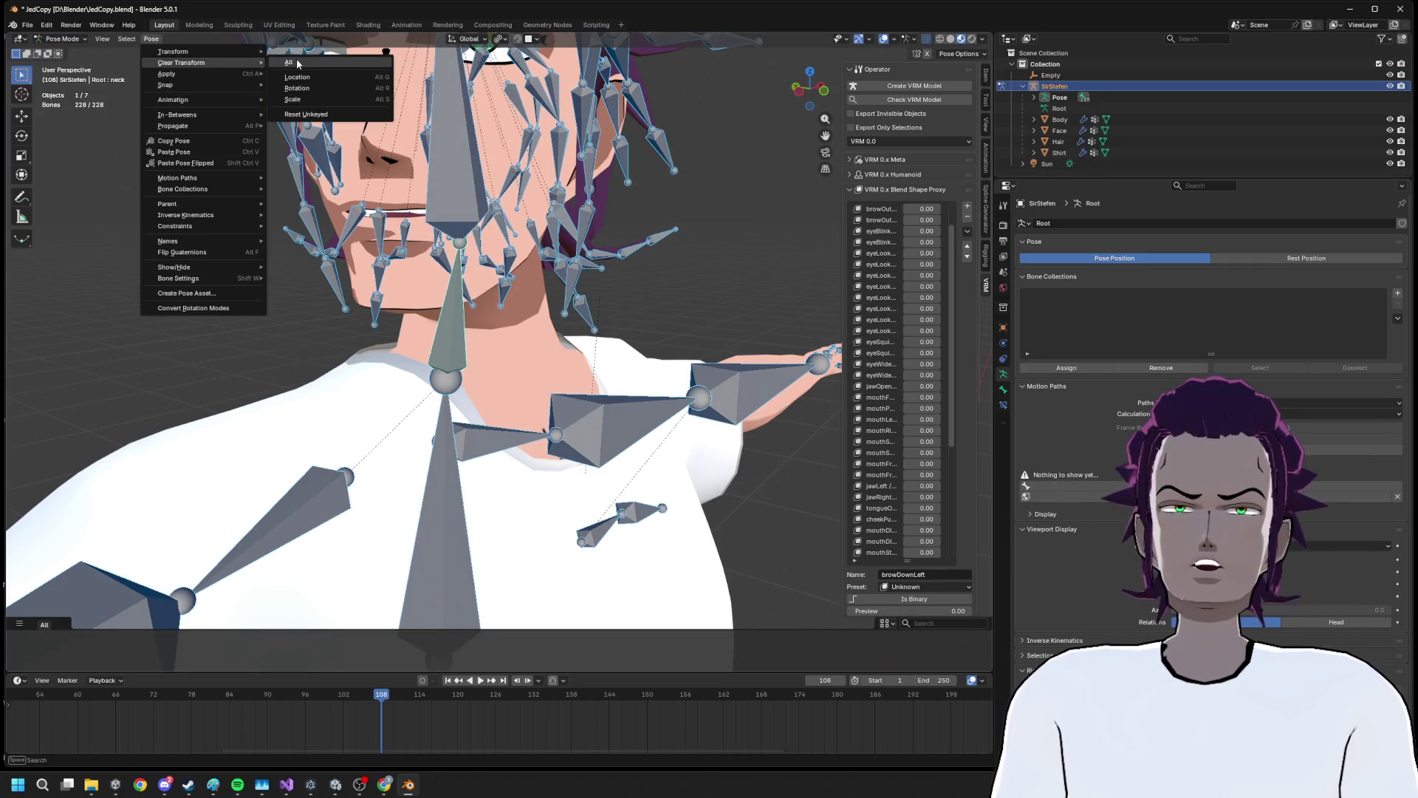
click(297, 63)
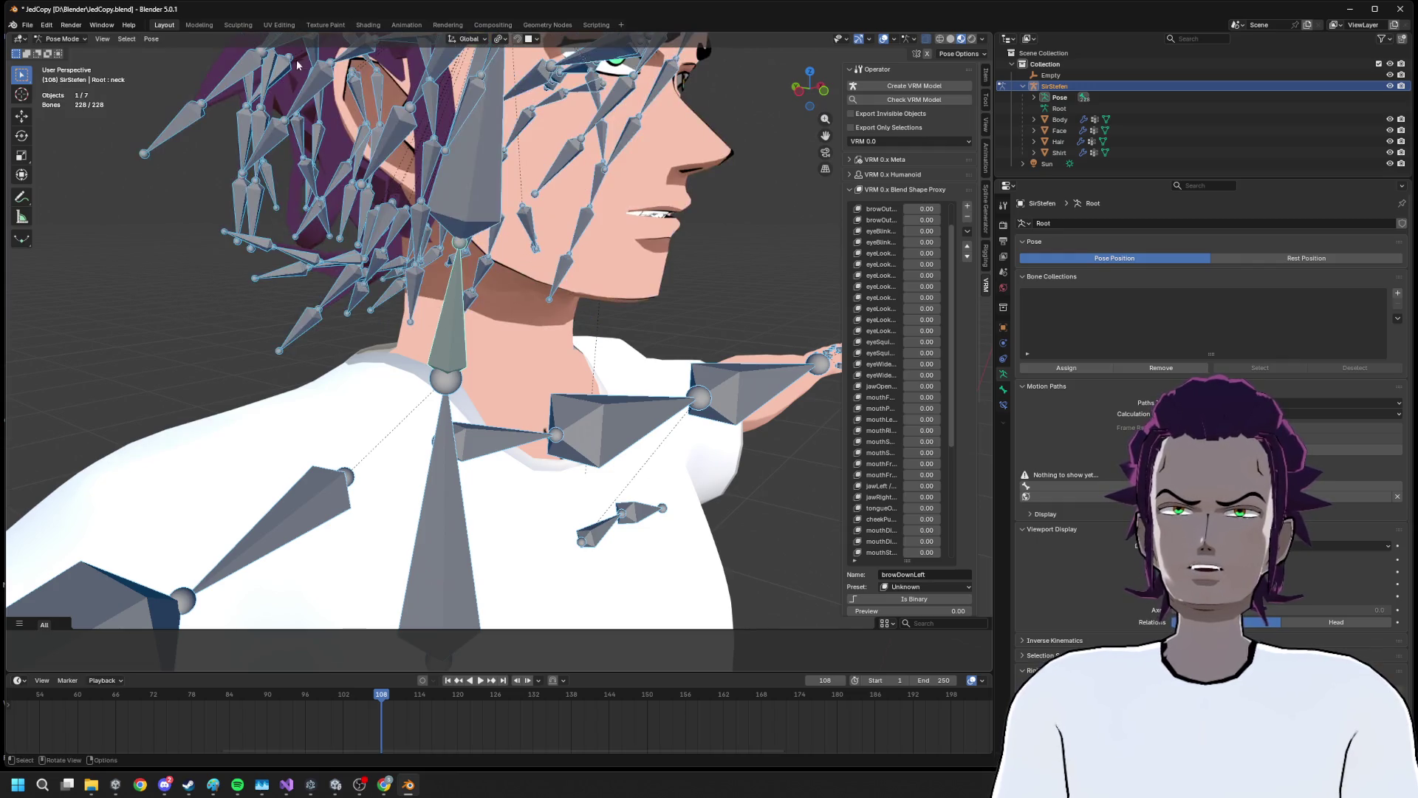
key(alt+a)
Return to Object Mode and open the Face mesh in Edit Mode, viewing under the chin
click(63, 39)
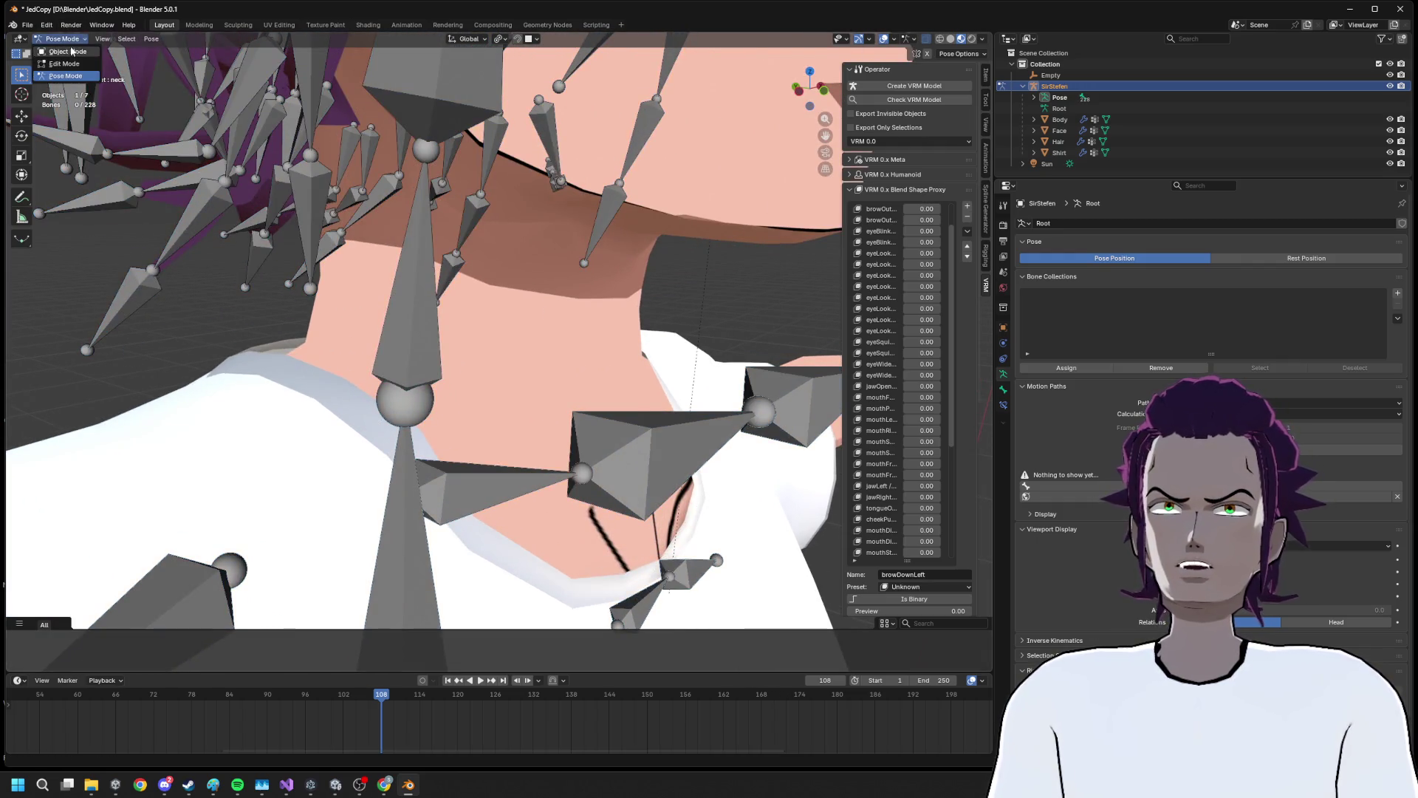
click(53, 53)
click(709, 228)
key(Tab)
drag(687, 286, 632, 296)
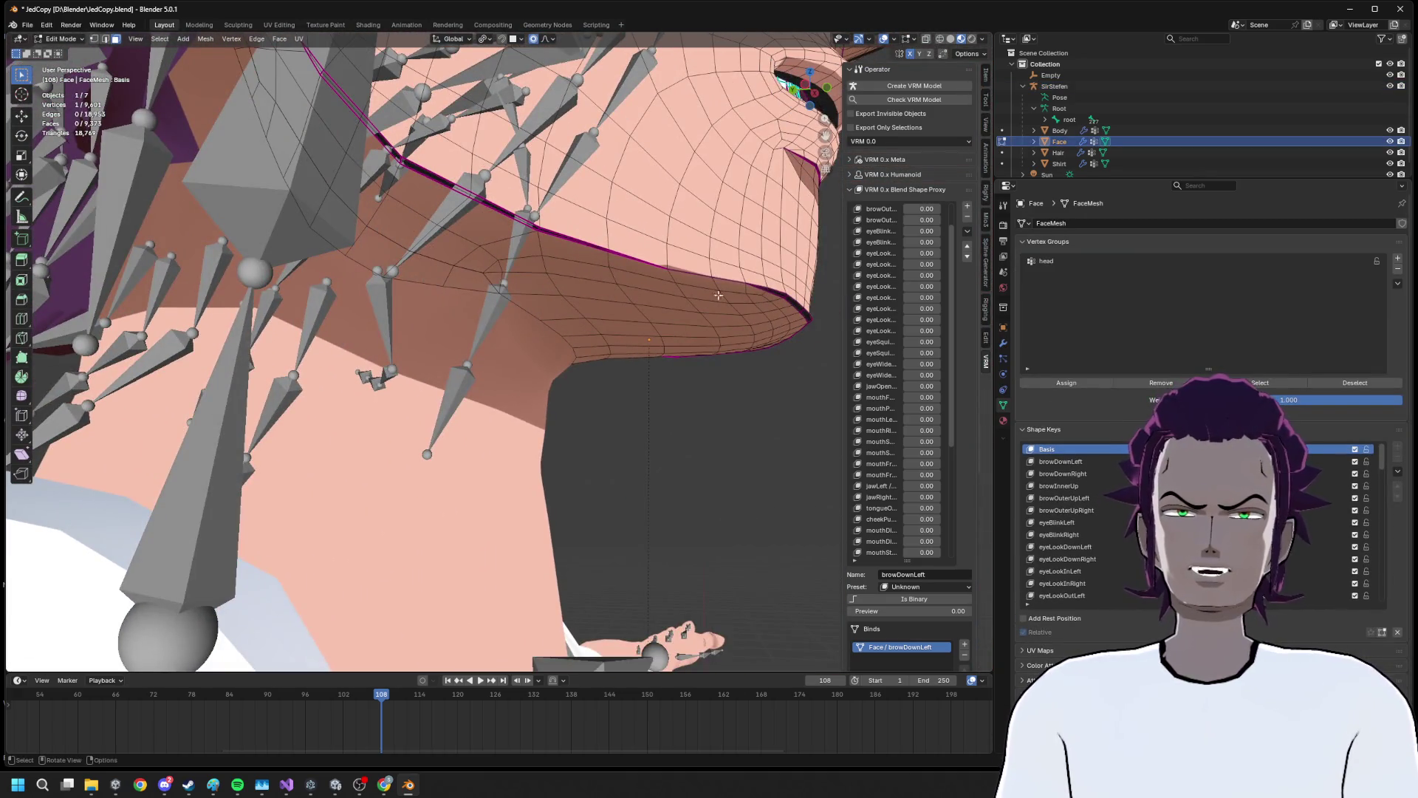
In edge select mode, frame the jaw and pick the first jawline edges
key(2)
click(487, 207)
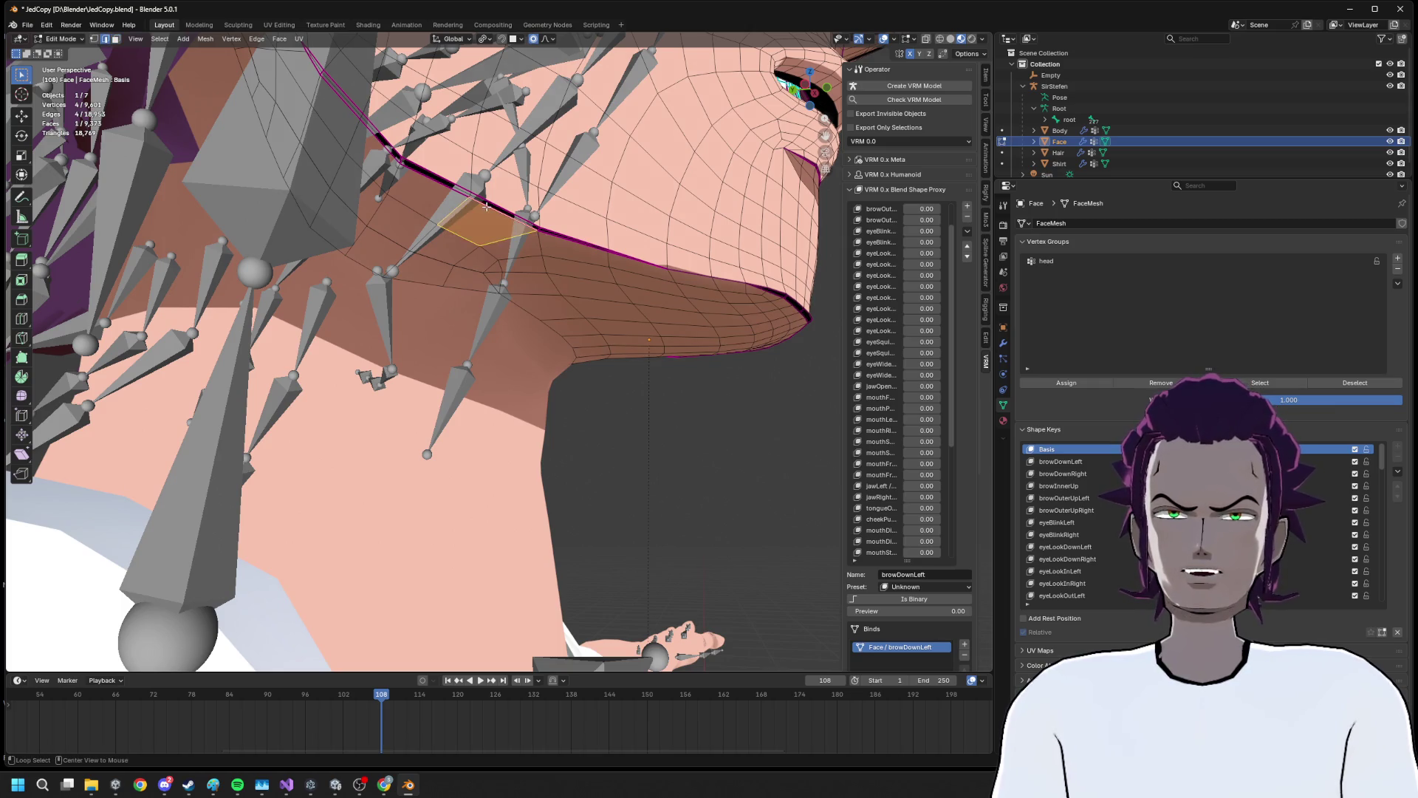
key(KP_Decimal)
drag(494, 189, 363, 382)
scroll(up, 3)
click(429, 373)
click(292, 379)
scroll(down, 3)
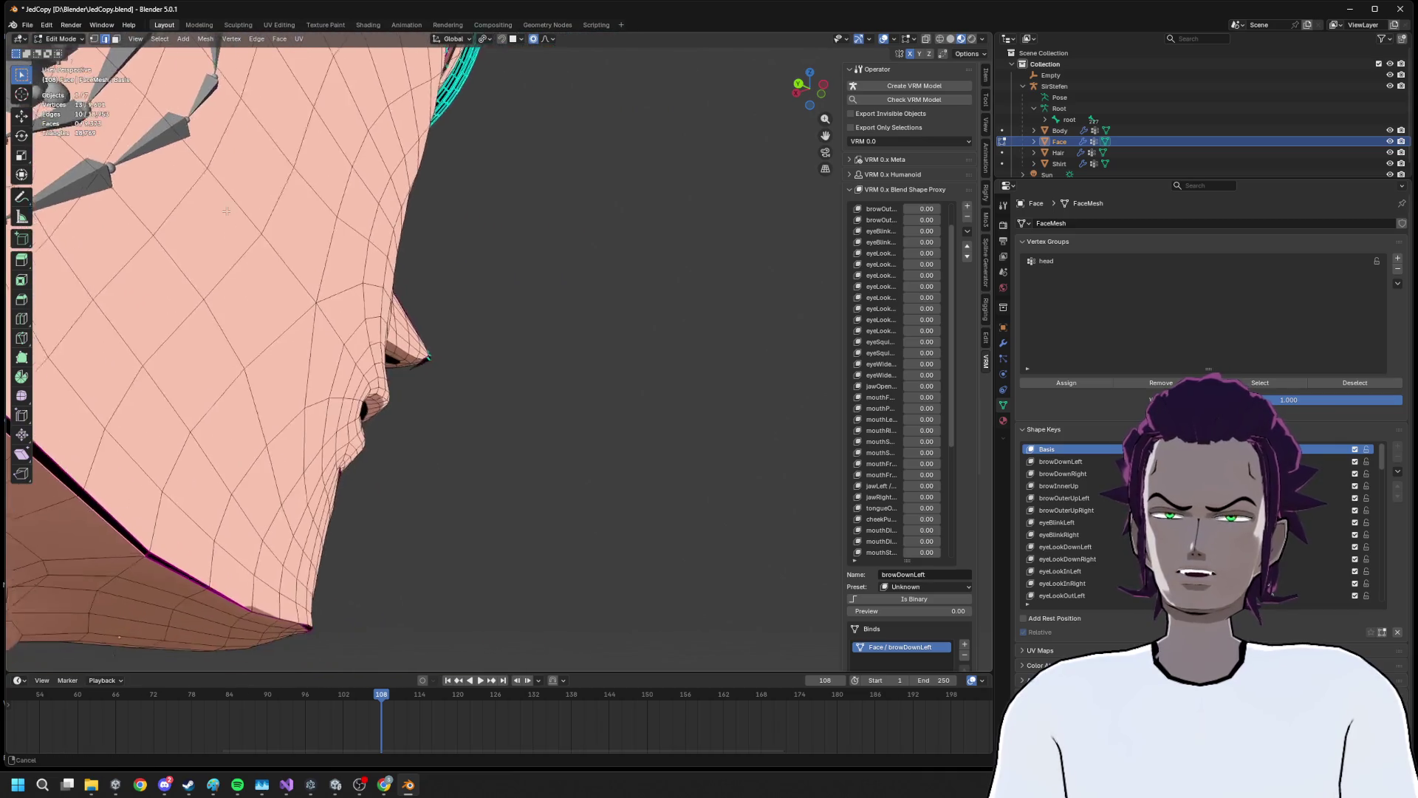
scroll(up, 3)
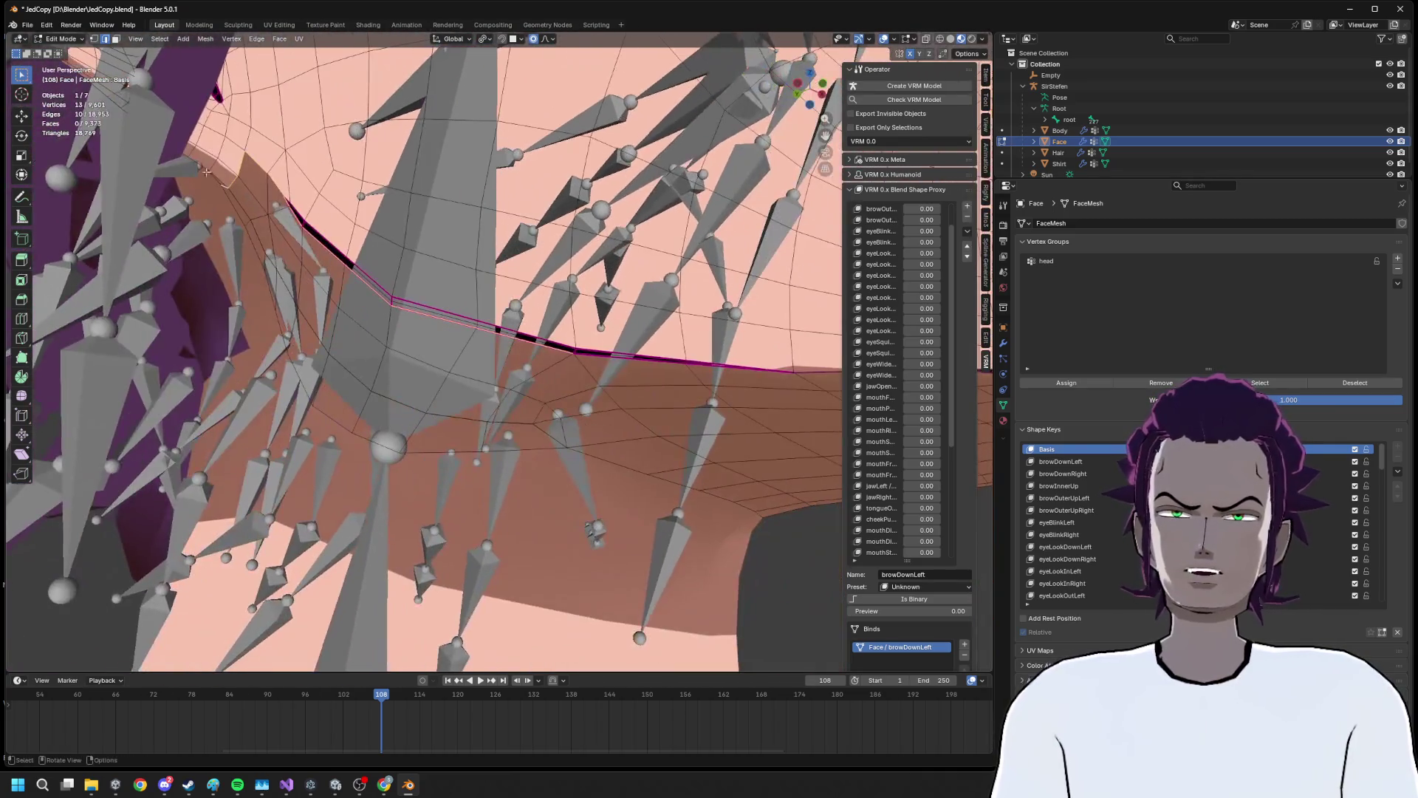
scroll(up, 3)
scroll(up, 3)
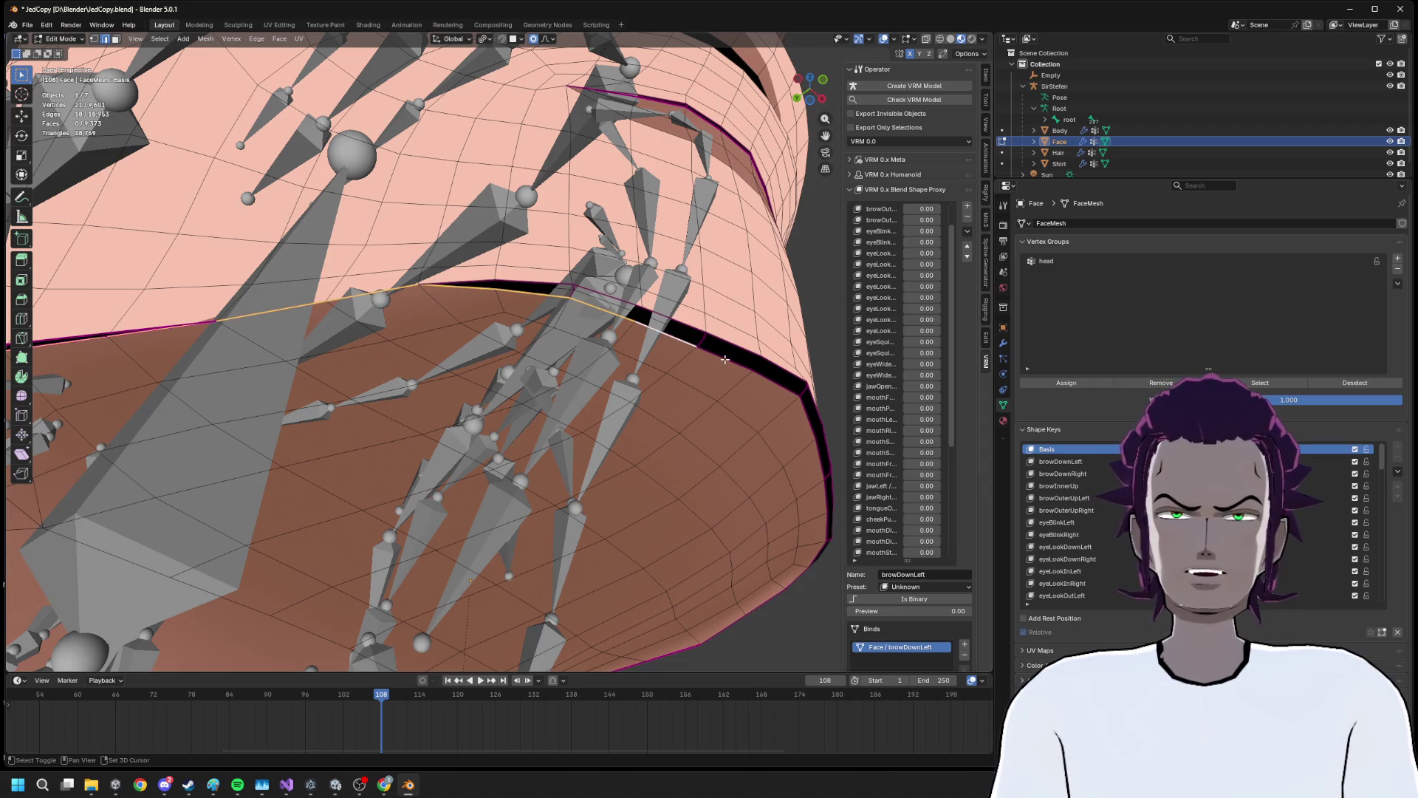
drag(774, 392, 343, 339)
drag(674, 389, 967, 342)
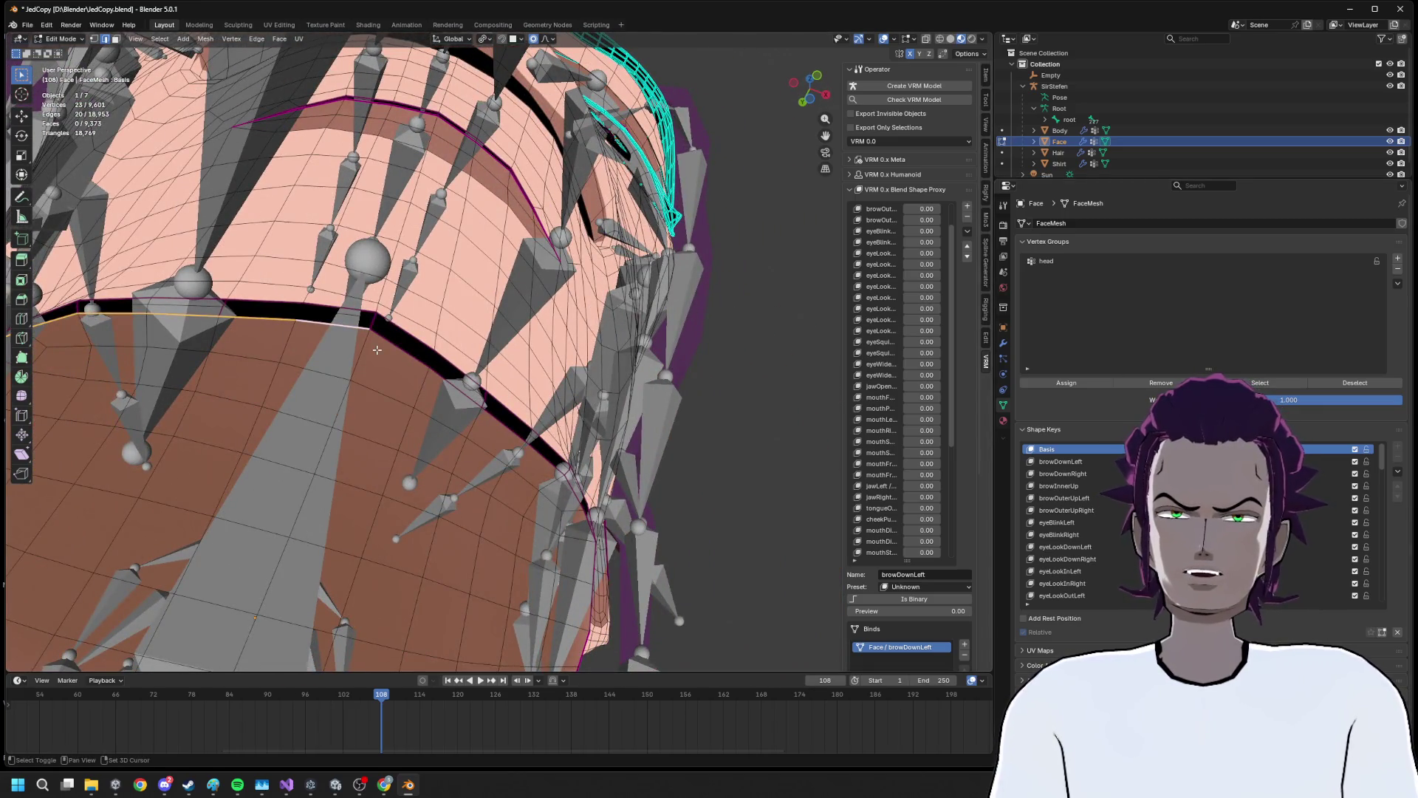
Extend the edge path with more edges along the jaw and neck loop
click(536, 443)
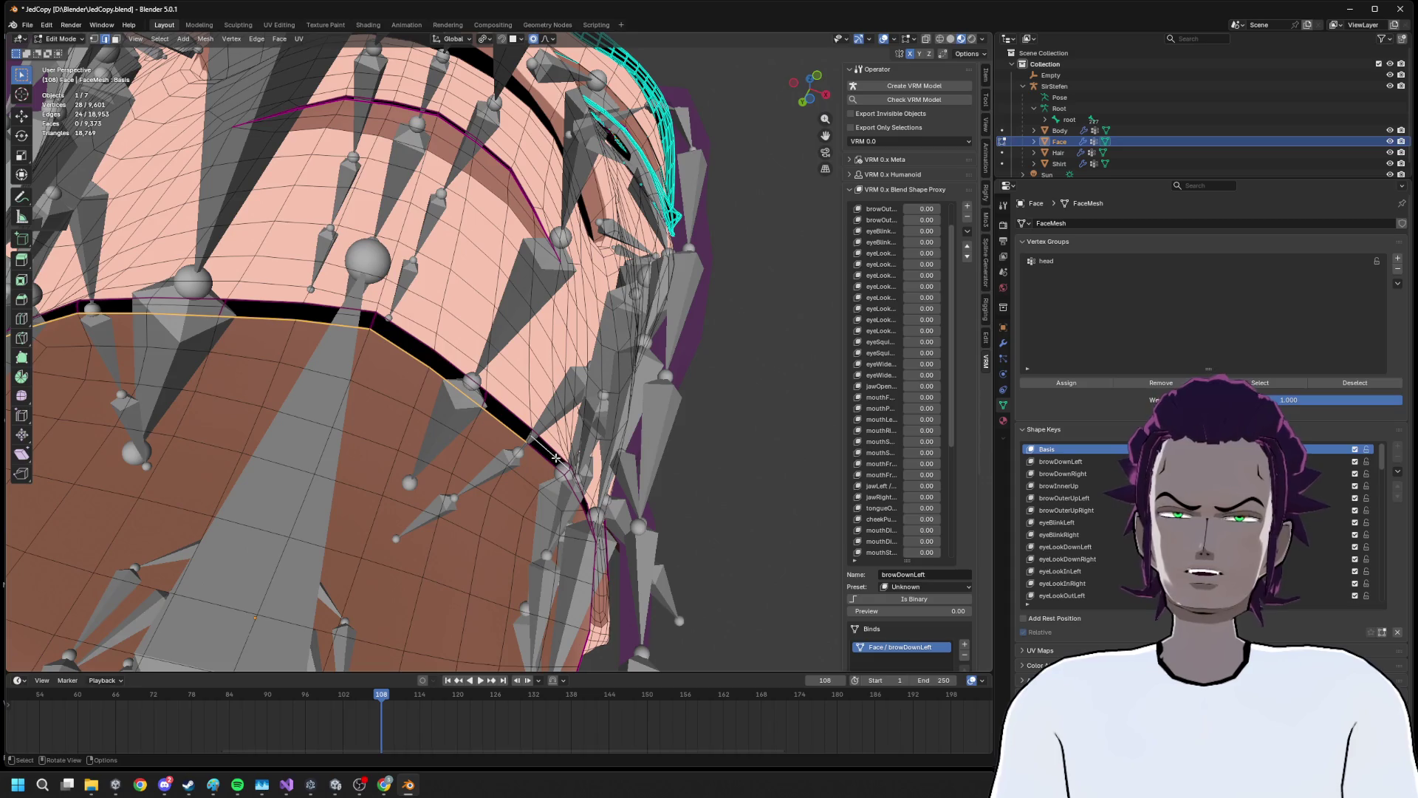
key(KP_Decimal)
drag(654, 393, 308, 543)
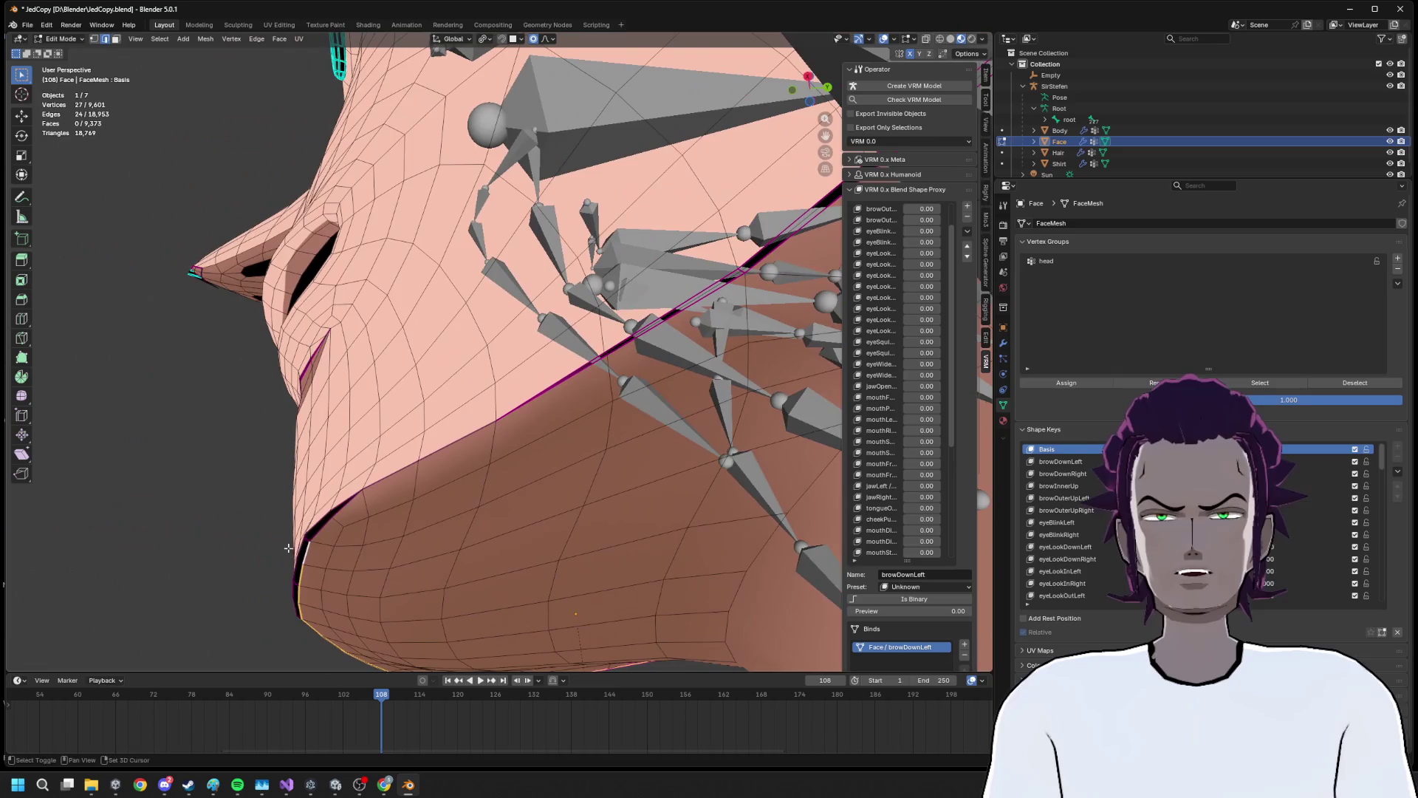
click(492, 438)
scroll(up, 3)
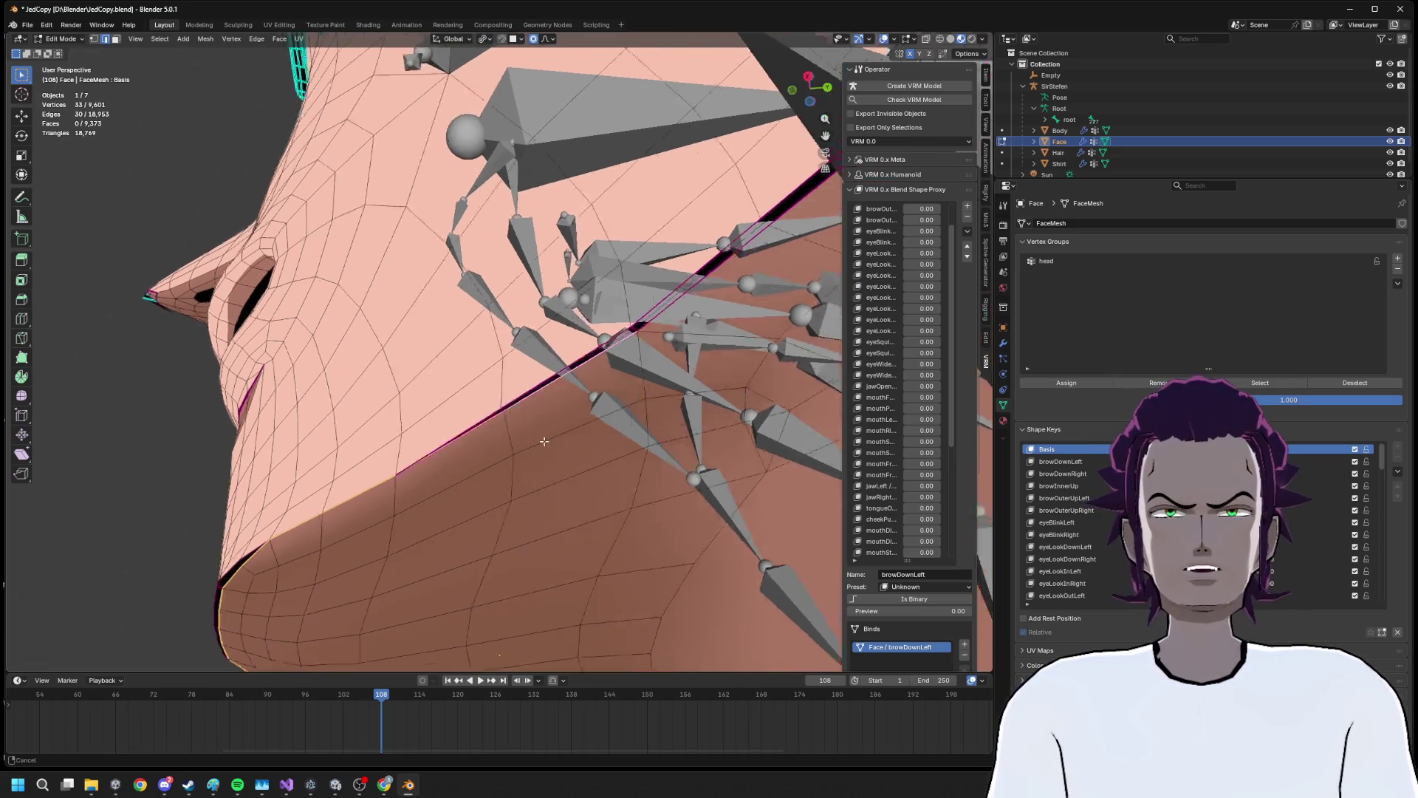
drag(281, 398, 401, 328)
click(435, 225)
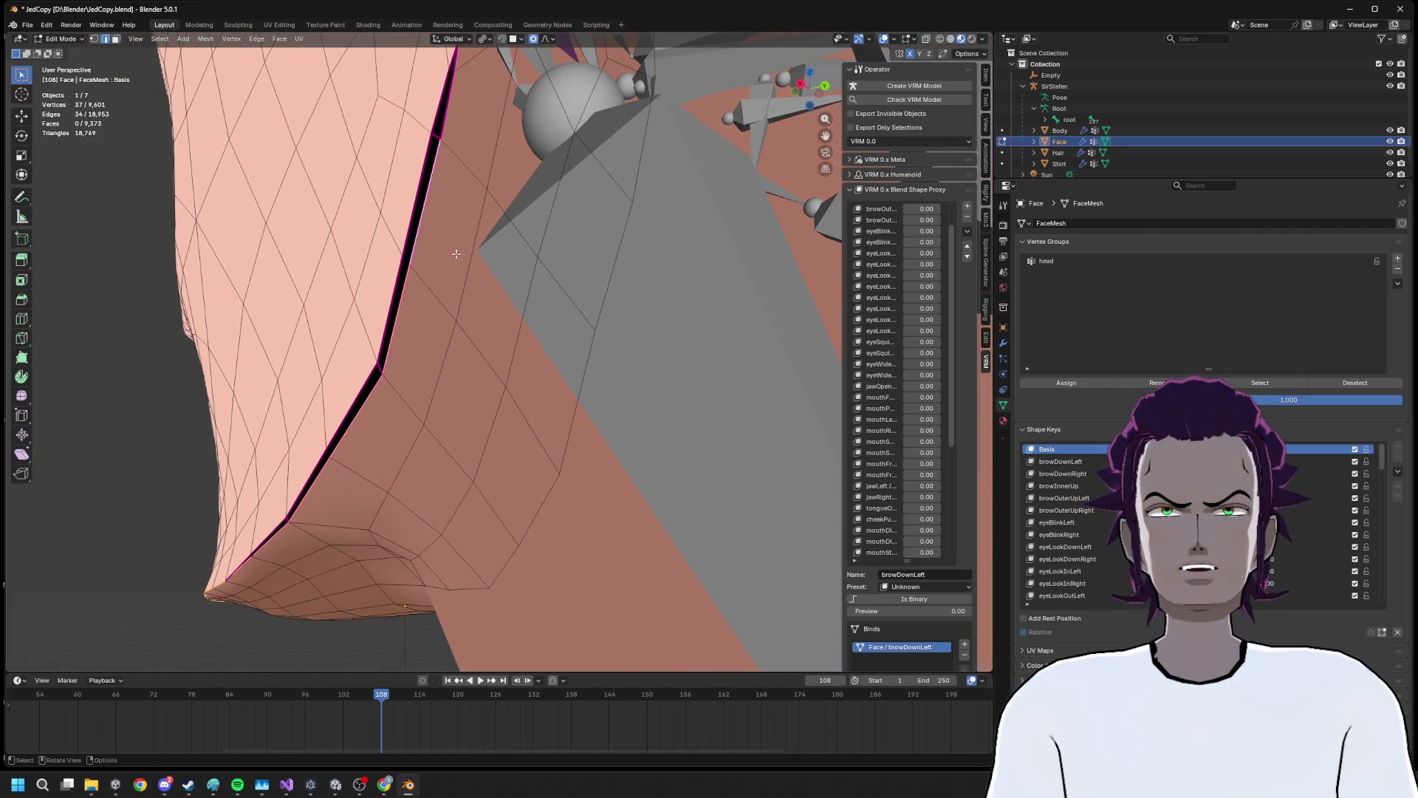
drag(434, 224, 404, 461)
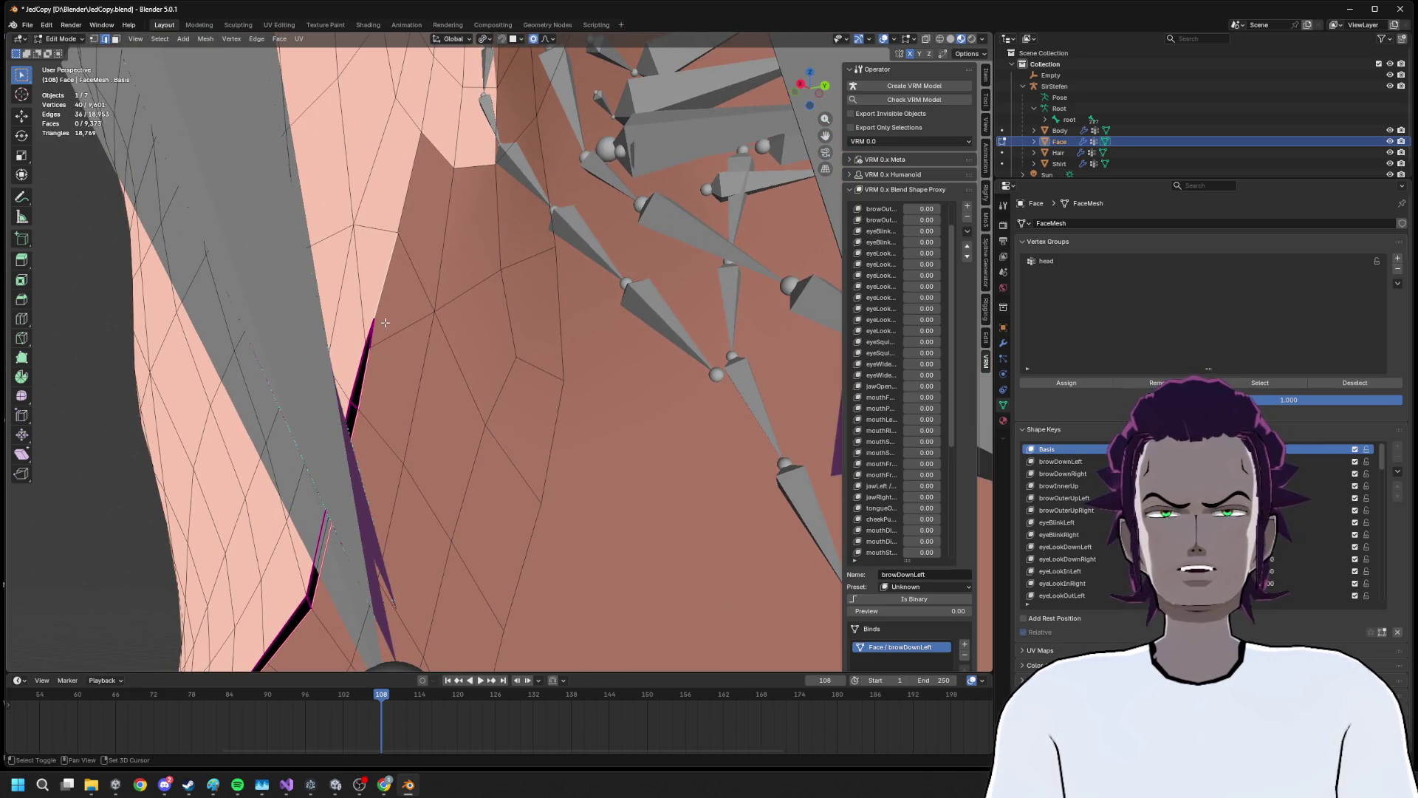
scroll(down, 3)
drag(494, 171, 494, 335)
Fix the jawline path by removing wrong and extra edges, then switch to vertex select
click(444, 403)
scroll(up, 3)
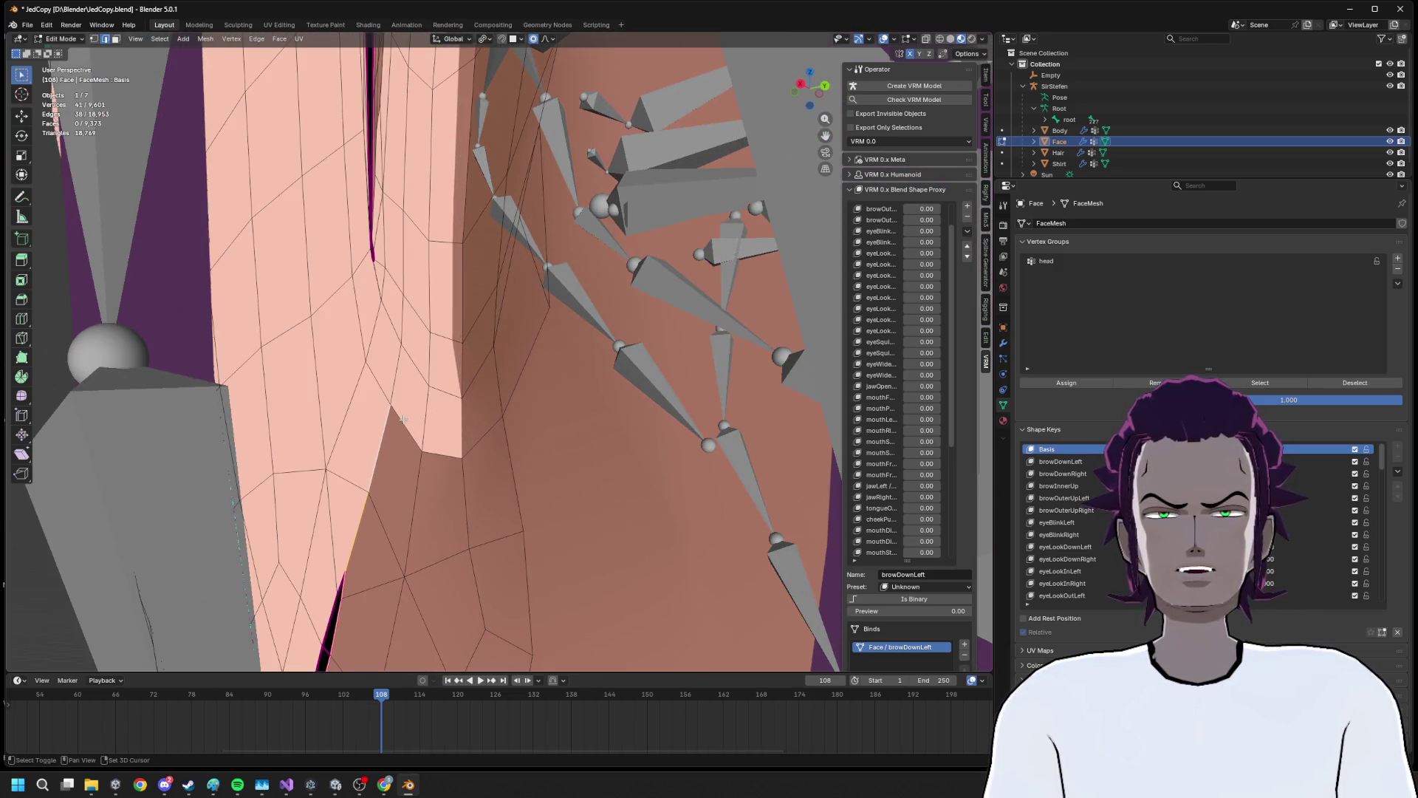
click(486, 436)
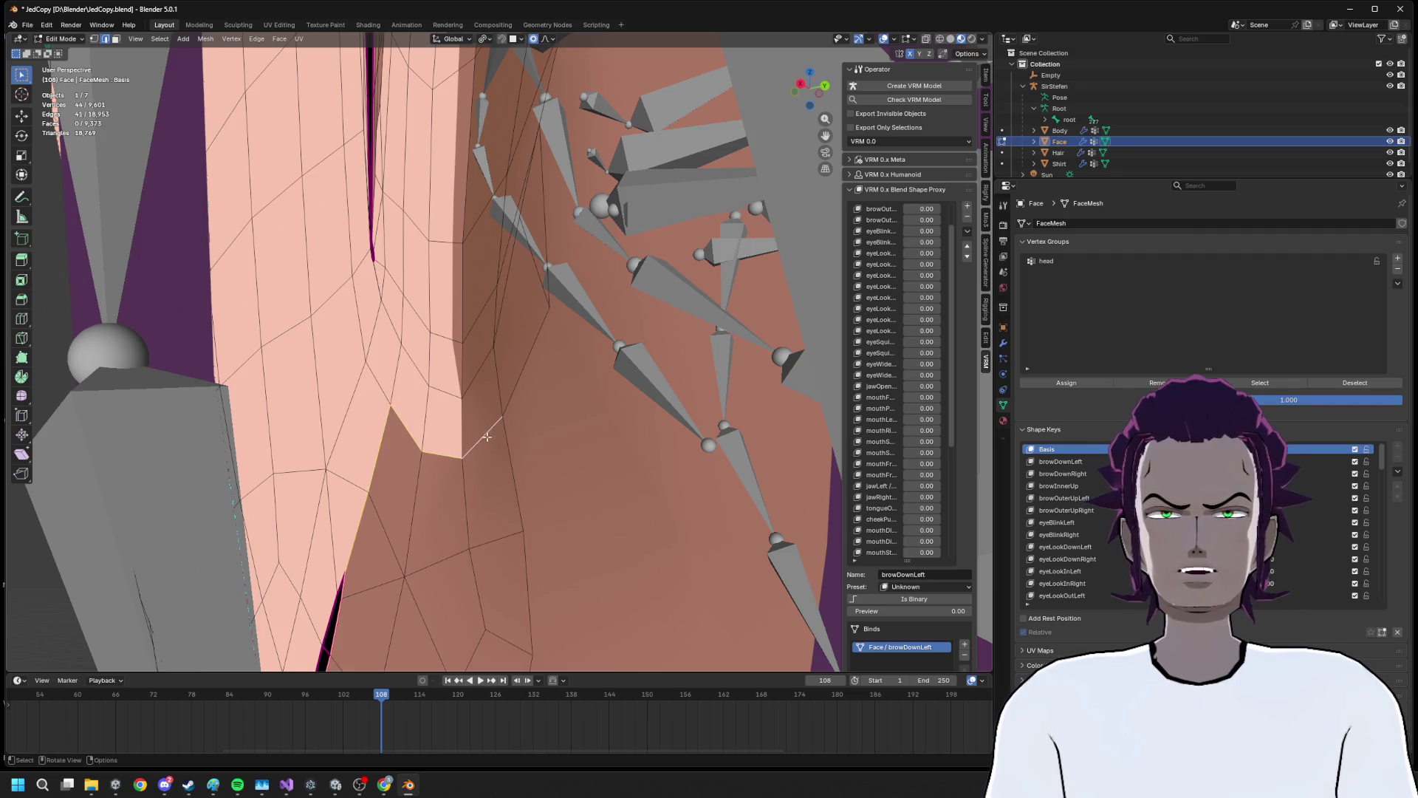
click(505, 444)
scroll(down, 3)
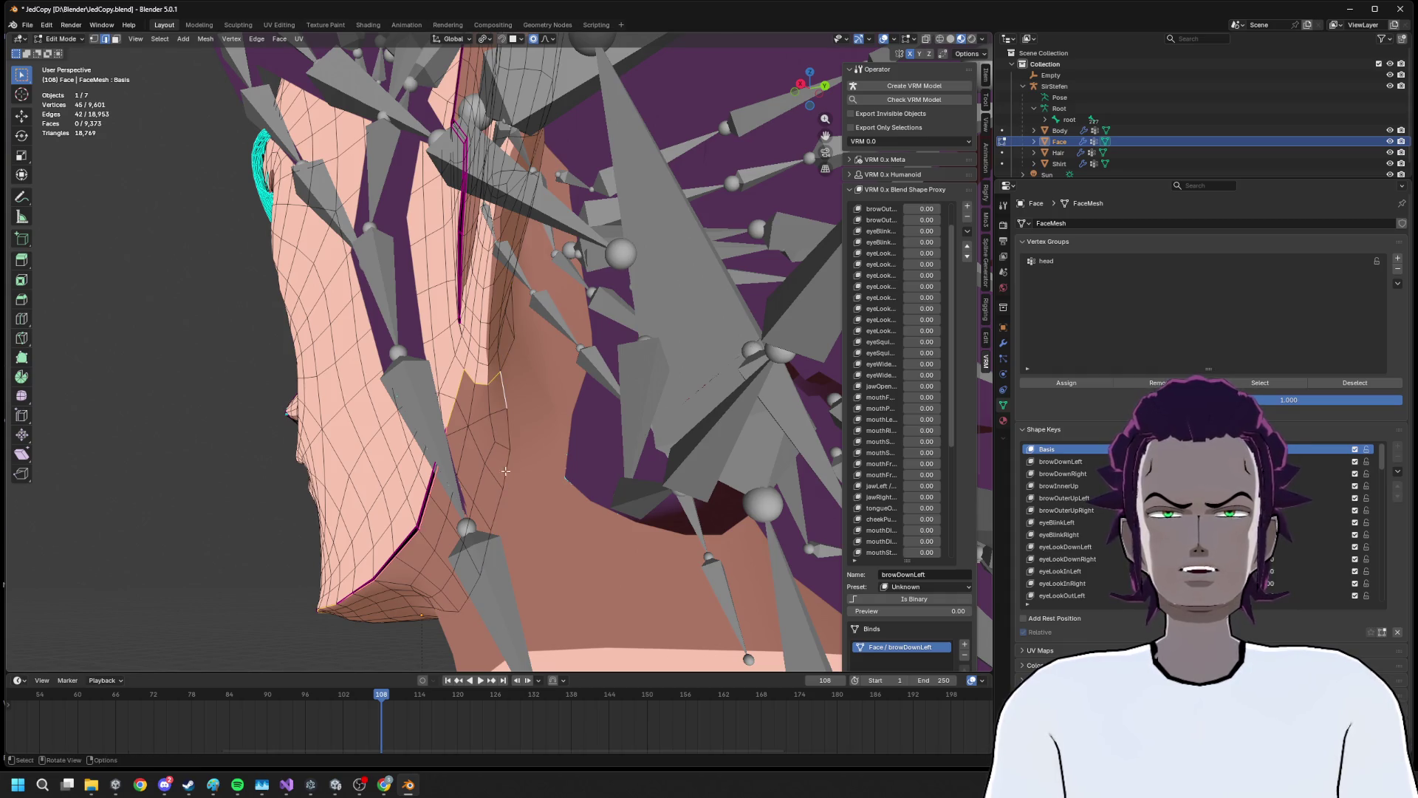
click(488, 523)
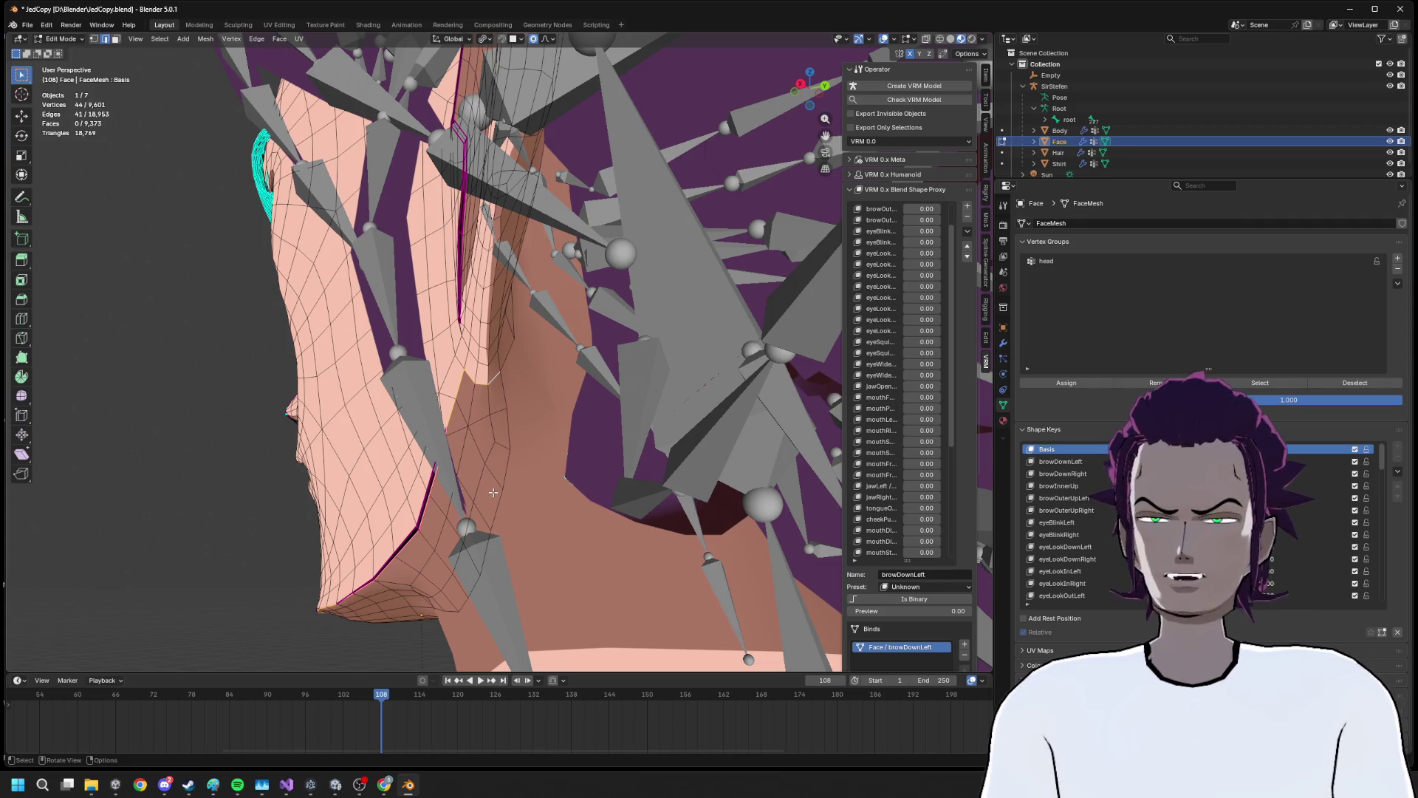
key(1)
drag(487, 492, 471, 376)
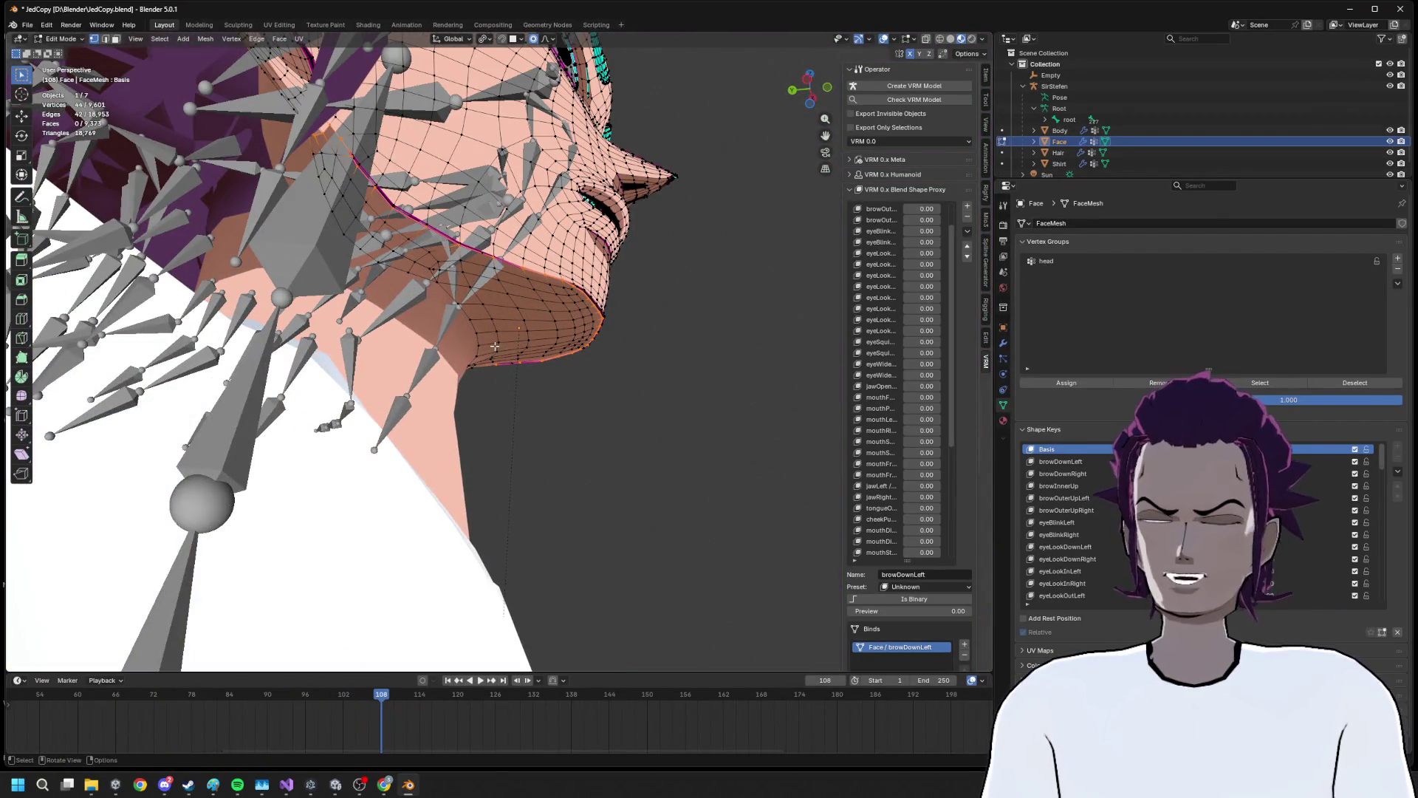
Rip the mesh along the jaw edges and select the seam-bounded chin and neck faces
key(v)
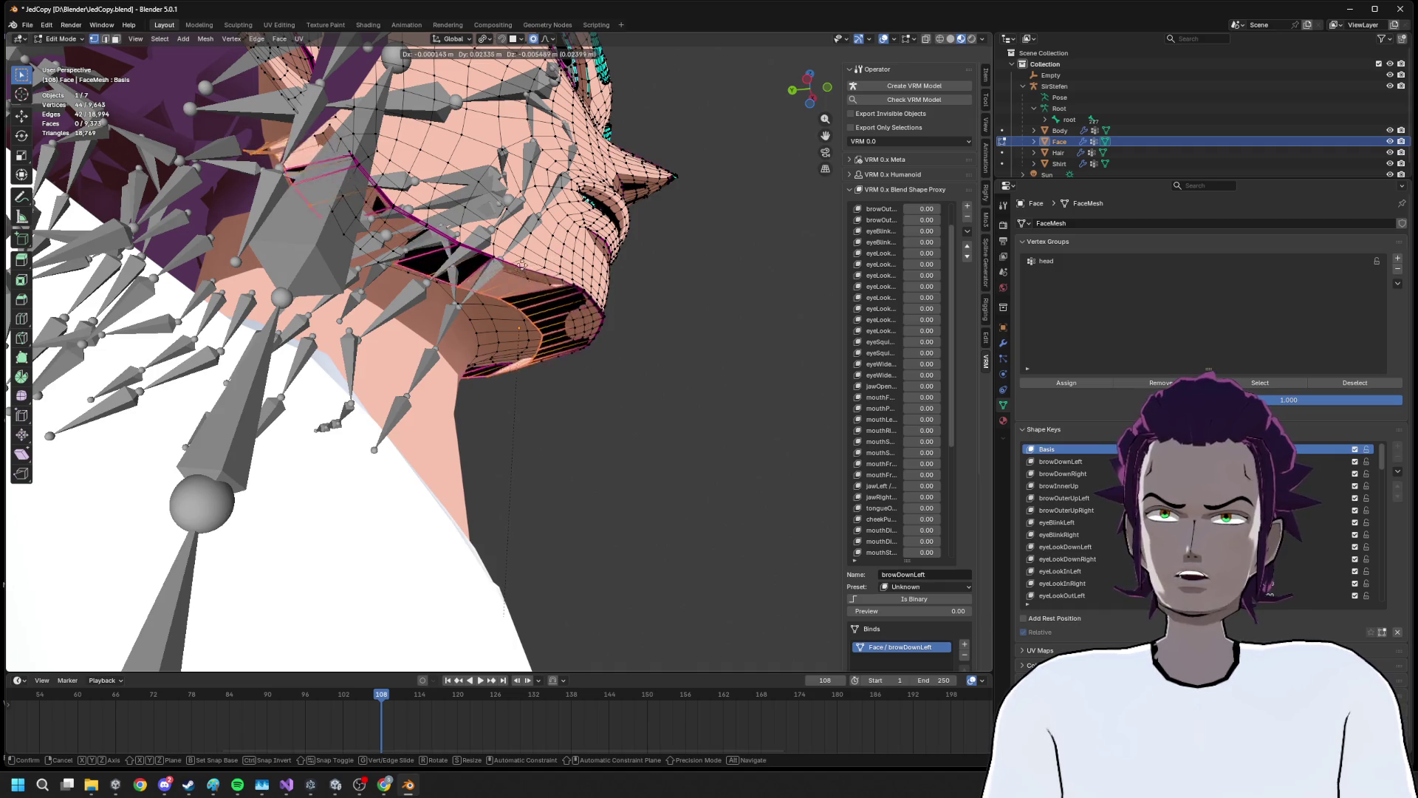
right_click(581, 254)
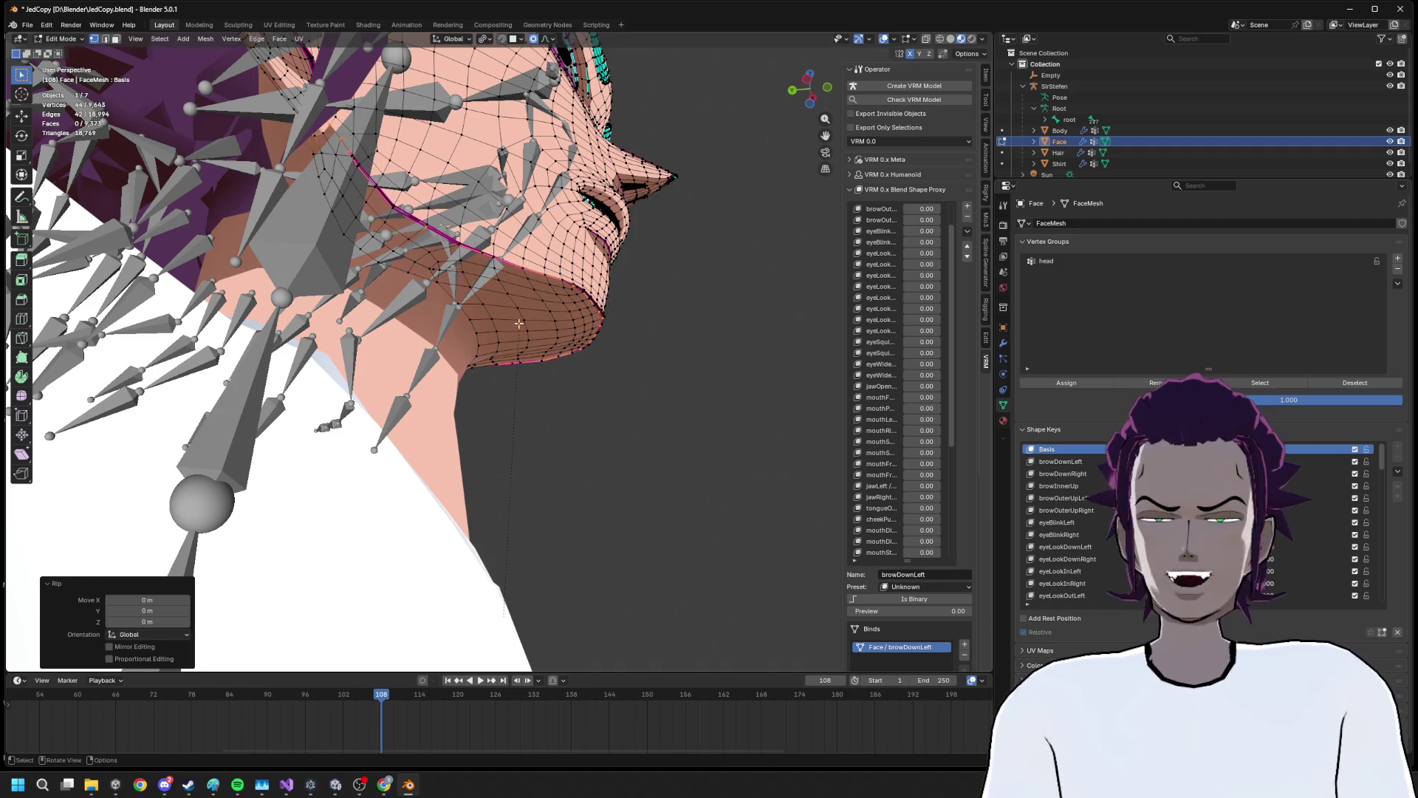
key(l)
key(ctrl+z)
key(l)
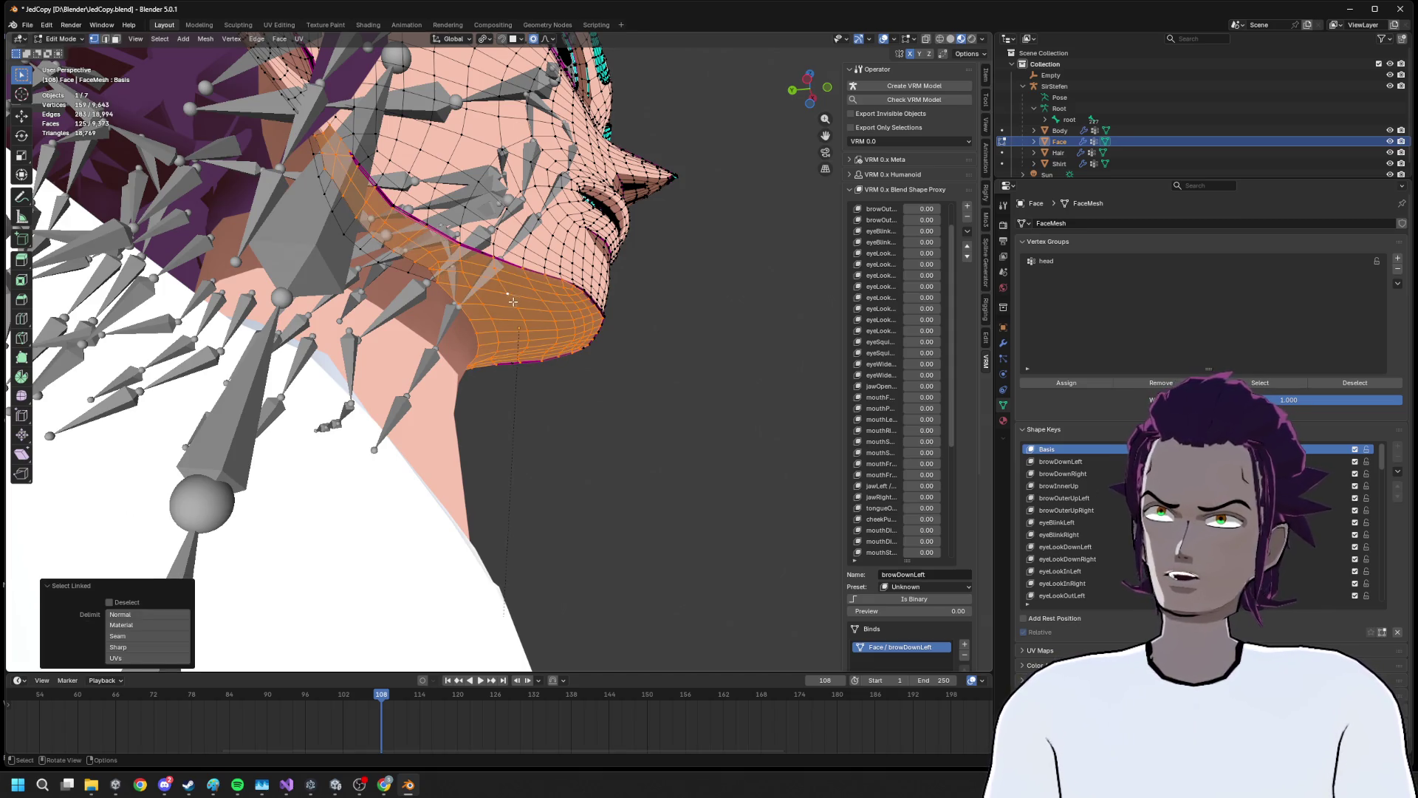
scroll(up, 3)
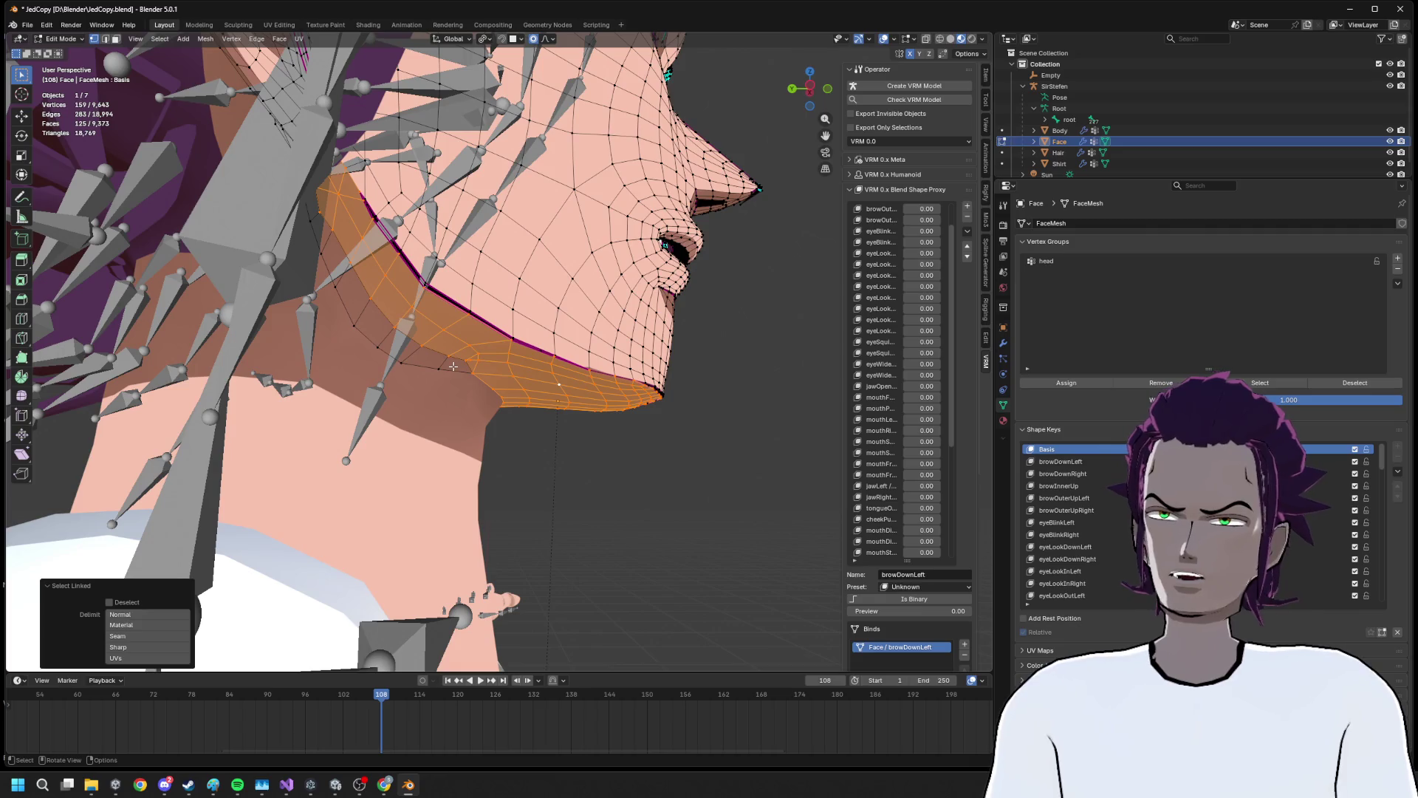
click(453, 366)
key(alt+a)
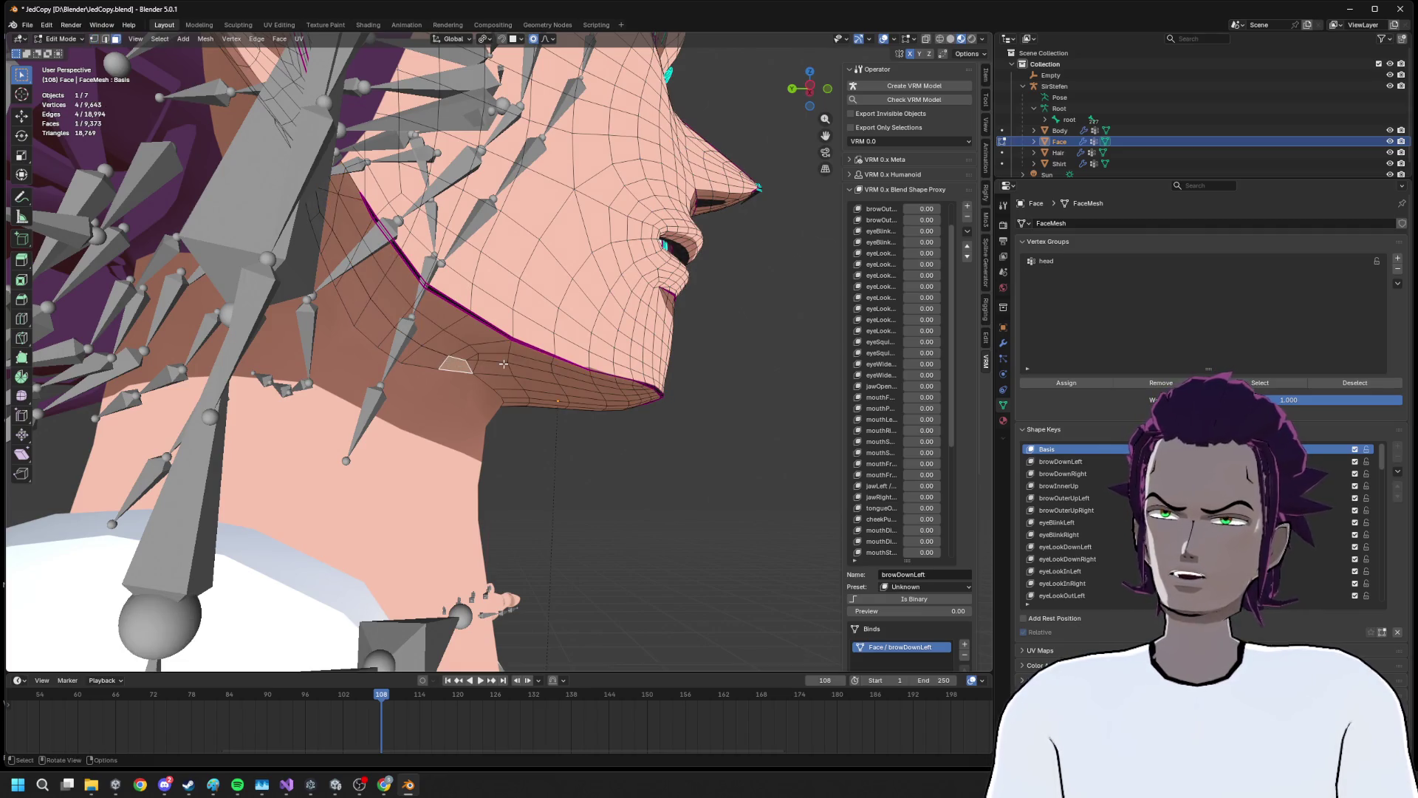
click(503, 363)
key(l)
key(l)
drag(431, 359, 552, 378)
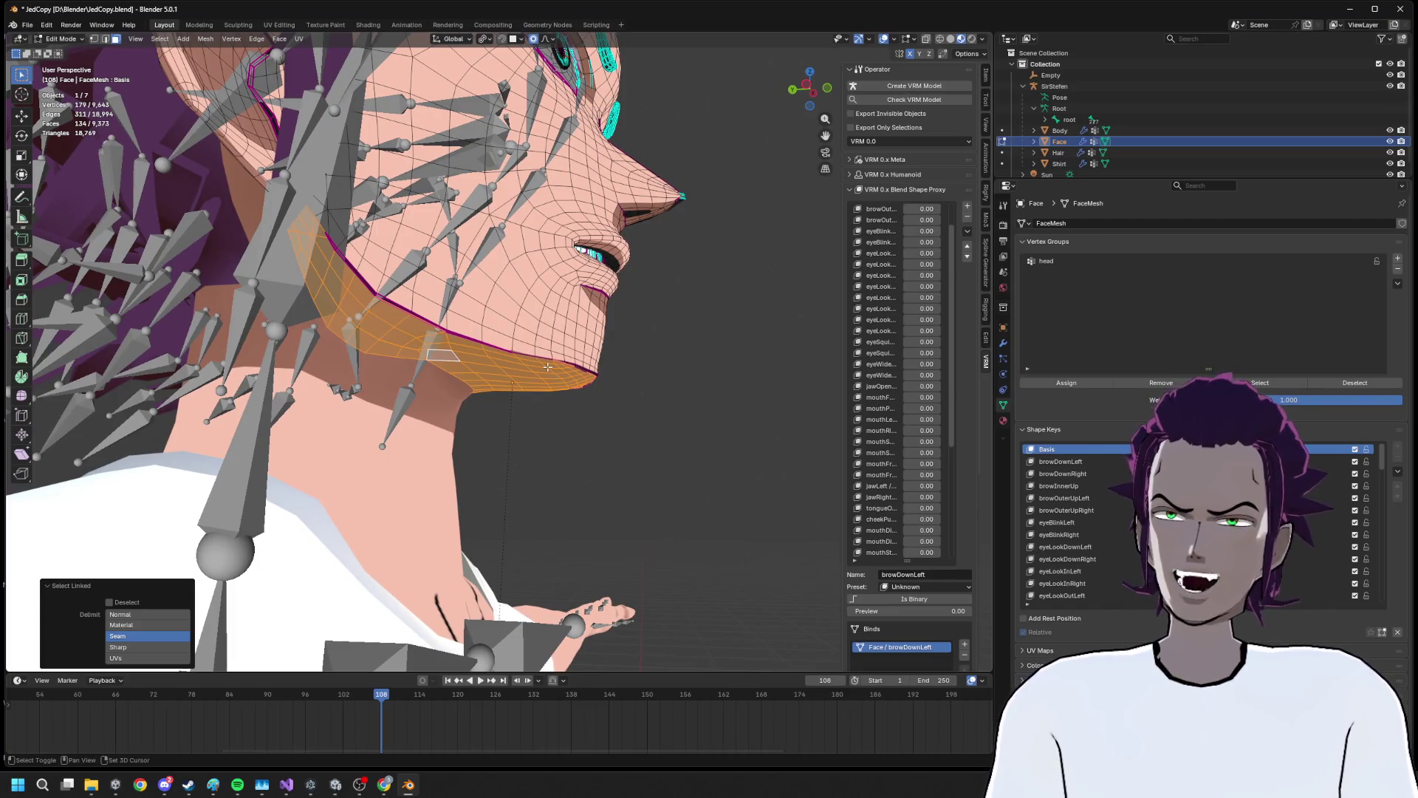
Separate the chin faces into Face.001, then select it together with Body active
key(F3)
text(se)
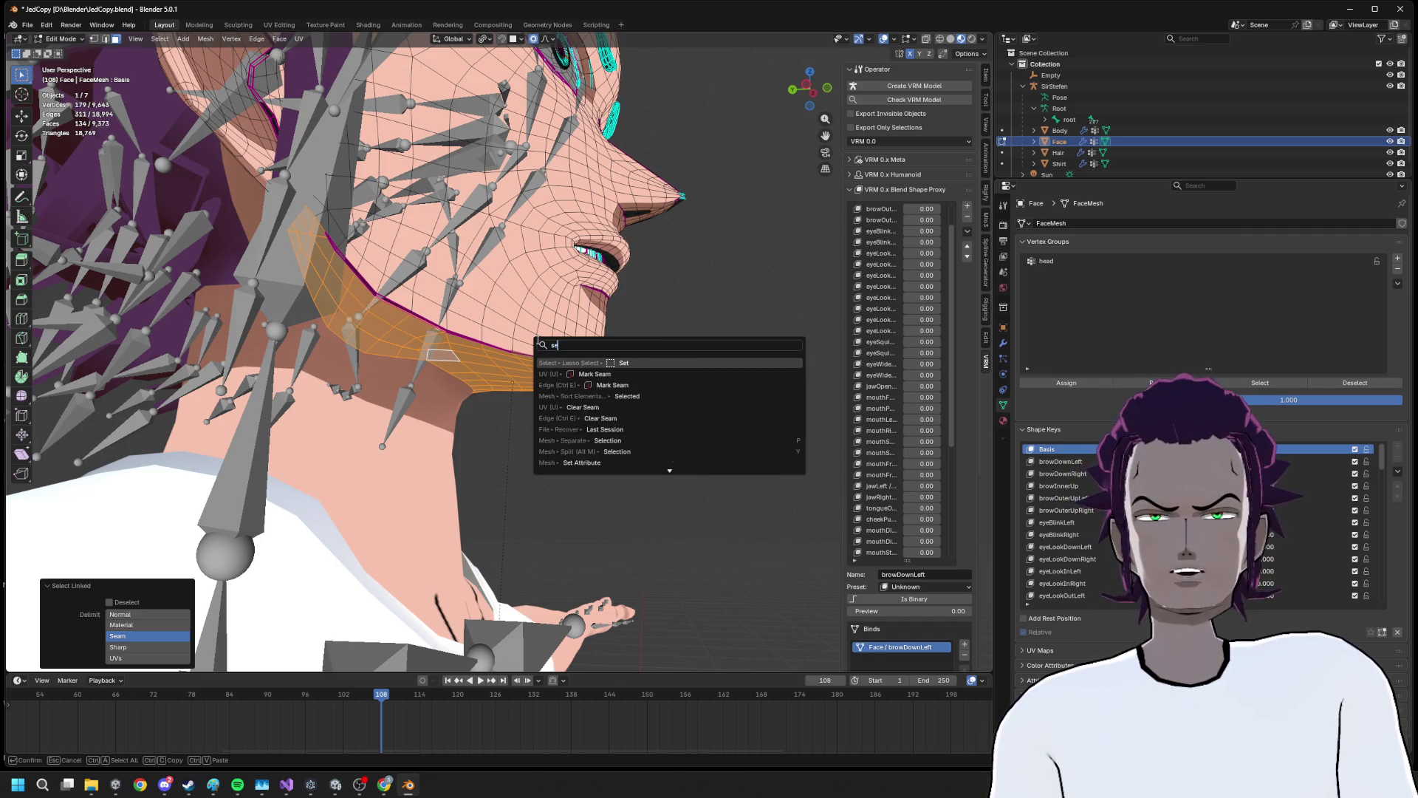
text(p)
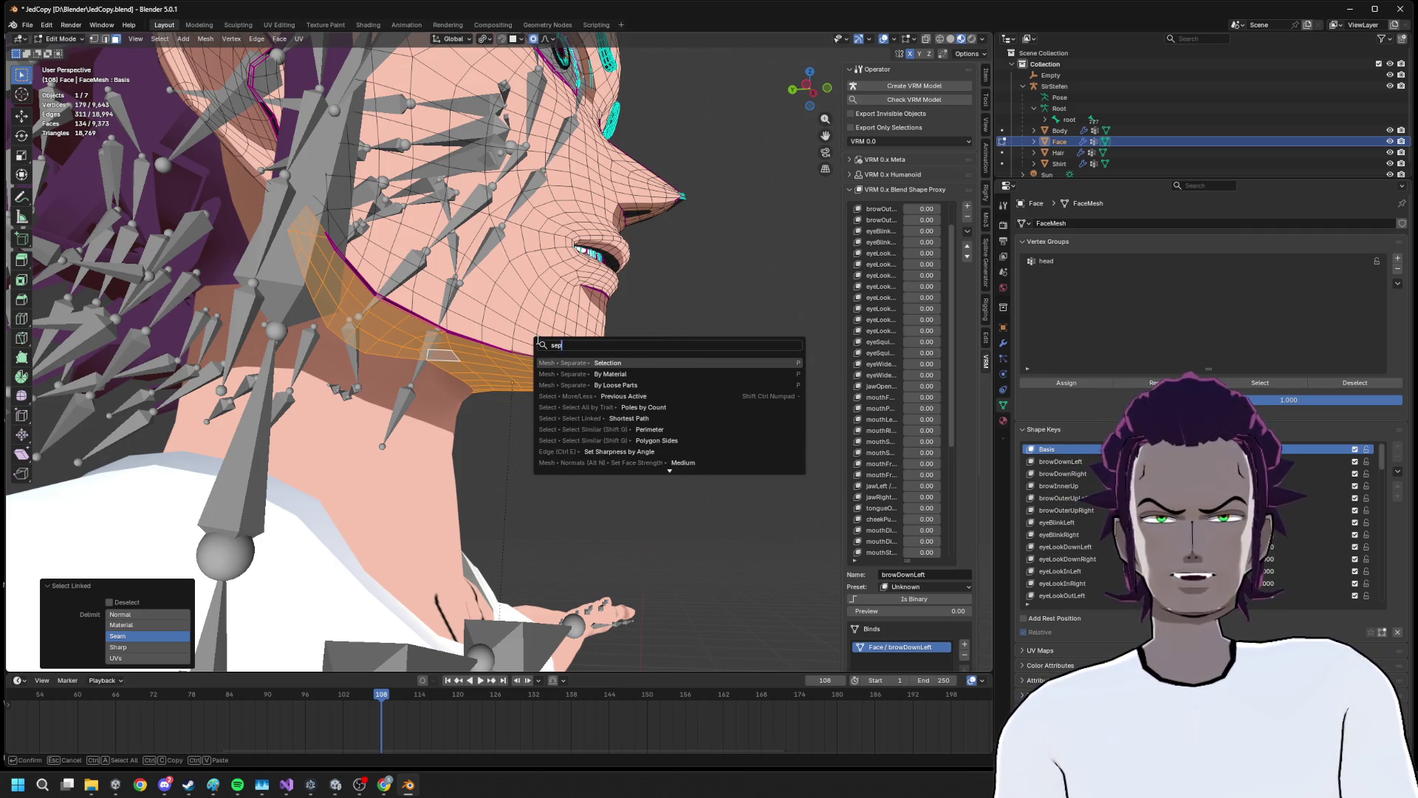
key(Return)
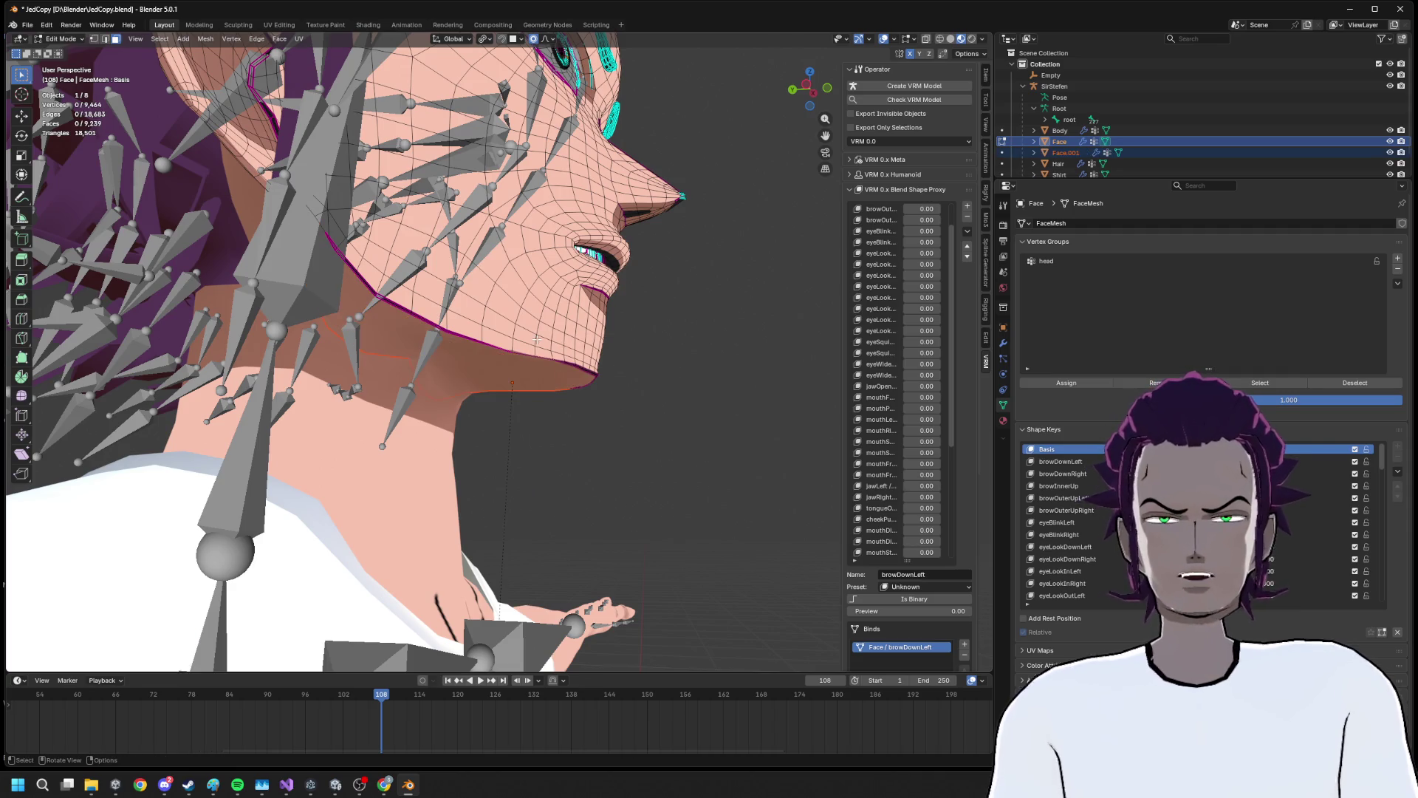
key(Tab)
click(475, 364)
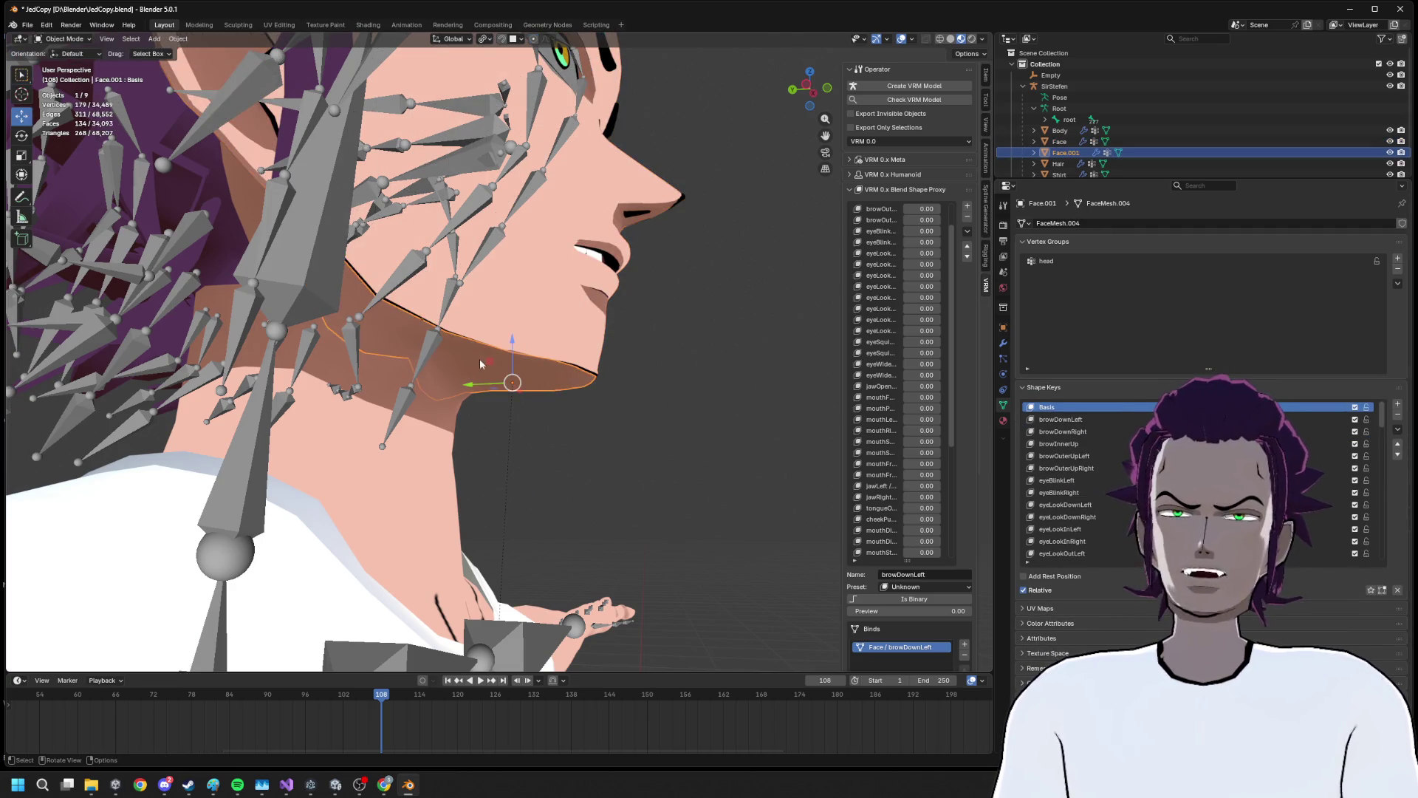
click(416, 443)
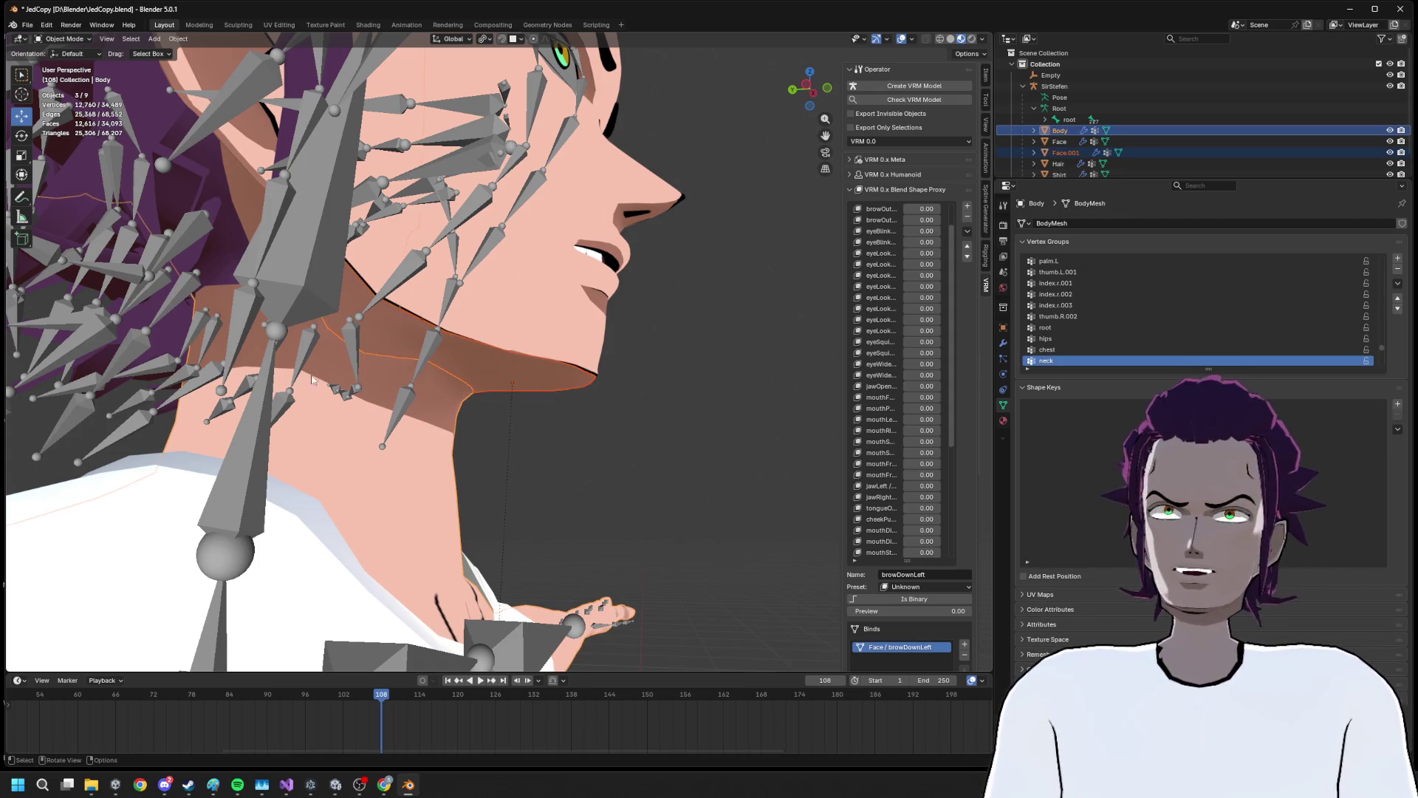
key(F3)
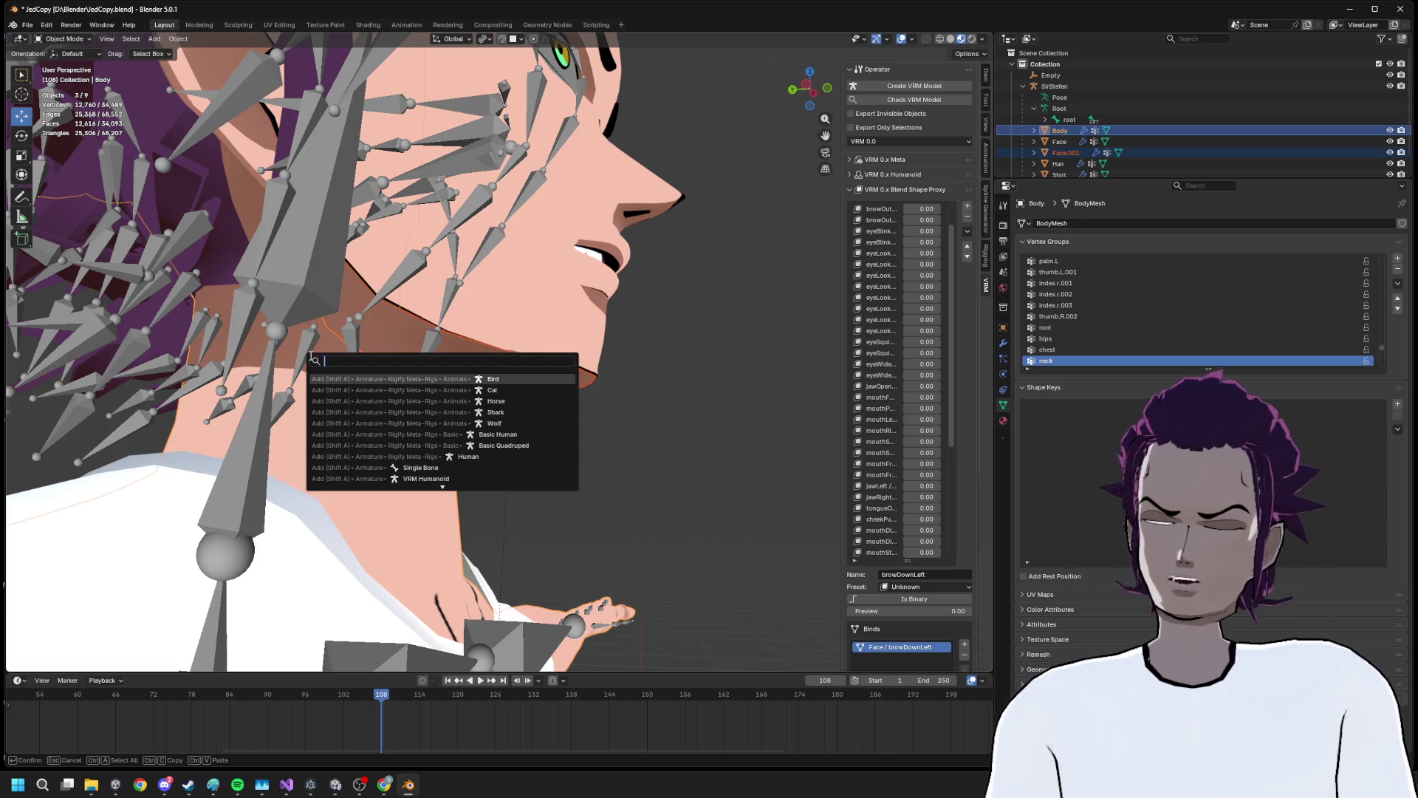
Join Face.001 into the Body mesh via the 'jo' command search
text(join)
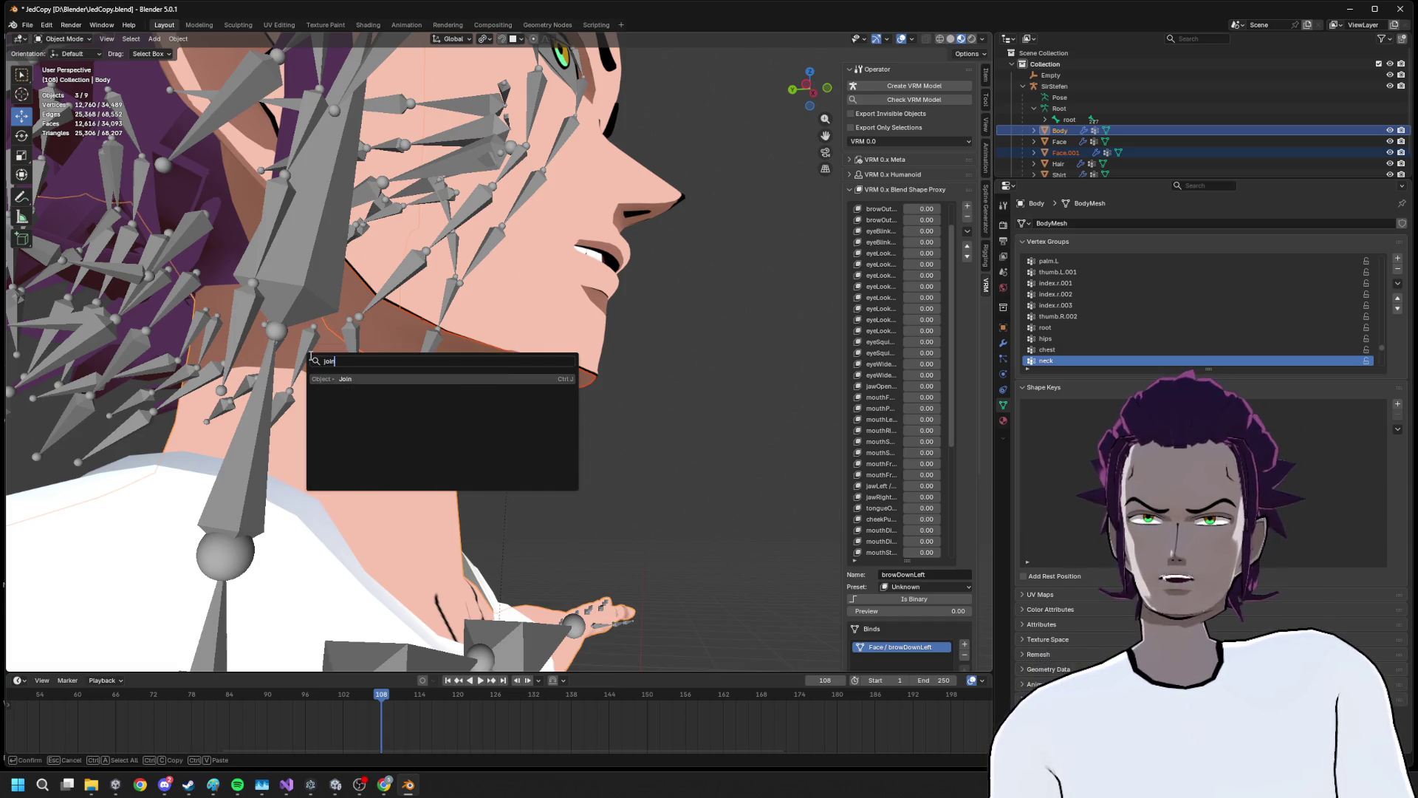
key(Return)
scroll(down, 3)
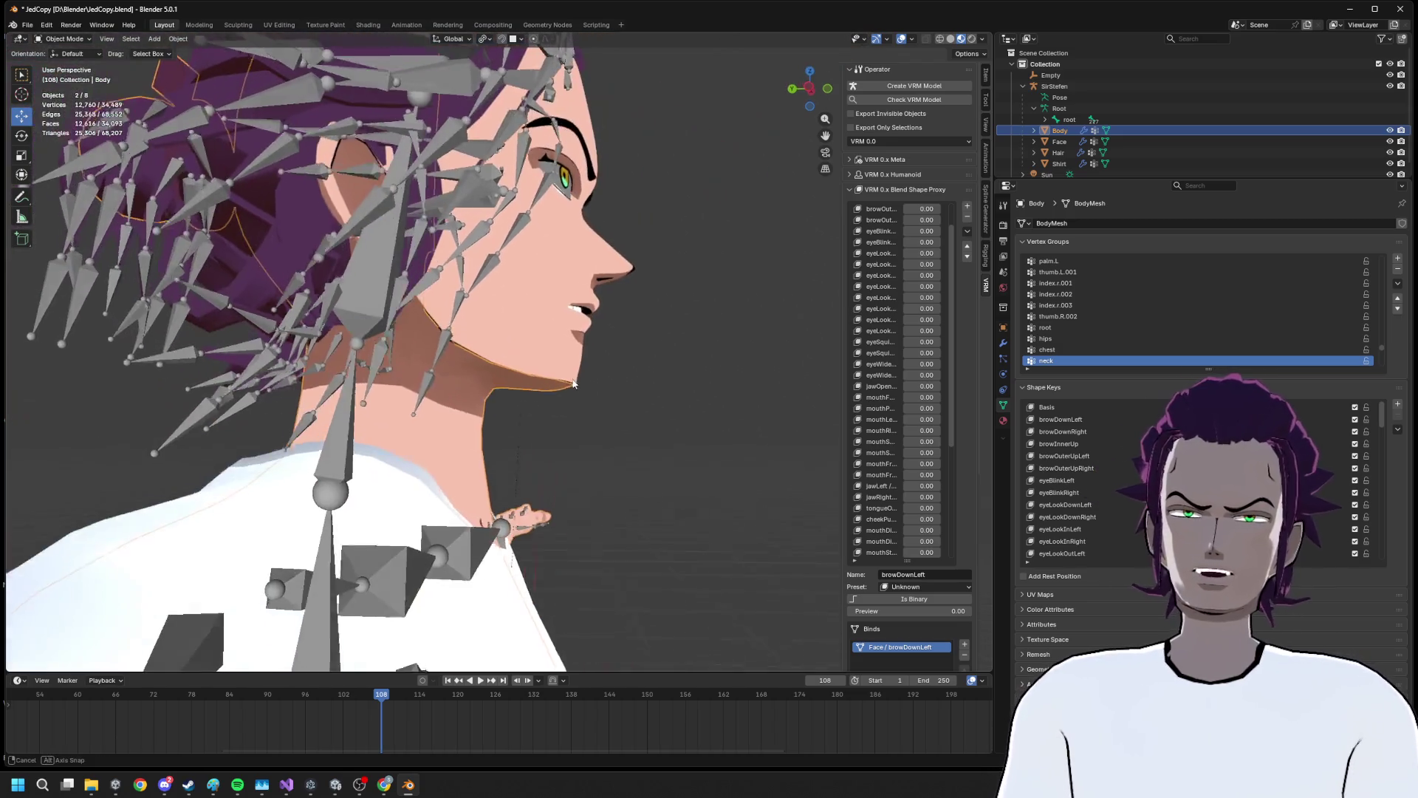
Test-move the Face object along Y and cancel, then edit the Body mesh
click(529, 342)
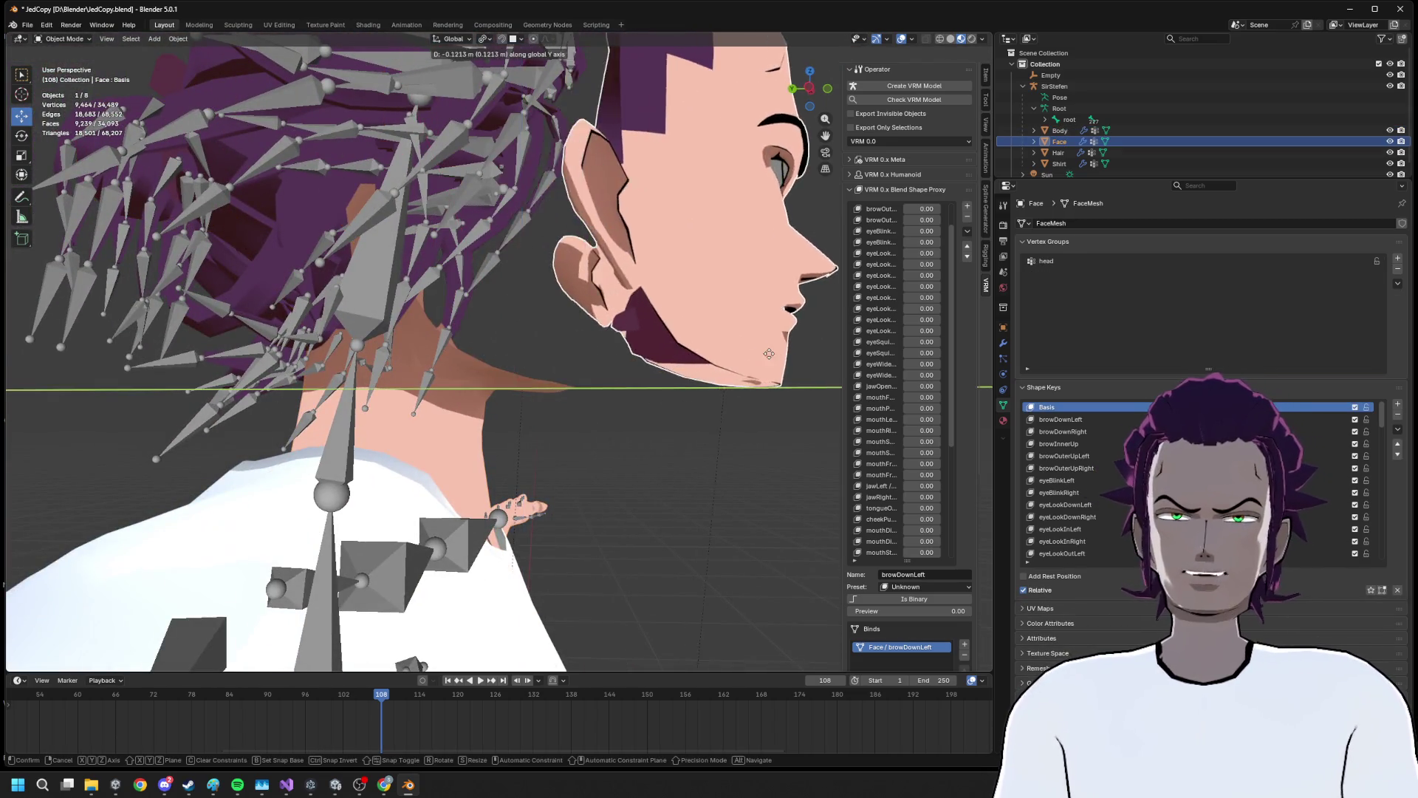
key(g)
key(y)
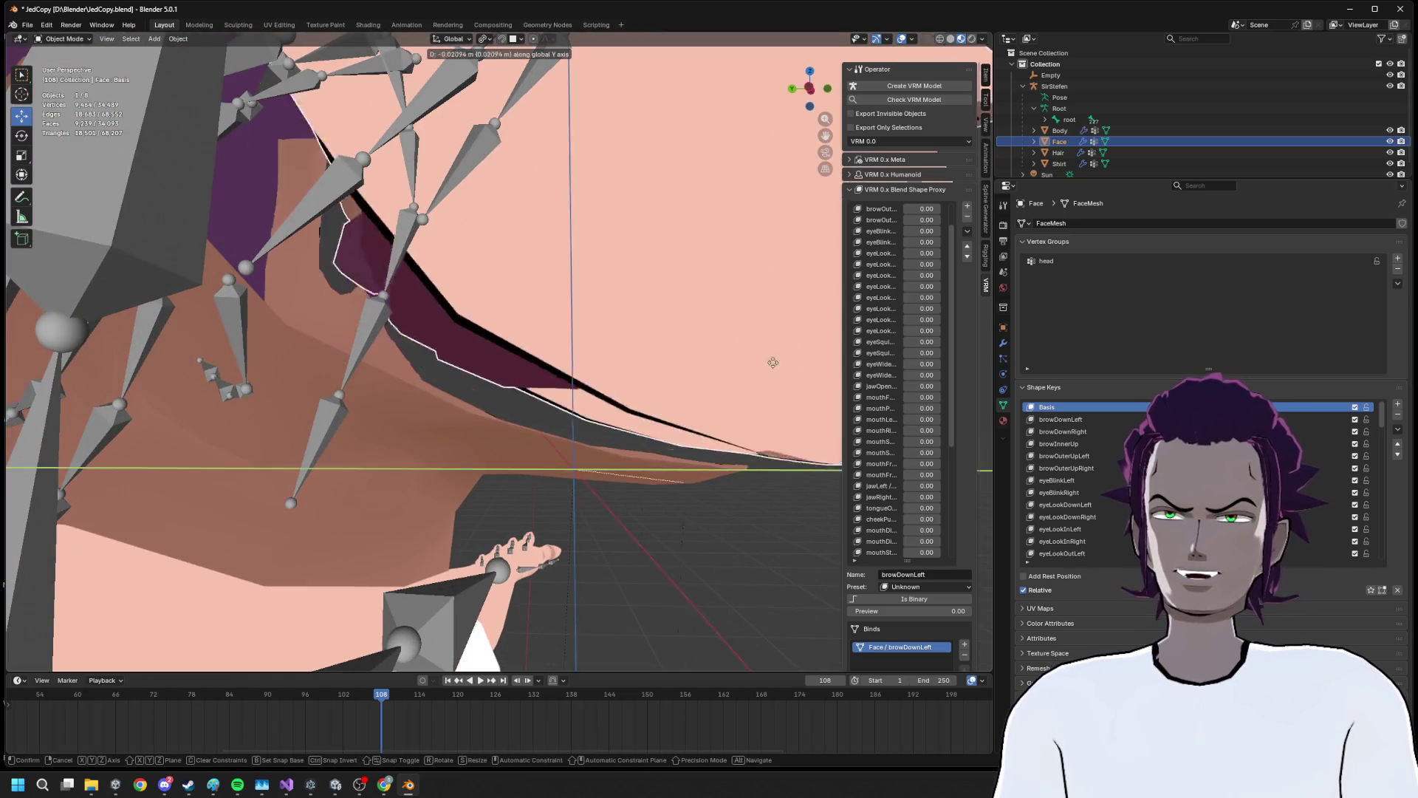
key(Escape)
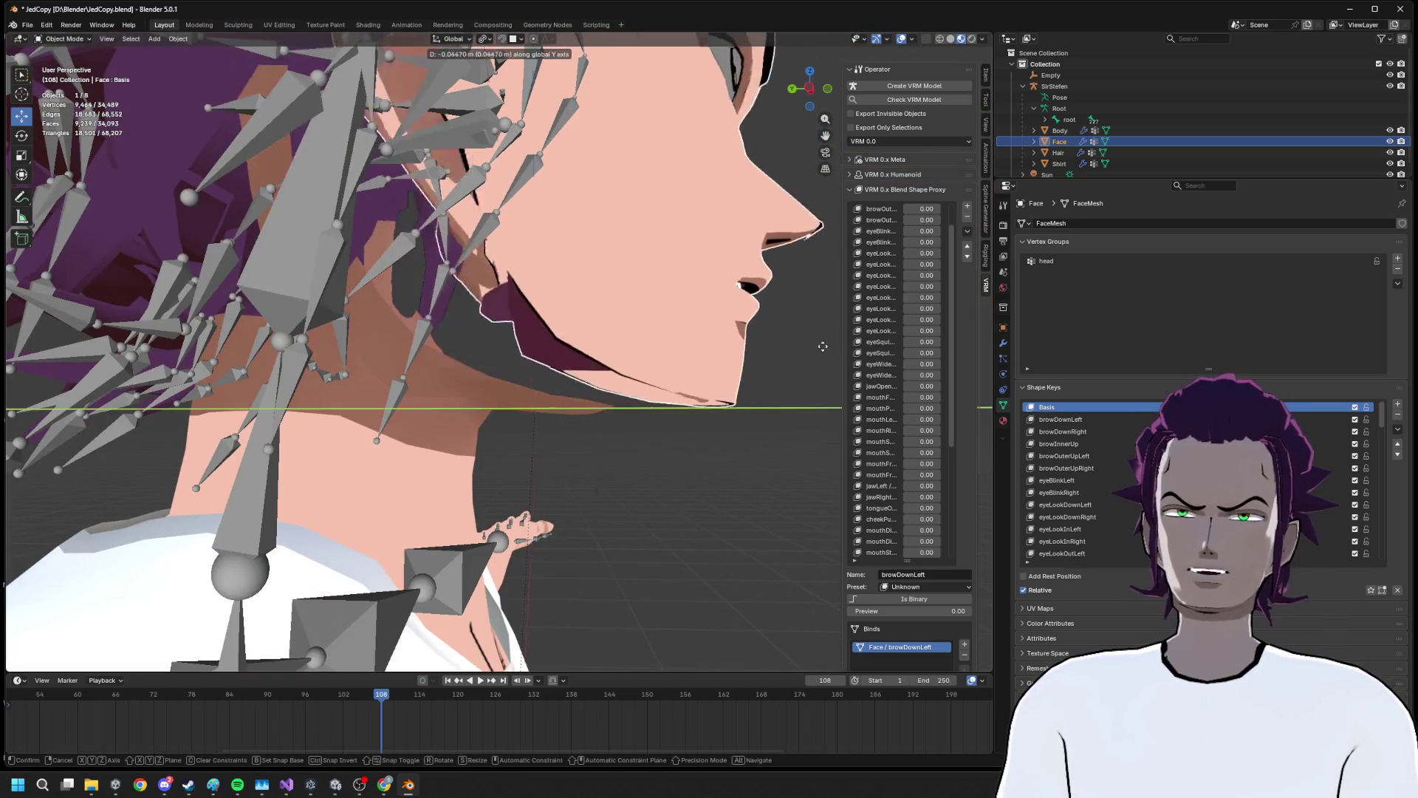
click(503, 383)
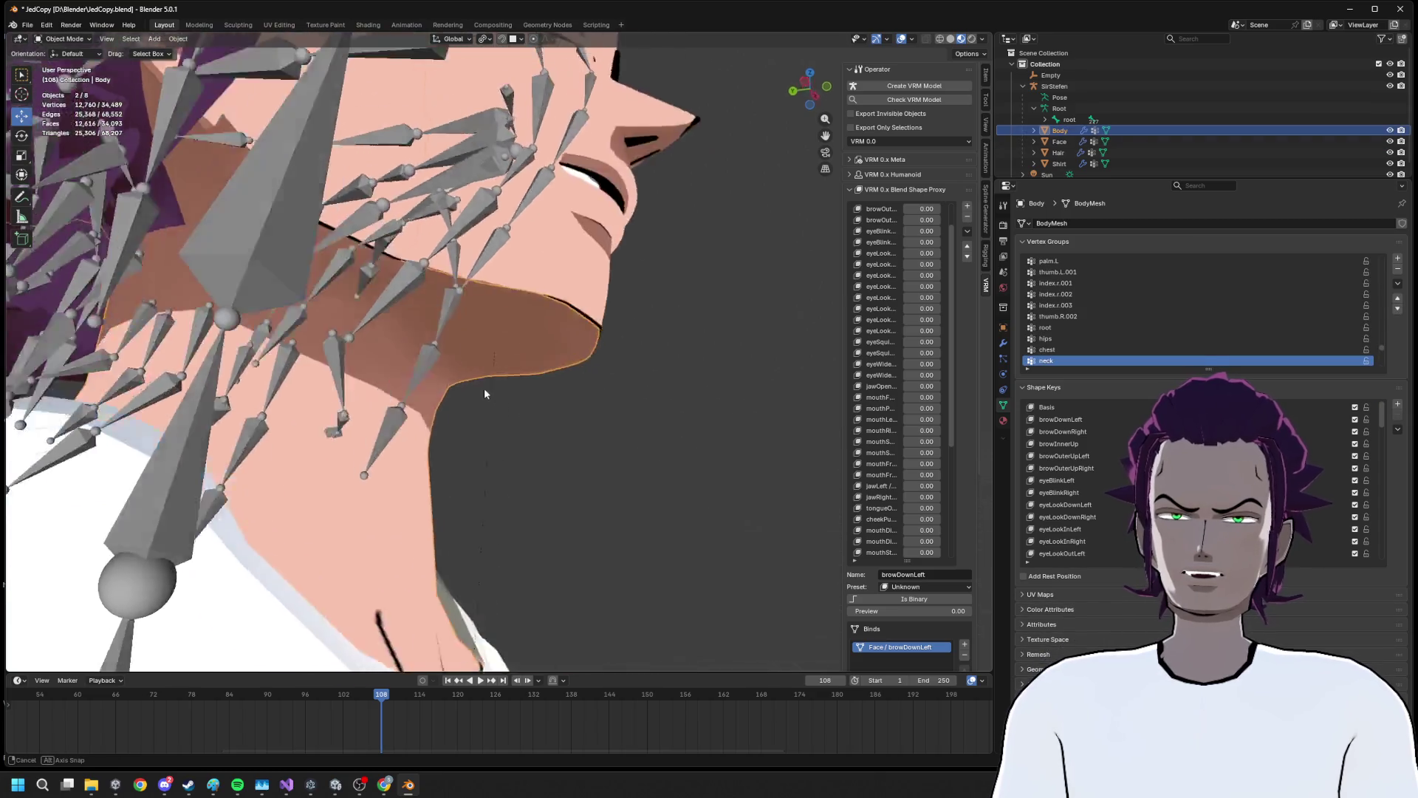
key(Tab)
Select the whole Body mesh and merge overlapping vertices by distance
drag(510, 373, 489, 365)
key(a)
key(m)
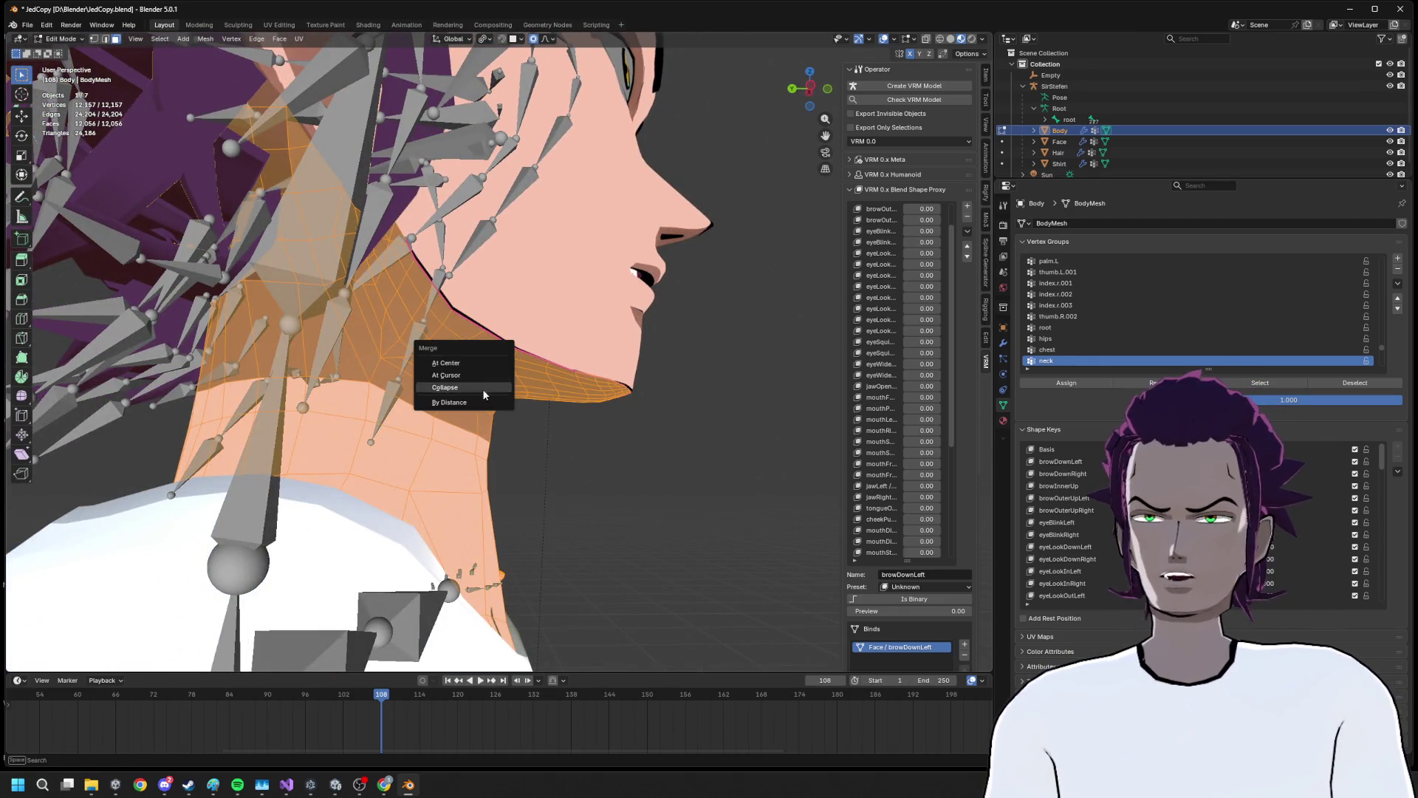
click(465, 404)
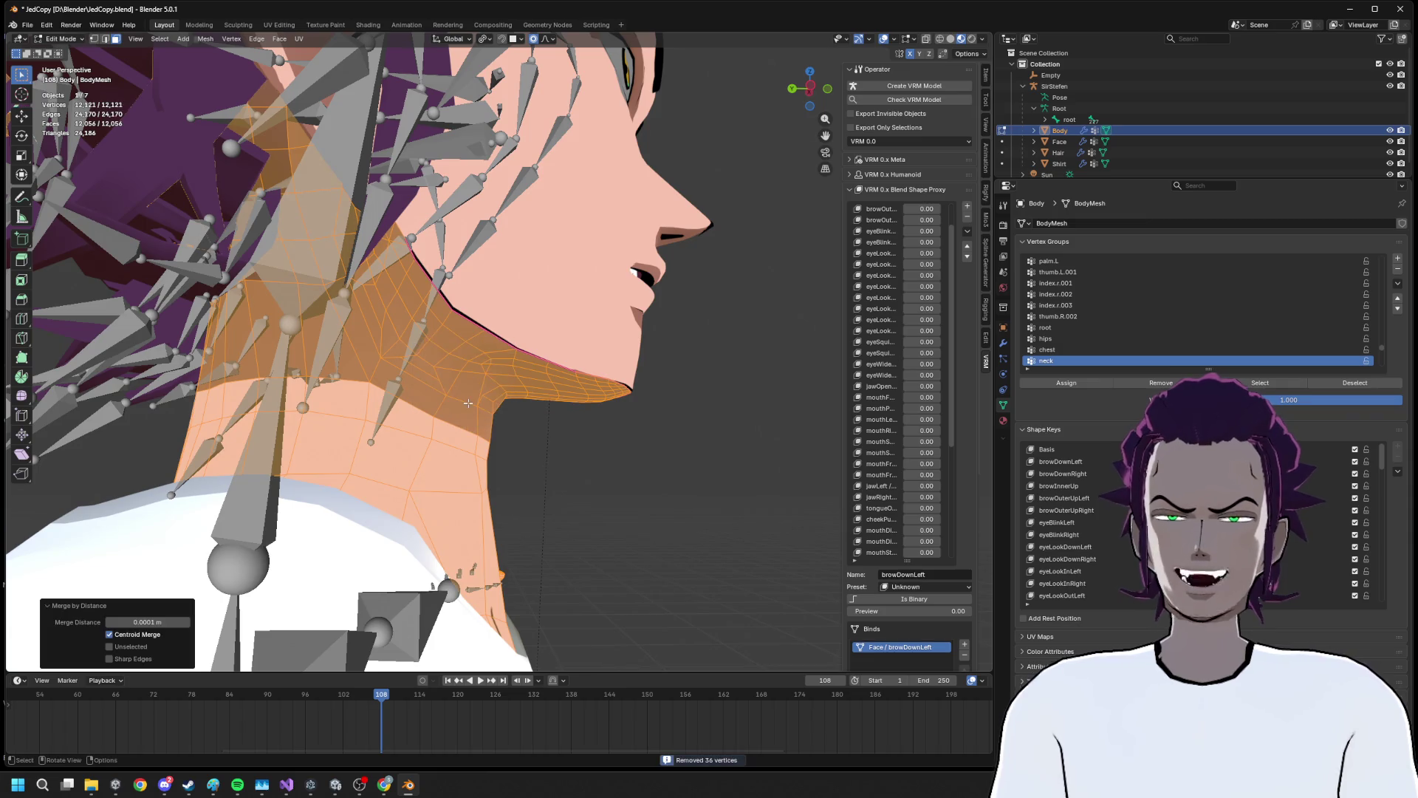
Nudge a neck face under the jaw into place, toggling proportional editing
click(428, 380)
drag(427, 380, 613, 533)
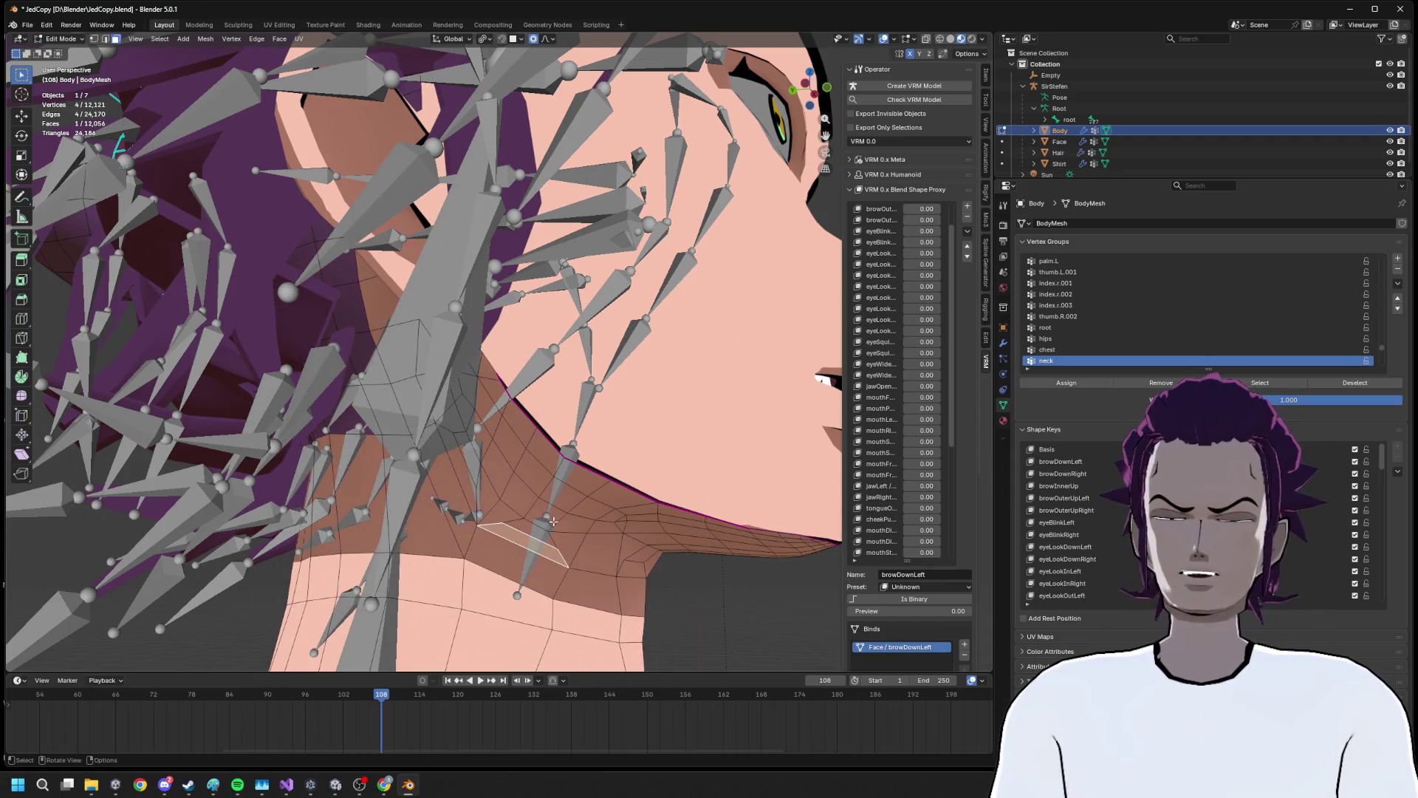
key(o)
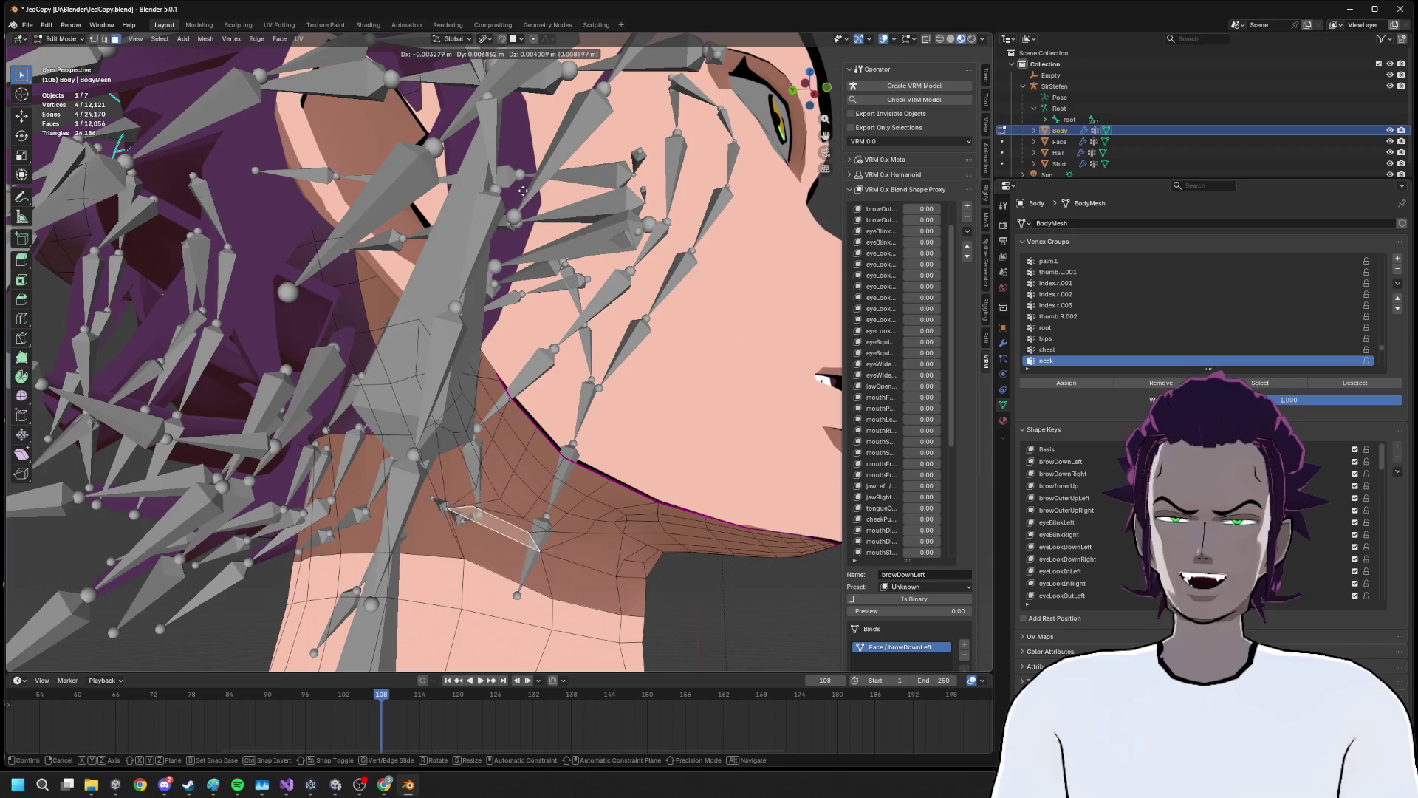
key(g)
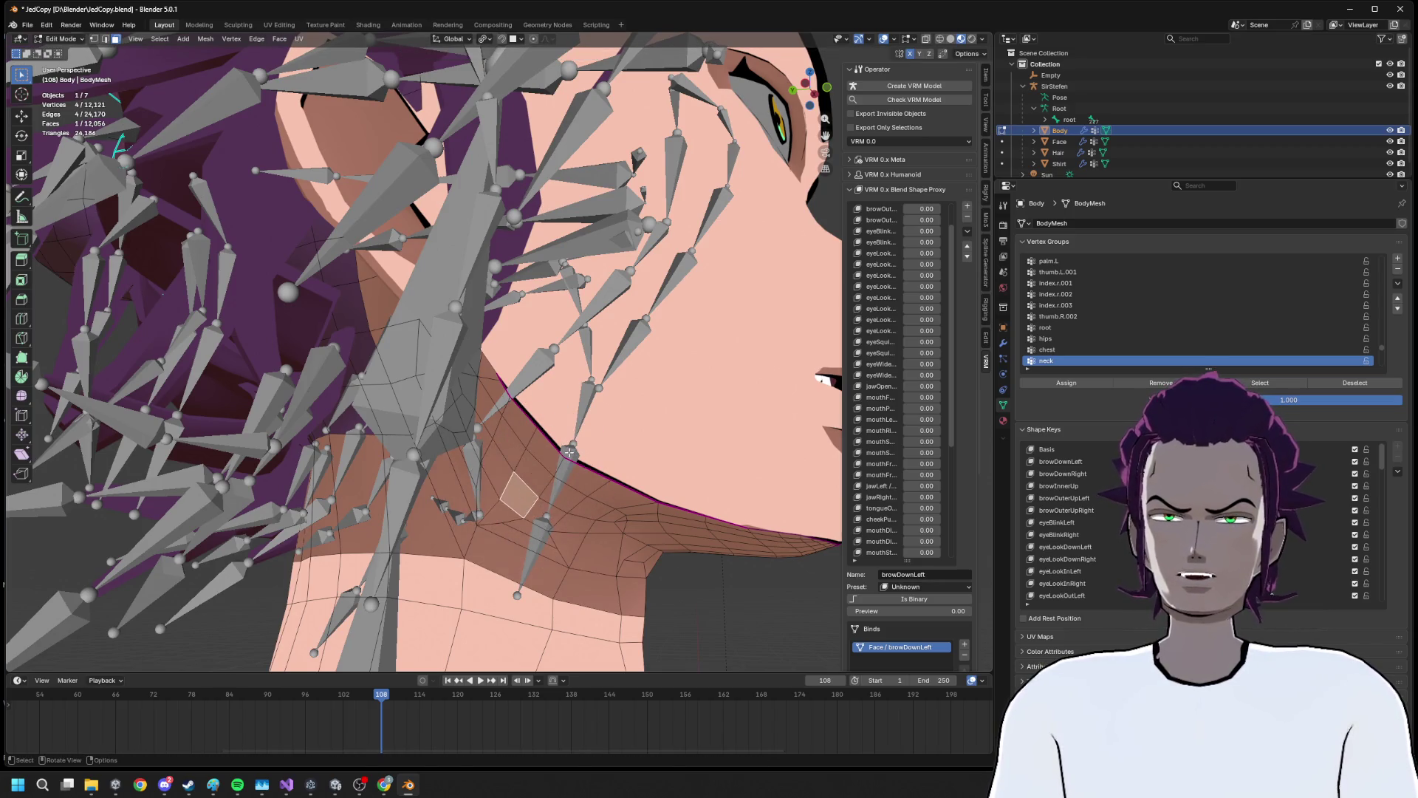
click(551, 462)
scroll(down, 3)
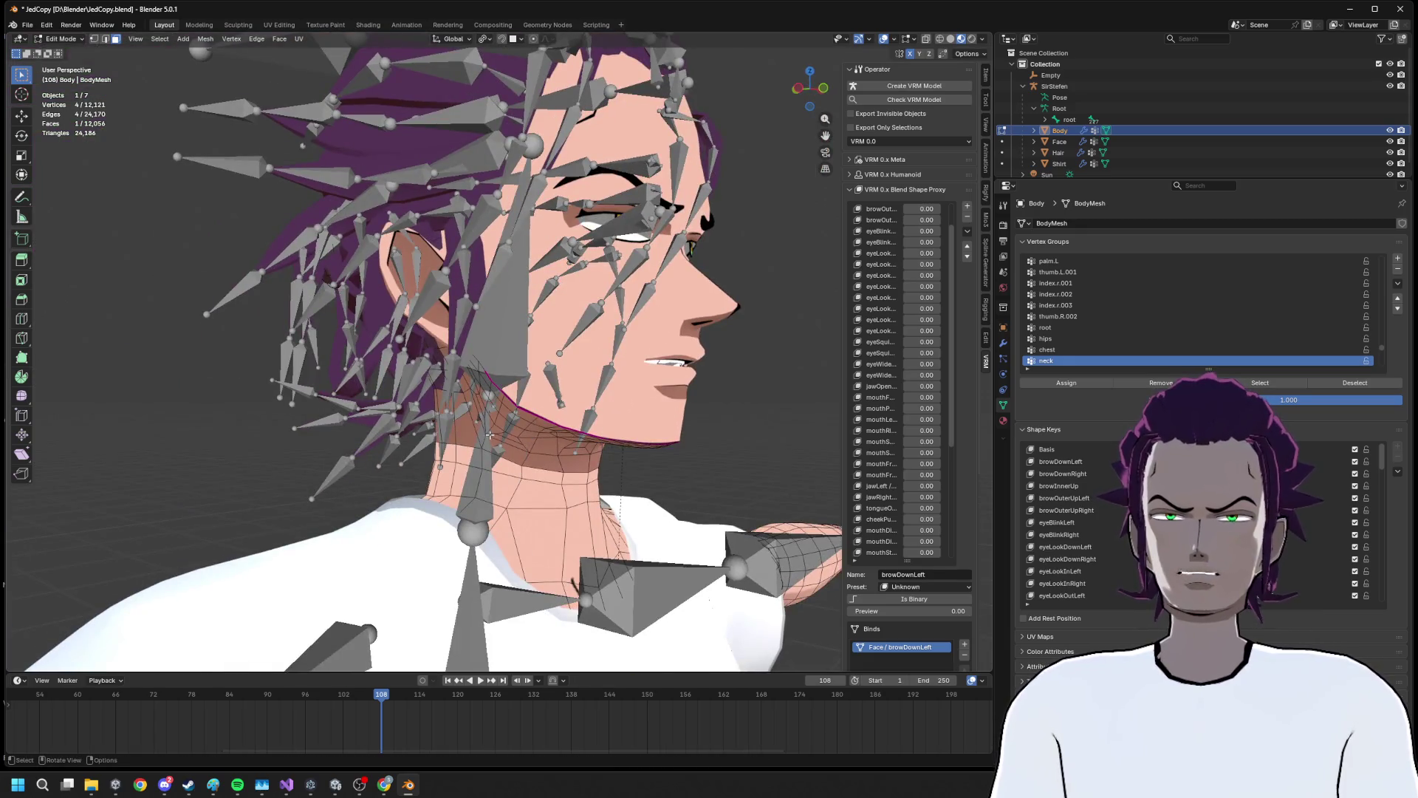
scroll(up, 3)
drag(487, 436, 575, 421)
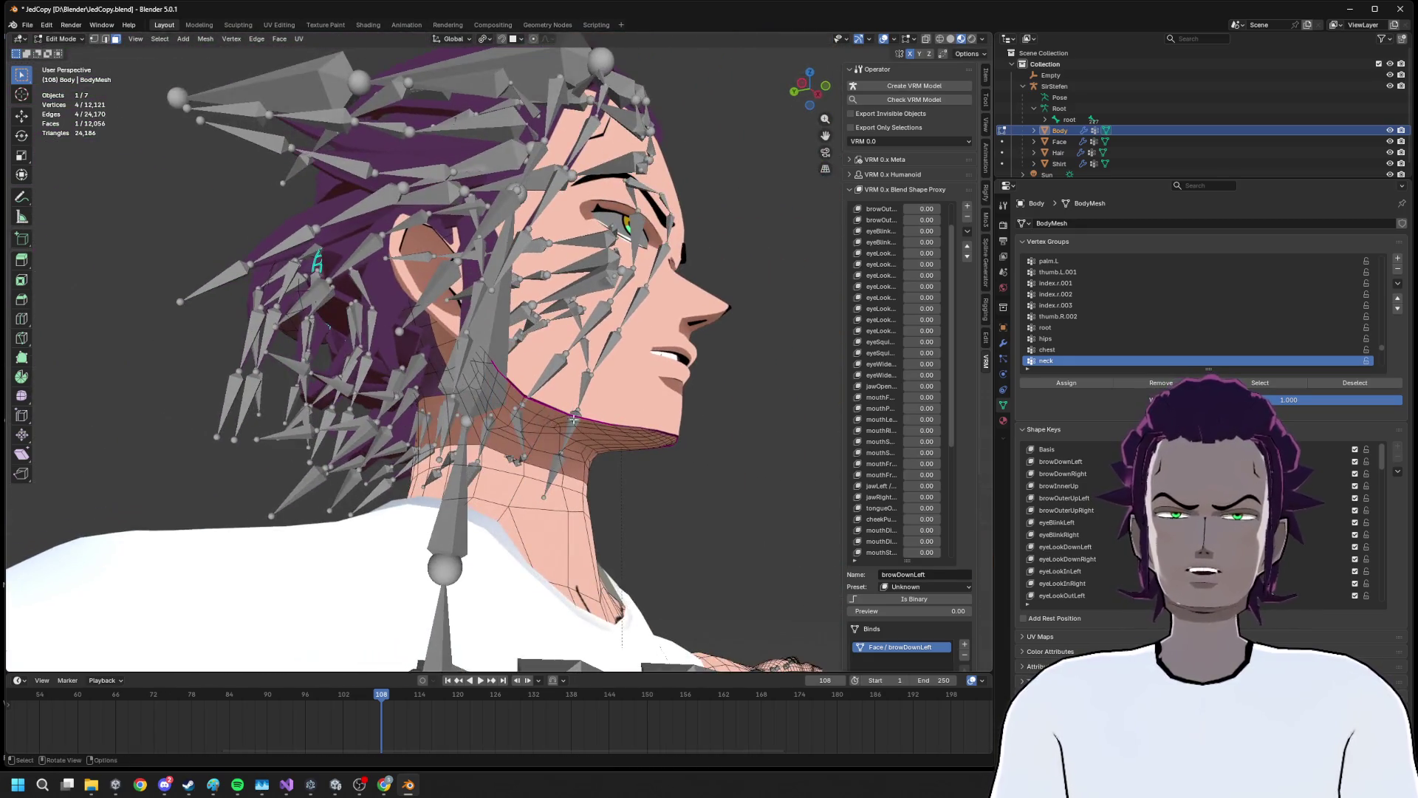
click(61, 38)
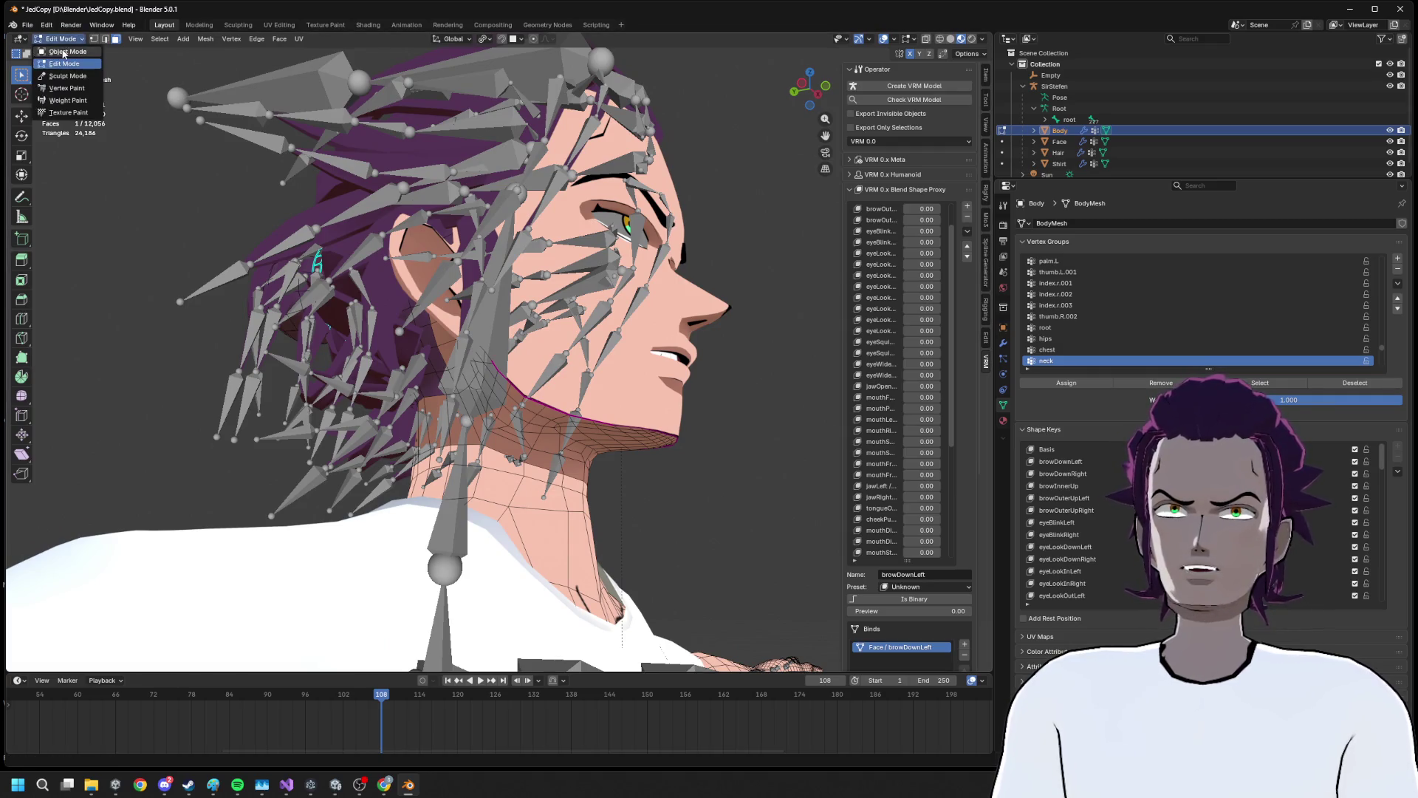
In Pose Mode, turn the head bones about -52° around the Z axis
click(60, 52)
click(487, 364)
click(63, 39)
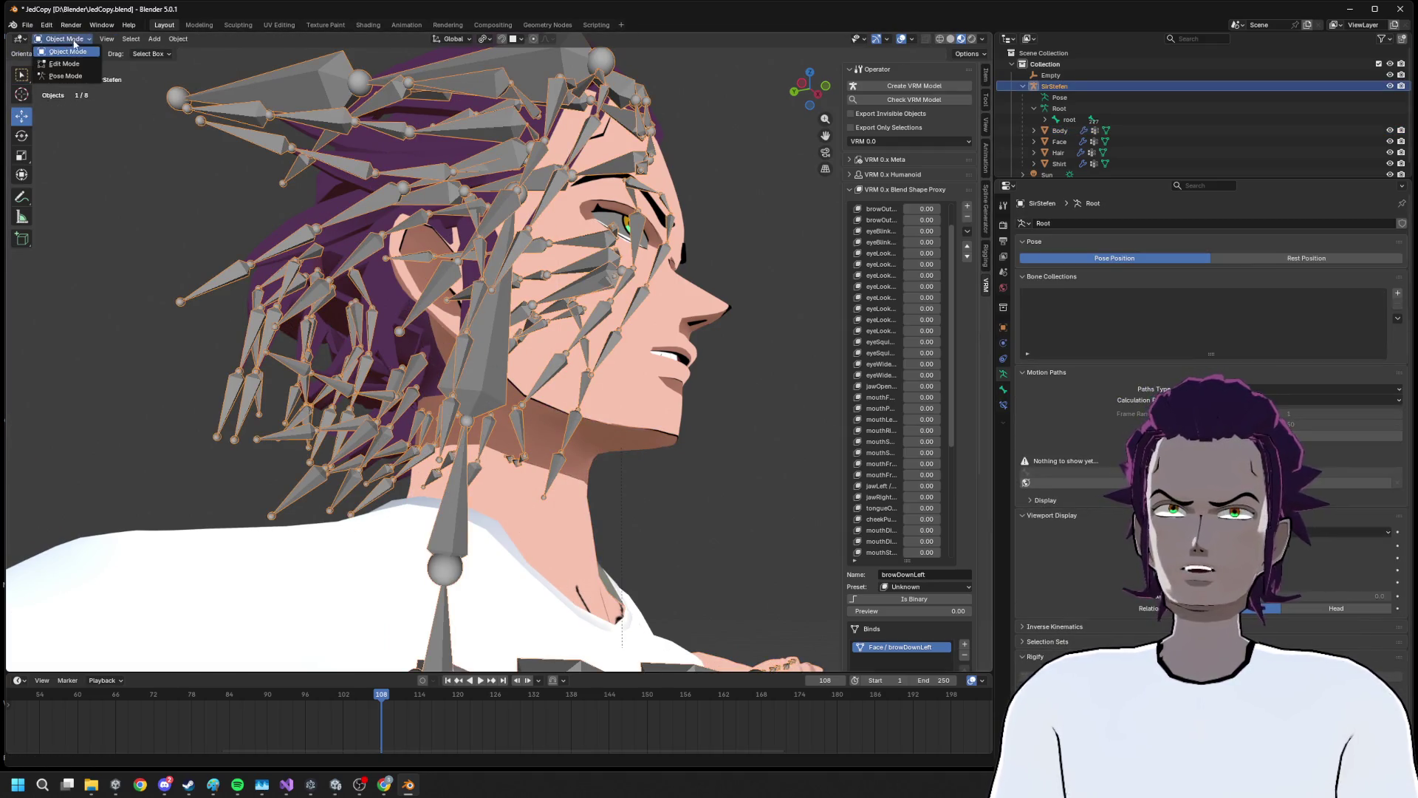
click(67, 78)
click(499, 329)
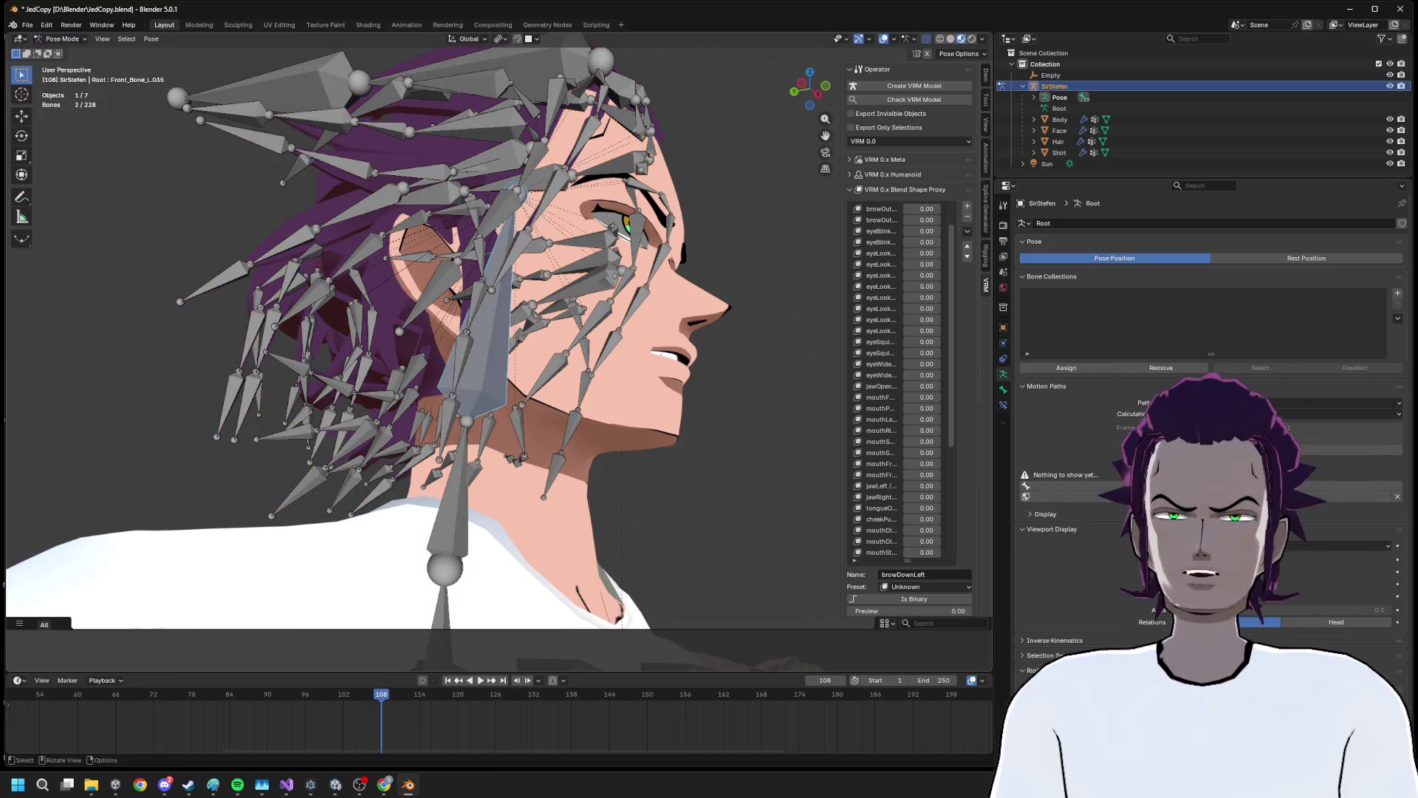
key(r)
key(z)
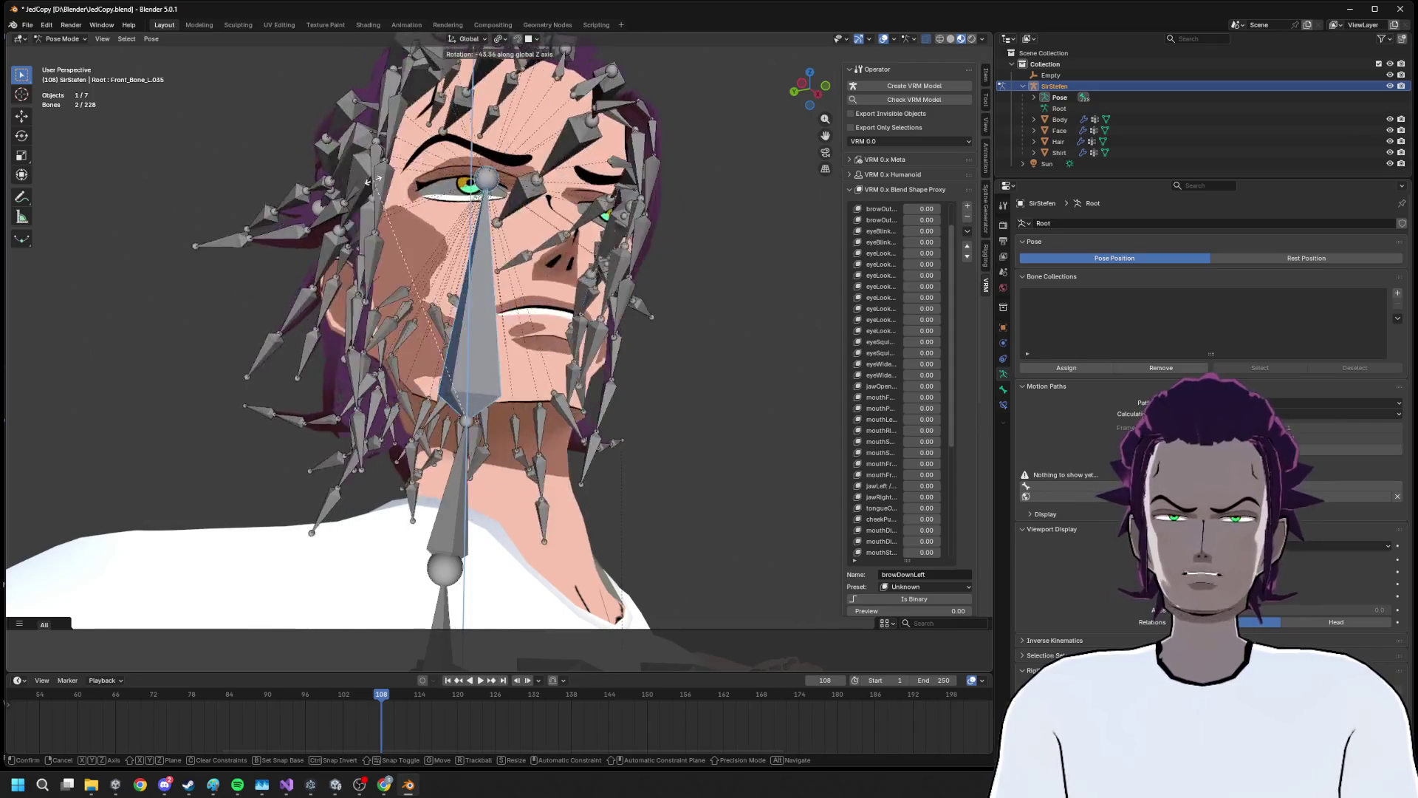
click(347, 193)
Select the neck bone, return the armature to Object Mode and add Body to the selection
drag(347, 194, 396, 476)
click(399, 484)
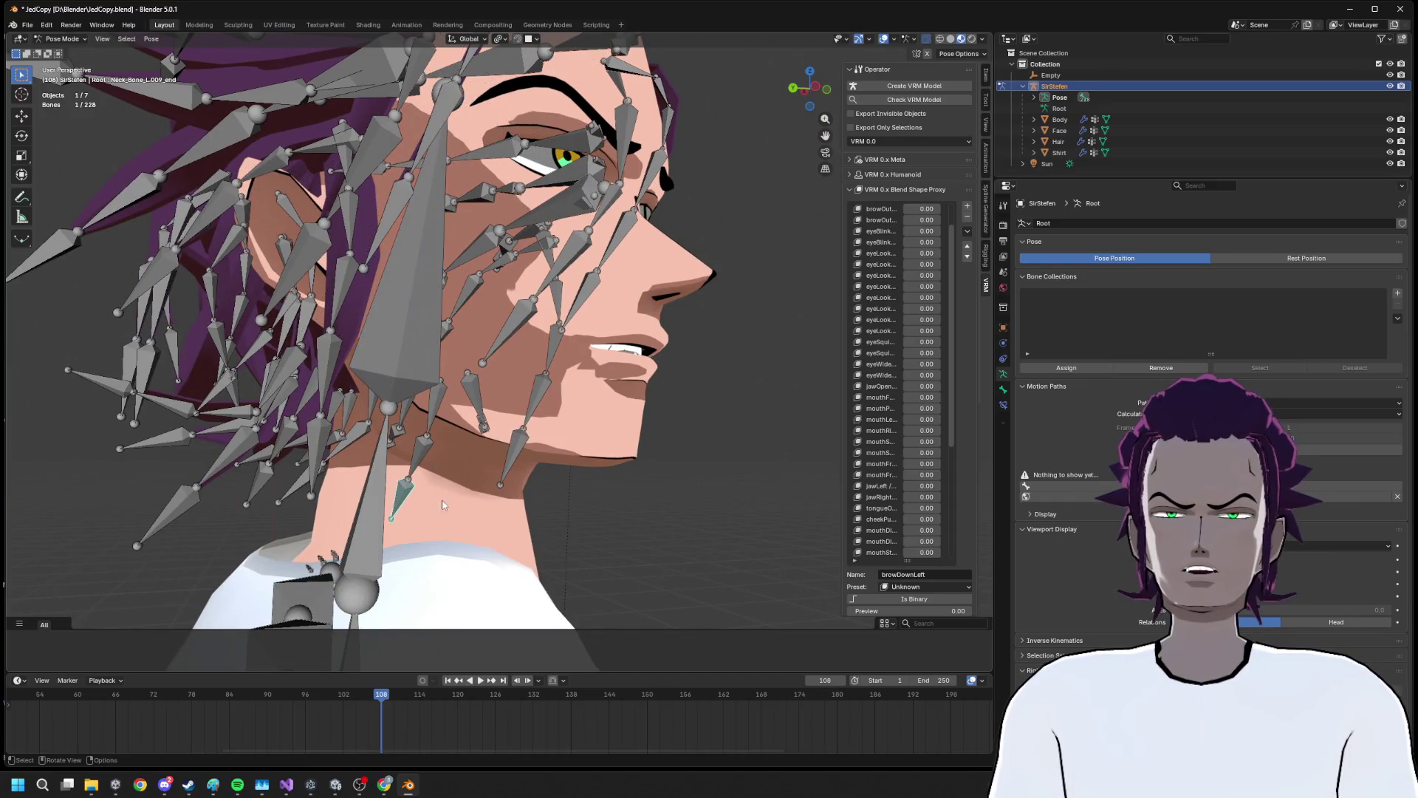
click(63, 39)
click(66, 49)
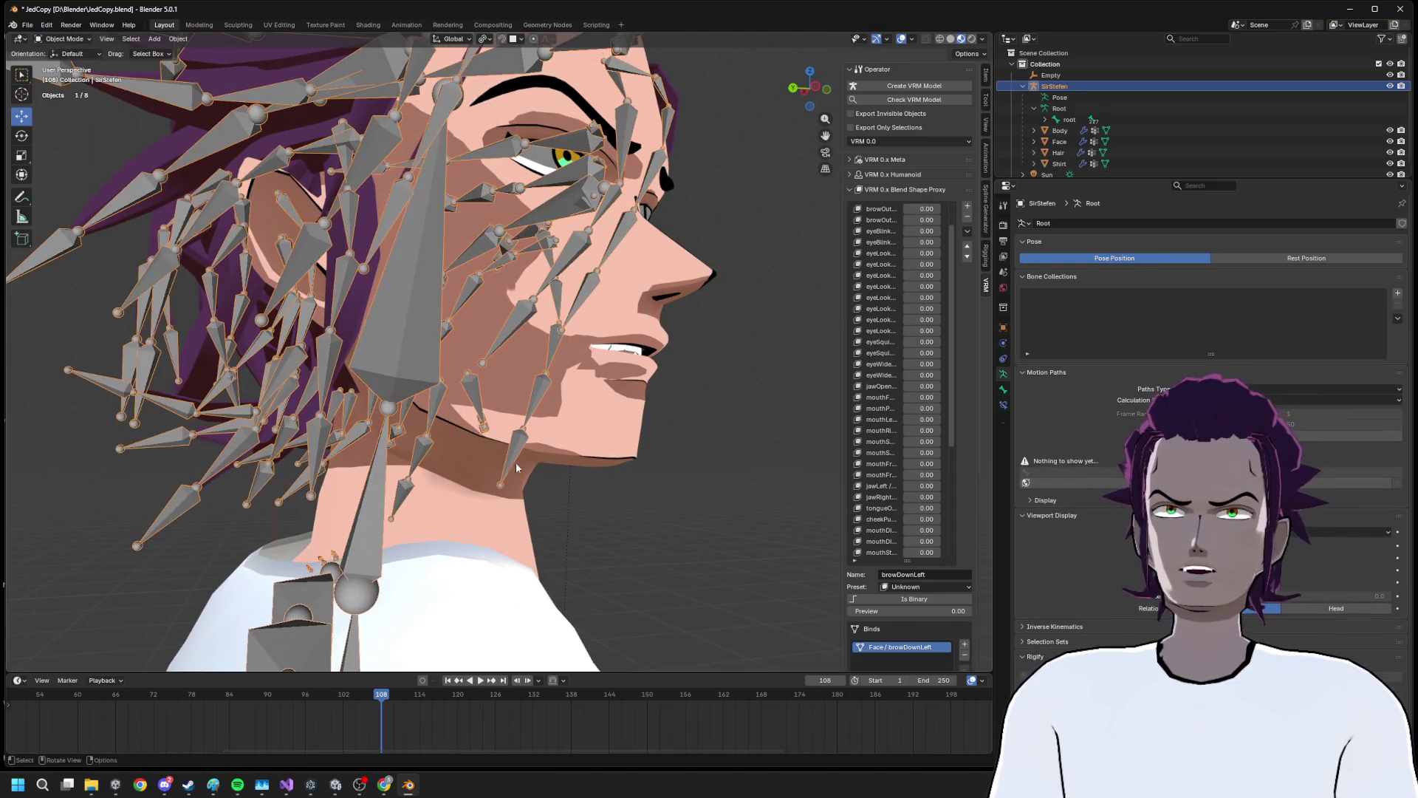
click(507, 500)
click(65, 39)
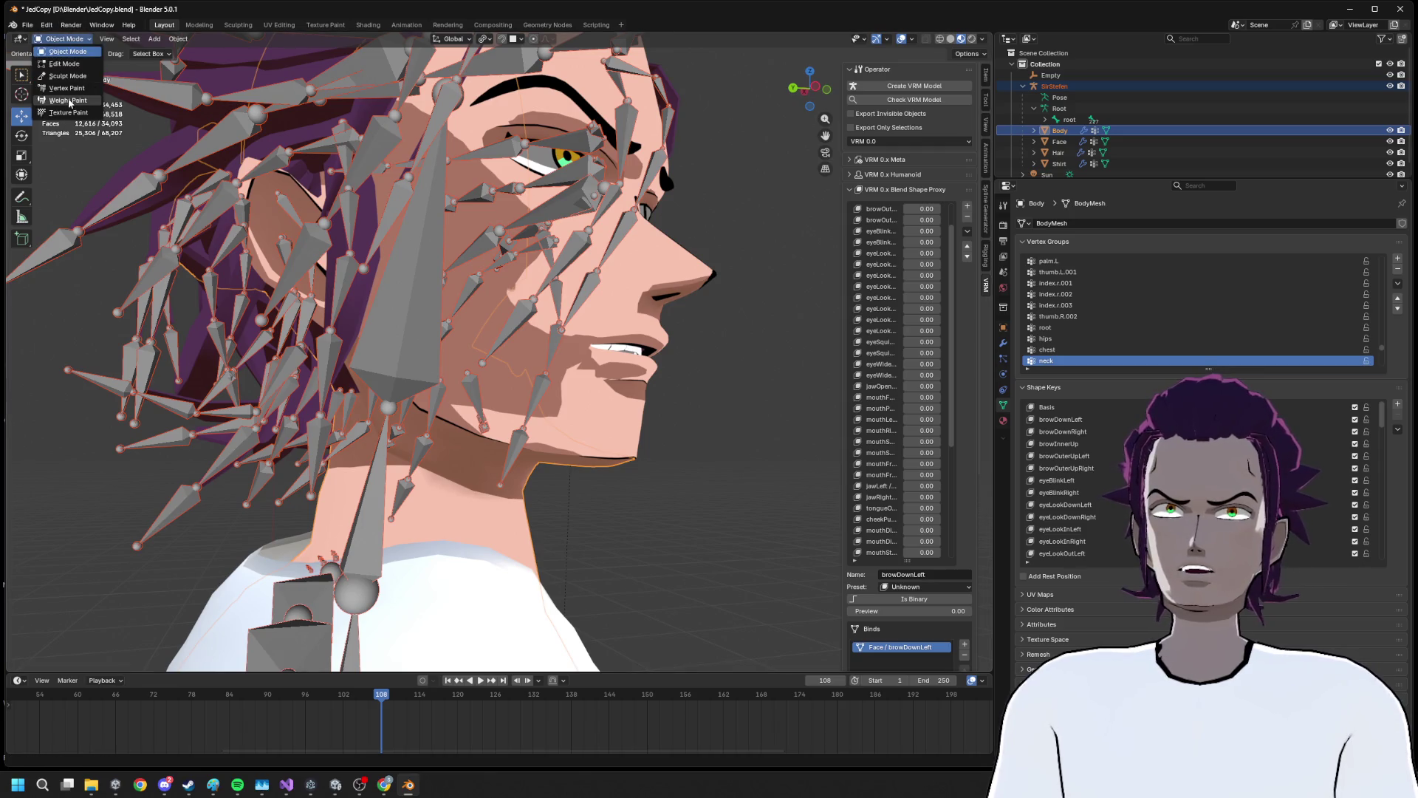
Put the Body in Weight Paint, undo a bad stroke, and paint weight 1.000 over the back of the neck
click(70, 102)
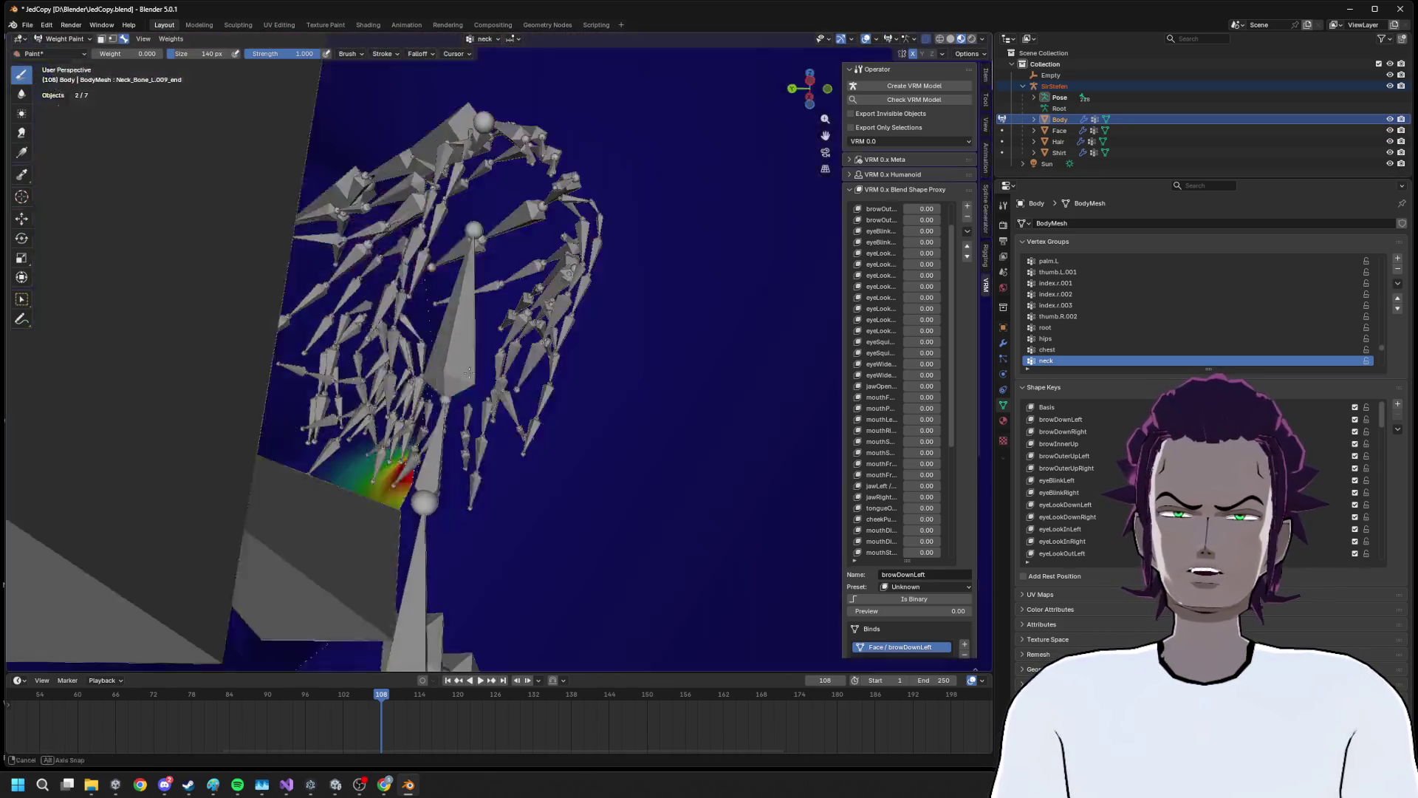
drag(432, 509, 449, 361)
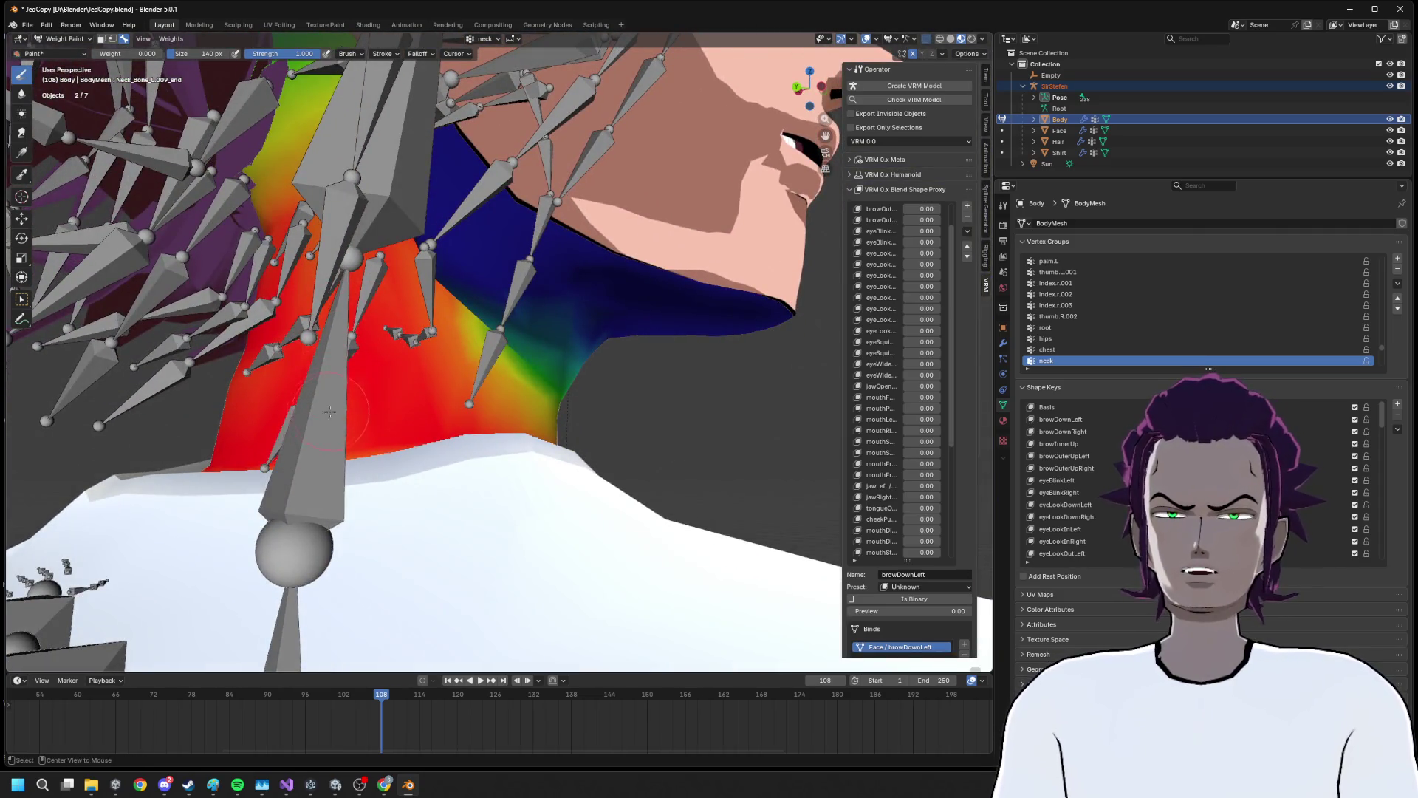
drag(328, 411, 370, 273)
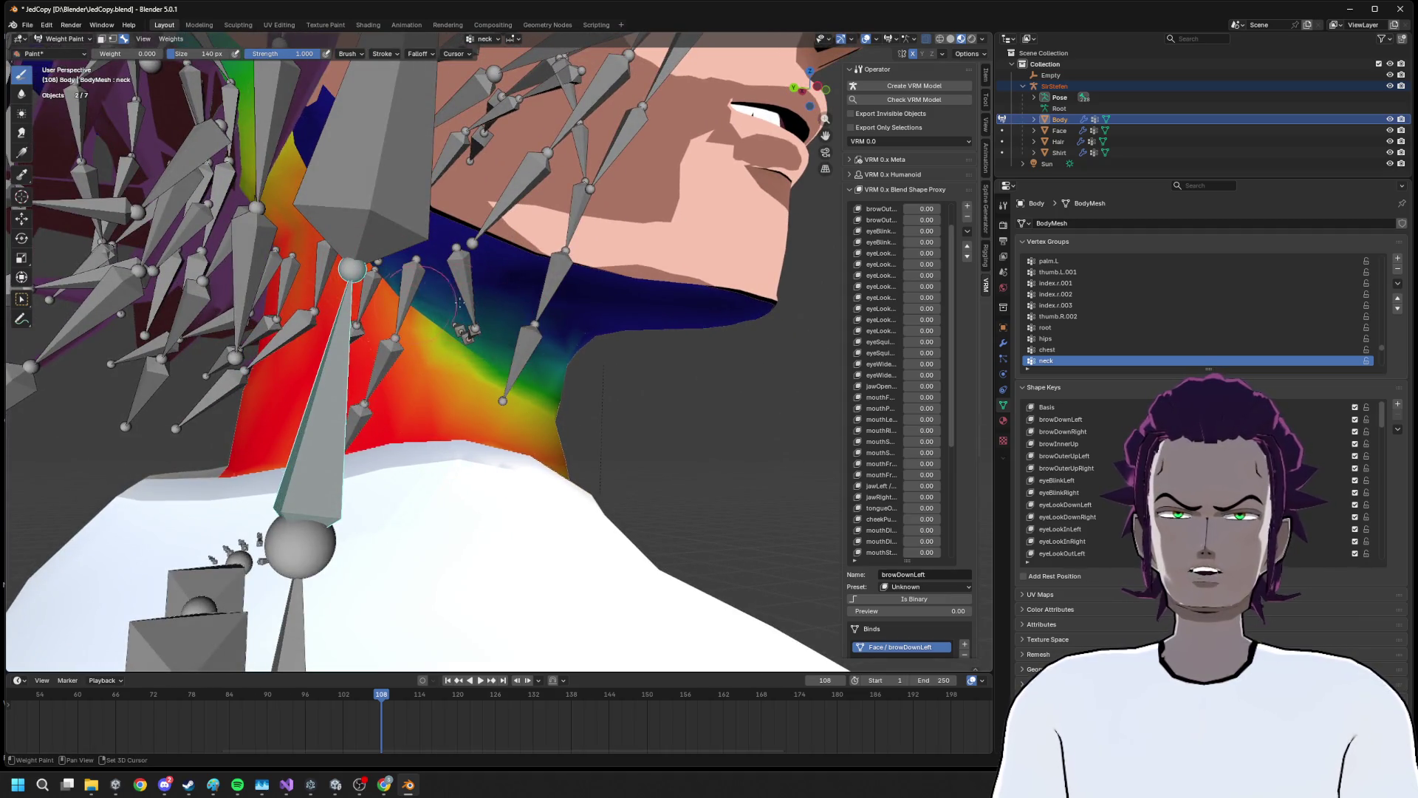
drag(576, 339, 585, 258)
key(ctrl+z)
drag(122, 53, 164, 53)
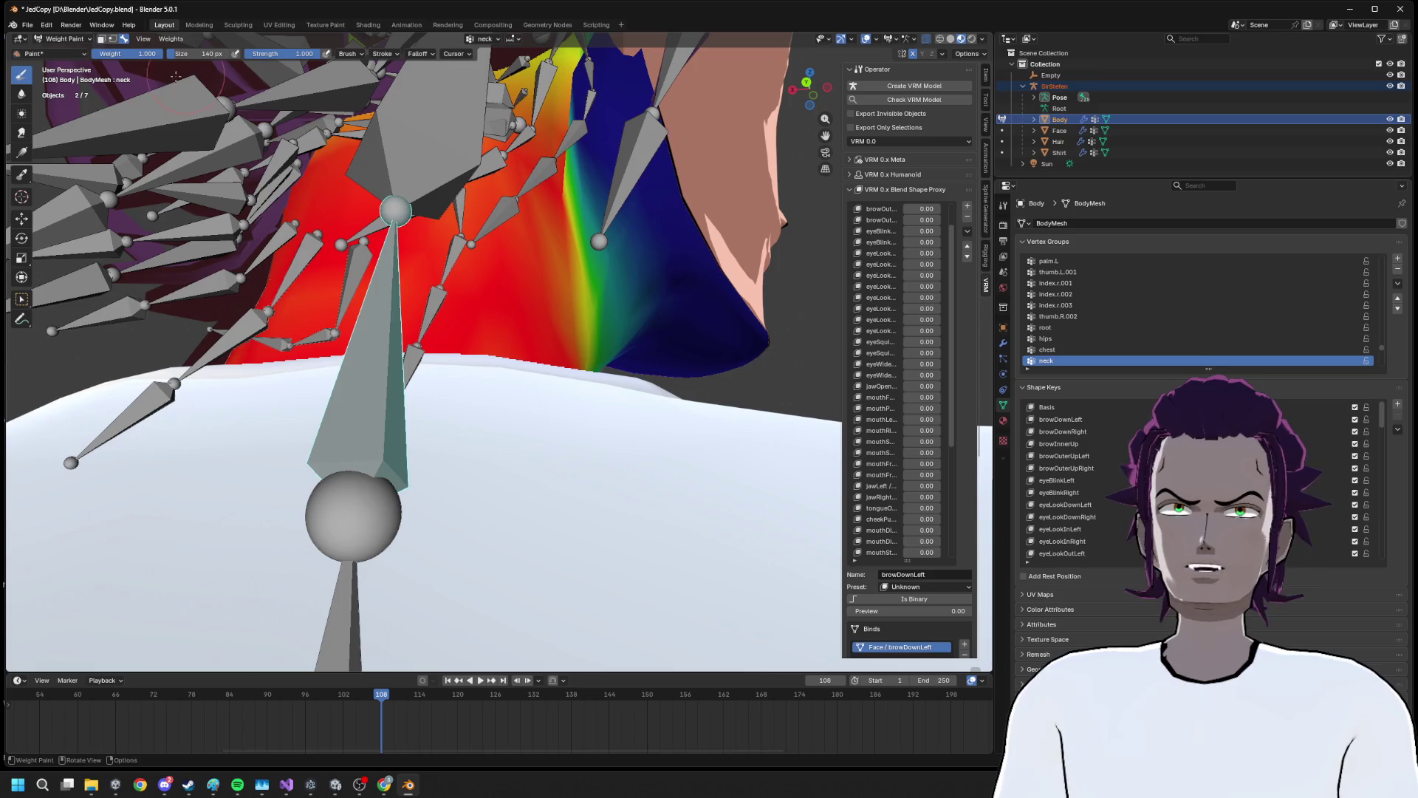
drag(556, 143, 390, 369)
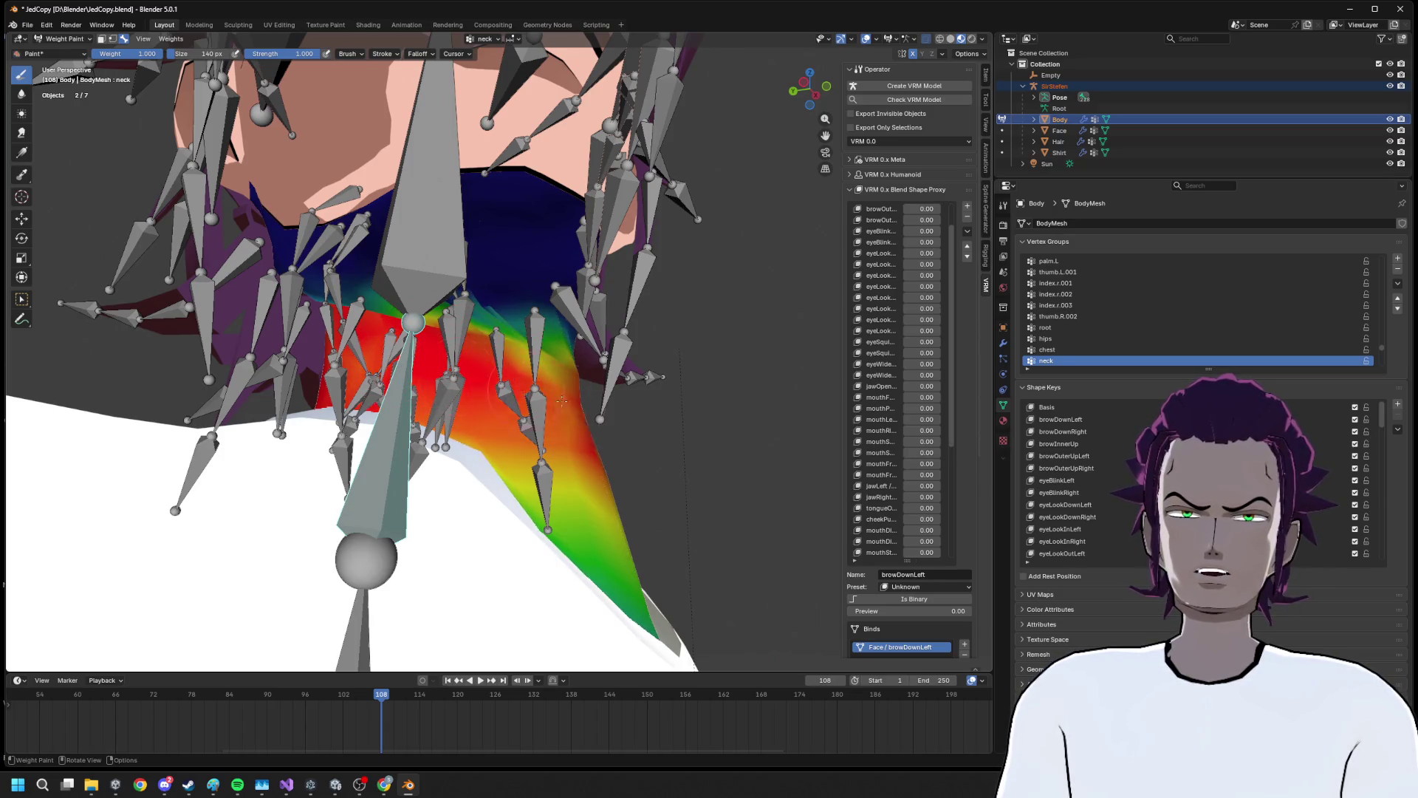
Orbit around the neck from the front, behind and under the chin to check the weight gradient
drag(543, 393, 524, 310)
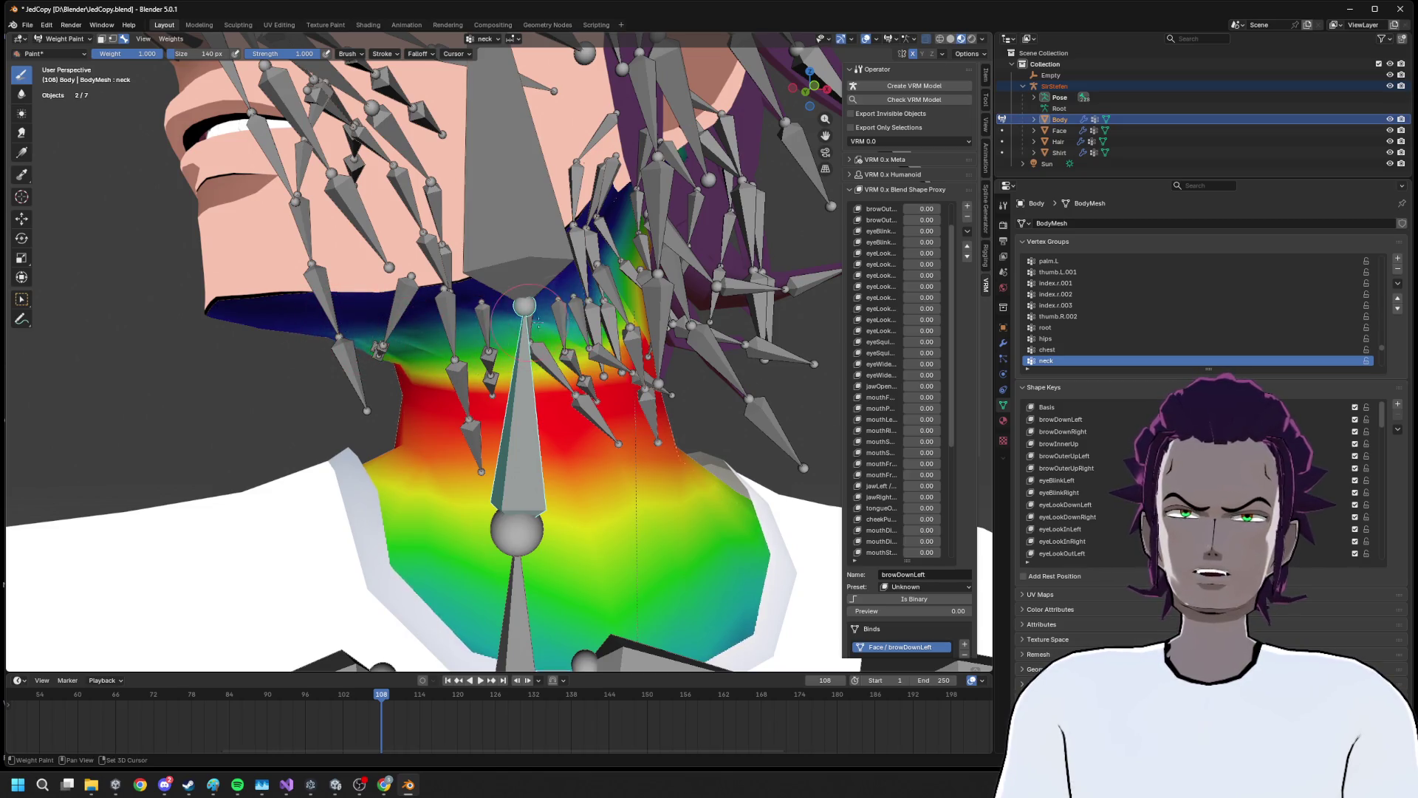
scroll(up, 3)
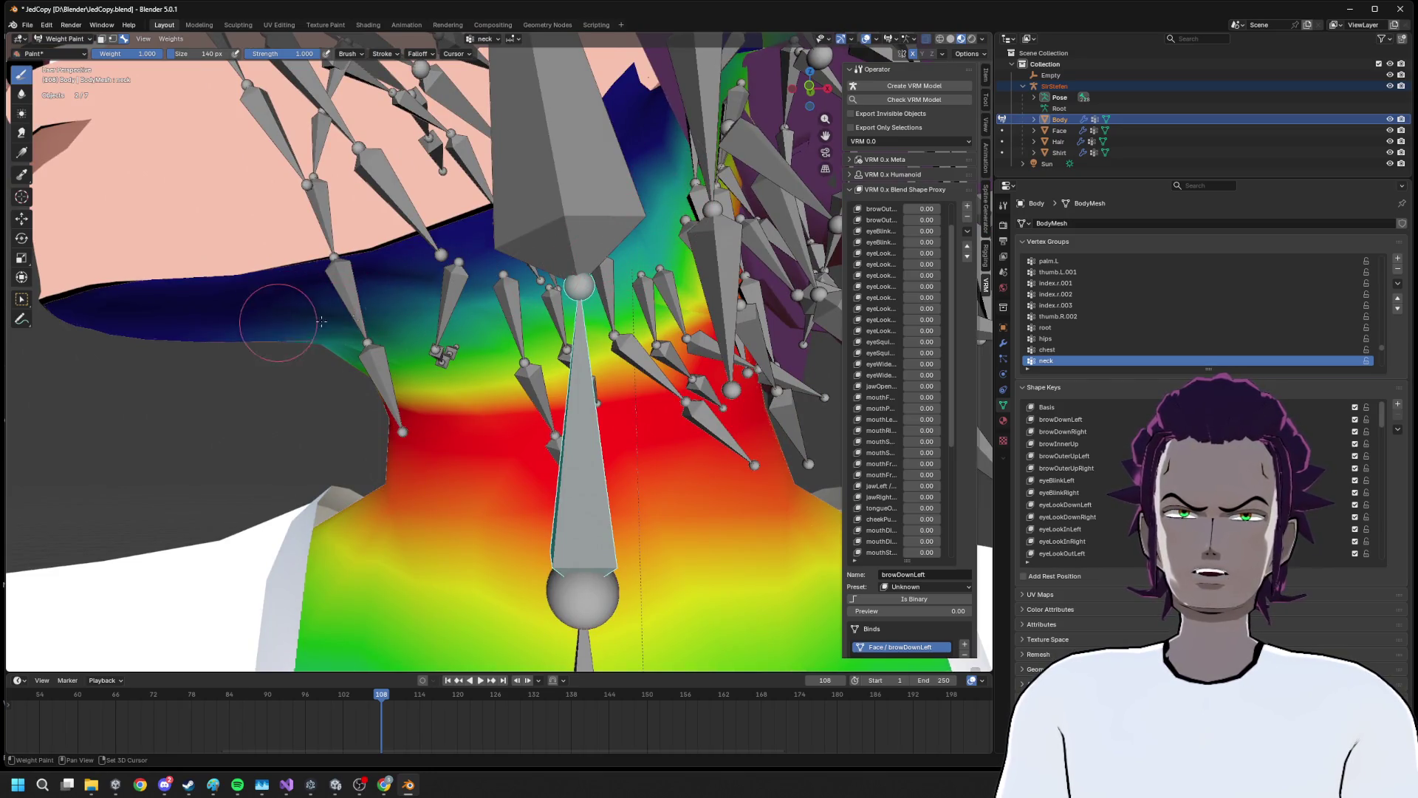
drag(355, 349, 438, 275)
drag(496, 353, 480, 336)
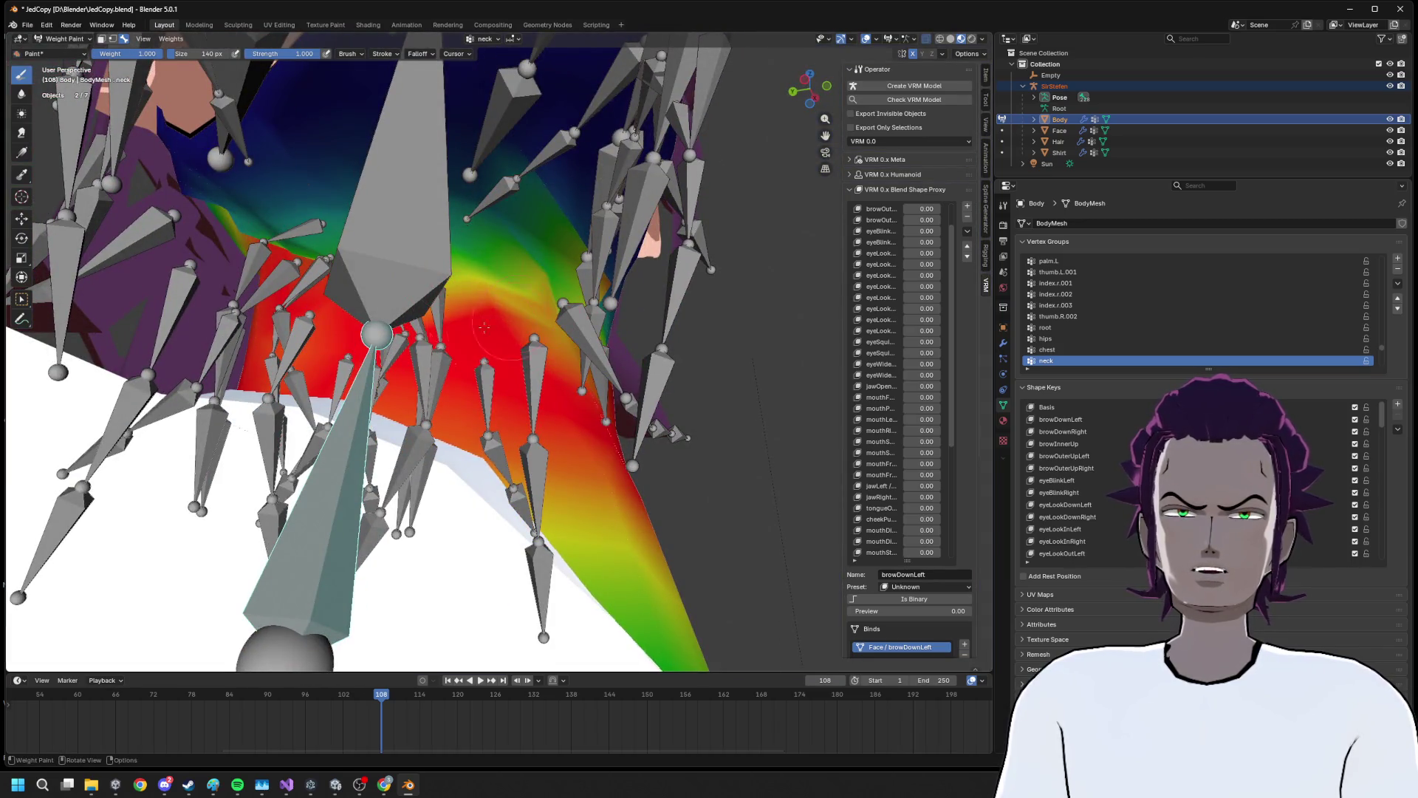
drag(569, 285, 509, 274)
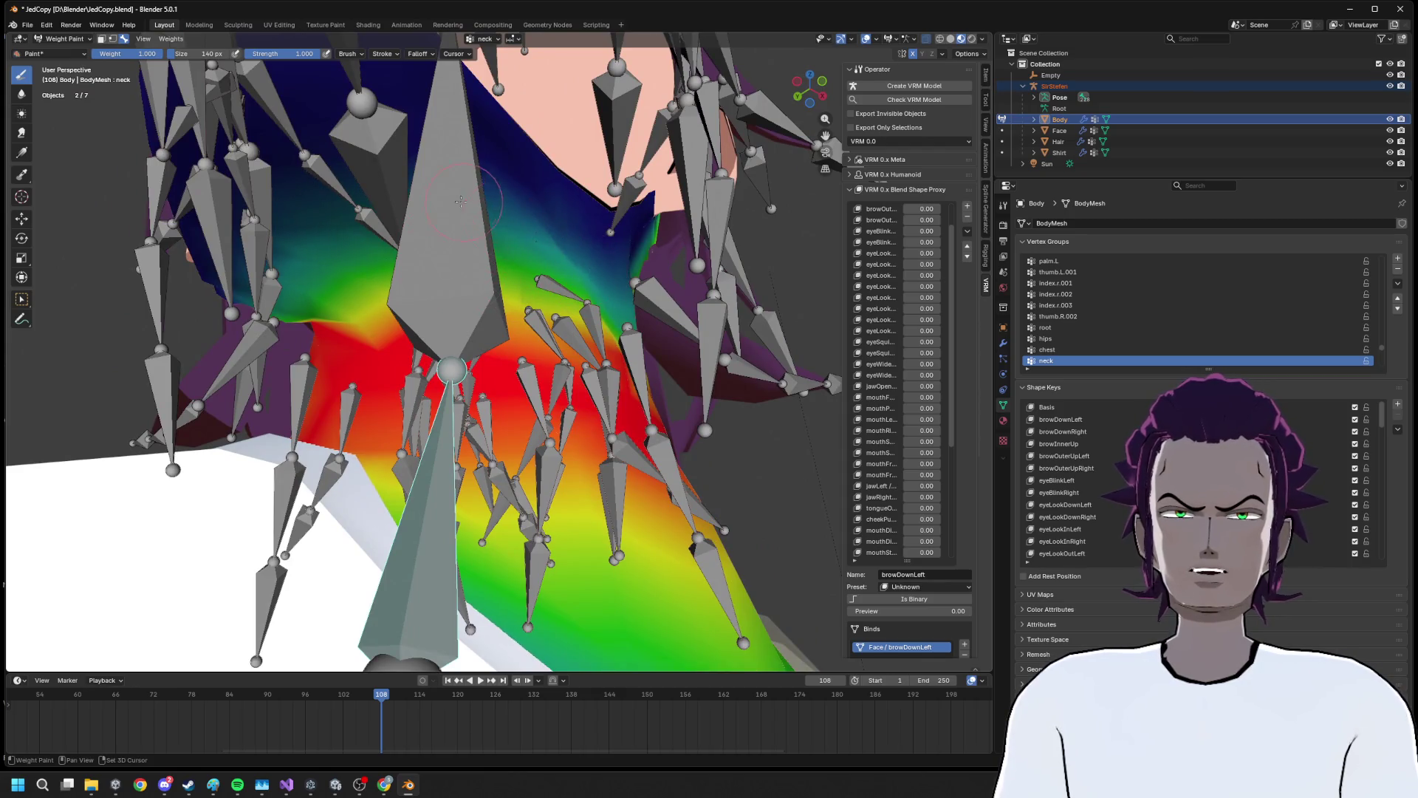
drag(311, 222, 506, 288)
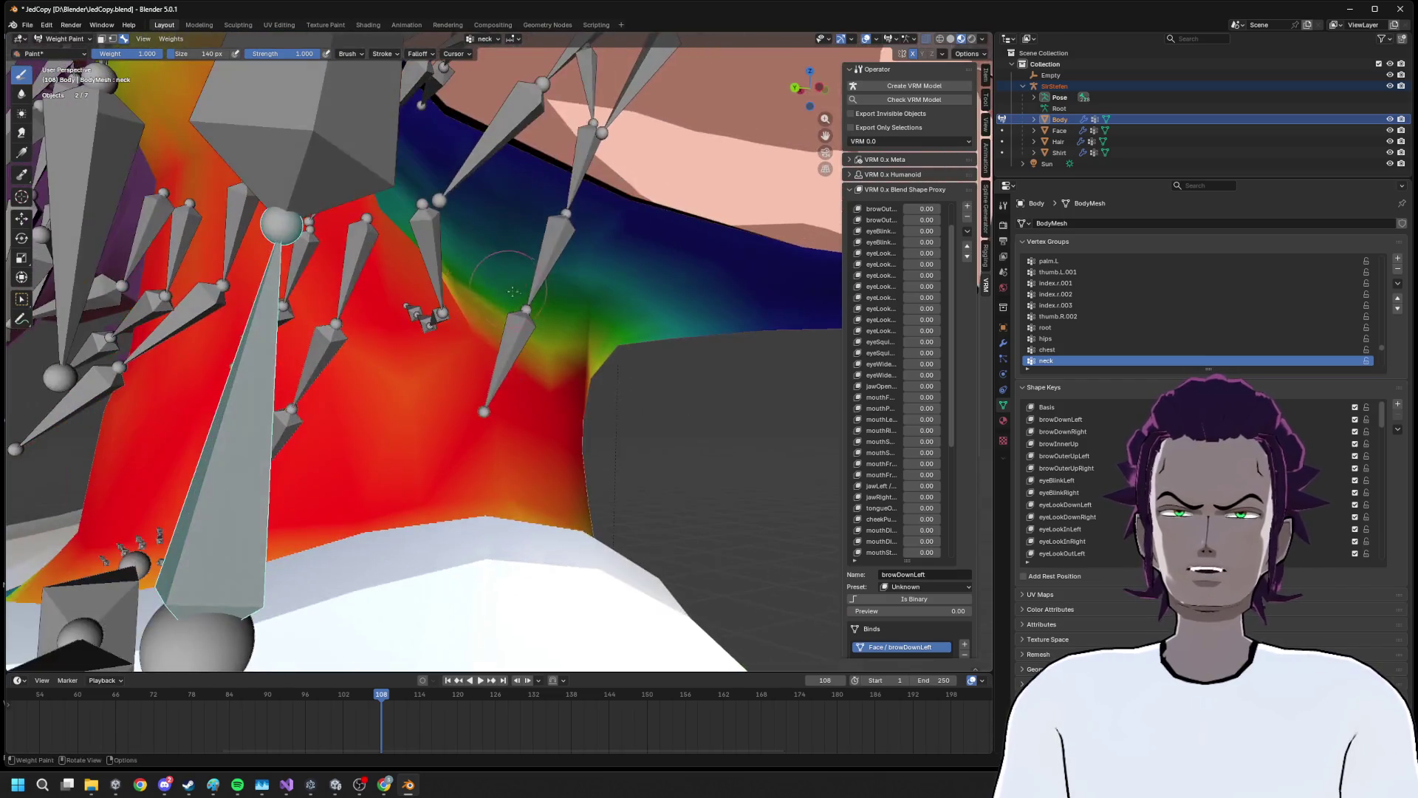
scroll(down, 3)
drag(515, 340, 577, 341)
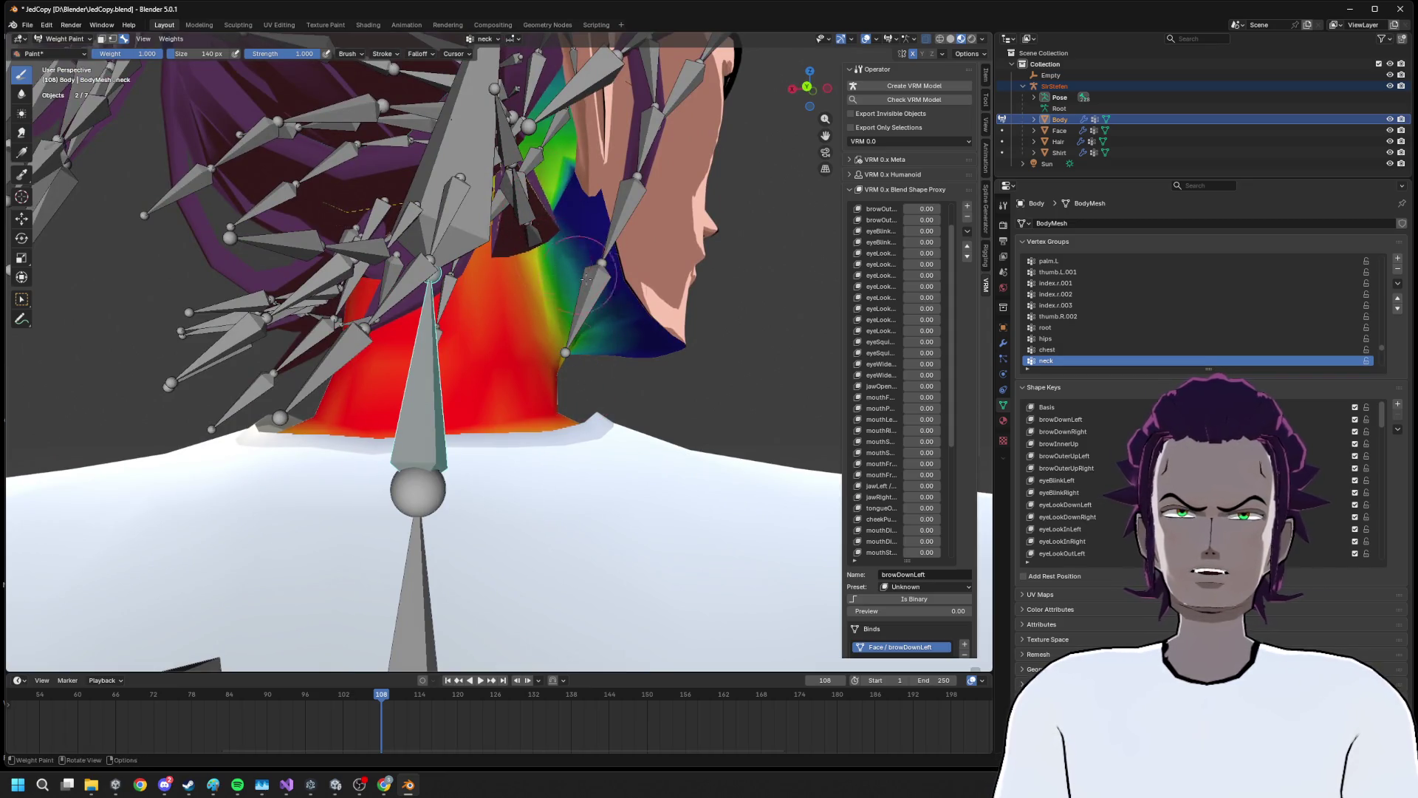
scroll(down, 3)
drag(571, 272, 630, 332)
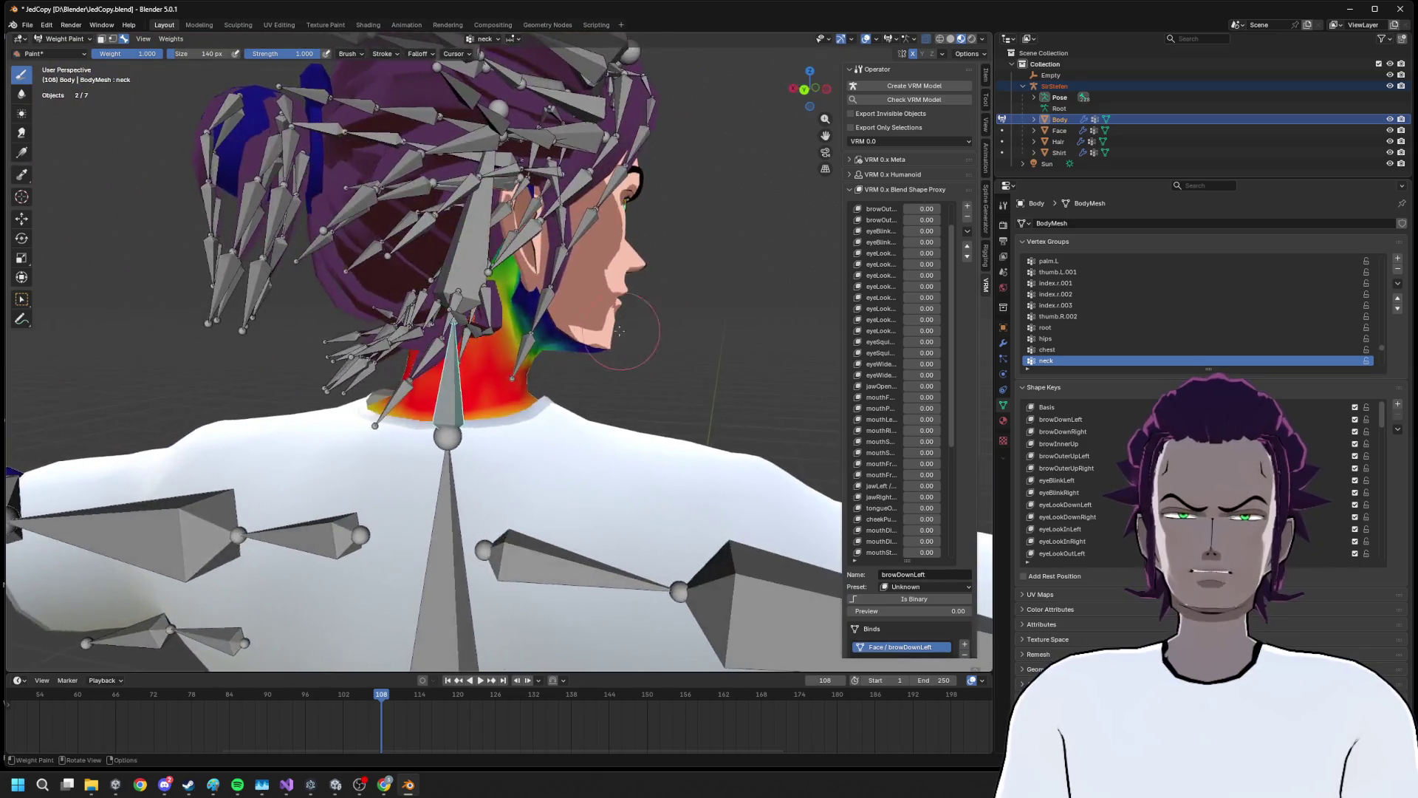
scroll(up, 3)
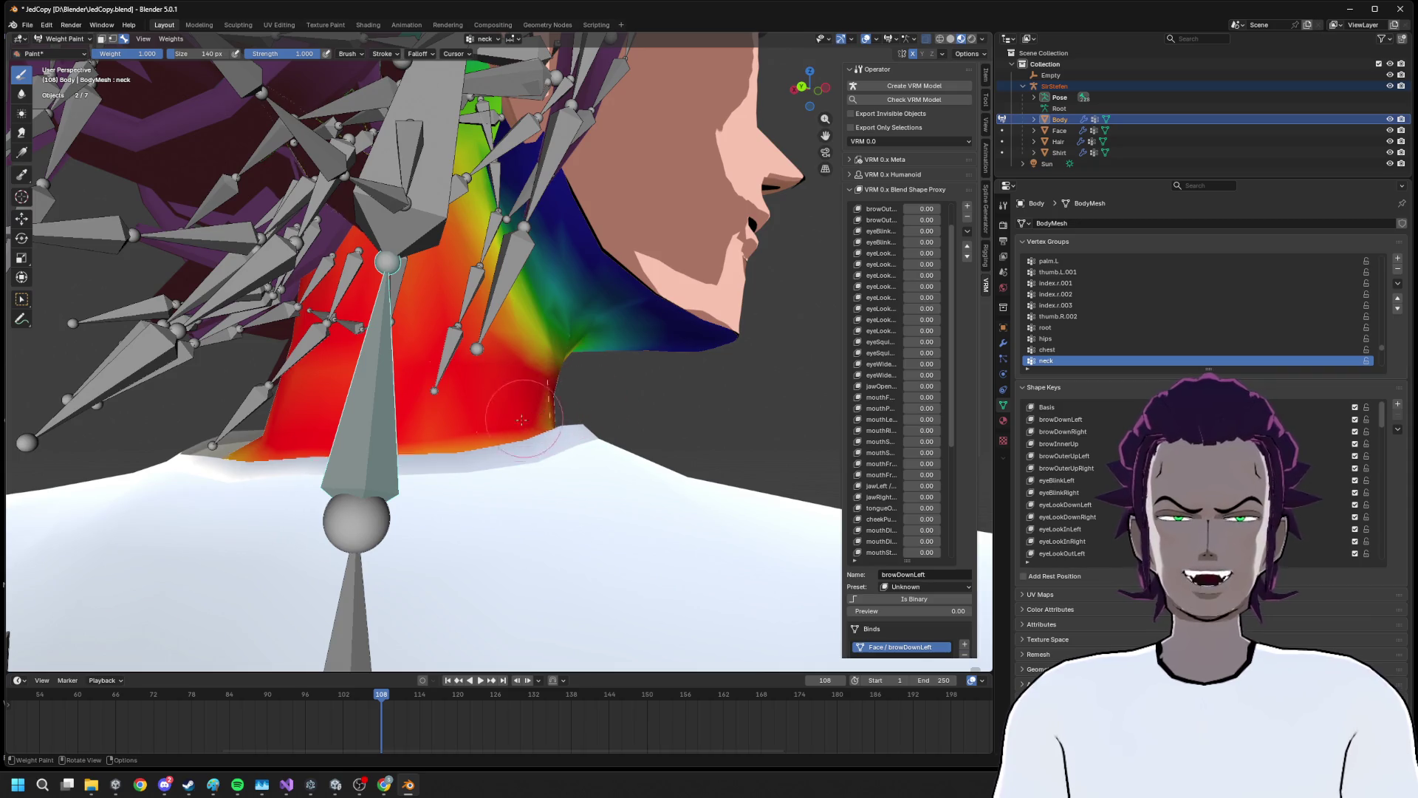
drag(559, 409, 545, 324)
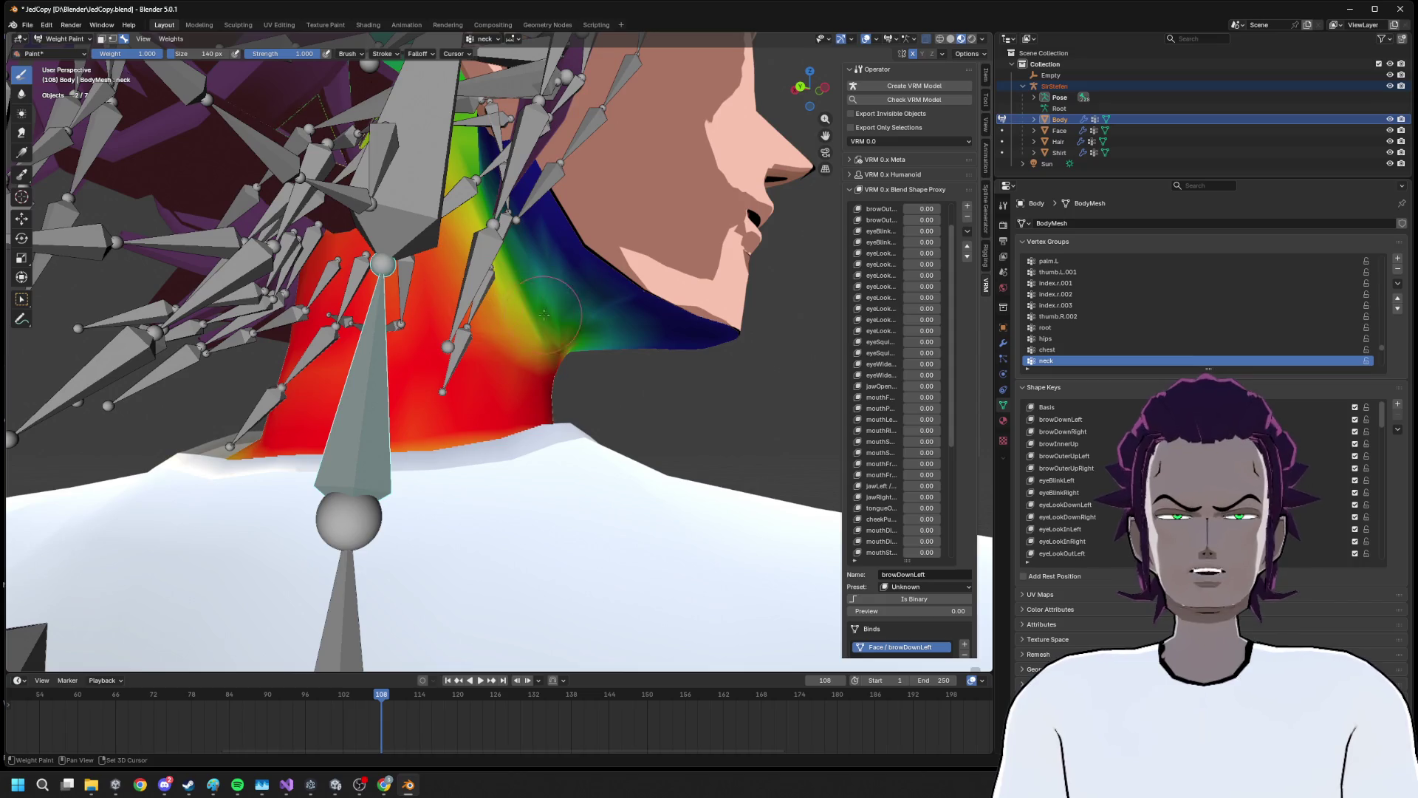
drag(540, 320, 459, 333)
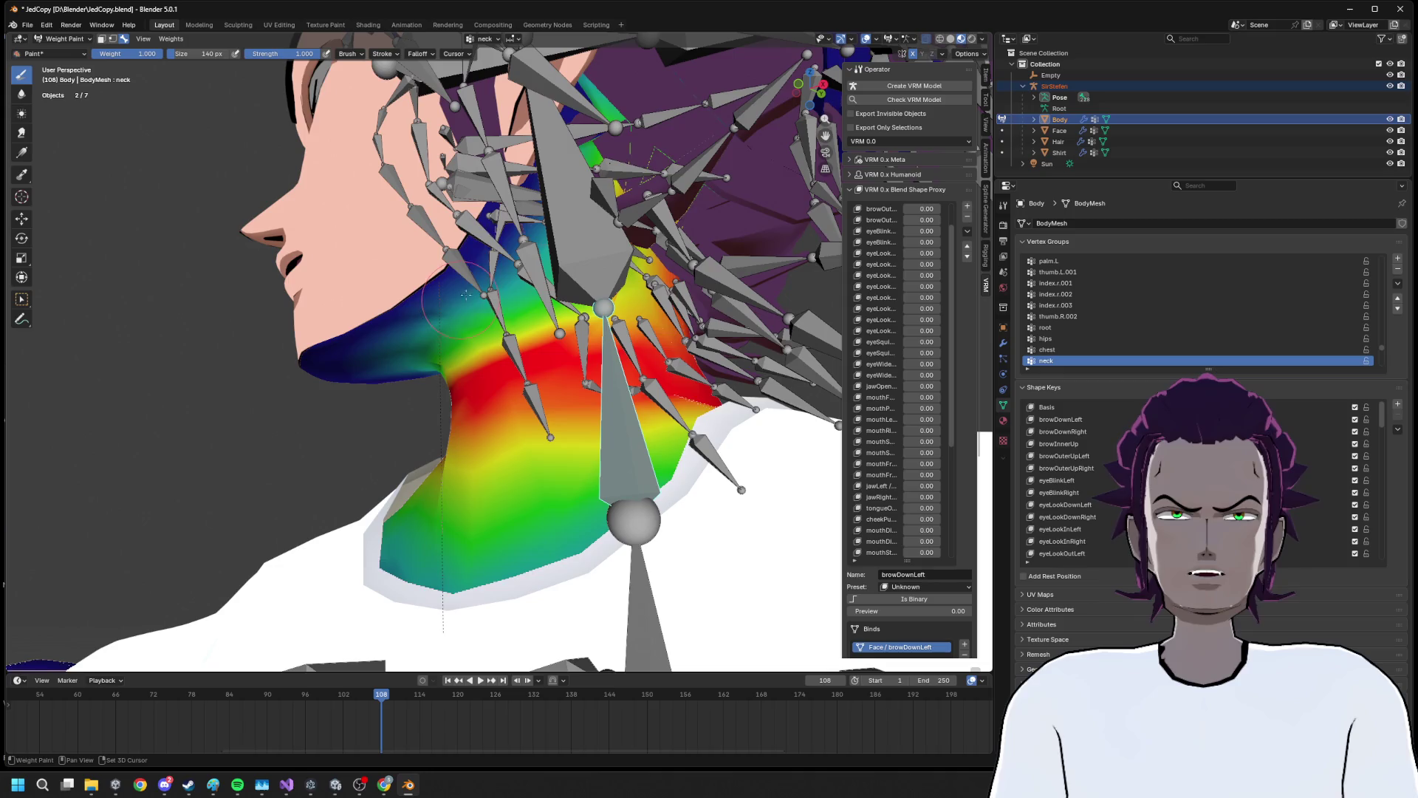
drag(539, 279, 680, 383)
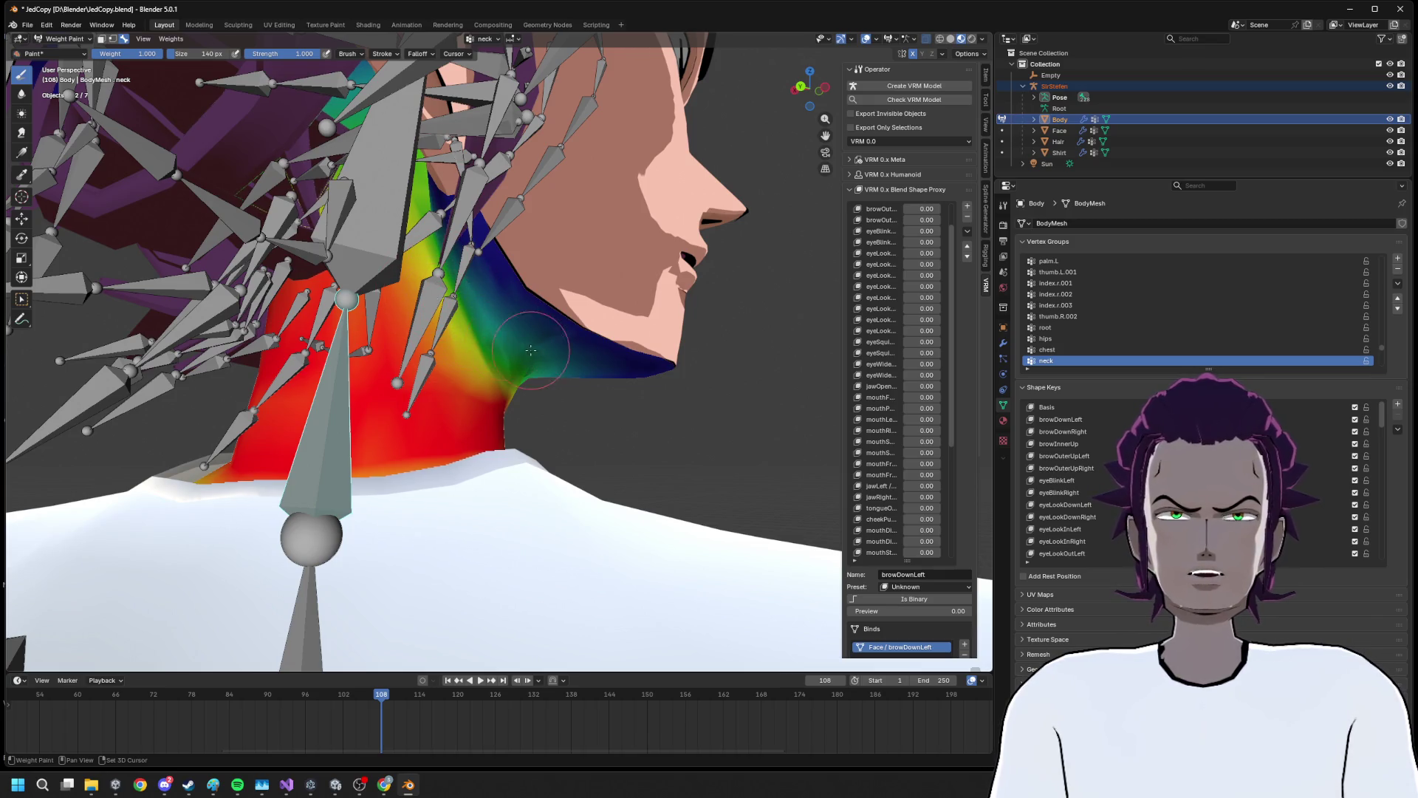
scroll(down, 3)
drag(522, 387, 611, 380)
Test-rotate the head, cancel it, and switch the Body back to Object Mode
key(r)
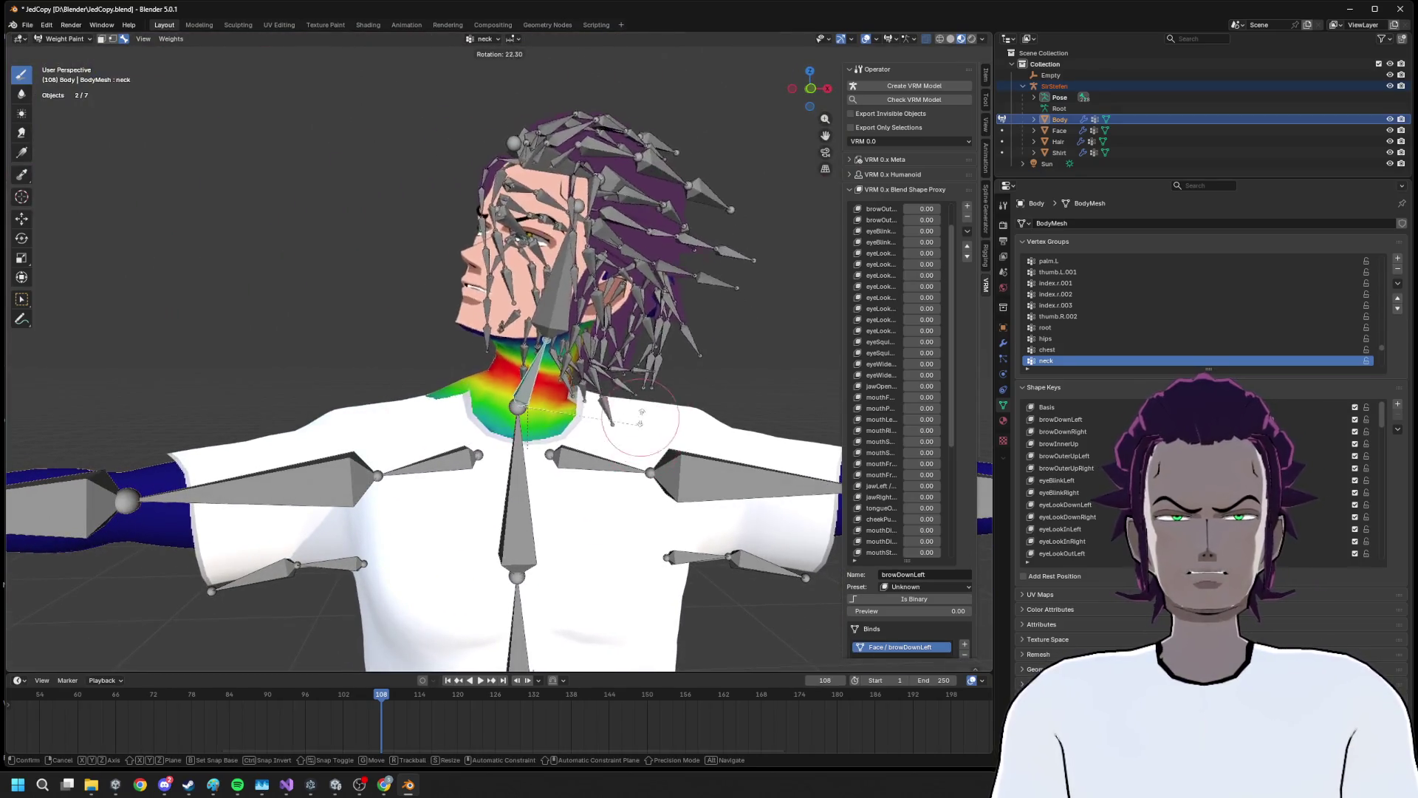
key(Escape)
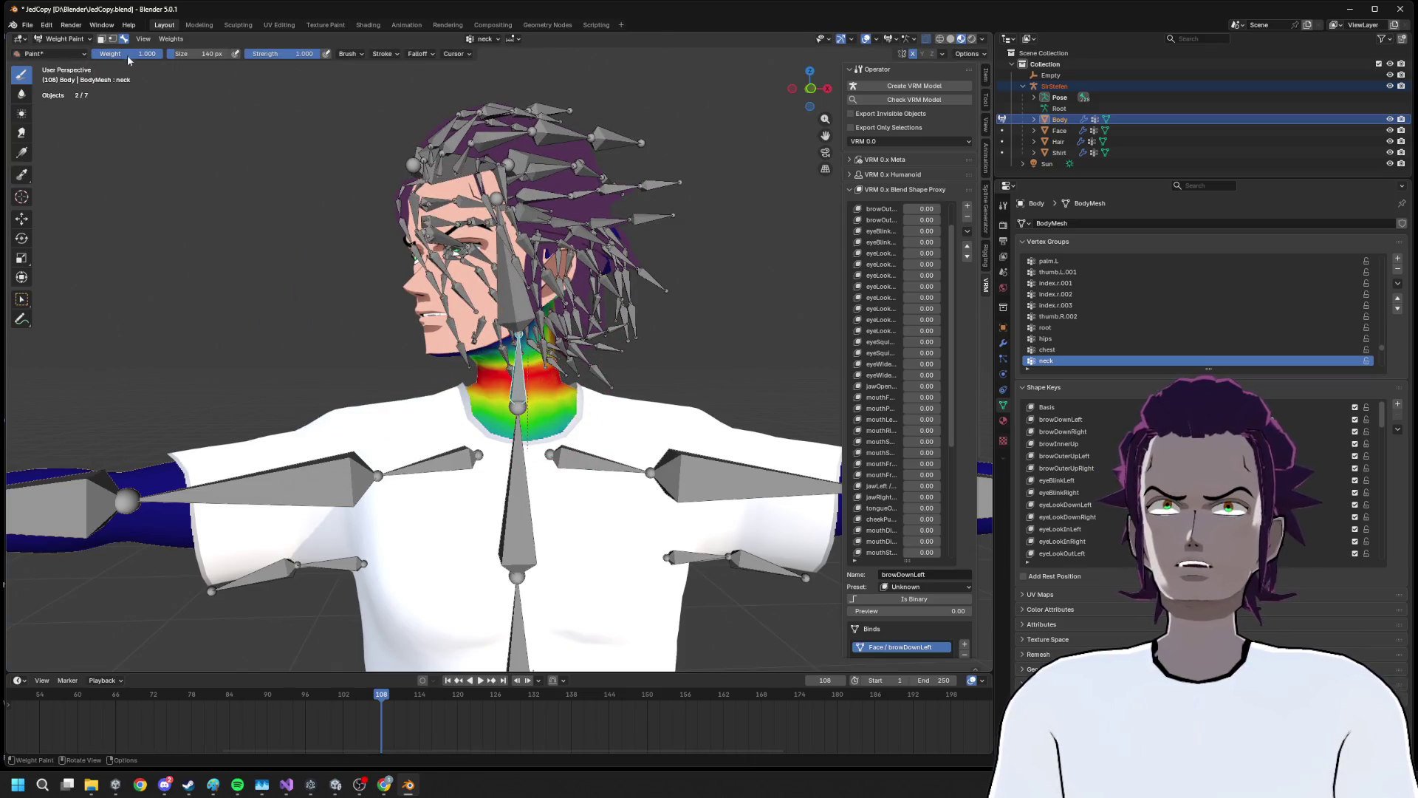
click(170, 39)
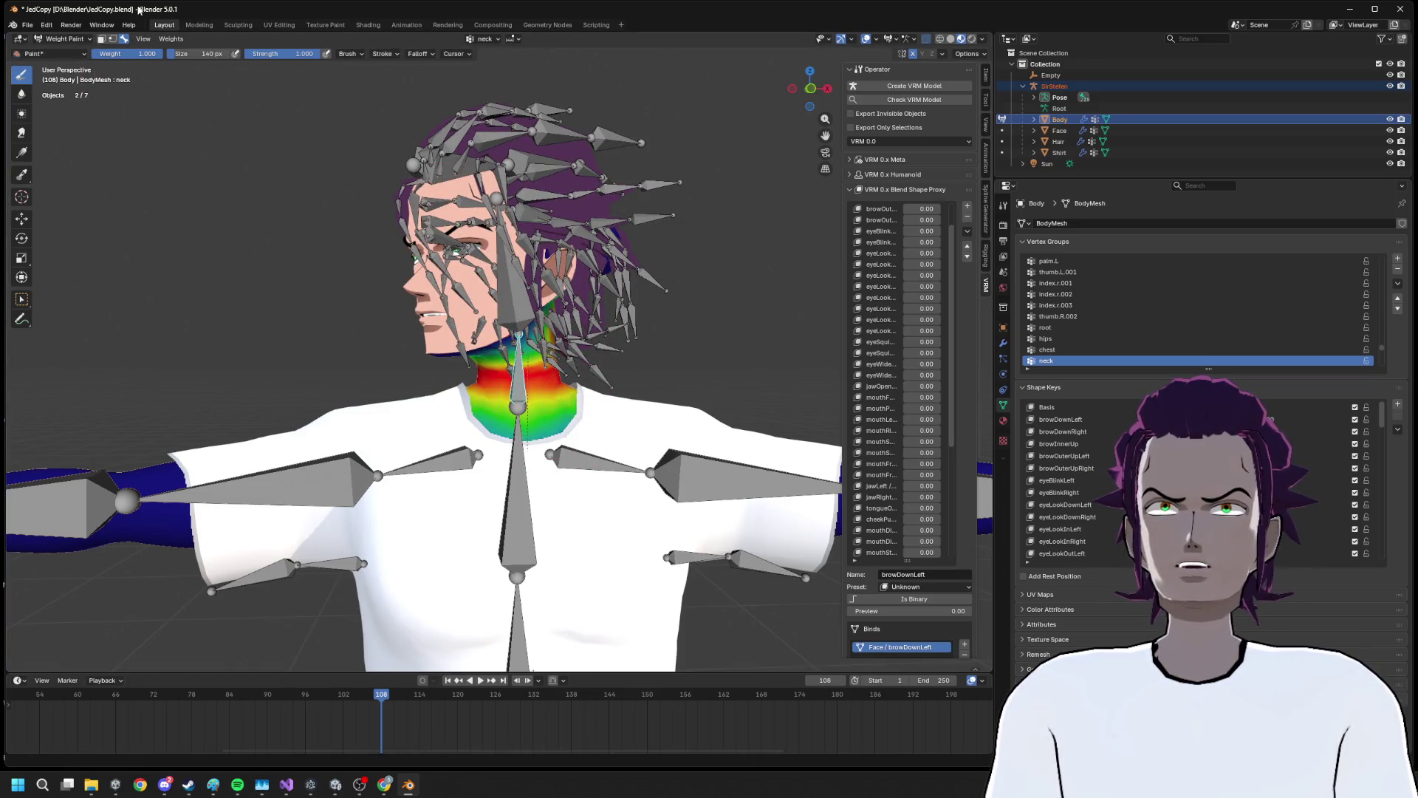
click(66, 40)
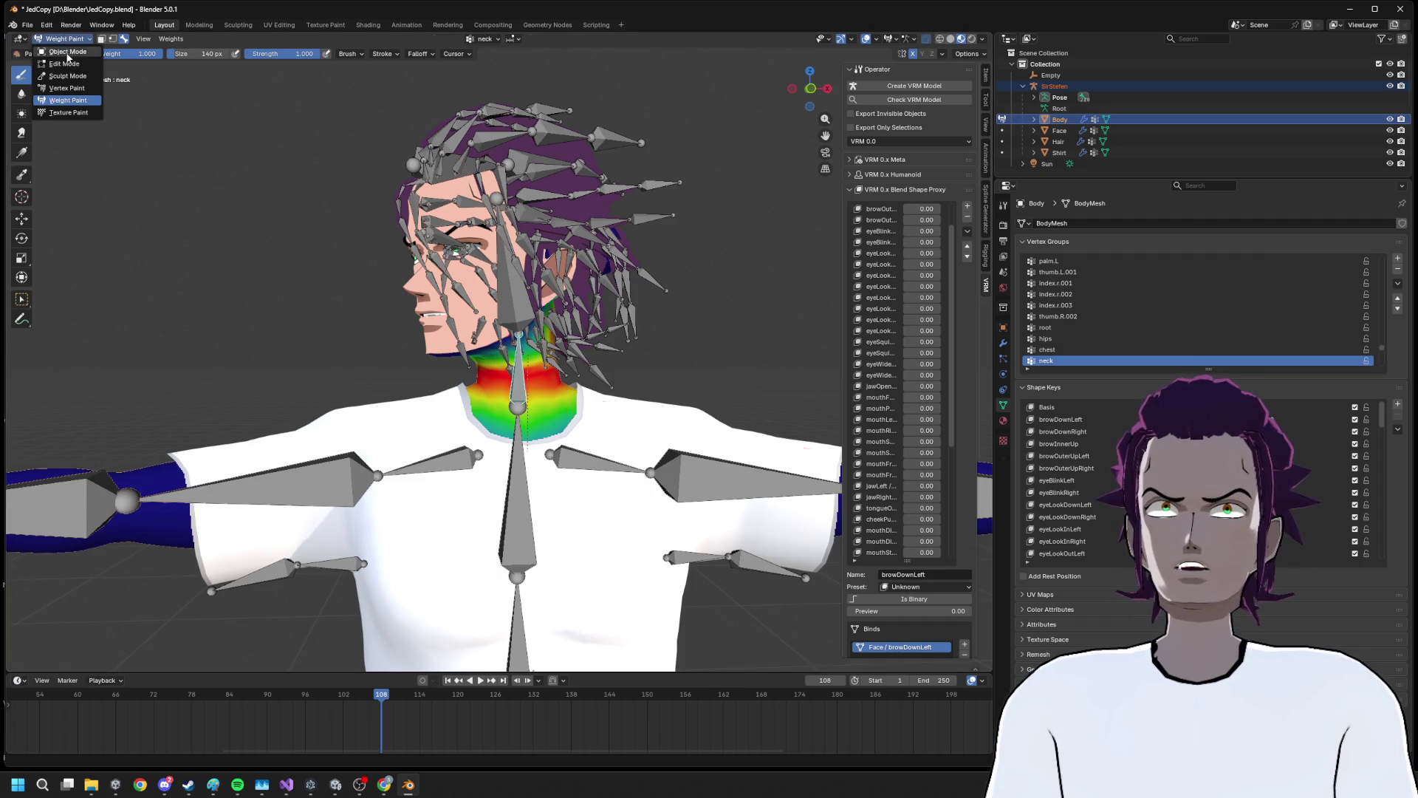
click(67, 52)
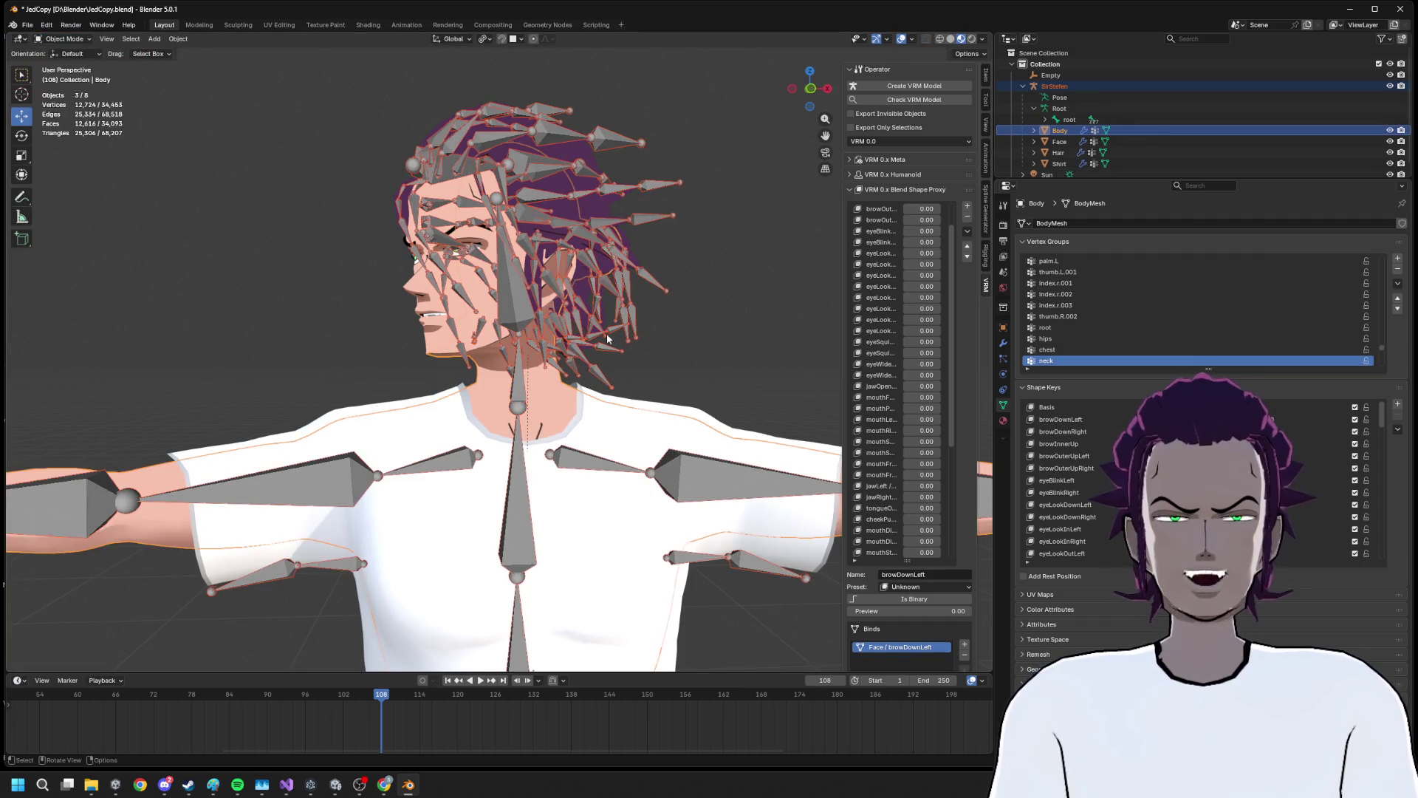
Show the Object menu with its Track options
scroll(down, 3)
scroll(up, 3)
scroll(down, 3)
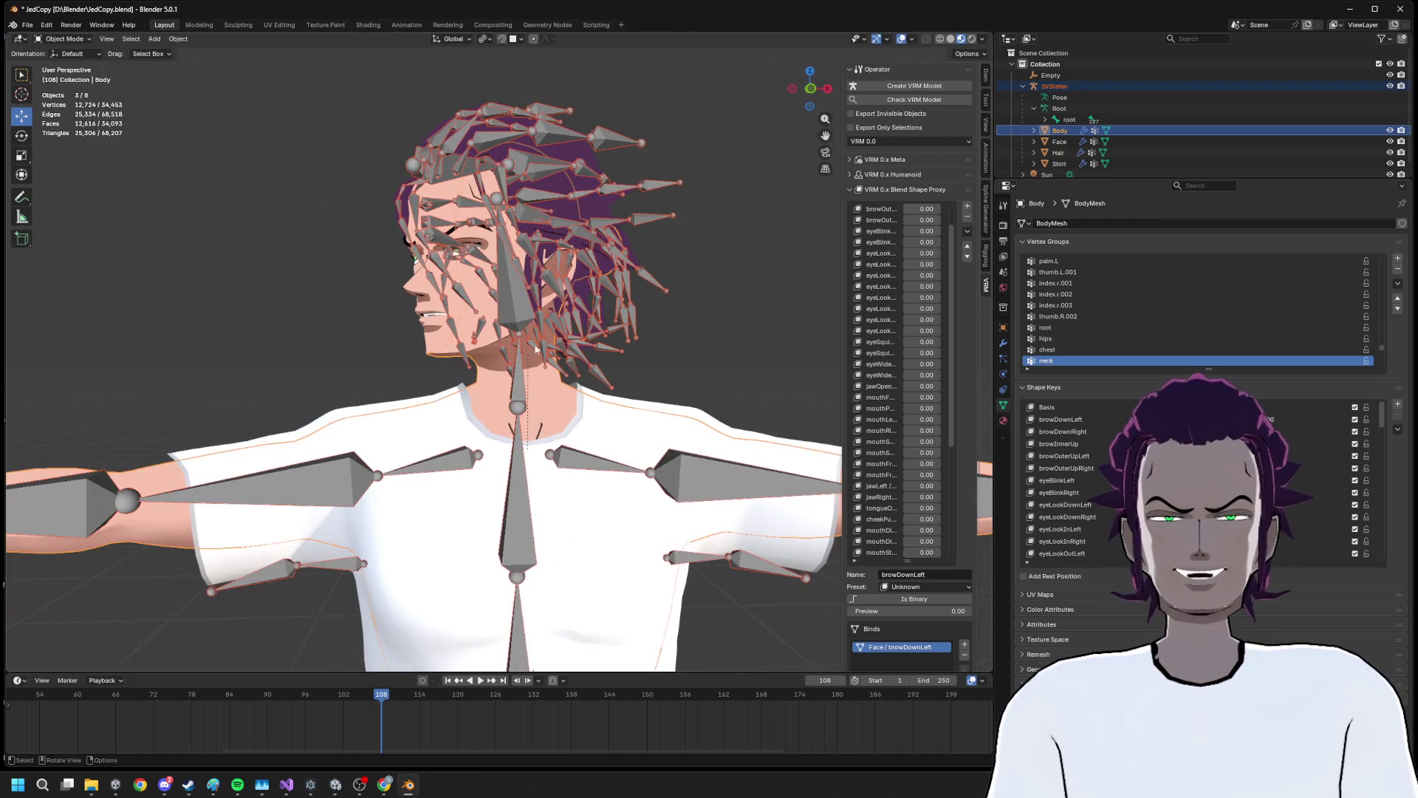
click(65, 40)
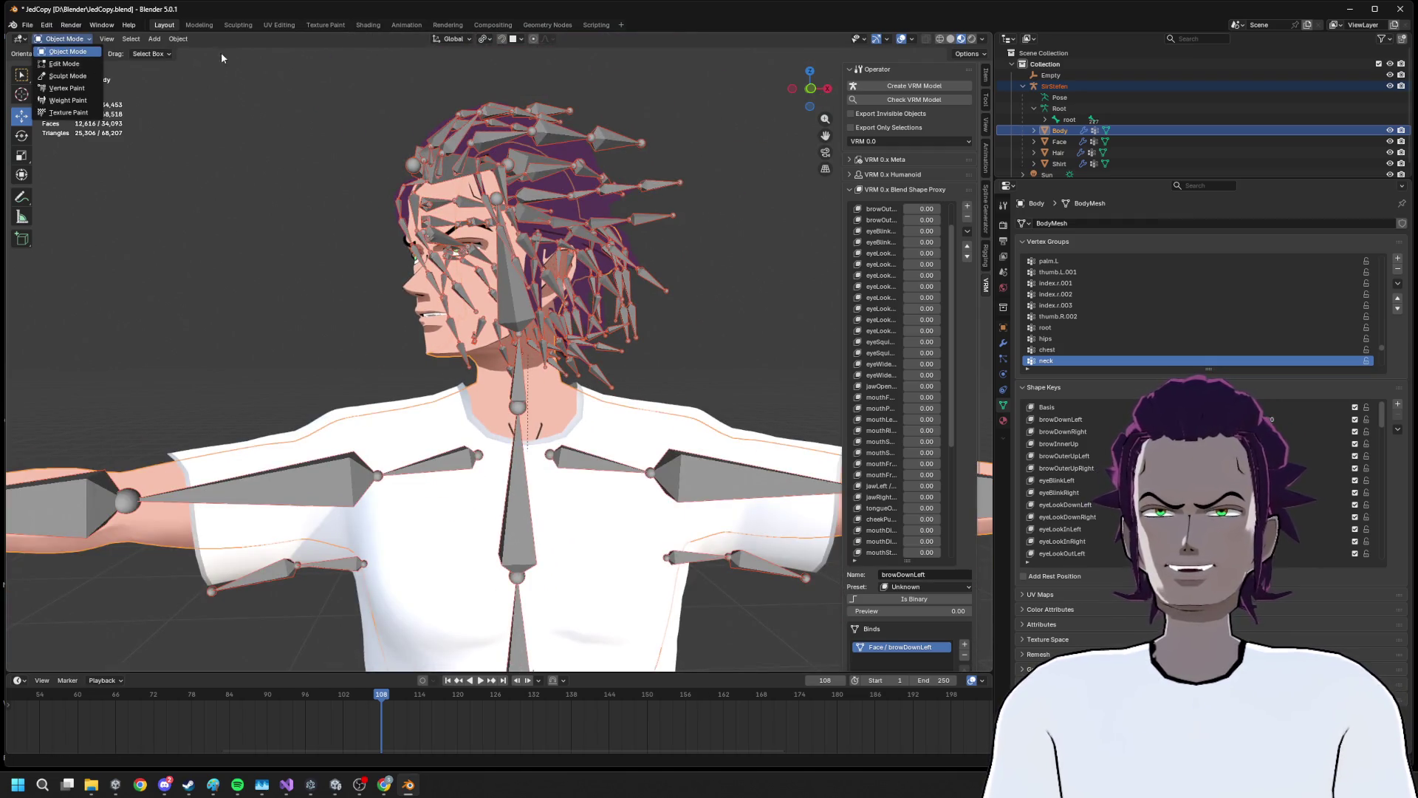
click(178, 38)
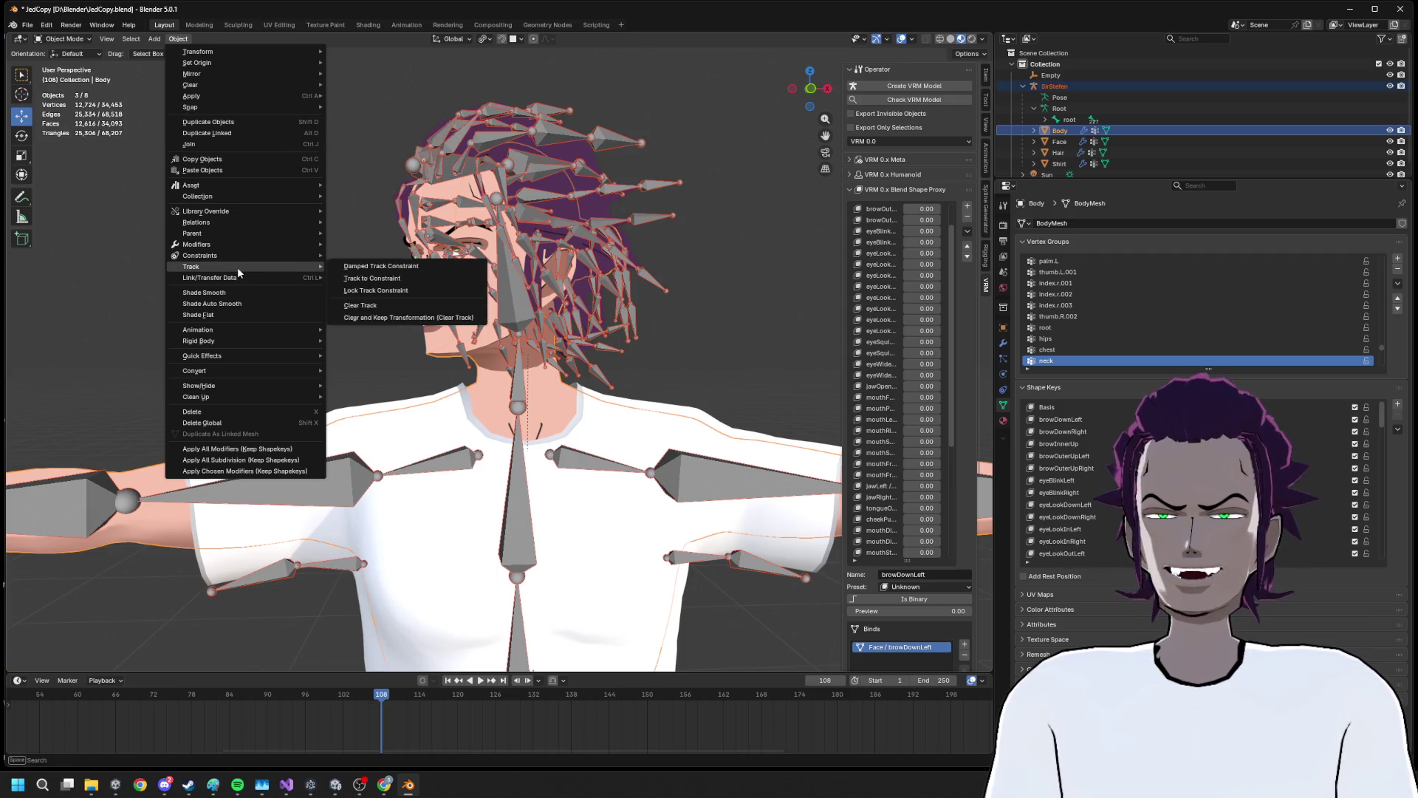
Select the SirStefen armature, enter Pose Mode, select all bones and clear all transforms
mouse_move(229, 64)
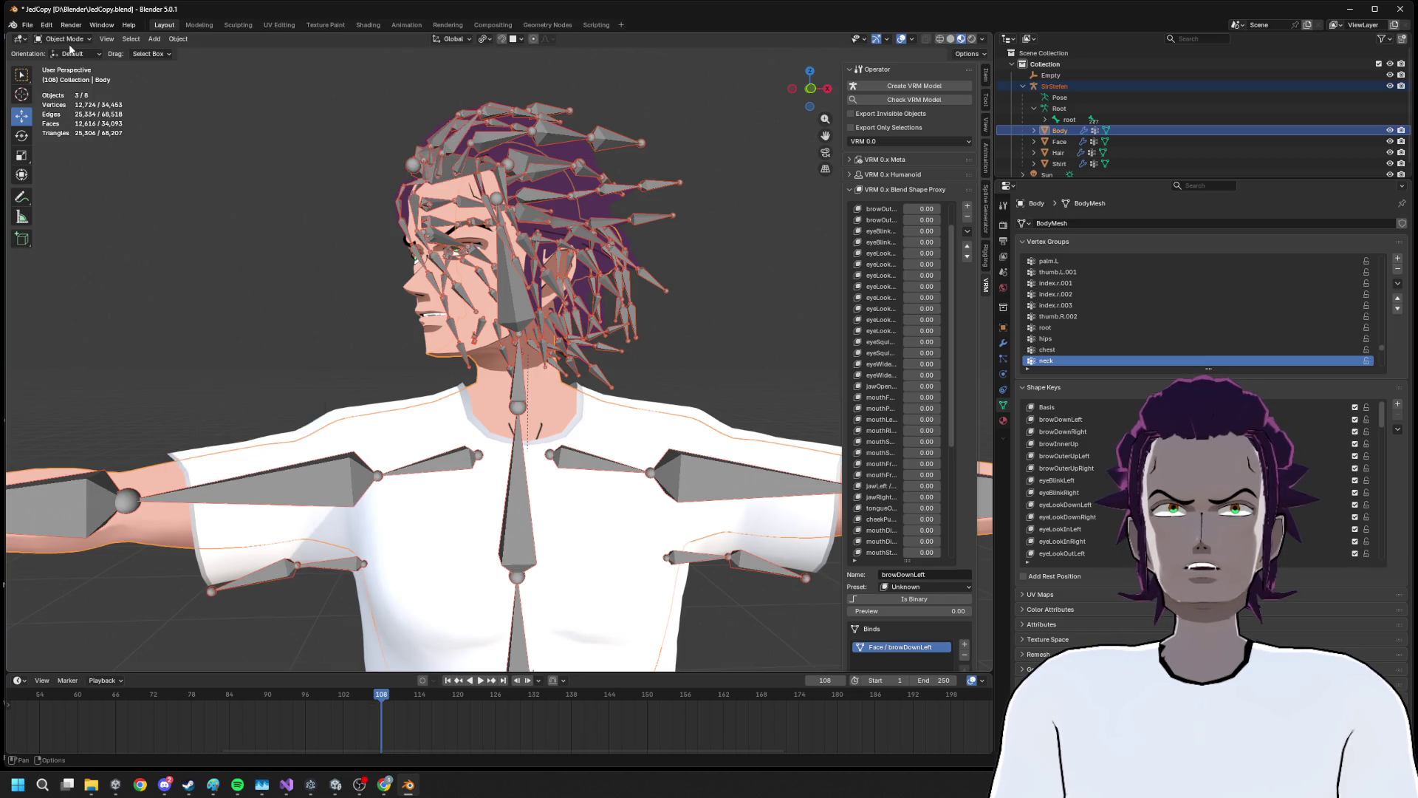
click(66, 39)
click(538, 250)
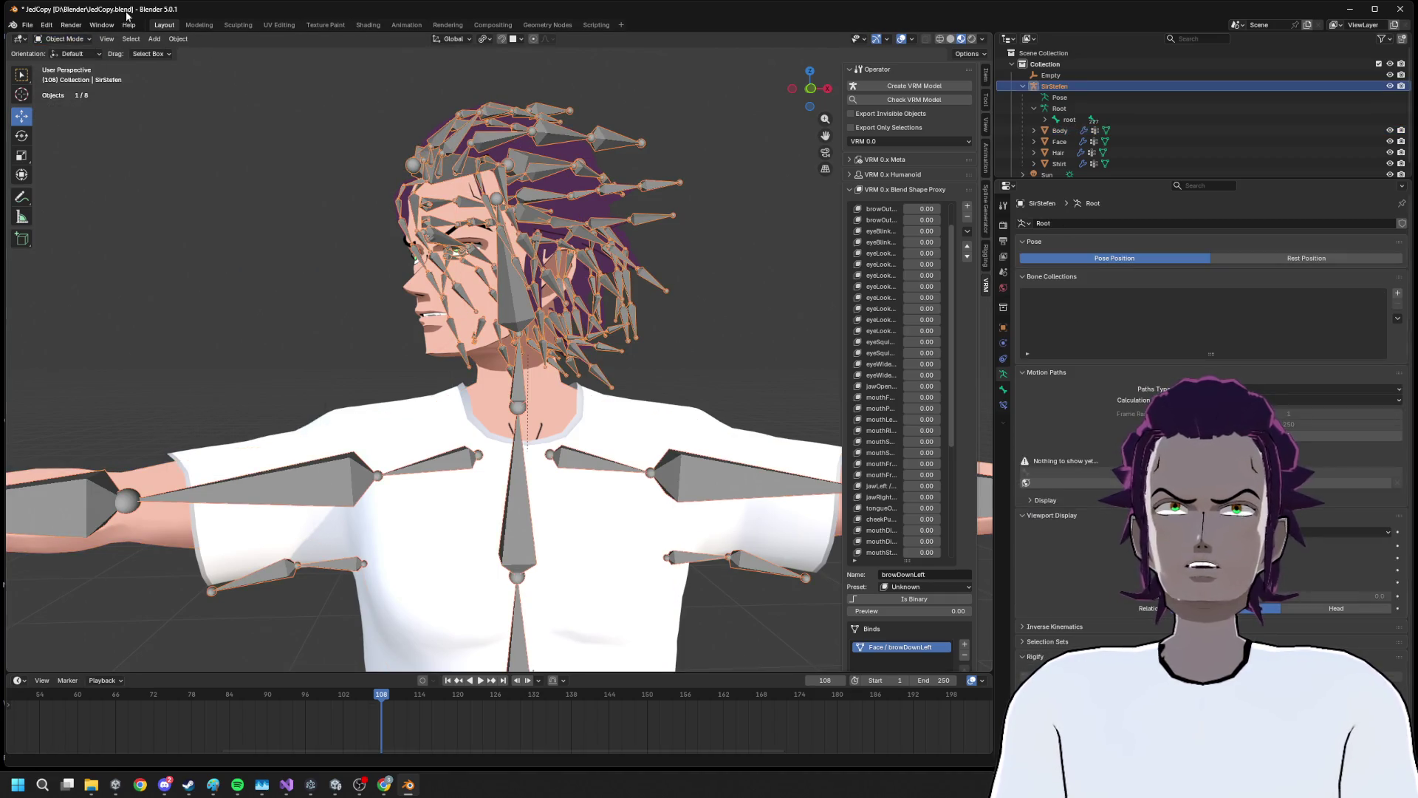
click(178, 38)
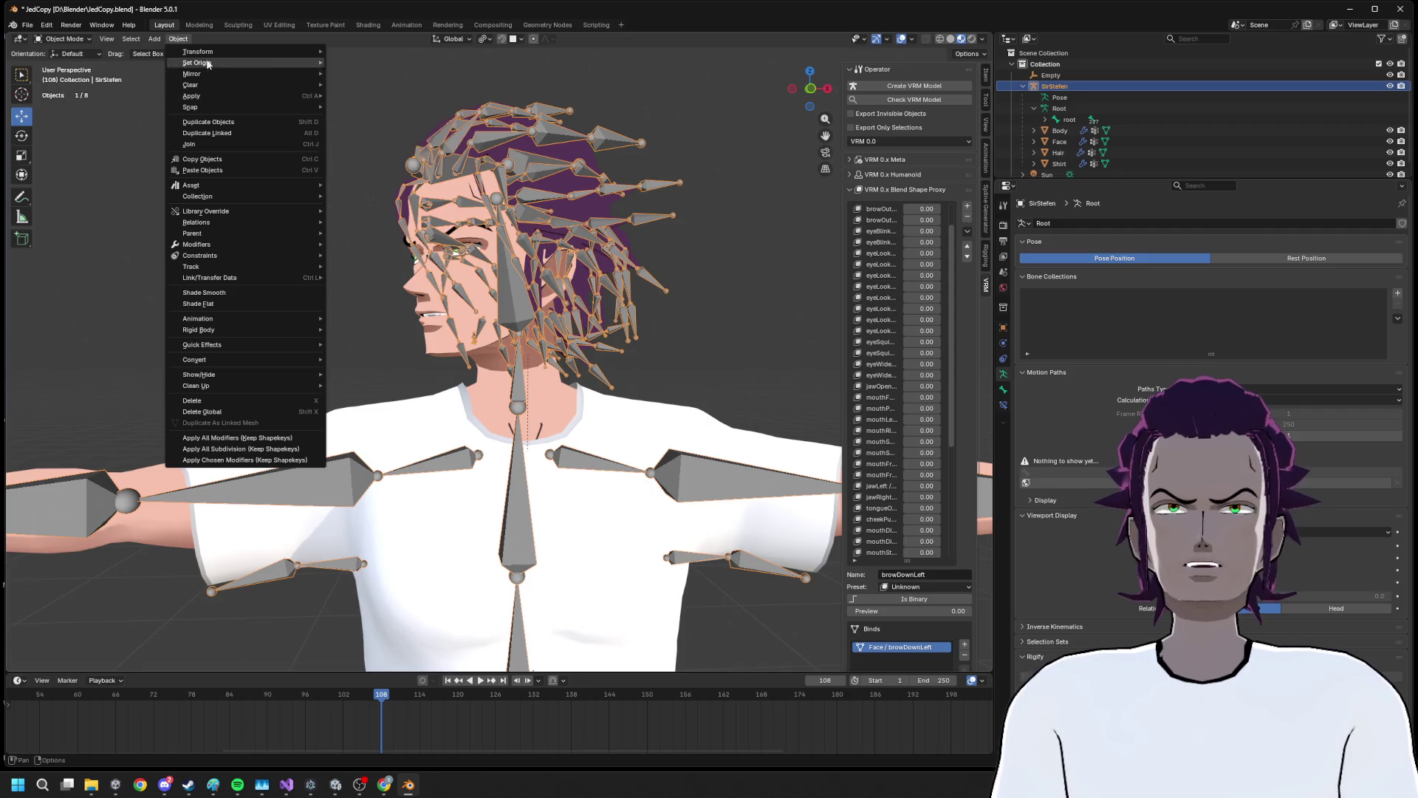
mouse_move(238, 50)
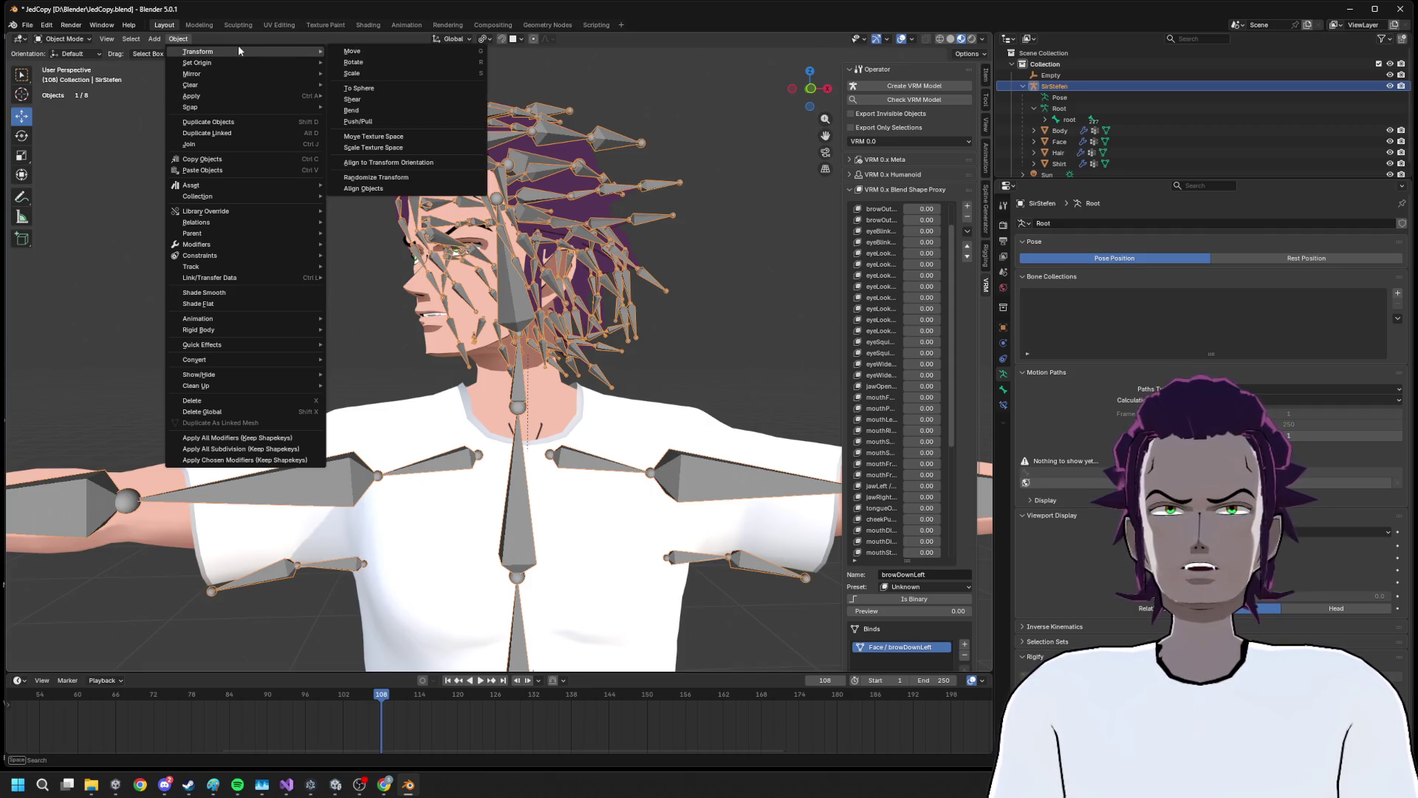
click(66, 39)
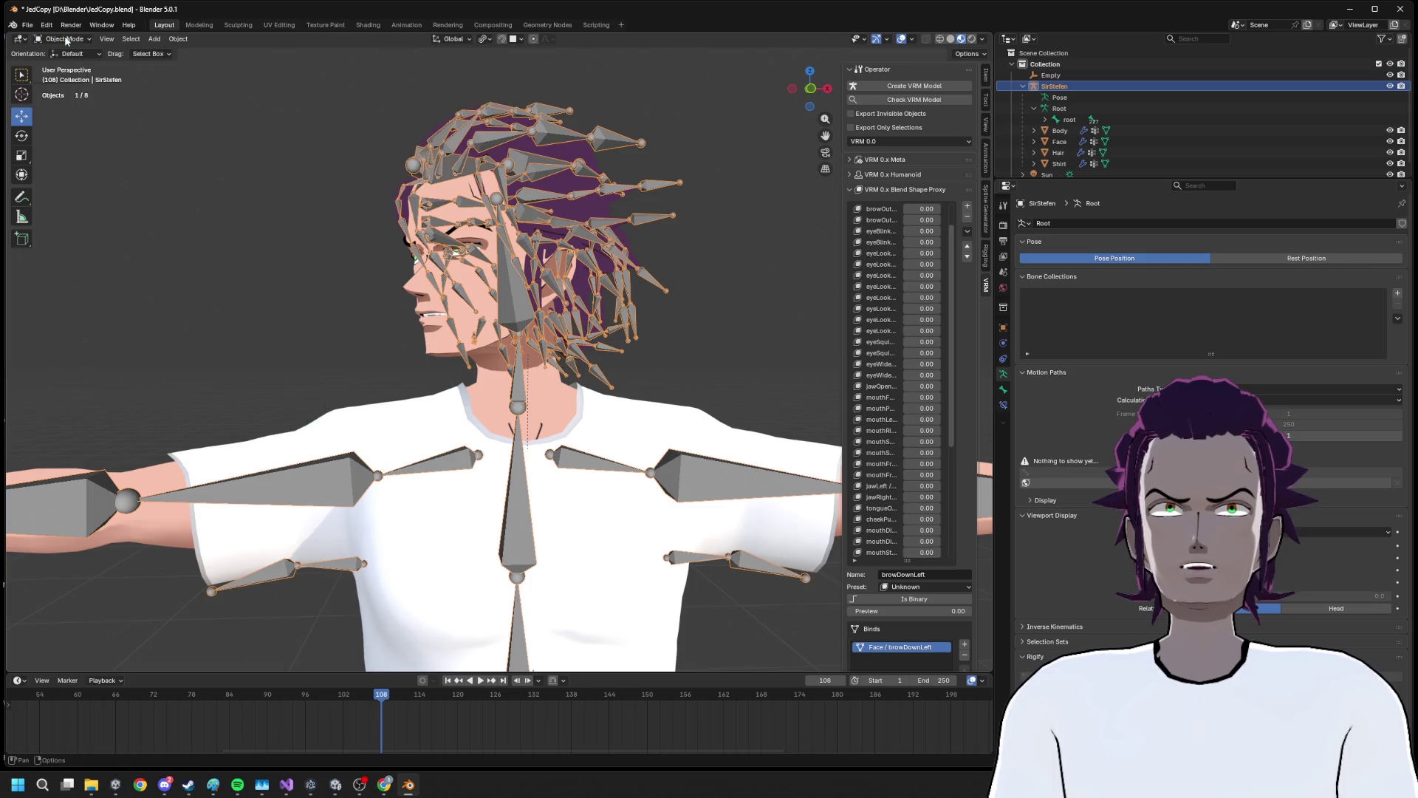
click(65, 76)
click(151, 38)
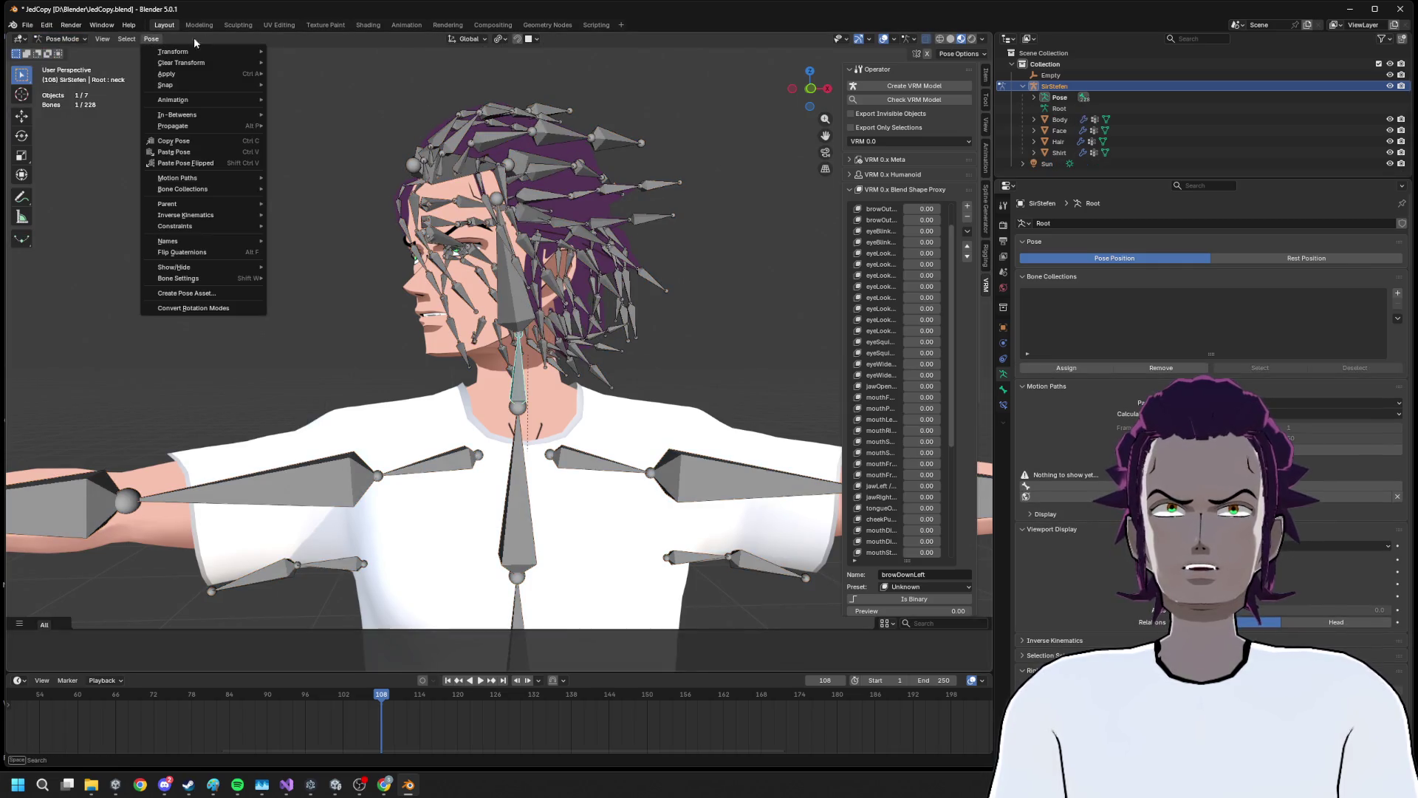
key(a)
click(152, 38)
mouse_move(218, 62)
click(303, 63)
Select the neck bone and turn the head on the Z axis to test the weights
drag(396, 141, 588, 294)
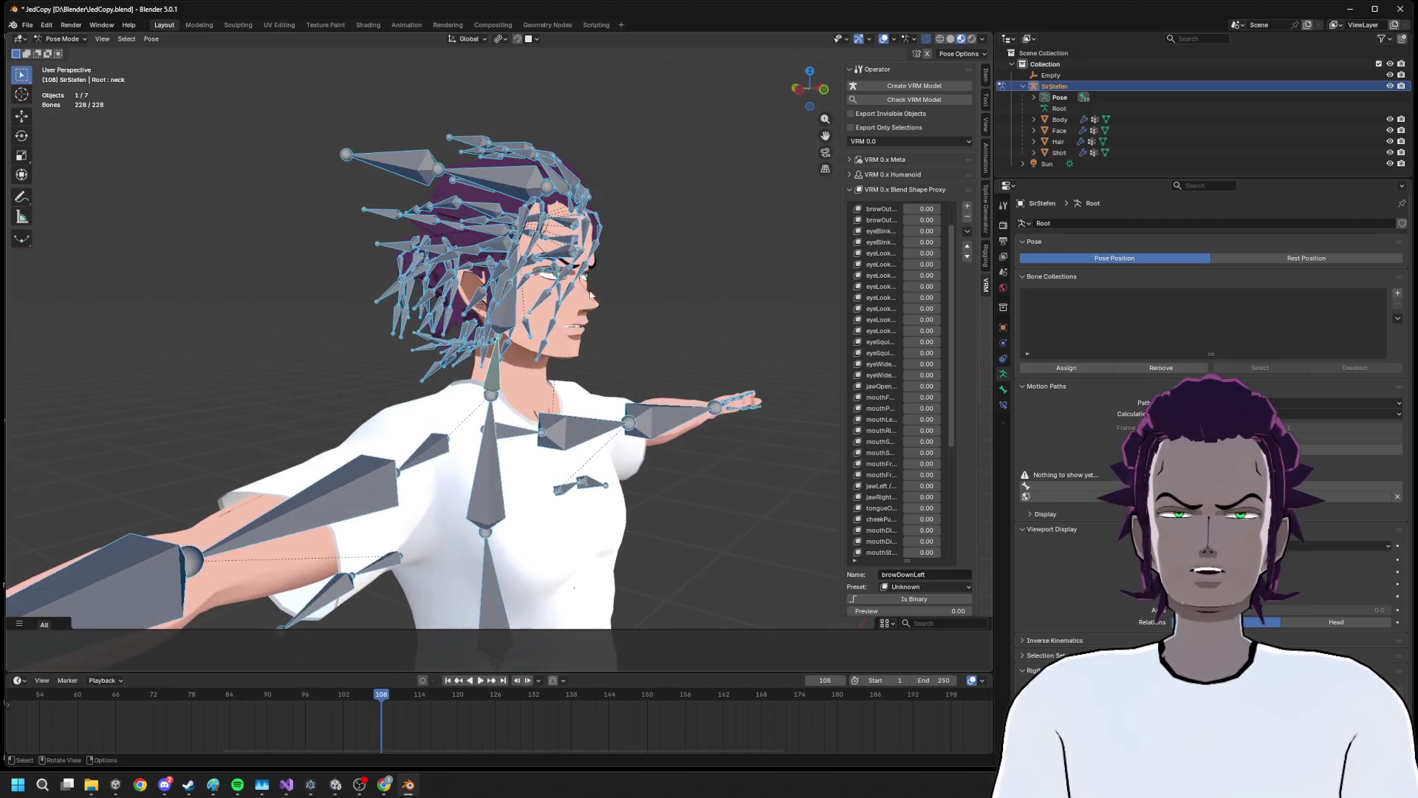
click(487, 367)
drag(487, 367, 537, 307)
key(r)
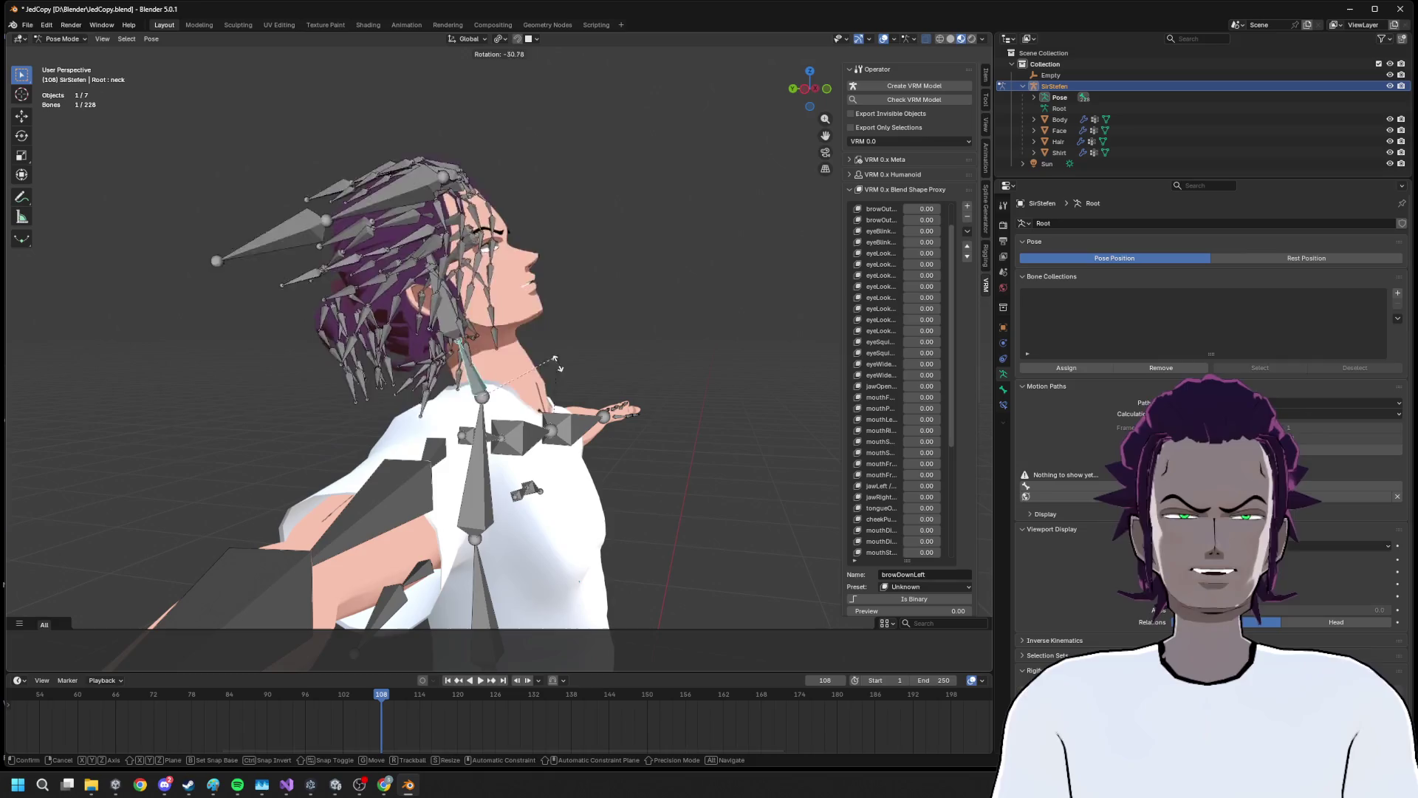
key(Escape)
drag(561, 392, 455, 274)
key(r)
key(z)
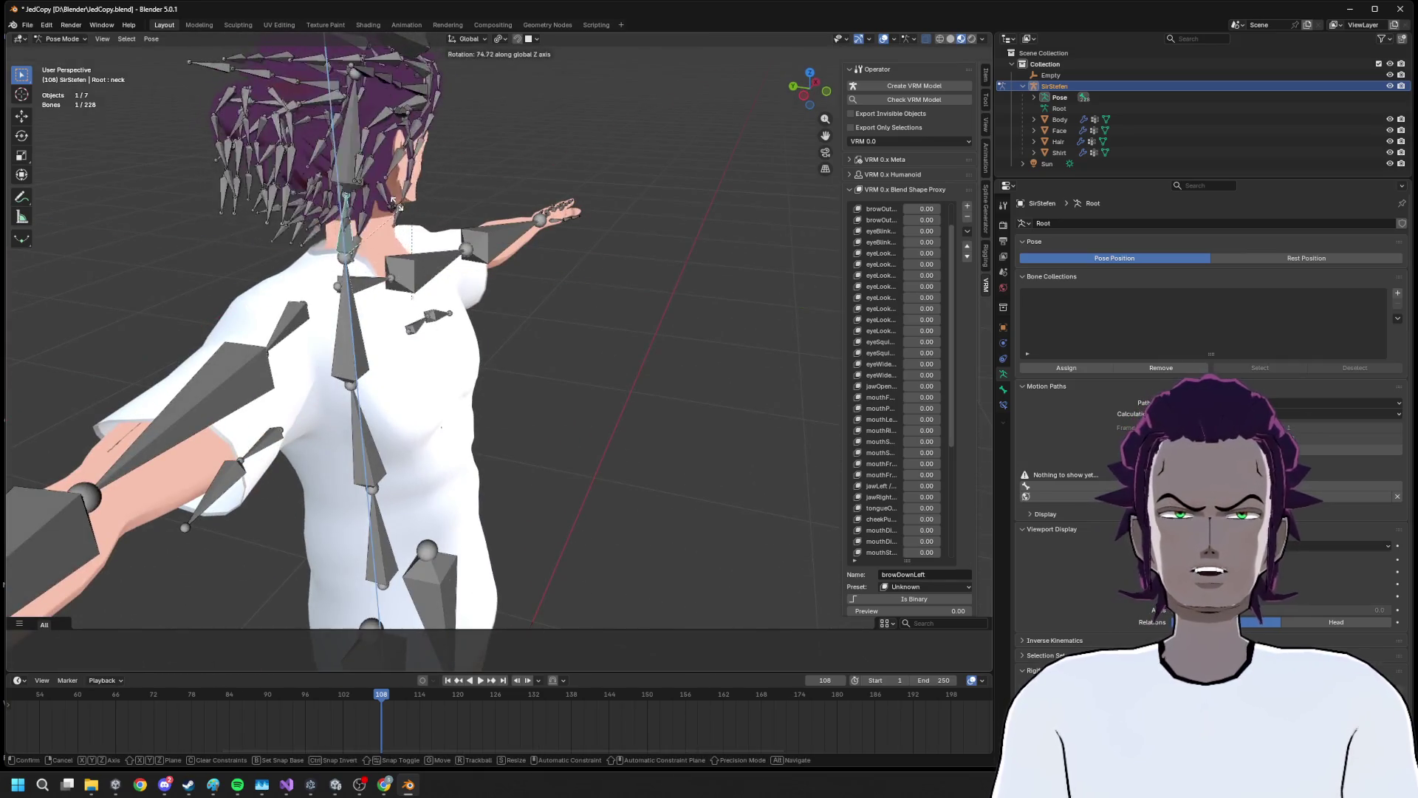
click(400, 281)
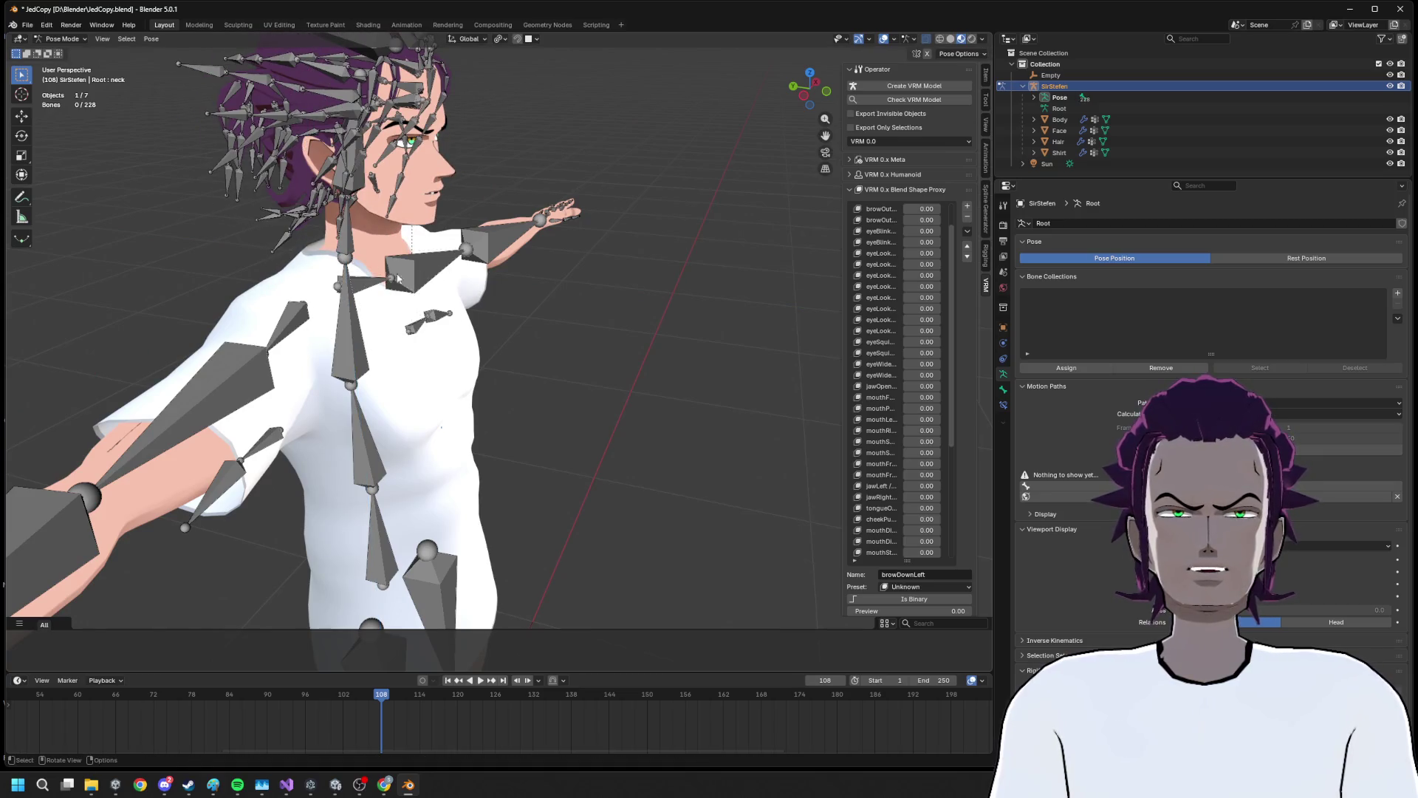
Test-rotate the chest on X, then turn the neck on Z into a confirmed head pose
drag(339, 273, 506, 329)
key(r)
key(x)
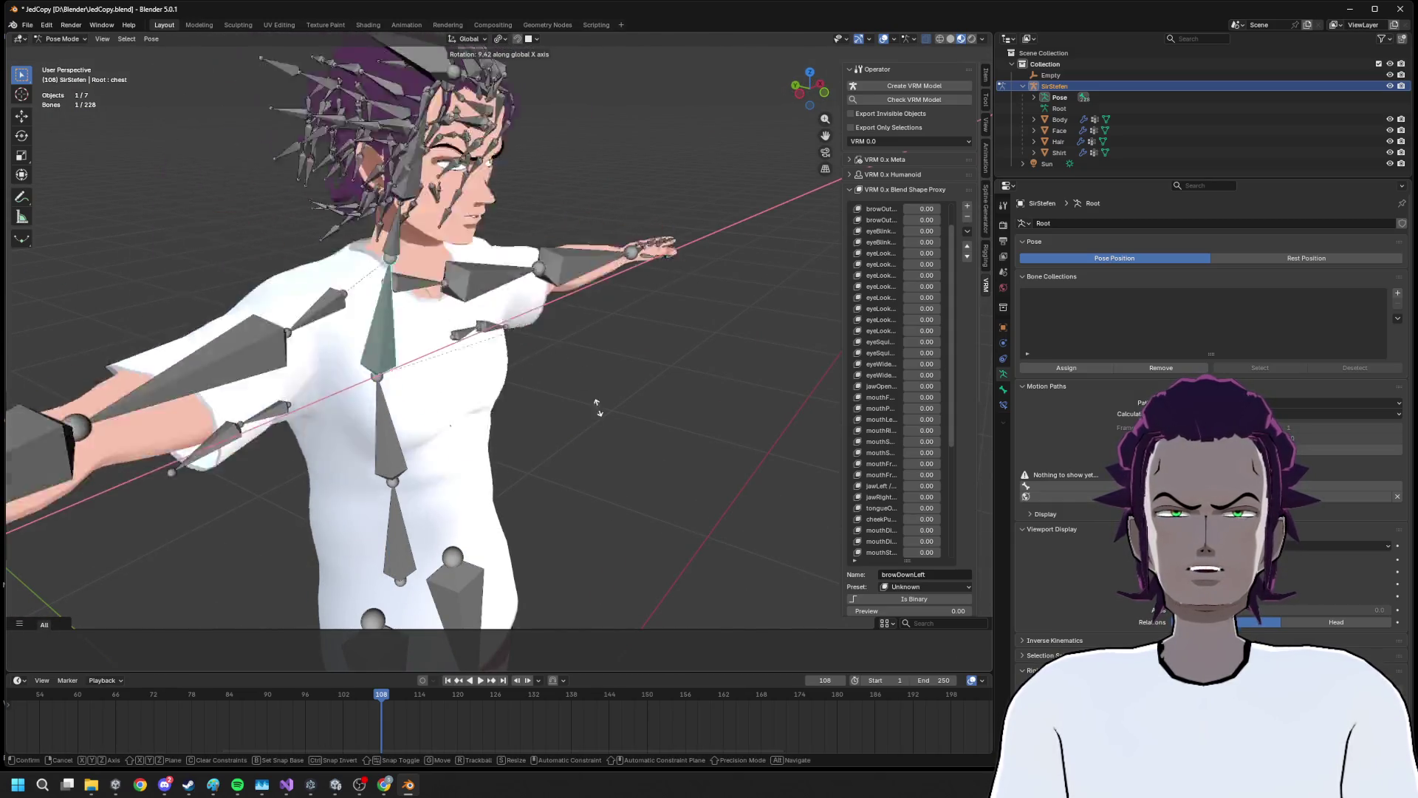
key(Escape)
click(345, 207)
scroll(up, 3)
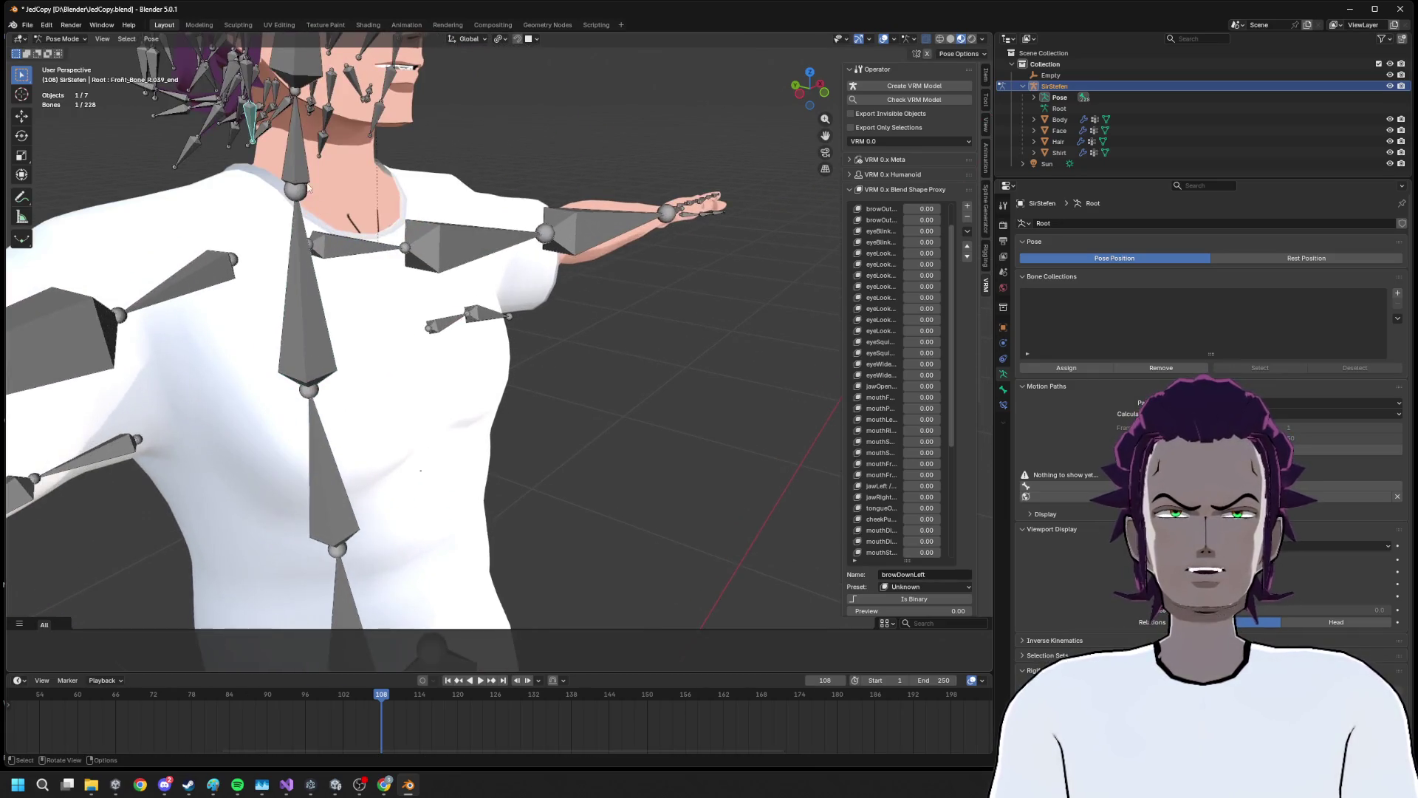
key(r)
key(z)
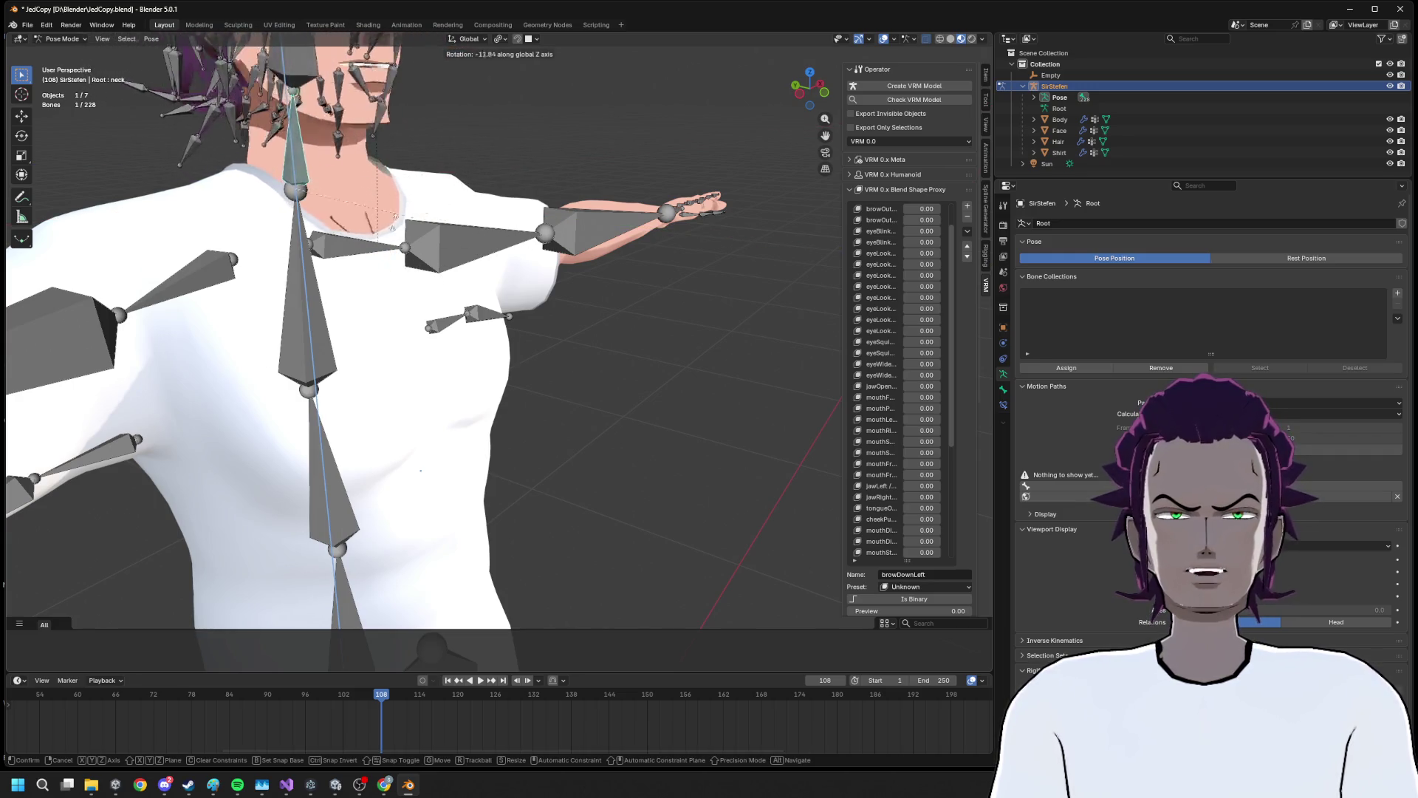
click(306, 321)
Return the armature to Object Mode and select the Body mesh
click(63, 38)
click(63, 49)
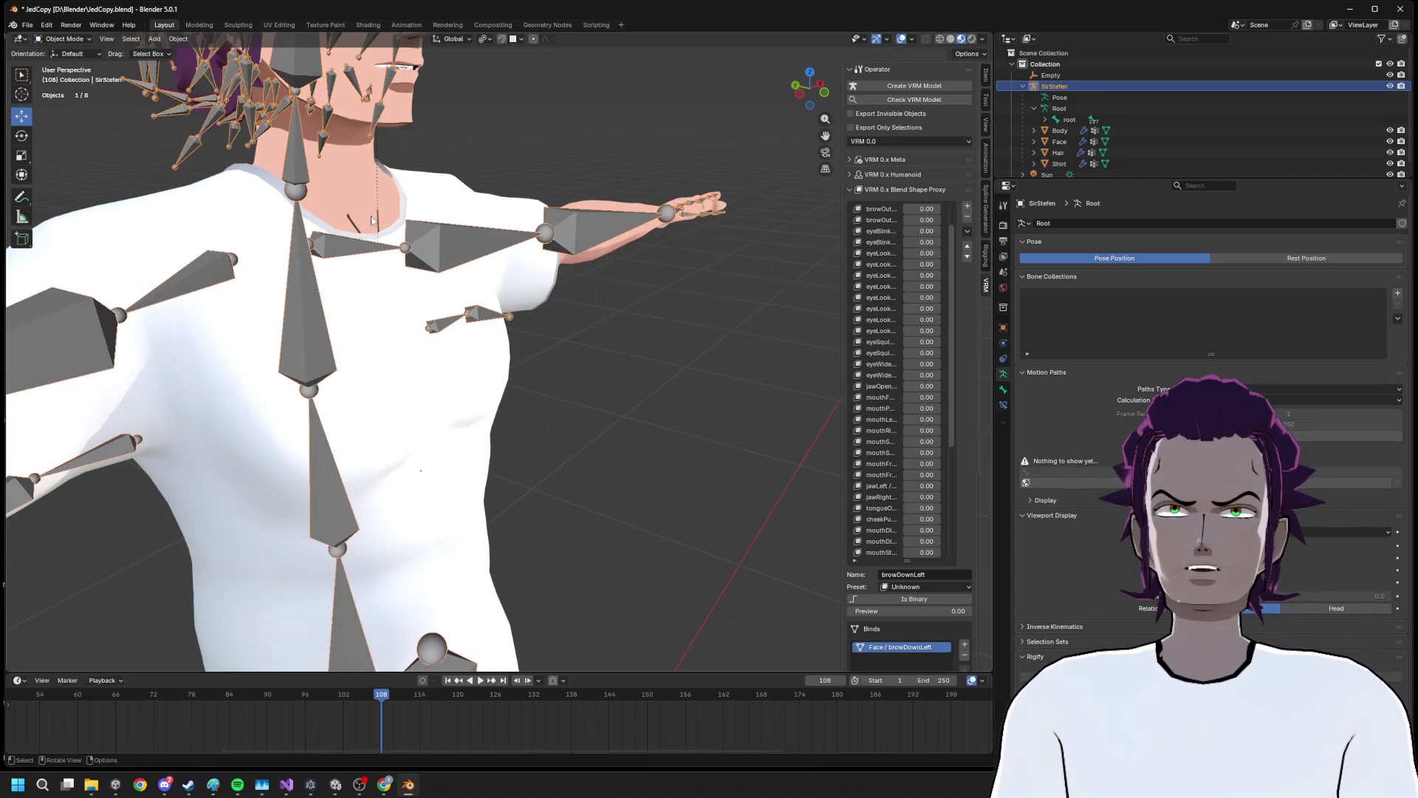
click(349, 272)
In Weight Paint with the chest group active, paint chest weight onto the lower neck and both pectorals
click(322, 334)
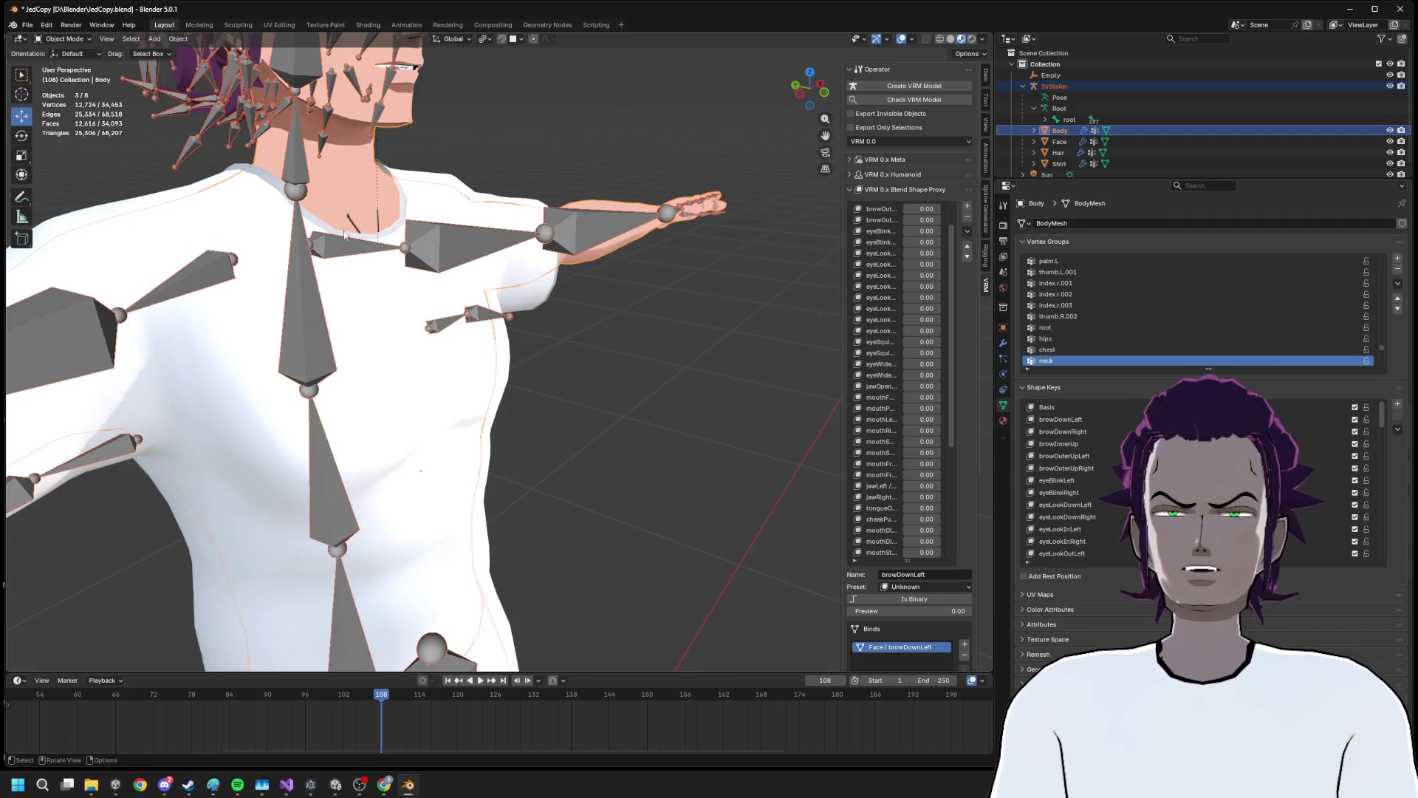
click(63, 38)
click(67, 100)
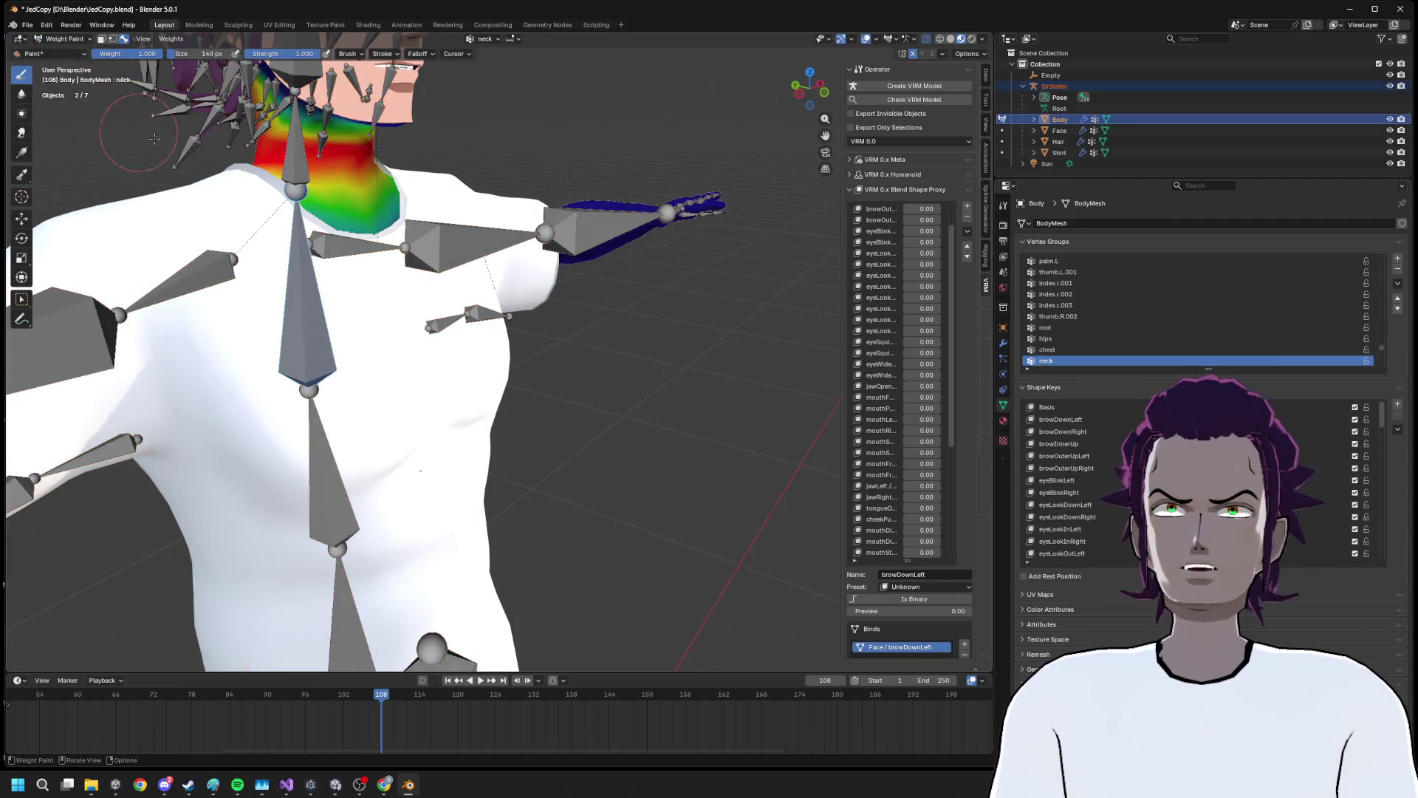
click(314, 295)
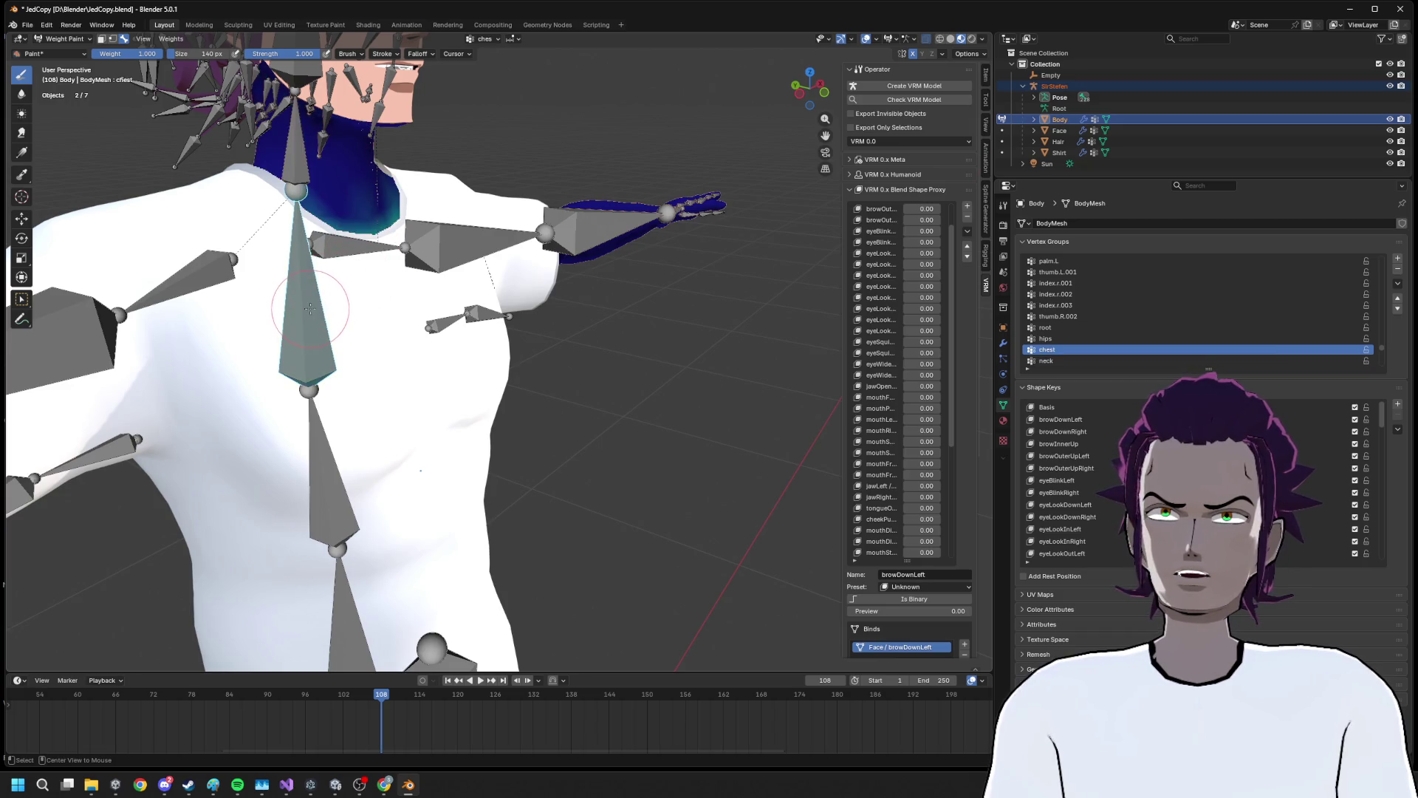
drag(363, 270, 374, 209)
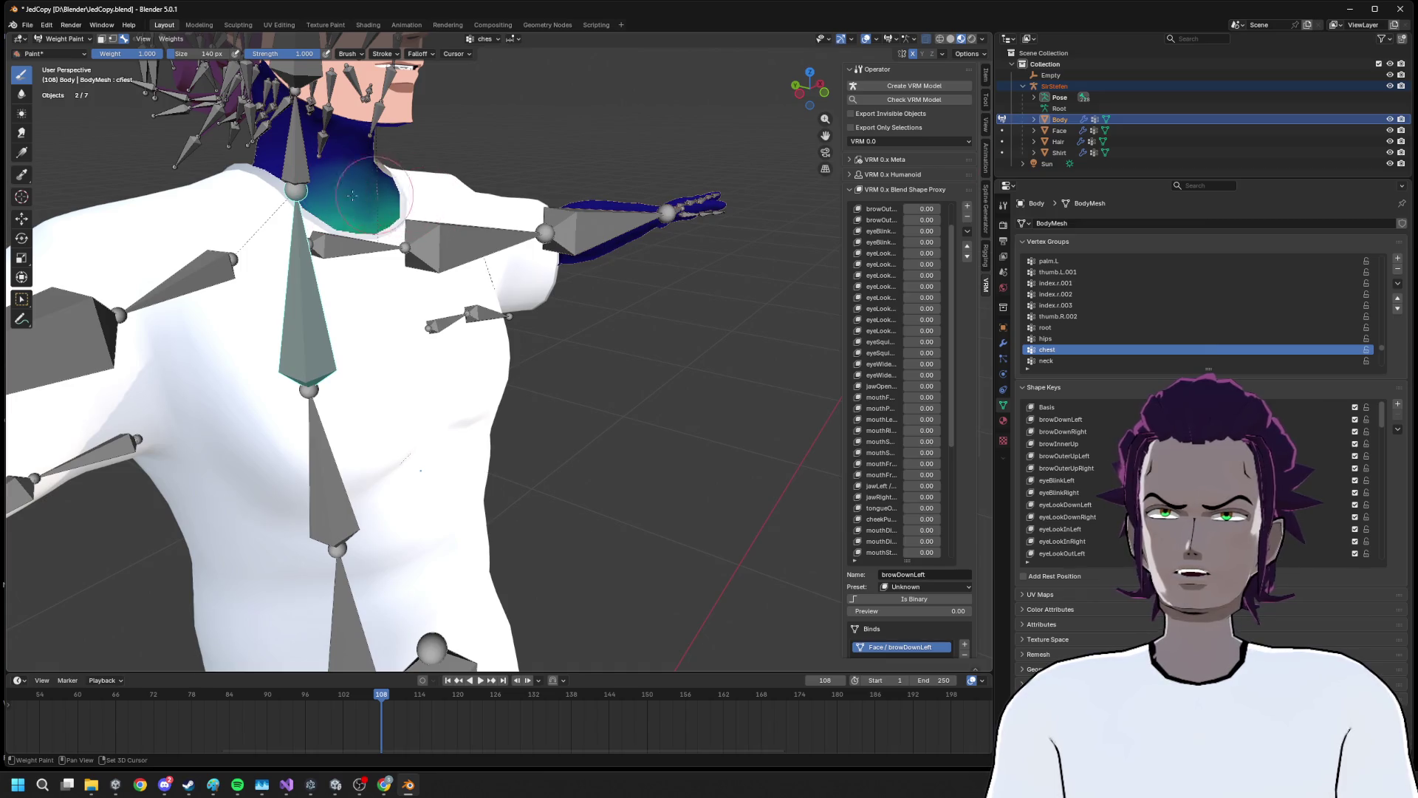
scroll(up, 3)
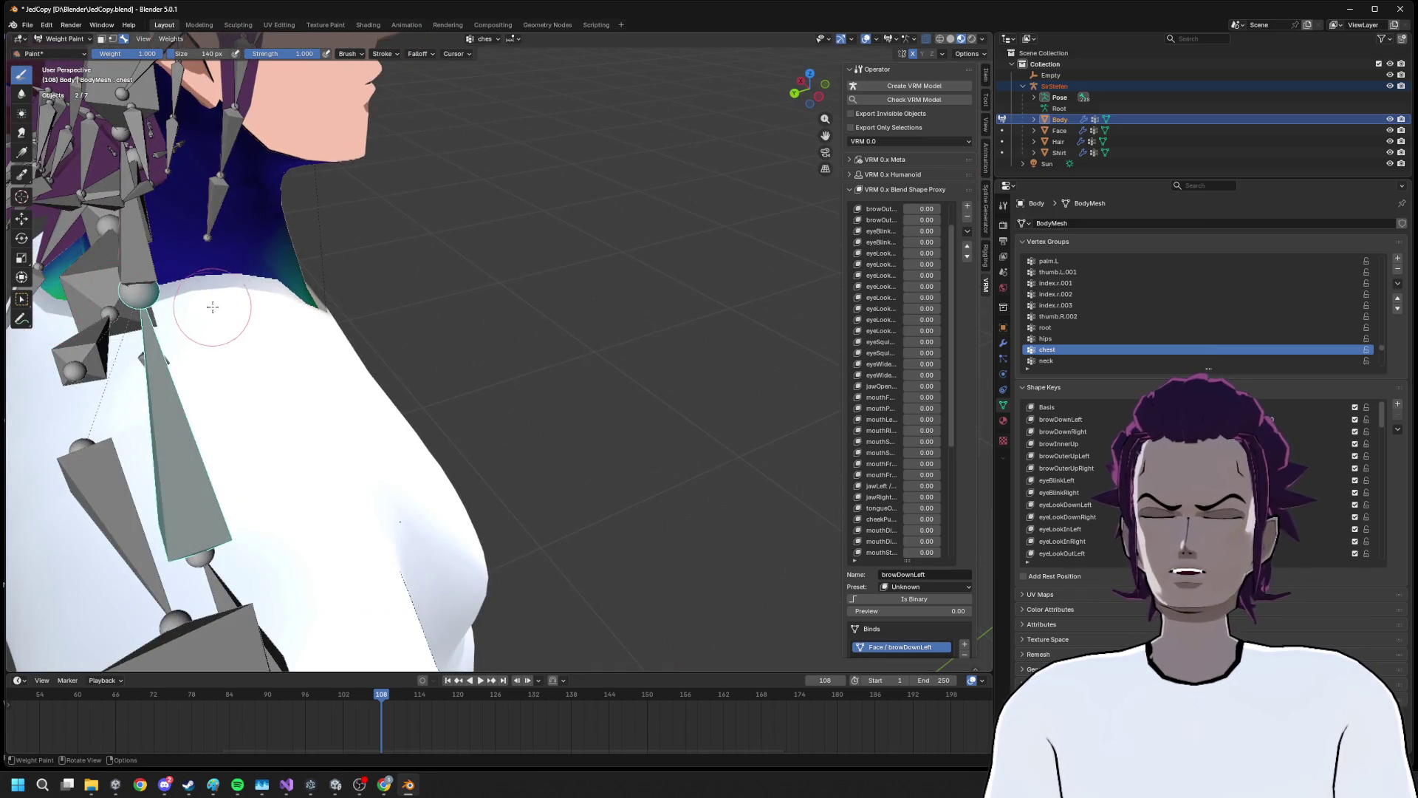
key(KP_Divide)
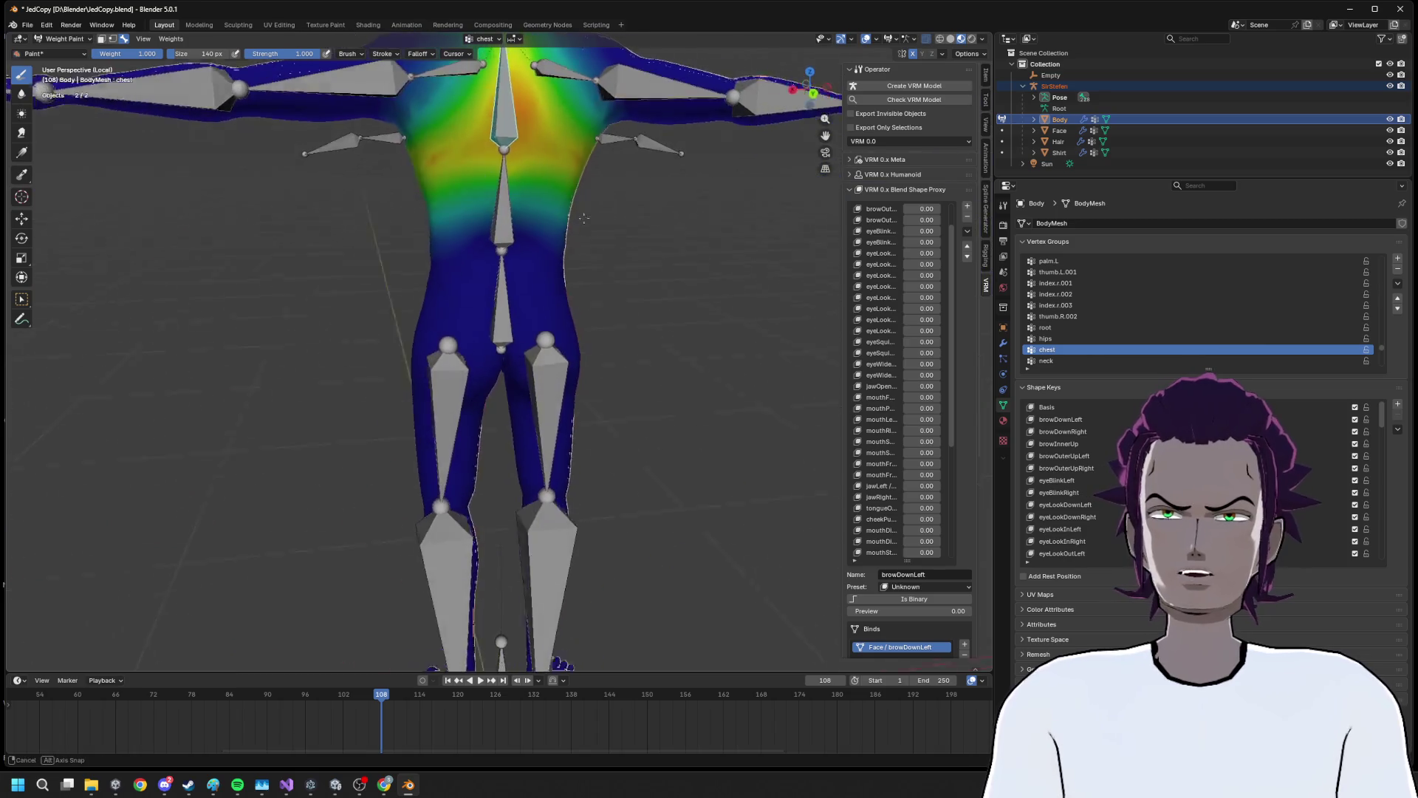
drag(477, 144, 524, 146)
Look down on the rig to check the chest weights, then return to Object Mode
drag(508, 94, 589, 168)
key(shift)
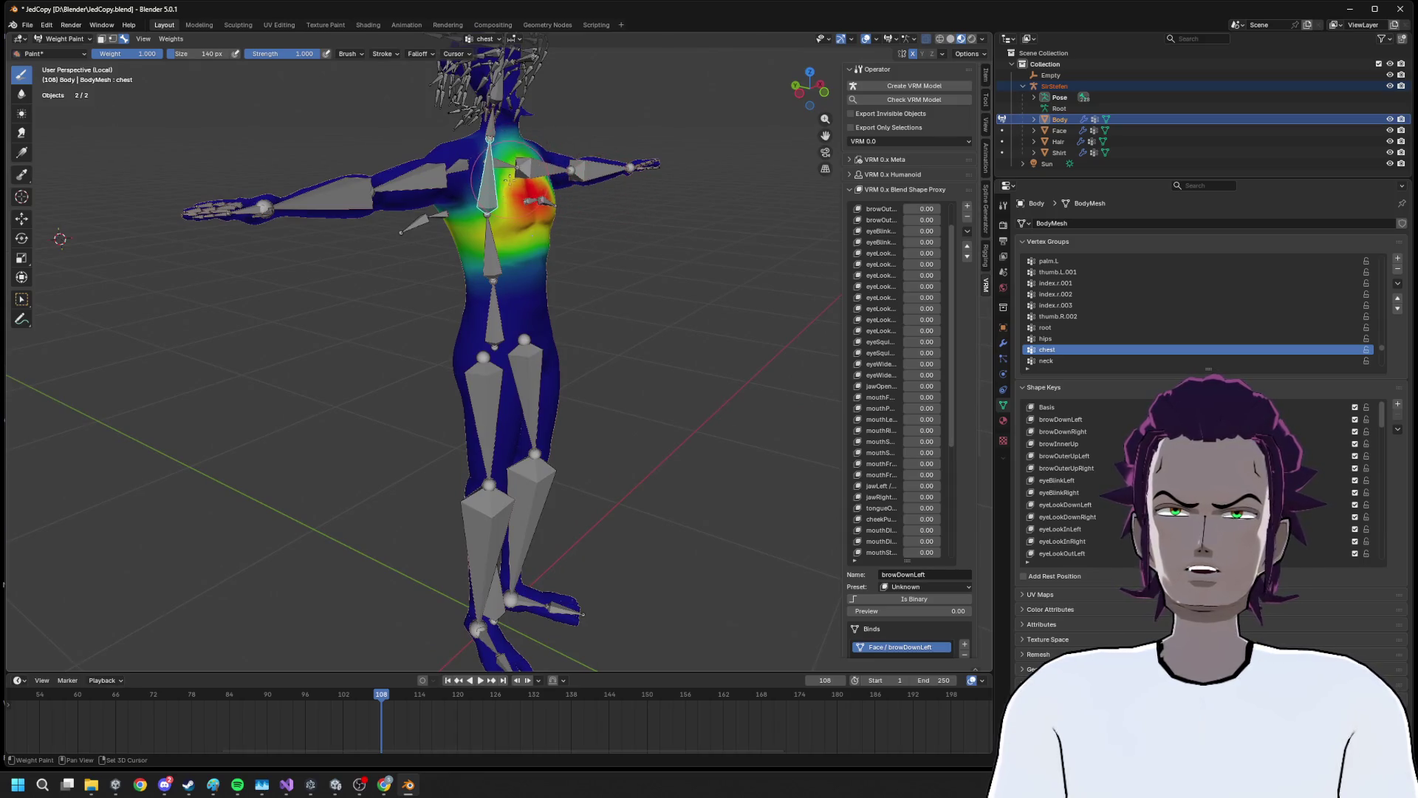
click(84, 39)
click(68, 52)
scroll(up, 3)
scroll(down, 3)
scroll(up, 3)
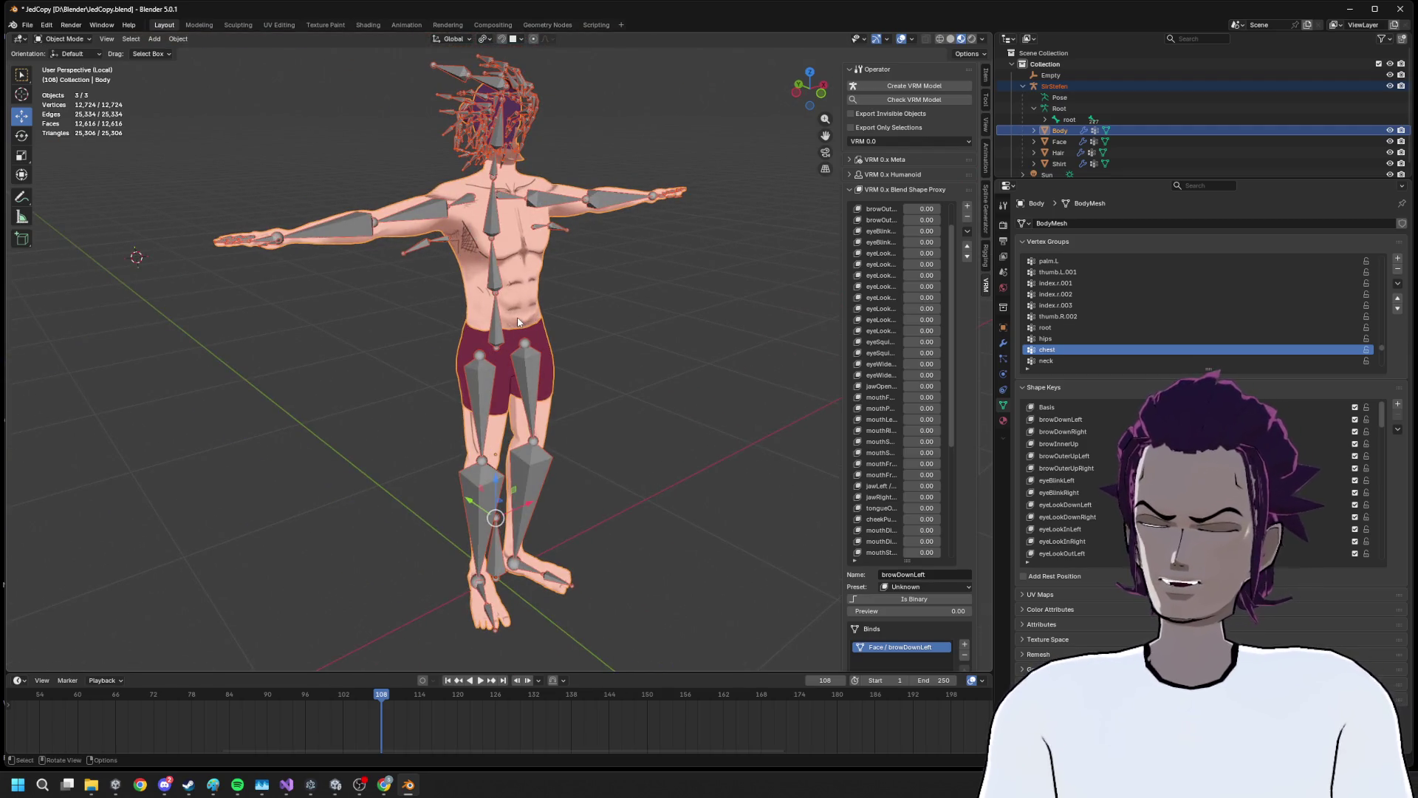
Exit local view, inspect the SirStefen armature and Body, then leave only the Shirt selected
key(KP_Divide)
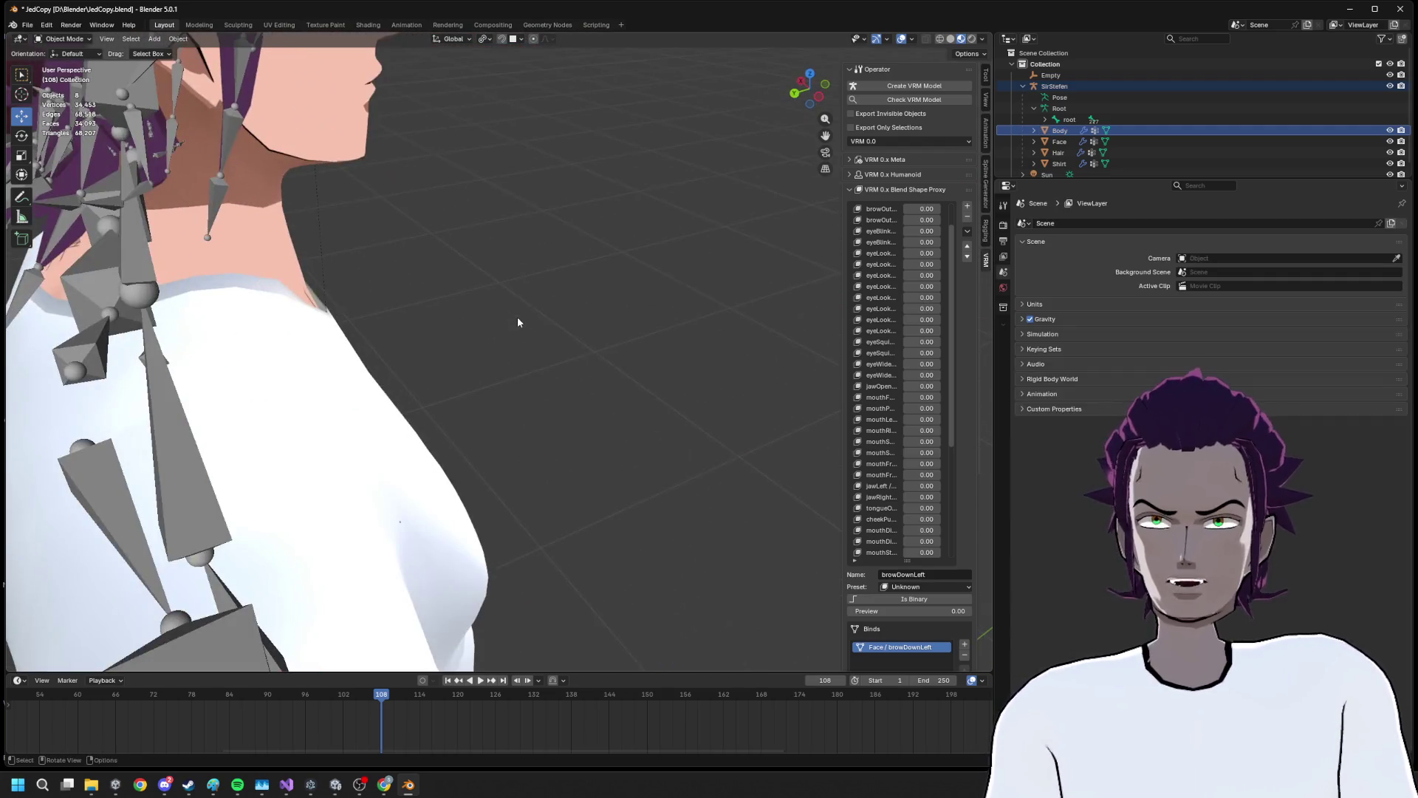
scroll(up, 3)
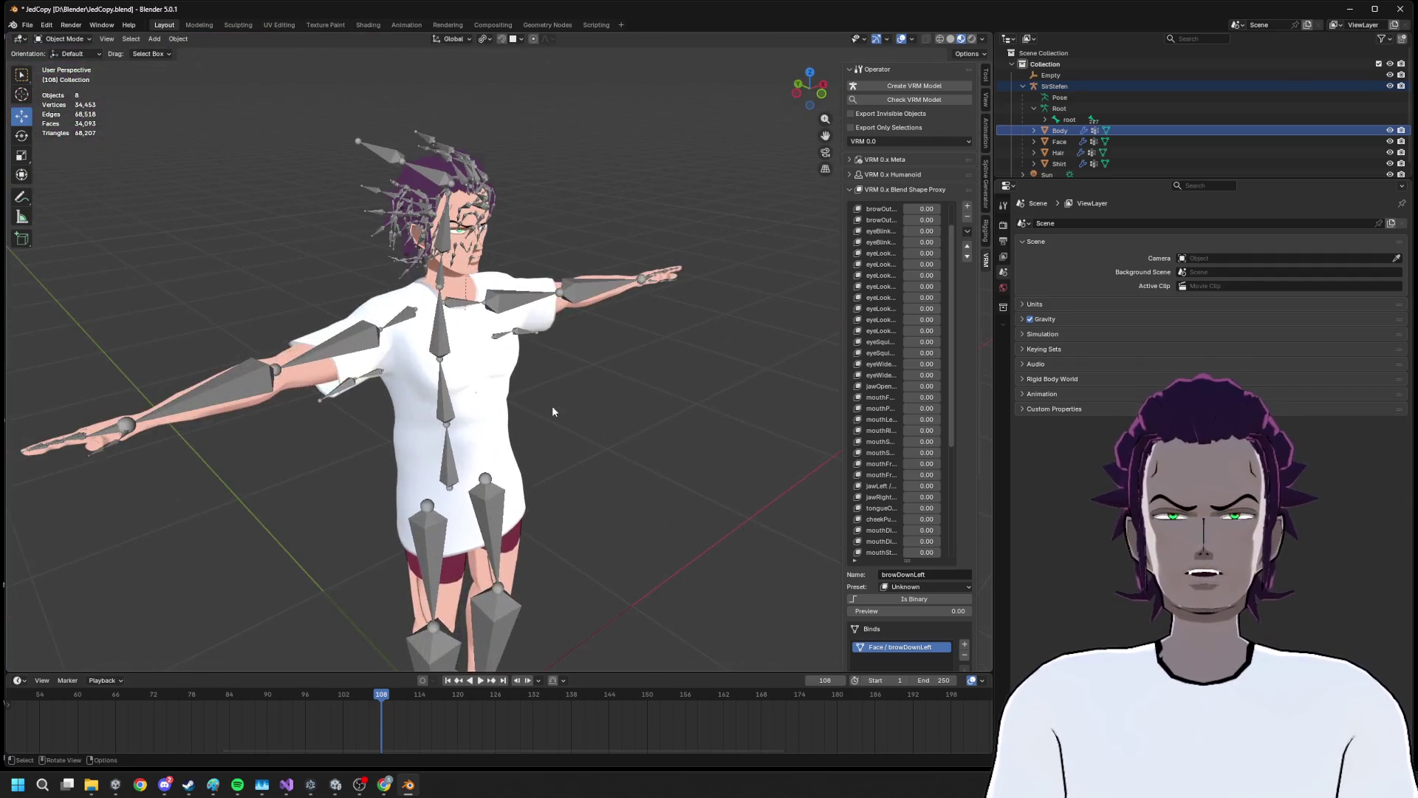
click(441, 318)
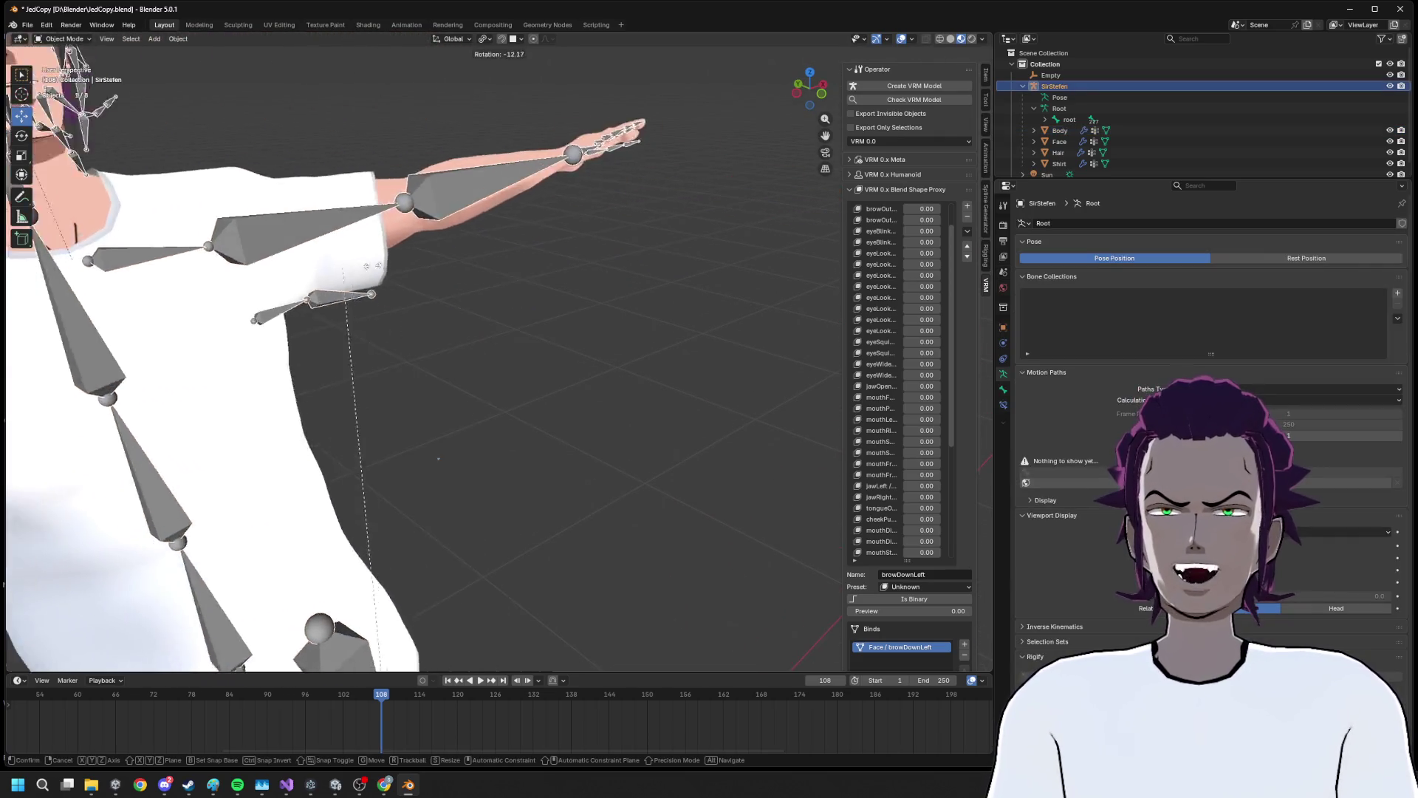
scroll(down, 3)
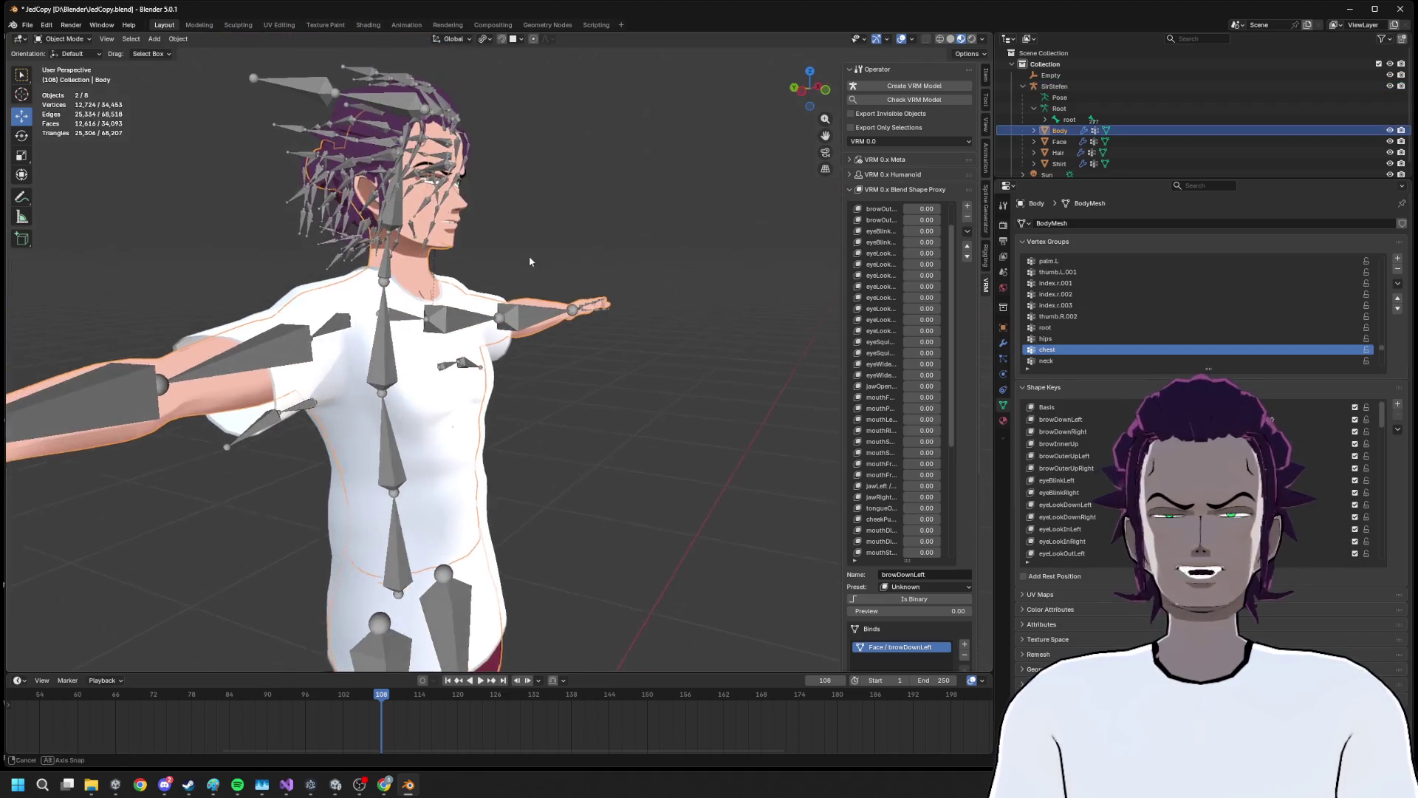
click(451, 304)
scroll(up, 3)
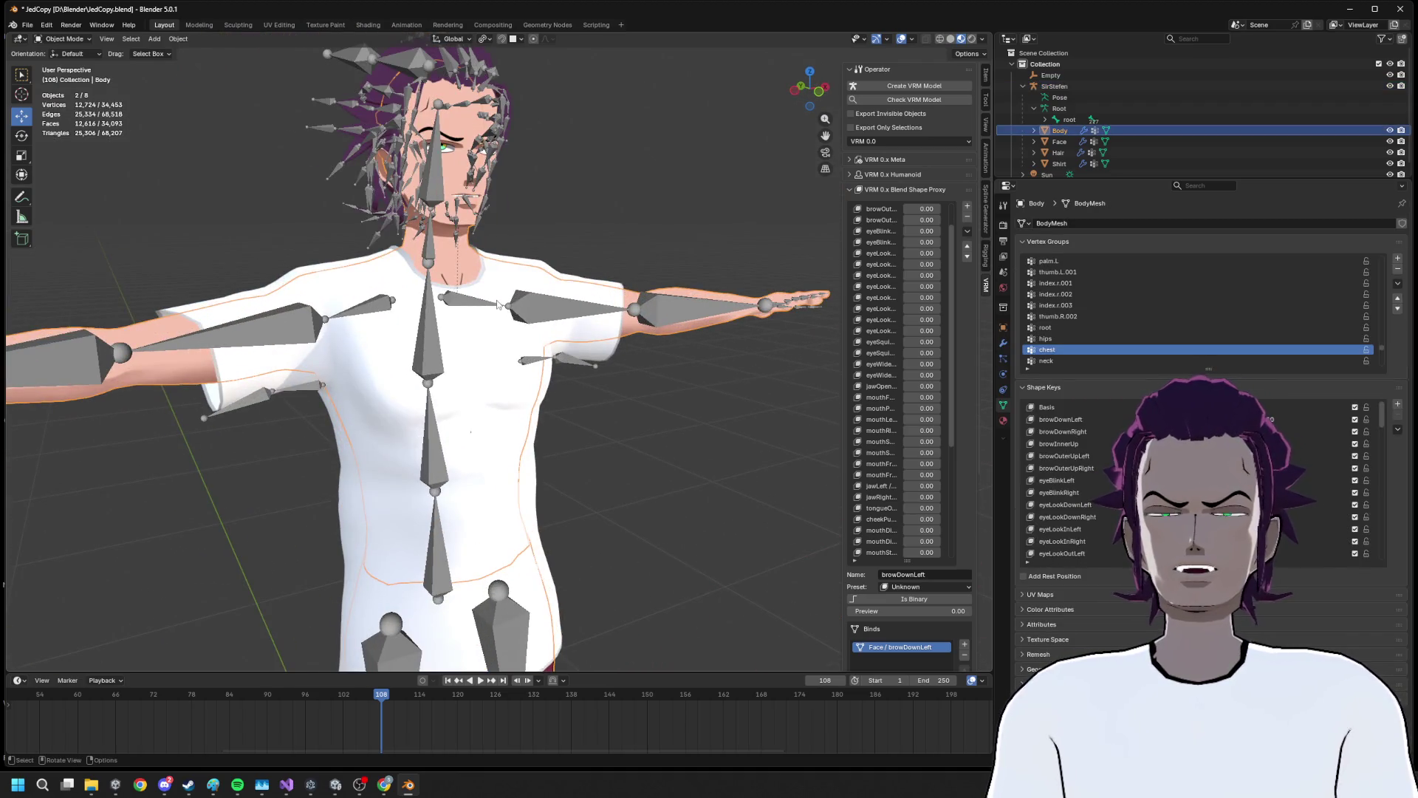
click(520, 432)
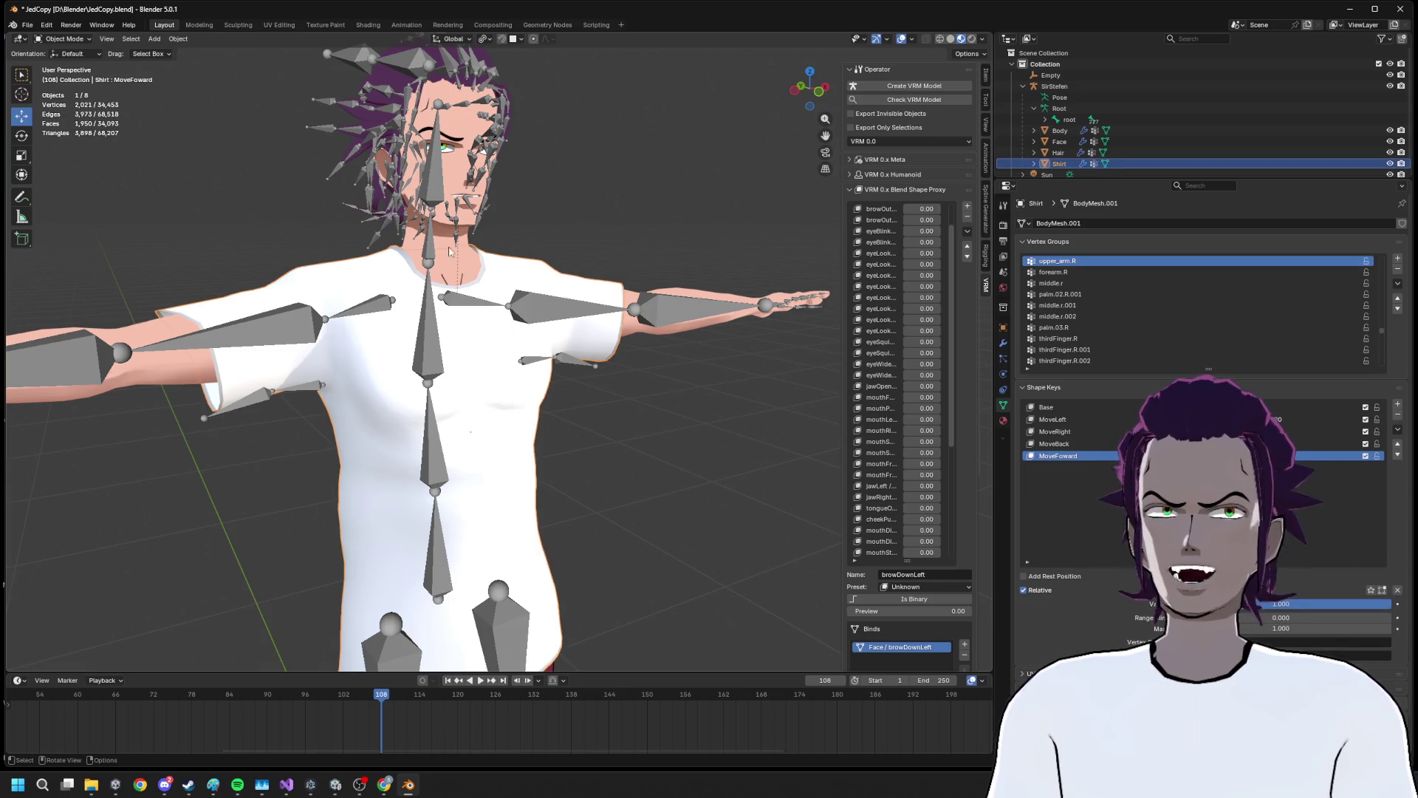
click(448, 253)
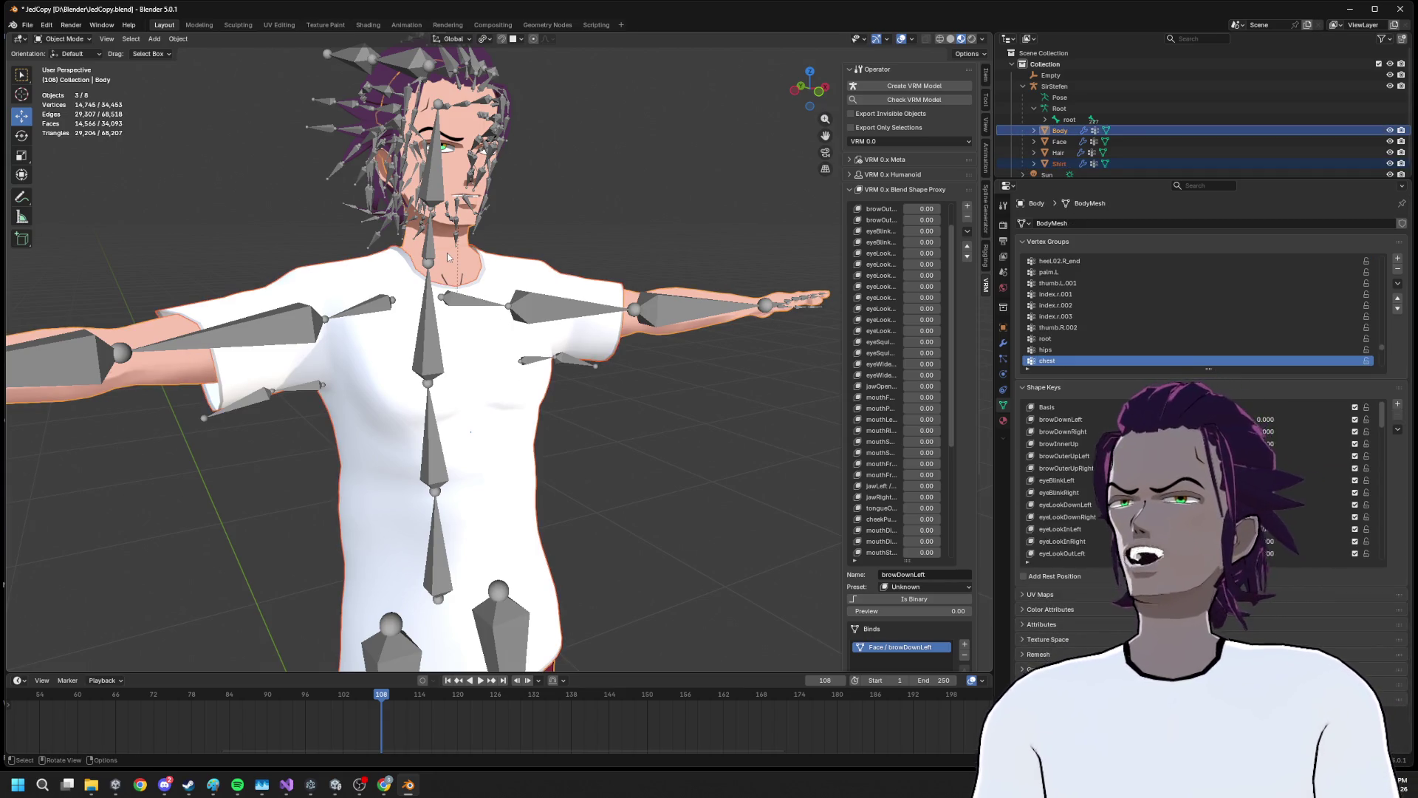
click(444, 259)
click(442, 256)
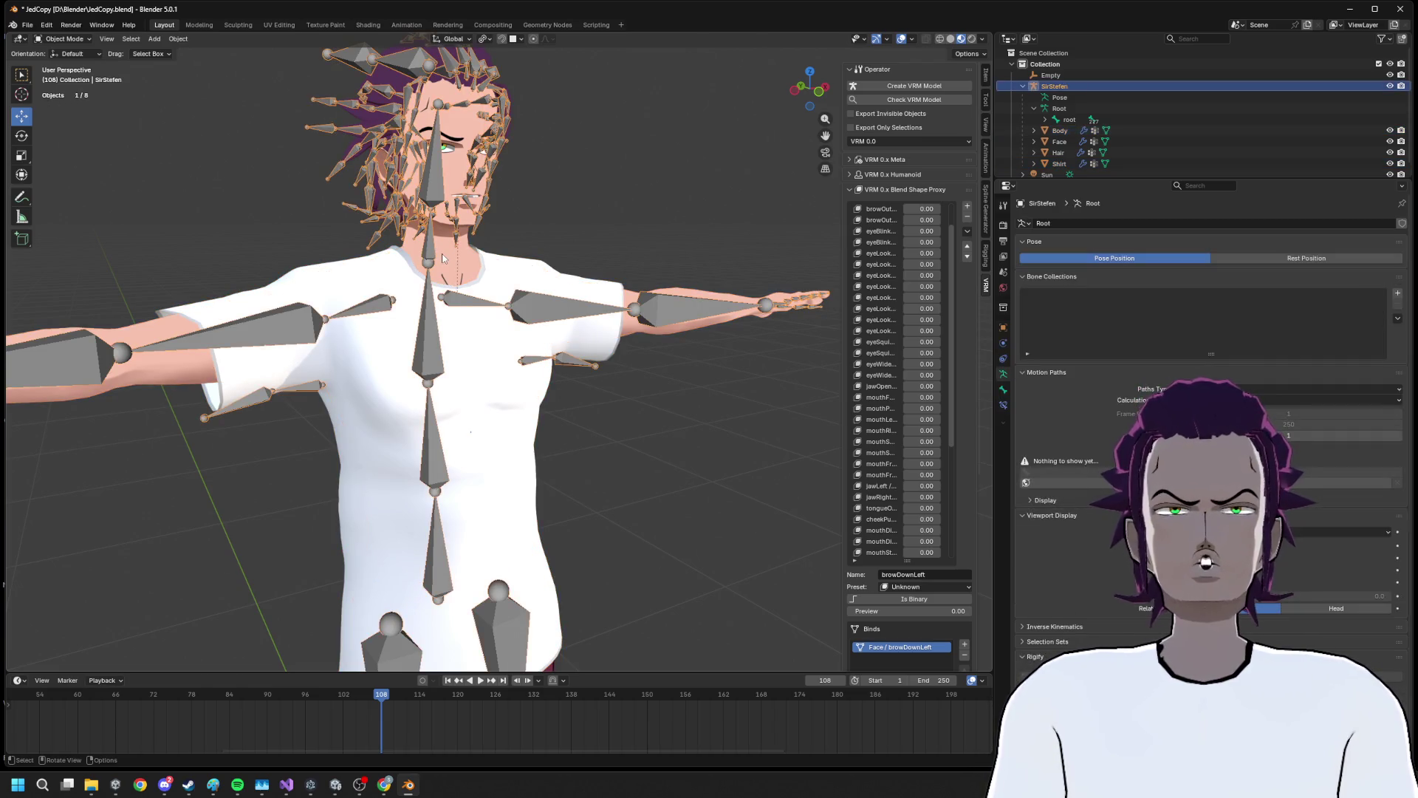
click(472, 271)
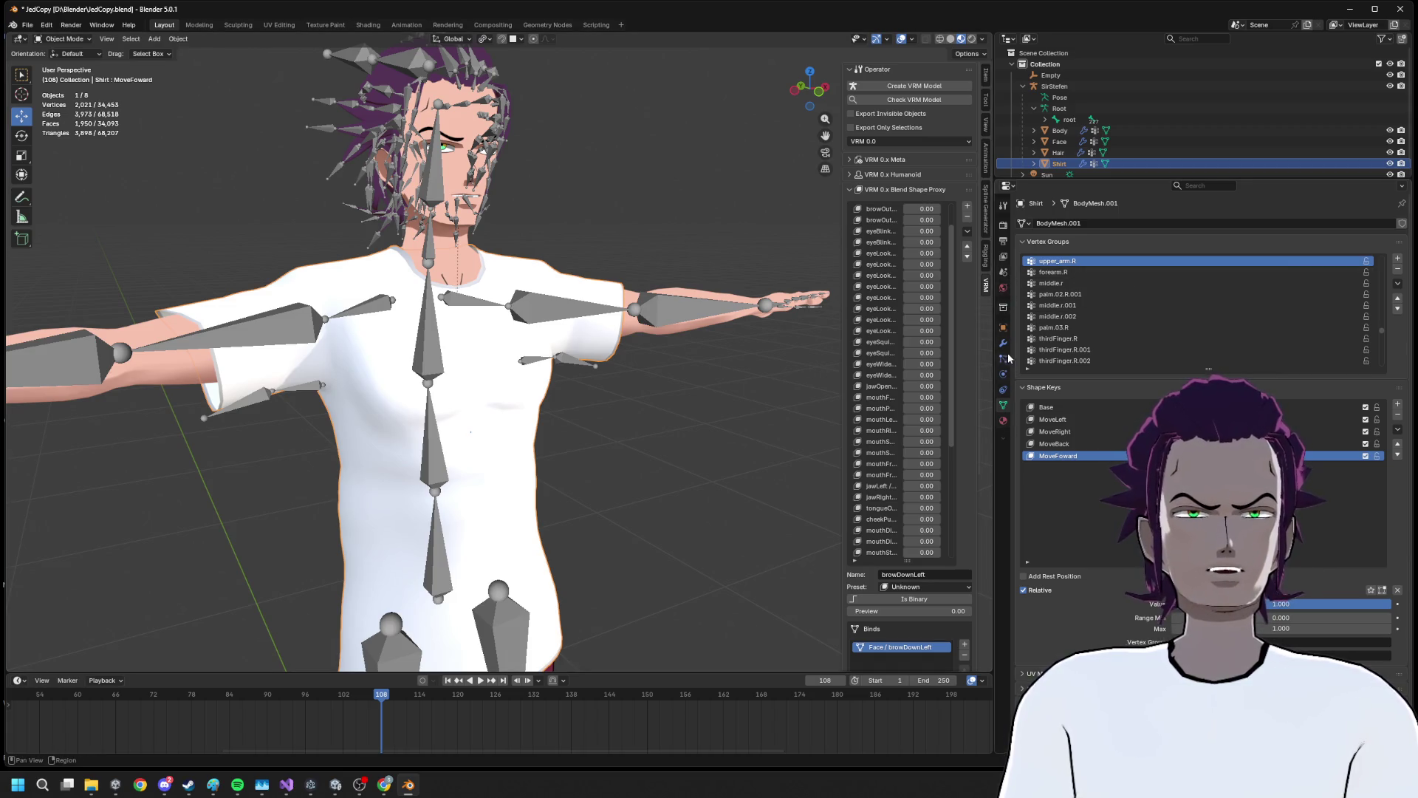
Add a Data Transfer modifier to the Shirt with Body as the source object
click(1003, 343)
click(1159, 223)
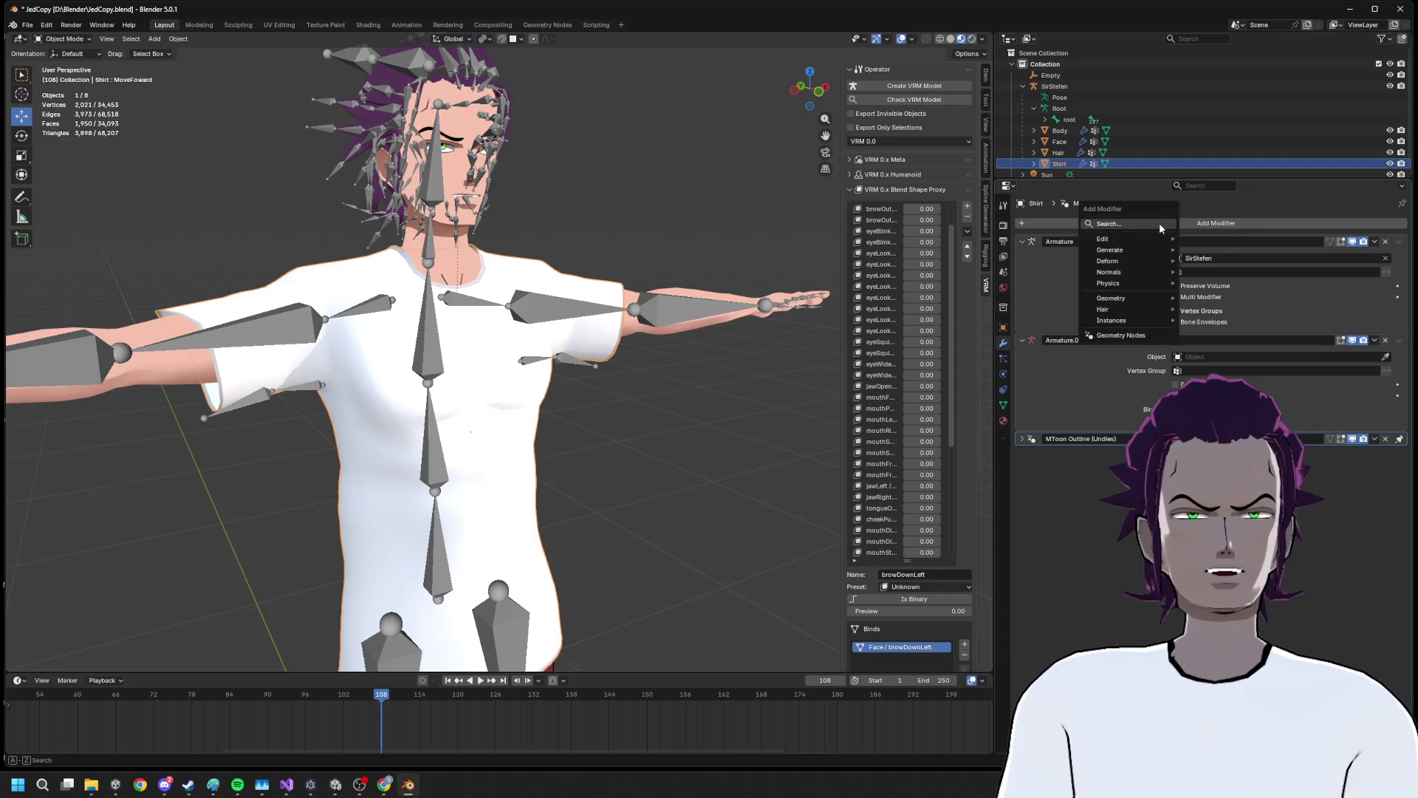
text(data)
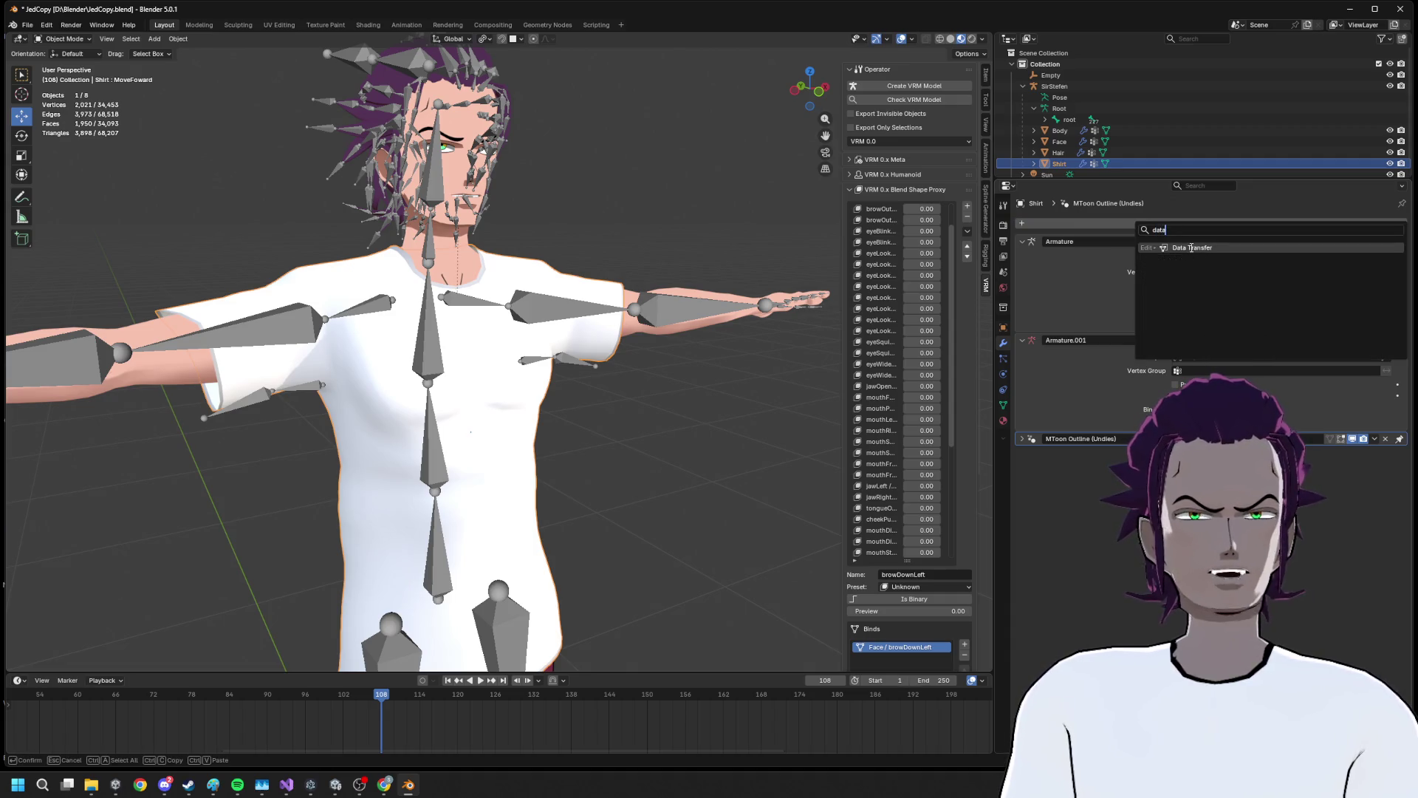
click(1191, 248)
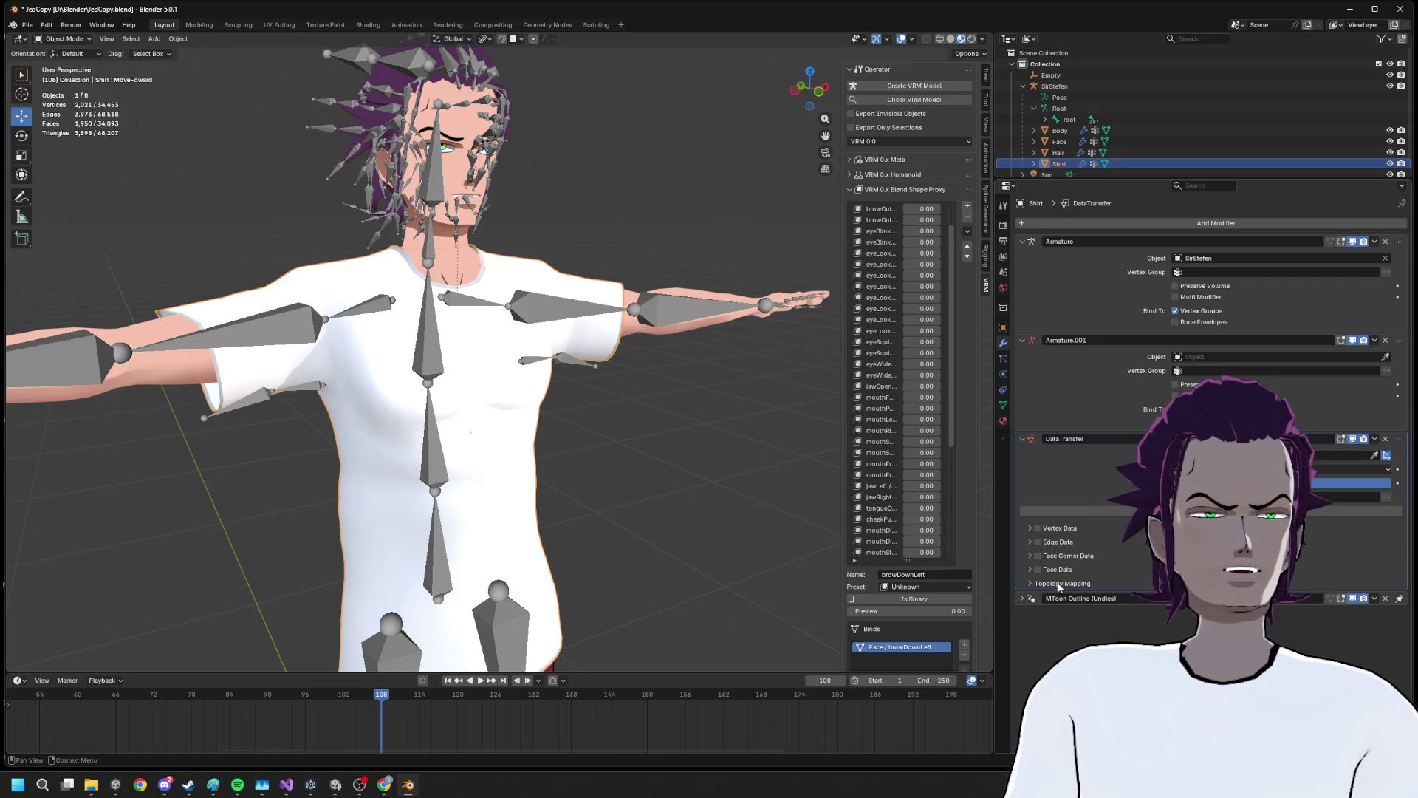
click(1031, 584)
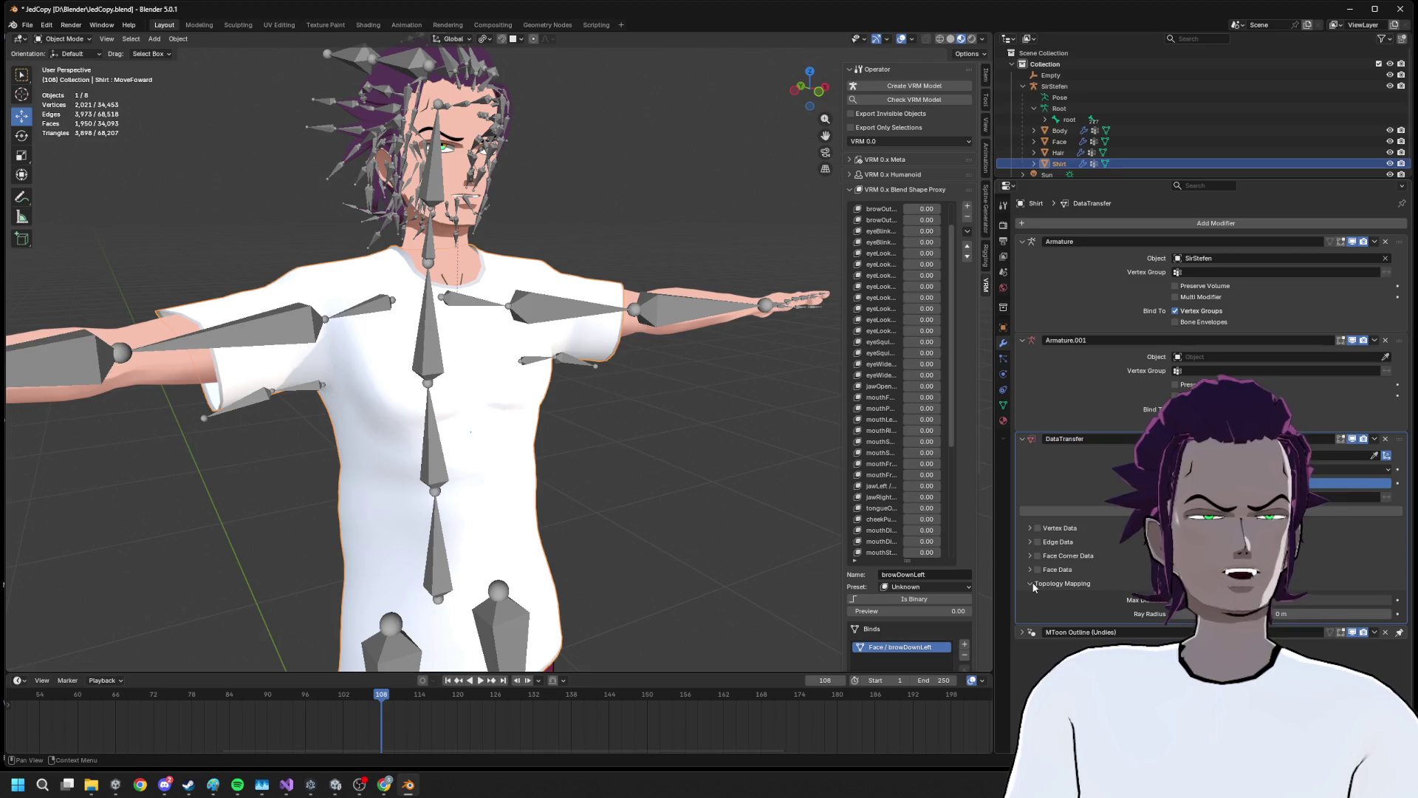
click(1031, 584)
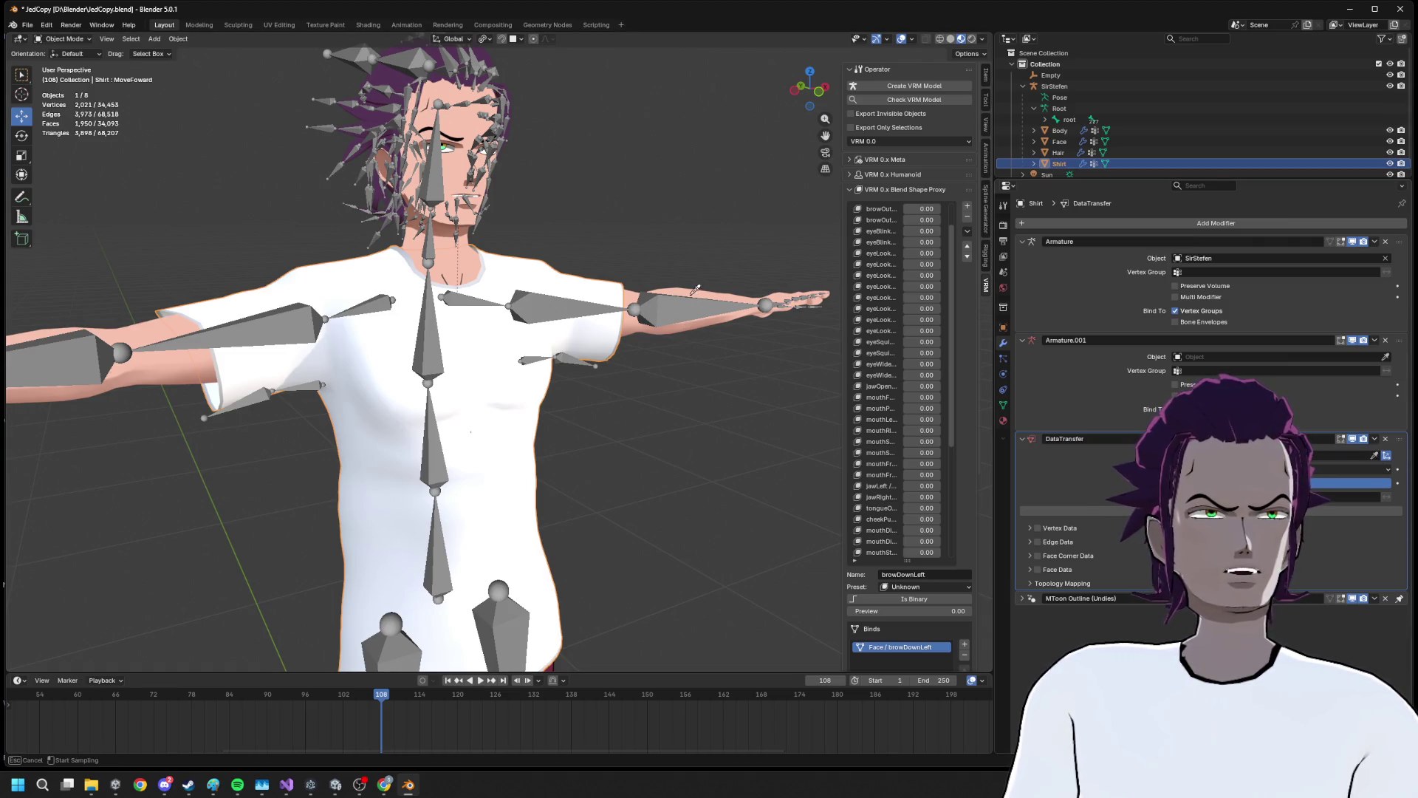
click(1341, 455)
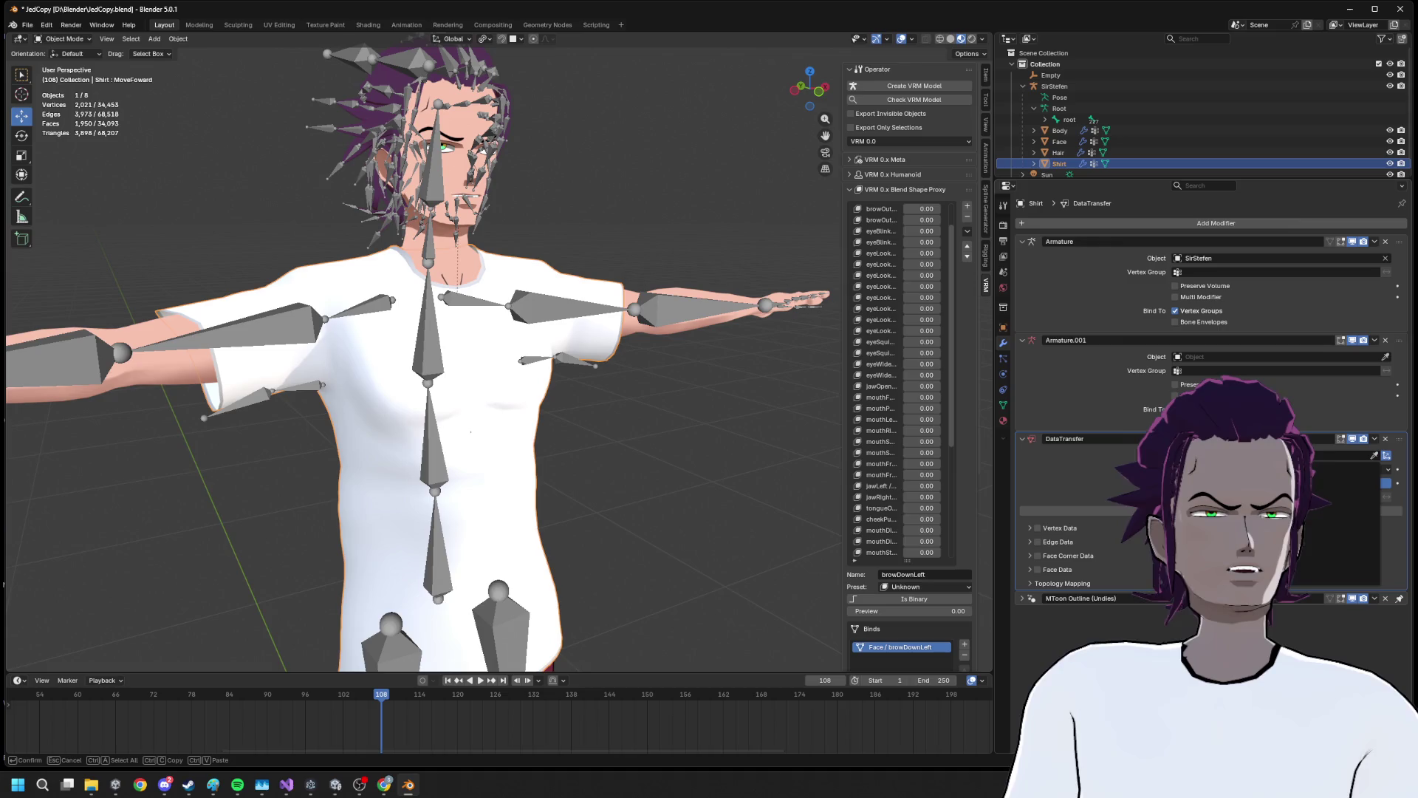
key(Return)
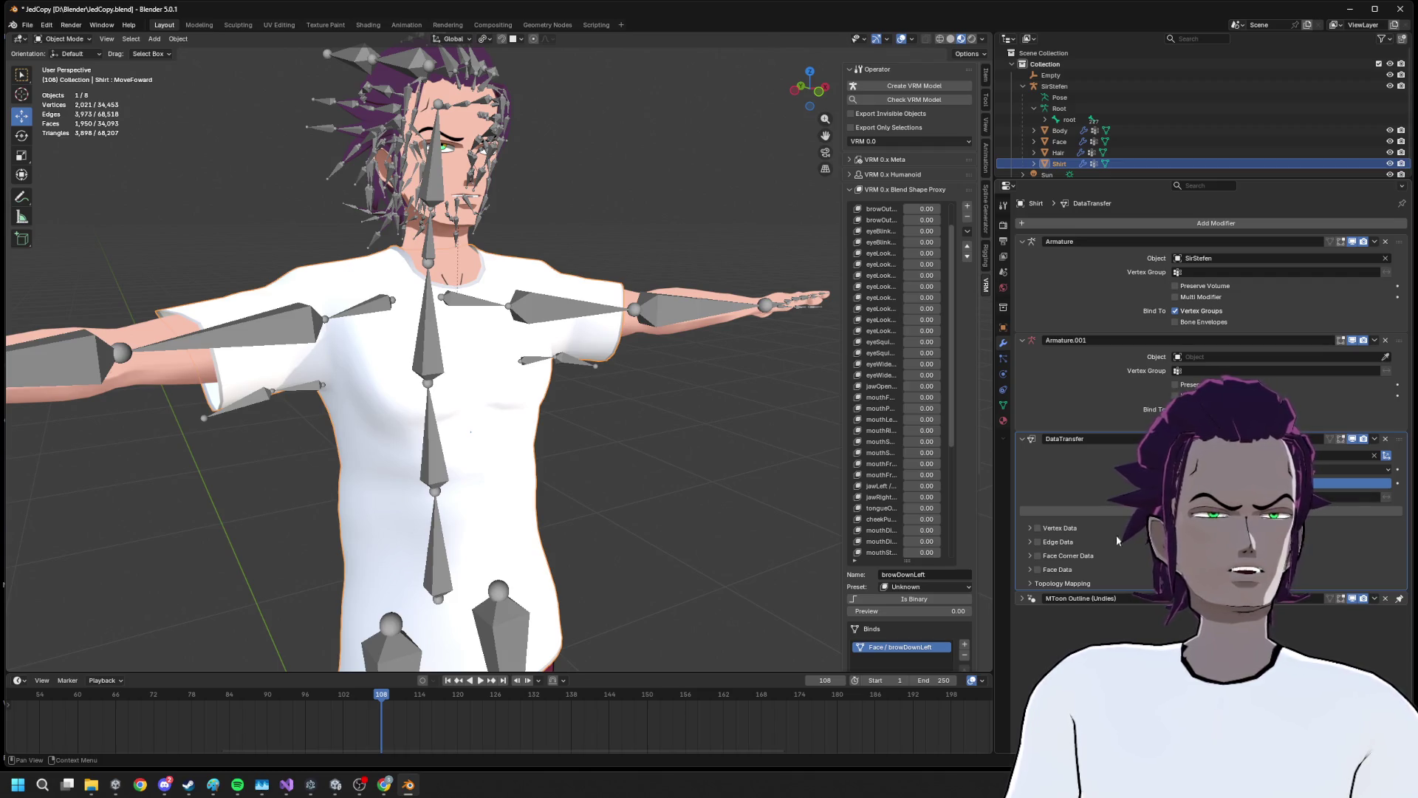
Enable Vertex Data transfer of Vertex Groups using Nearest Face Interpolated mapping
click(1030, 528)
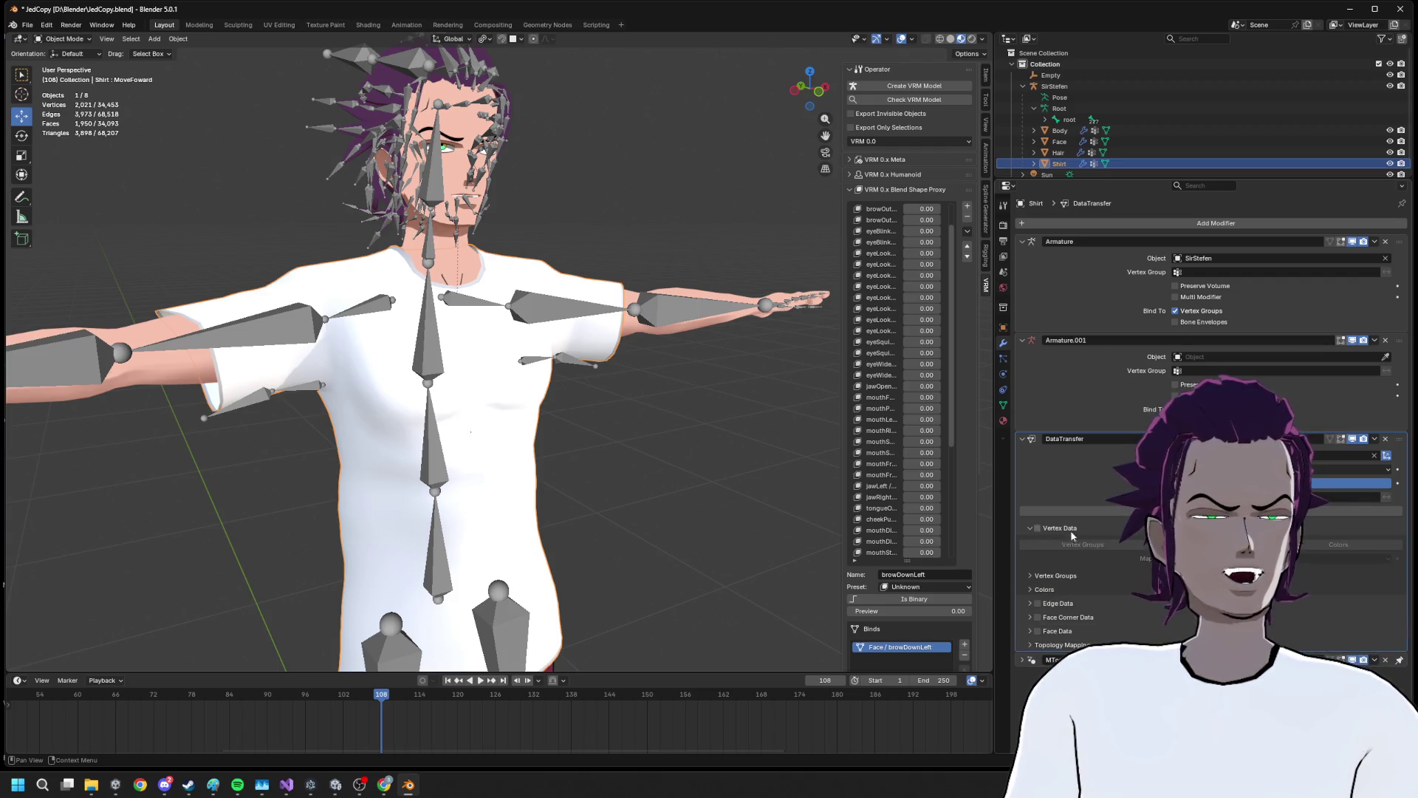
click(1038, 528)
click(1083, 544)
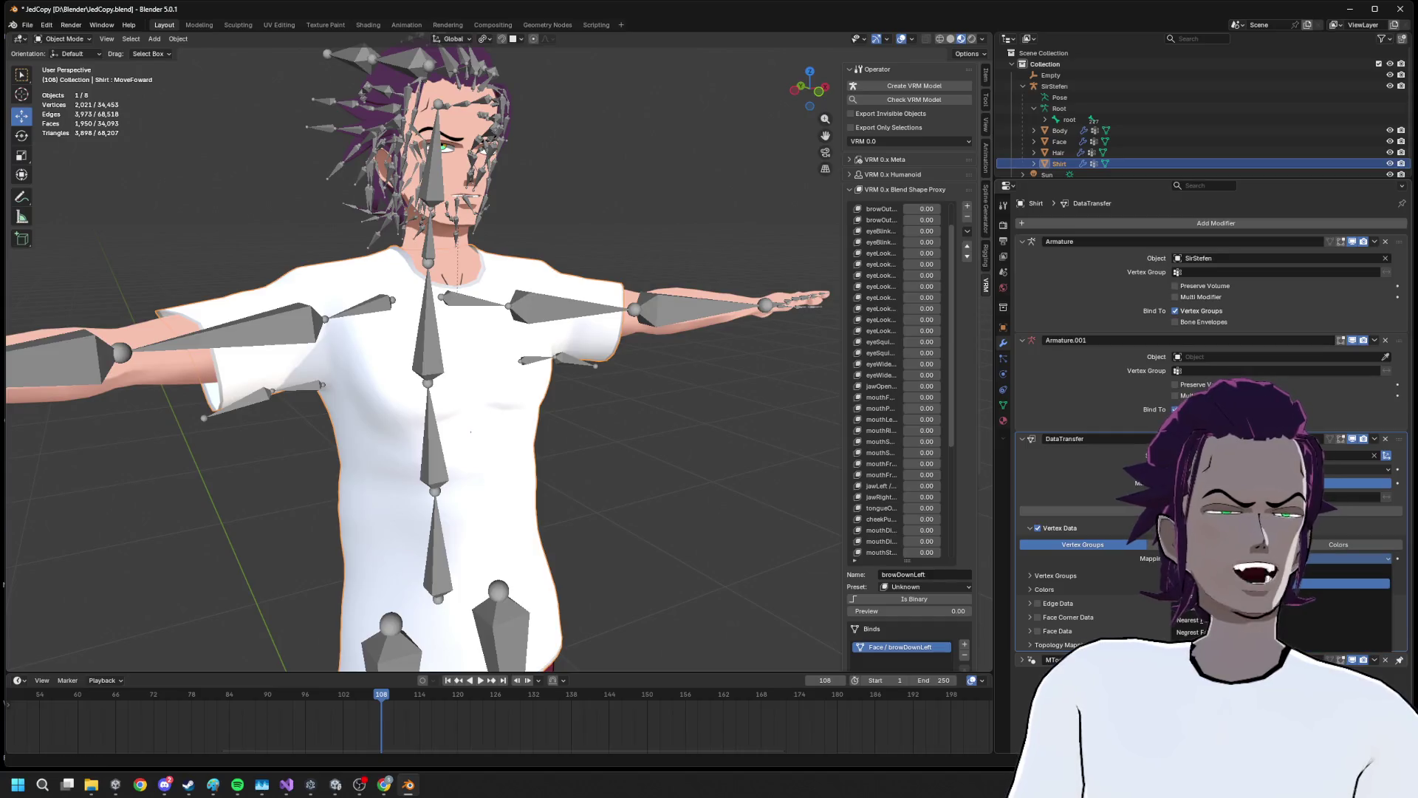
click(1352, 558)
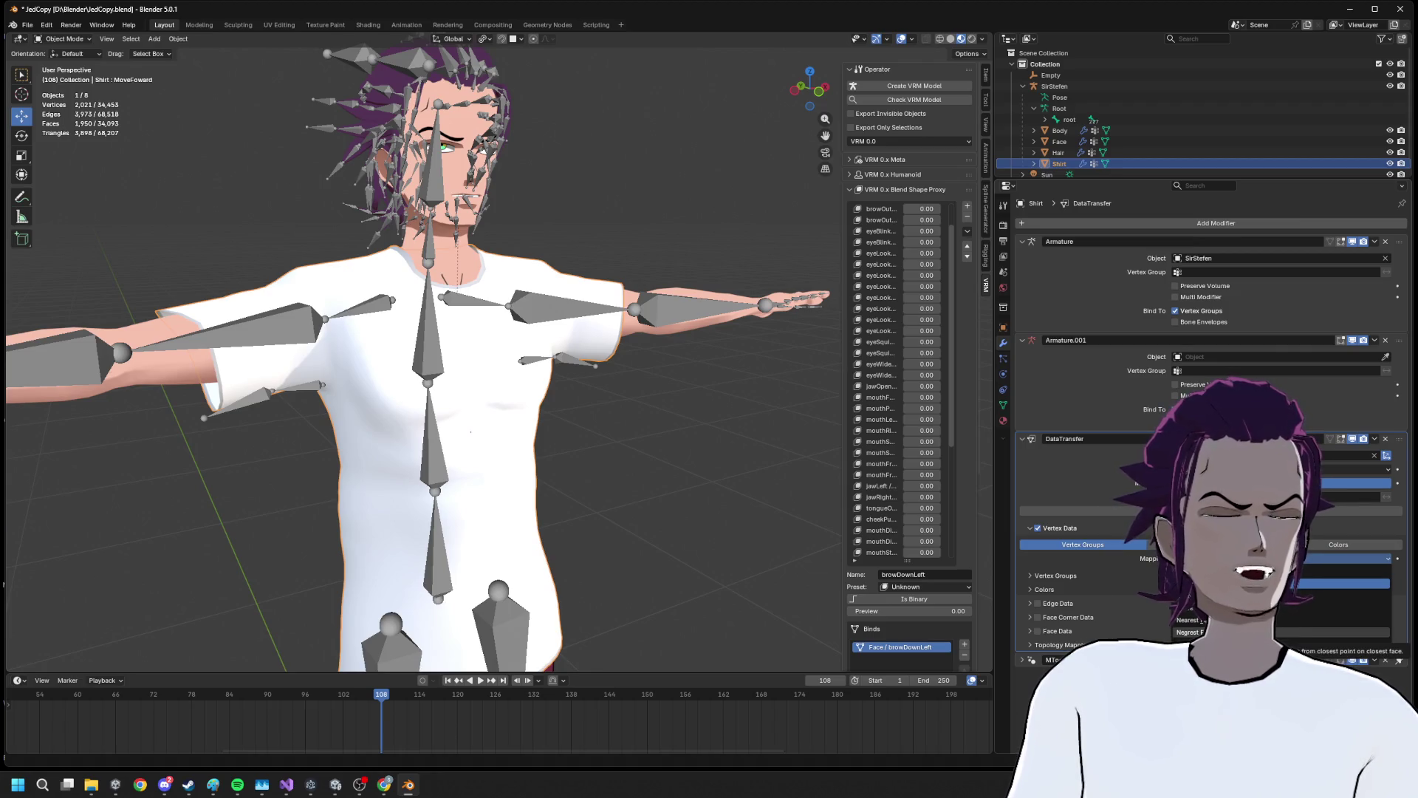
click(1352, 583)
click(1056, 575)
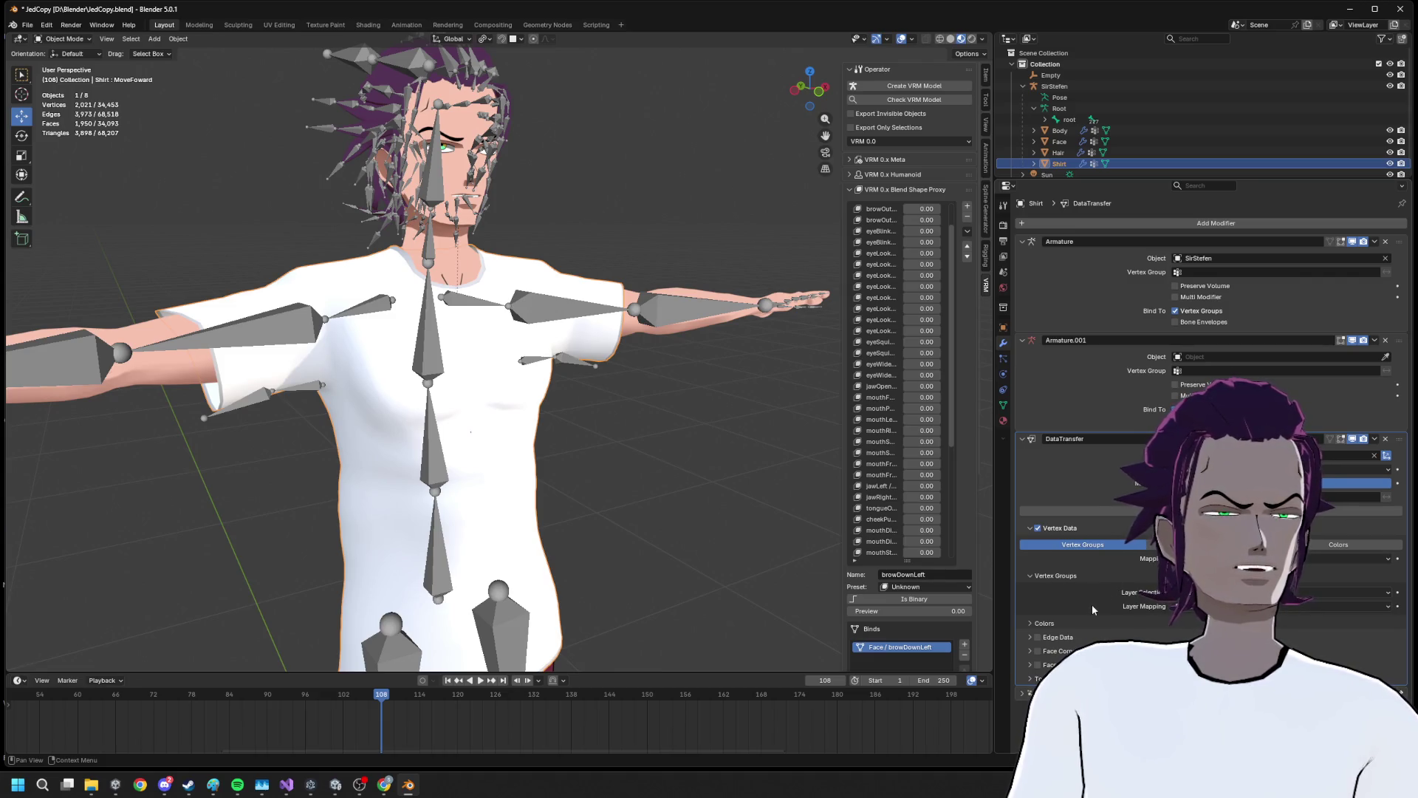
click(1285, 591)
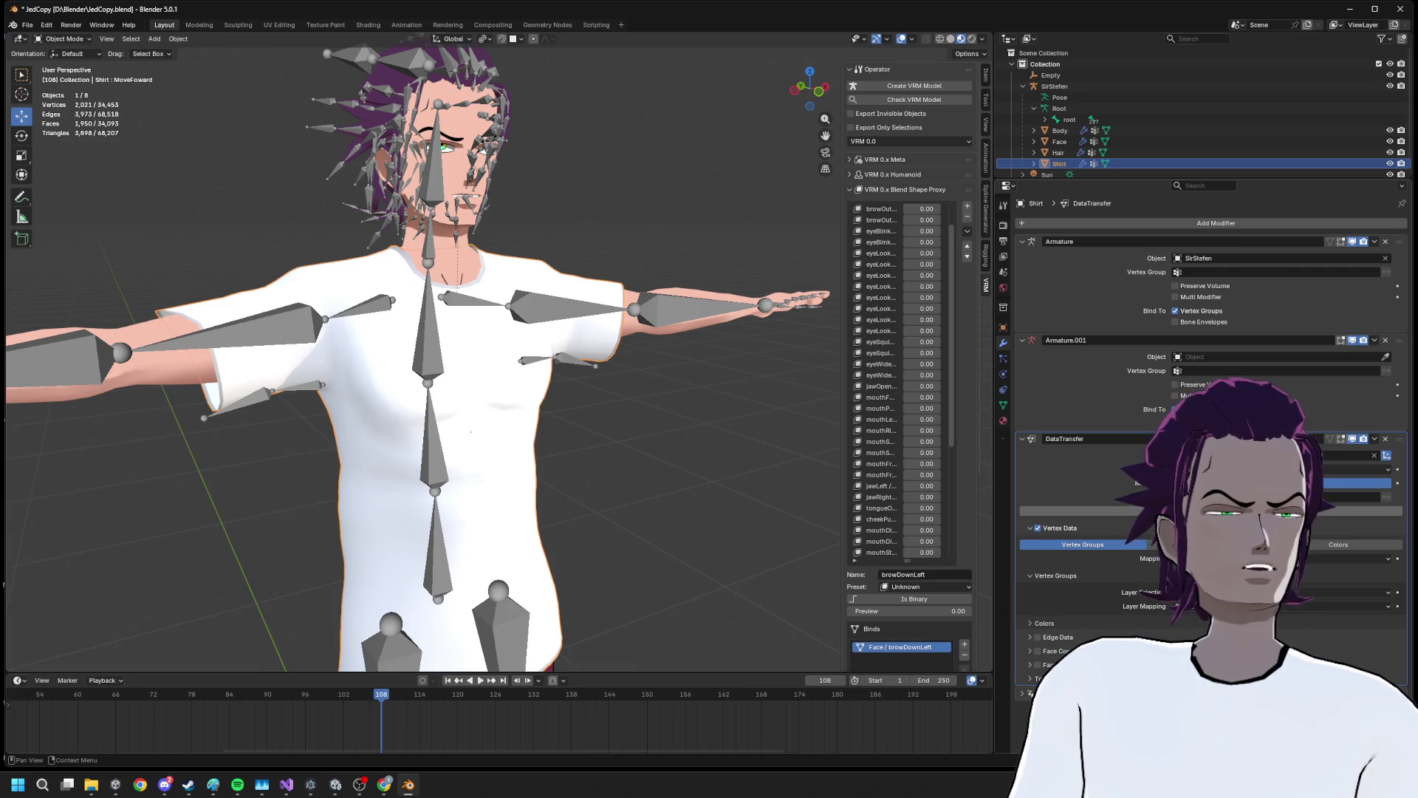
Apply the Data Transfer modifier, then put the SirStefen armature into Pose Mode
drag(636, 441, 613, 421)
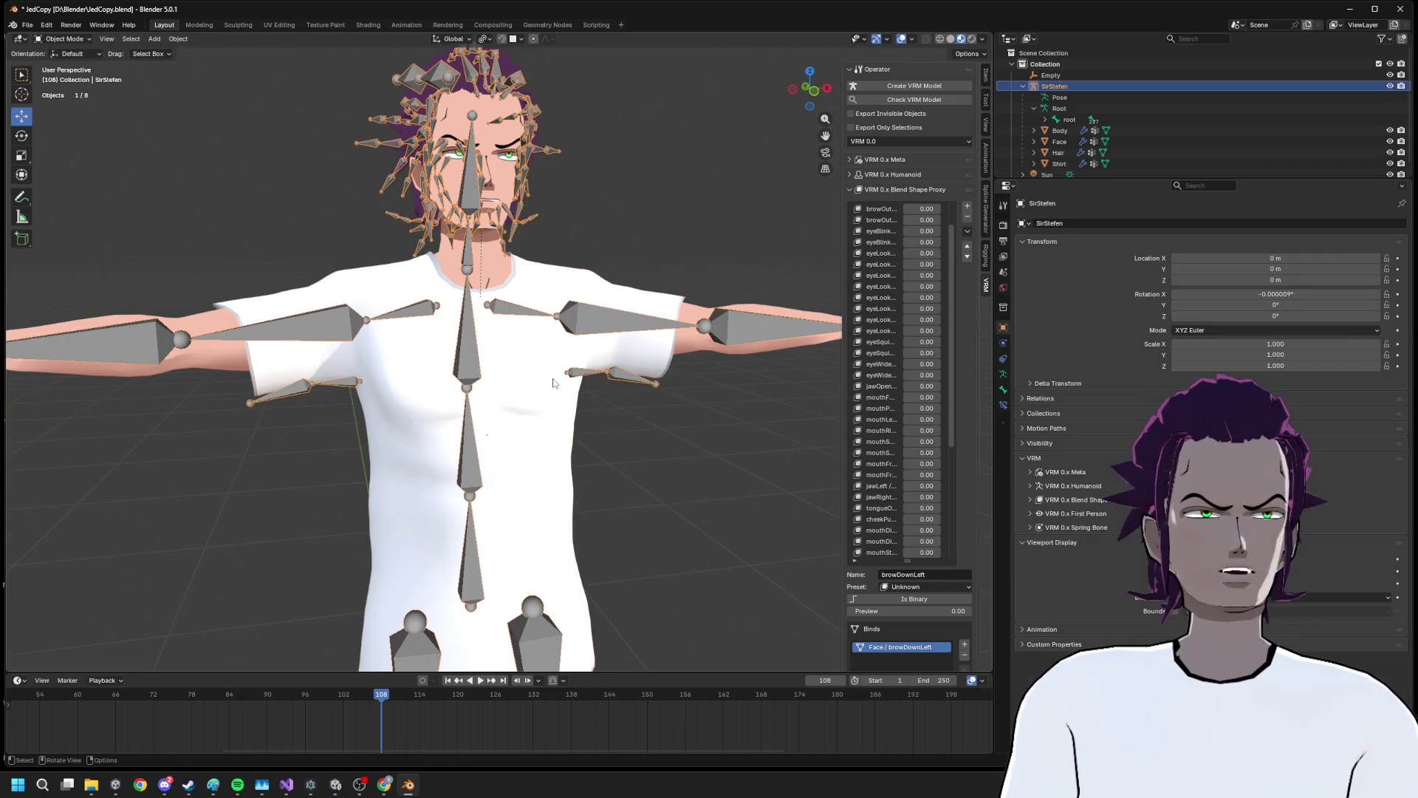
click(1375, 439)
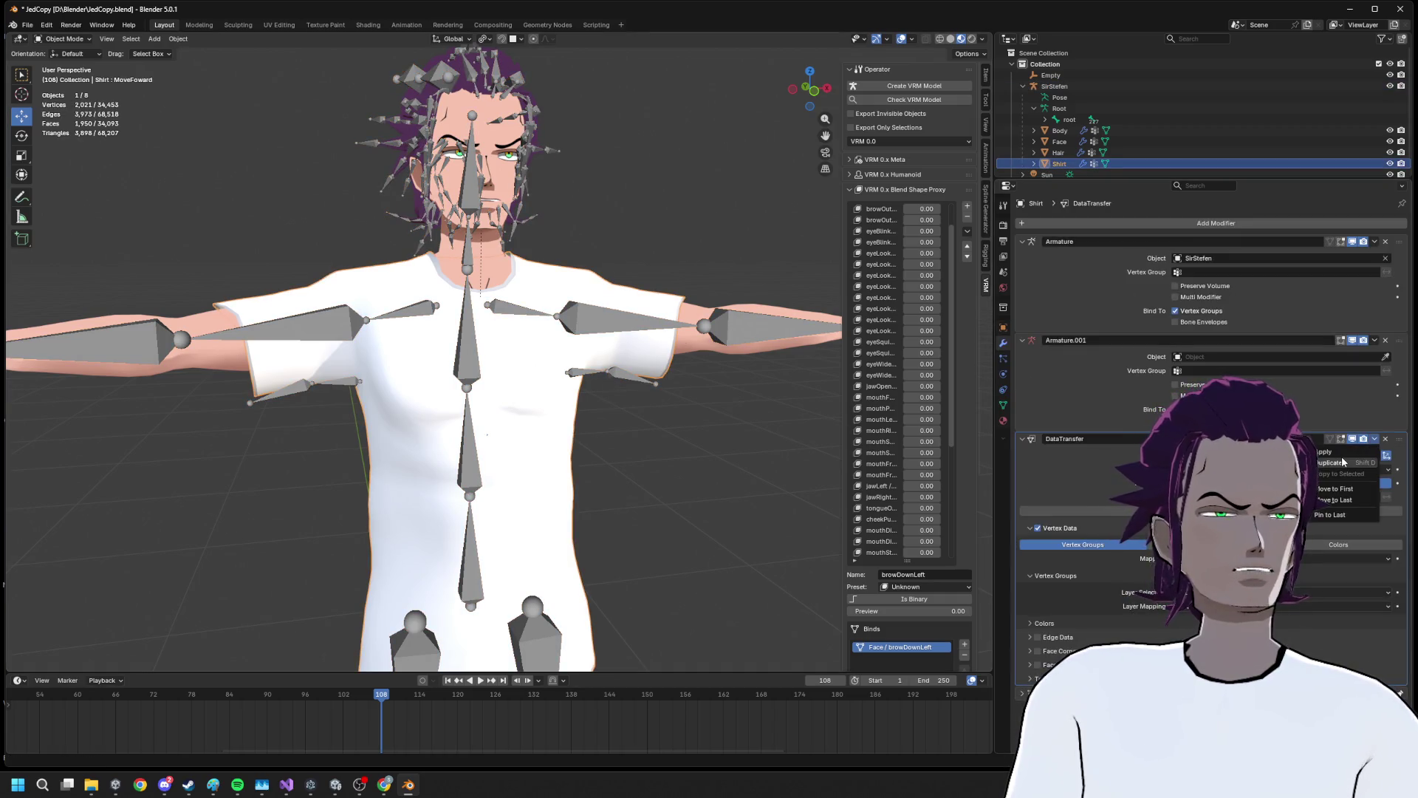
click(1343, 453)
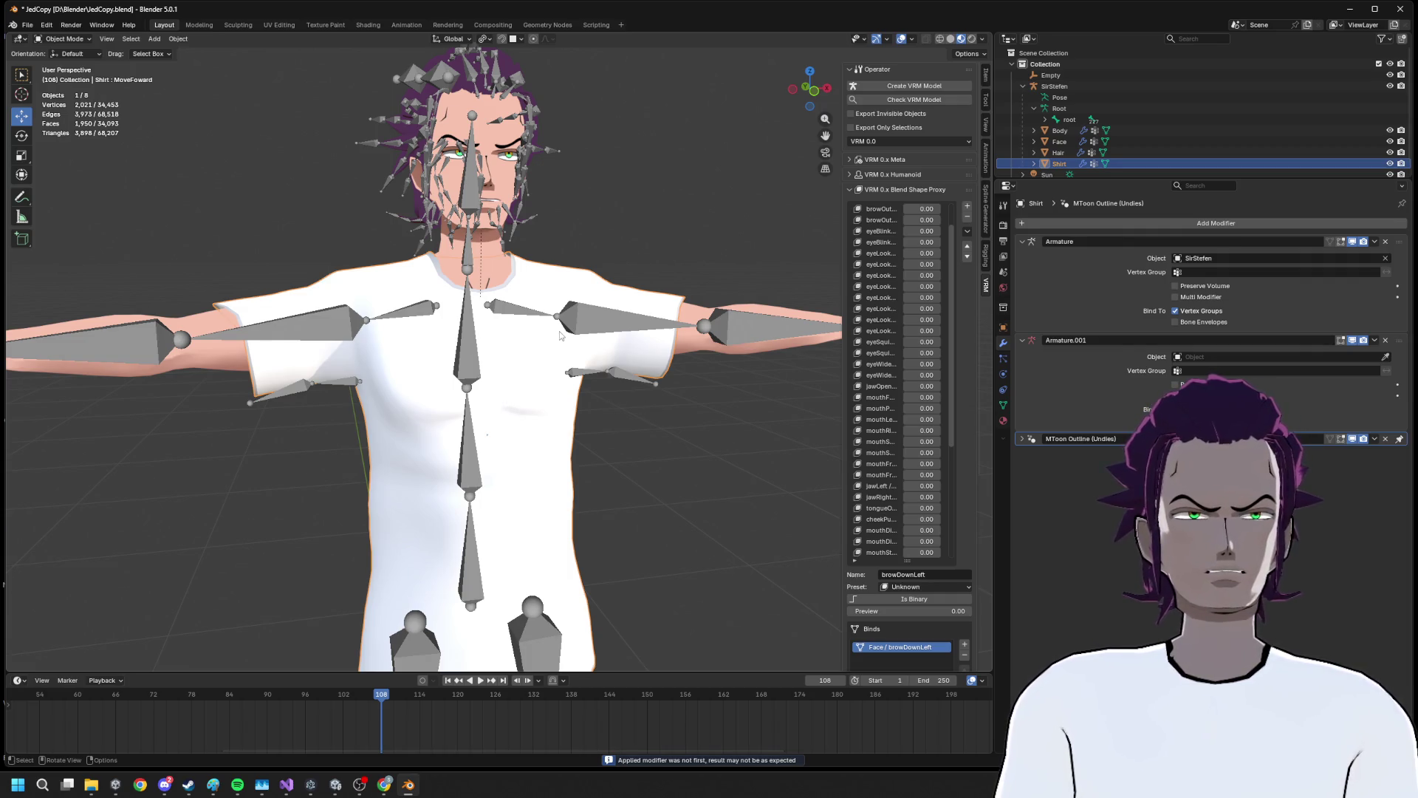
click(559, 325)
key(ctrl+Tab)
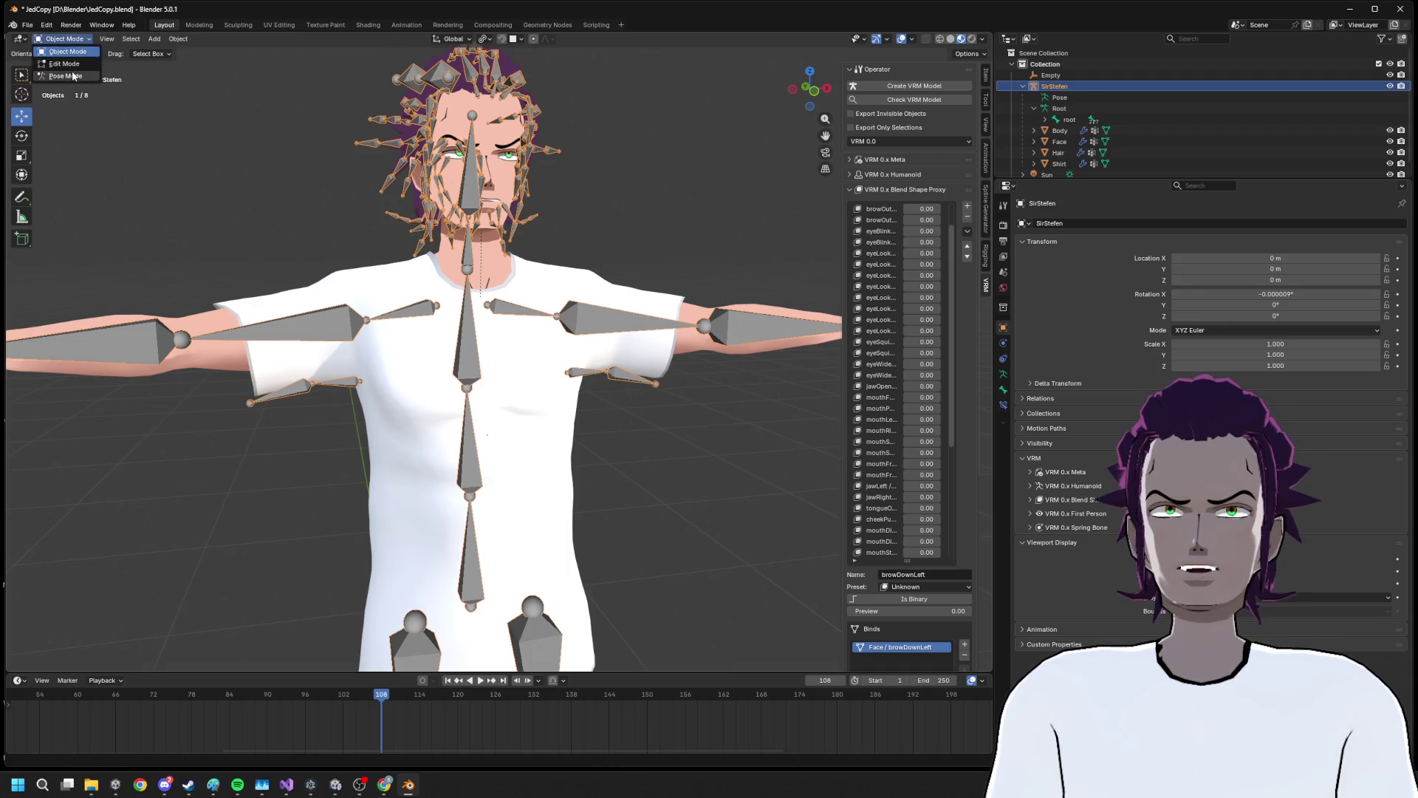
Test-rotate shoulder.L, shoulder.R and the chest, cancelling each back to T-pose
click(530, 309)
key(r)
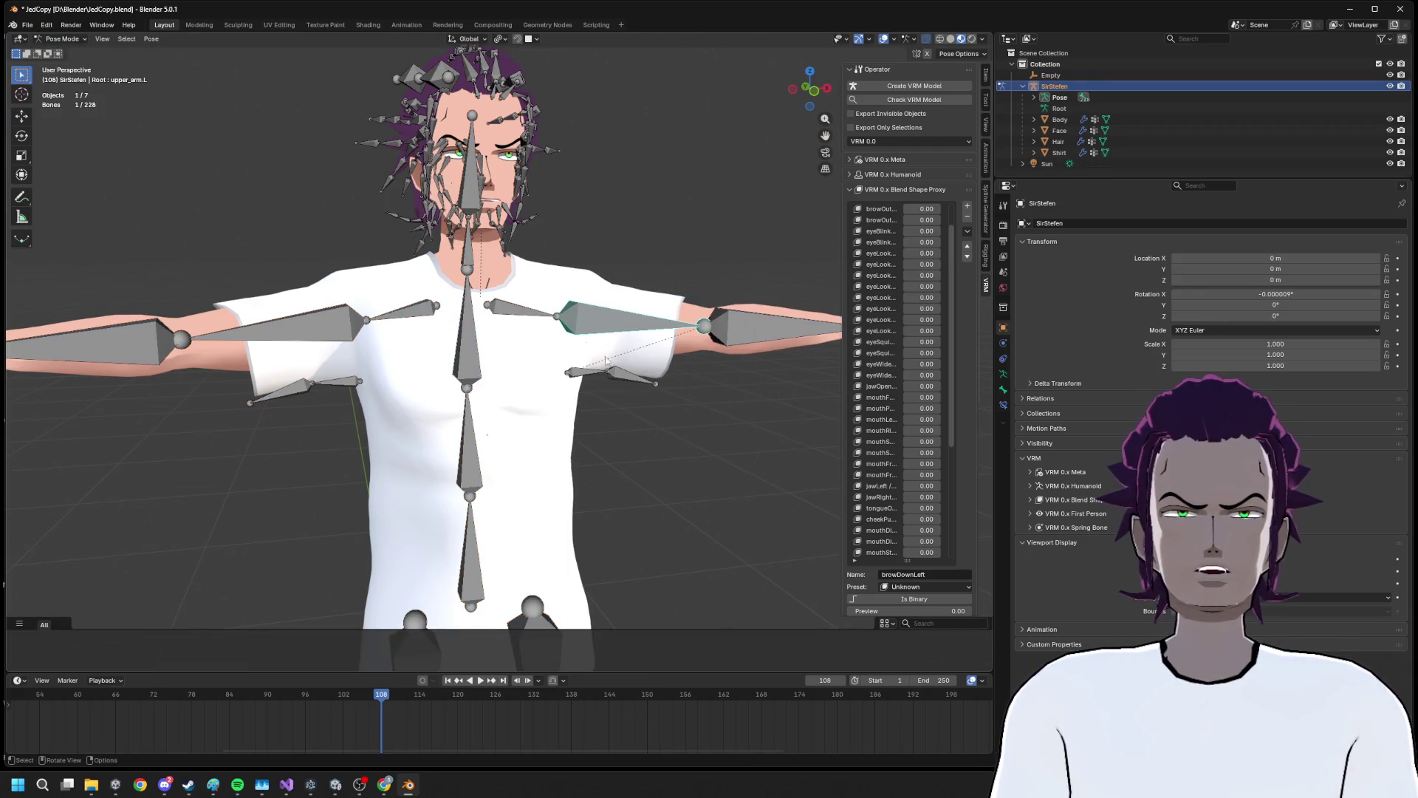
right_click(396, 256)
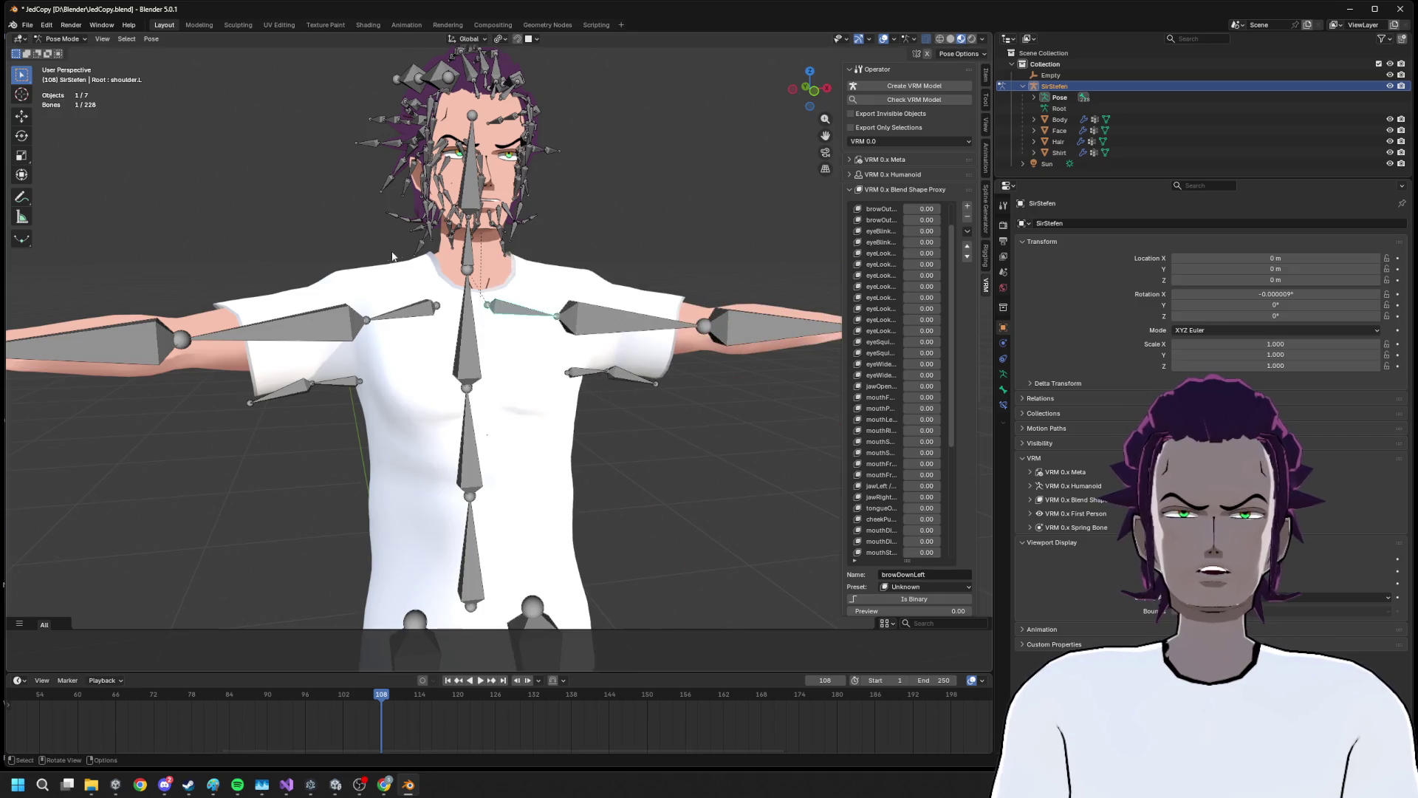
click(391, 310)
key(r)
right_click(436, 344)
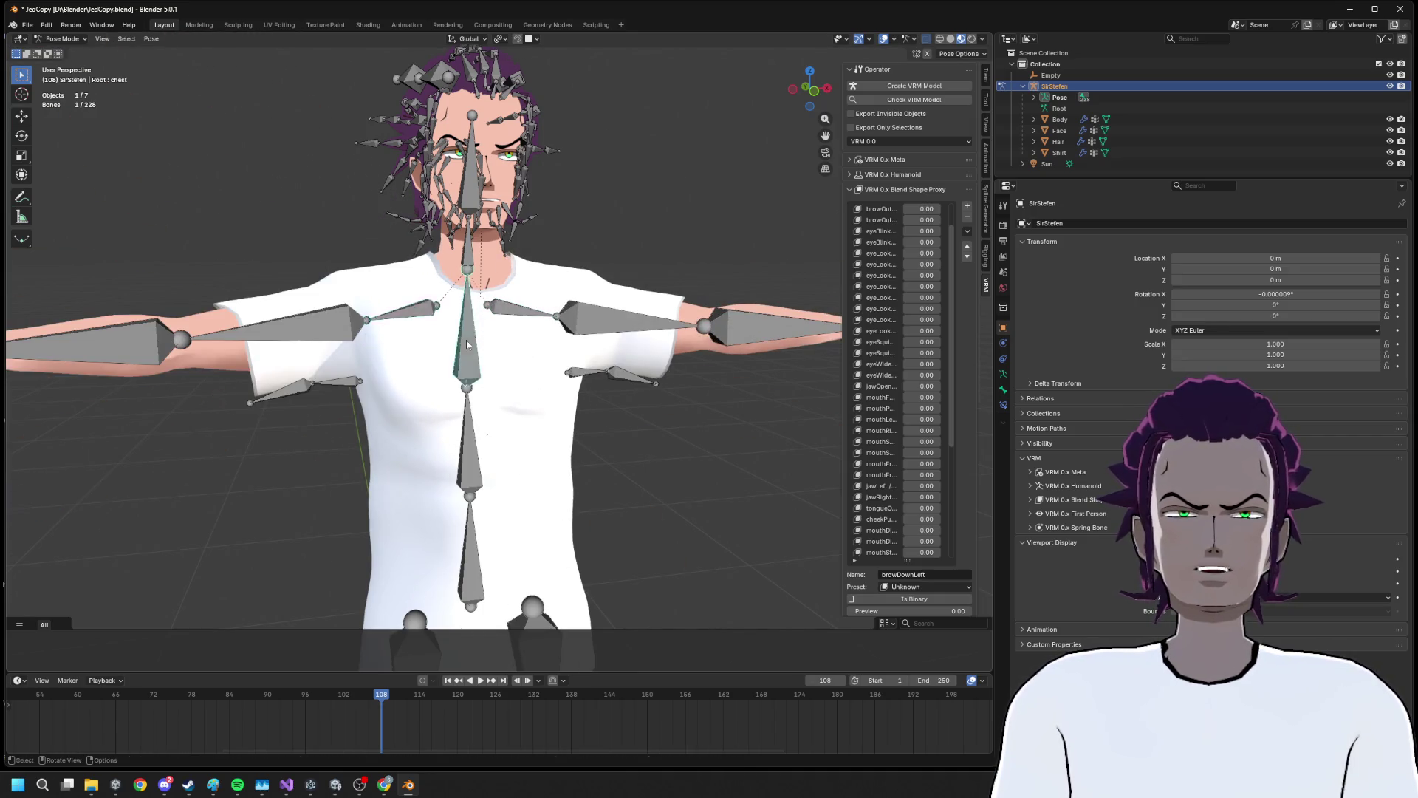
click(468, 343)
key(r)
right_click(480, 306)
key(r)
right_click(461, 260)
Raise shoulder.R and upper_arm.R to check the sleeve, cancelling back to T-pose
click(418, 317)
key(r)
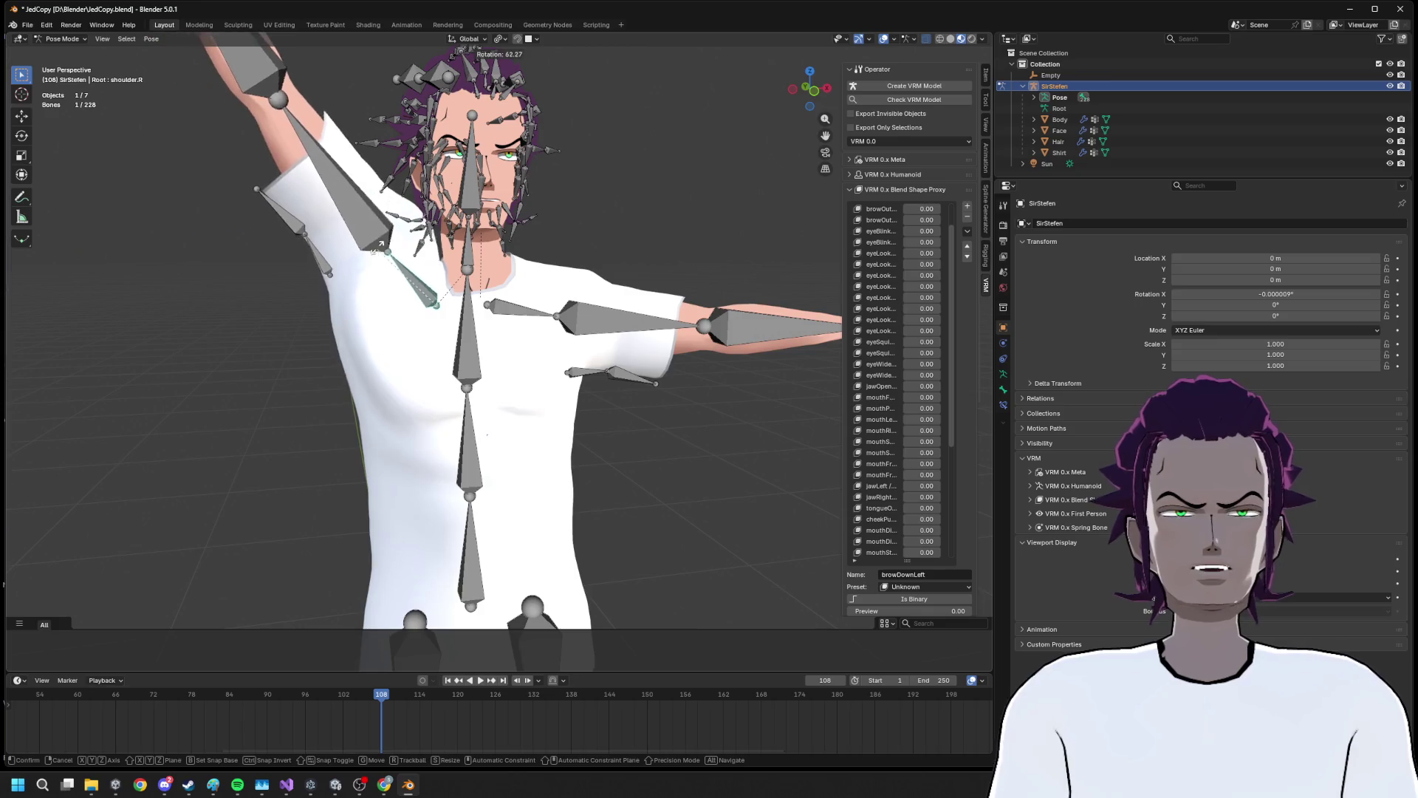
right_click(334, 316)
click(299, 328)
key(r)
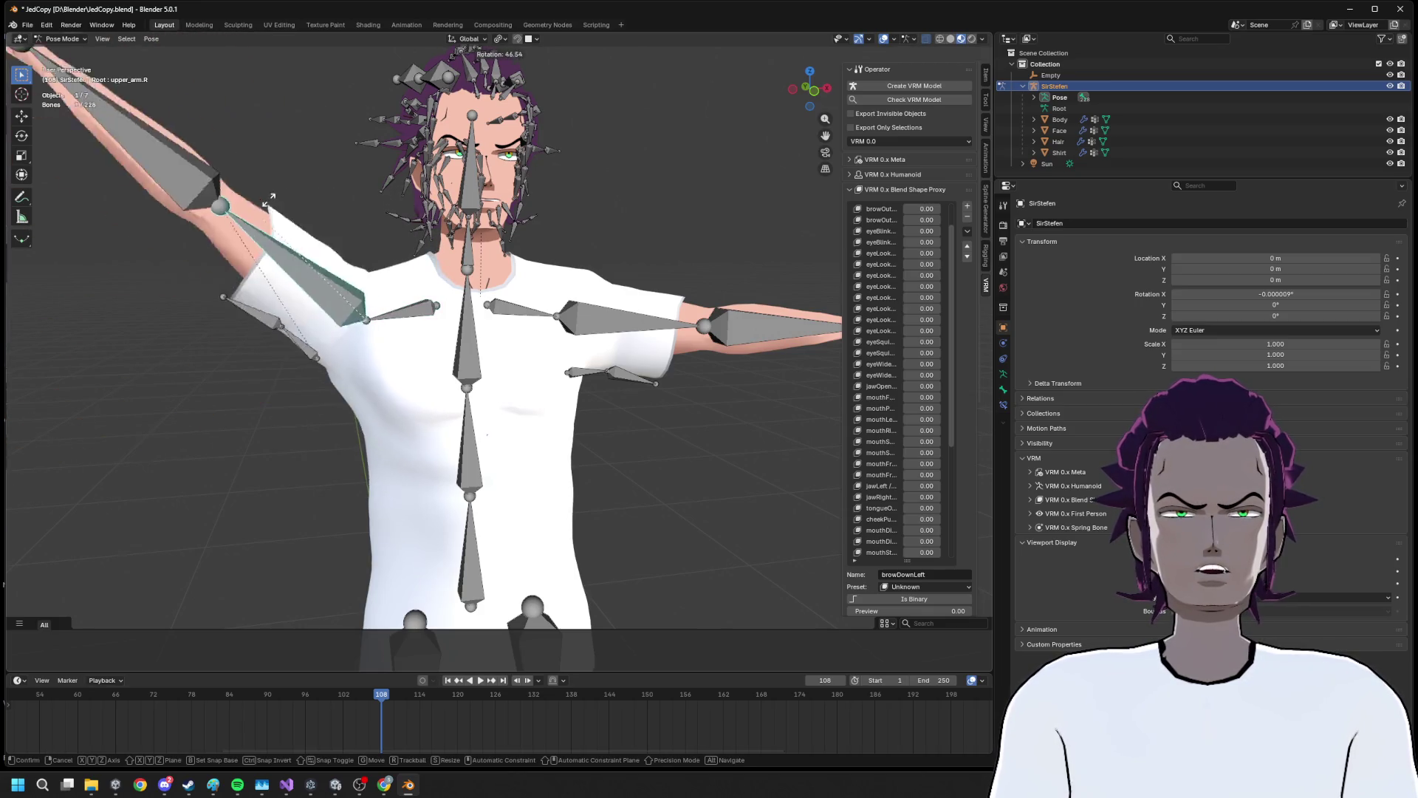
right_click(316, 160)
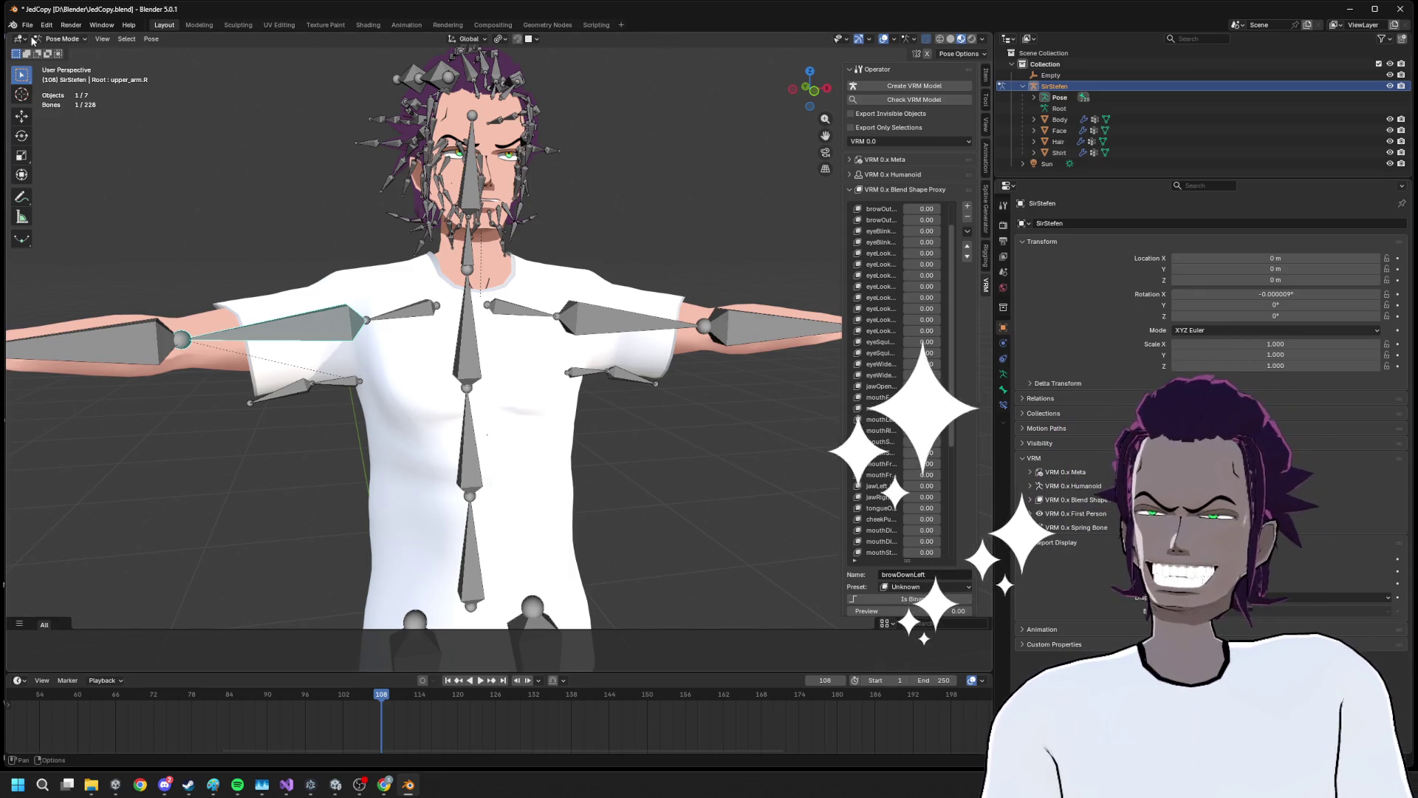
Browse the File menu's export formats and deselect the upper_arm.R bone
click(28, 24)
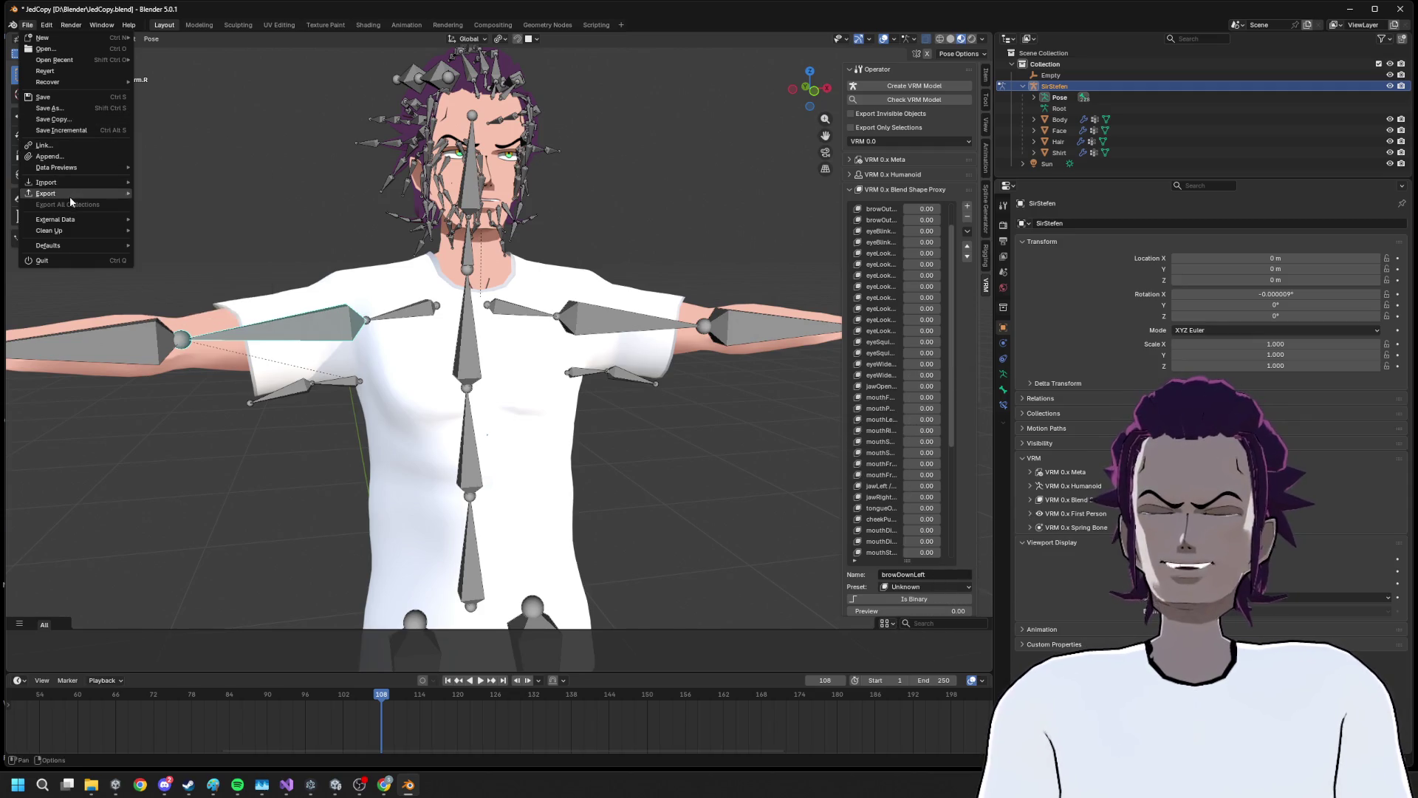
click(1061, 88)
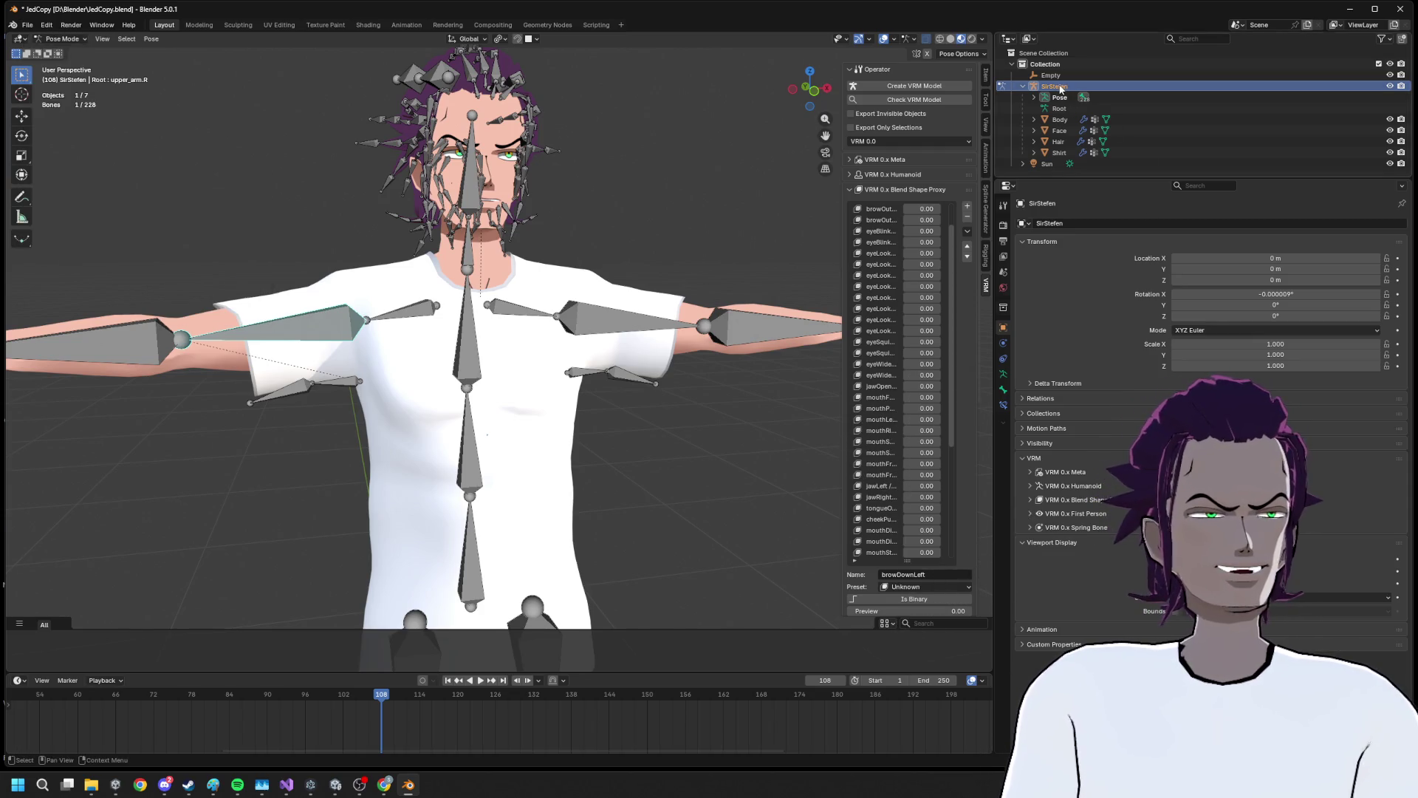
click(291, 260)
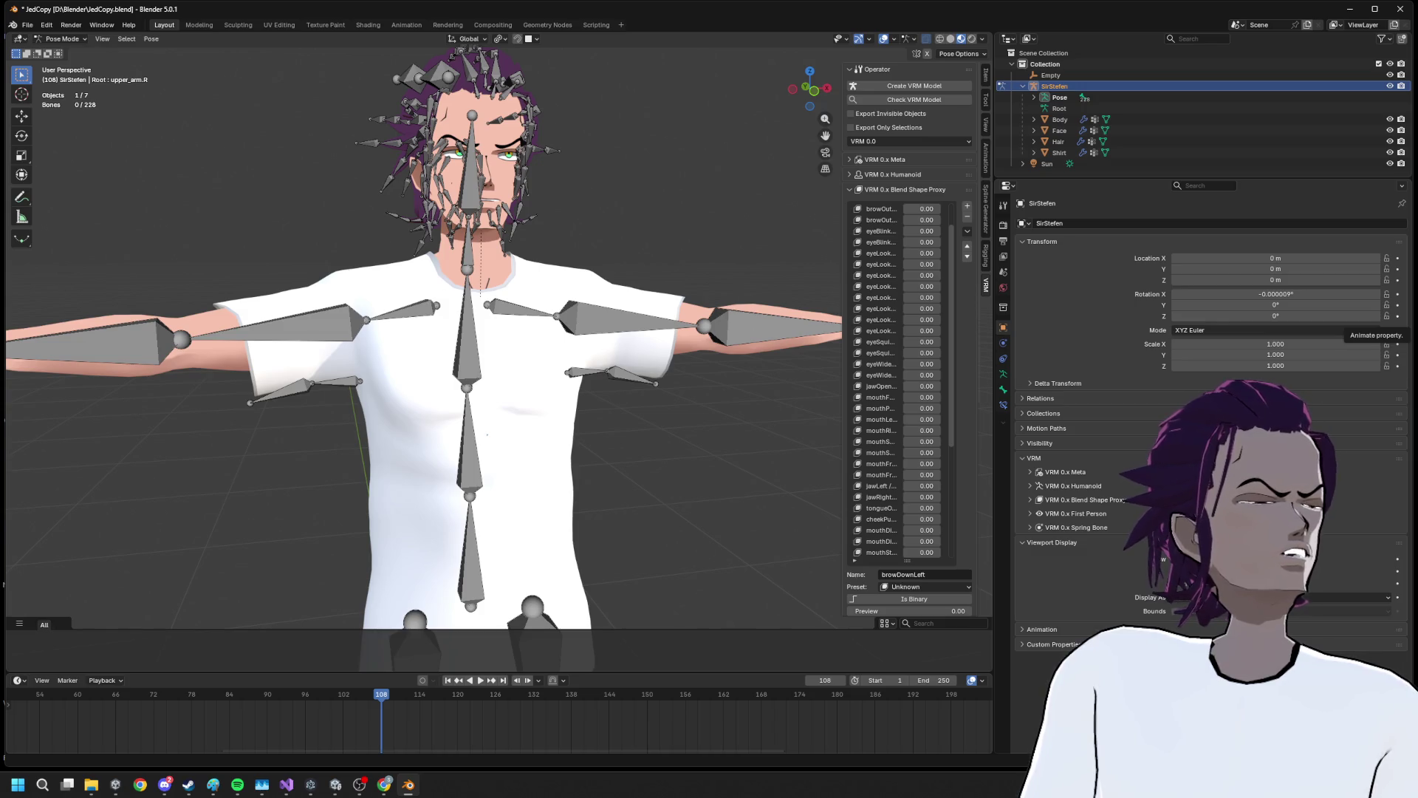
Zoom in and out on the shirted SirStefen avatar, then close the OverlayPoggers preview
scroll(up, 3)
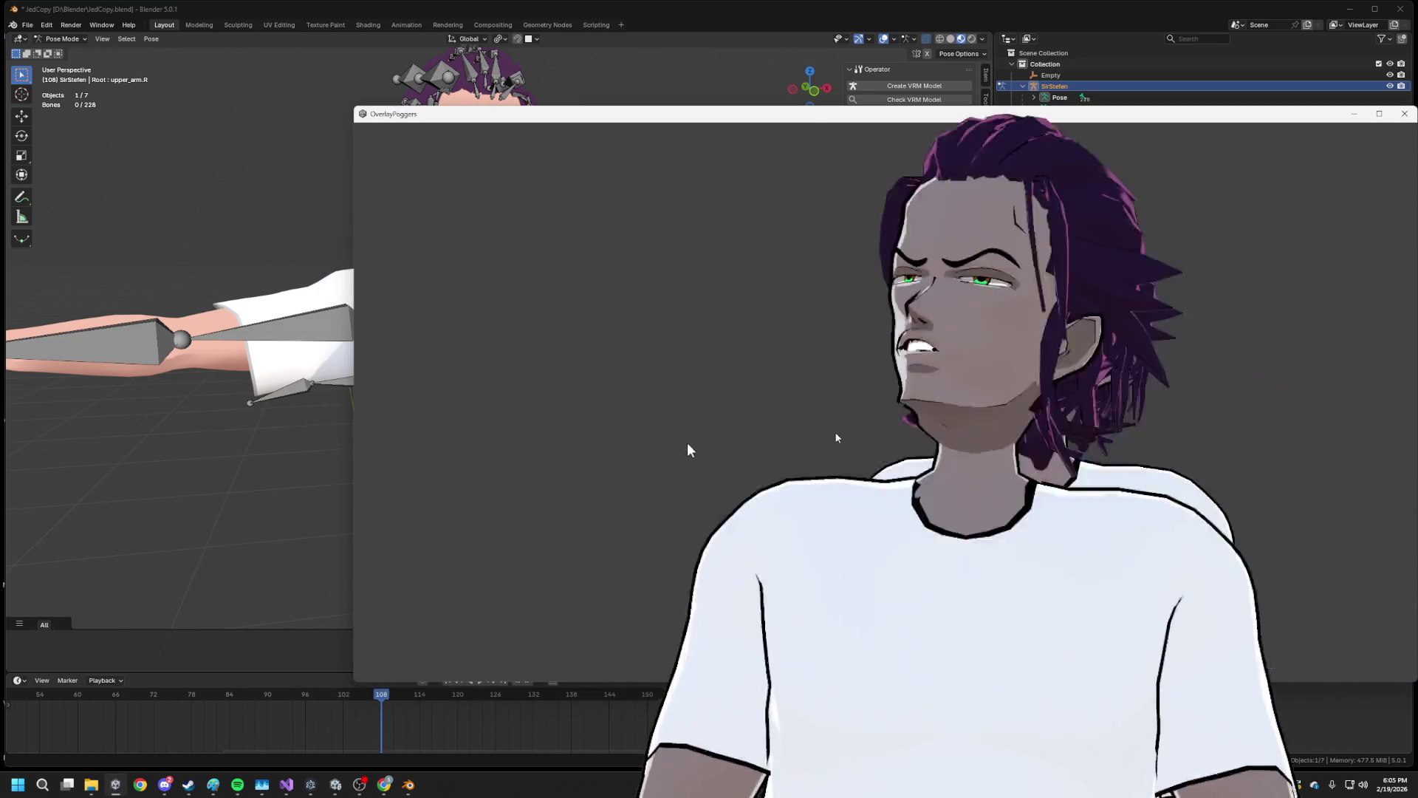
scroll(down, 3)
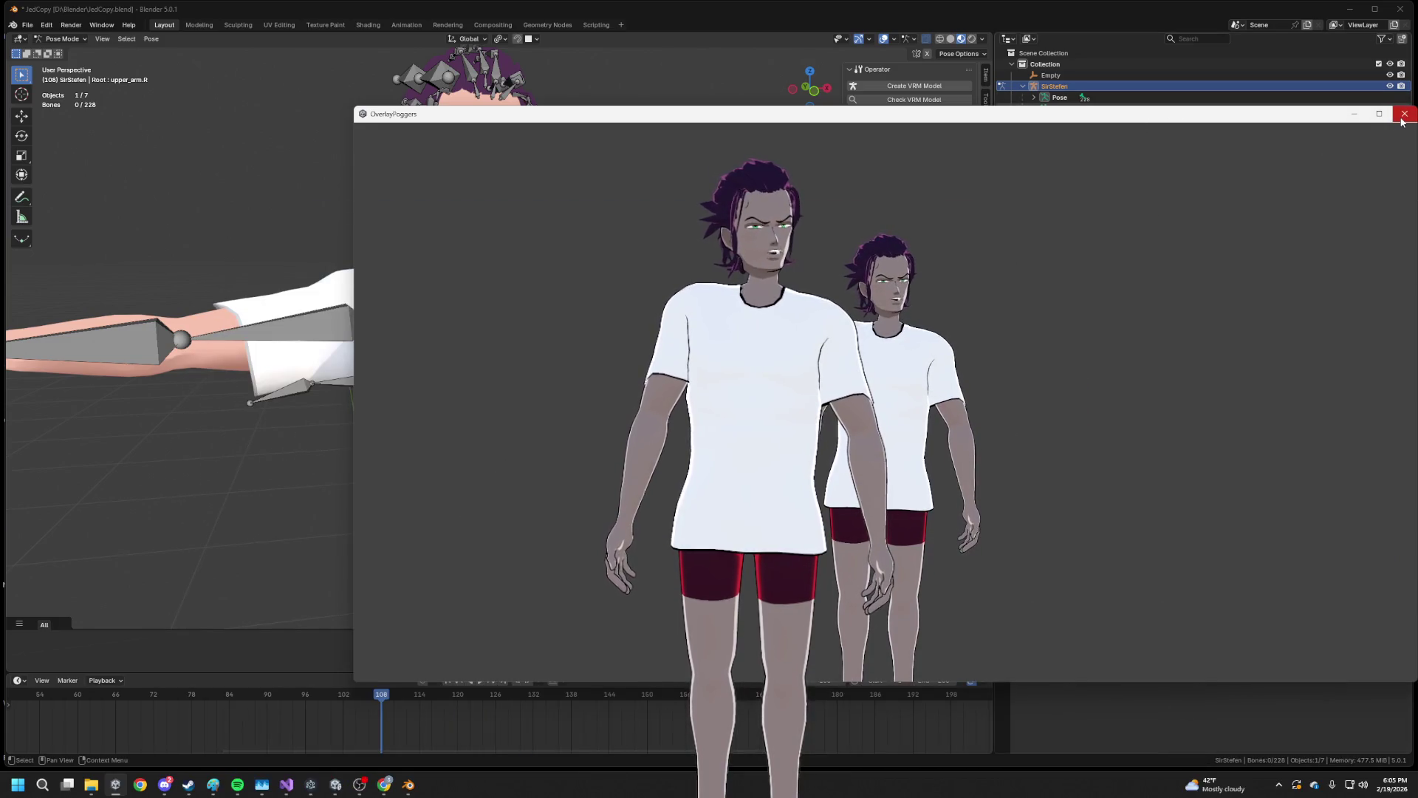
click(1404, 113)
Select the character's armature with all its child meshes using Select Hierarchy in the Outliner
click(26, 27)
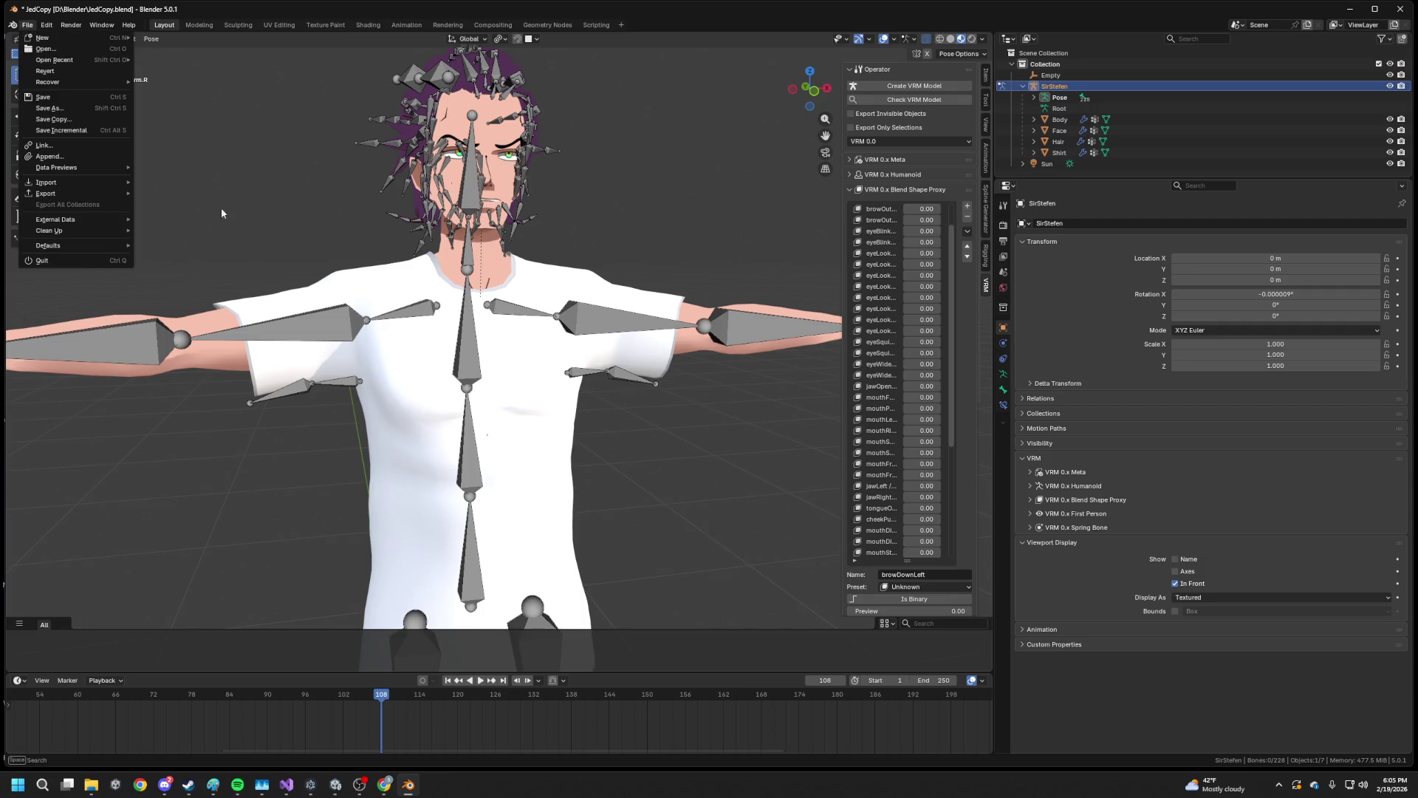
mouse_move(46, 194)
right_click(1062, 87)
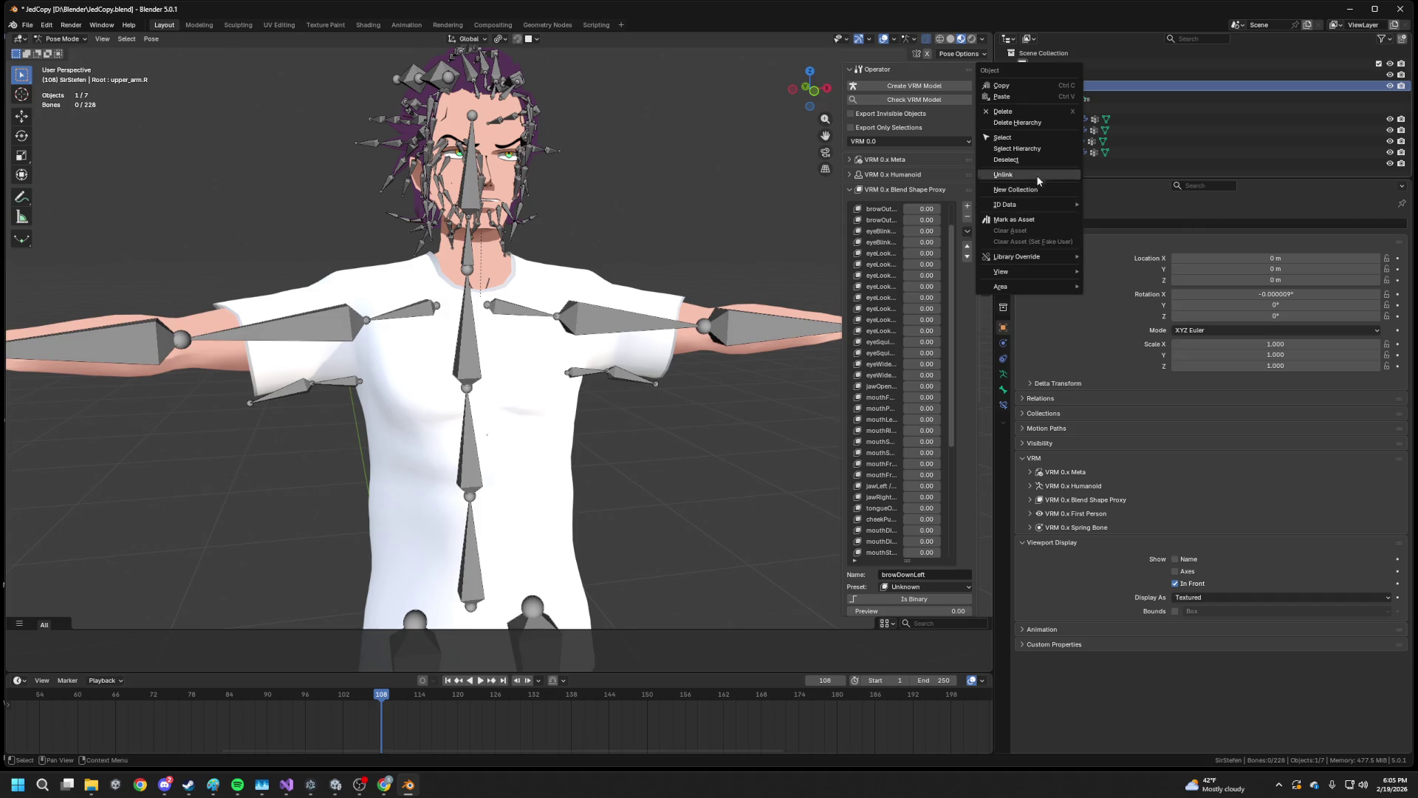
click(1030, 150)
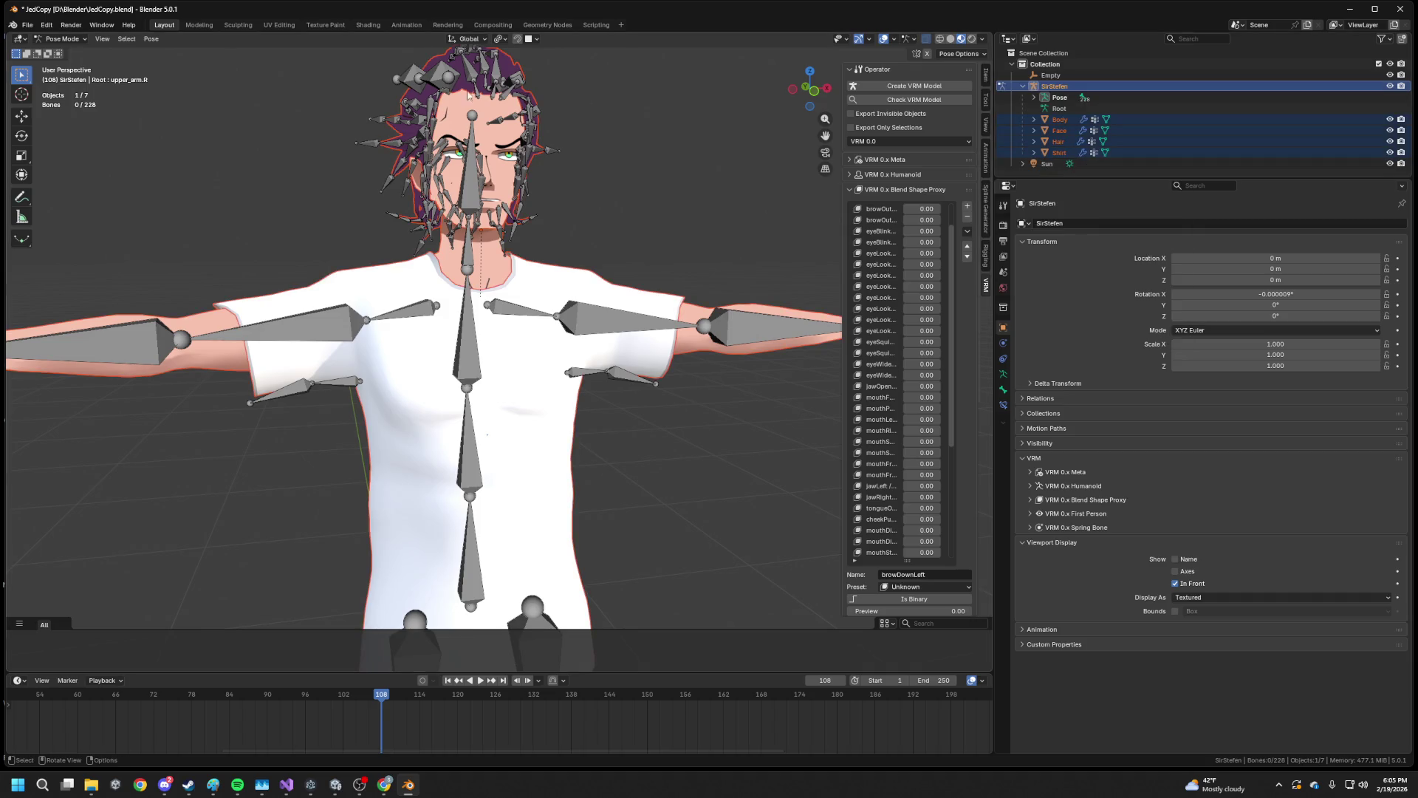
Start a VRM (.vrm) export from File > Export
click(27, 24)
mouse_move(73, 231)
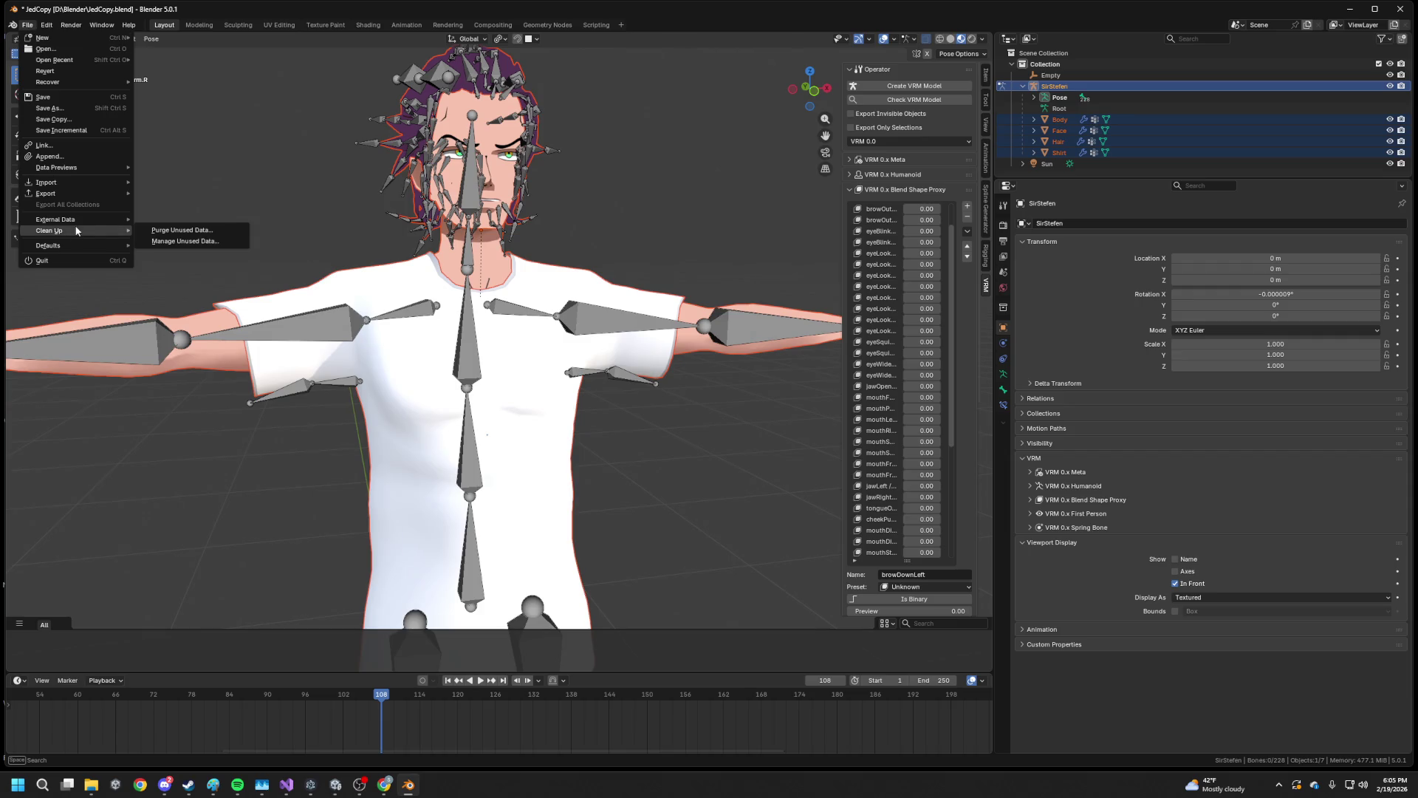
mouse_move(75, 192)
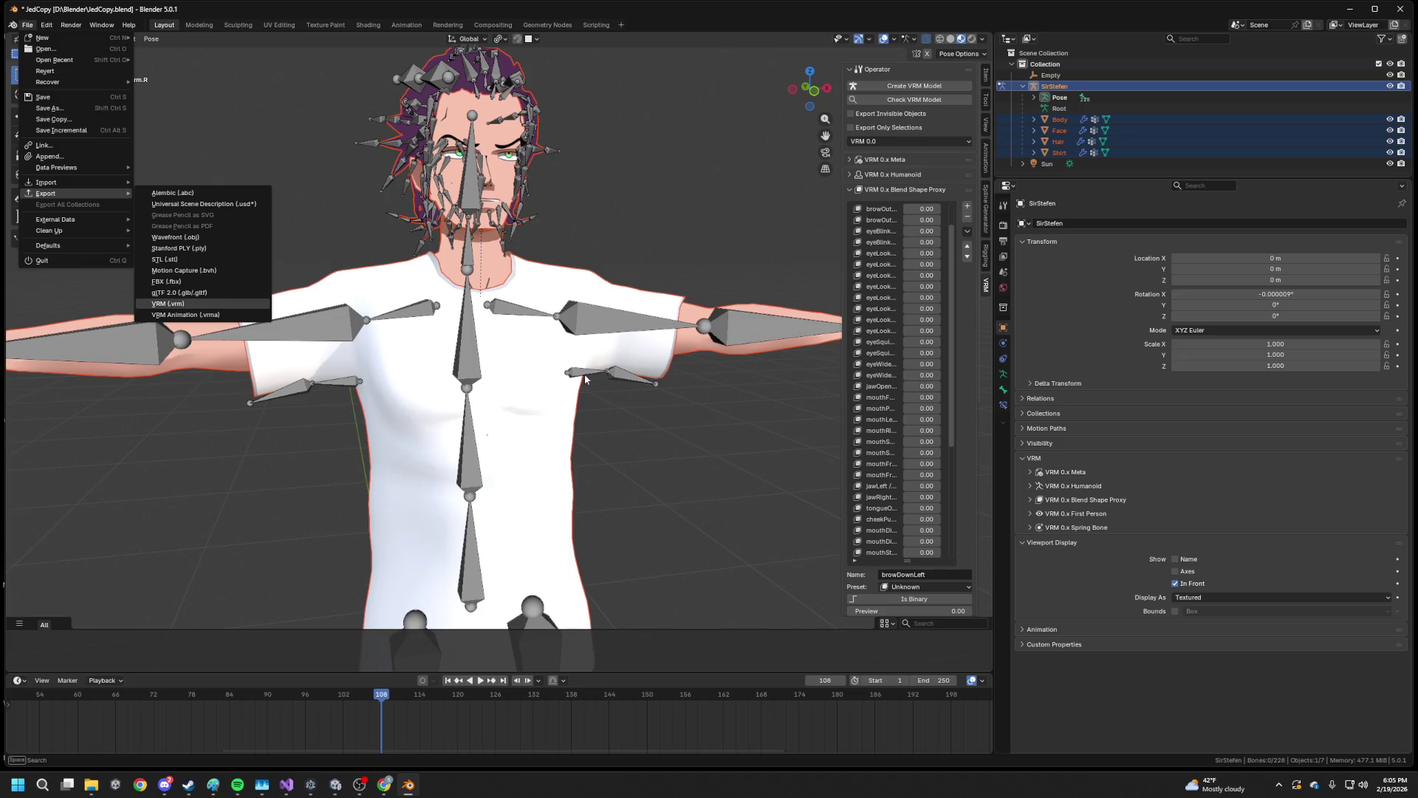
key(Return)
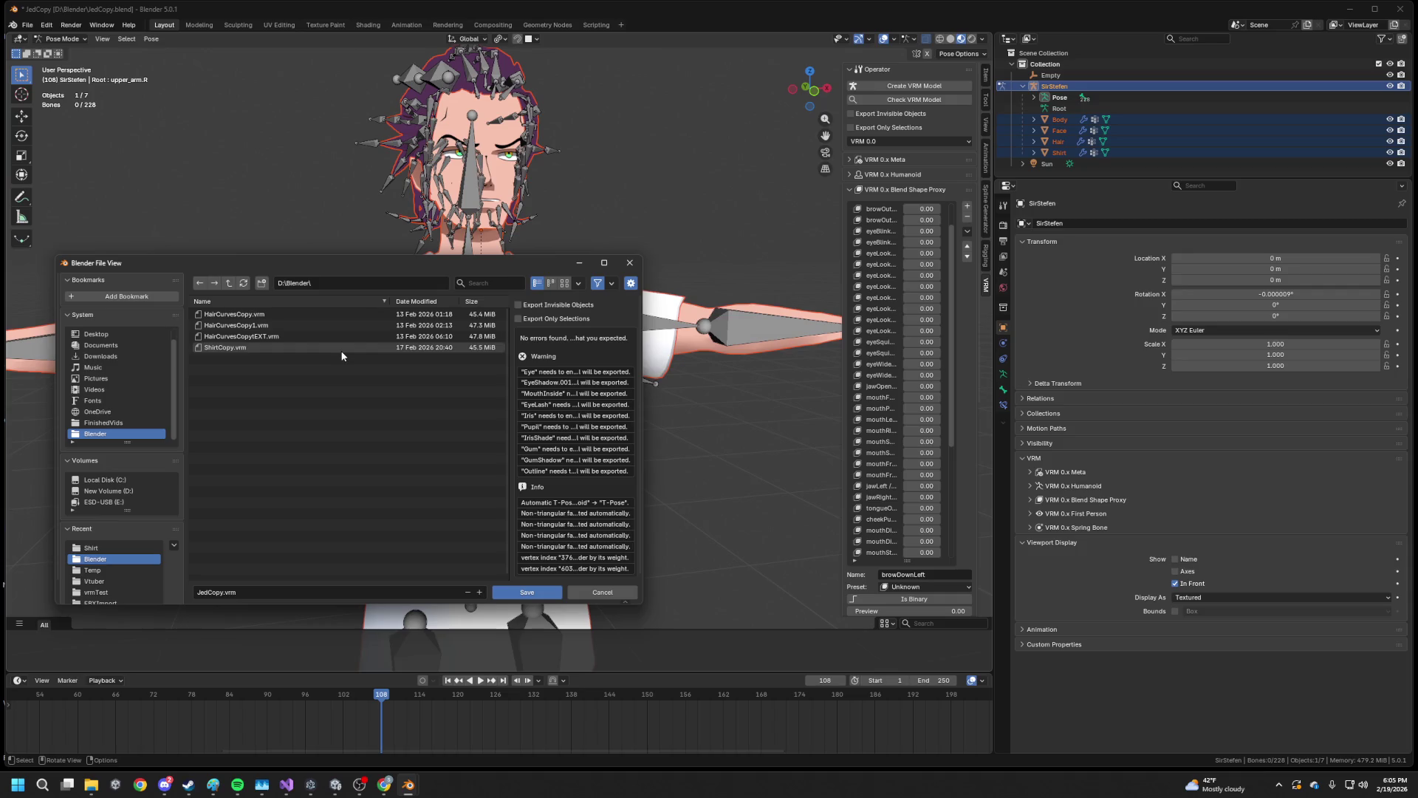
Target HairCurvesCopytEXT.vrm in Vtuber\VRM\tEXT as the export file, then bring up Unity
scroll(down, 3)
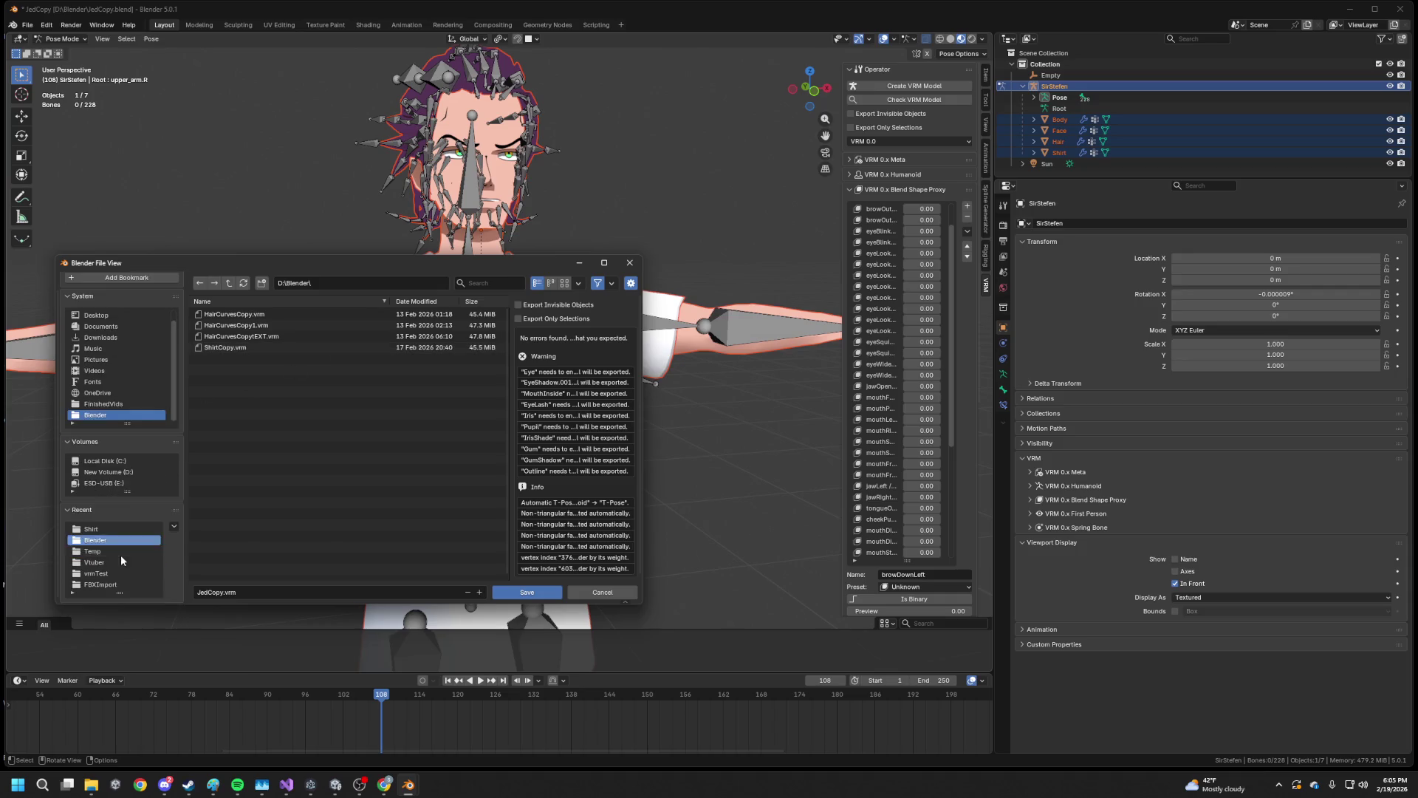
click(111, 584)
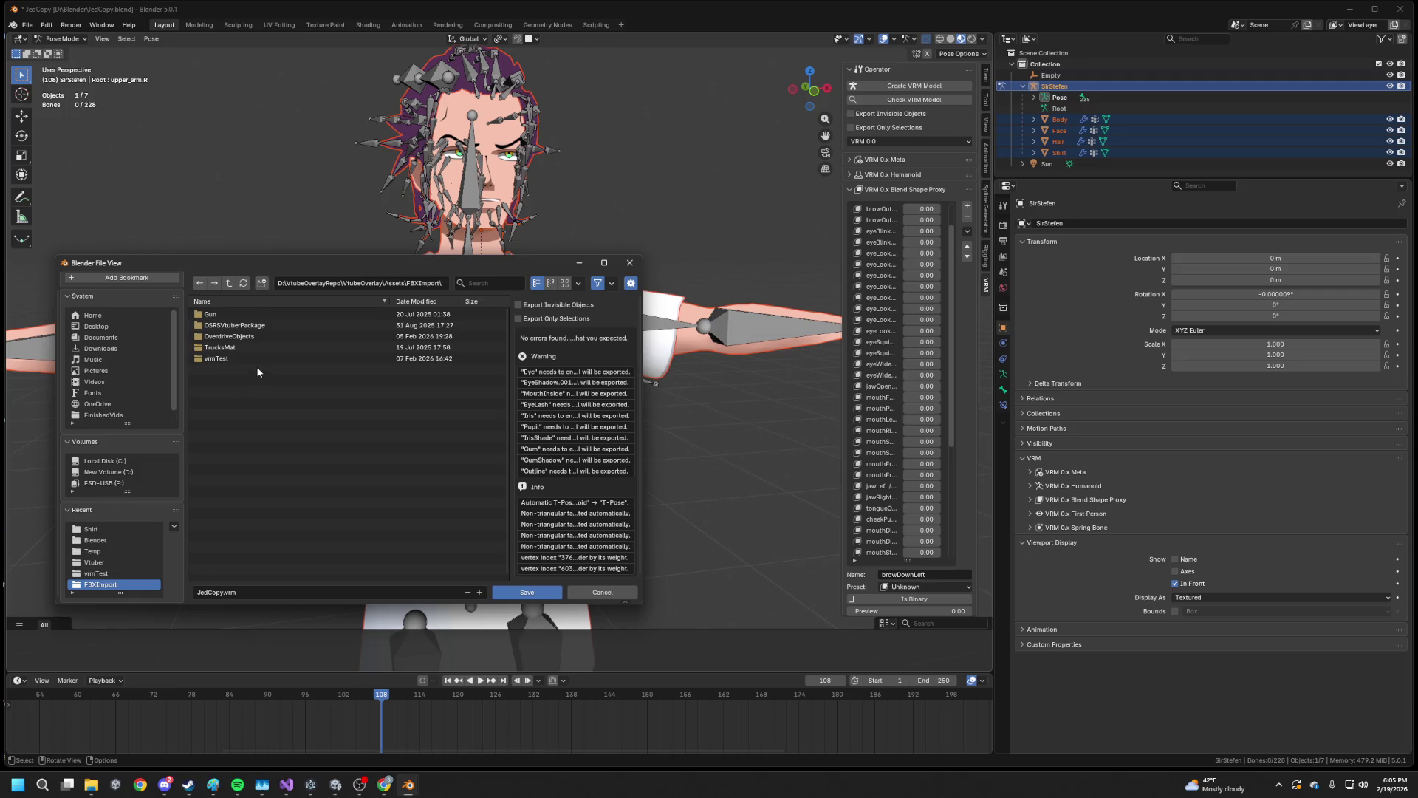
click(114, 564)
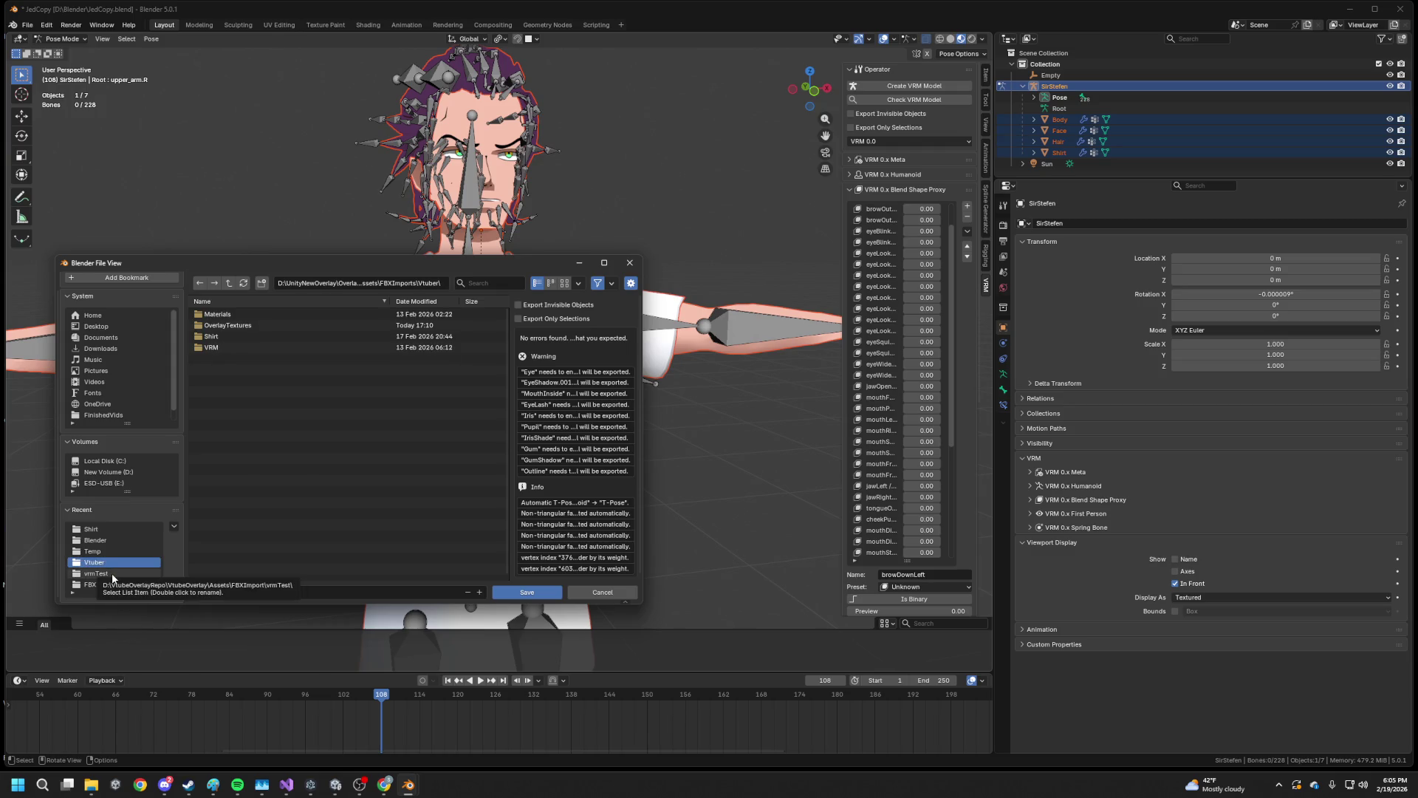
click(113, 574)
click(111, 563)
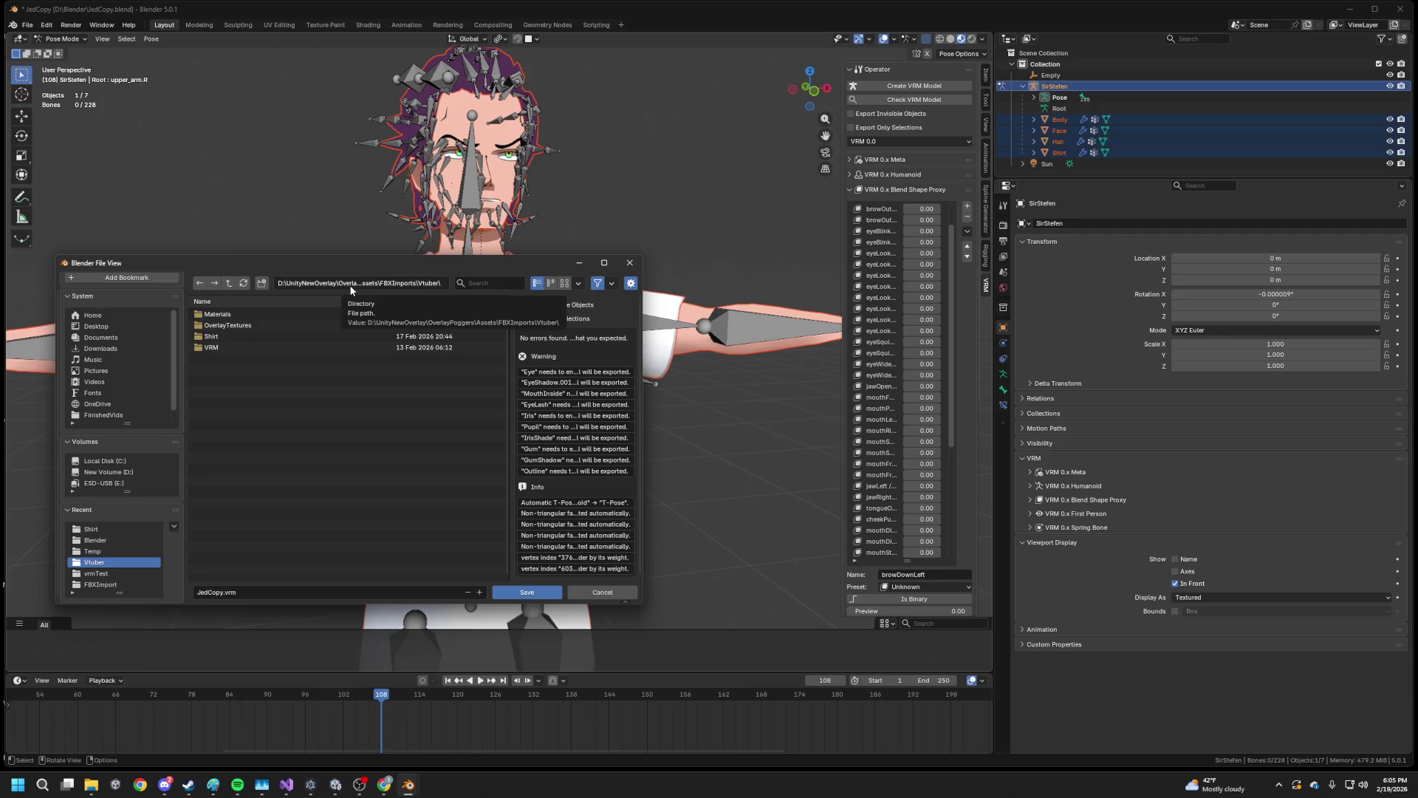
click(249, 347)
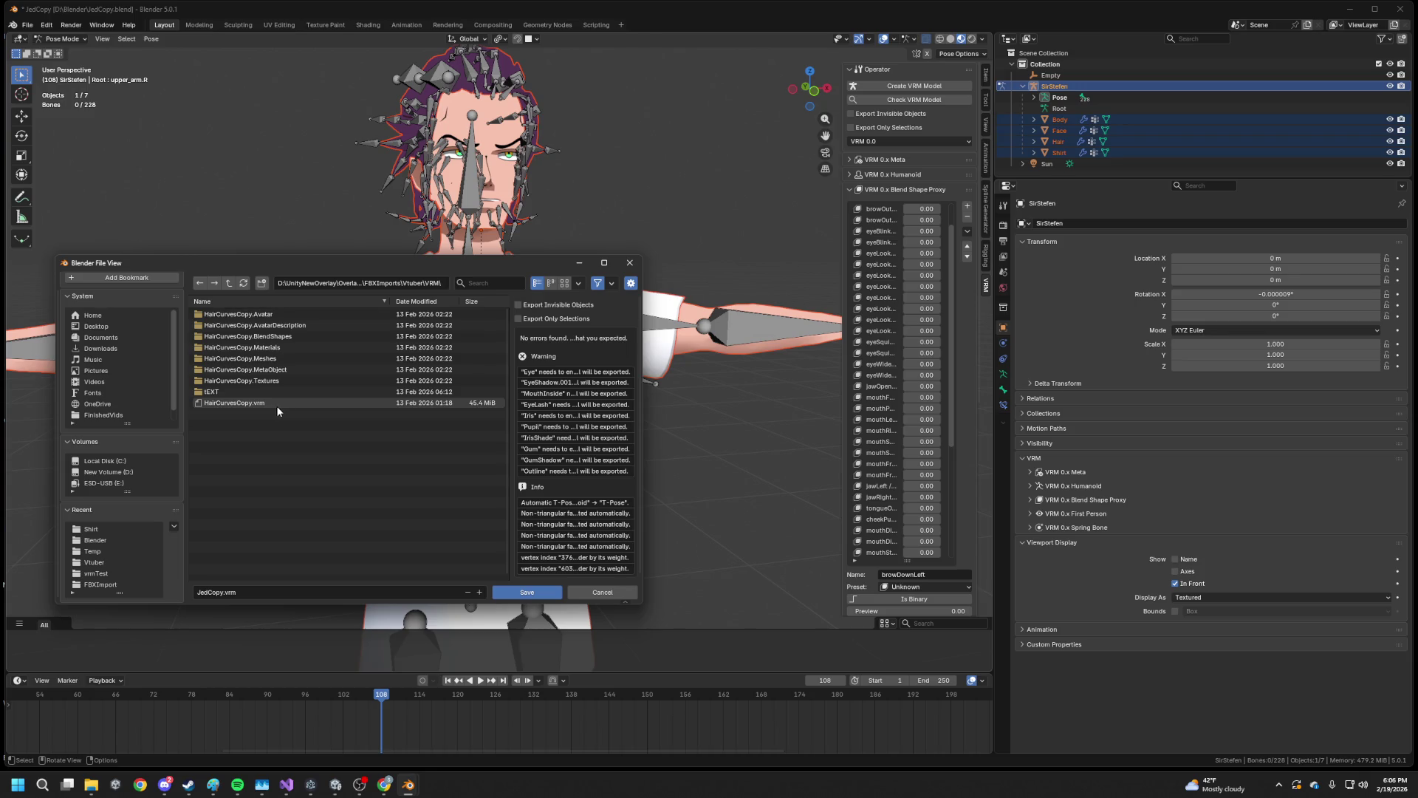
click(263, 392)
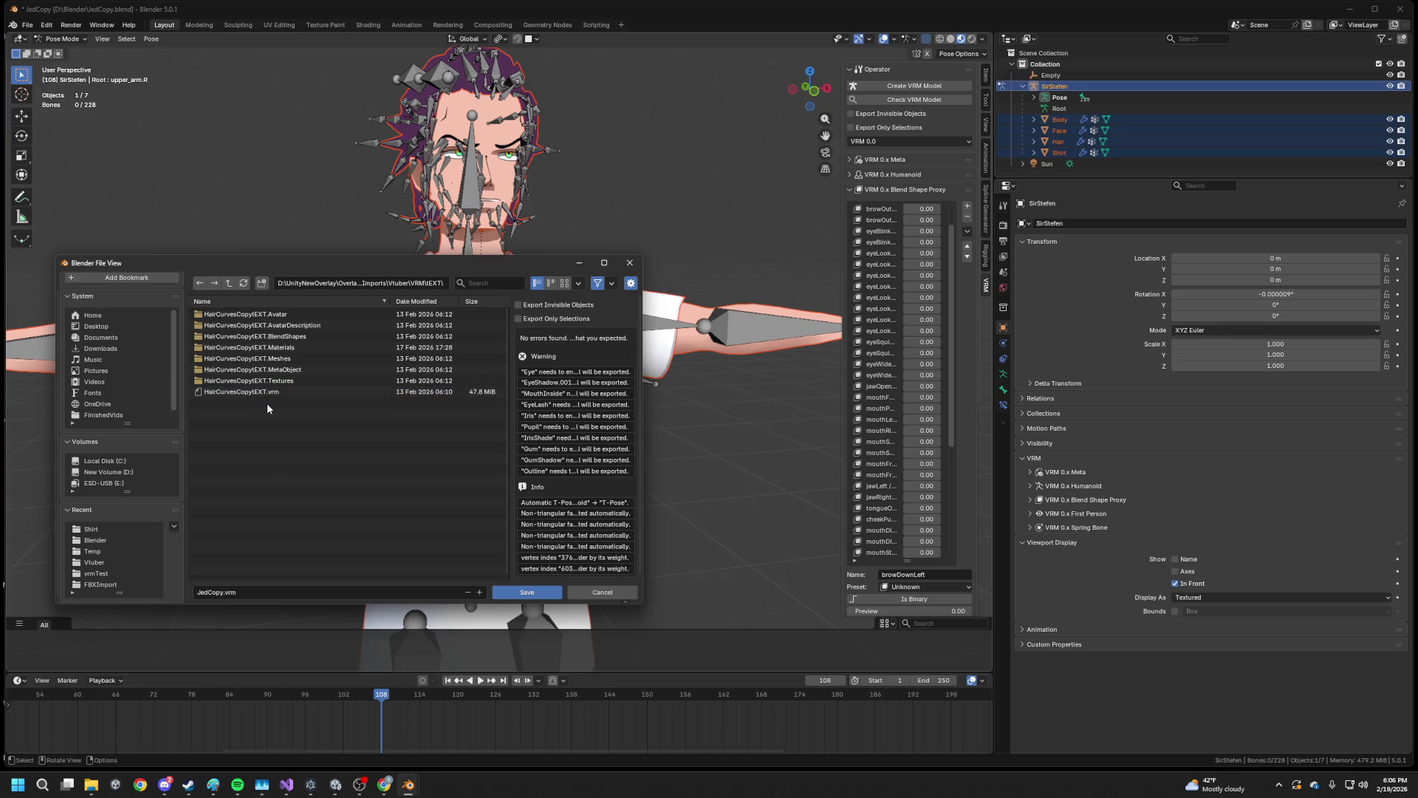
click(267, 392)
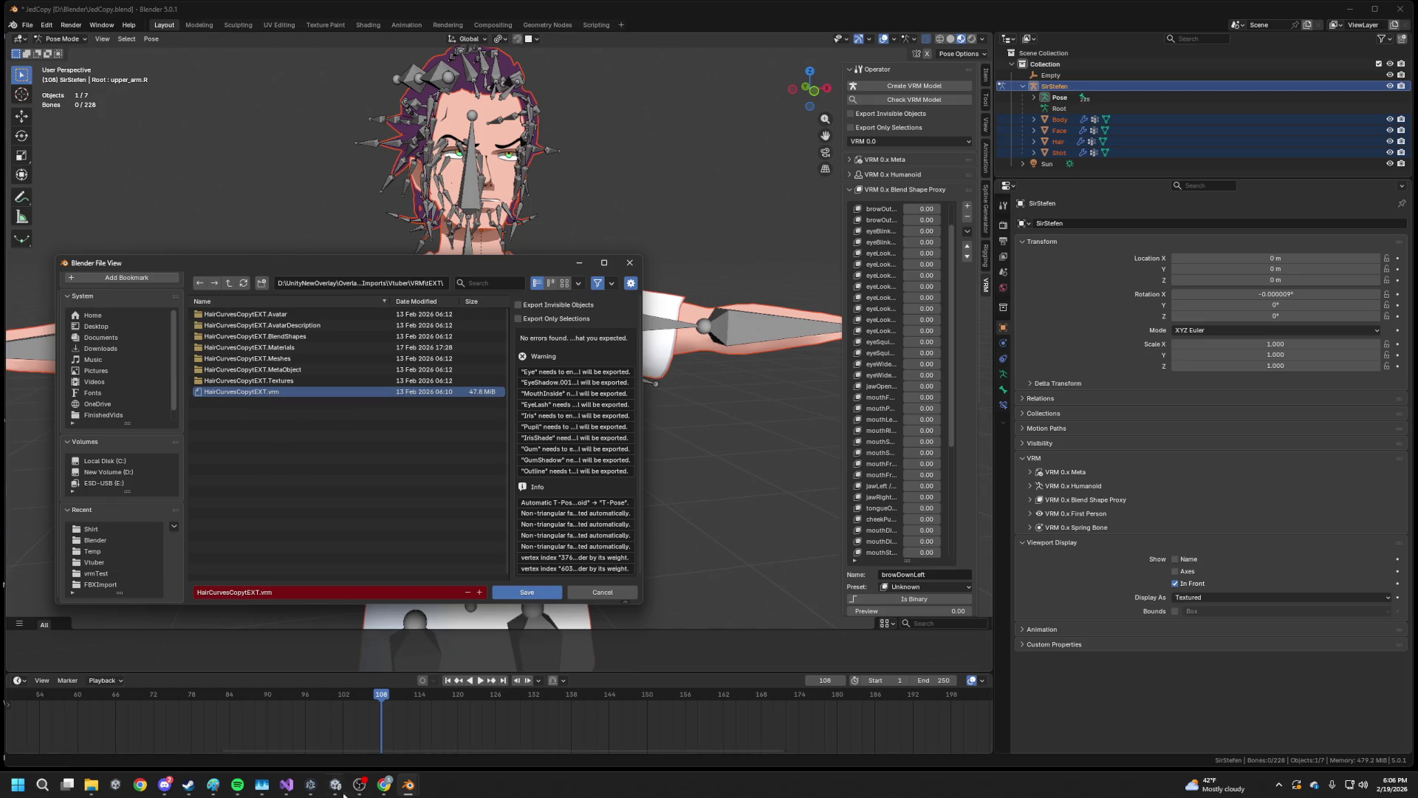
click(336, 784)
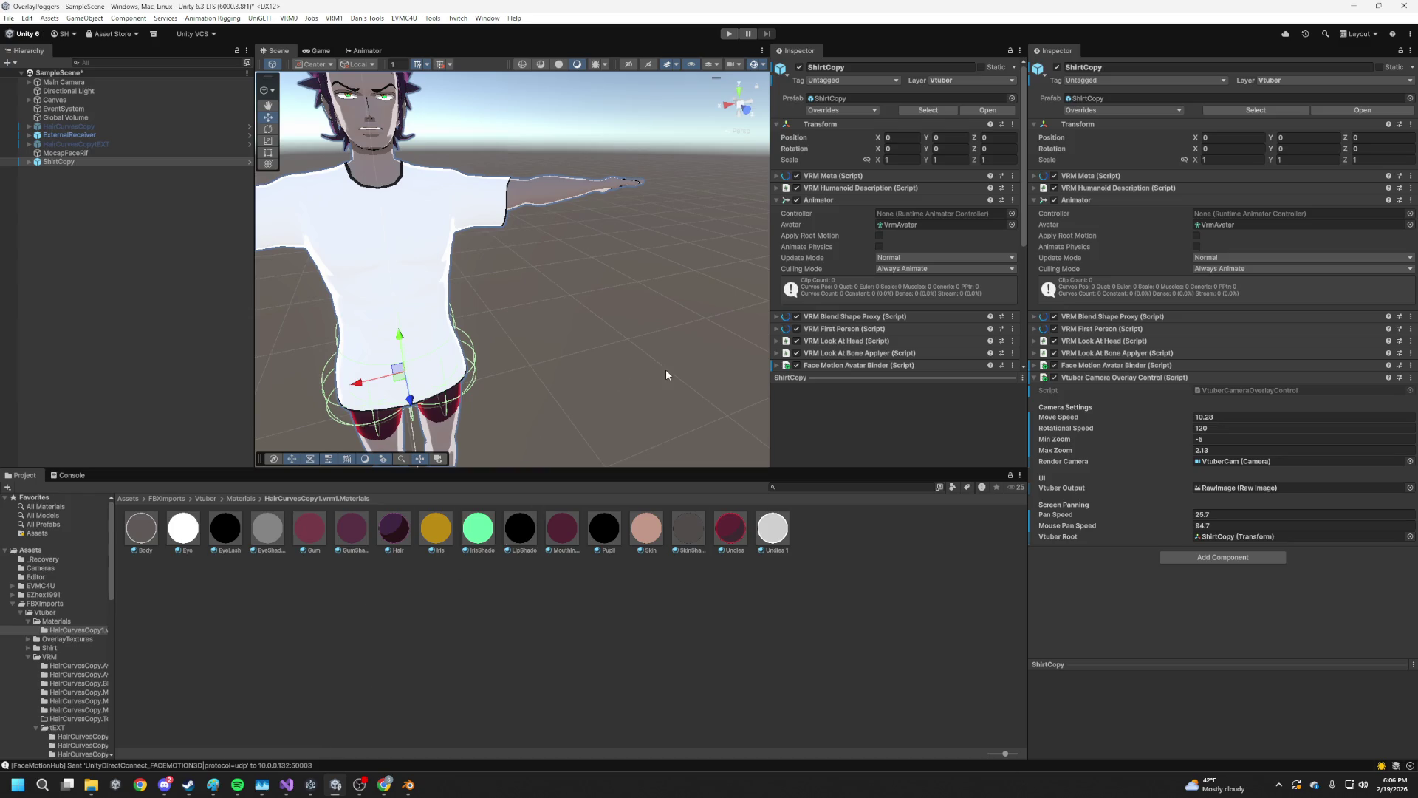
Select the ShirtCopy object in Unity's Hierarchy
click(59, 162)
right_click(59, 165)
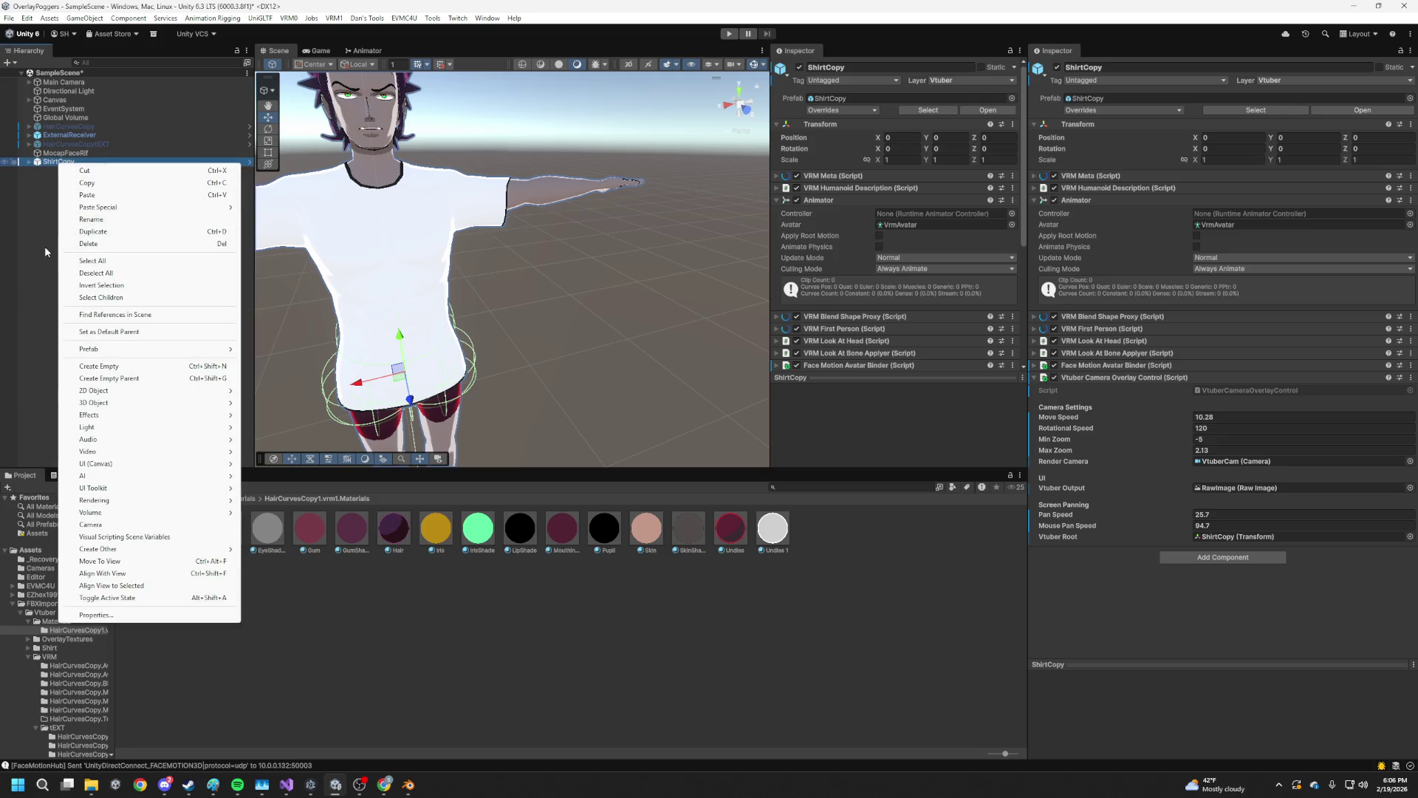
click(44, 246)
Browse the VRM and Shirt asset folders, then go back to Blender's export dialog
click(34, 658)
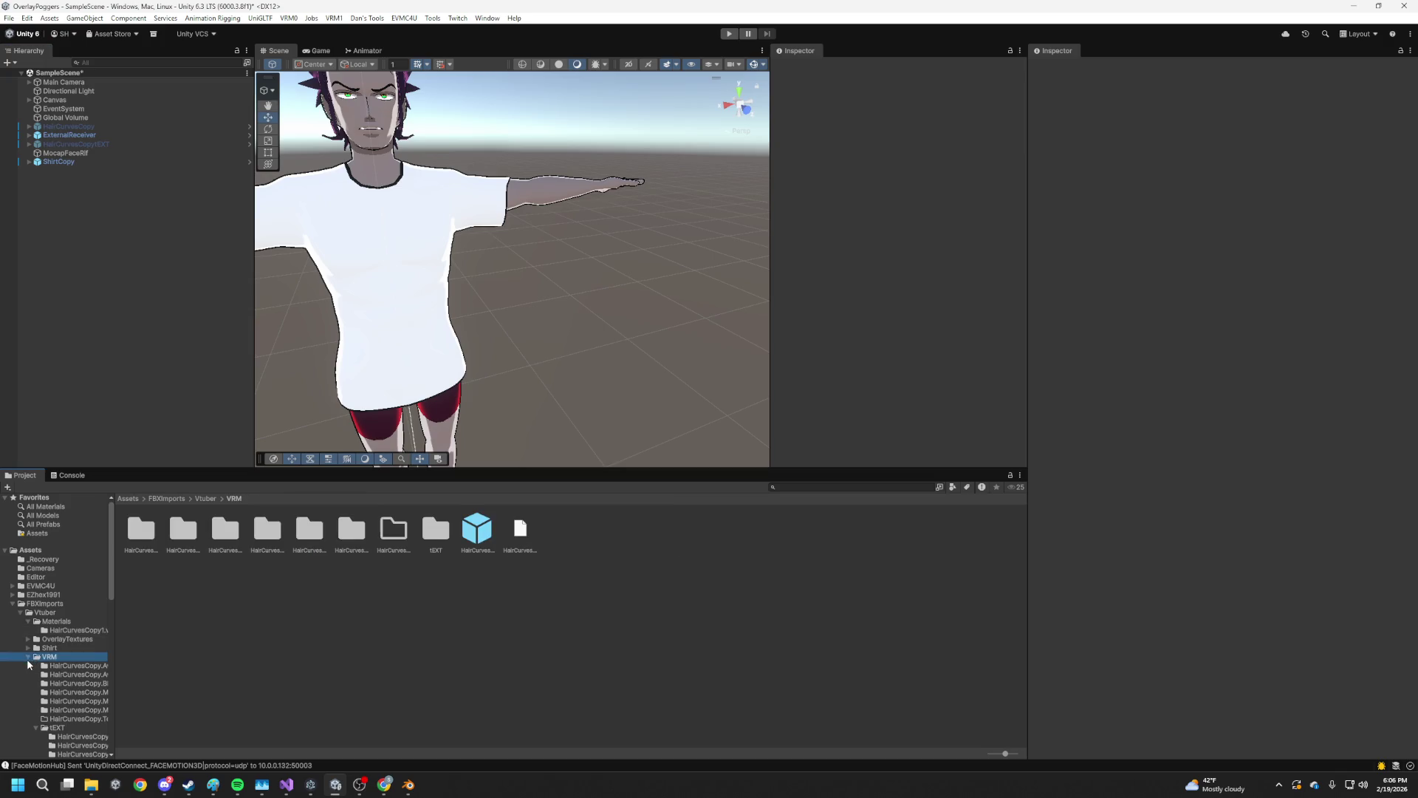
click(27, 657)
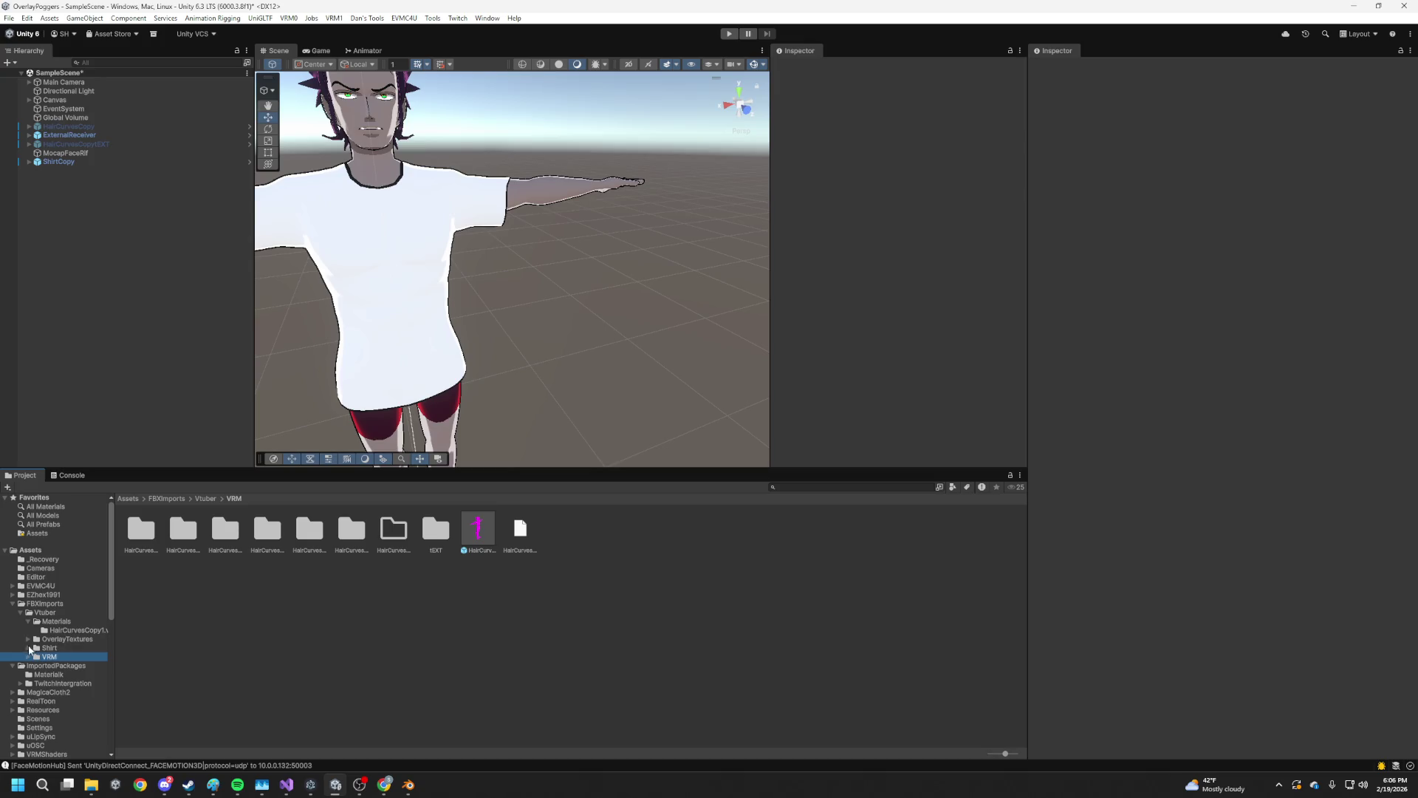
click(28, 649)
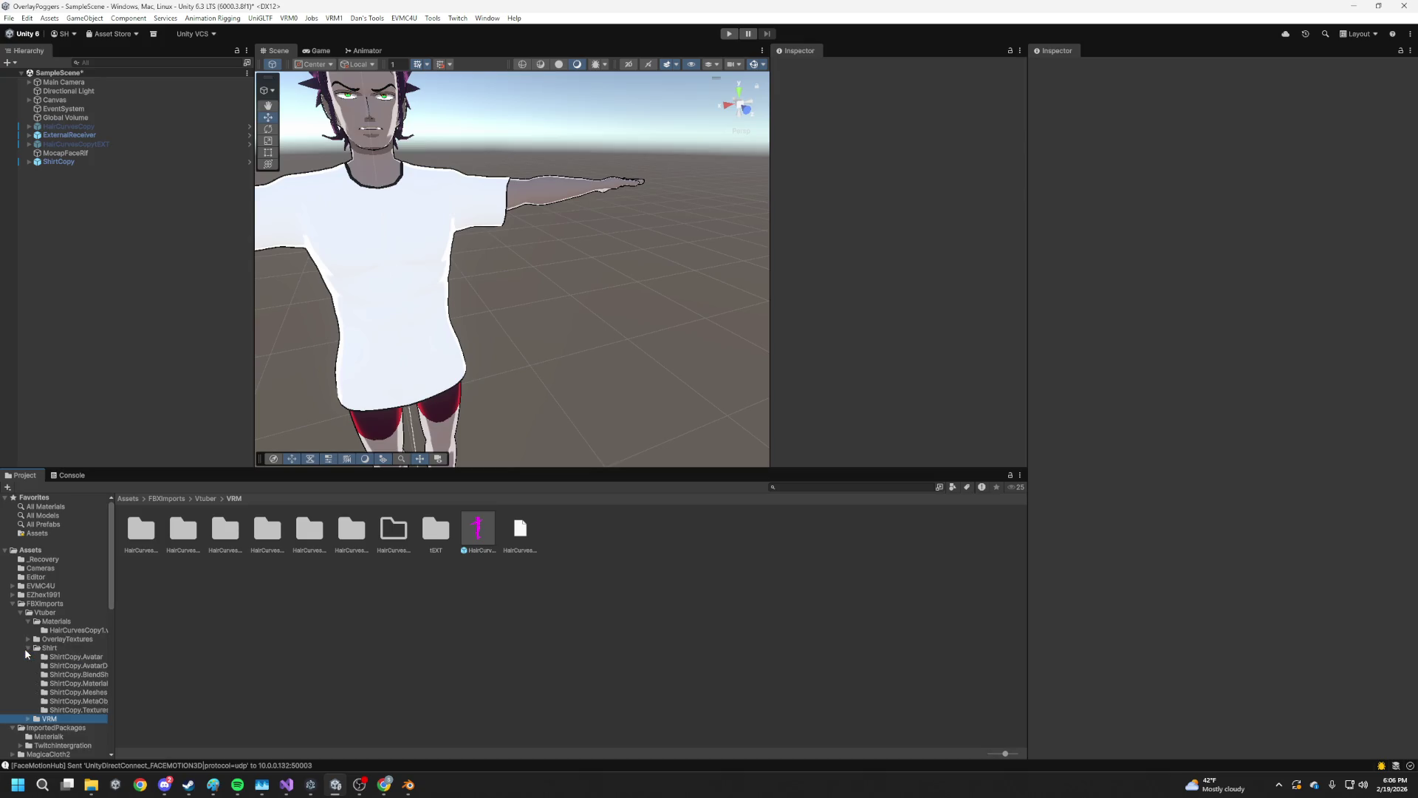
click(49, 649)
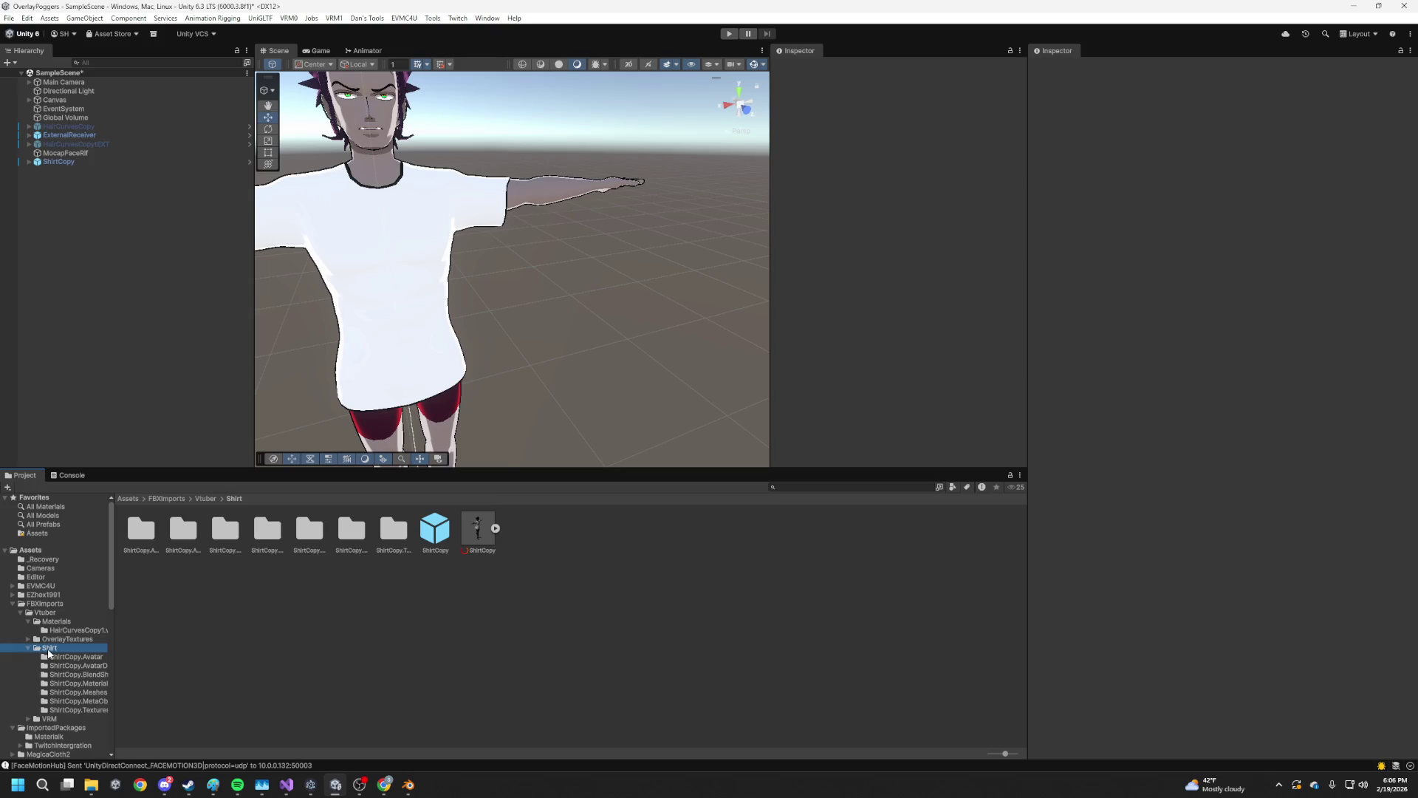
click(407, 784)
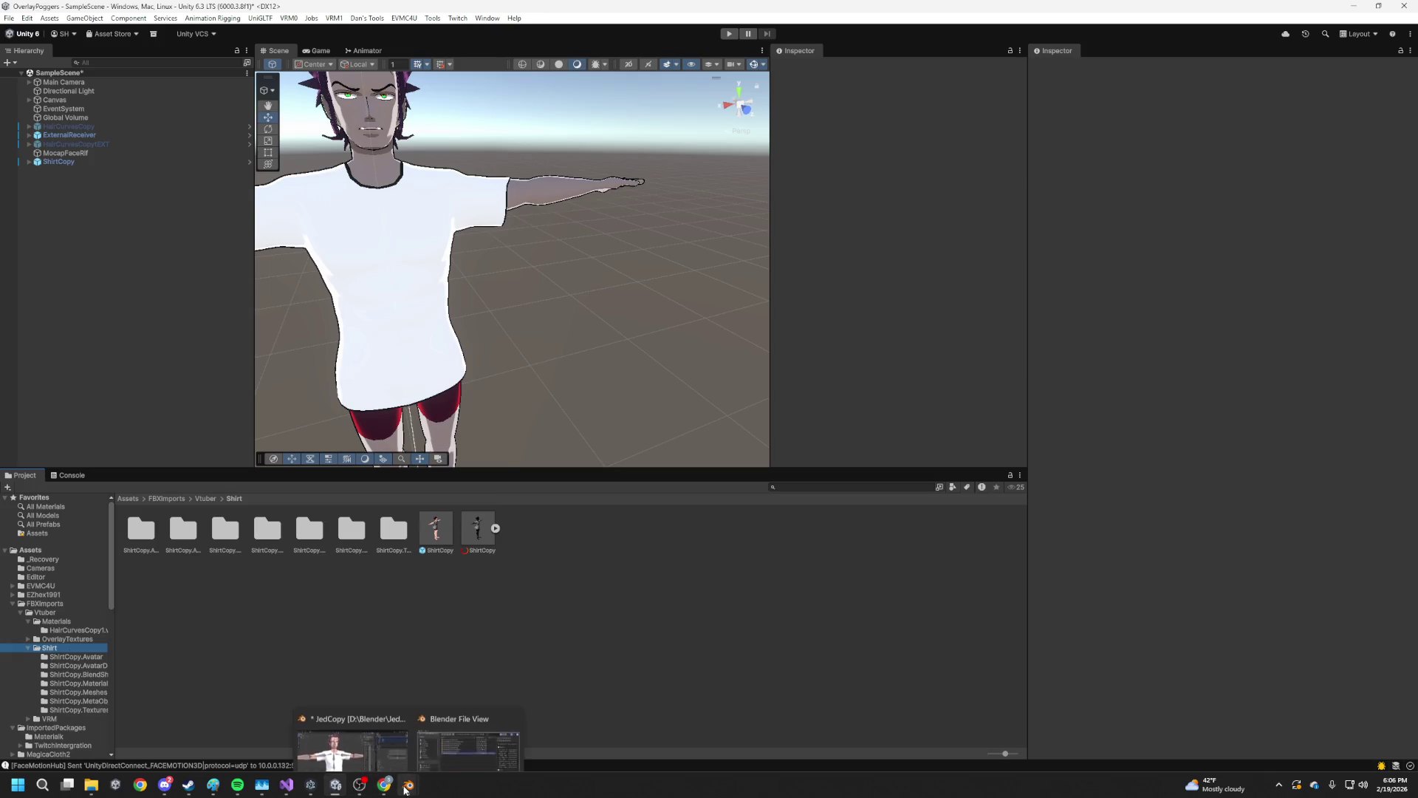
click(476, 729)
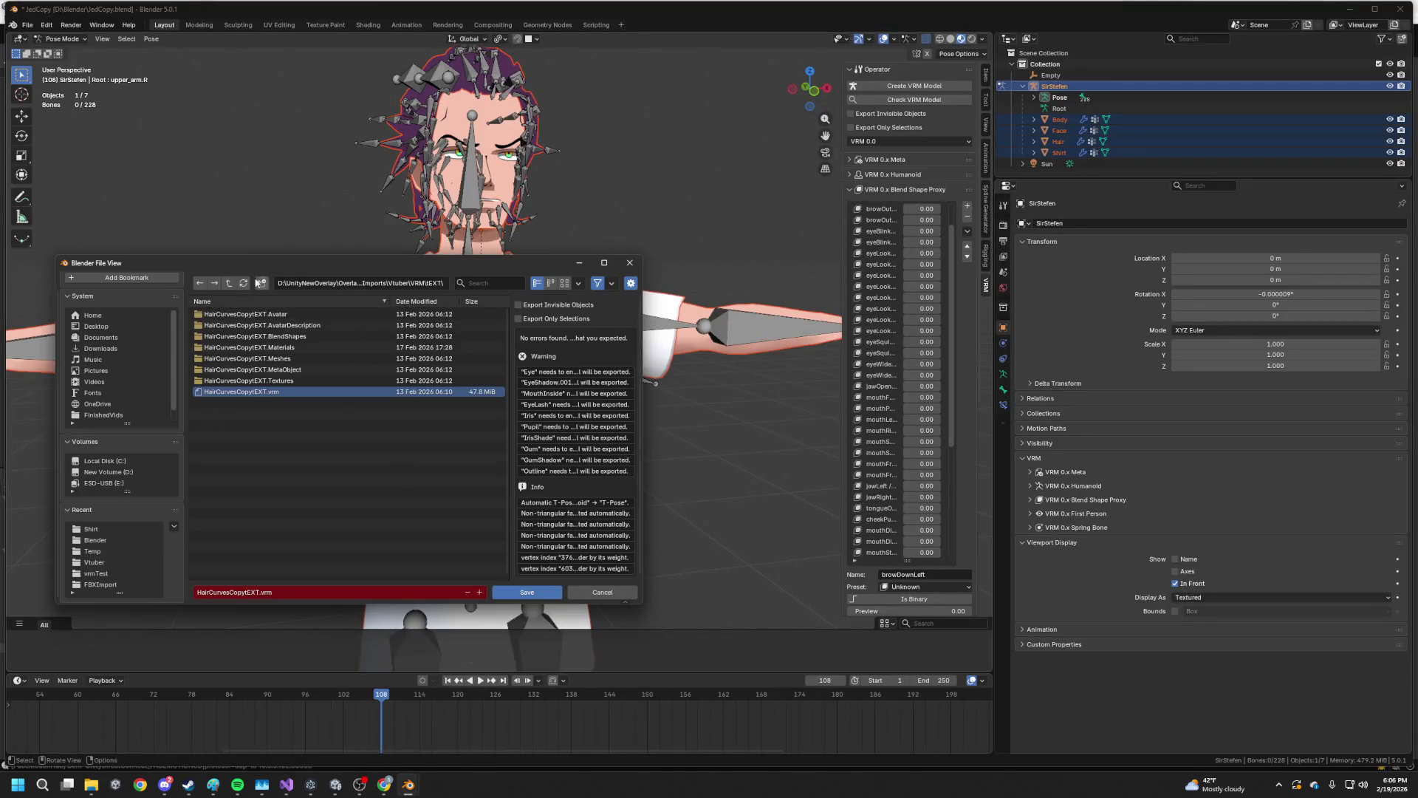
Go up to the Vtuber folder, enter Shirt, and save the VRM export there
click(227, 287)
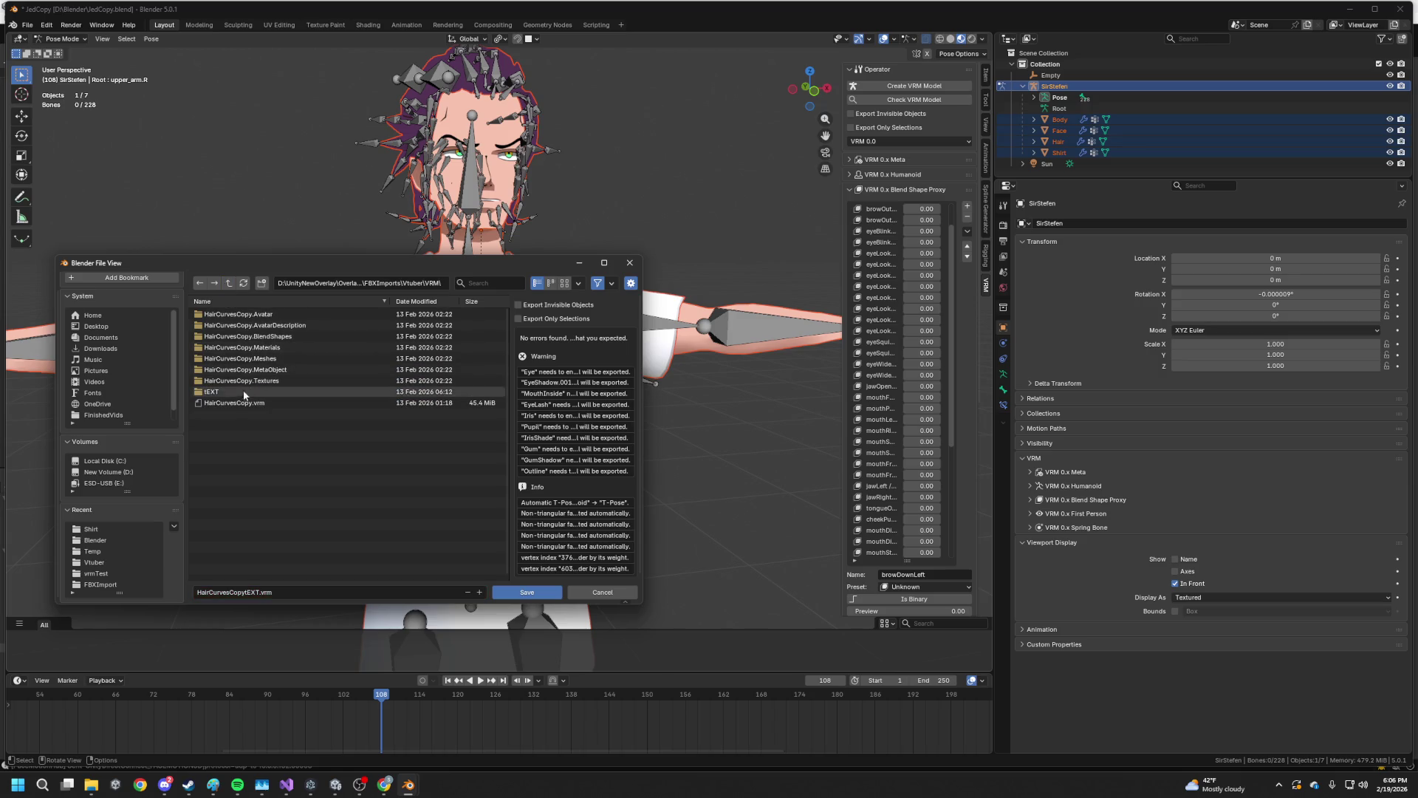
click(229, 284)
double_click(225, 344)
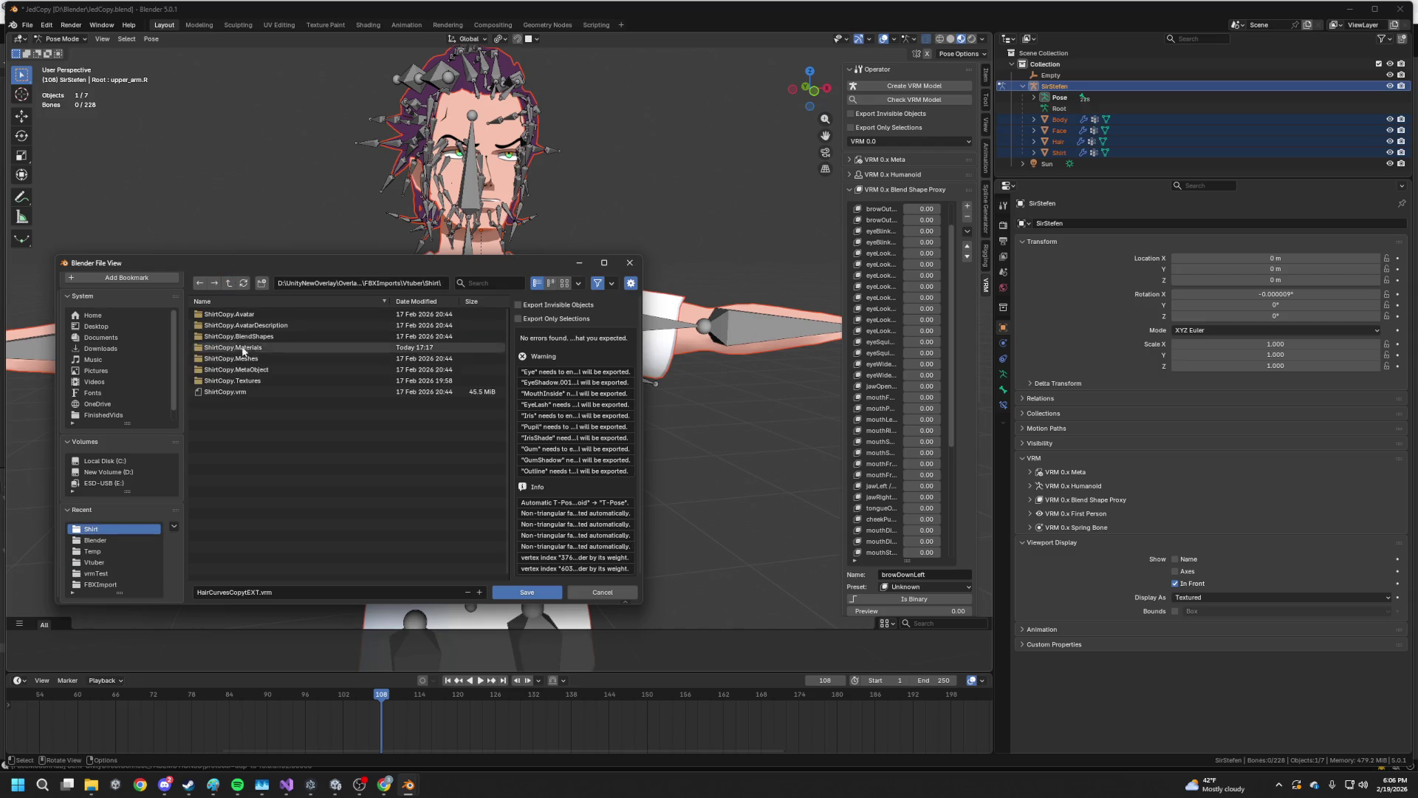
double_click(233, 391)
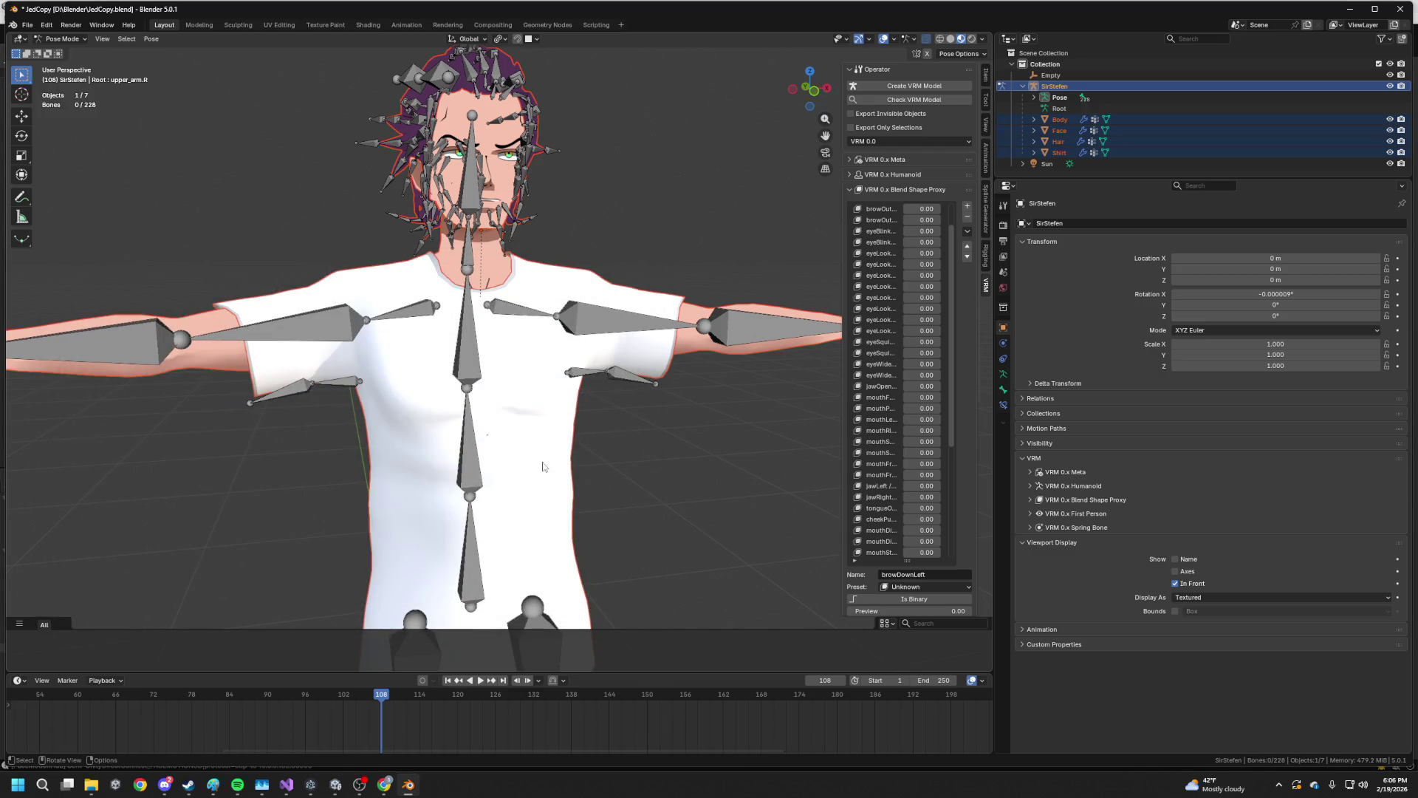
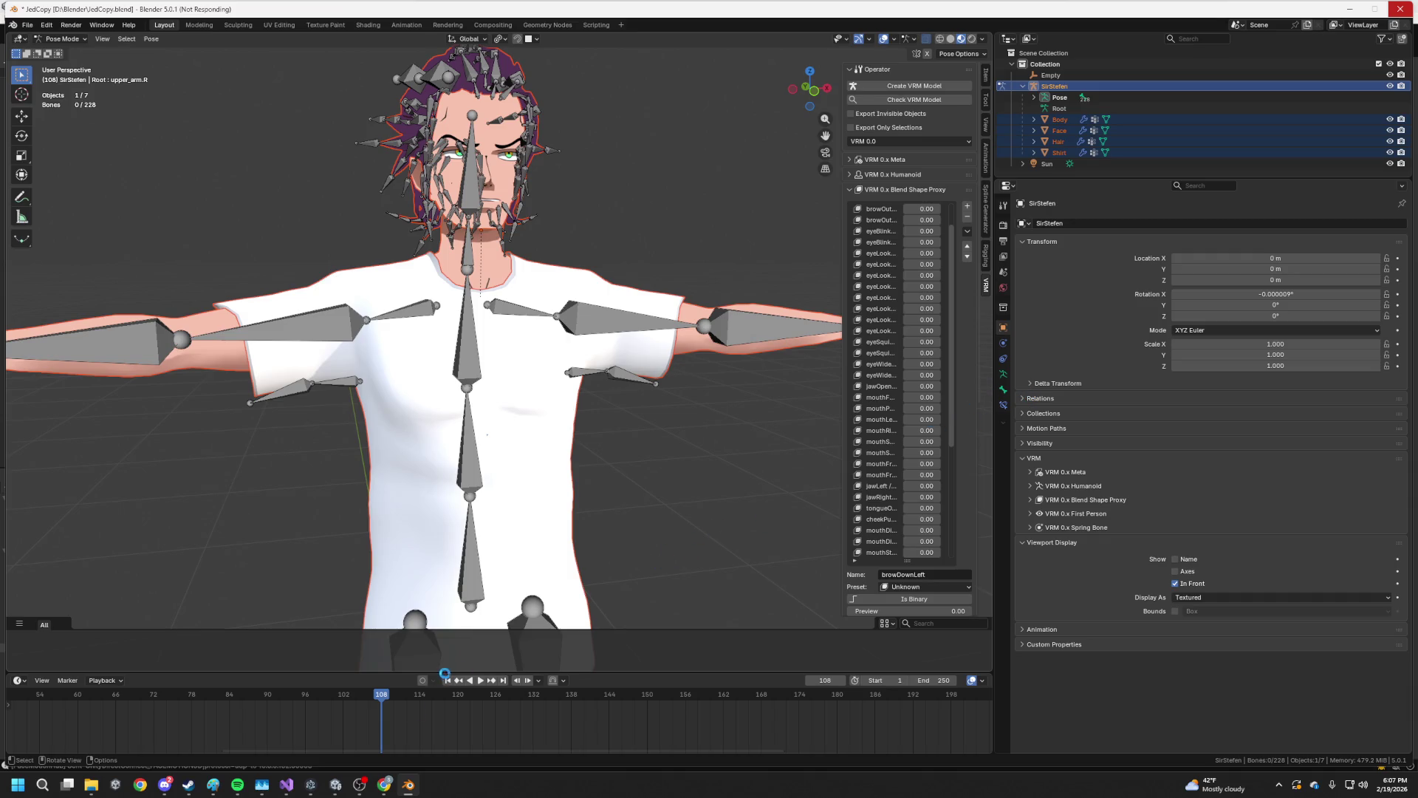
Switch from Blender to the OverlayPoggers project in the Unity editor
mouse_move(386, 789)
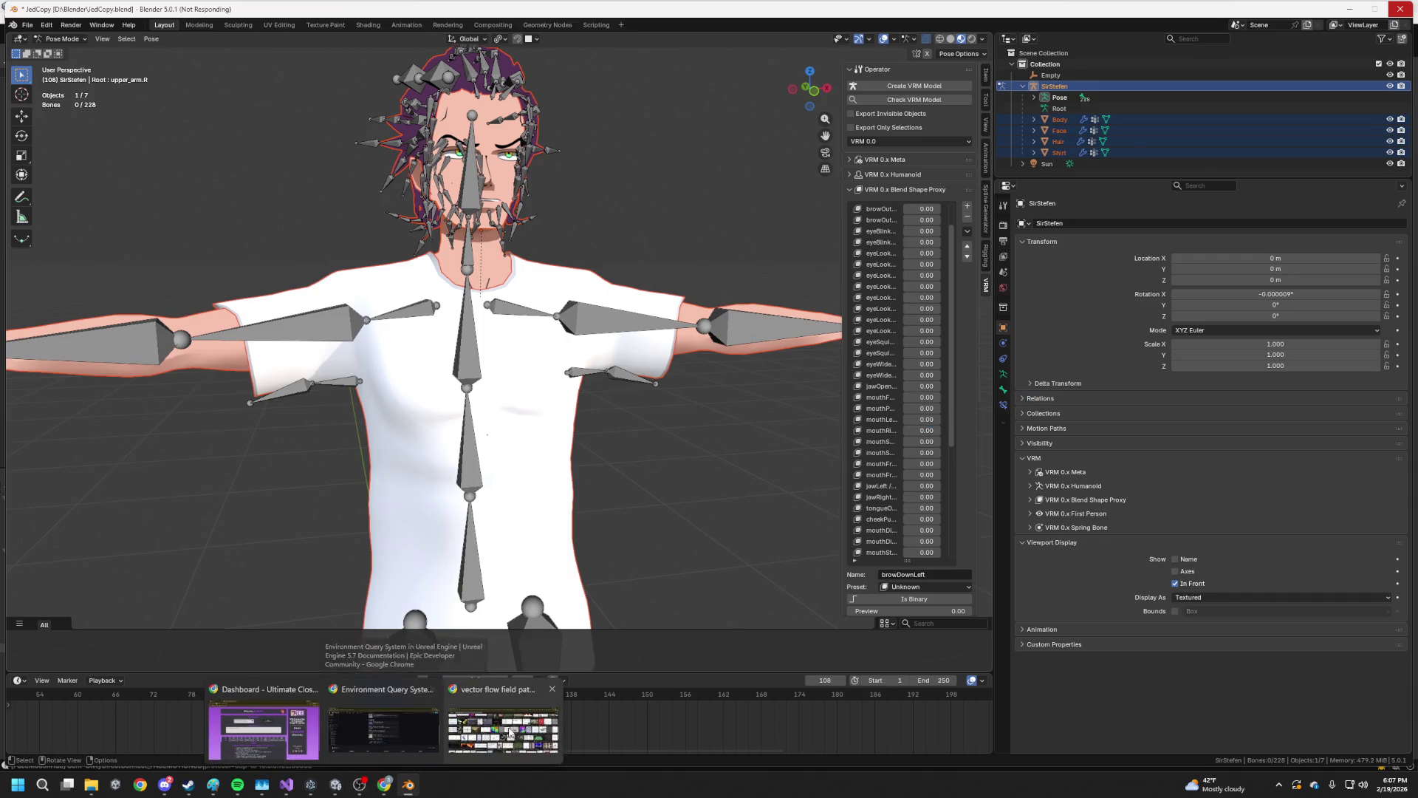
mouse_move(510, 734)
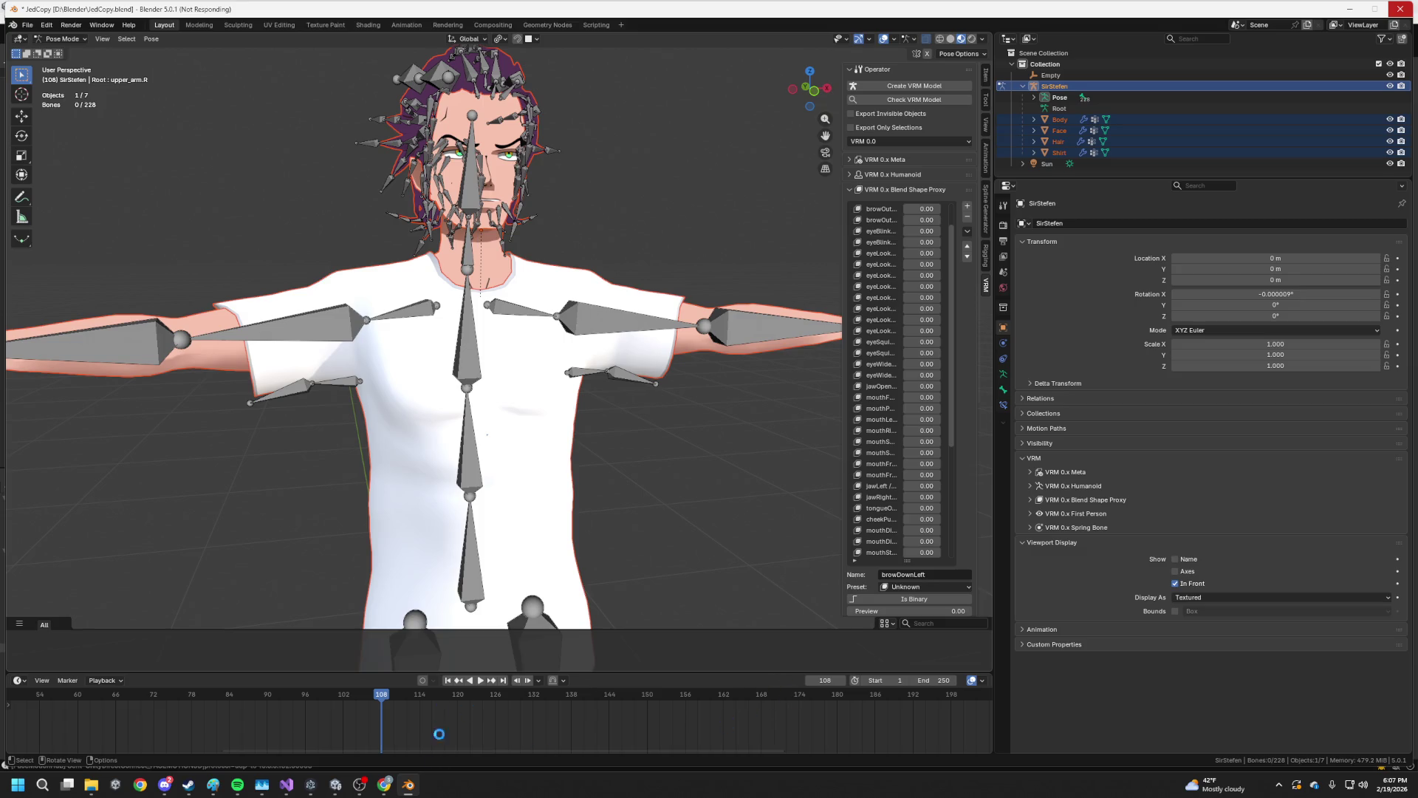
mouse_move(407, 787)
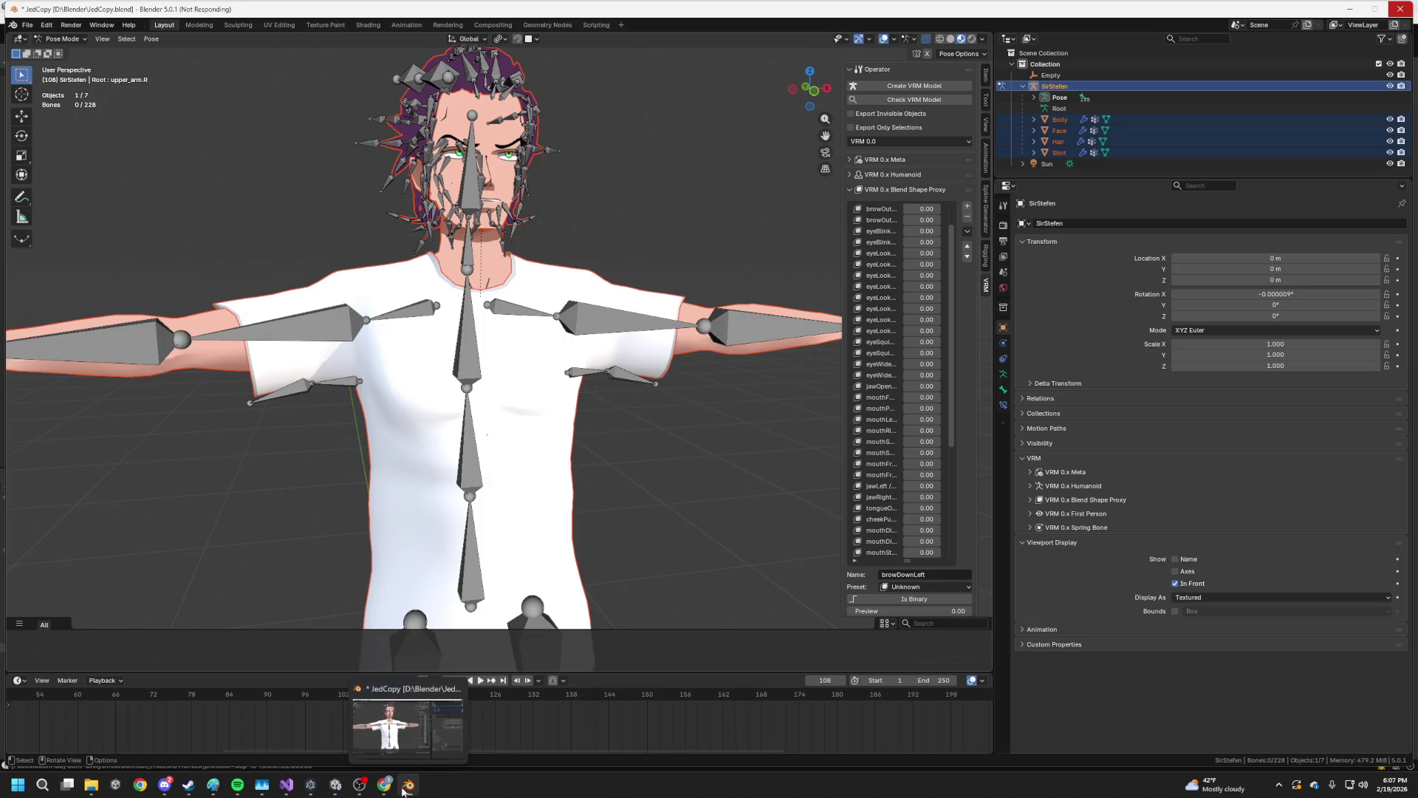
mouse_move(336, 788)
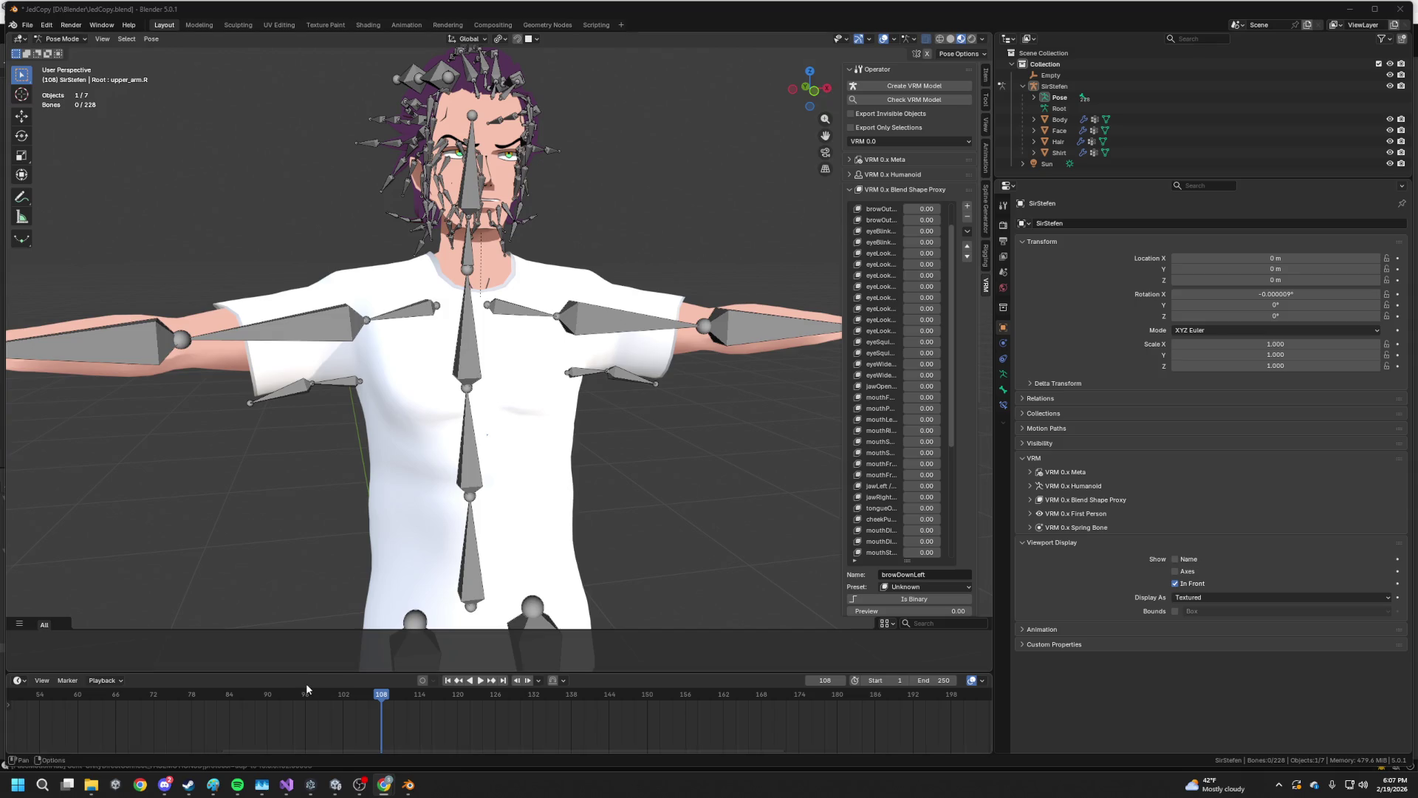
click(335, 786)
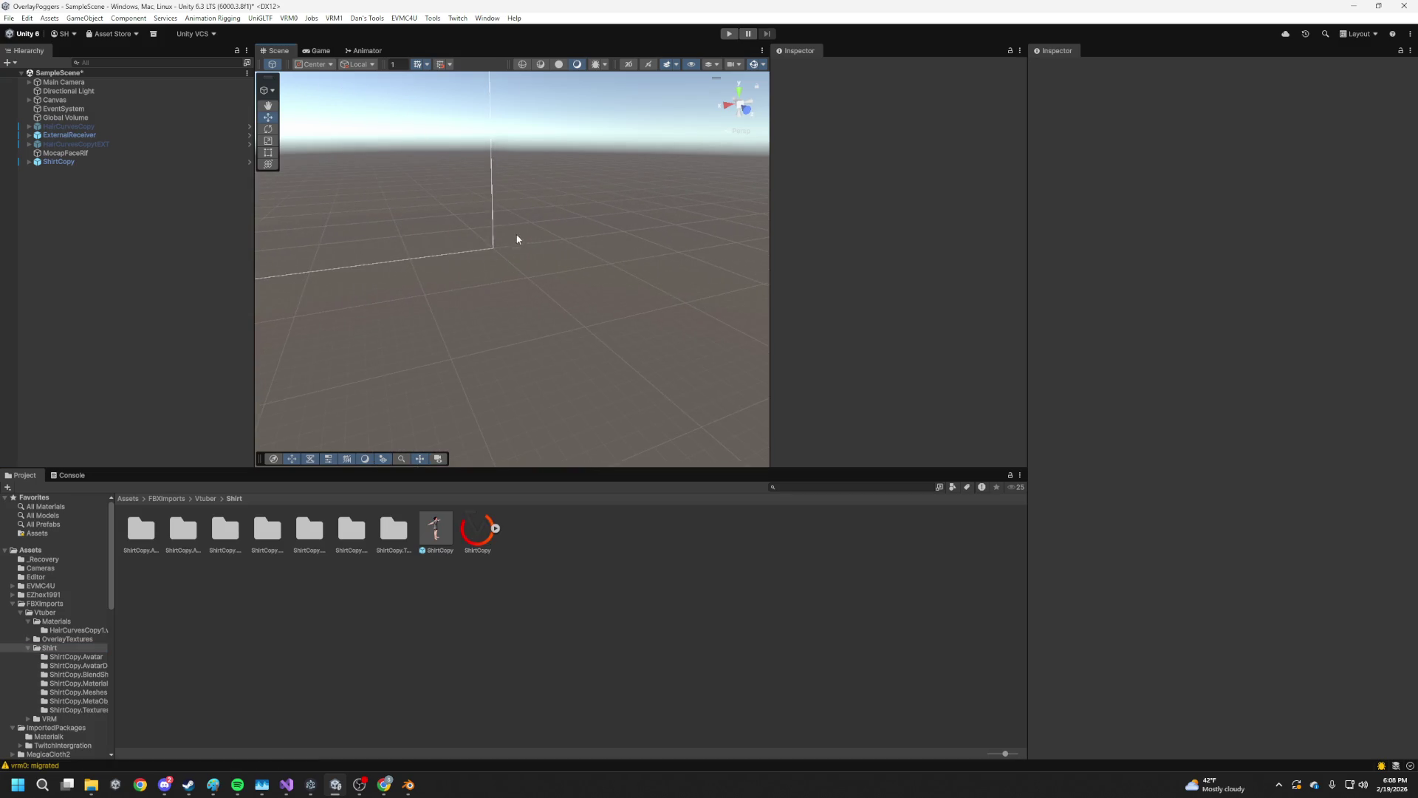
Select the ShirtCopy avatar and frame it in the Scene view
drag(684, 259, 1025, 277)
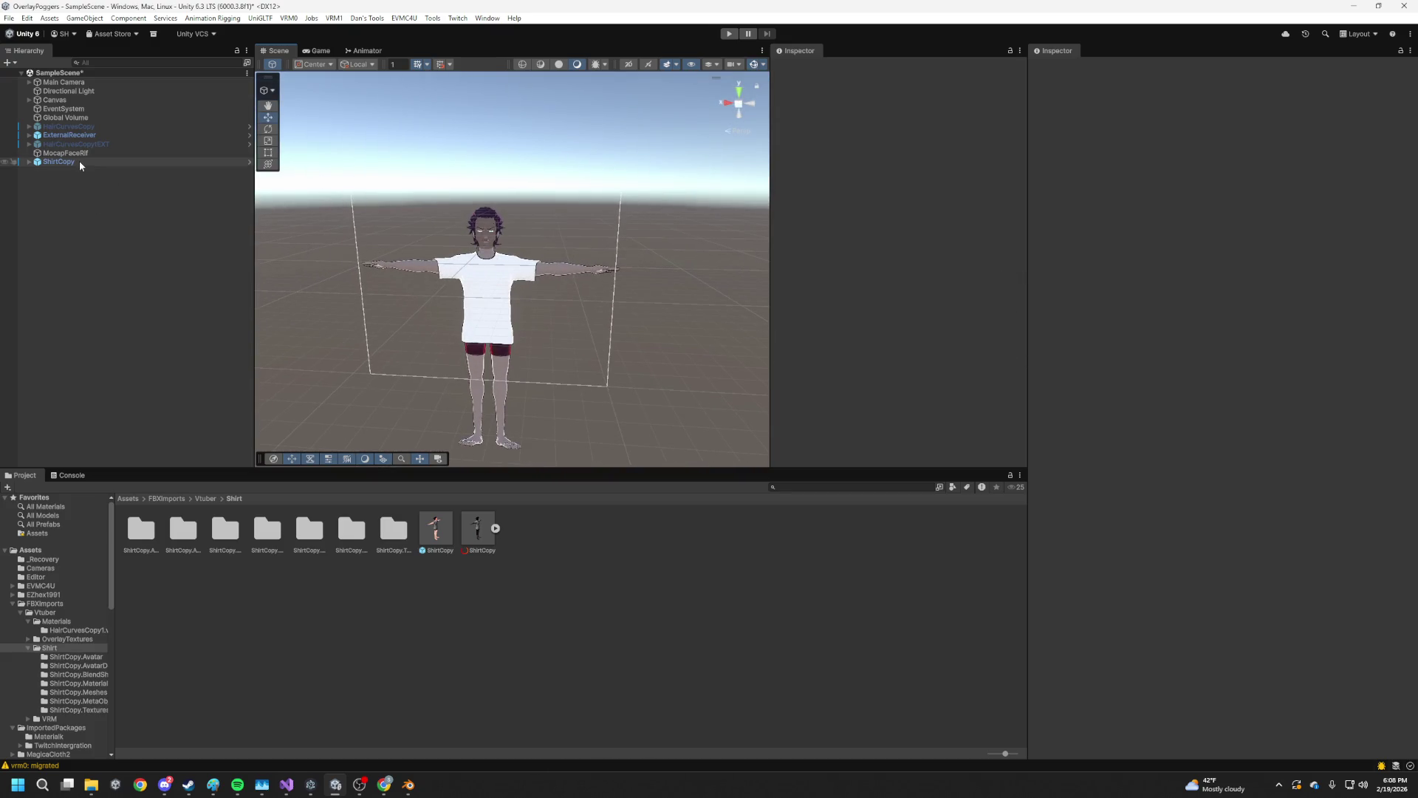
click(80, 161)
click(441, 246)
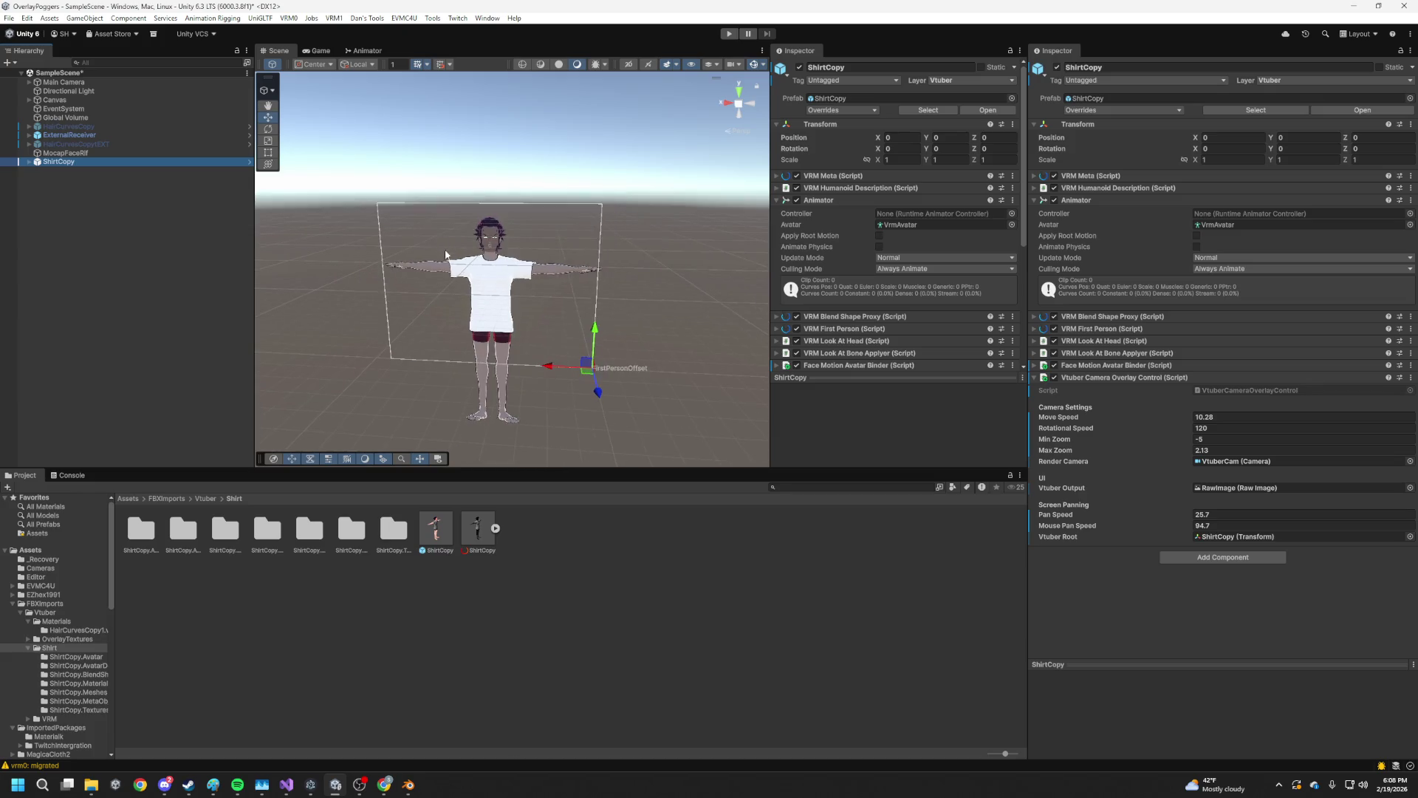
key(f)
scroll(down, 3)
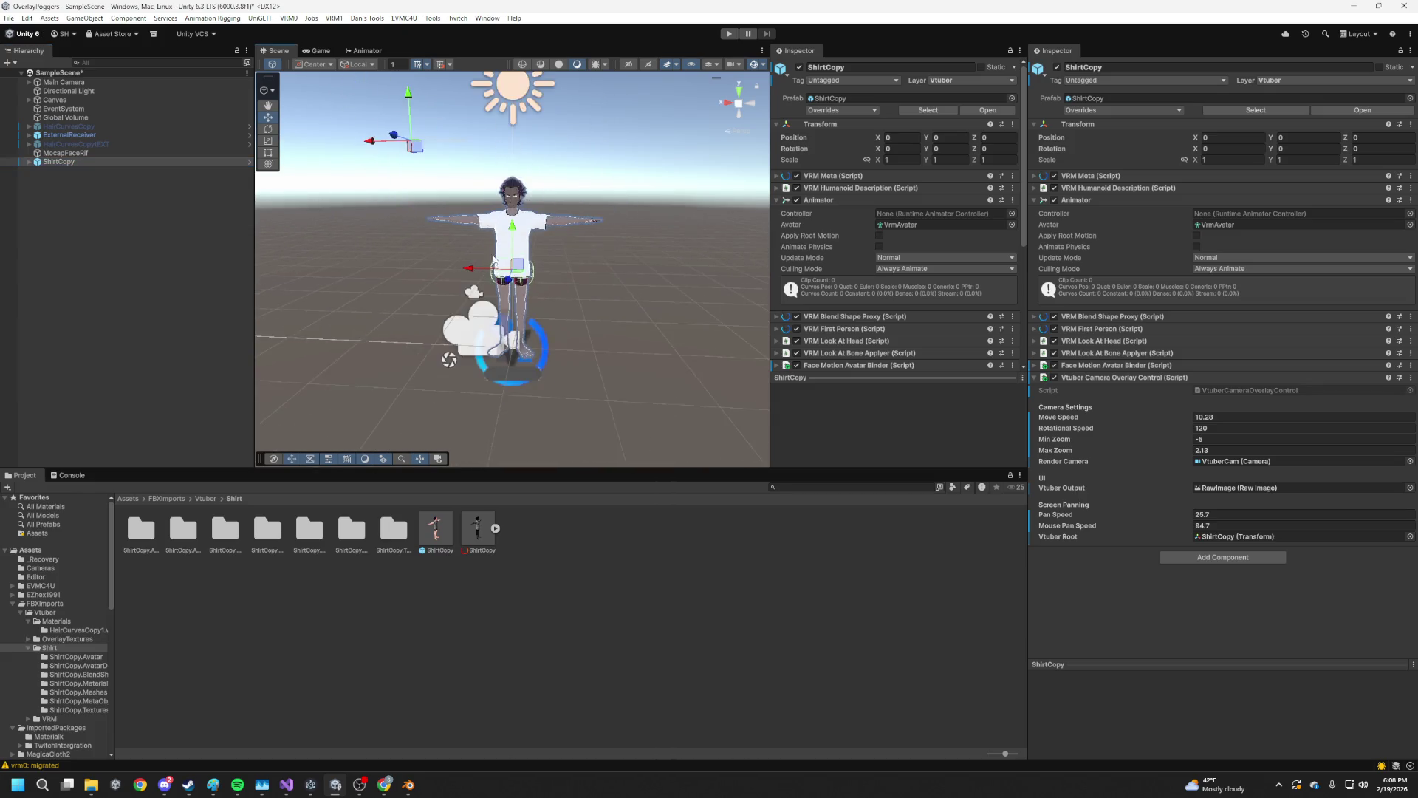
drag(497, 259, 311, 233)
key(f)
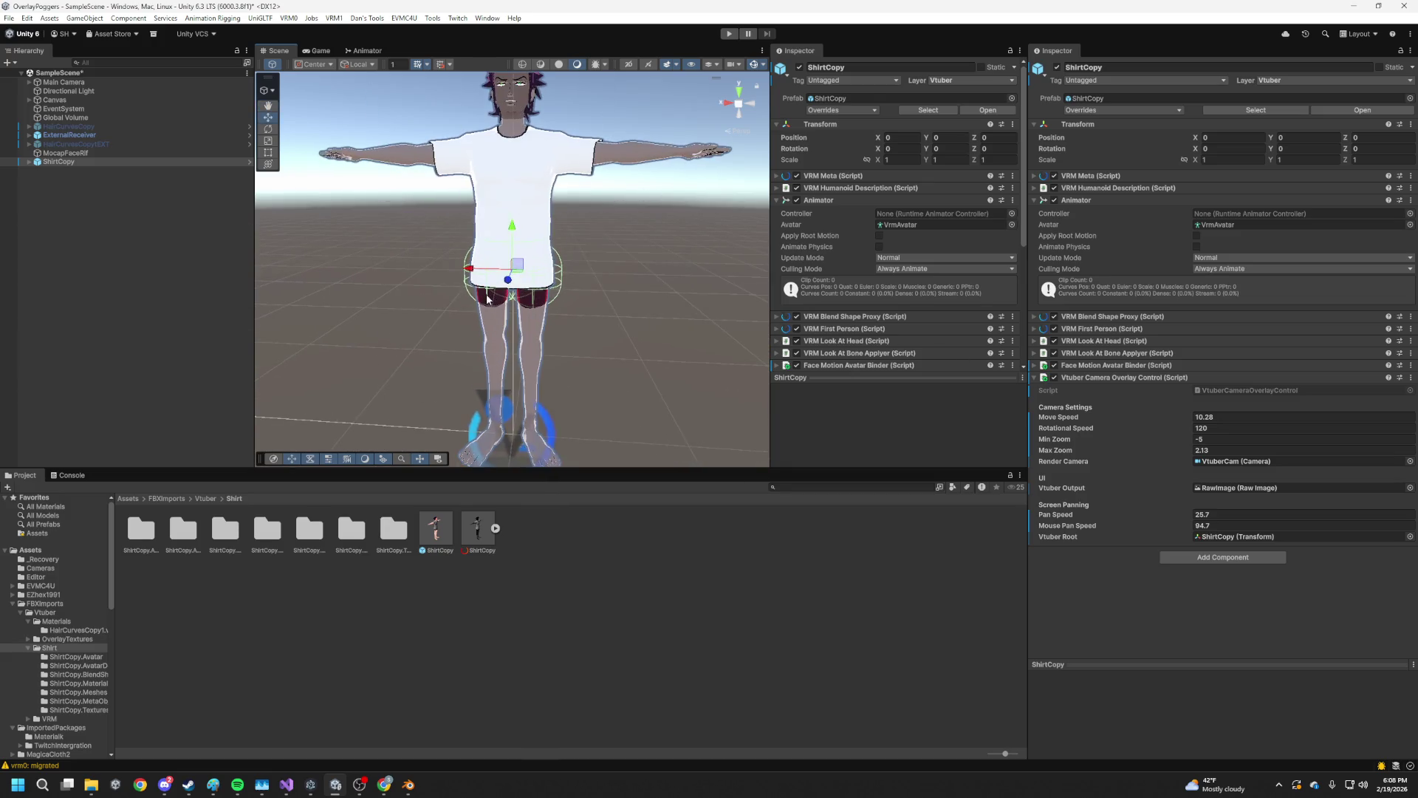
View ShirtCopy from above, the front and down at the feet, then clear the selection
drag(664, 310, 569, 331)
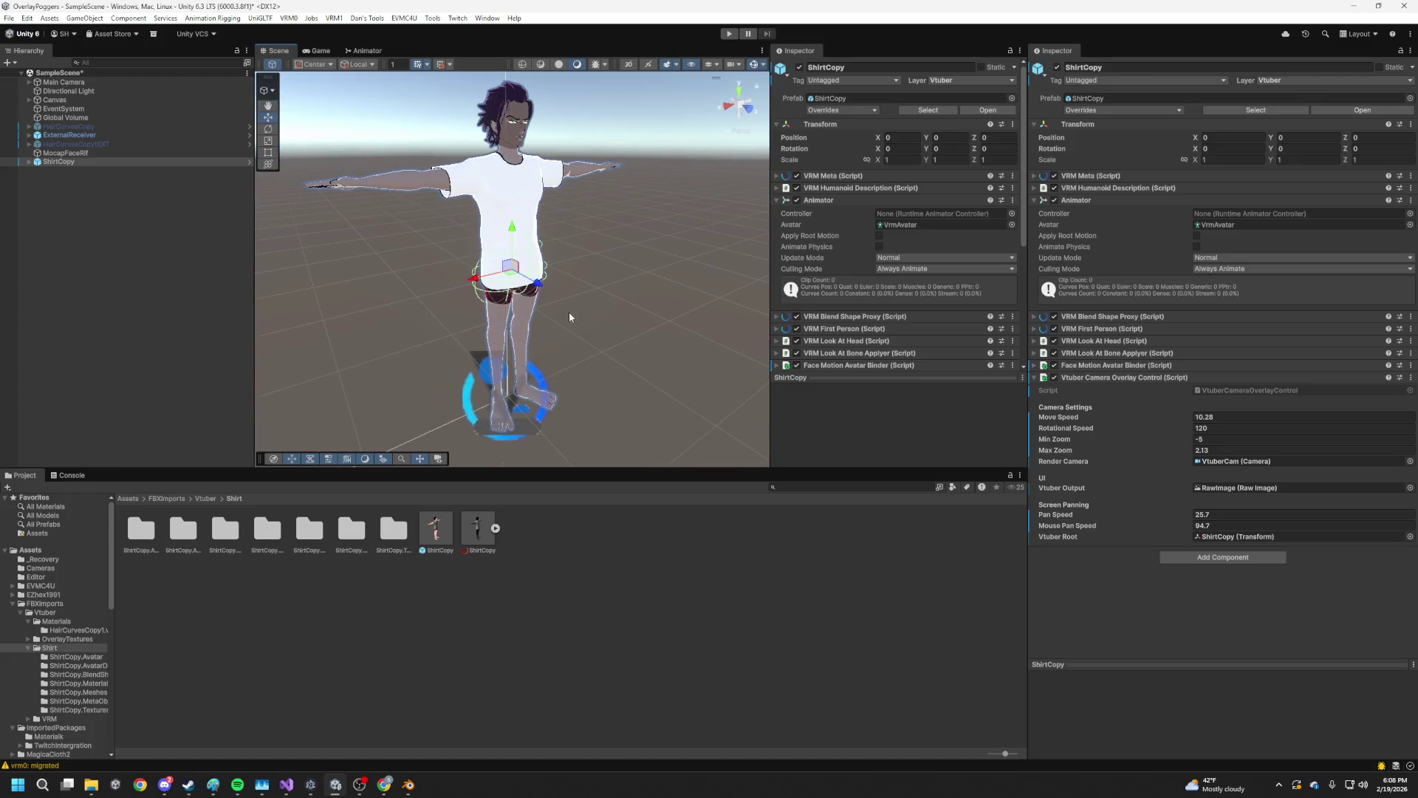
scroll(up, 3)
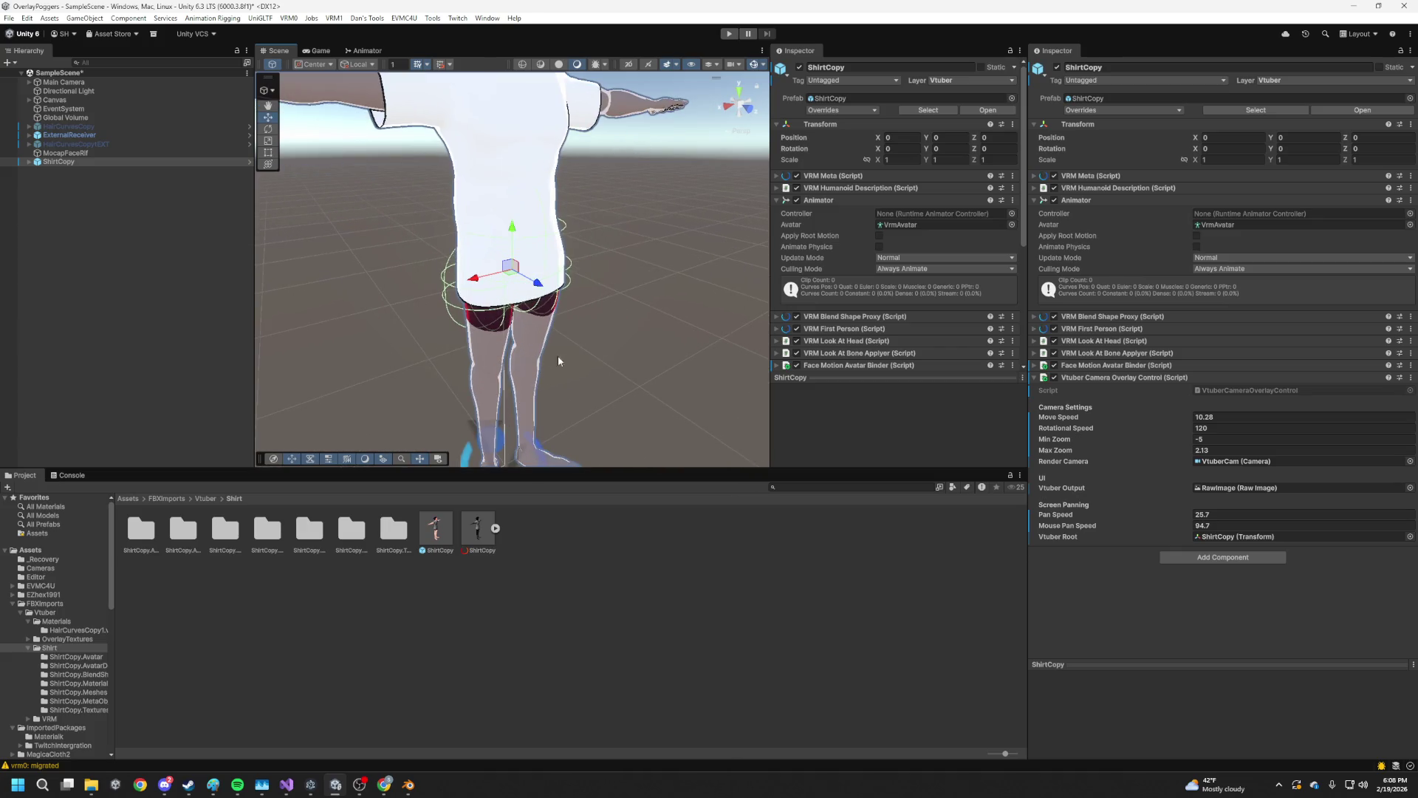
scroll(down, 3)
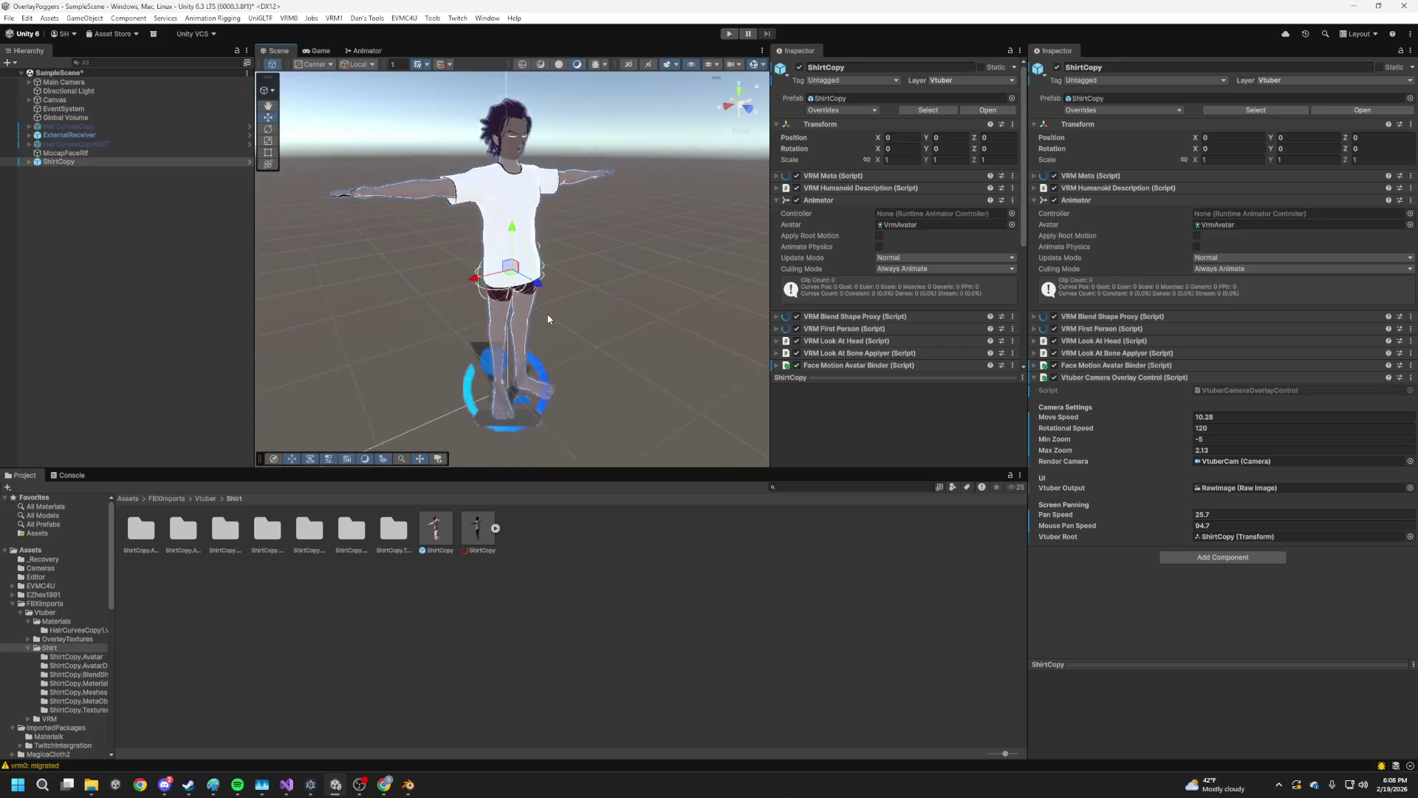
drag(555, 317, 444, 348)
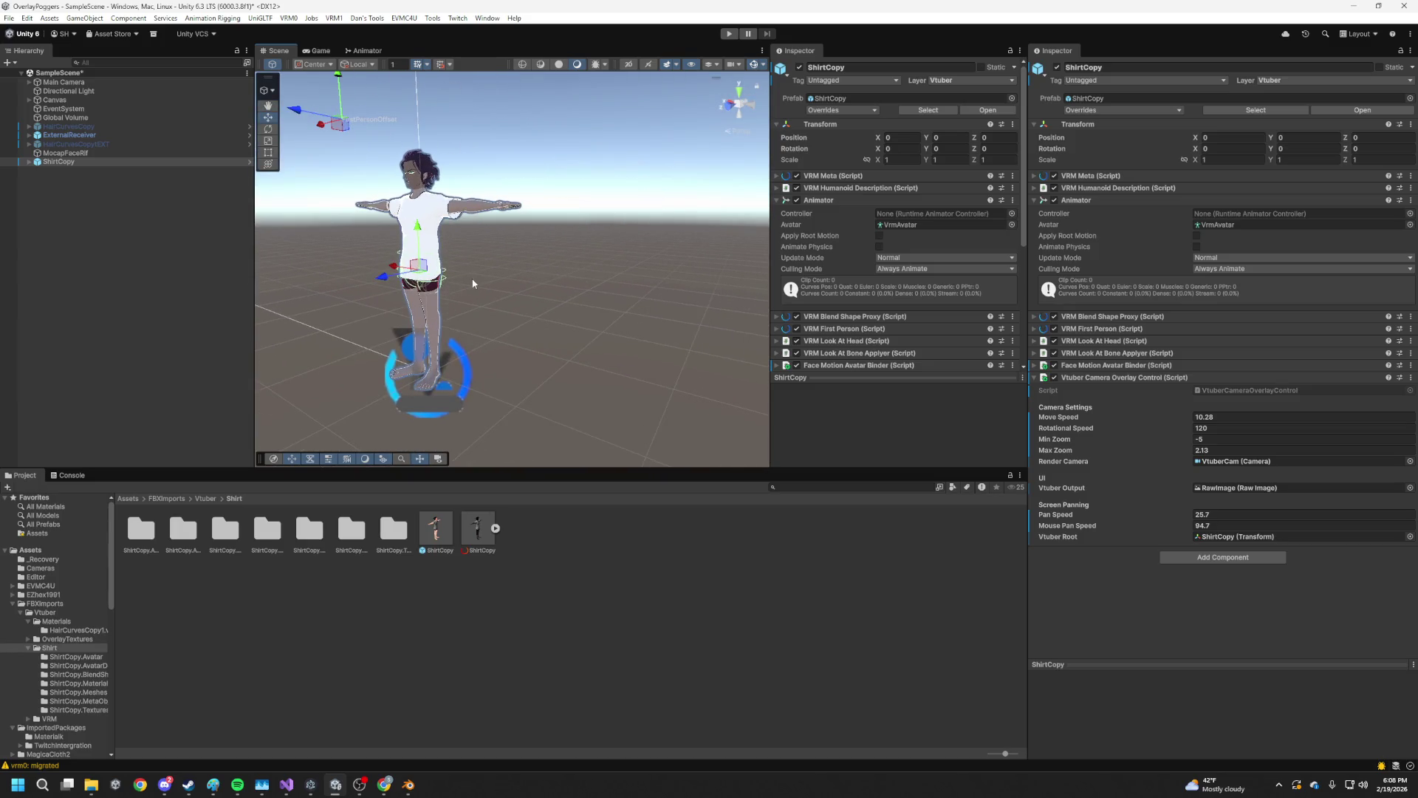
scroll(up, 3)
drag(702, 267, 509, 190)
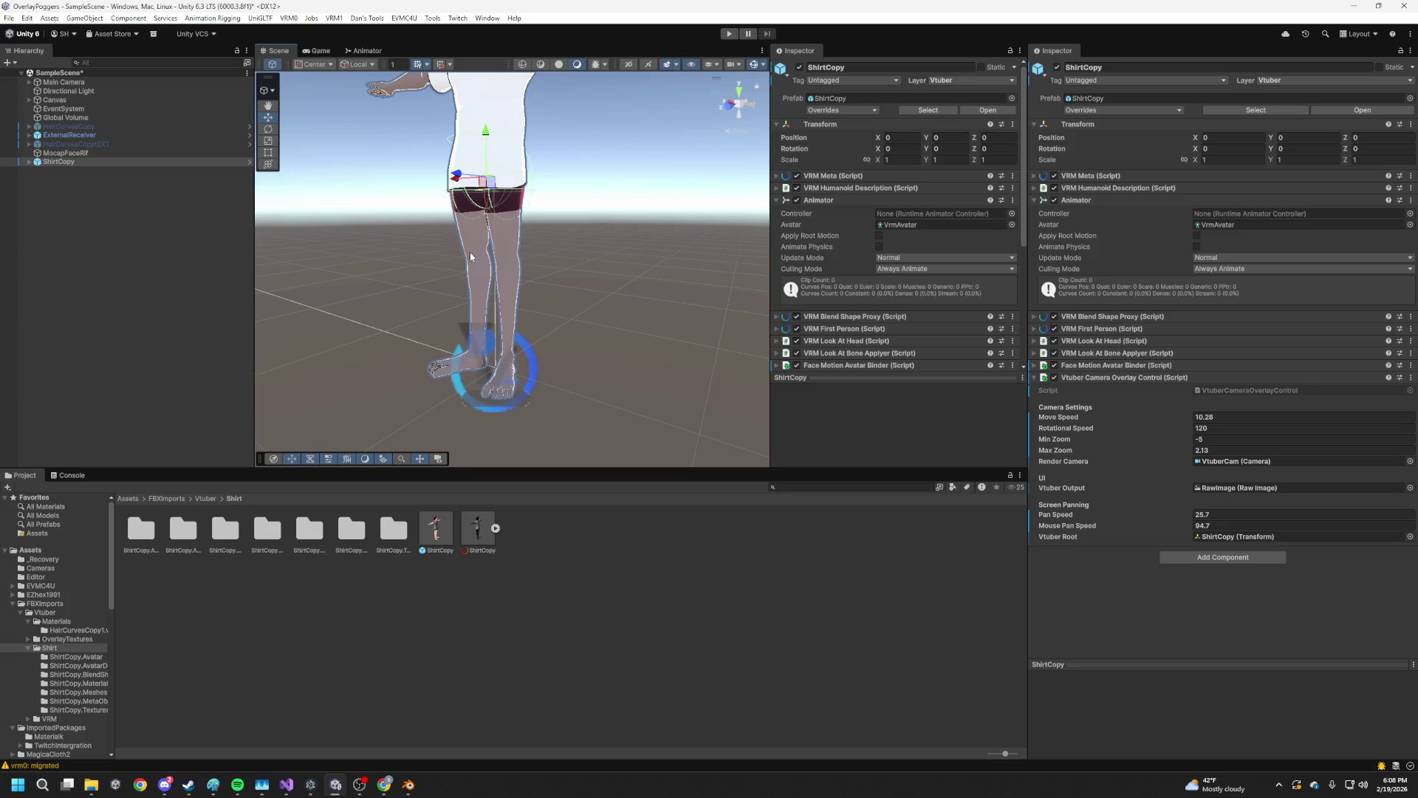
key(f)
drag(561, 232, 623, 256)
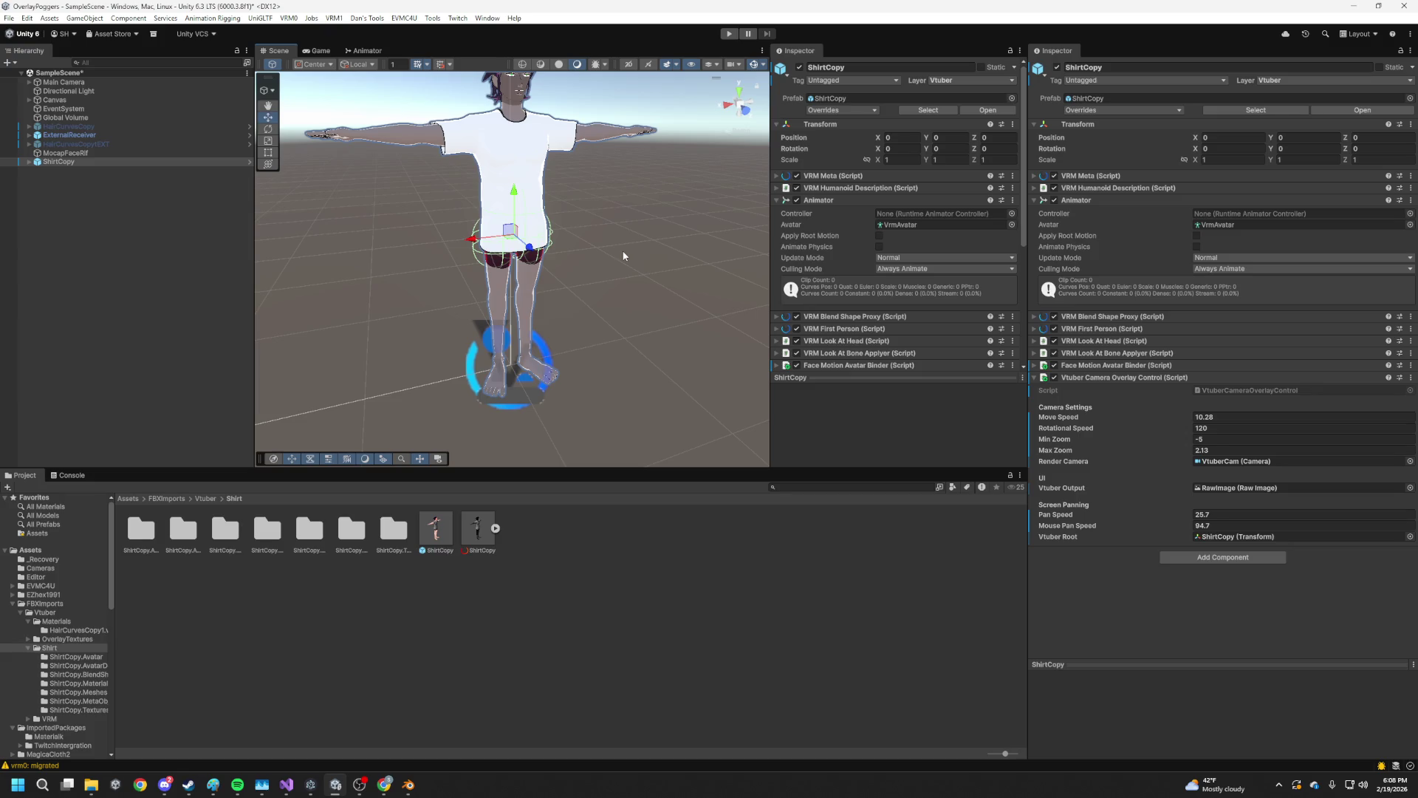
drag(623, 256, 574, 287)
click(700, 338)
Select the avatar's Face mesh to show its blend shapes
scroll(up, 3)
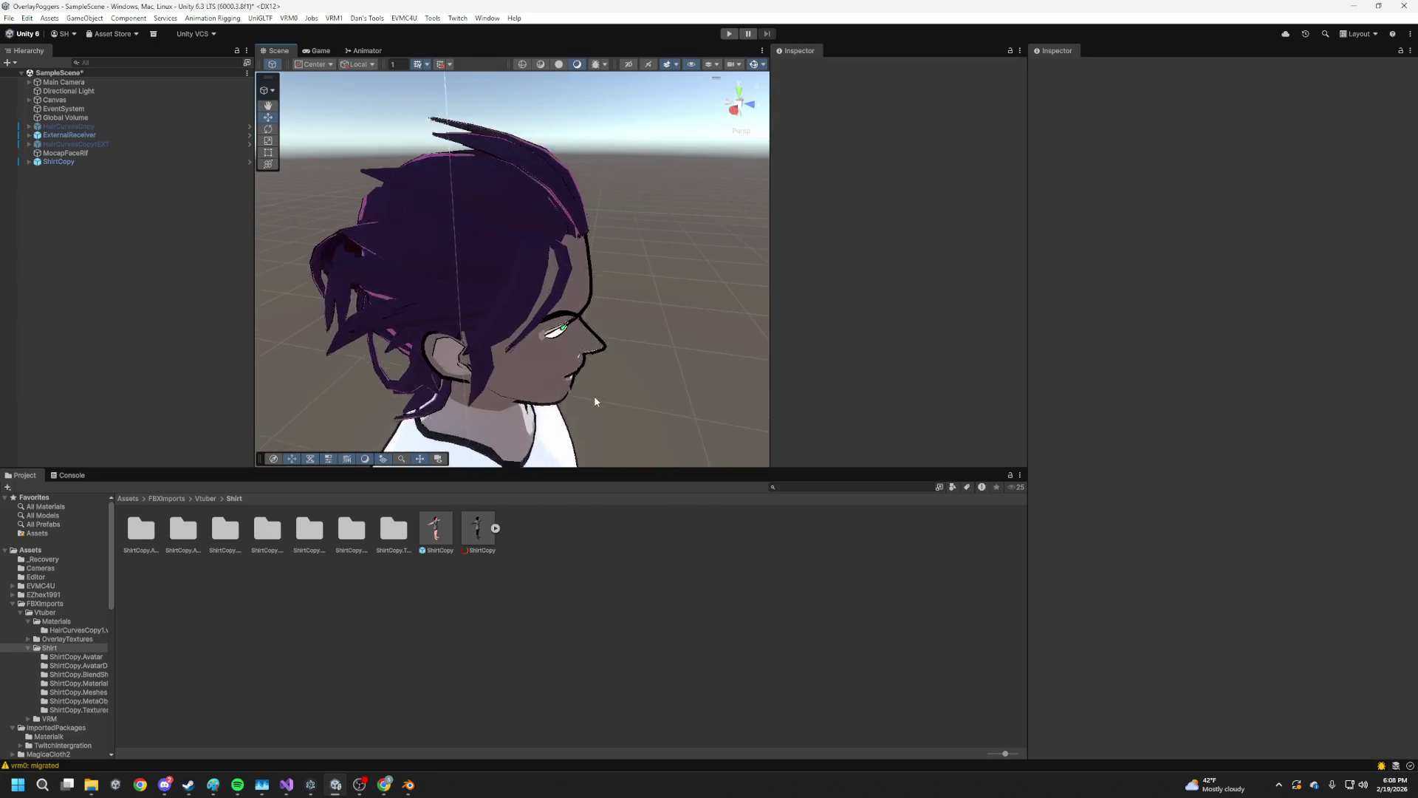
drag(727, 337, 502, 282)
click(423, 250)
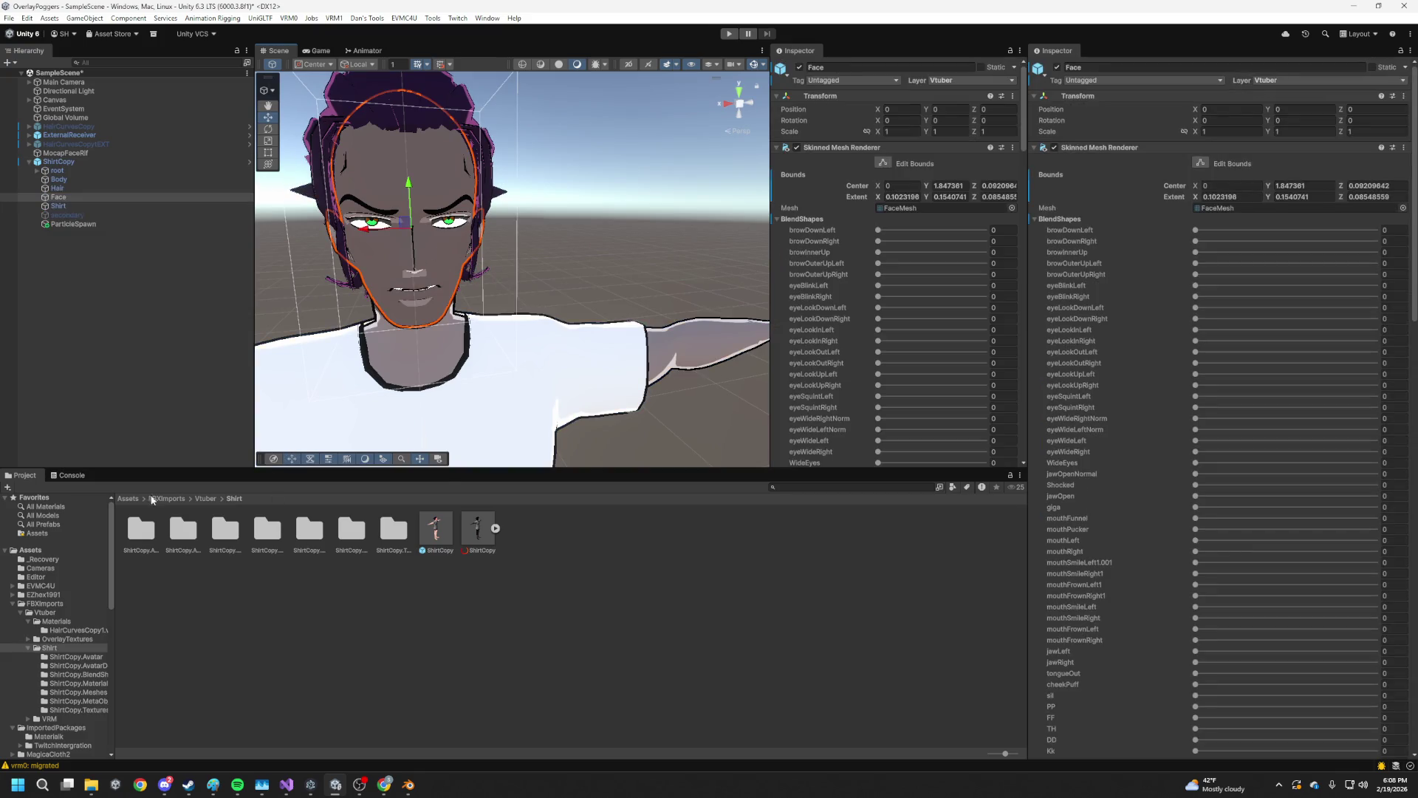
Browse the Project panel to the HairCurvesCopy1.vrm1.Materials folder
click(86, 622)
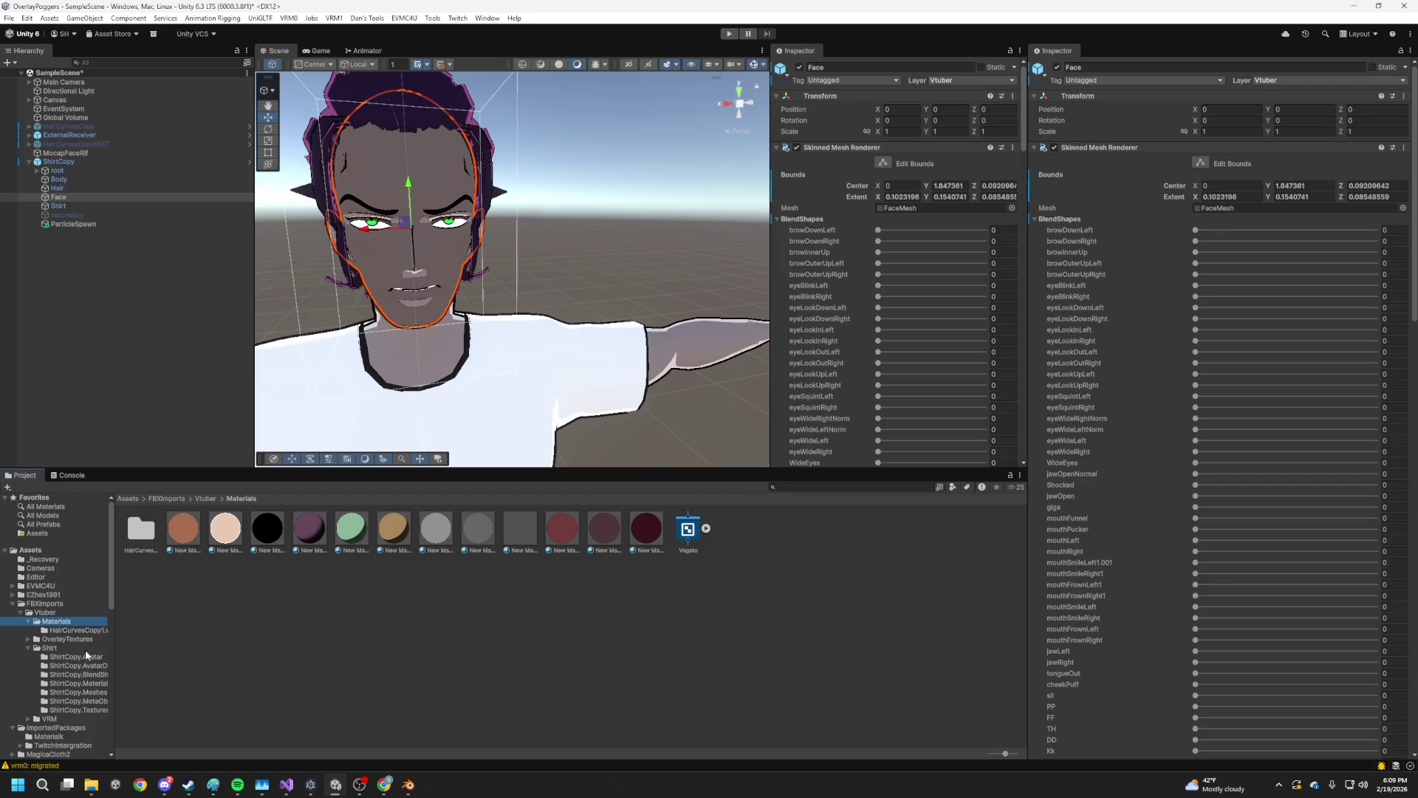
scroll(down, 3)
click(78, 662)
click(74, 678)
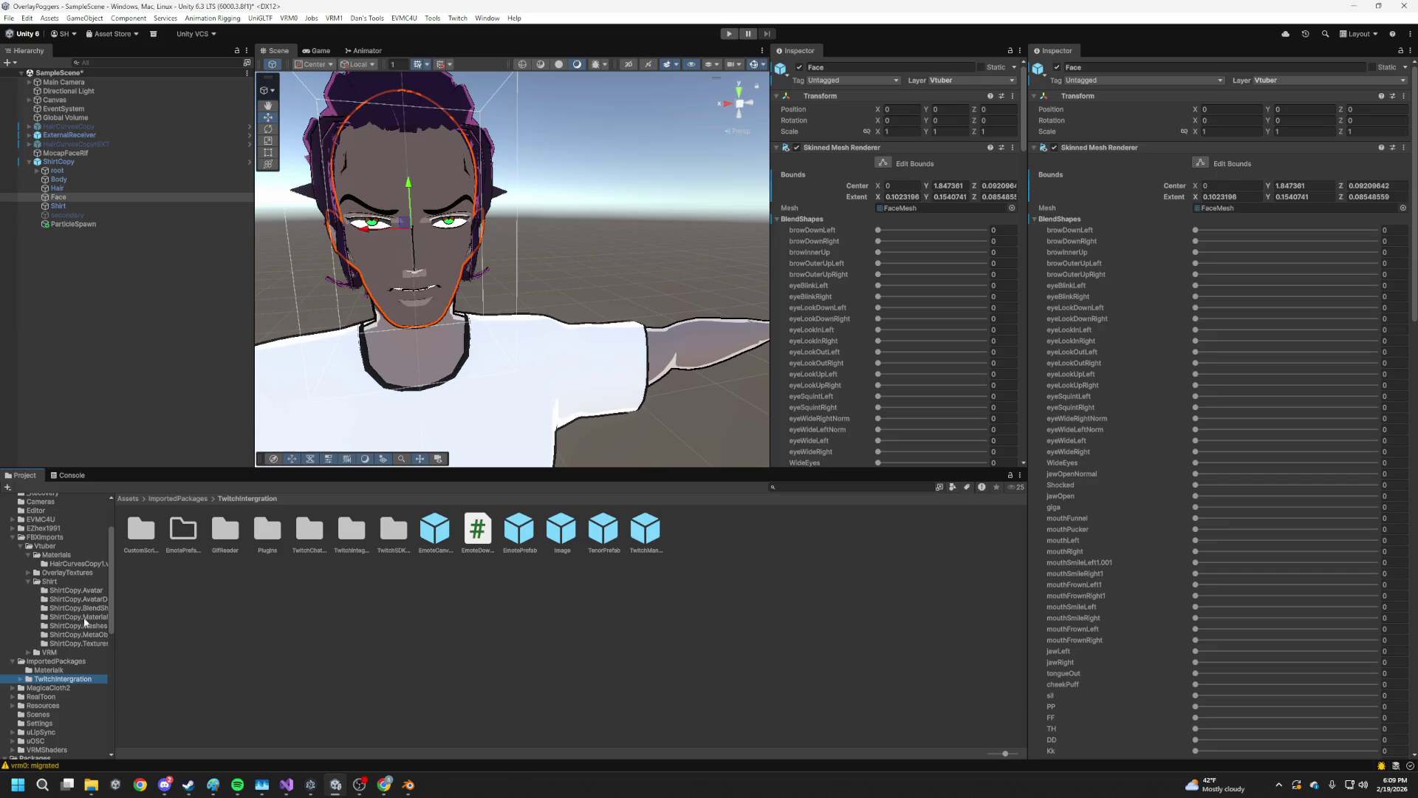
click(88, 618)
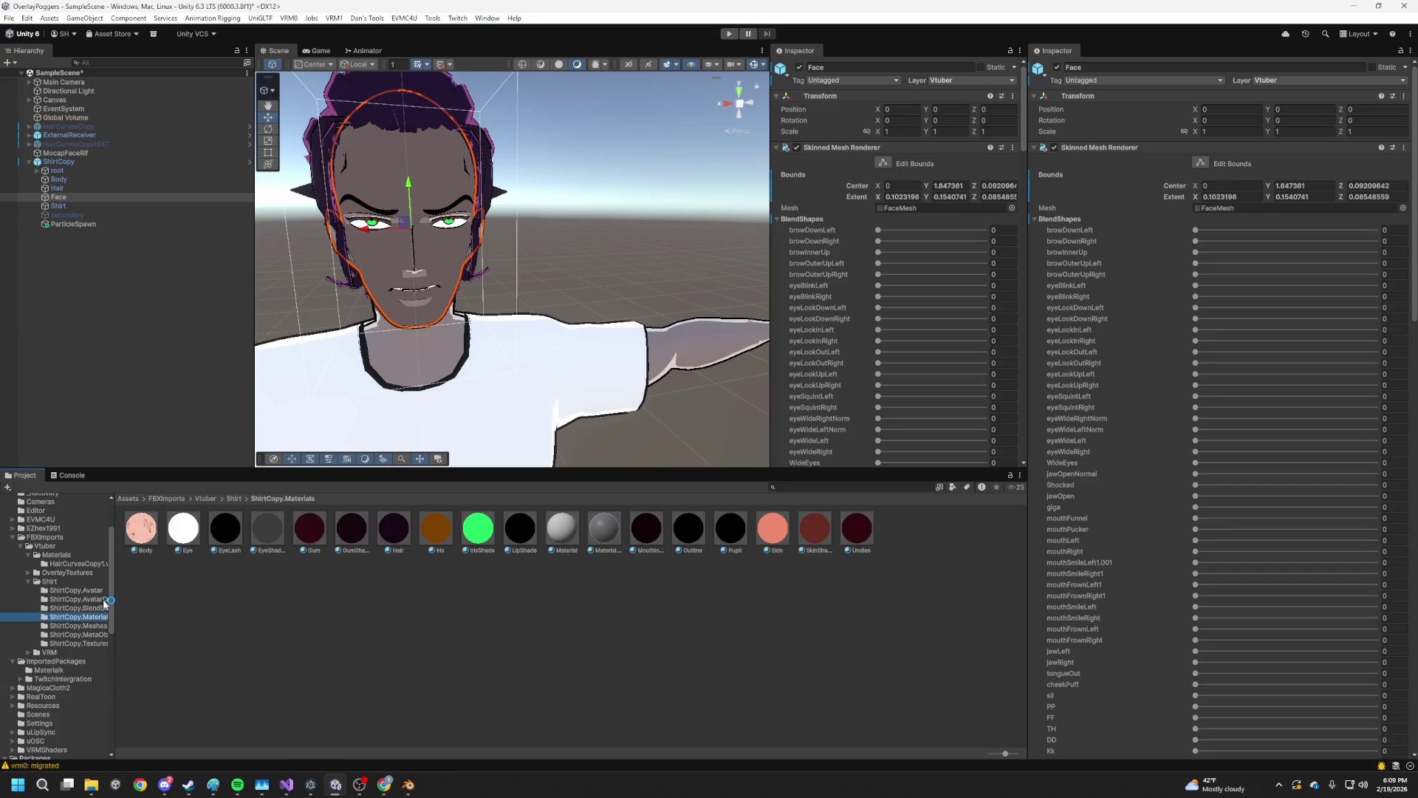
click(79, 564)
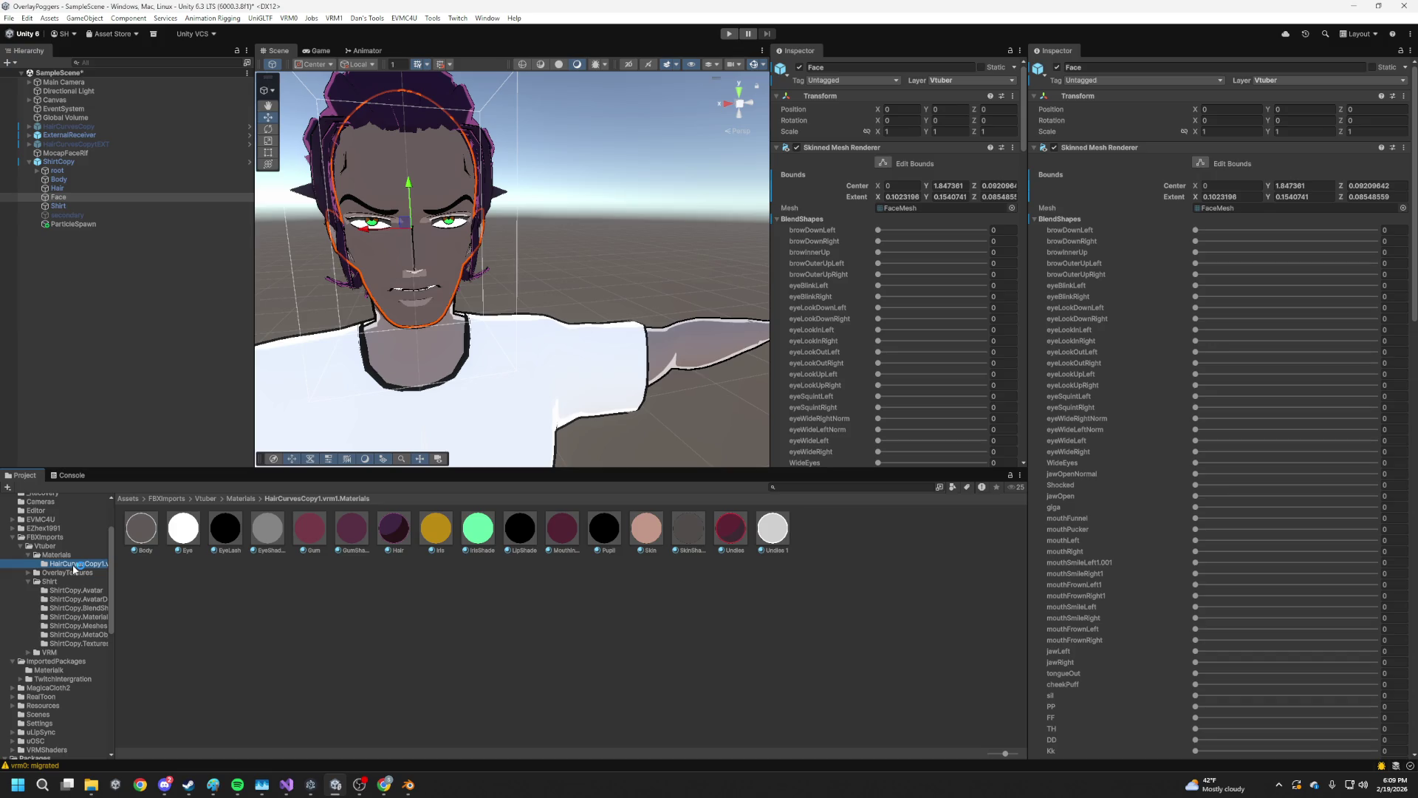
drag(141, 525, 554, 299)
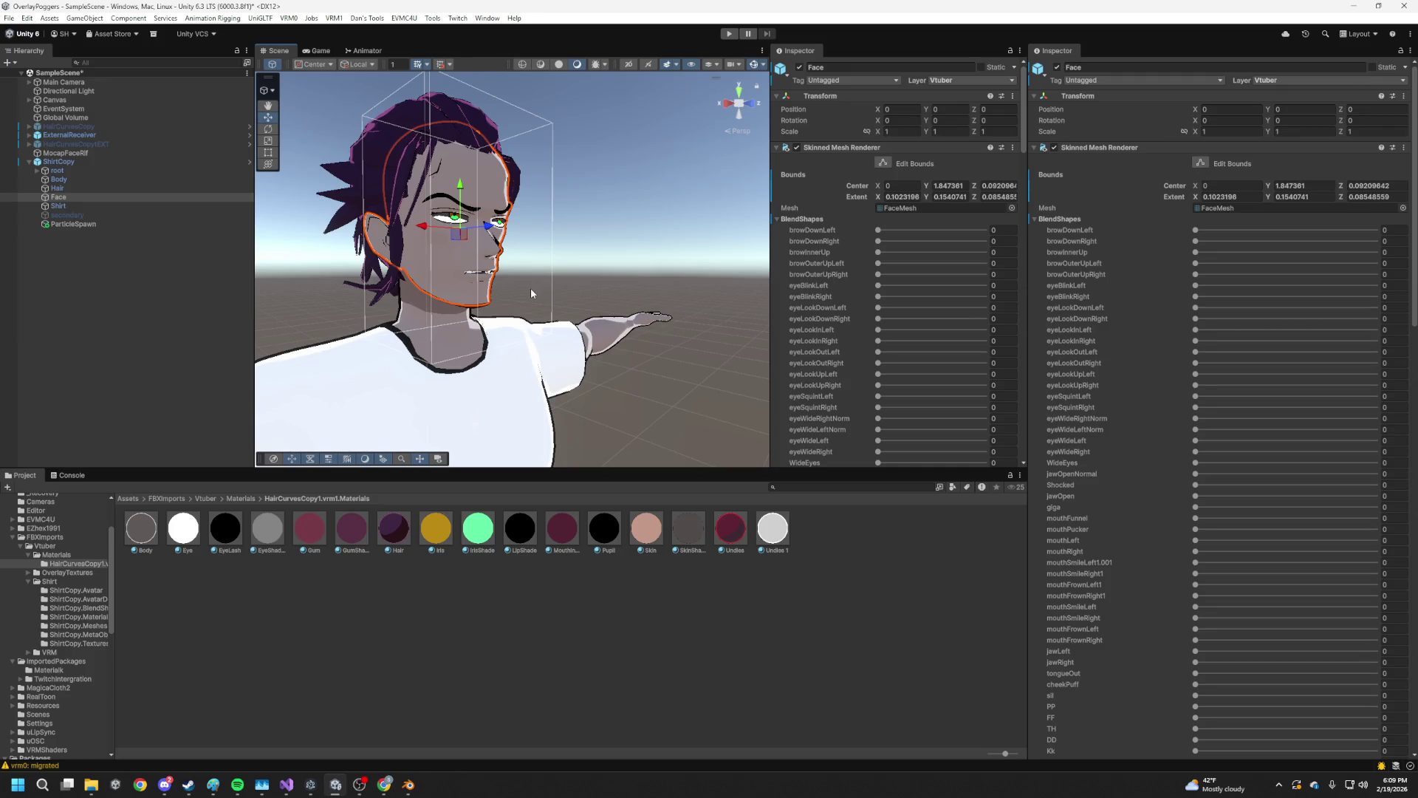
Orbit around the character's face from front, three-quarter and below views
drag(509, 276, 627, 215)
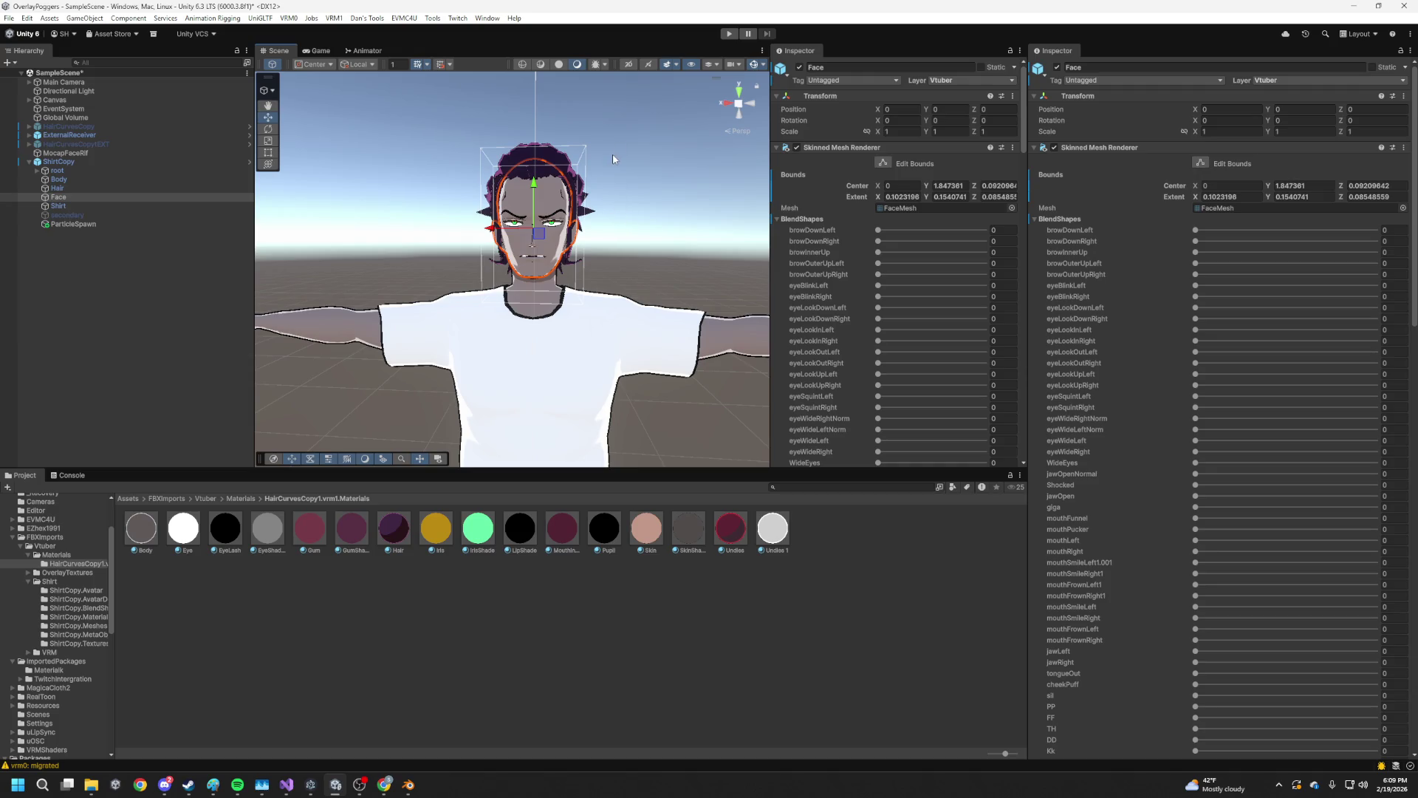
drag(673, 248, 547, 280)
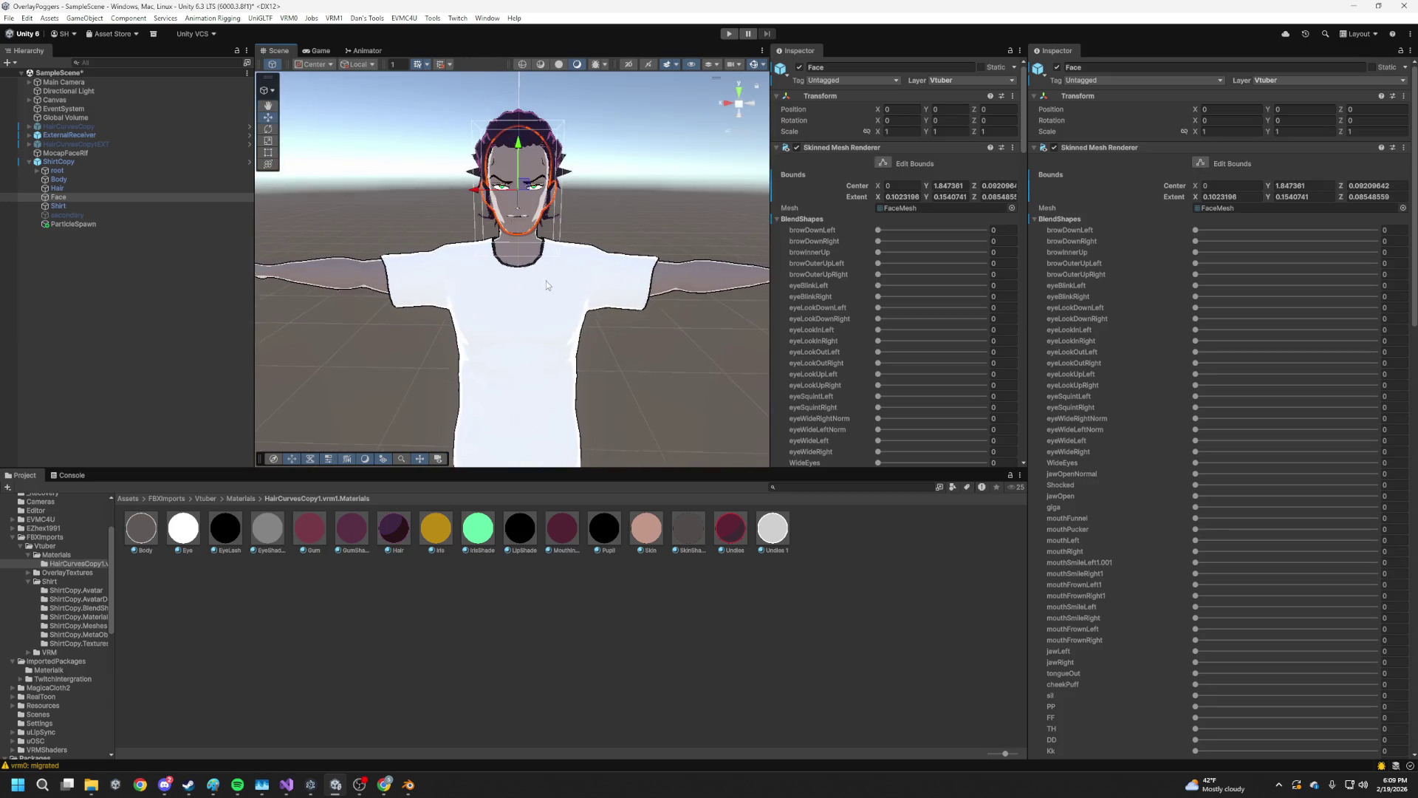
scroll(up, 3)
scroll(down, 3)
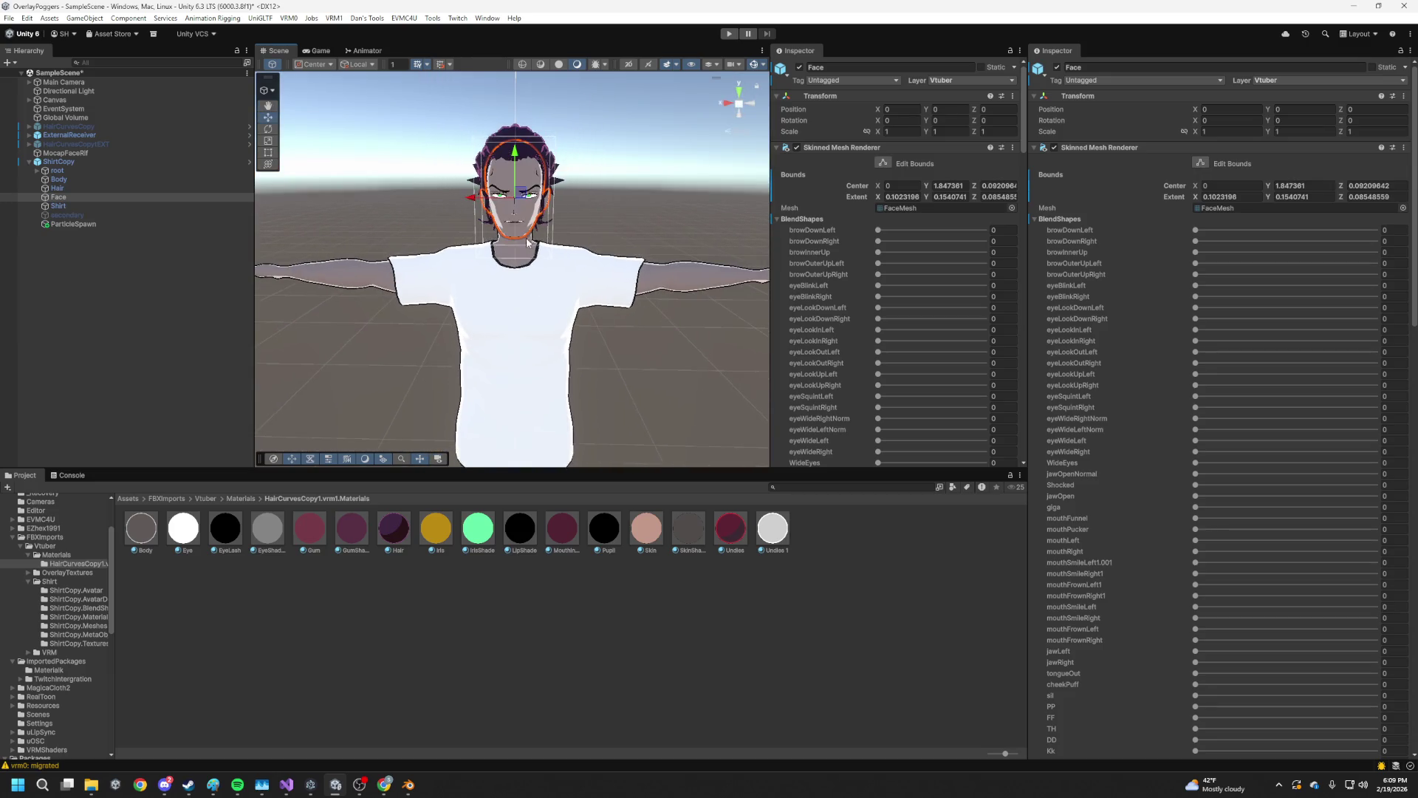
drag(560, 237, 707, 195)
drag(620, 271, 530, 305)
scroll(up, 3)
Zoom out from the face to show the avatar's whole upper body and white shirt
click(643, 222)
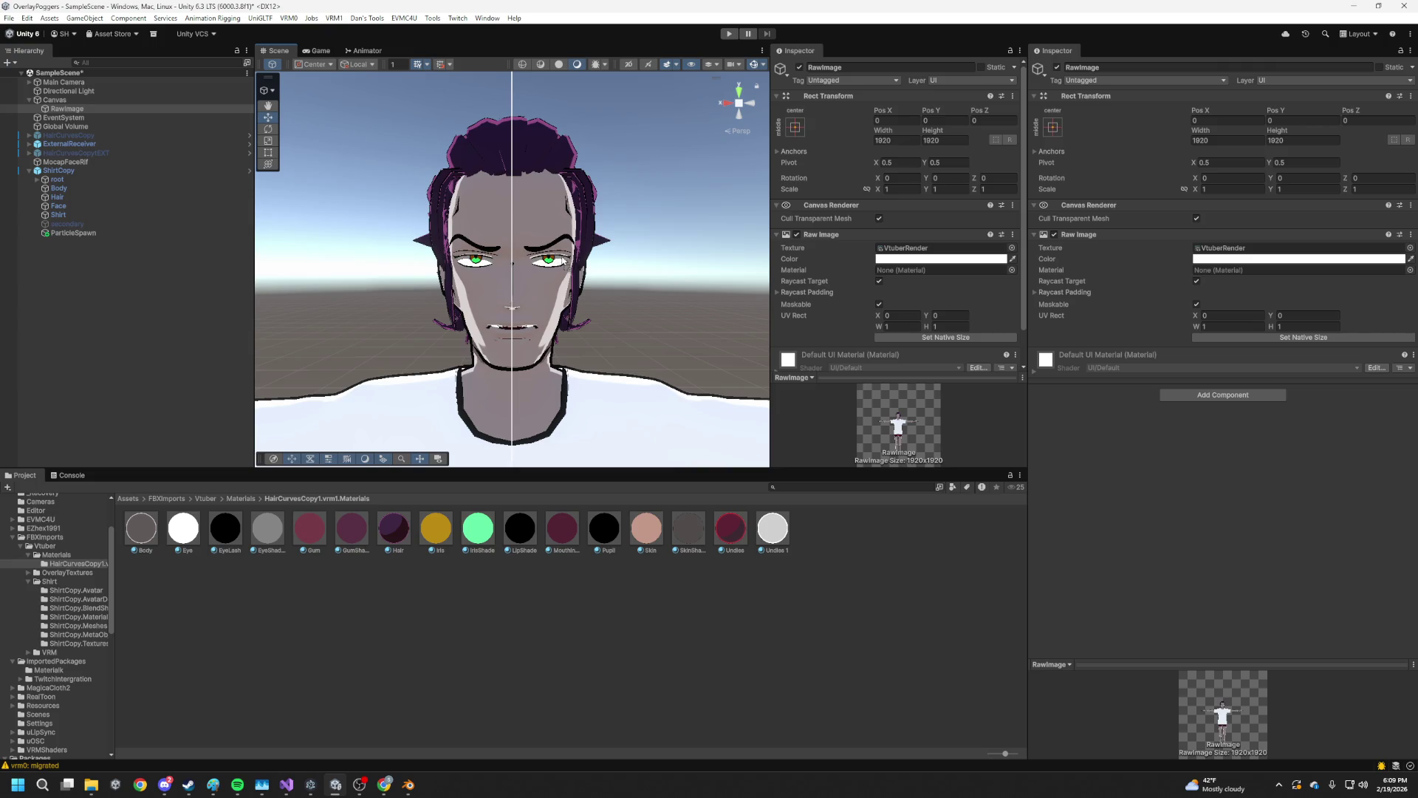
scroll(up, 3)
drag(550, 334, 456, 351)
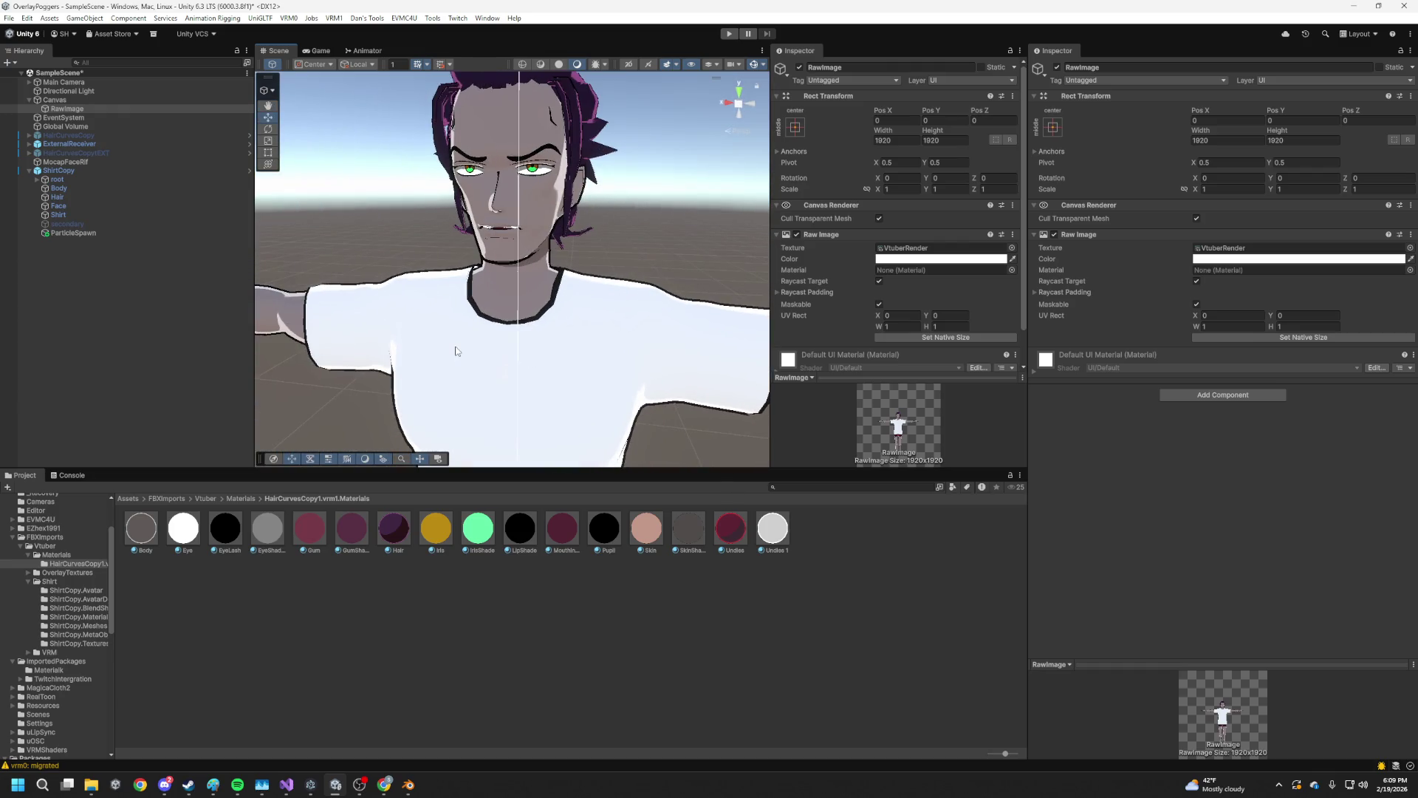
scroll(down, 3)
scroll(up, 3)
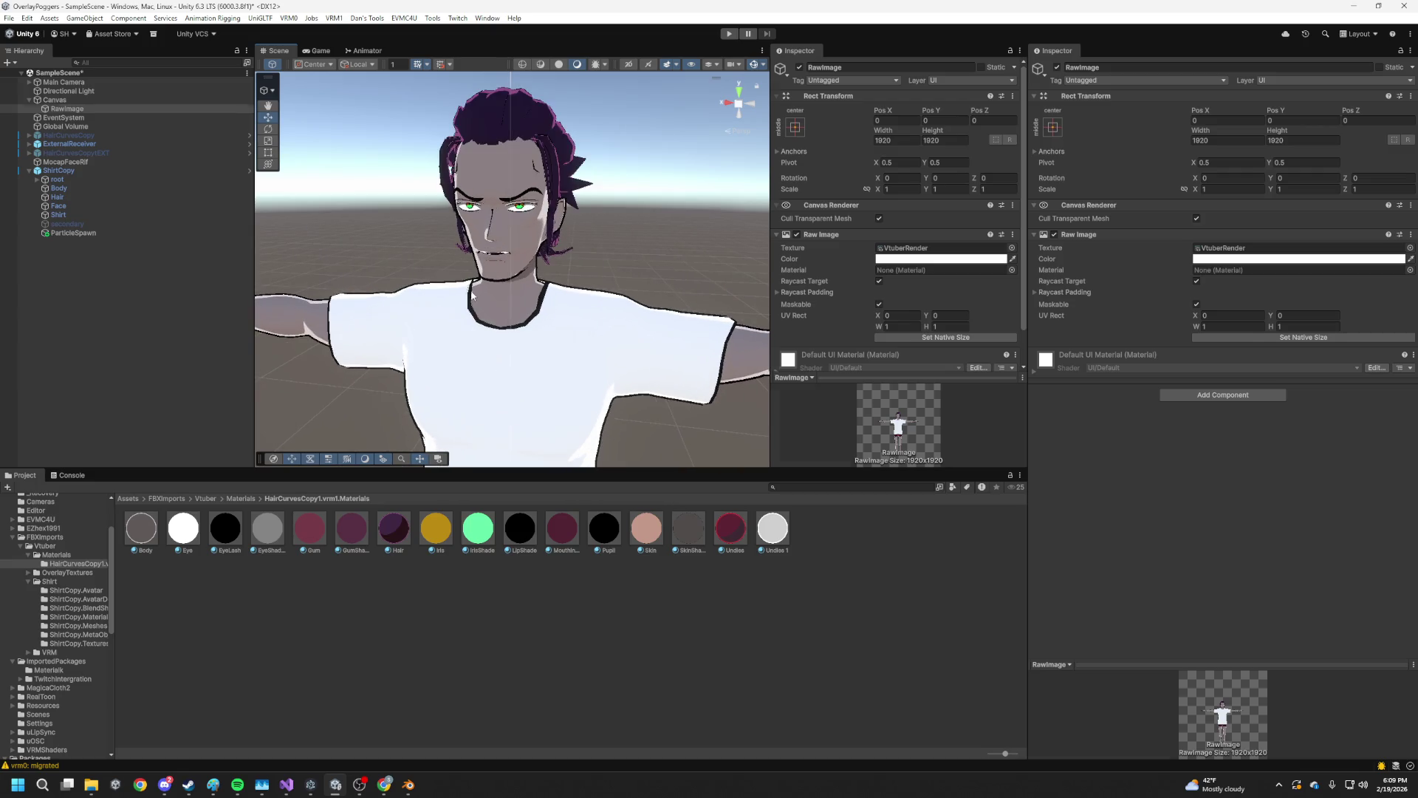
click(520, 233)
scroll(up, 3)
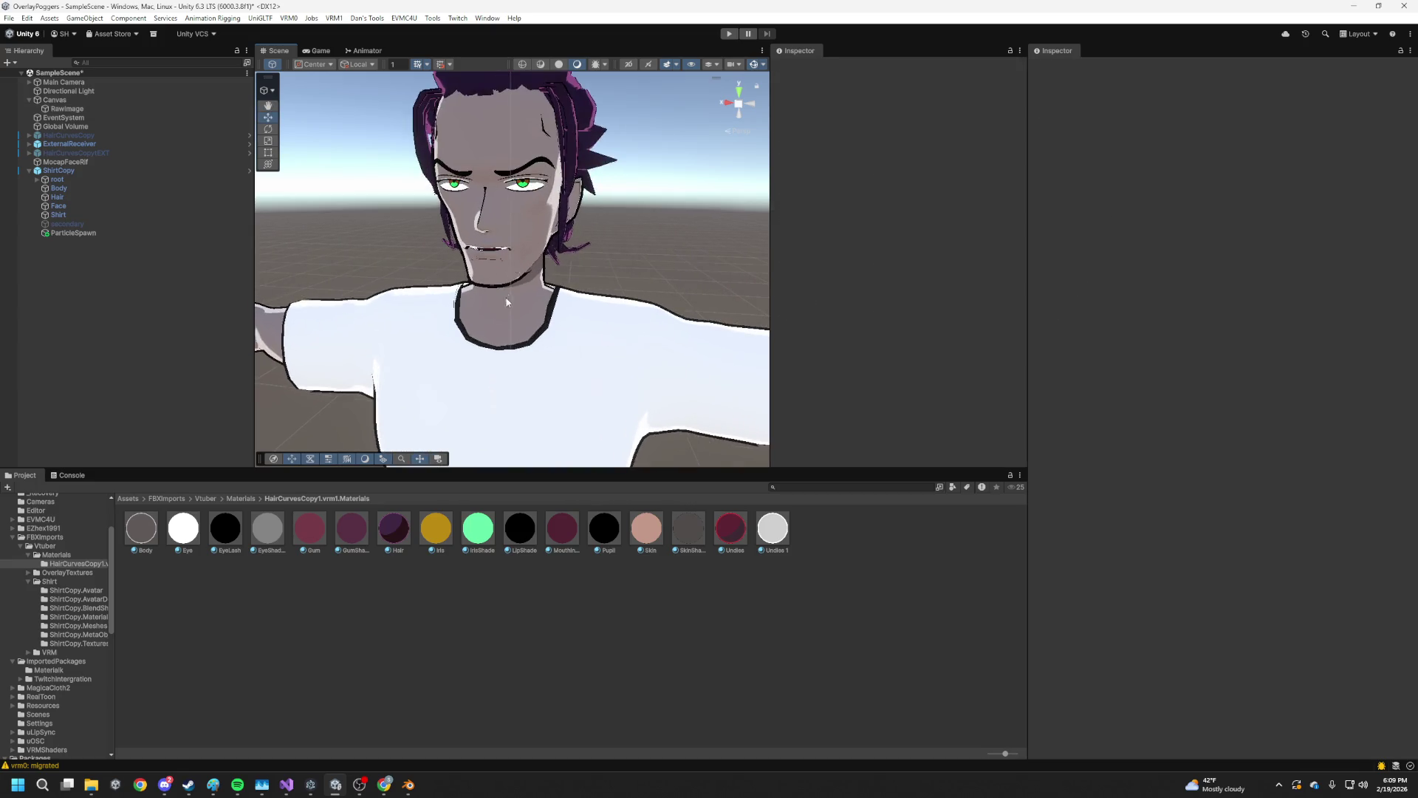
scroll(down, 3)
drag(504, 269, 538, 323)
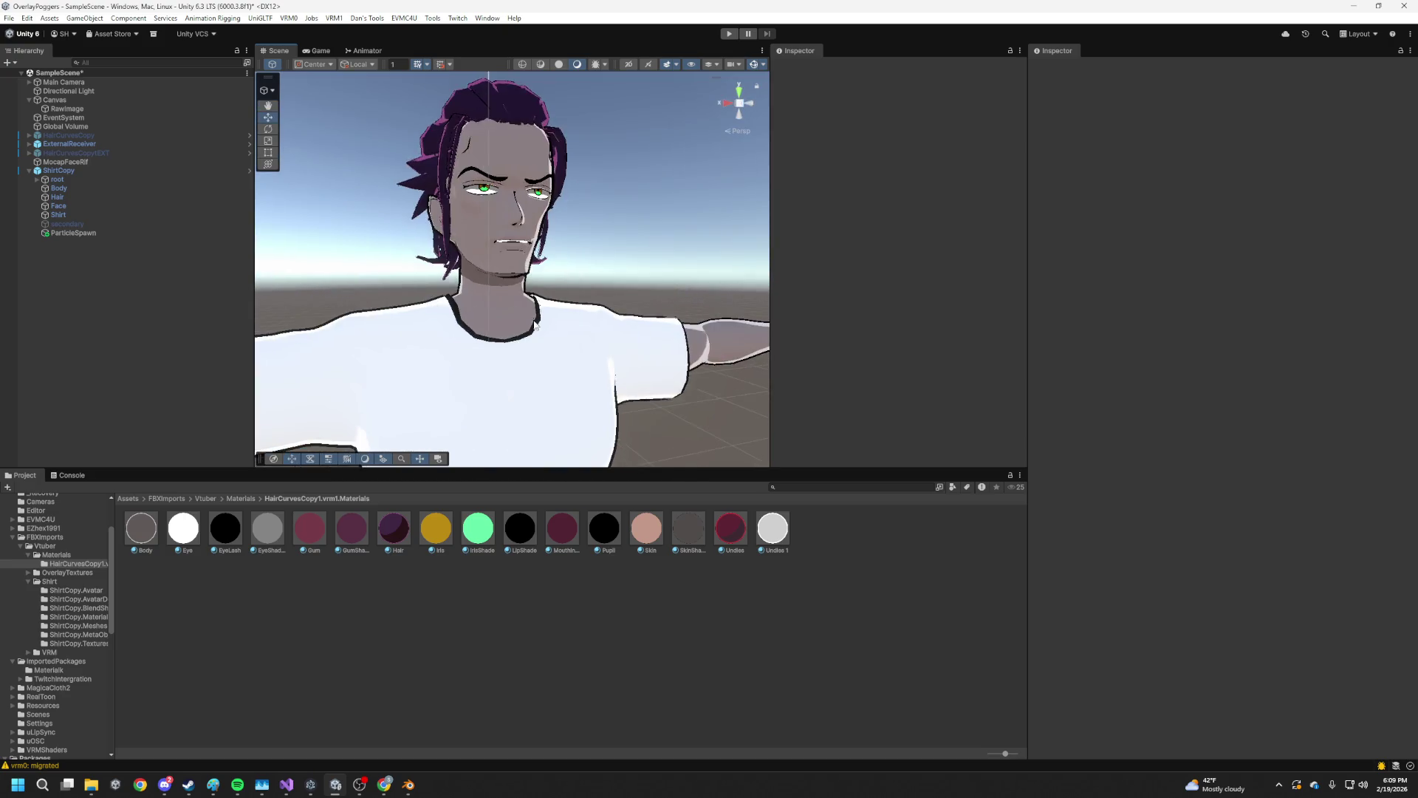
scroll(down, 3)
scroll(up, 3)
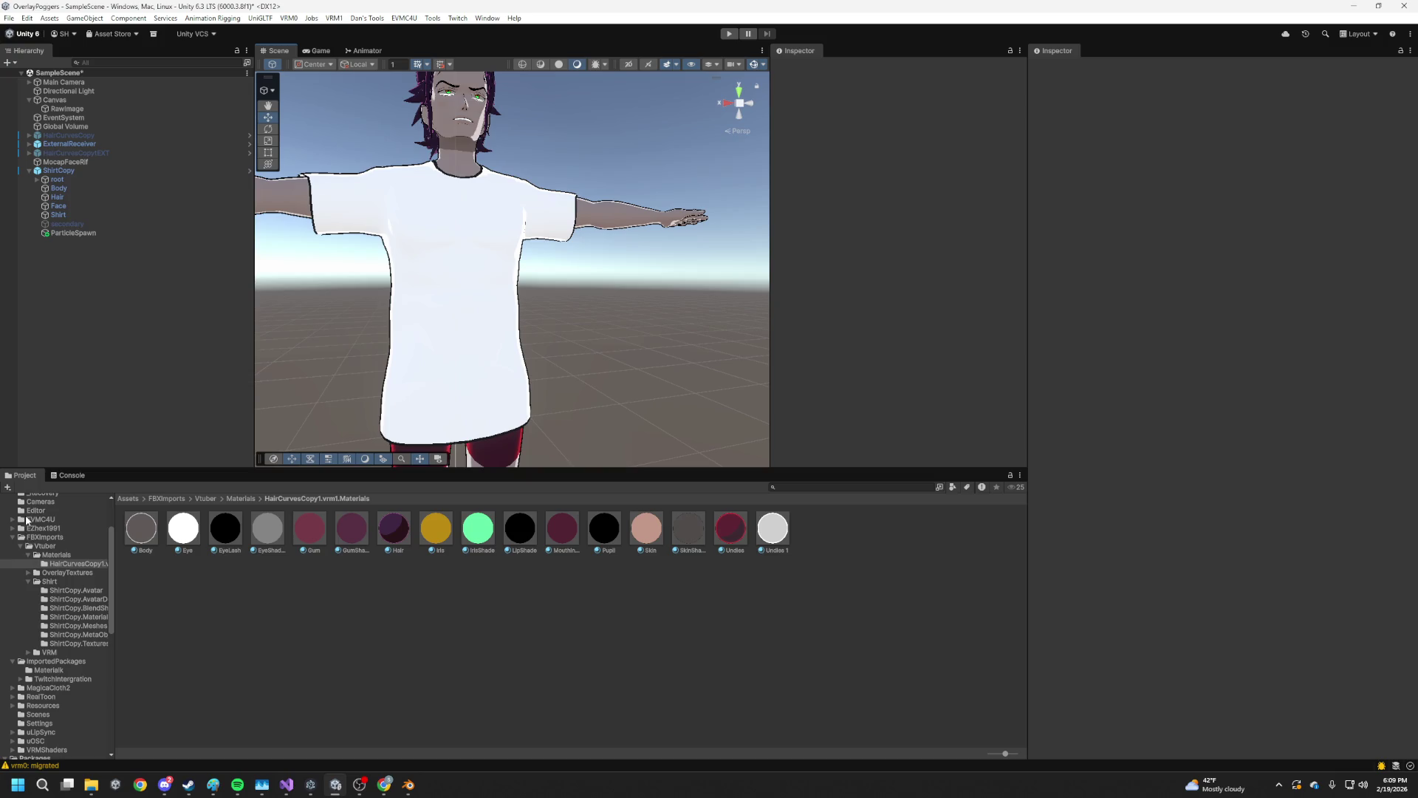
scroll(up, 3)
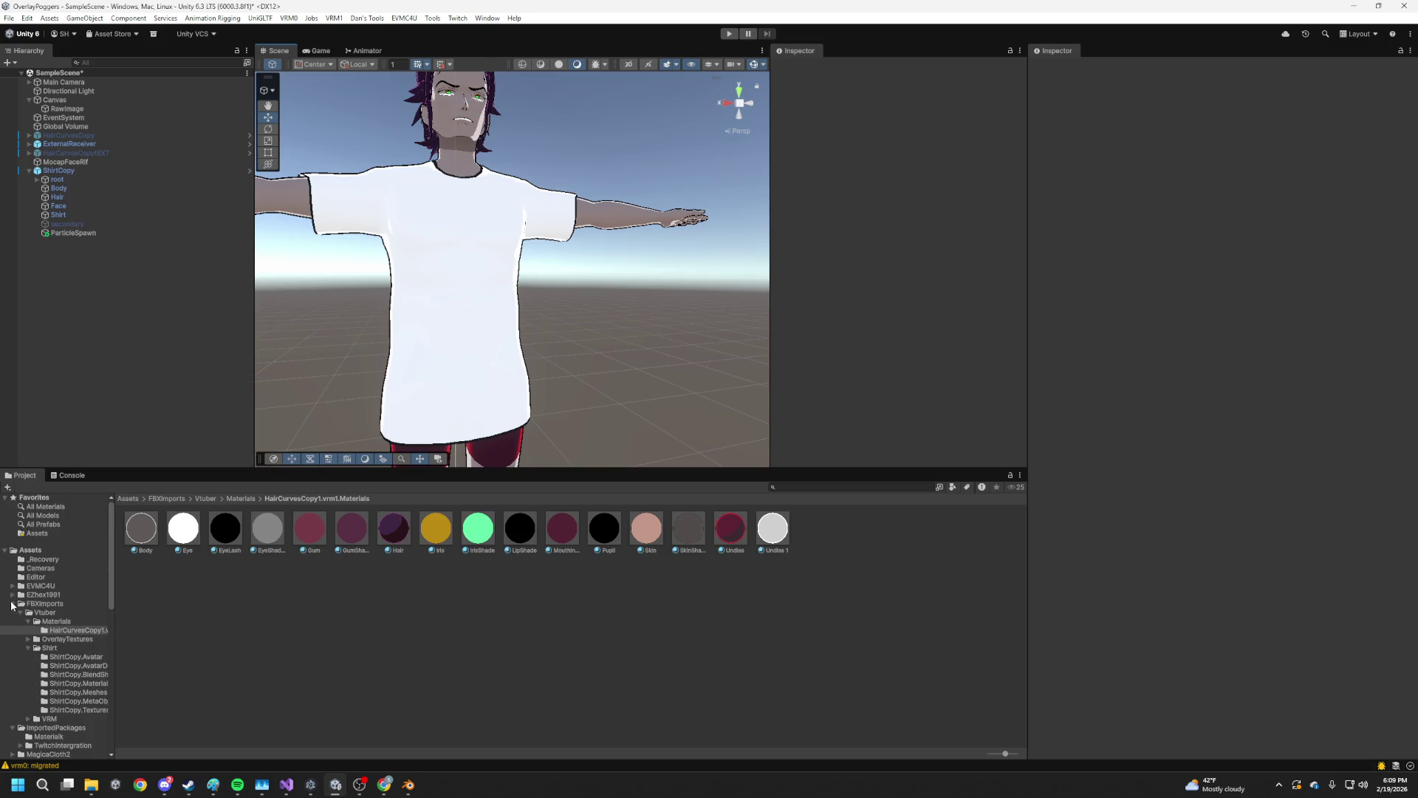
Open the Settings folder and select the PC_RPAsset render pipeline asset
click(12, 604)
click(47, 675)
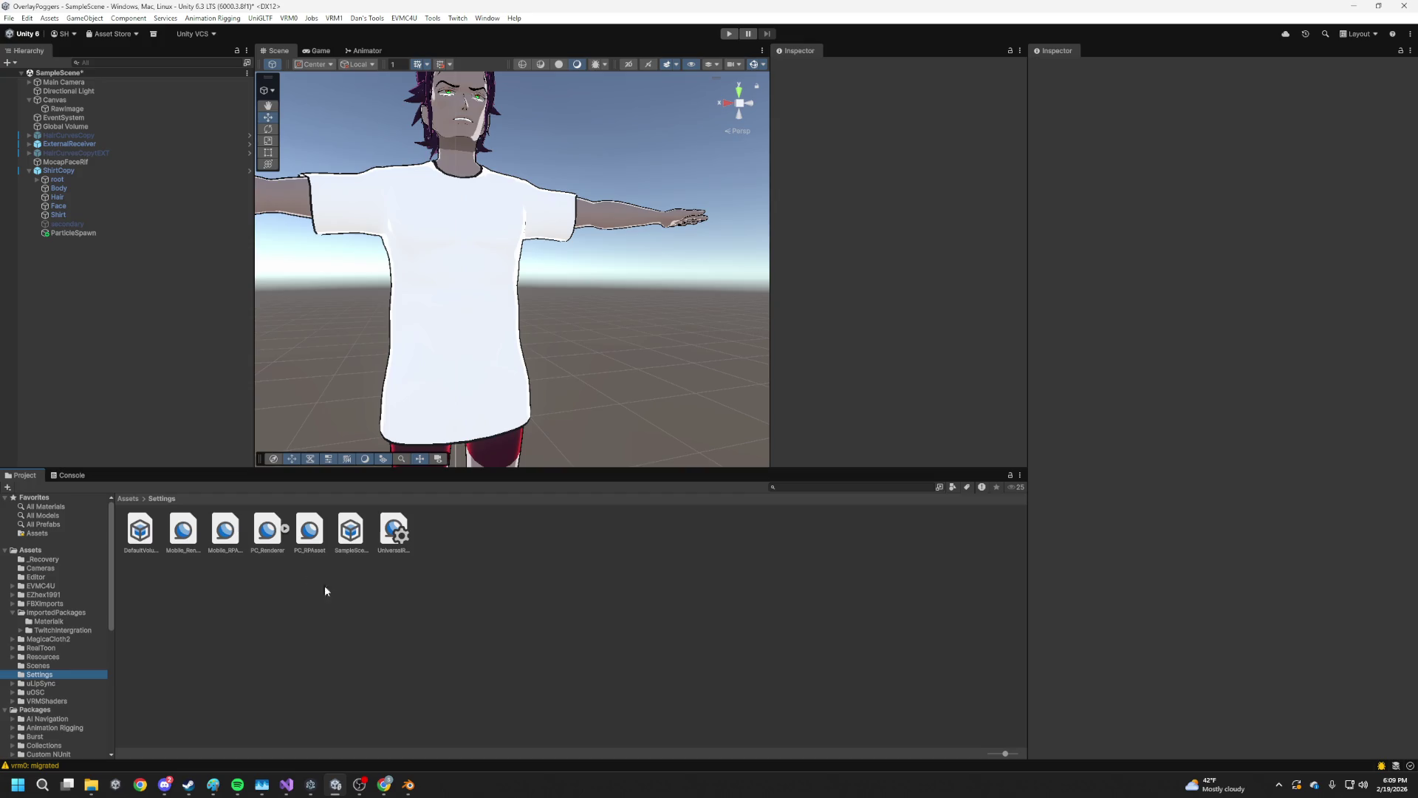
click(183, 530)
click(351, 530)
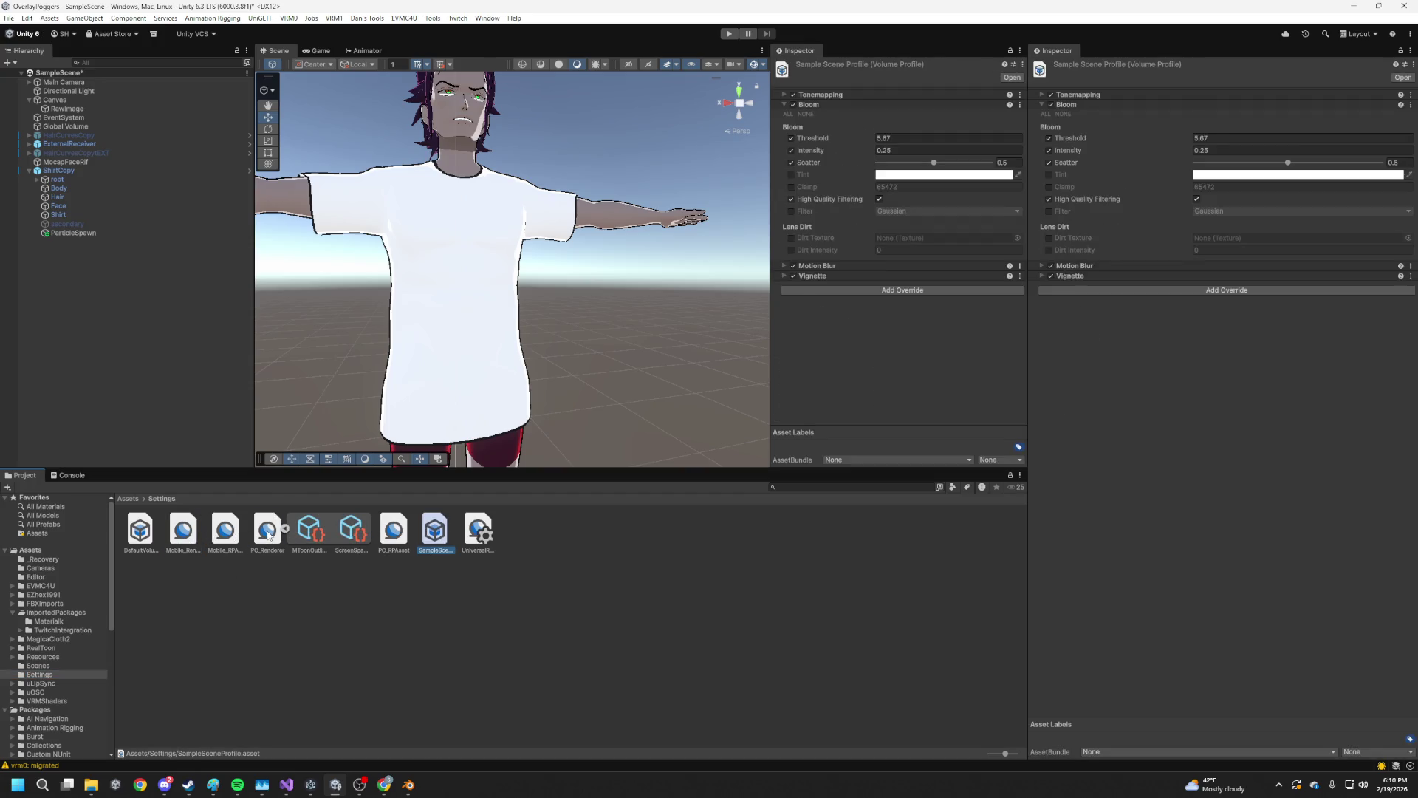
click(268, 532)
click(396, 545)
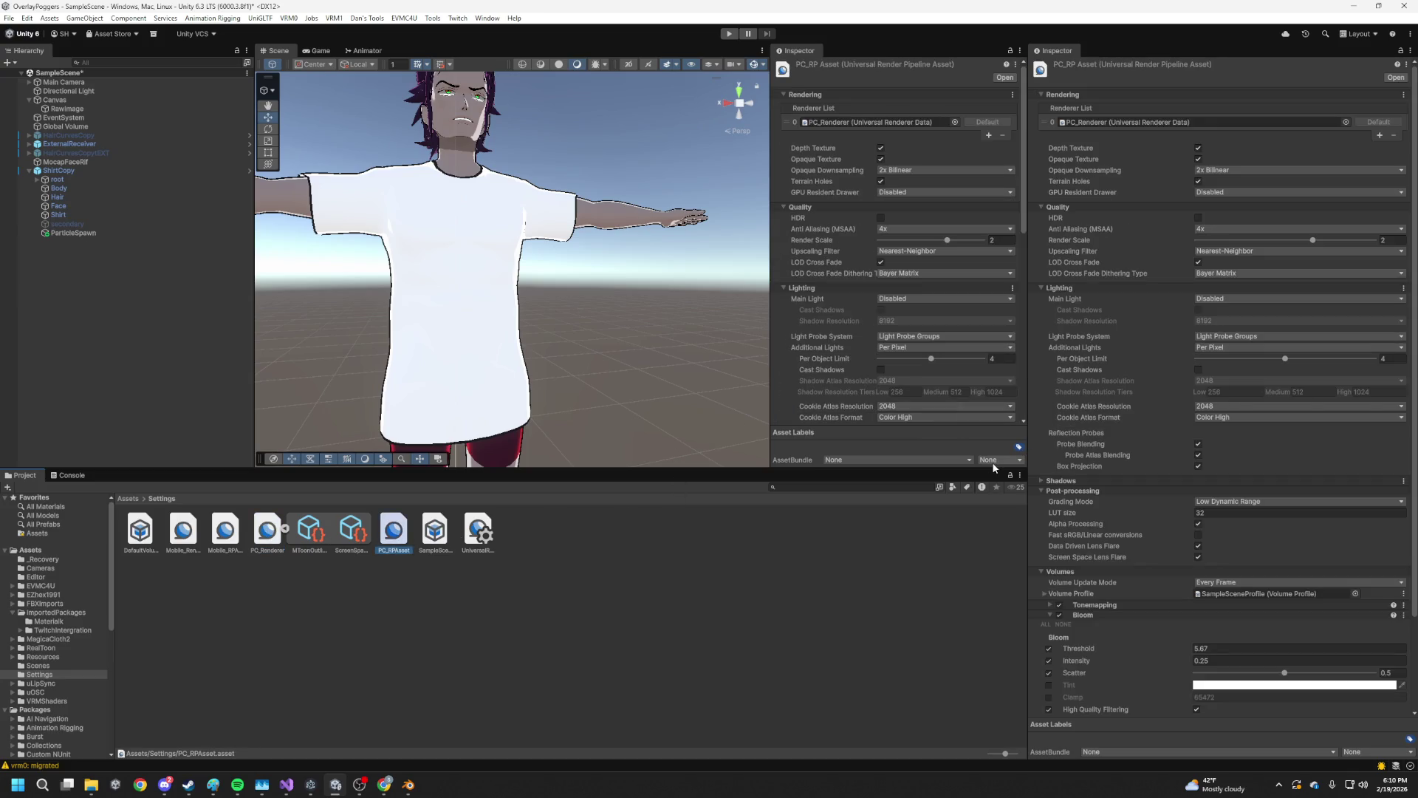
scroll(down, 3)
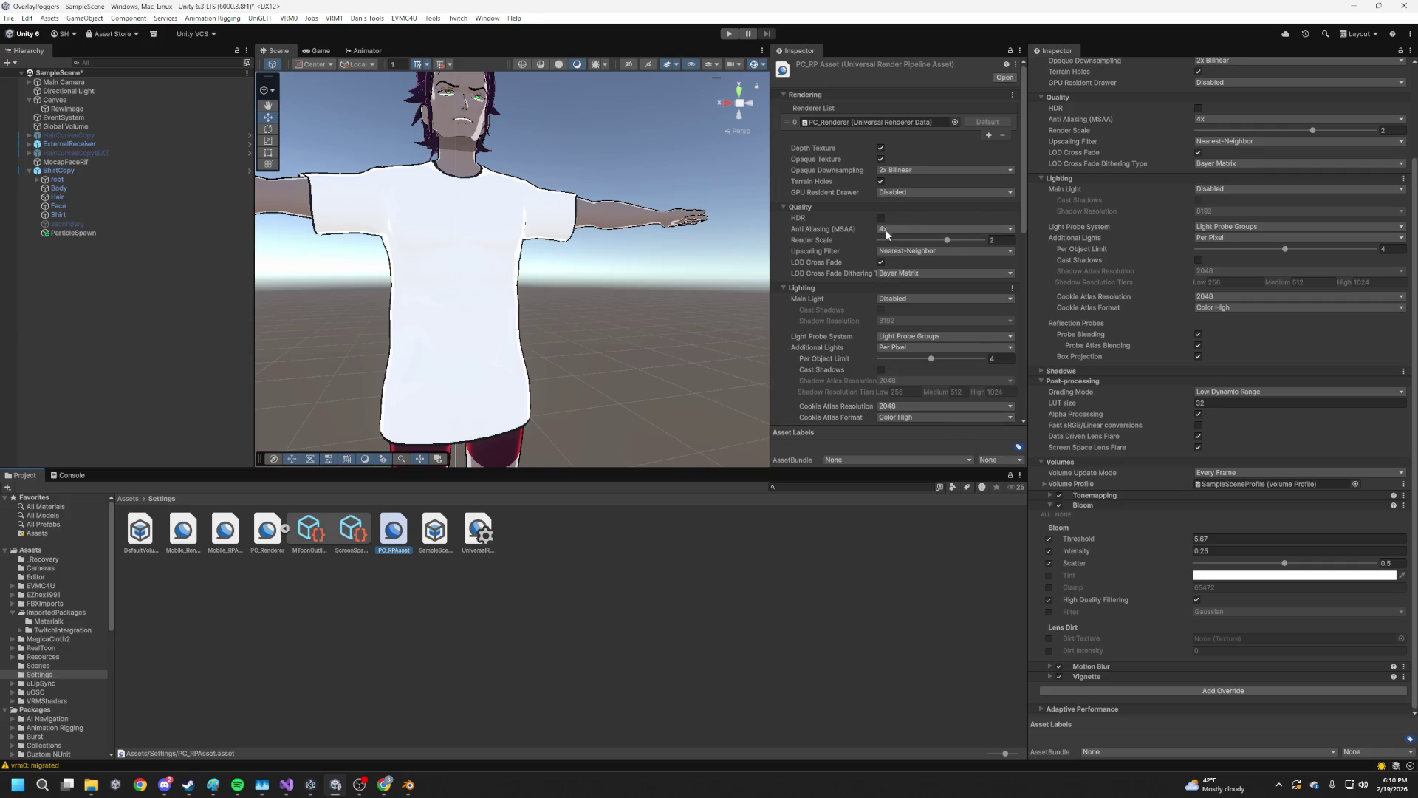
Set Main Light to Per Pixel with Cast Shadows on, then check the lit avatar
click(890, 300)
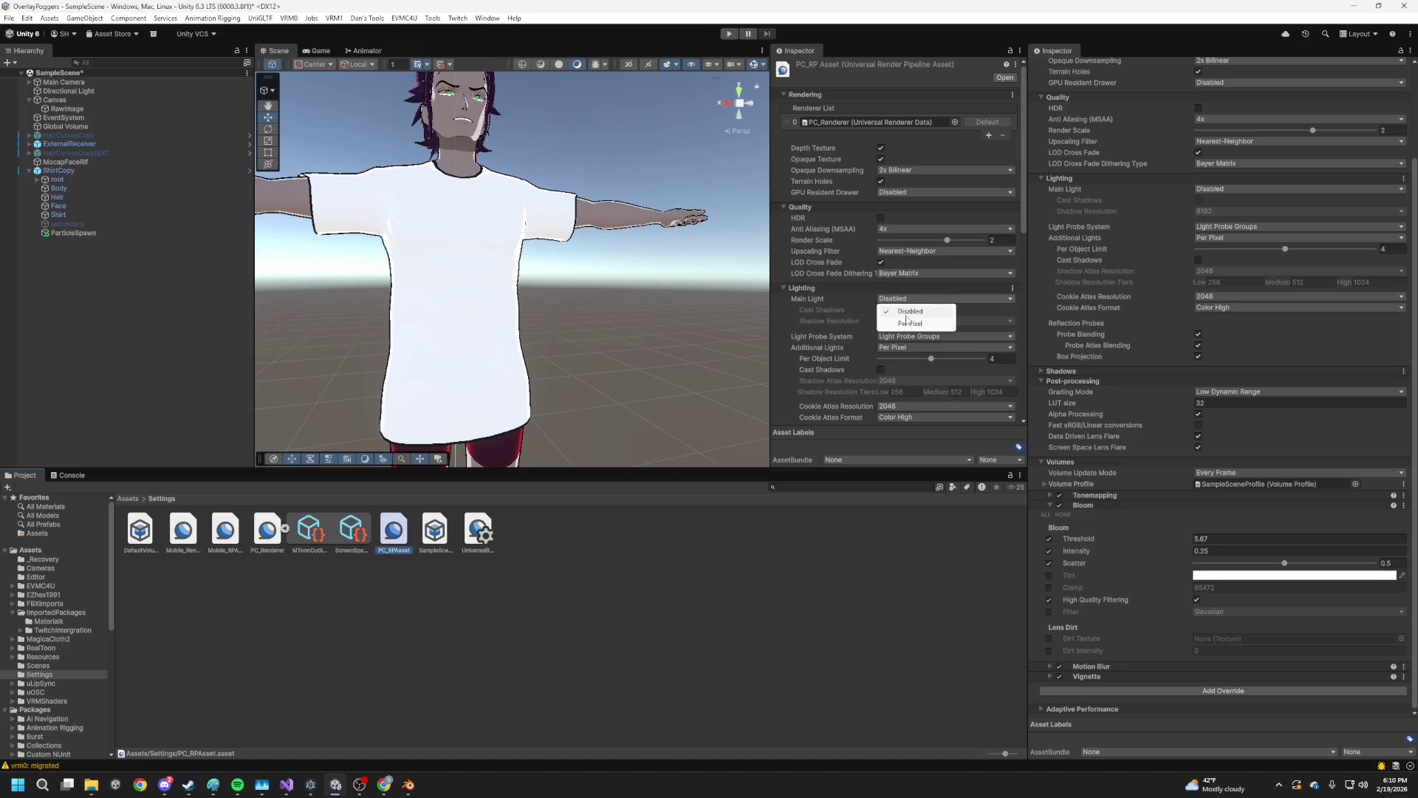
click(894, 318)
click(885, 310)
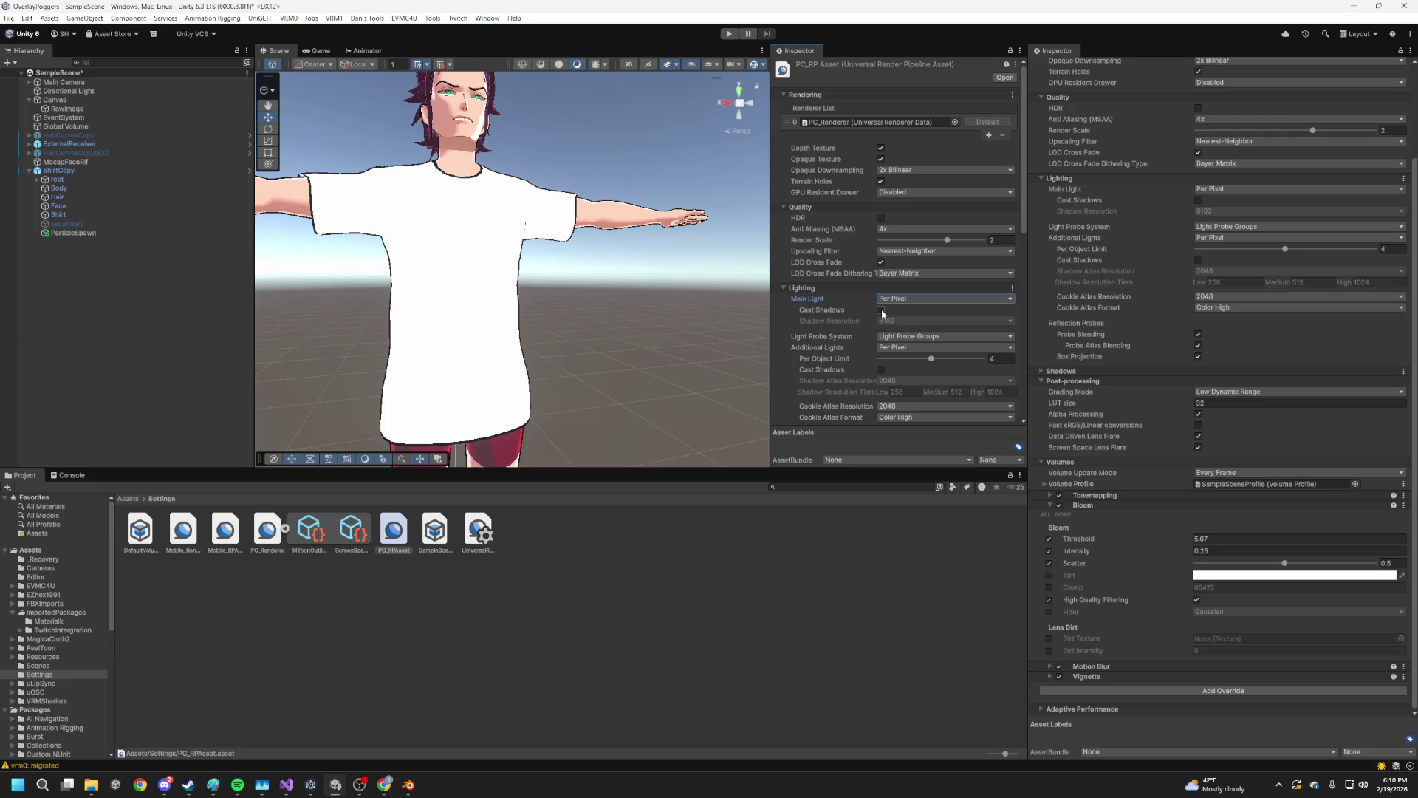
click(884, 311)
click(883, 310)
click(883, 310)
click(883, 311)
click(881, 310)
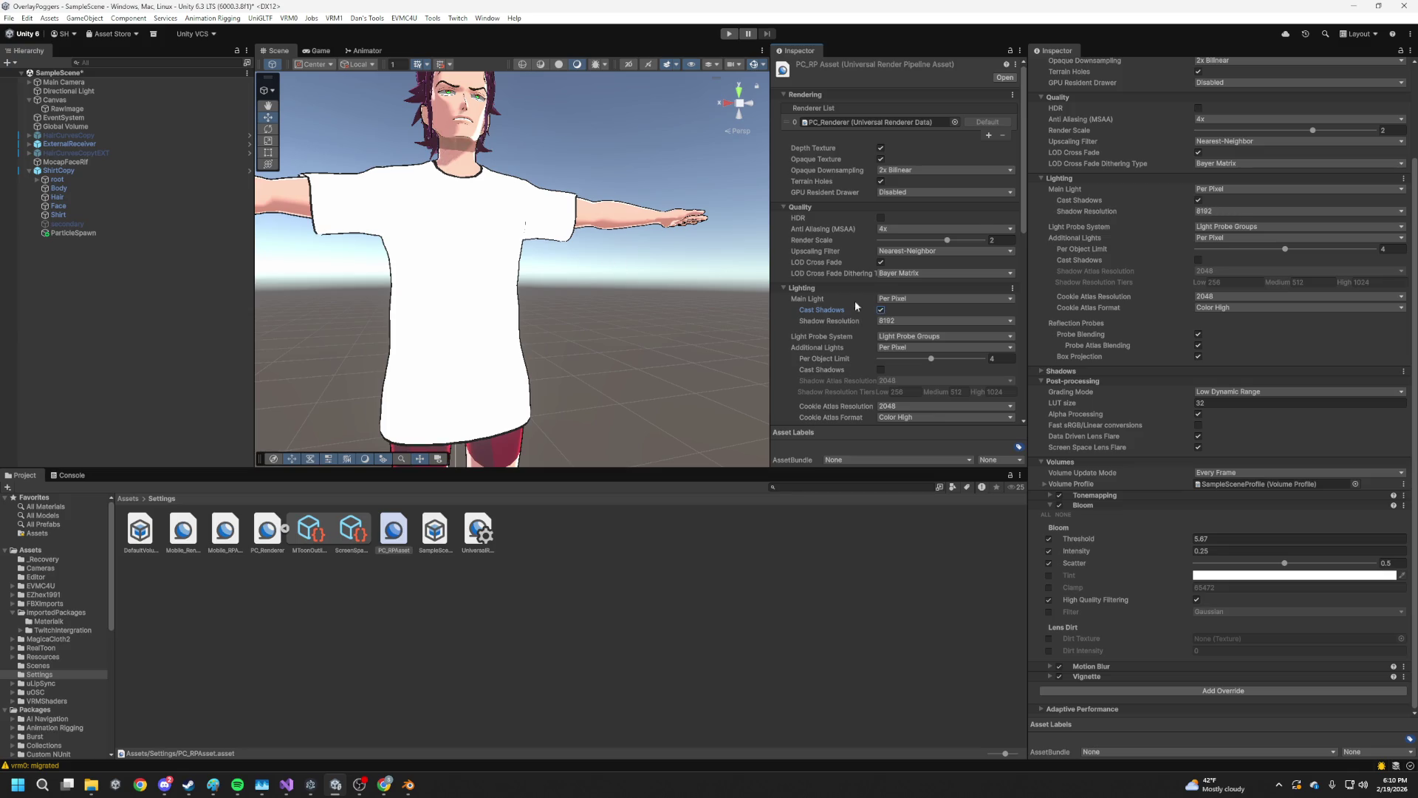
scroll(down, 3)
drag(738, 318, 349, 344)
scroll(up, 3)
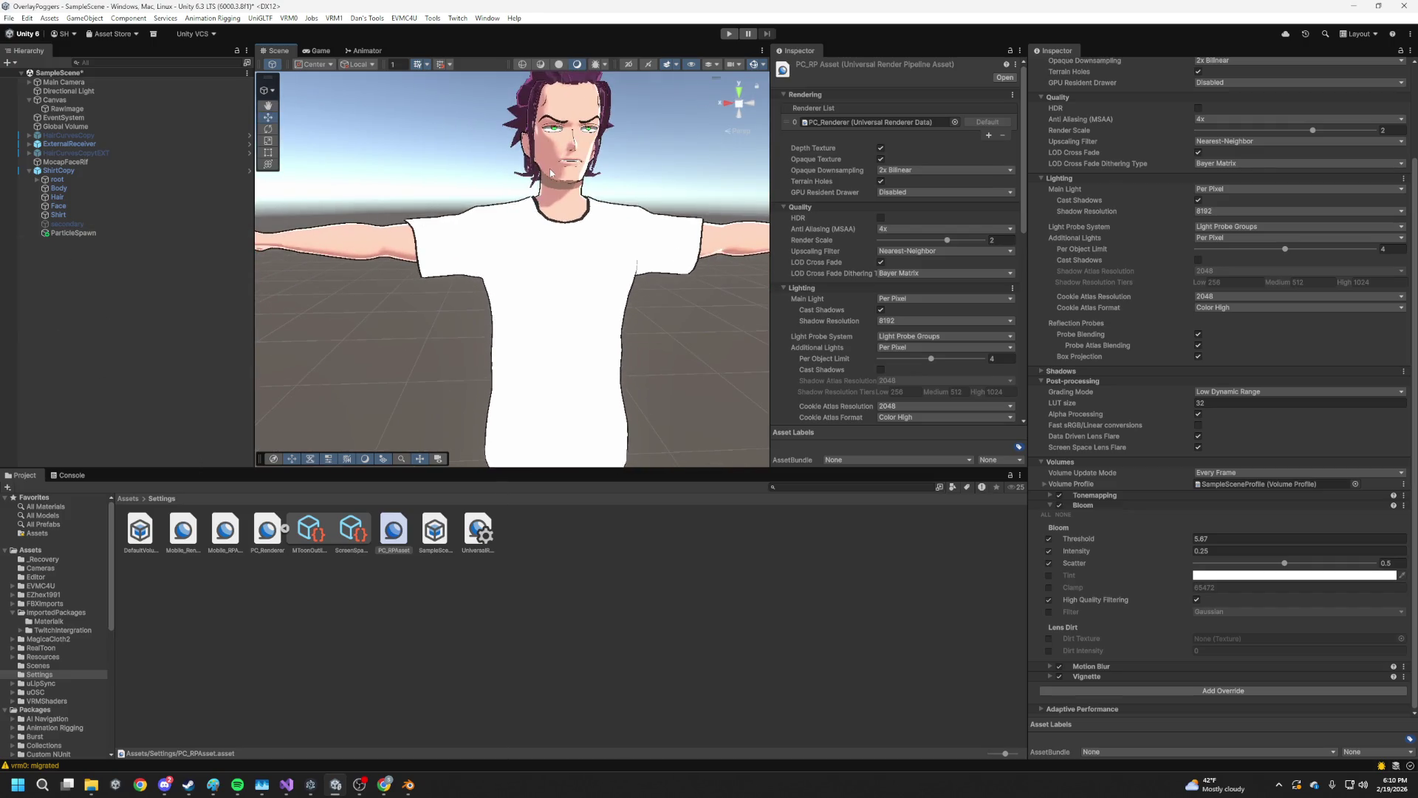
click(556, 171)
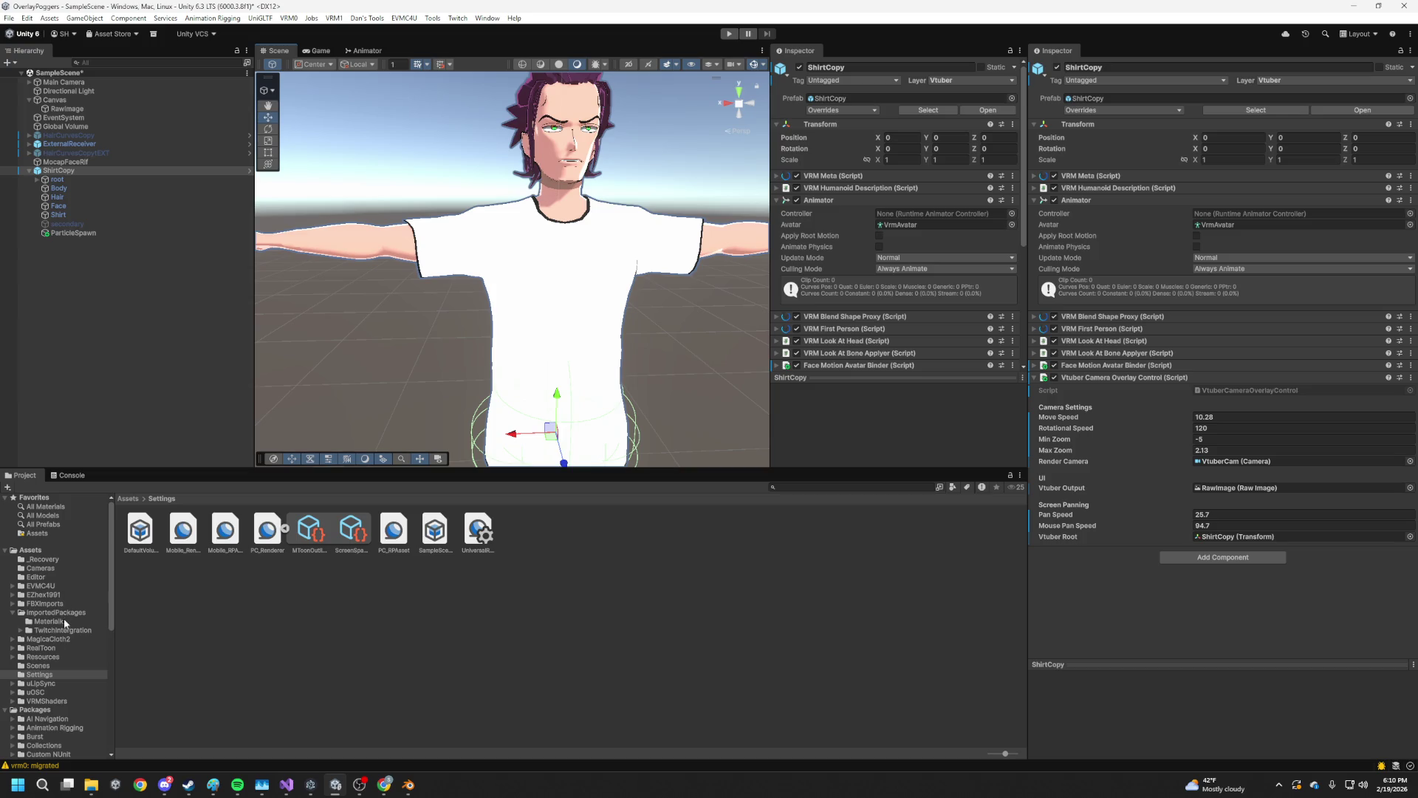
Set the HairCurvesCopy1 Body material's Shading Toony to 1 and Shading Shift to 0.31
click(65, 620)
click(60, 658)
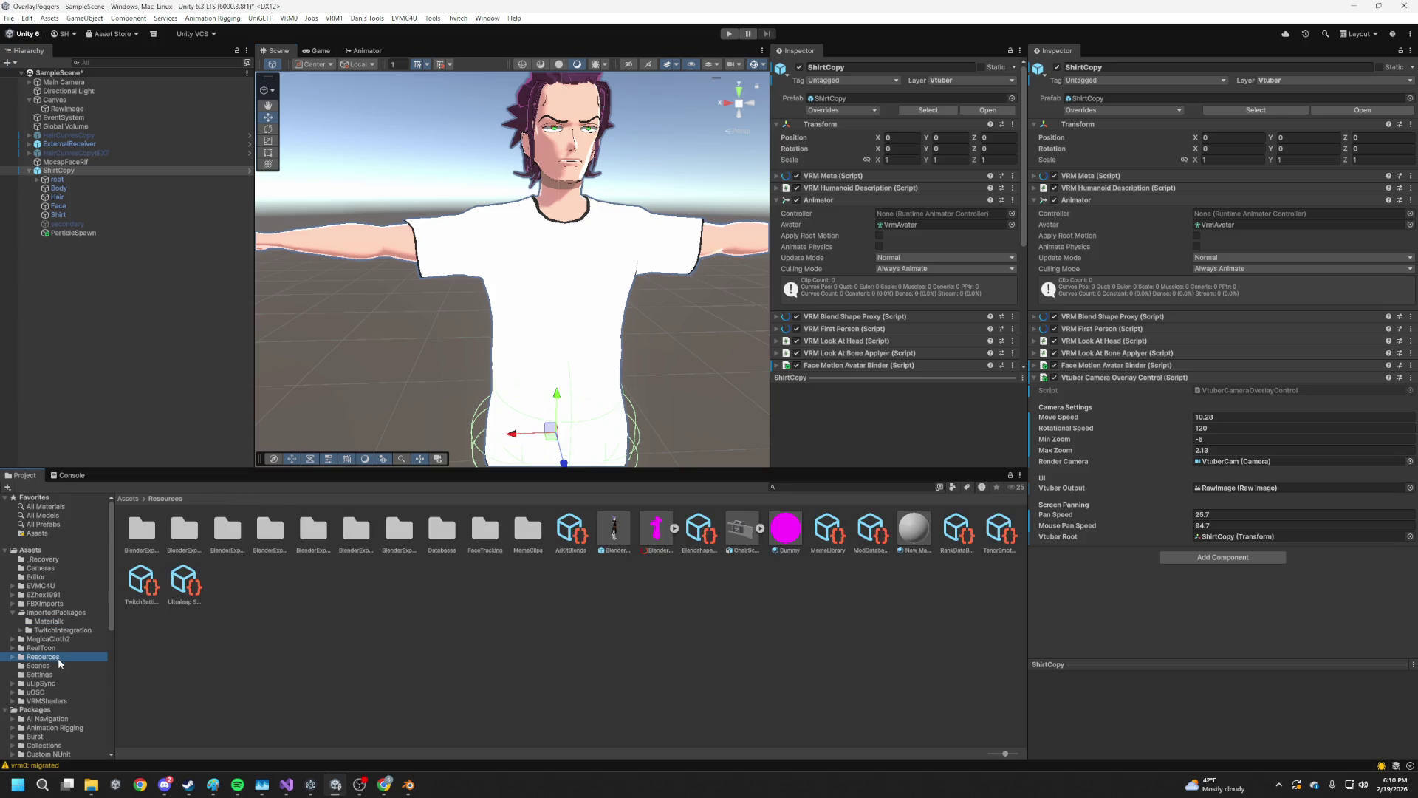
click(13, 612)
click(13, 603)
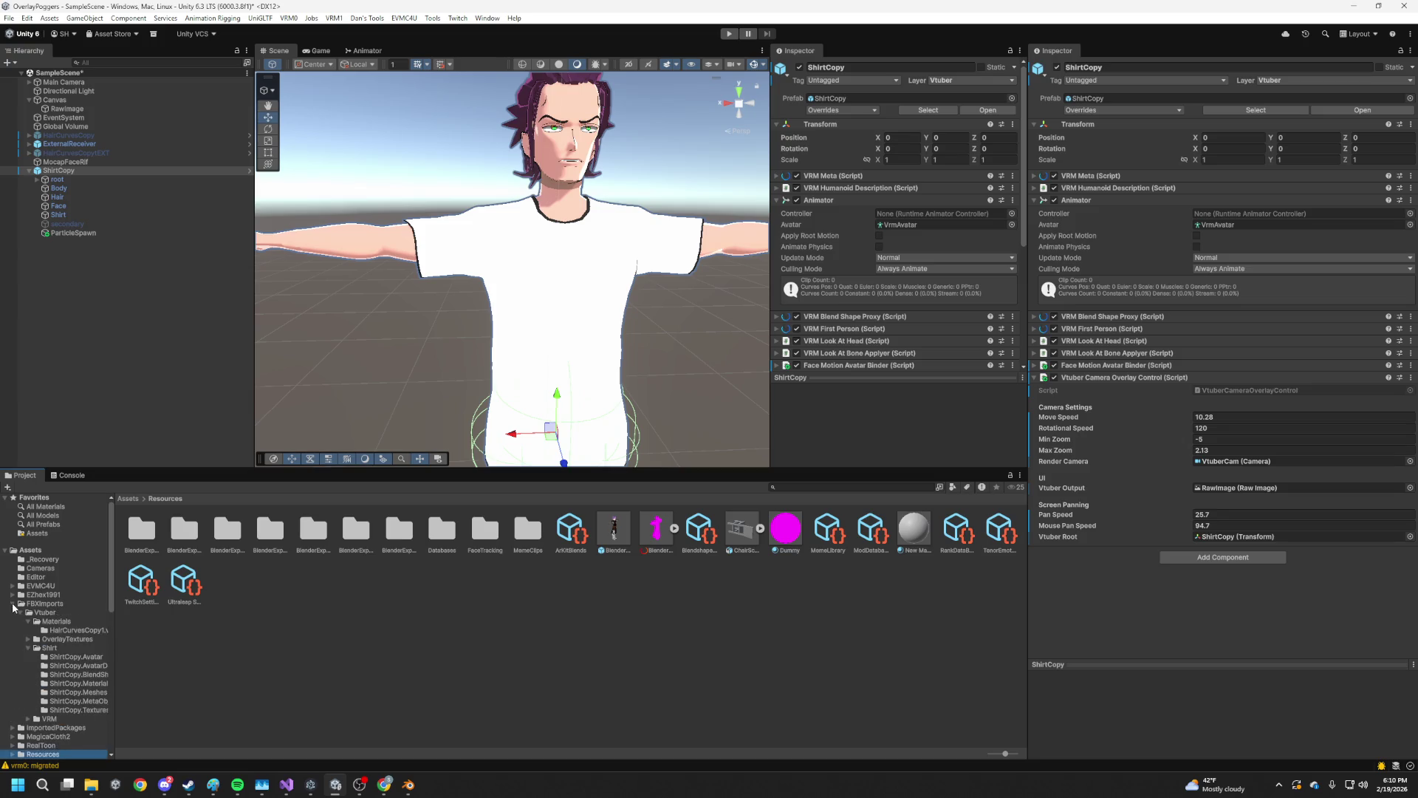
click(77, 630)
click(141, 527)
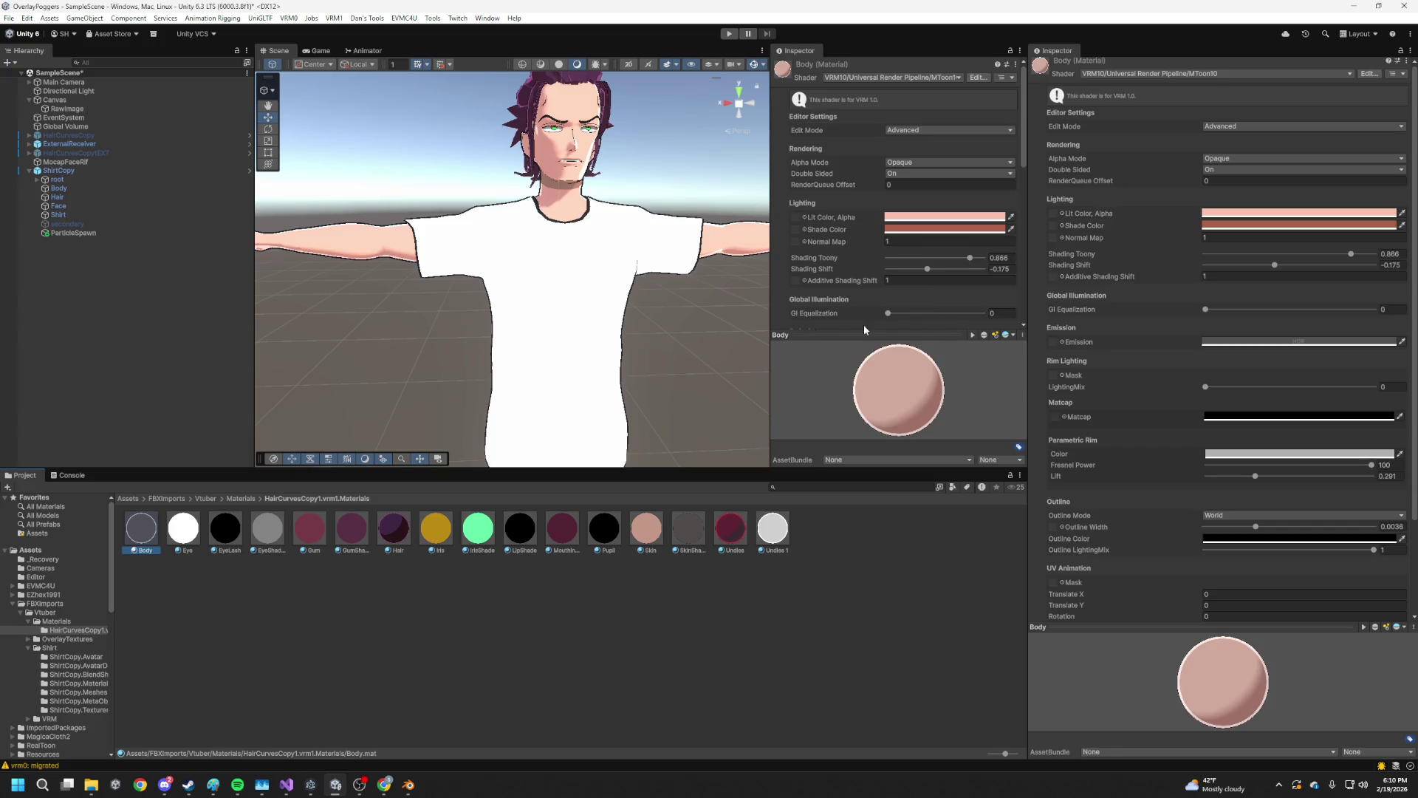
drag(967, 258, 1034, 263)
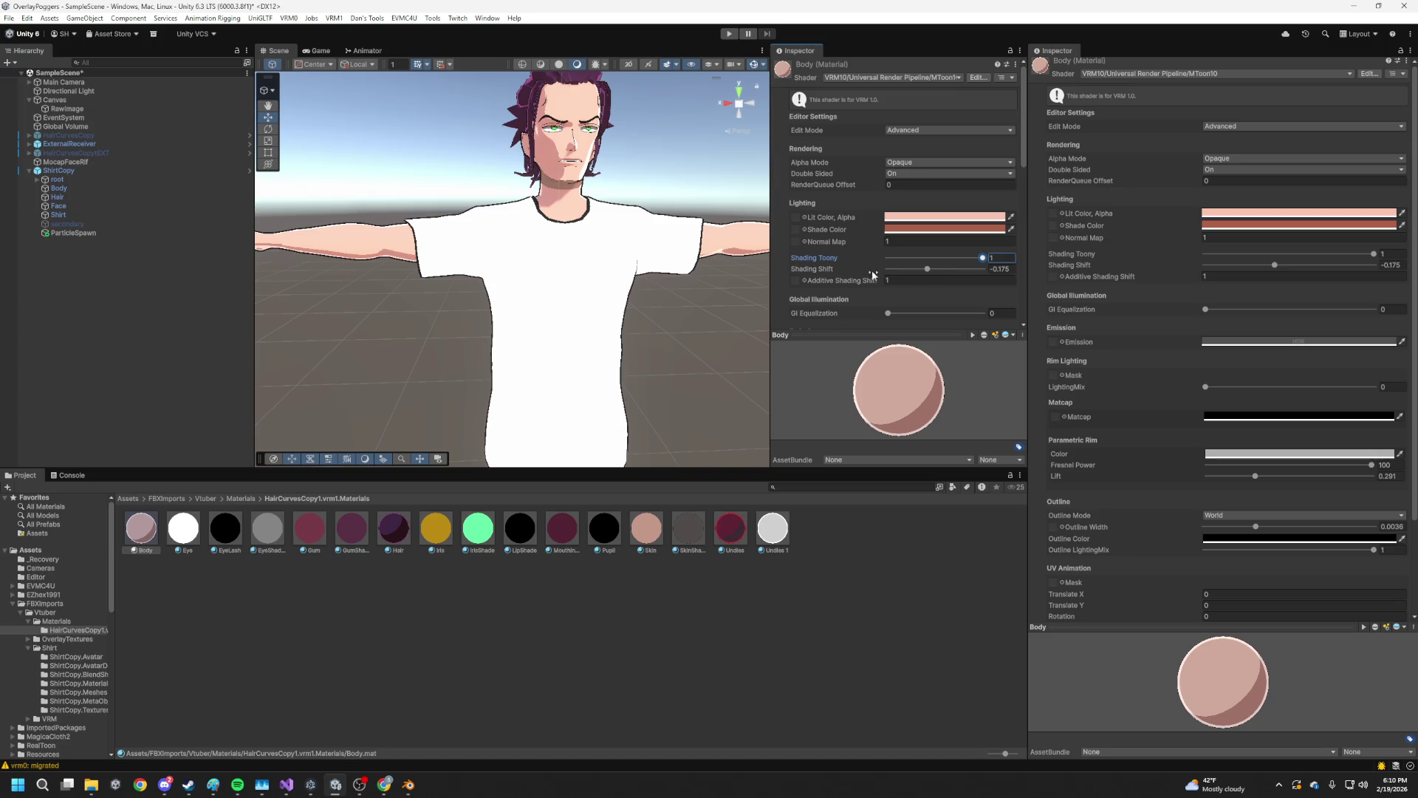
drag(927, 269, 951, 271)
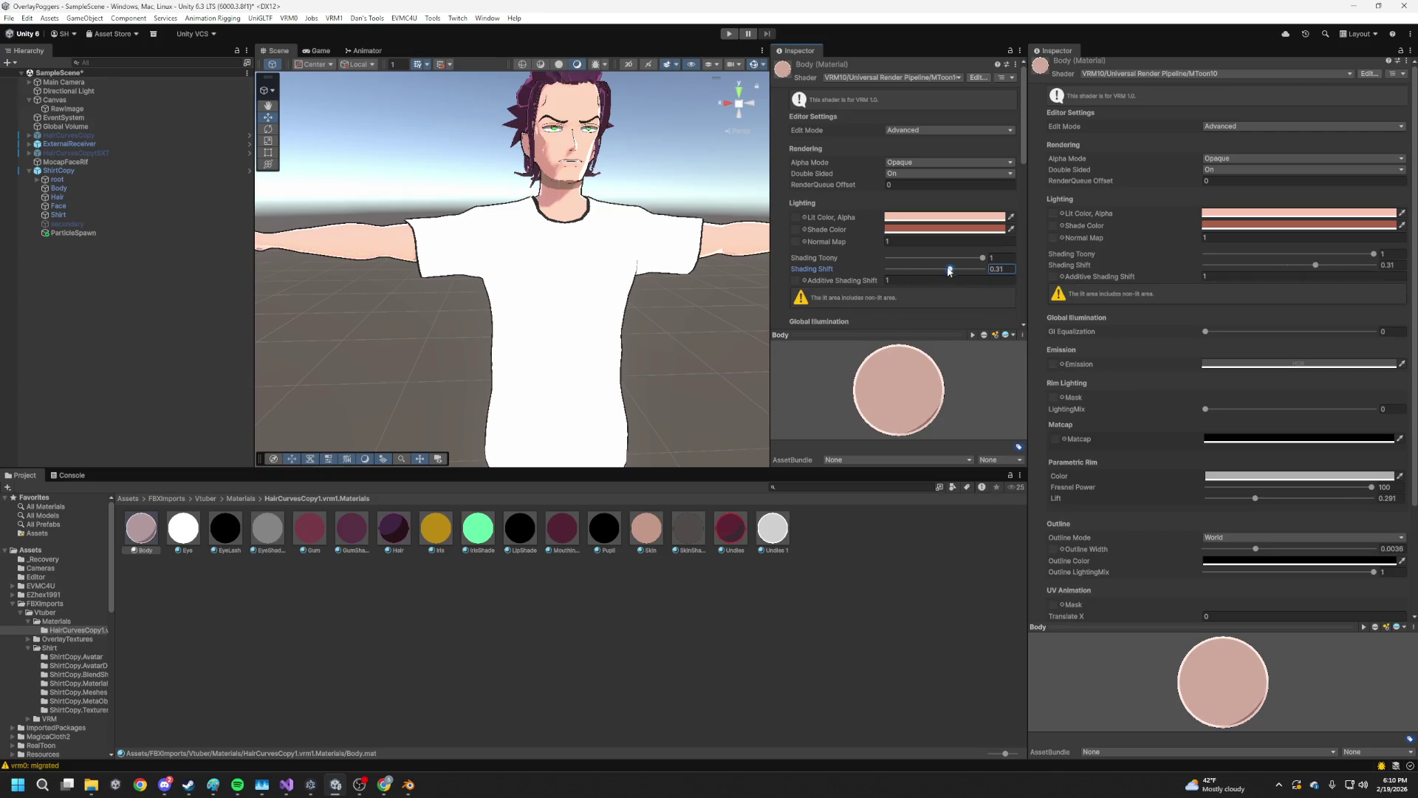
click(140, 536)
Duplicate Body as Body 1, apply it to the face, and raise its Shading Shift to 1
key(ctrl+d)
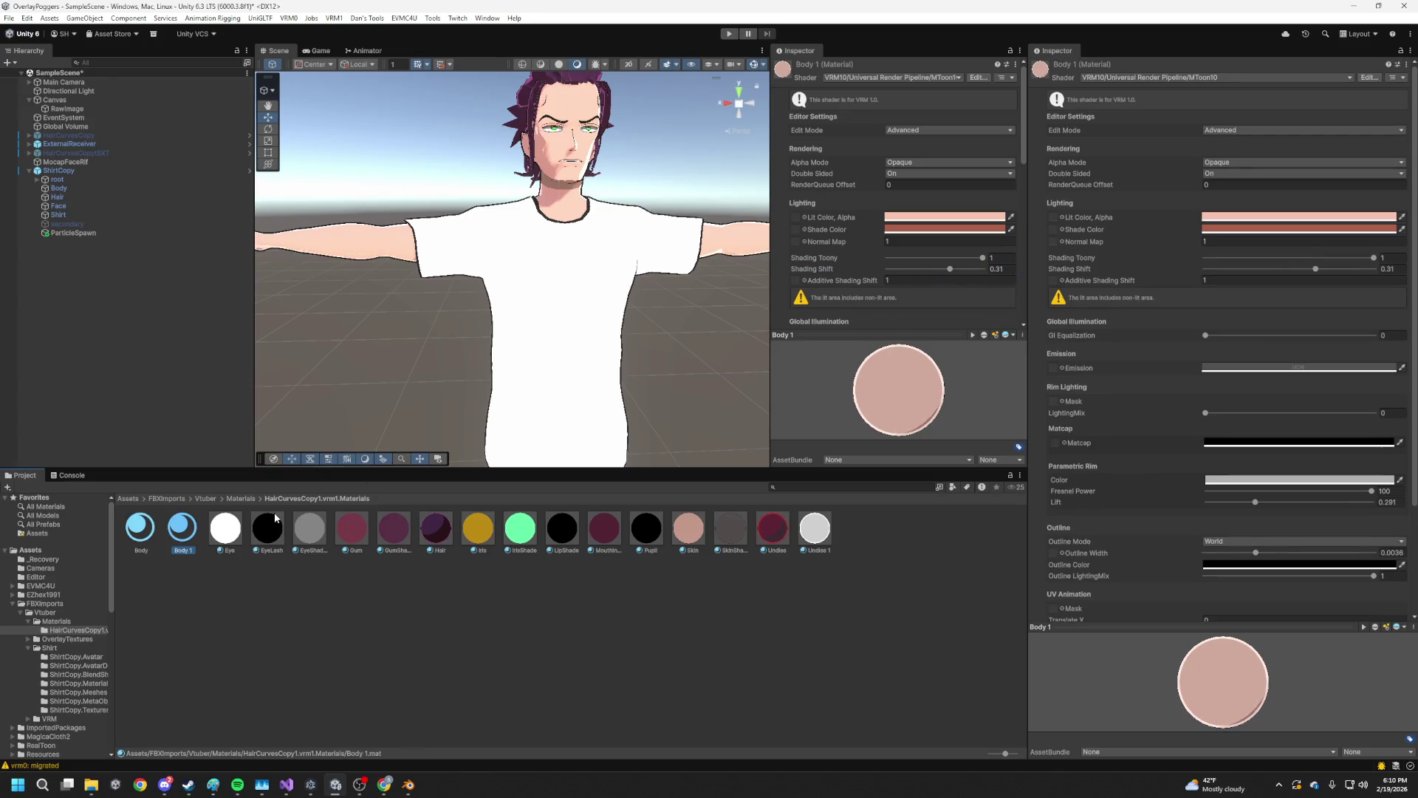
drag(190, 535, 570, 155)
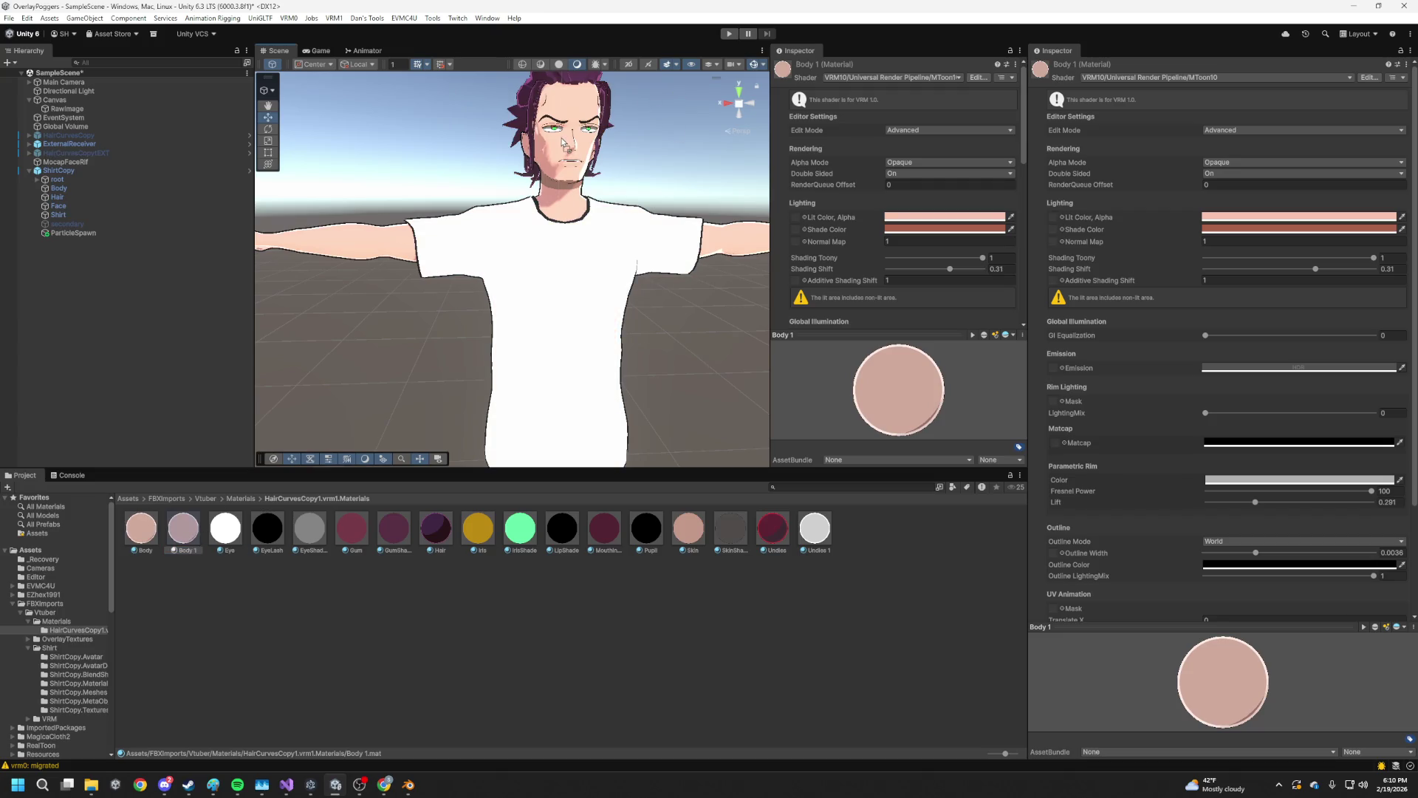
drag(950, 268, 1119, 271)
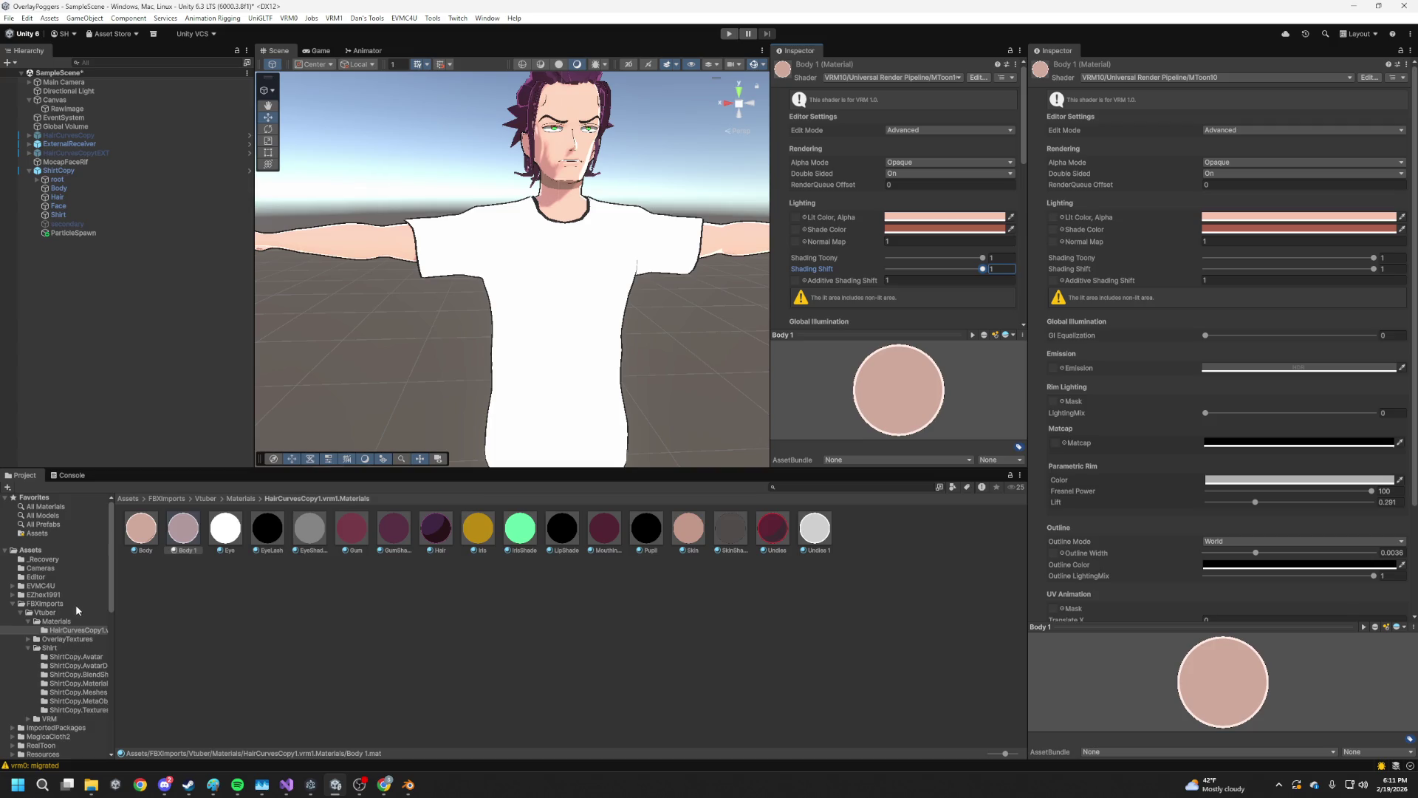
click(51, 569)
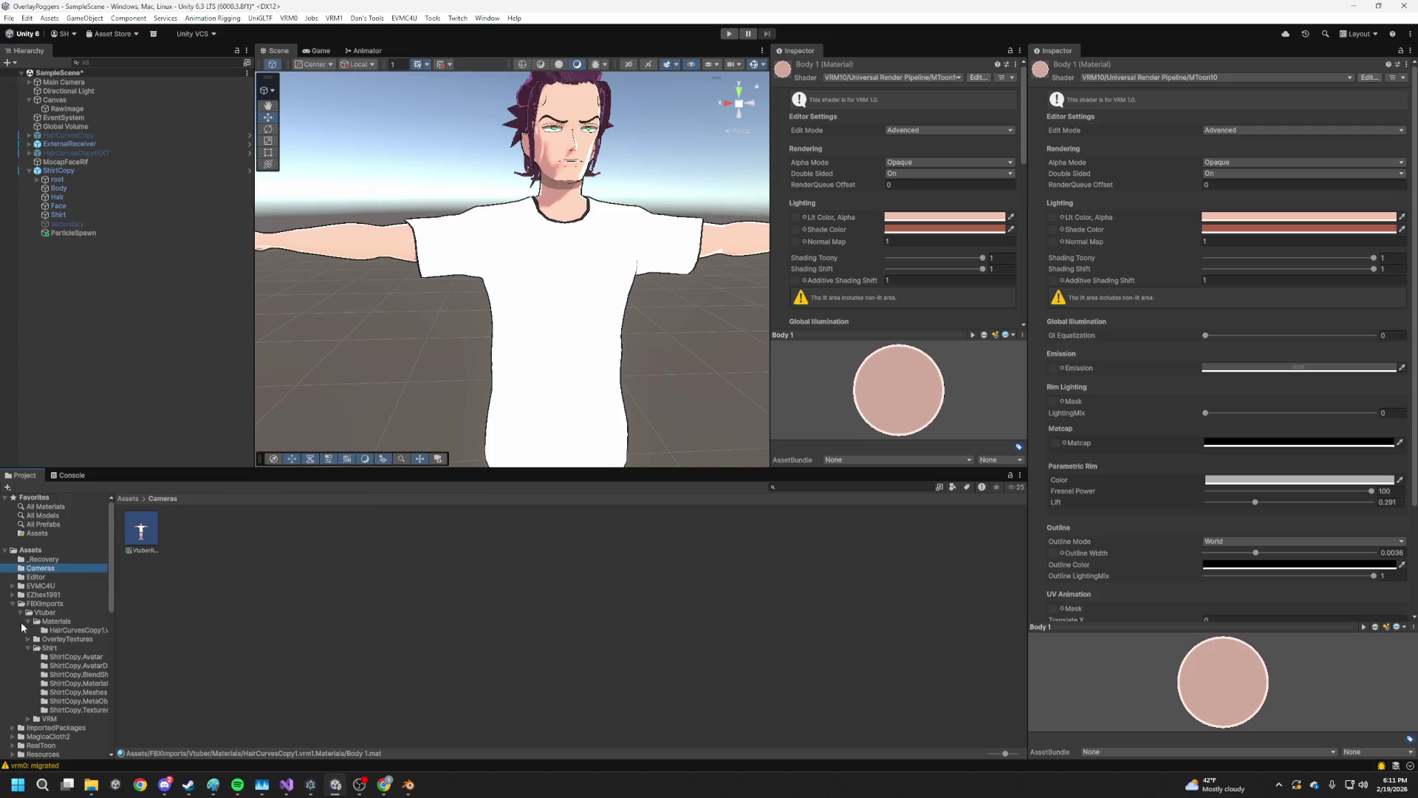
After checking PC_Renderer, turn off Cast Shadows for PC_RPAsset's main light
click(11, 605)
click(38, 656)
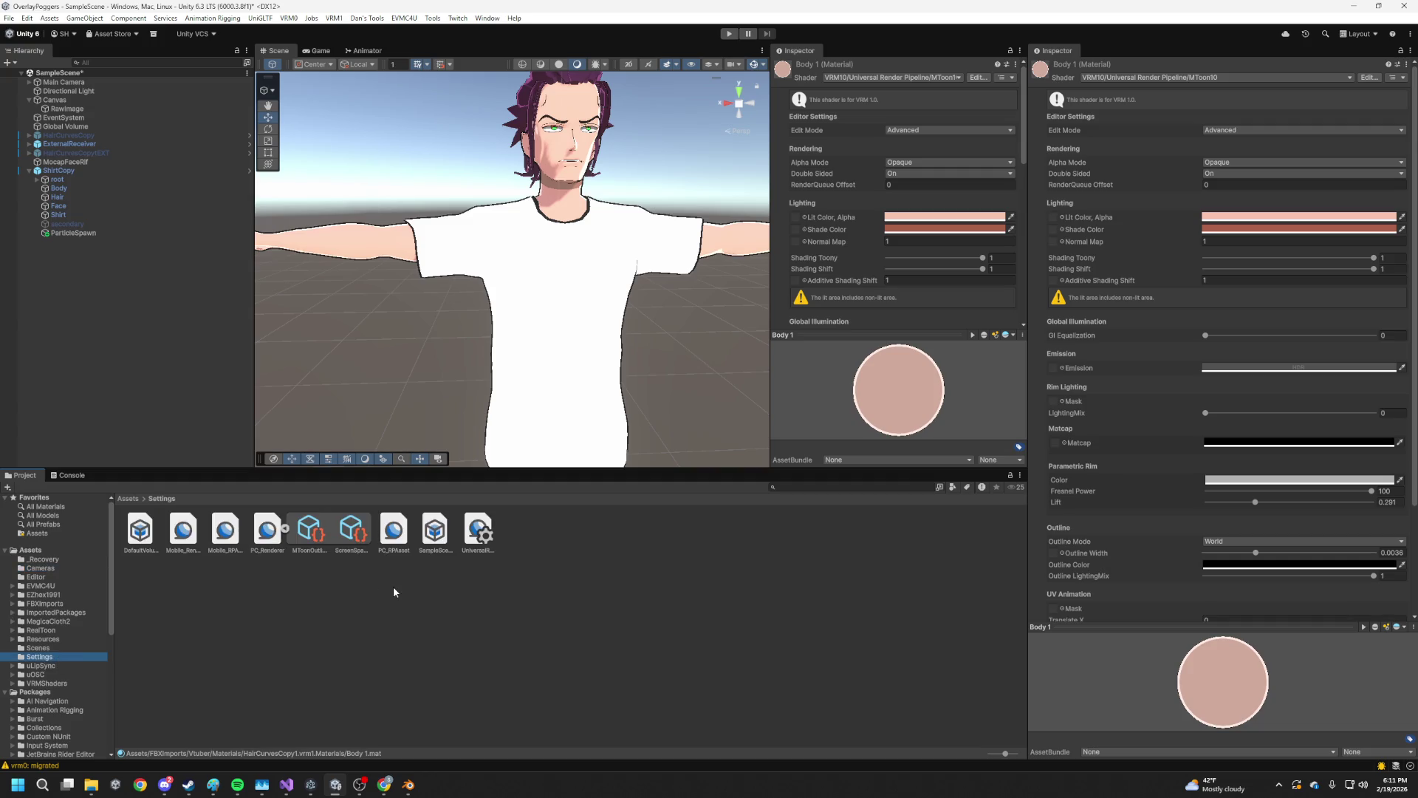
click(268, 528)
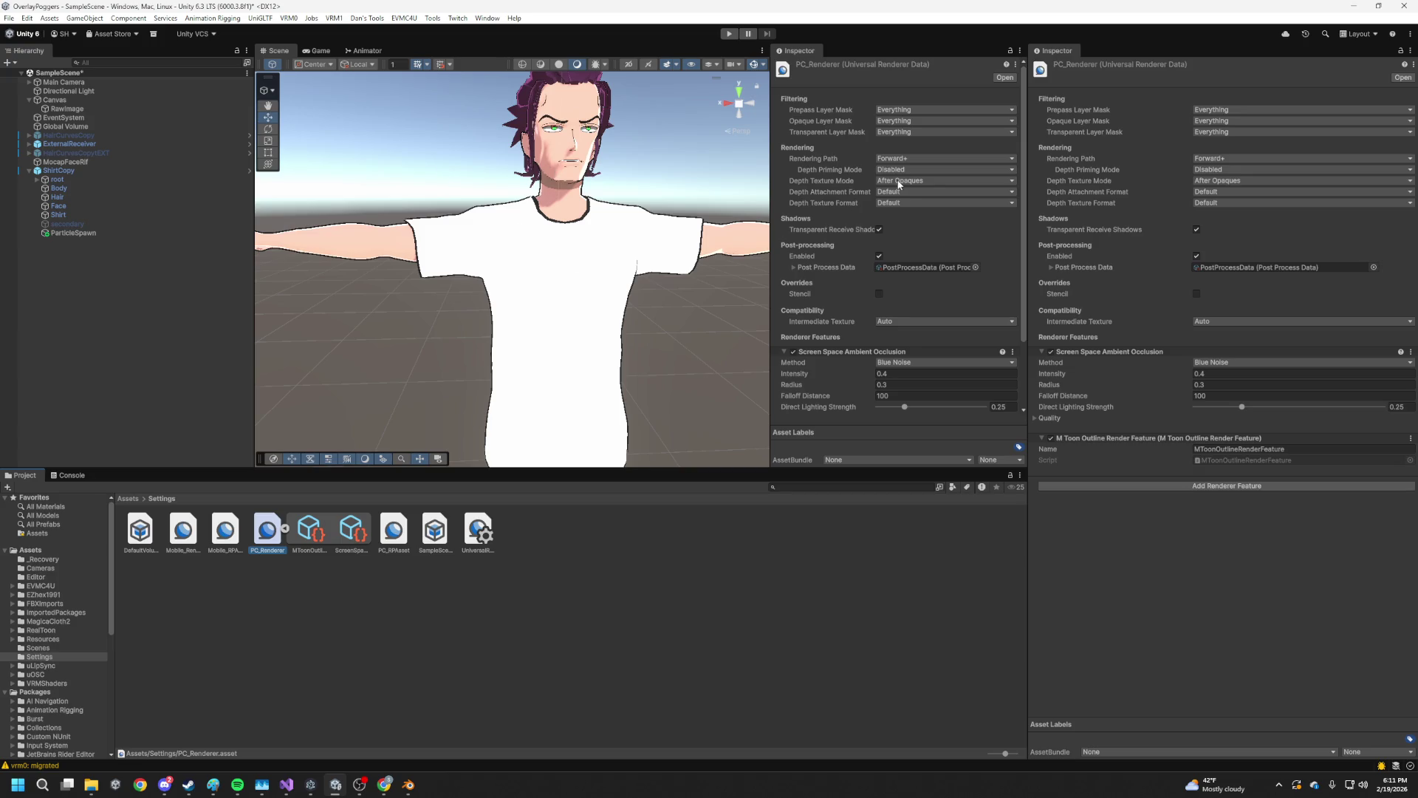
scroll(down, 3)
scroll(up, 3)
click(389, 541)
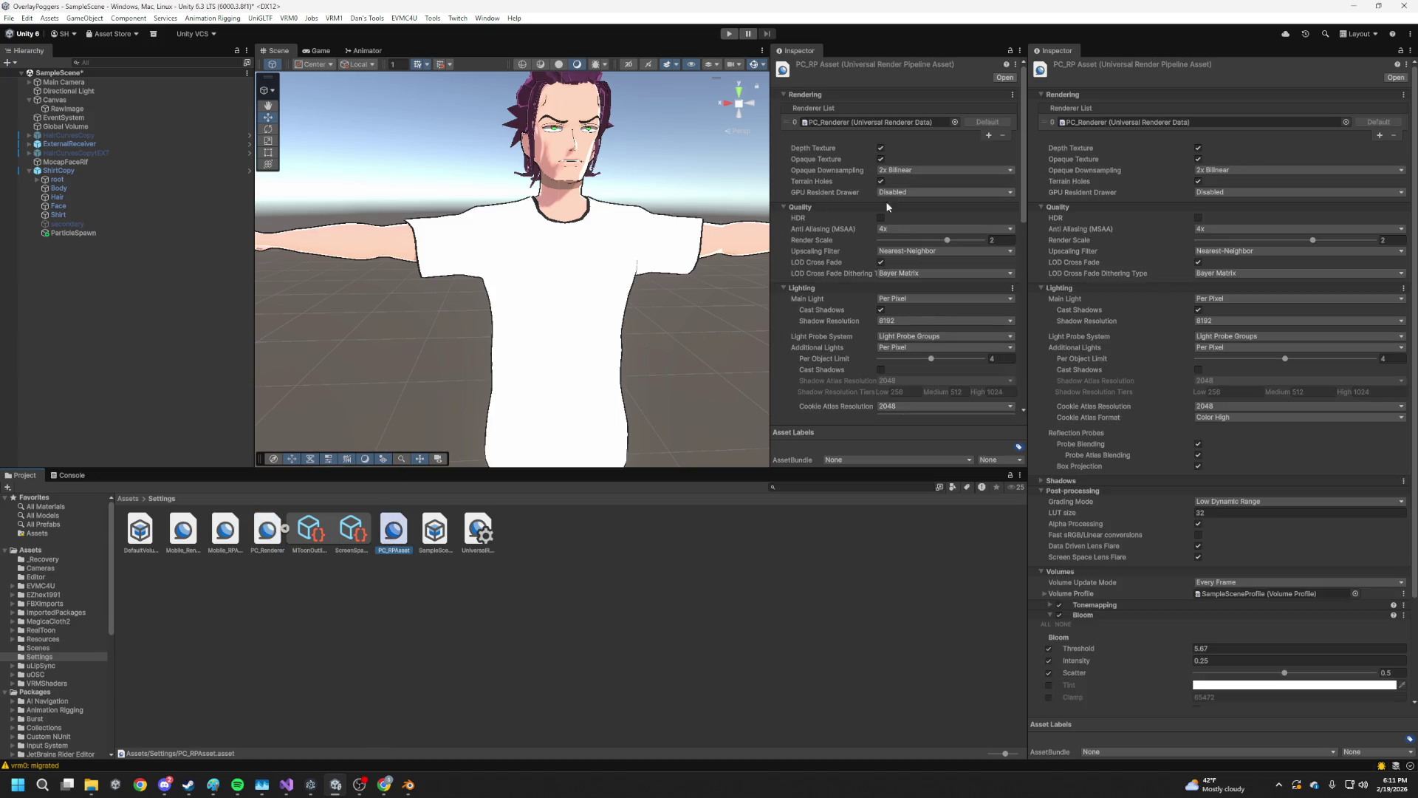
click(882, 310)
drag(653, 247, 480, 299)
scroll(up, 3)
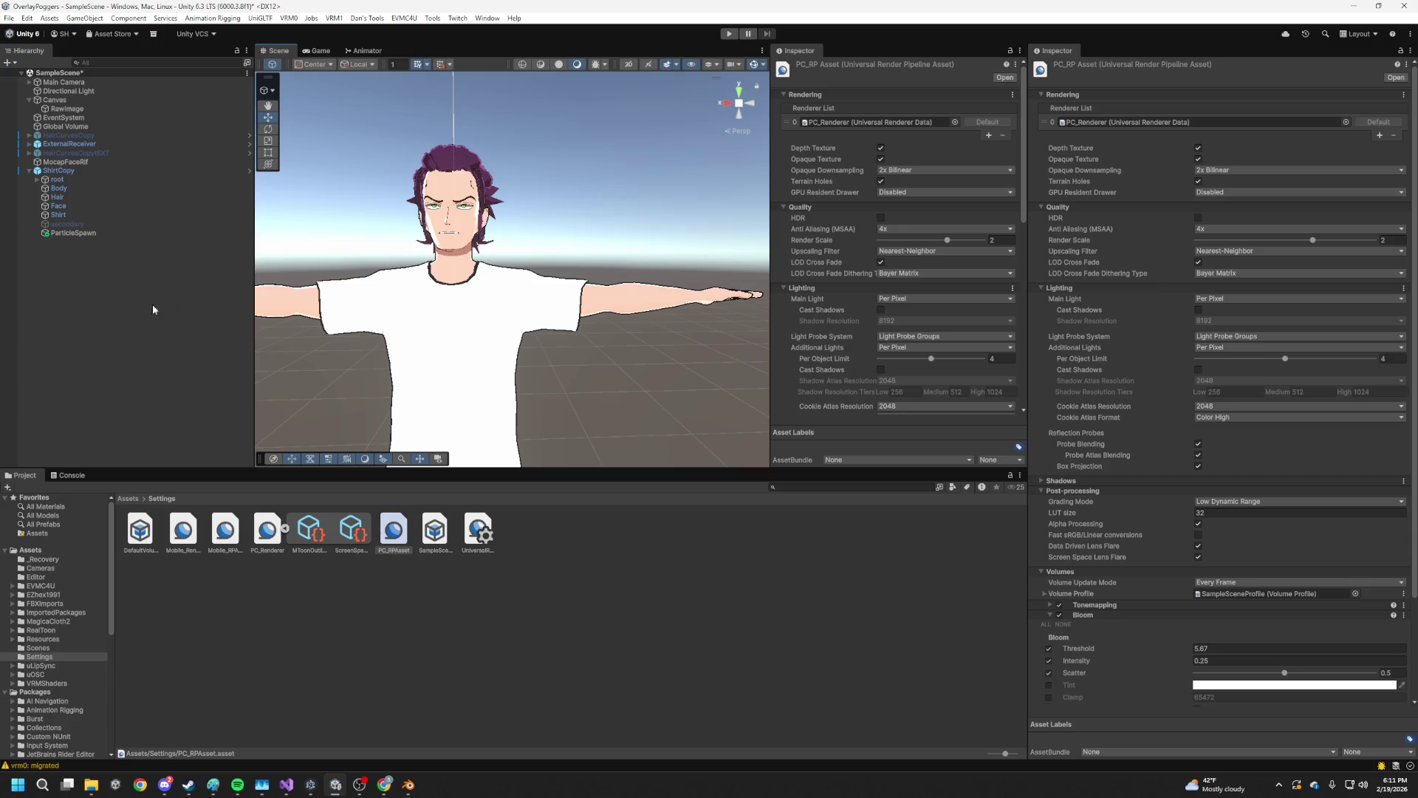
Select the avatar and look through the EZhex1991 and MagicaCloth2 package folders
click(466, 266)
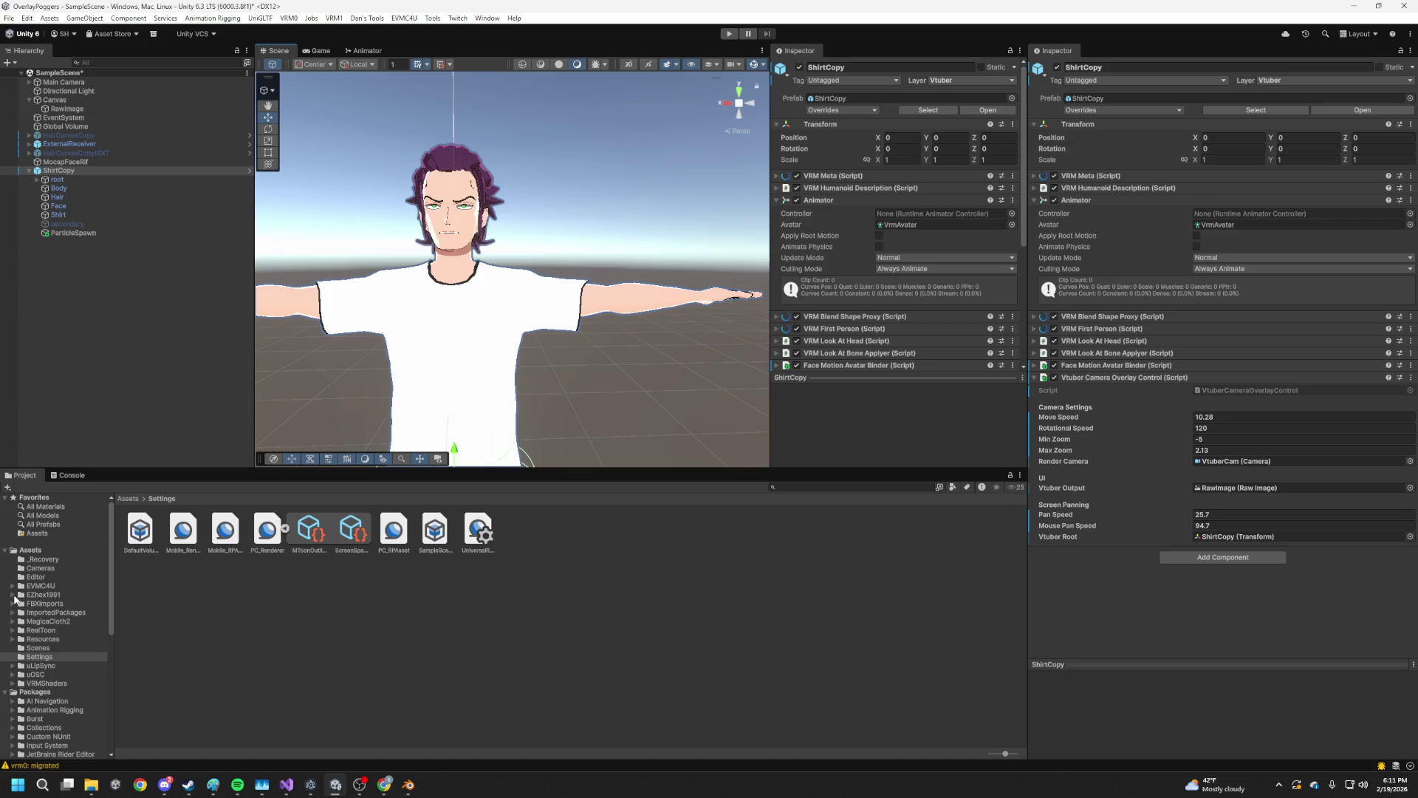
click(12, 594)
click(13, 595)
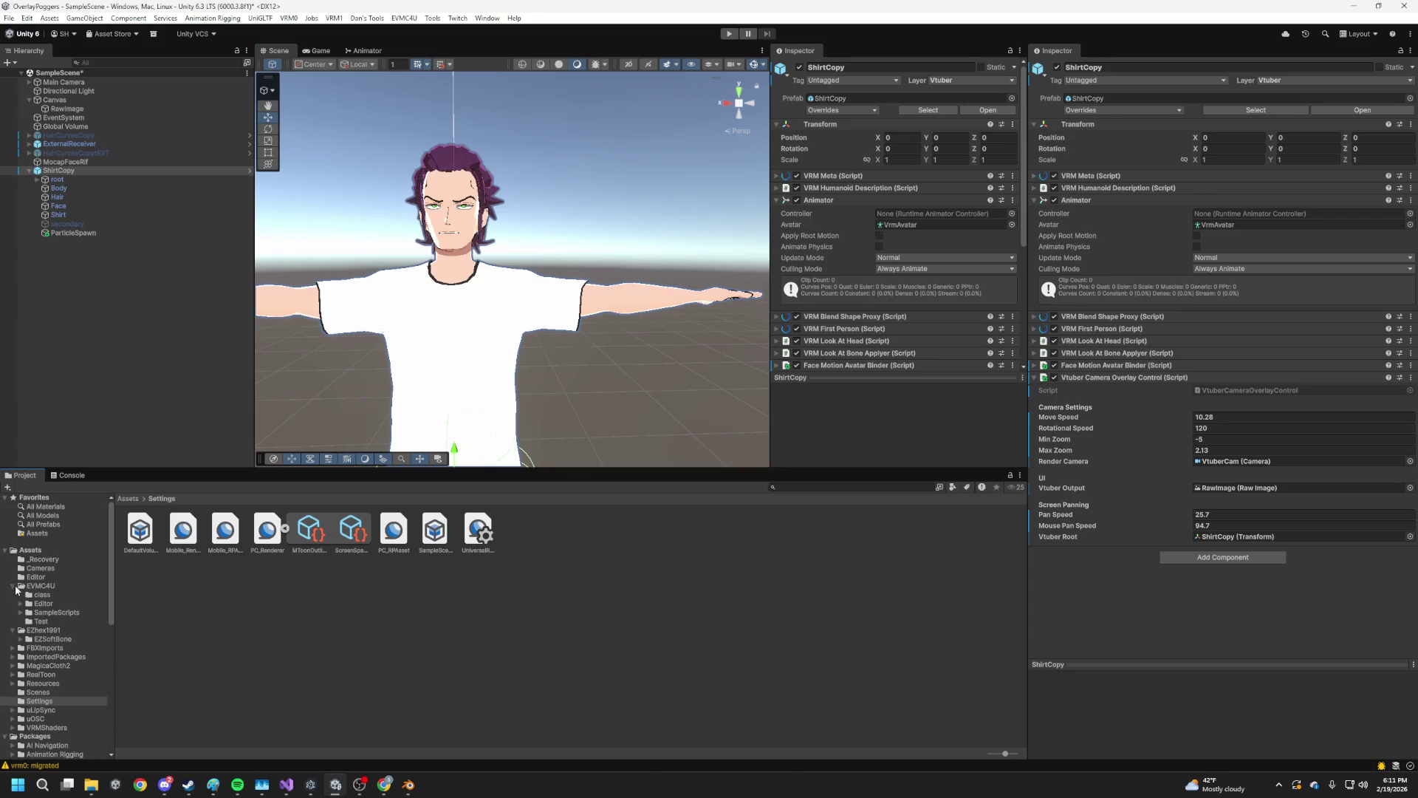
click(15, 585)
click(13, 594)
click(13, 595)
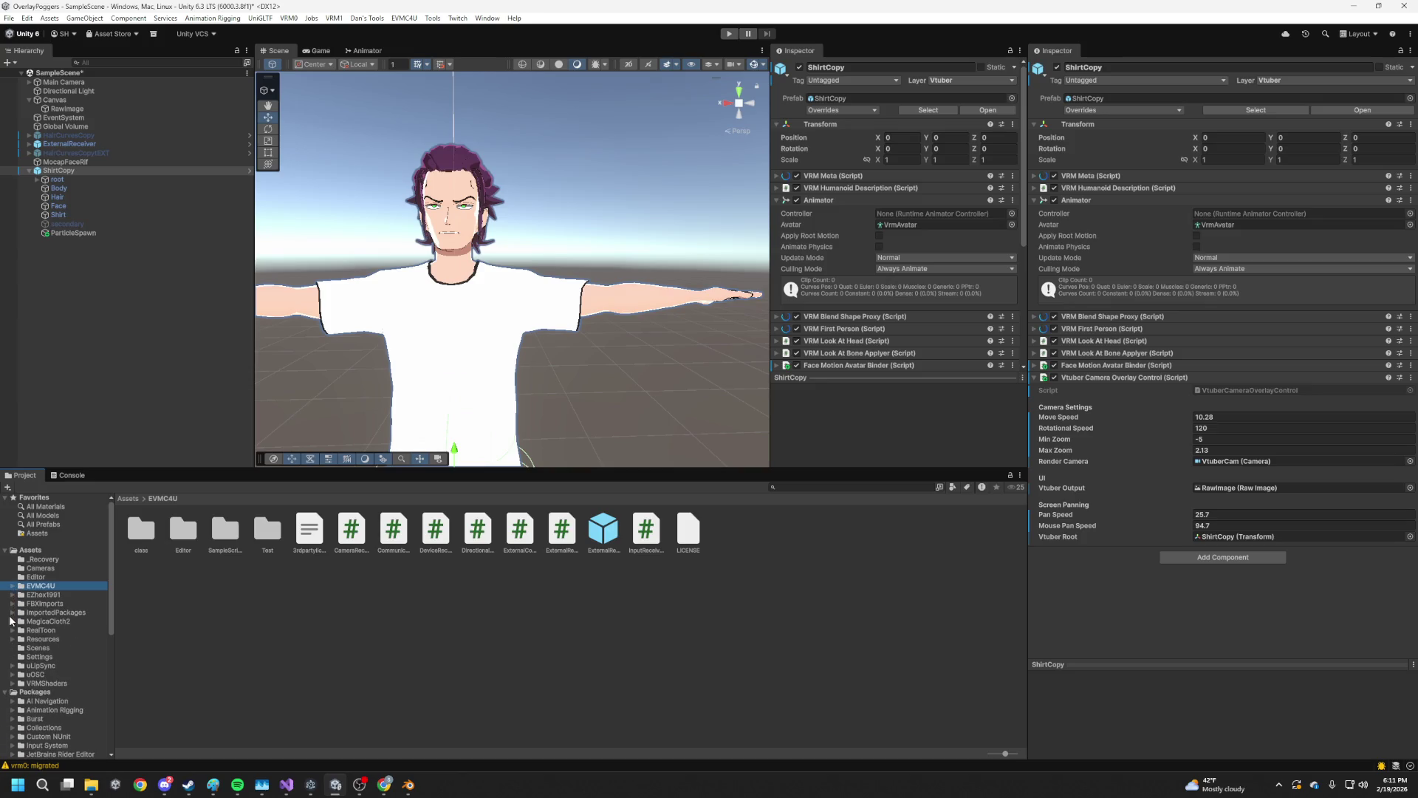
click(13, 622)
click(12, 625)
click(13, 622)
click(13, 623)
Open HairCurvesCopy1.vrm1.Materials under FBXImports and select the Body 1 material
click(46, 638)
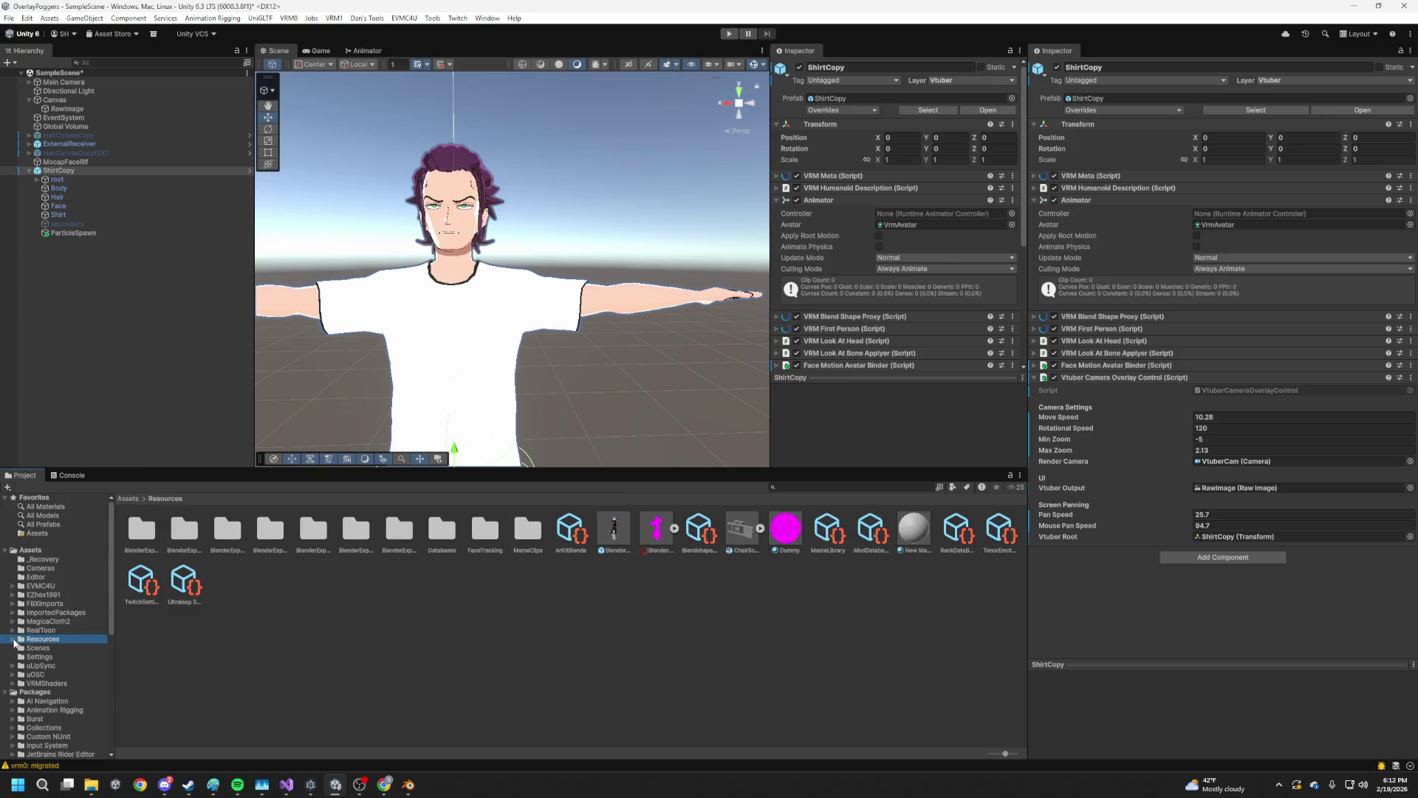
click(12, 640)
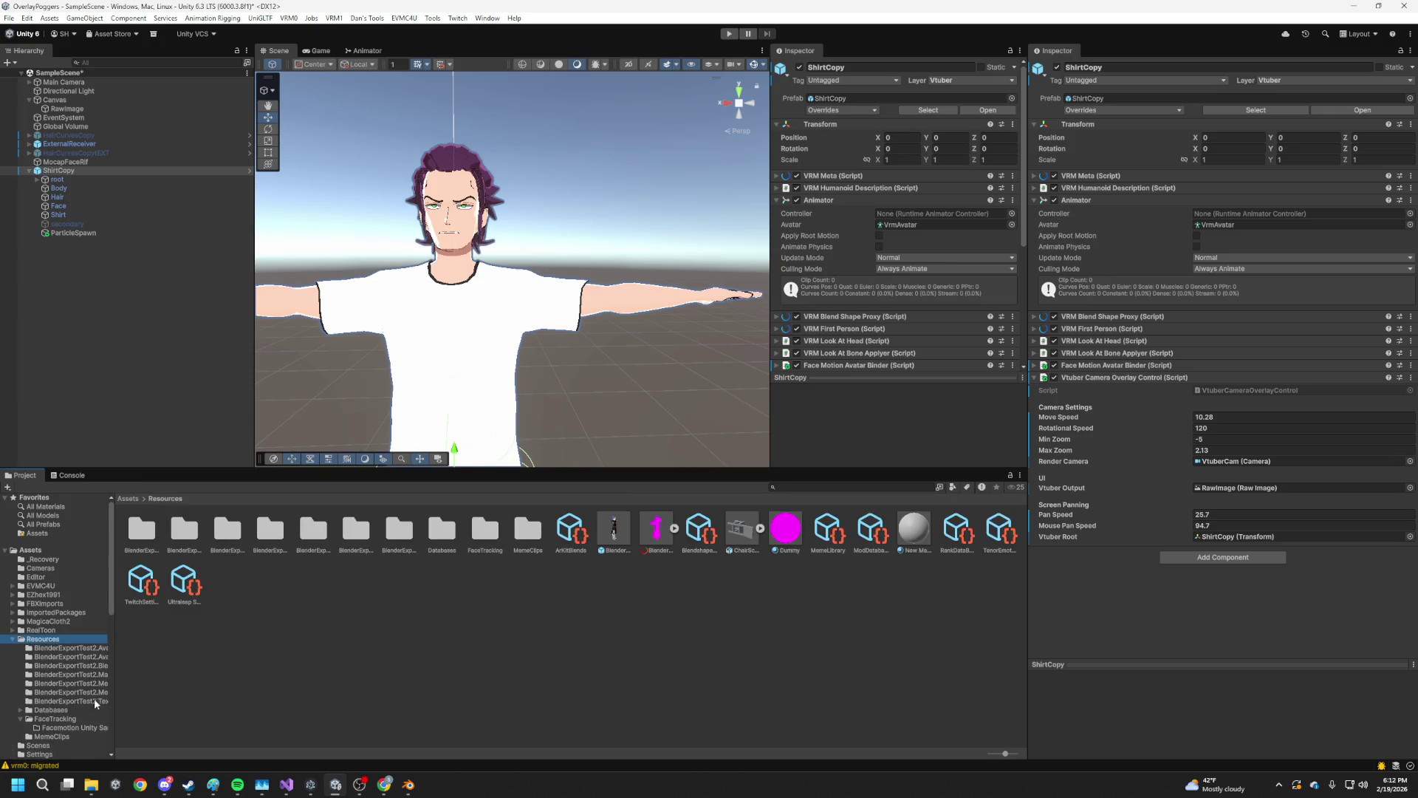
click(12, 639)
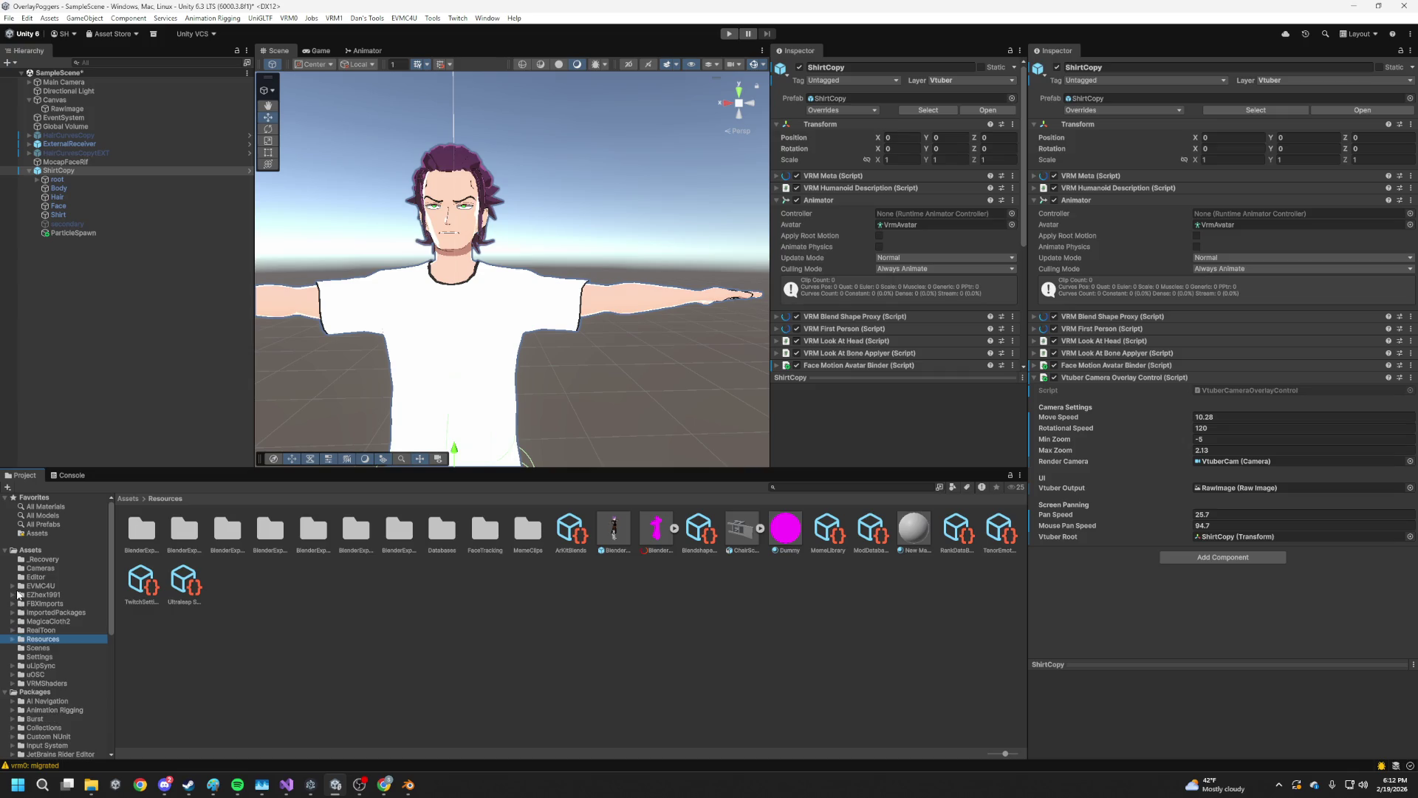
click(12, 604)
click(63, 630)
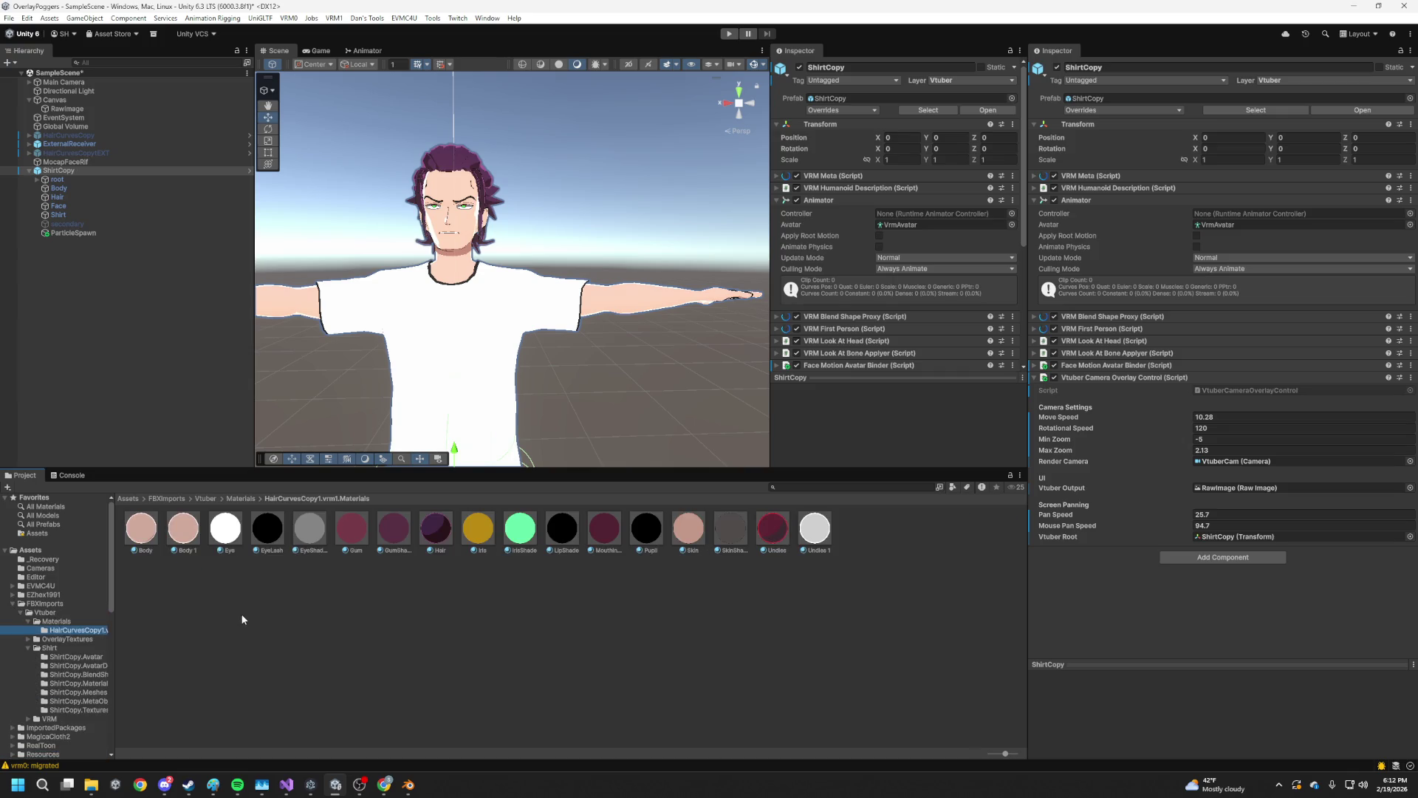
click(175, 547)
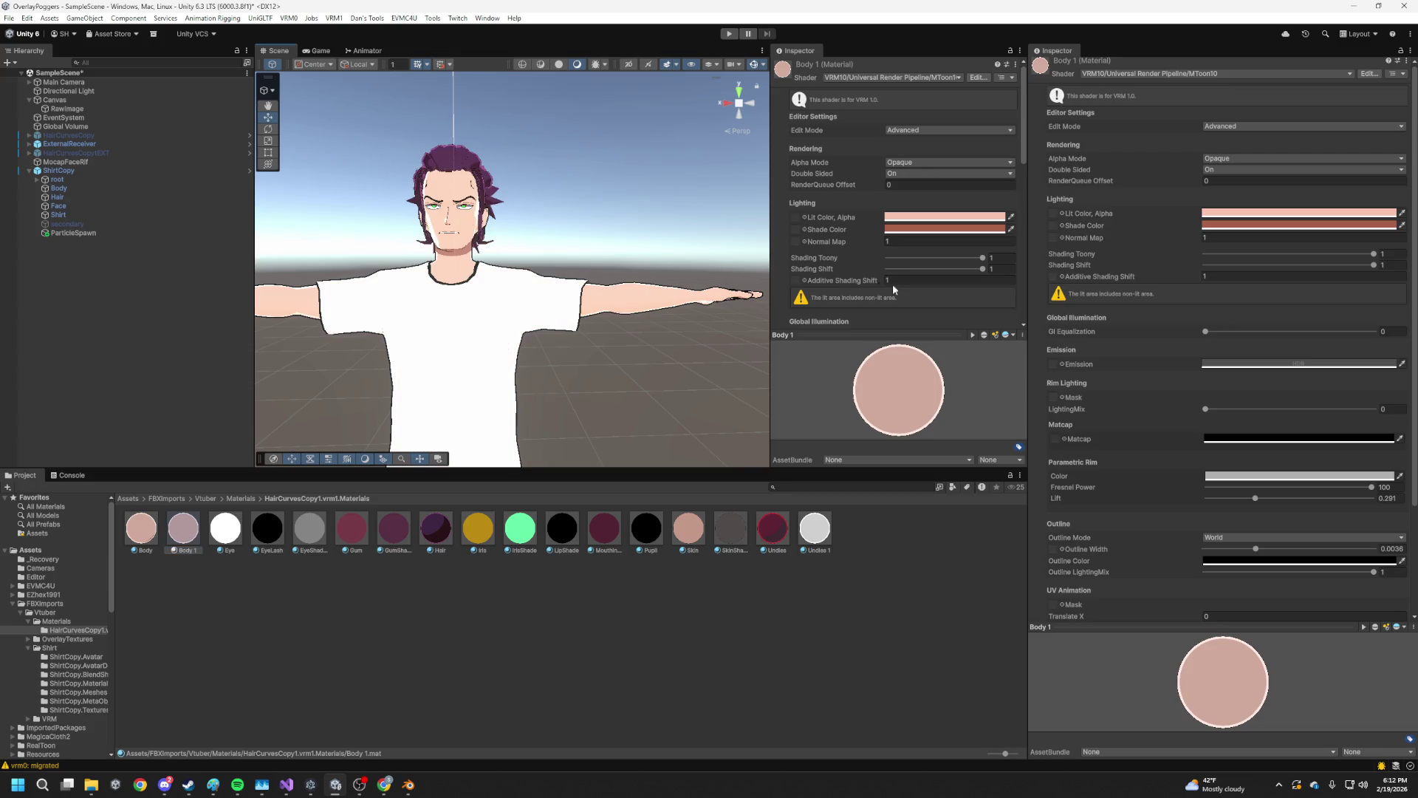
Lower the Body material's Shading Shift to about -0.51 for visible skin shading
drag(902, 268, 905, 271)
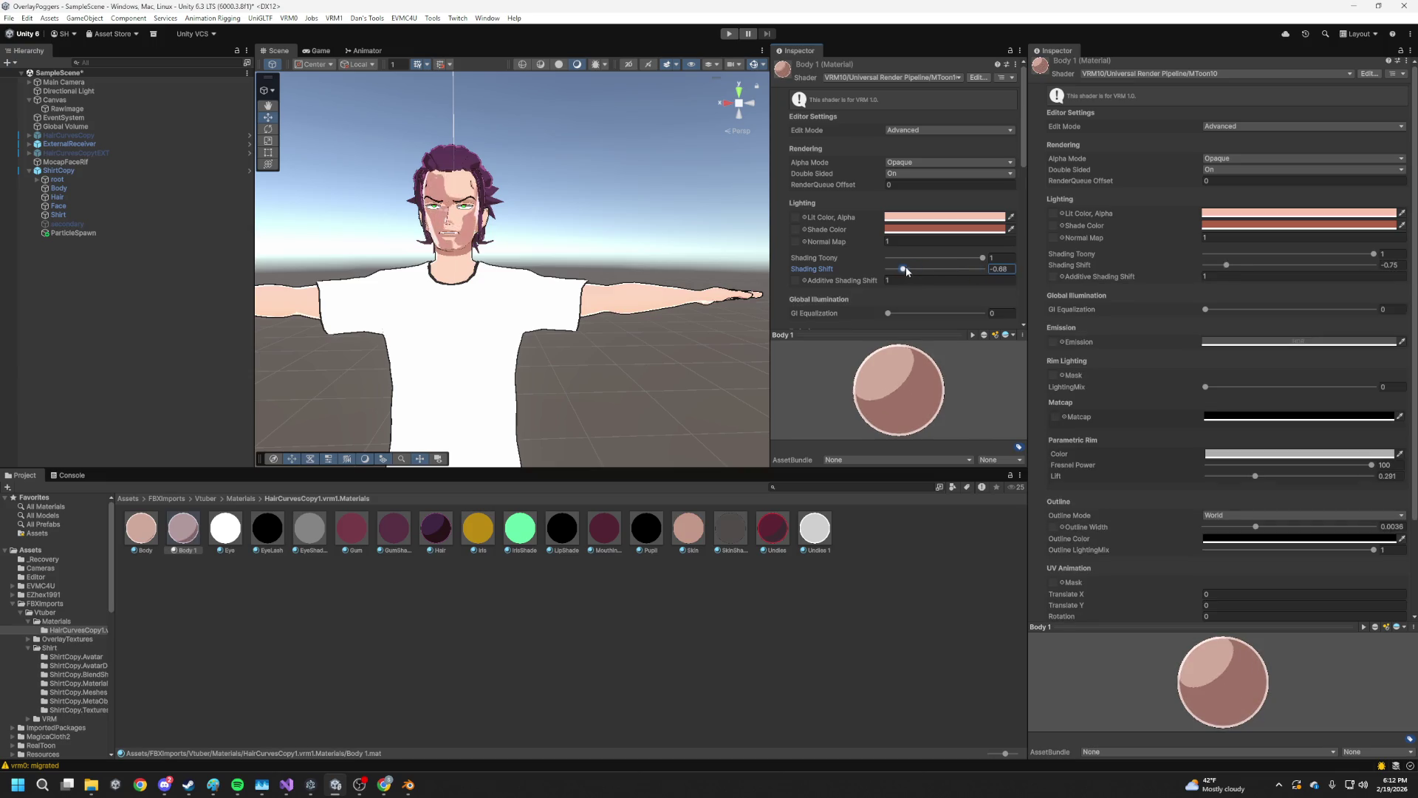
click(141, 527)
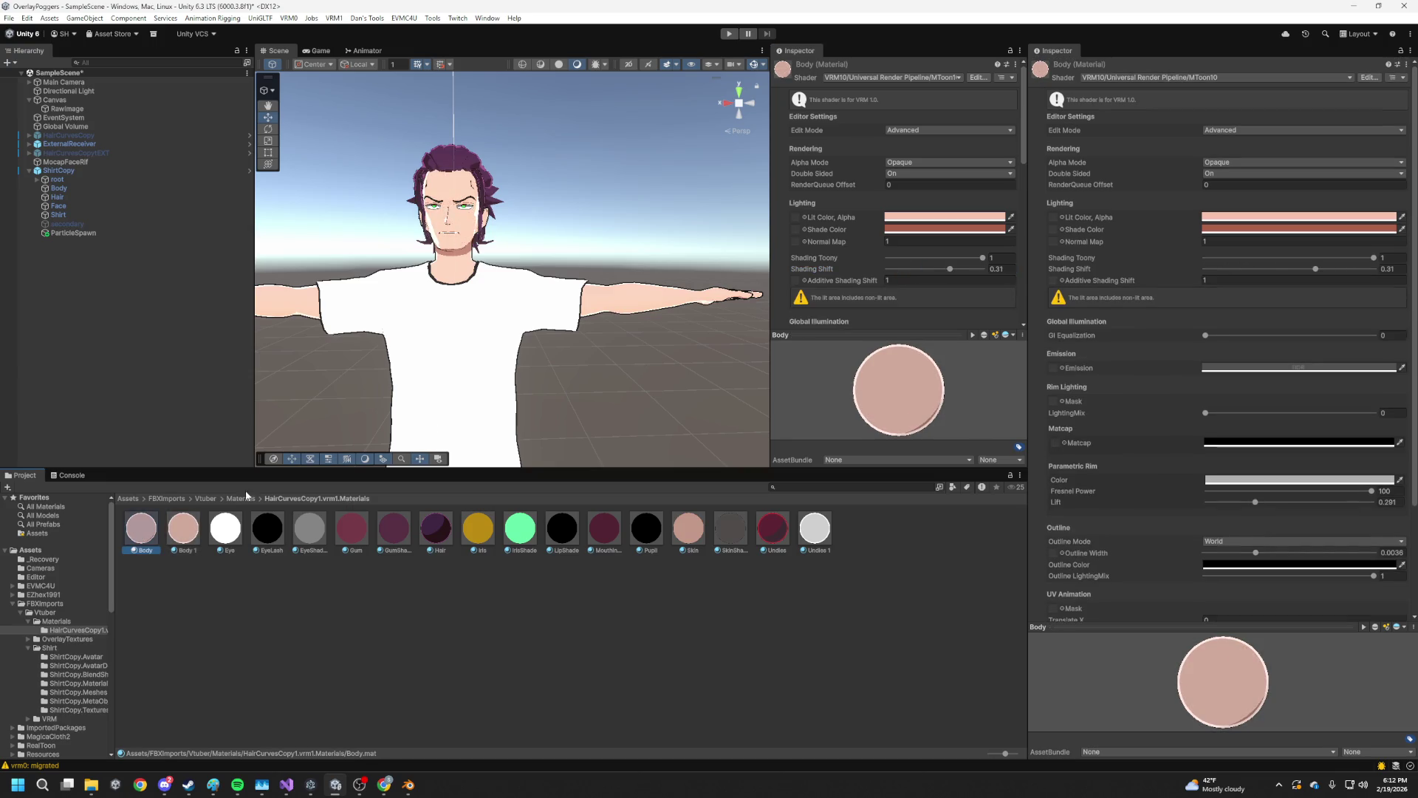
drag(952, 269, 902, 269)
drag(458, 389, 596, 274)
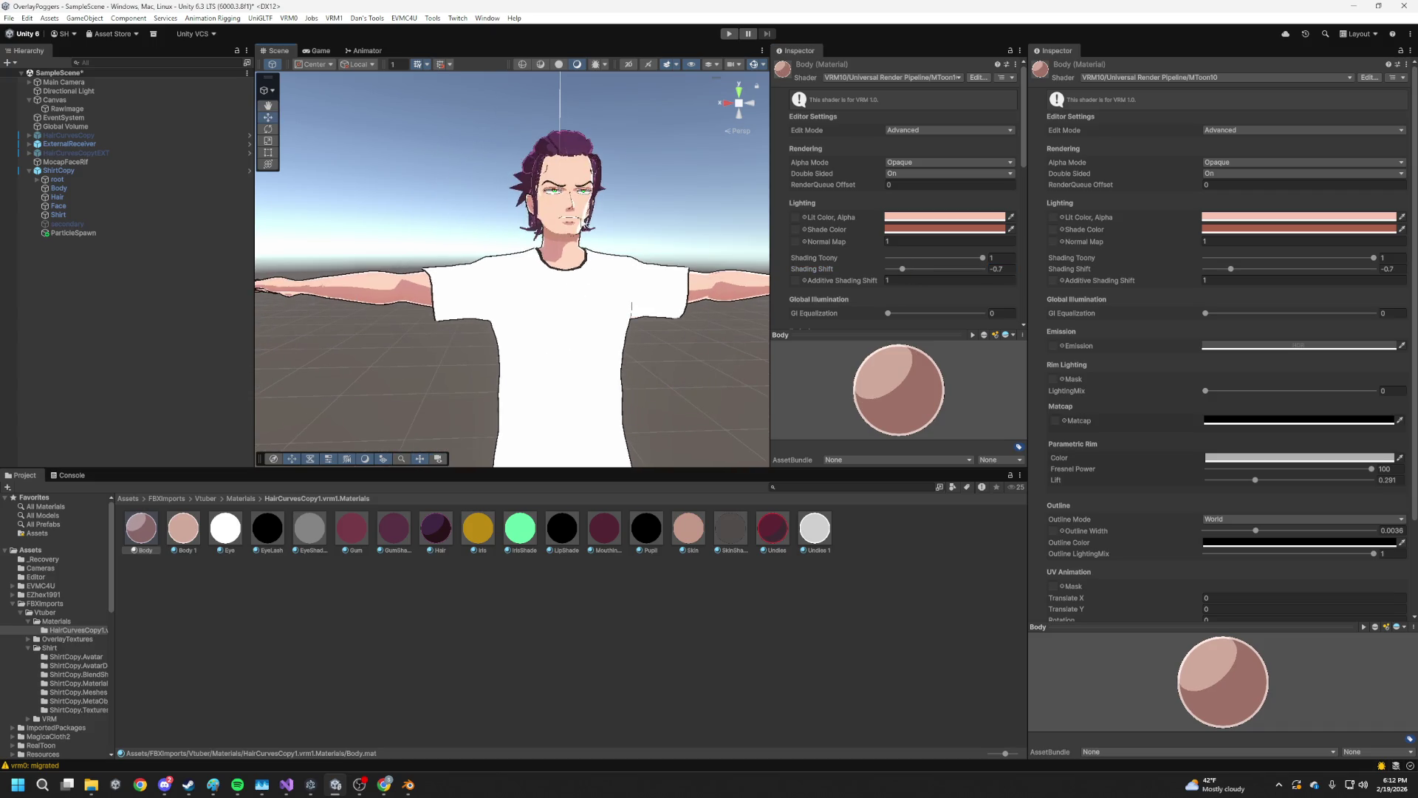
drag(902, 269, 977, 259)
scroll(down, 3)
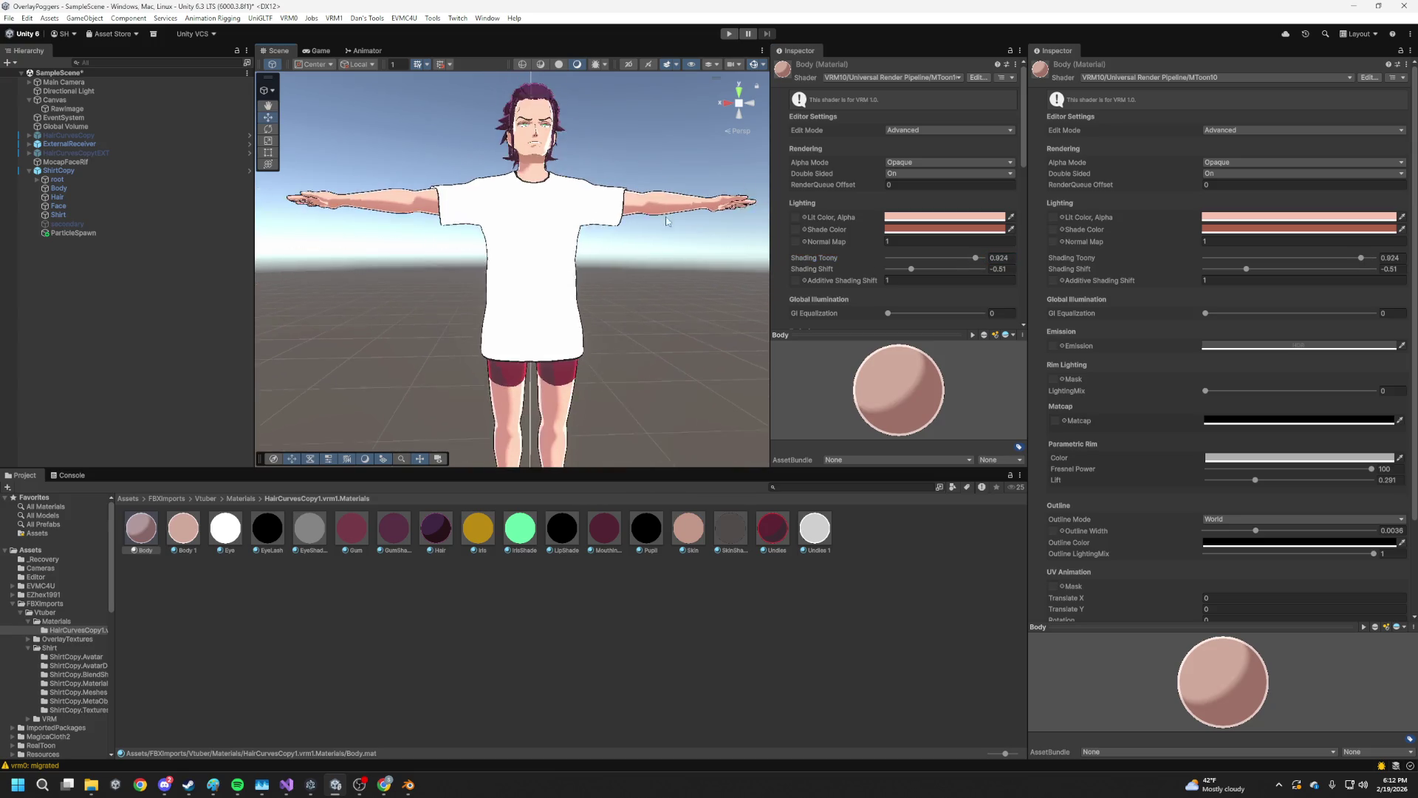
scroll(up, 3)
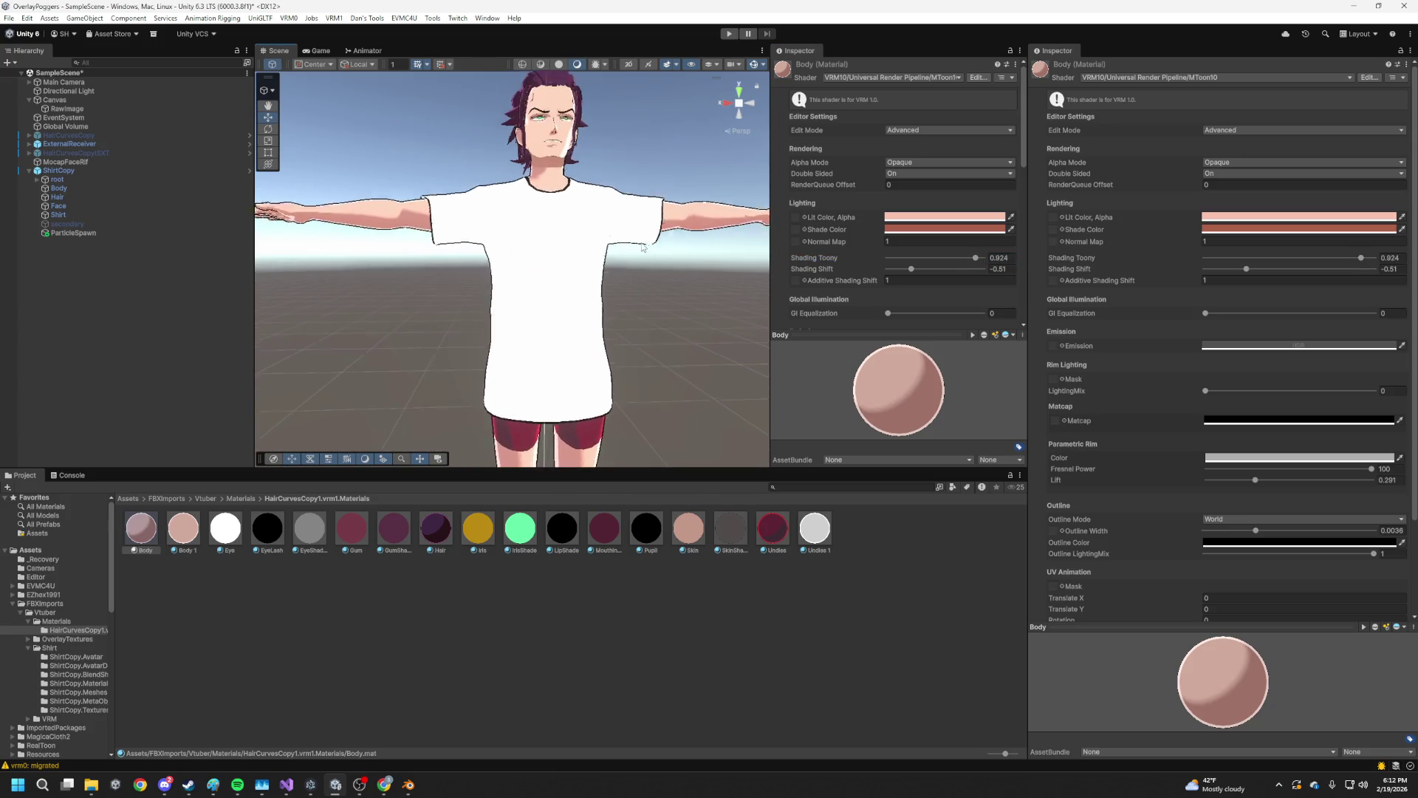
Try a lower Body 1 Shading Shift, restore it to 1, and open its Lit Color (FFD9CC)
click(191, 535)
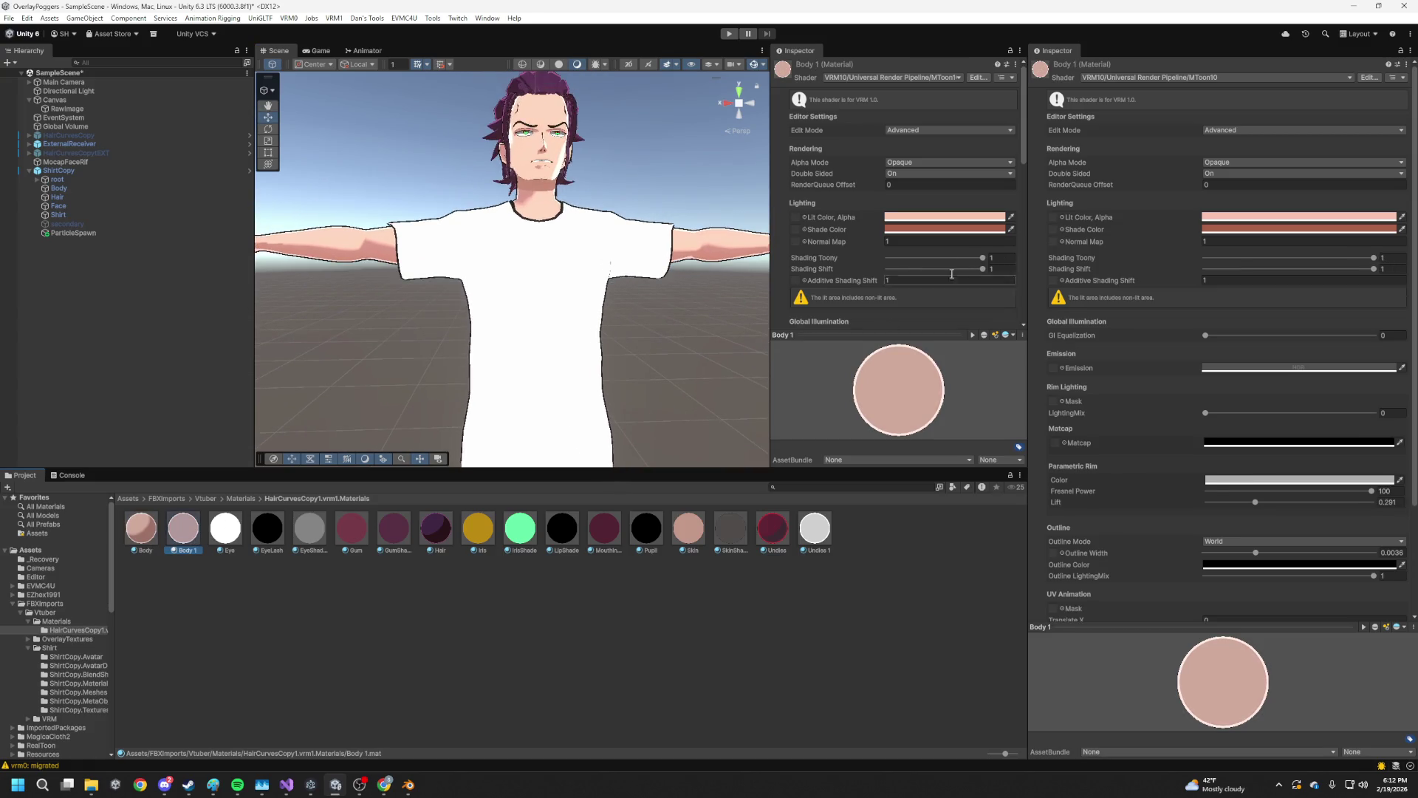
drag(982, 269, 919, 262)
scroll(down, 3)
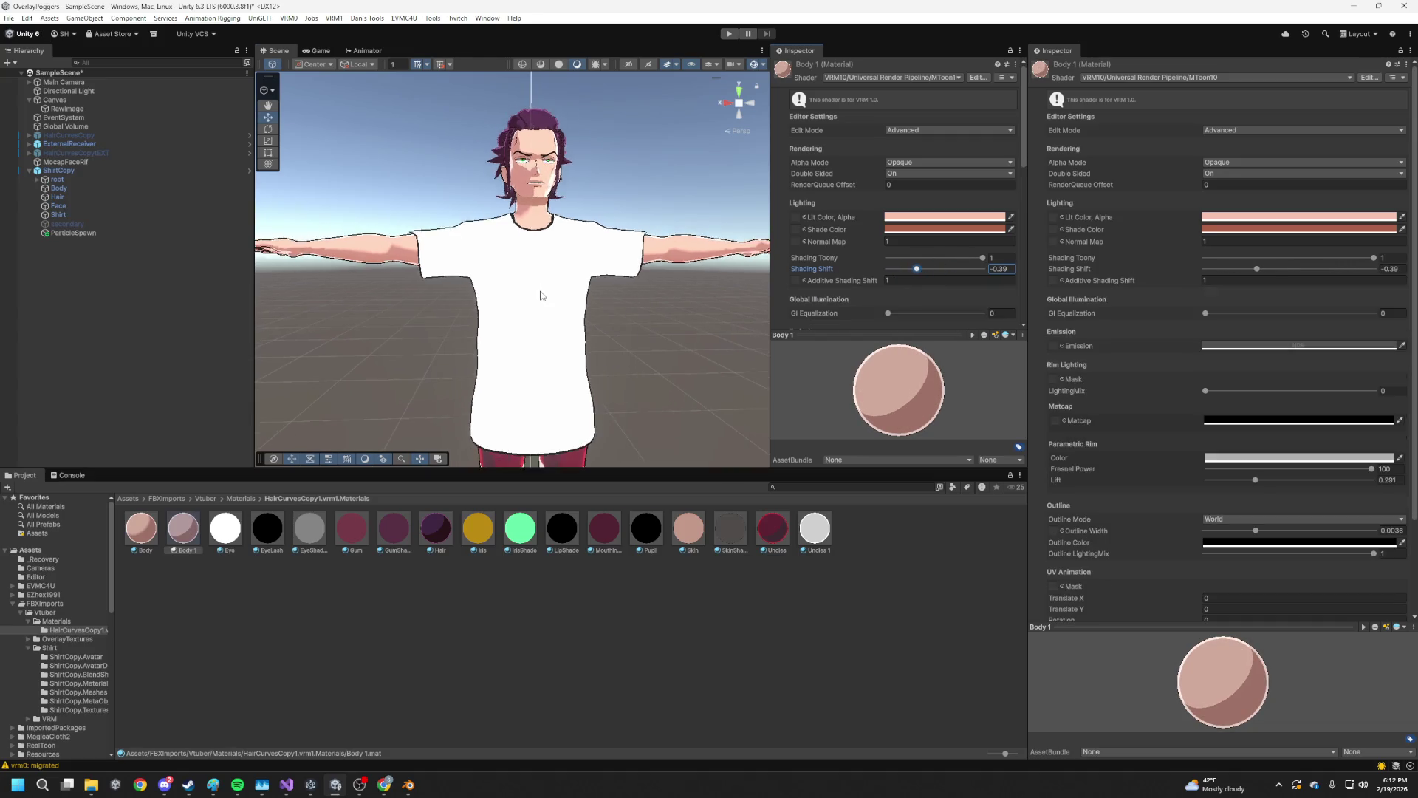
scroll(up, 3)
drag(524, 305, 650, 294)
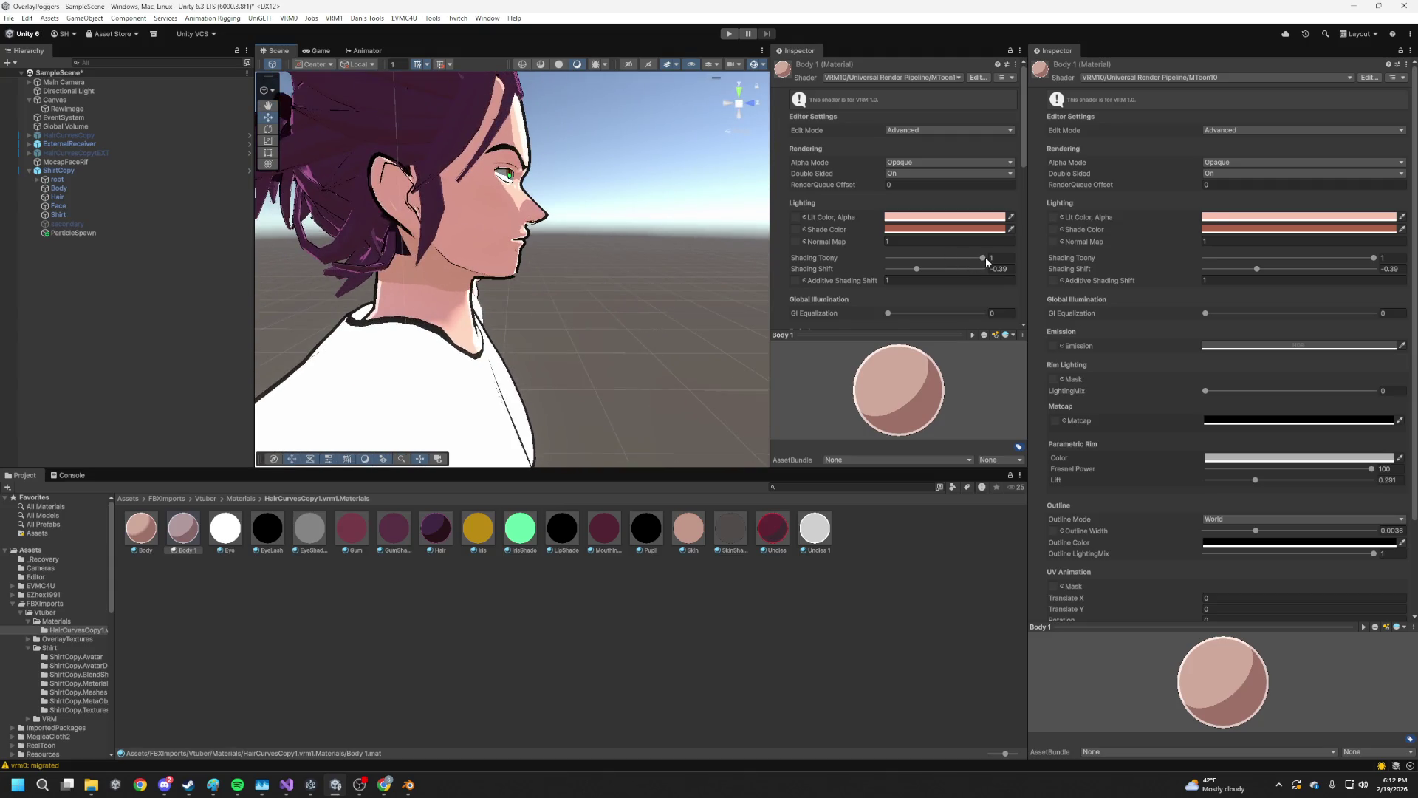
drag(917, 269, 986, 269)
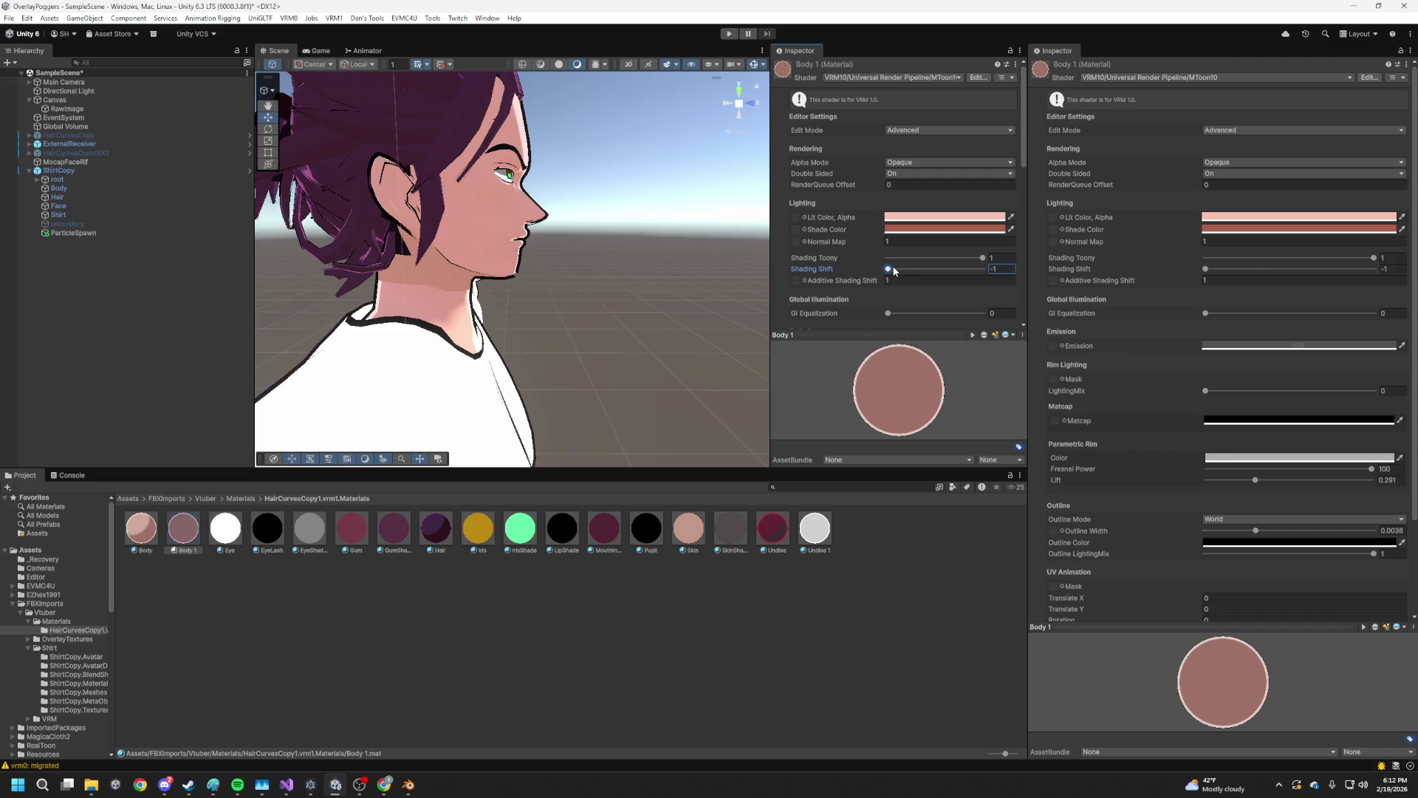
drag(606, 332, 519, 342)
scroll(down, 3)
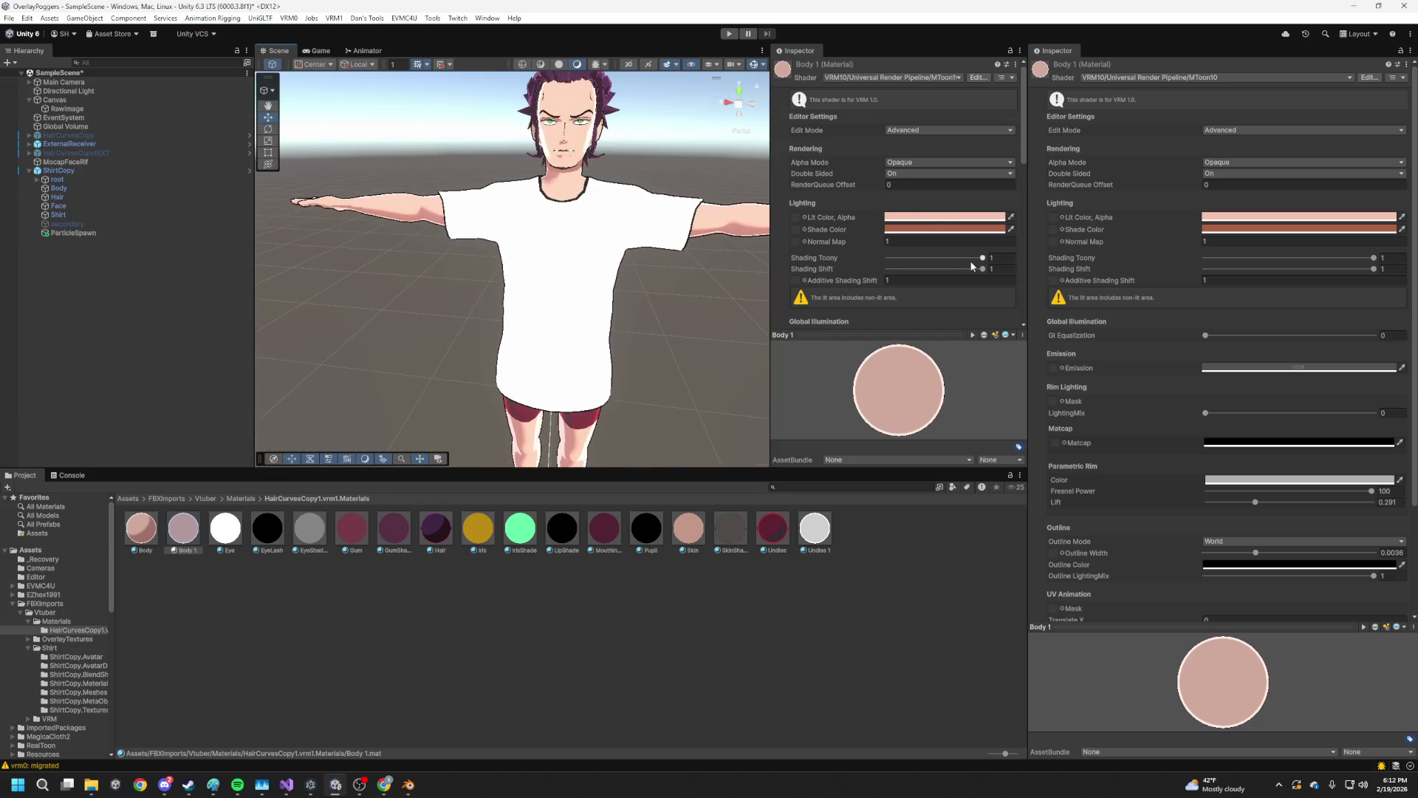
drag(605, 317, 551, 302)
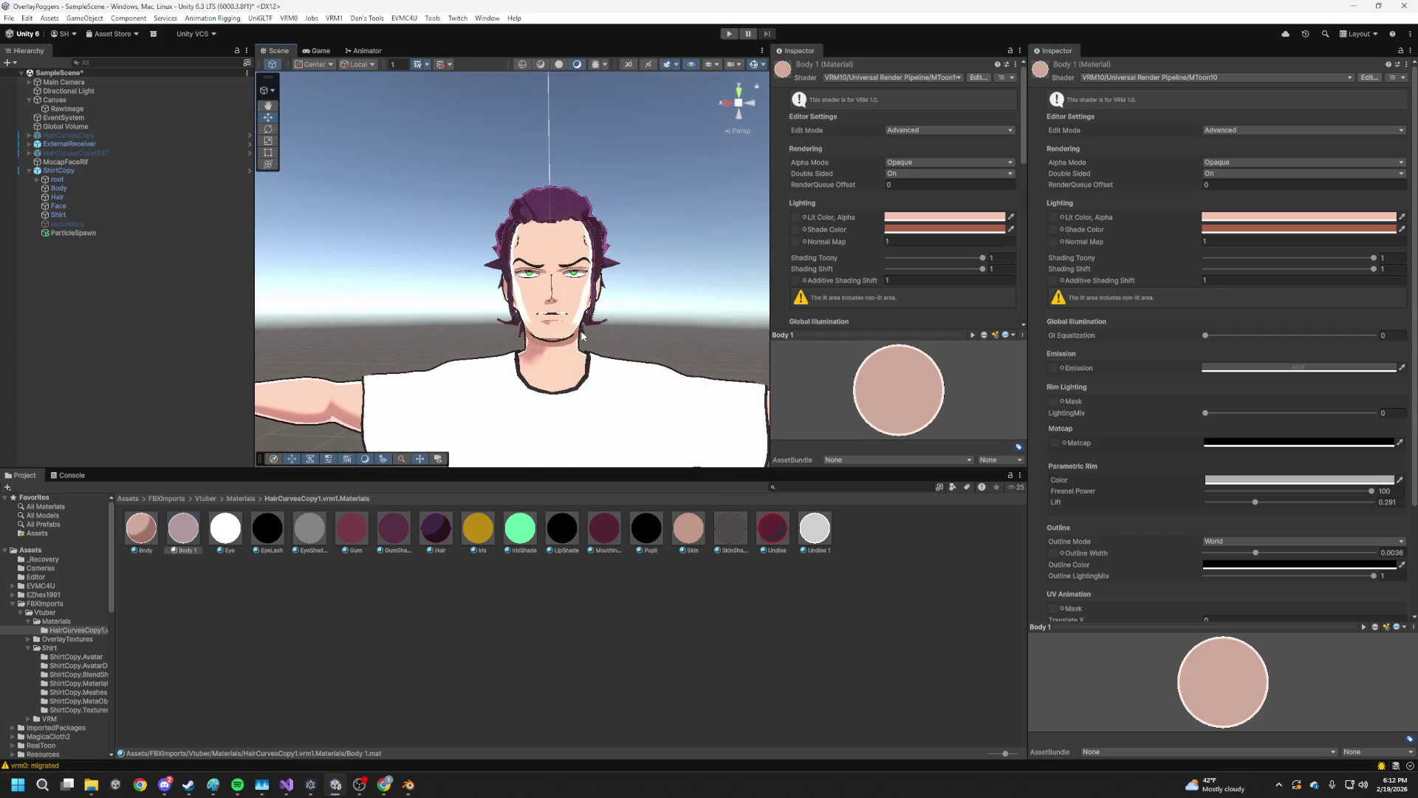
click(891, 222)
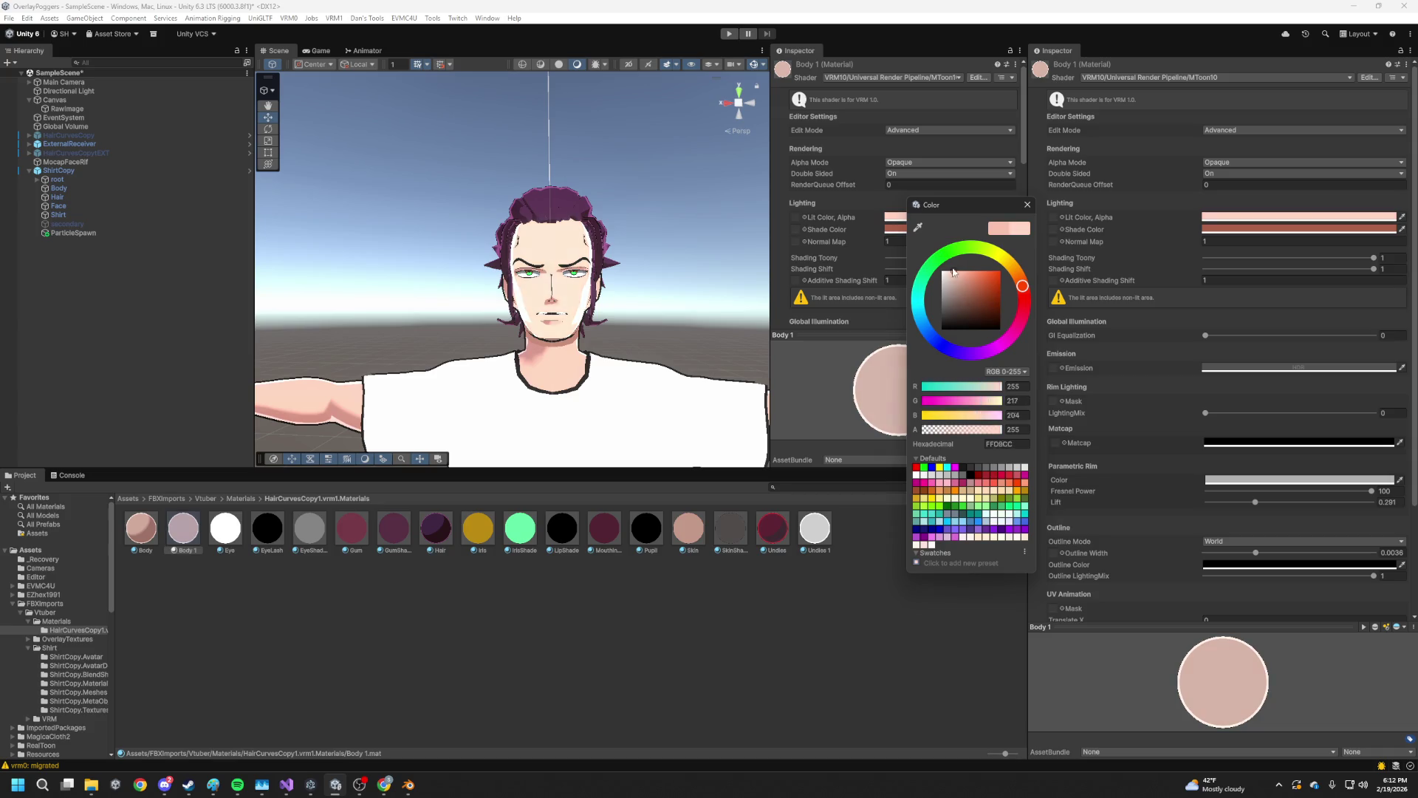
Check Body 1's Lit Color and Matcap pickers and close both unchanged
click(1027, 205)
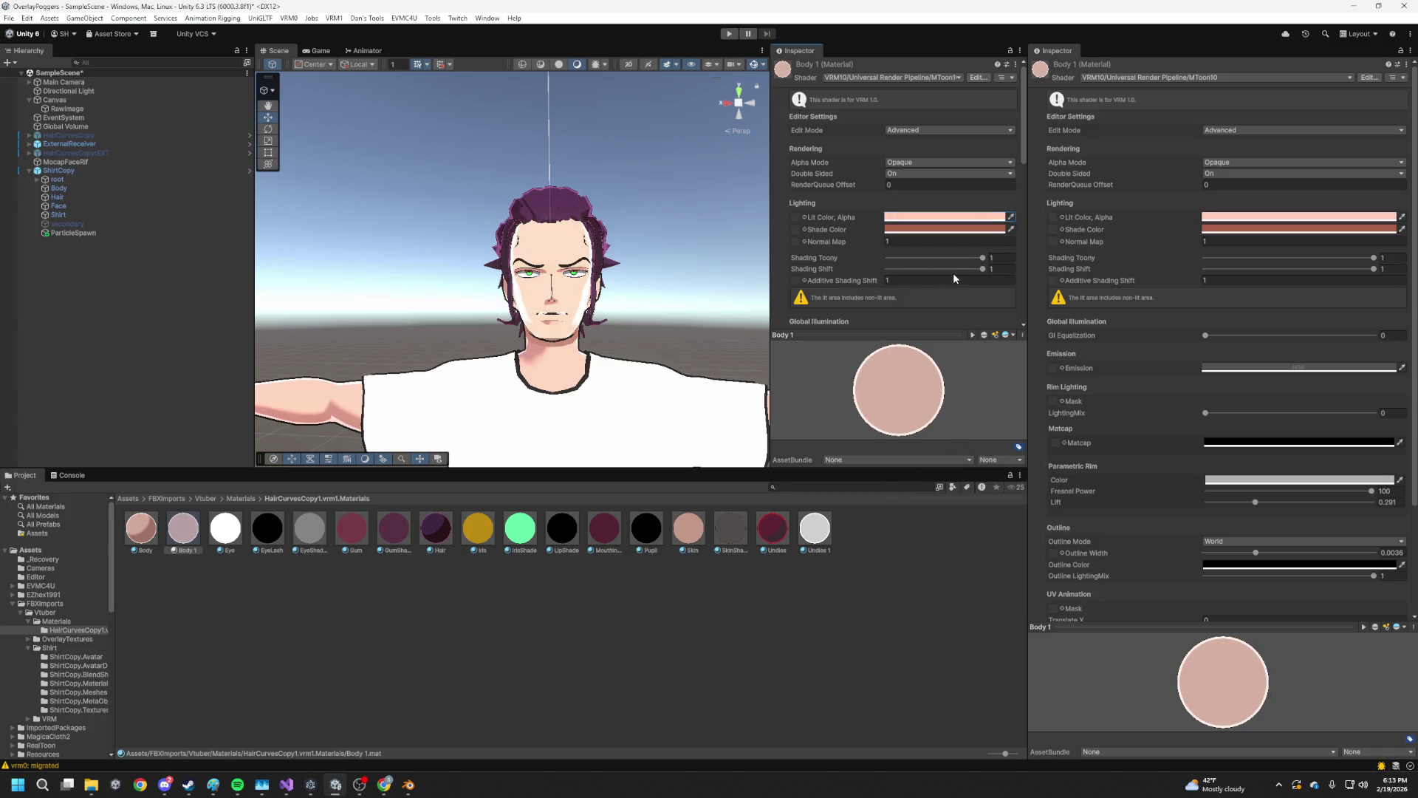
scroll(down, 3)
click(899, 265)
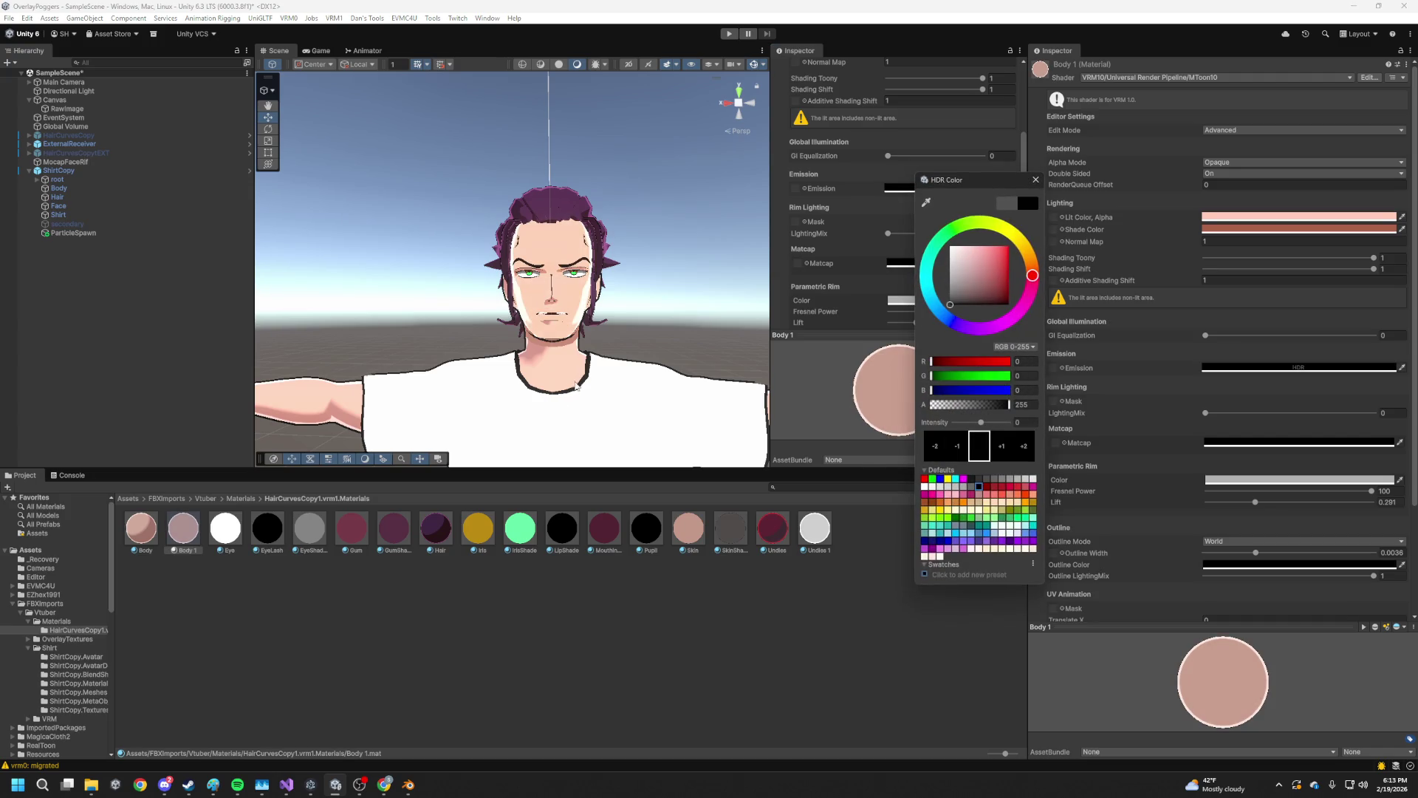
click(154, 546)
Set the Body material's Emission HDR colour to black, then select RawImage
click(156, 551)
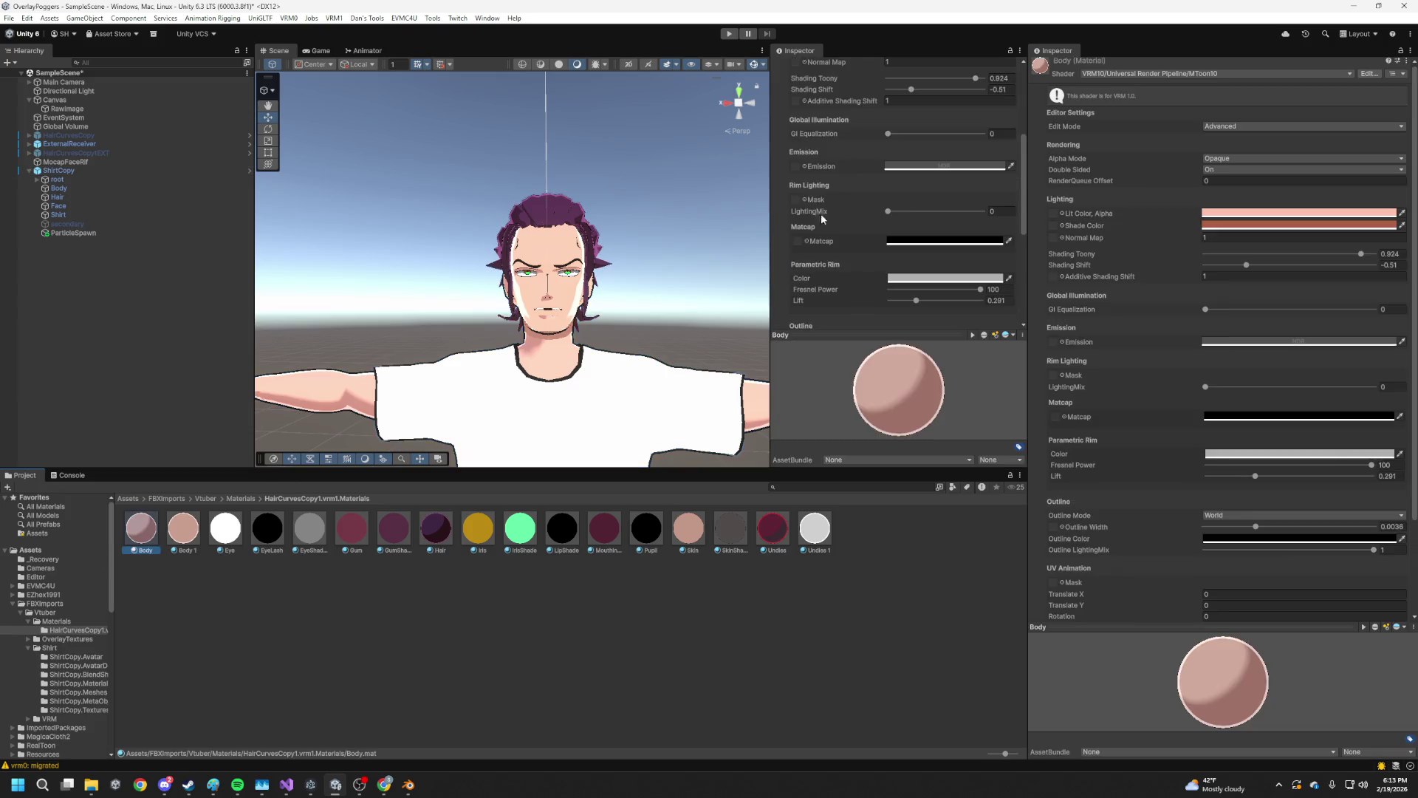
click(904, 164)
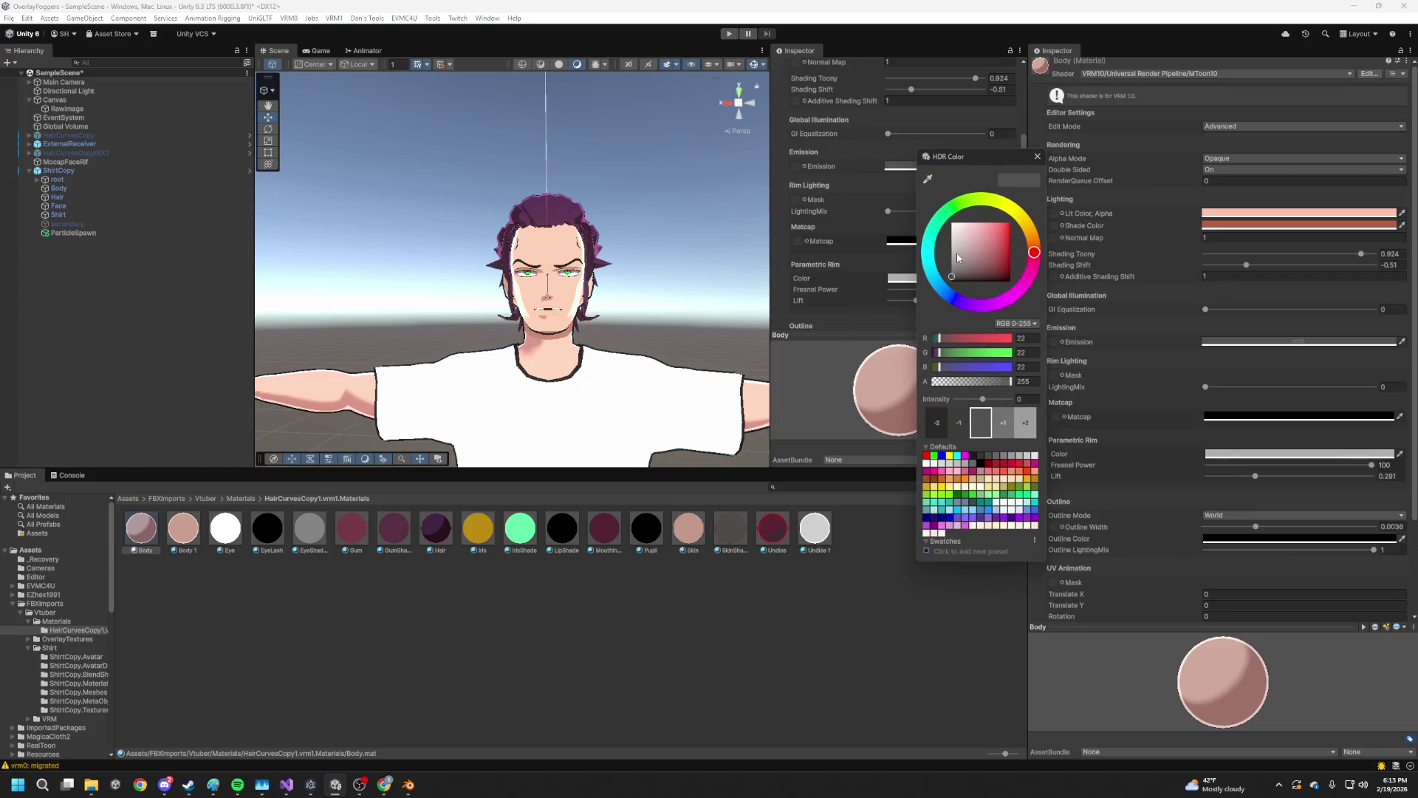
scroll(up, 3)
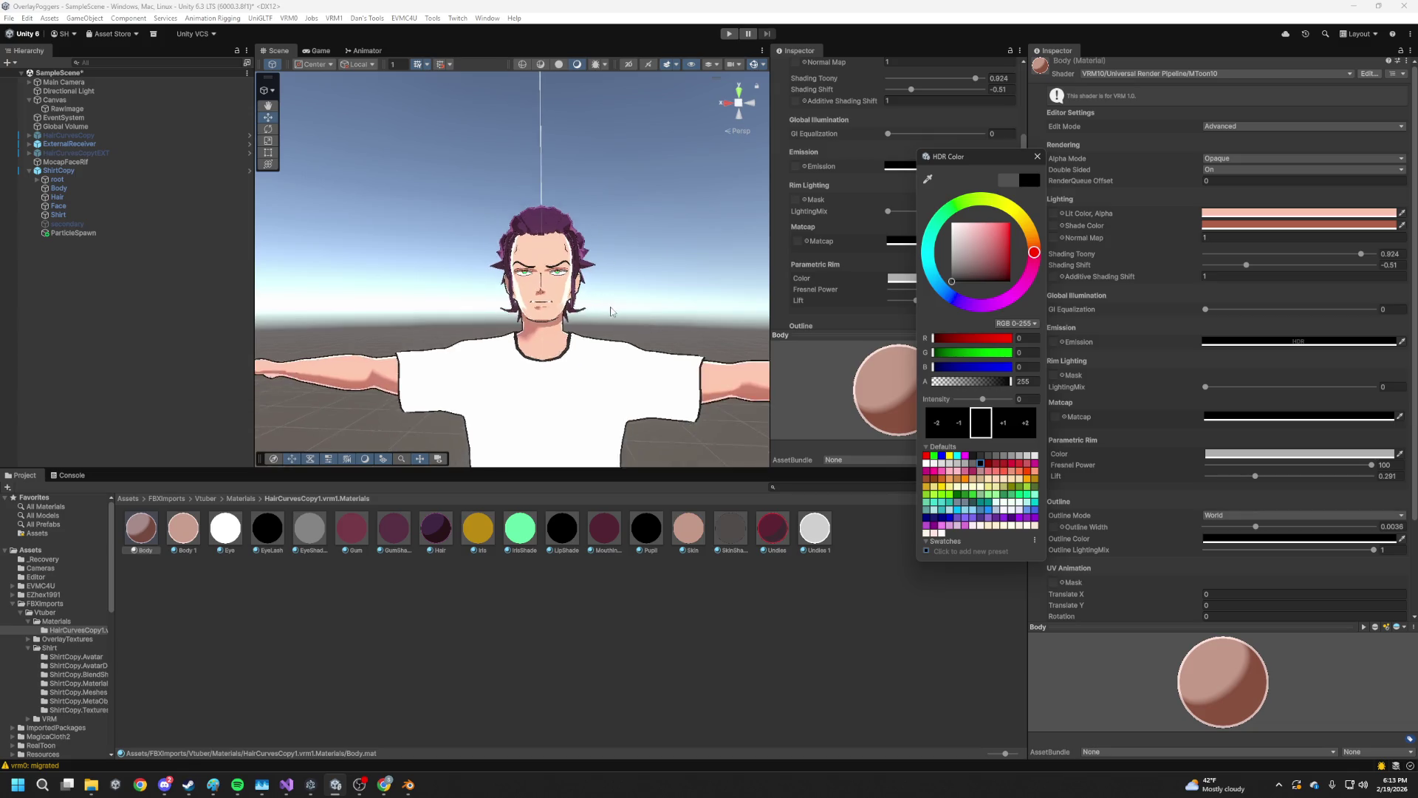
click(631, 311)
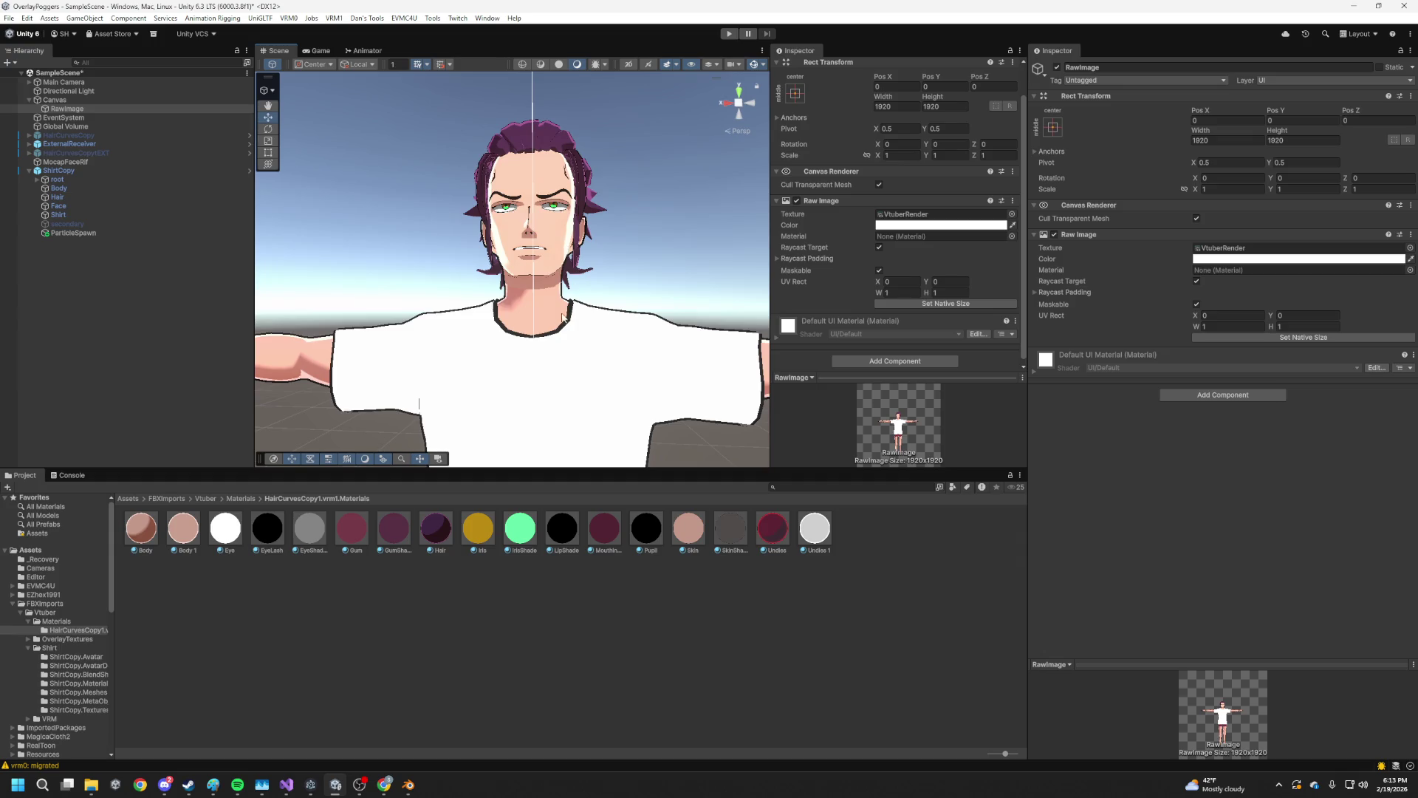
Eyedrop the SkinShade material's Lit Color from the Scene view, settling on near-white
drag(419, 403, 480, 403)
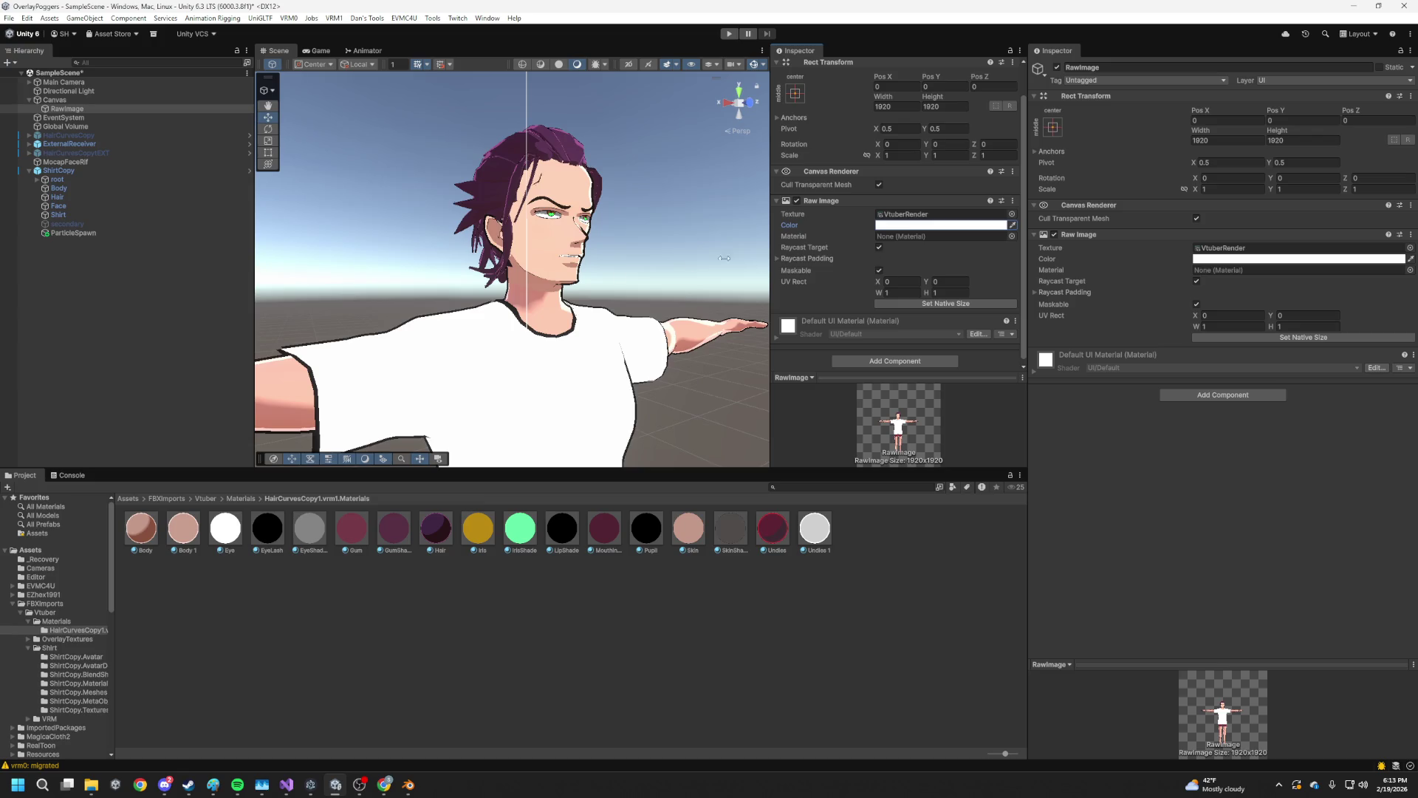
click(730, 528)
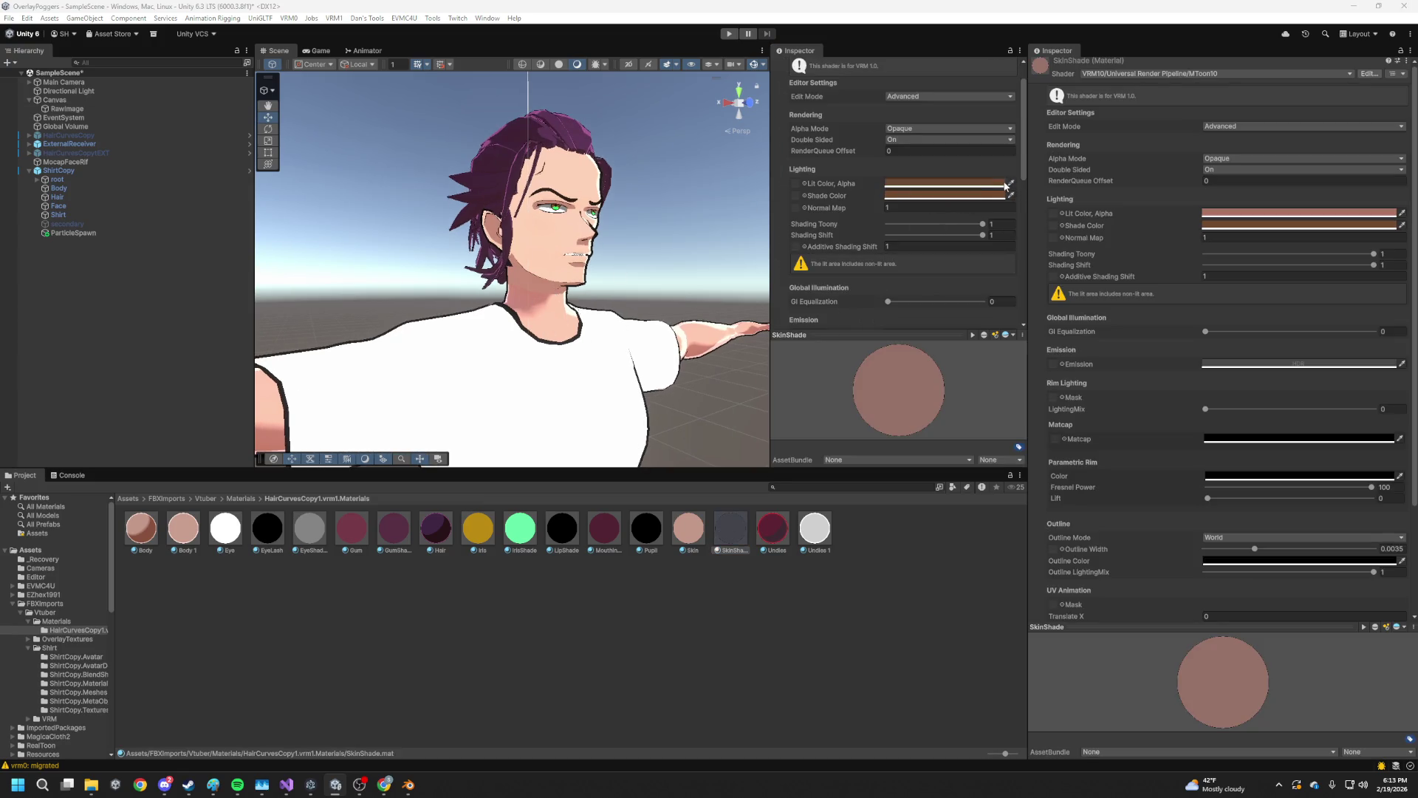
click(524, 302)
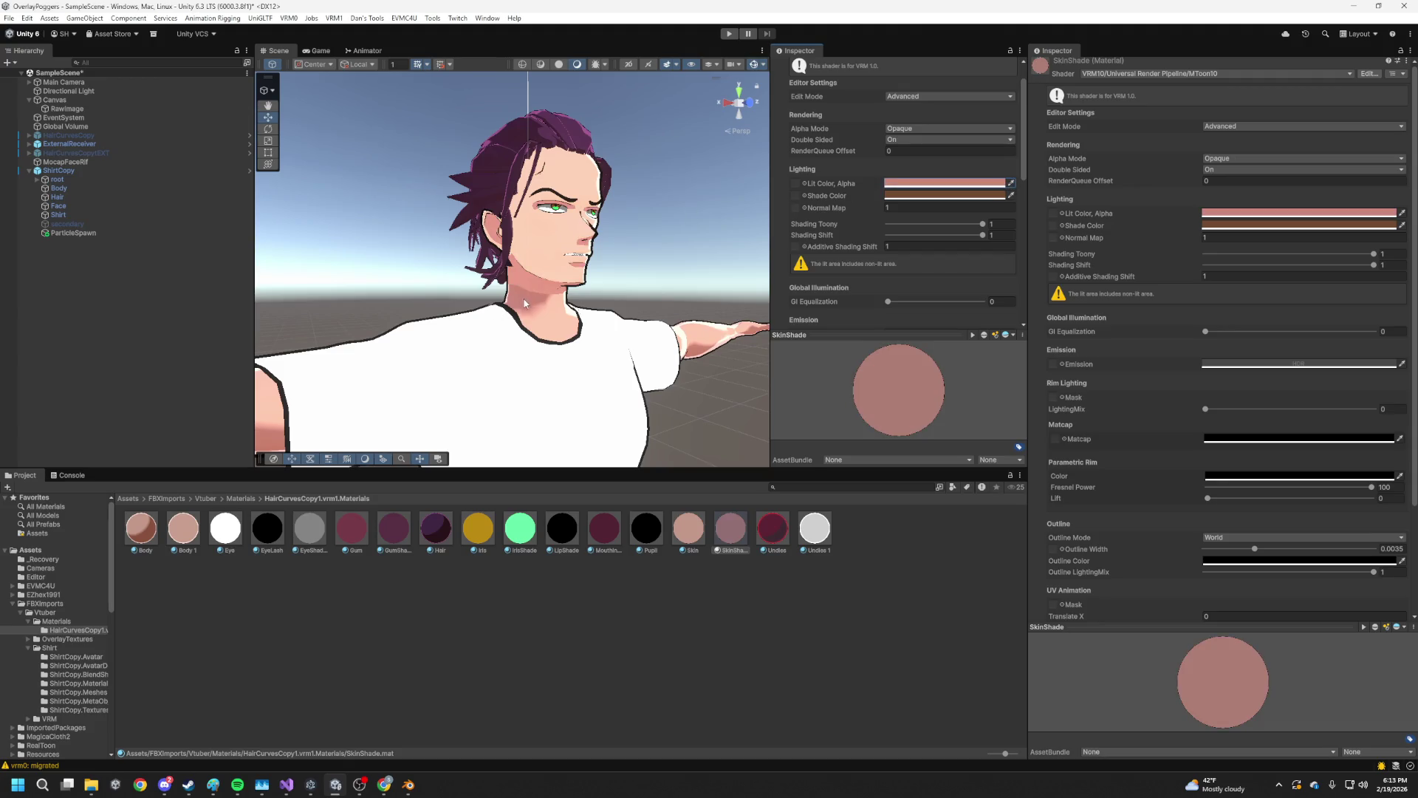
click(588, 308)
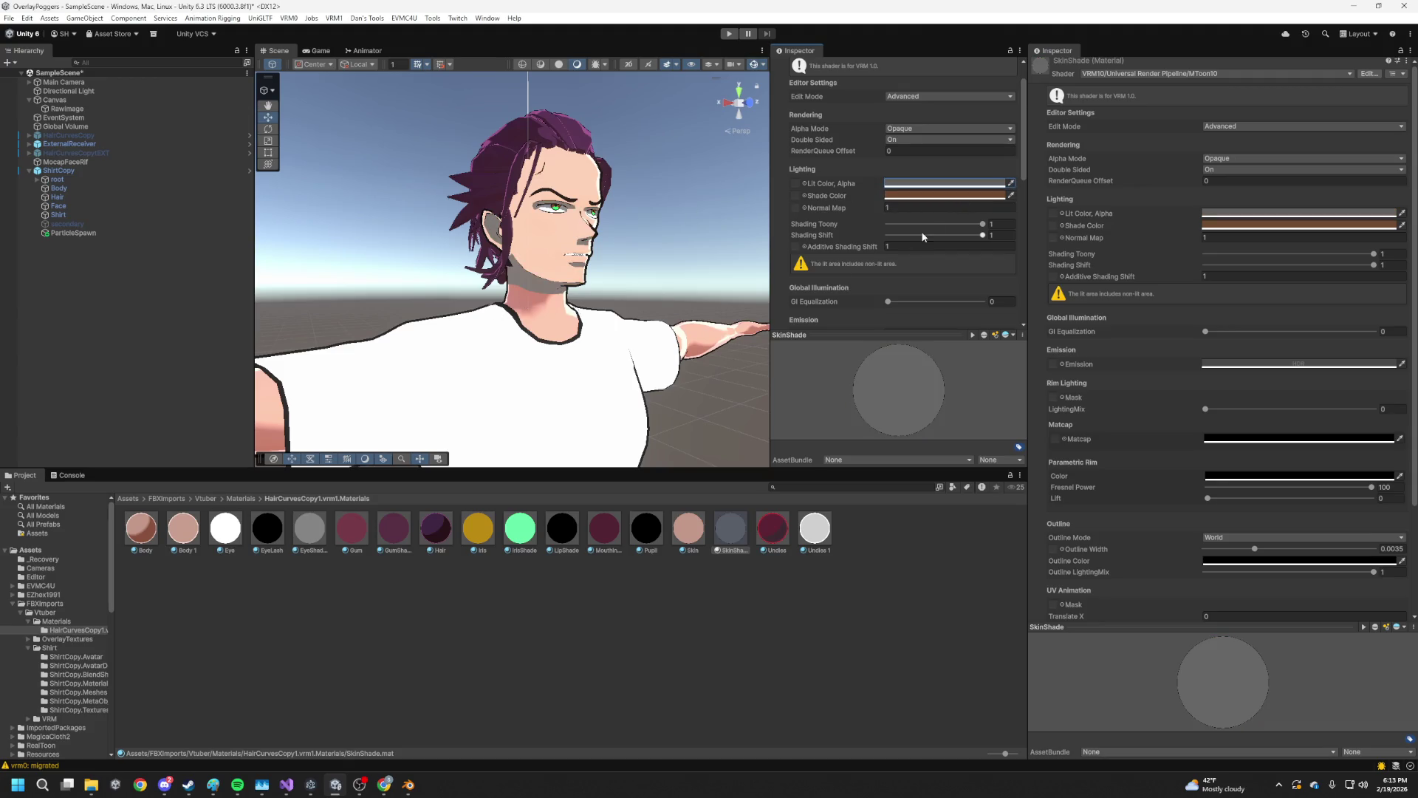
drag(611, 296, 515, 320)
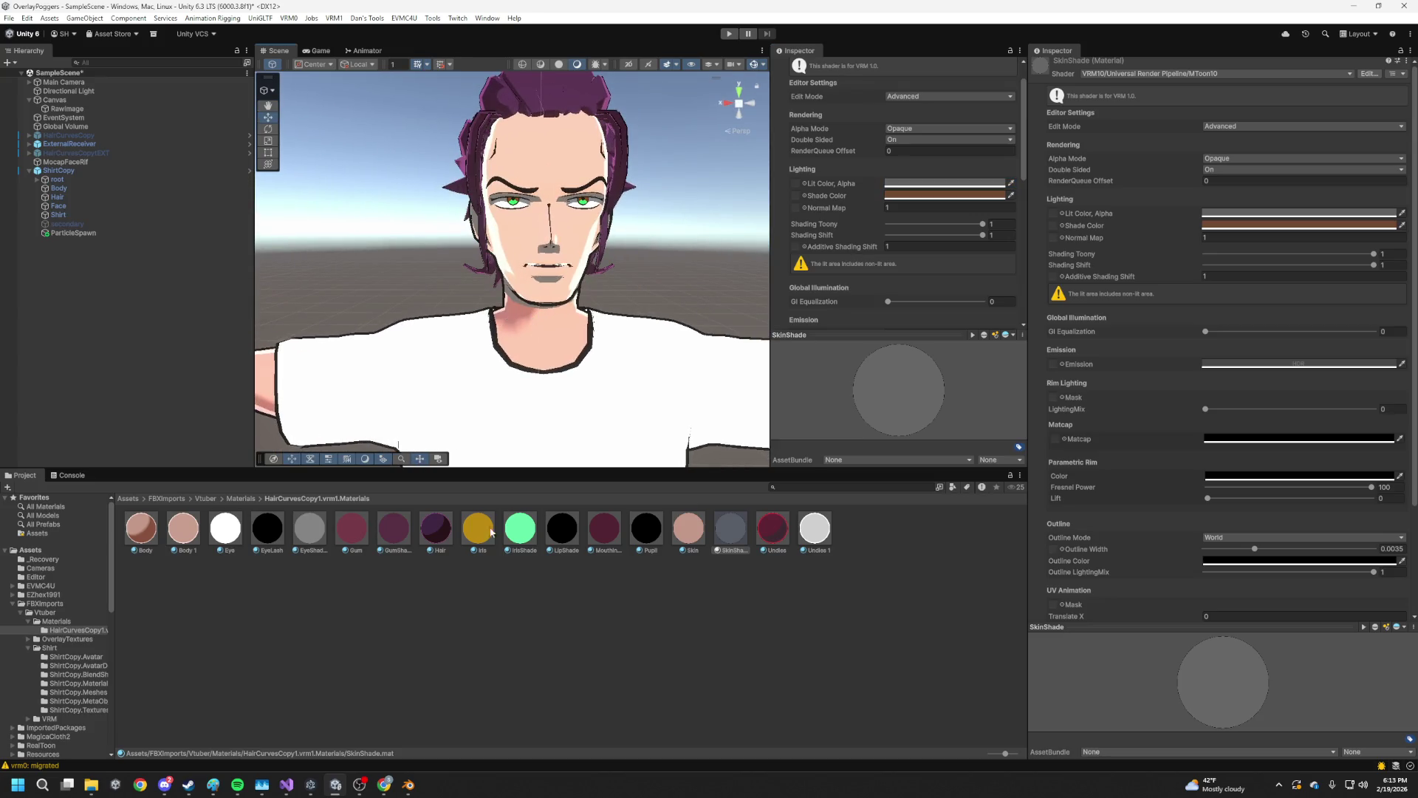
click(139, 539)
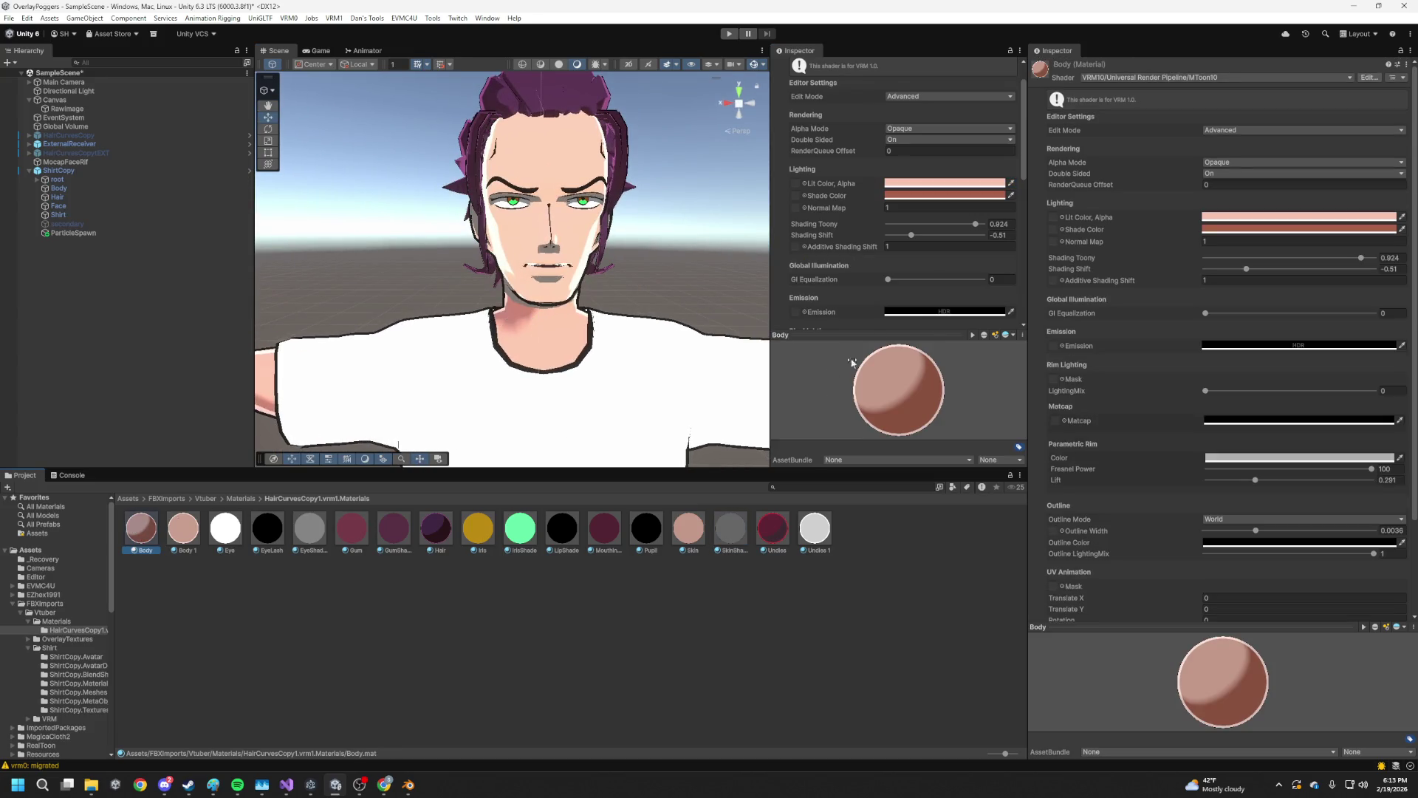
Duplicate Body as Body 2, apply it to the model and give it the grey shade colour
click(1011, 195)
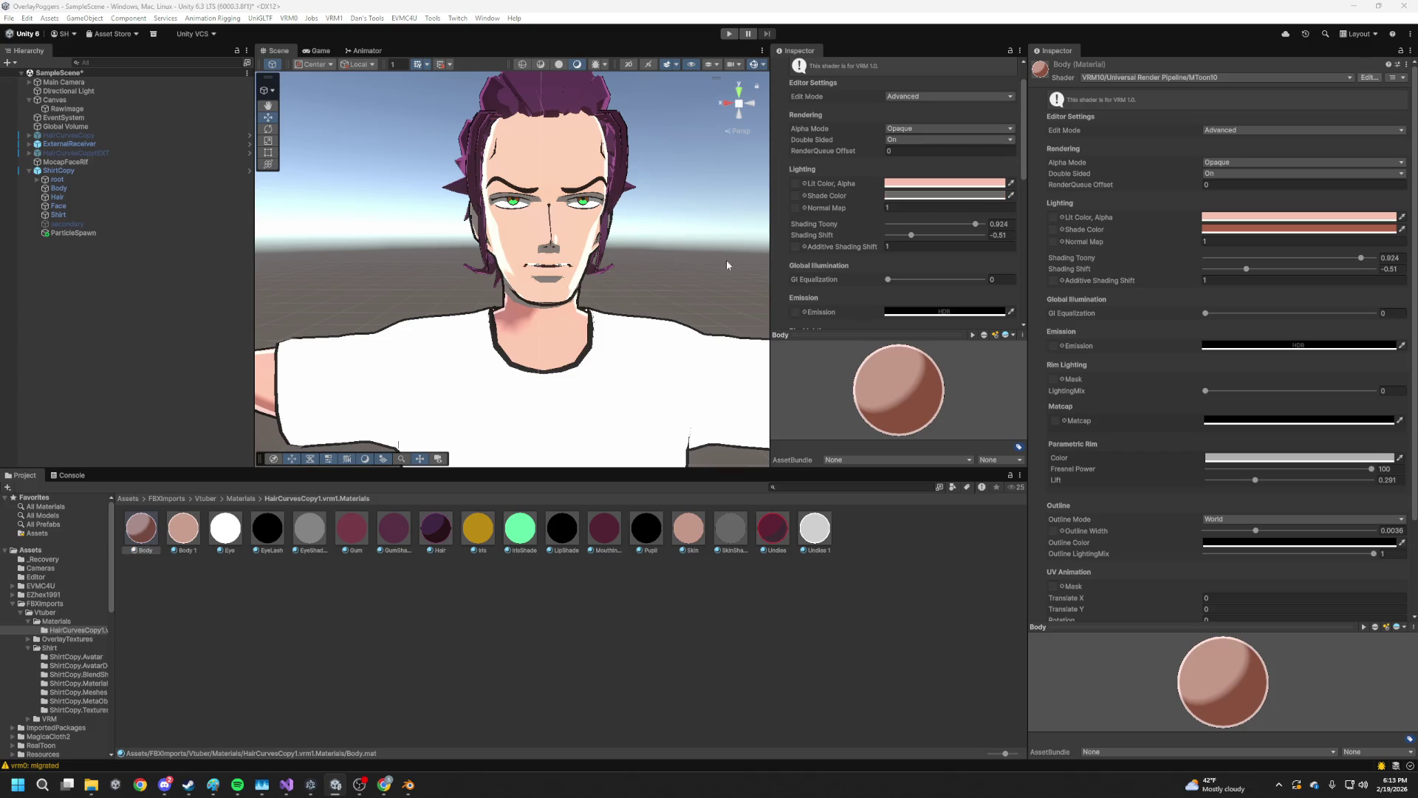
drag(549, 285, 581, 319)
scroll(up, 3)
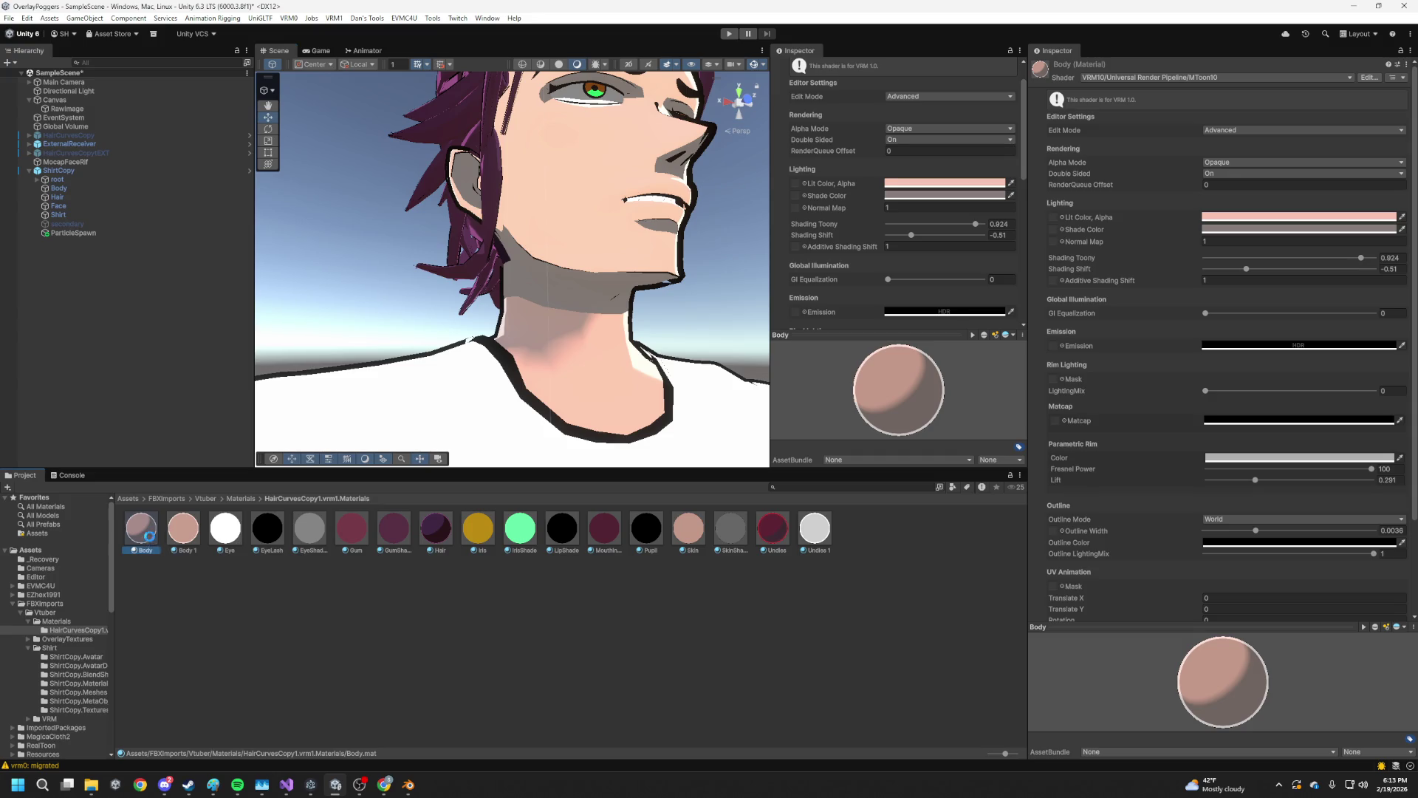
key(ctrl+d)
drag(225, 542, 695, 255)
drag(987, 197, 987, 184)
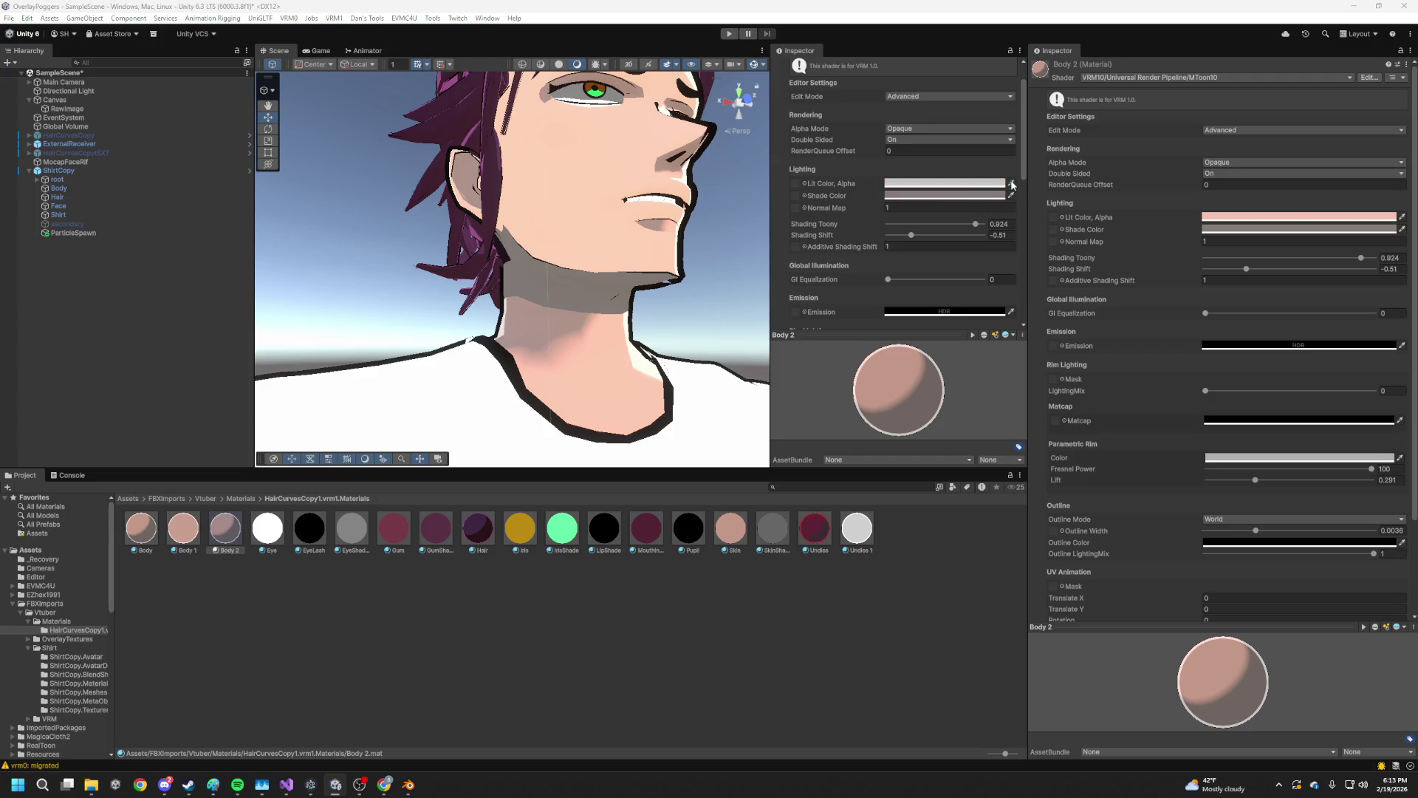
drag(480, 184, 583, 298)
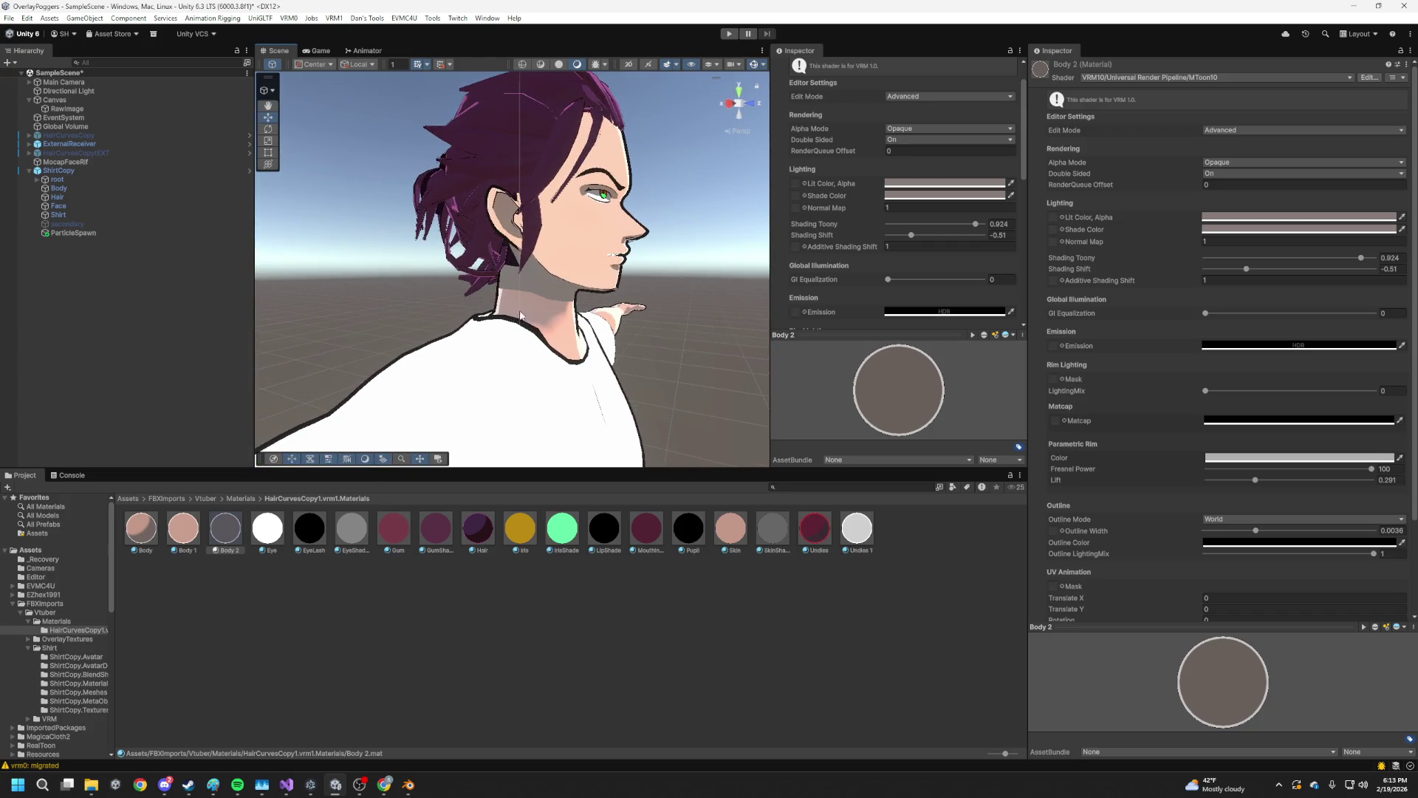
scroll(up, 3)
drag(593, 362, 465, 371)
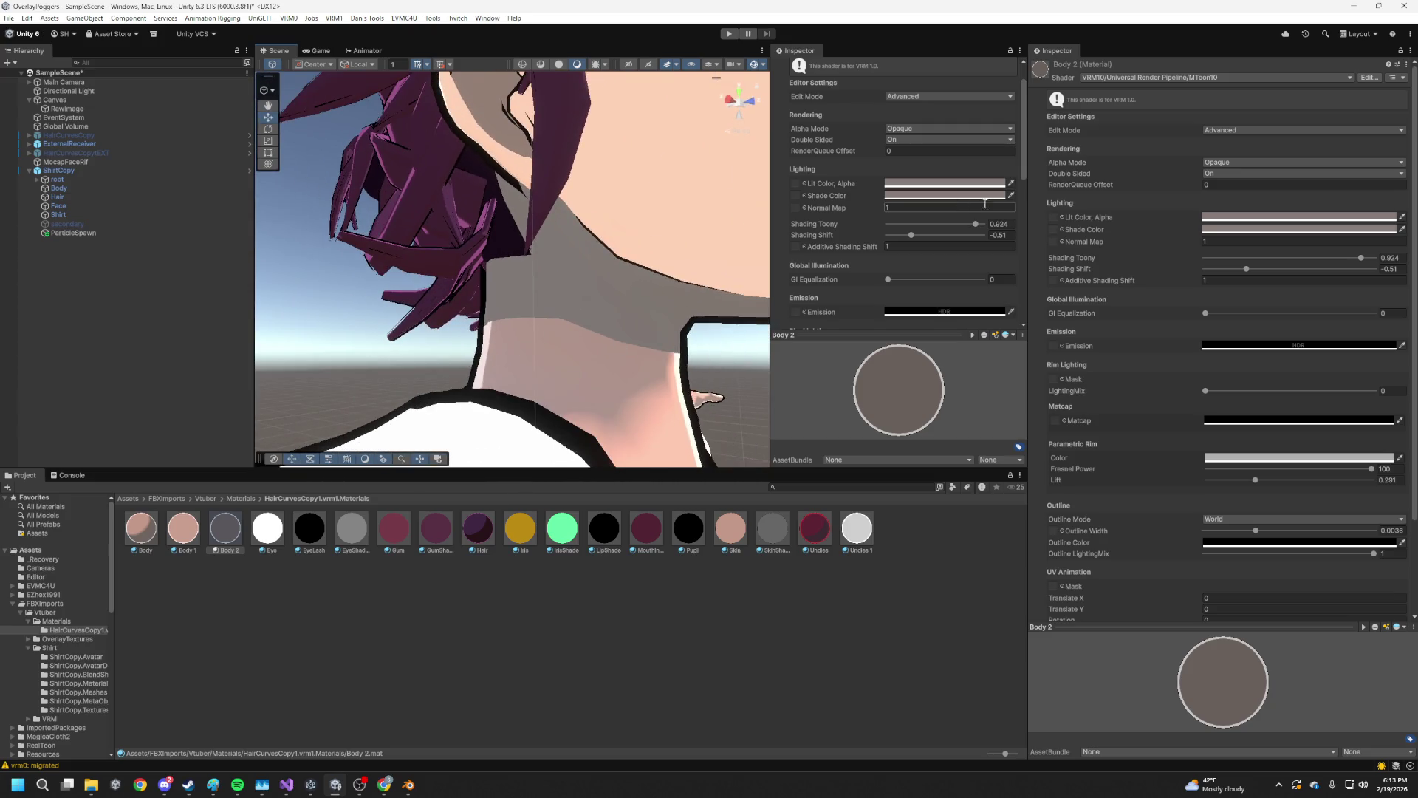
Set the Body material's Shading Toony to 0.912
click(142, 530)
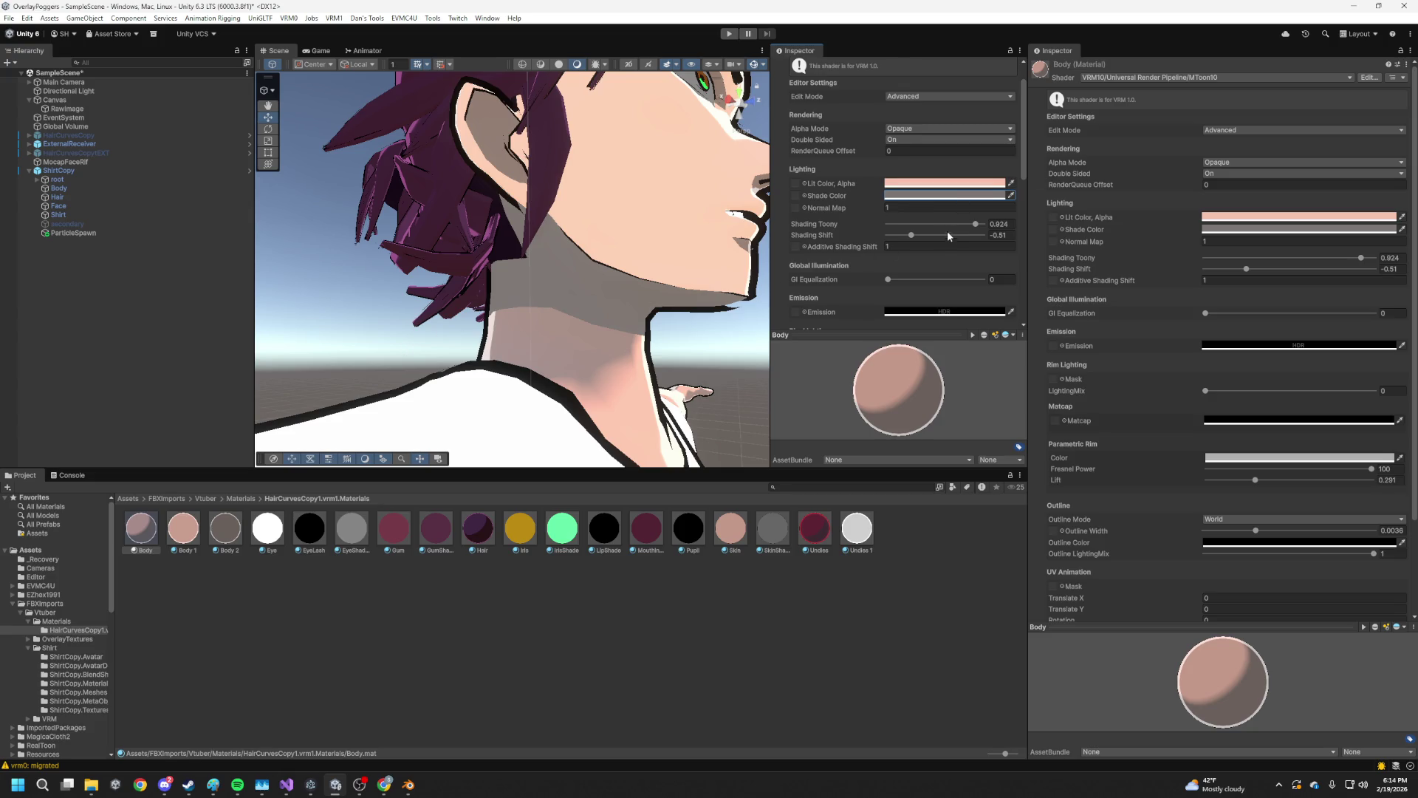
scroll(down, 3)
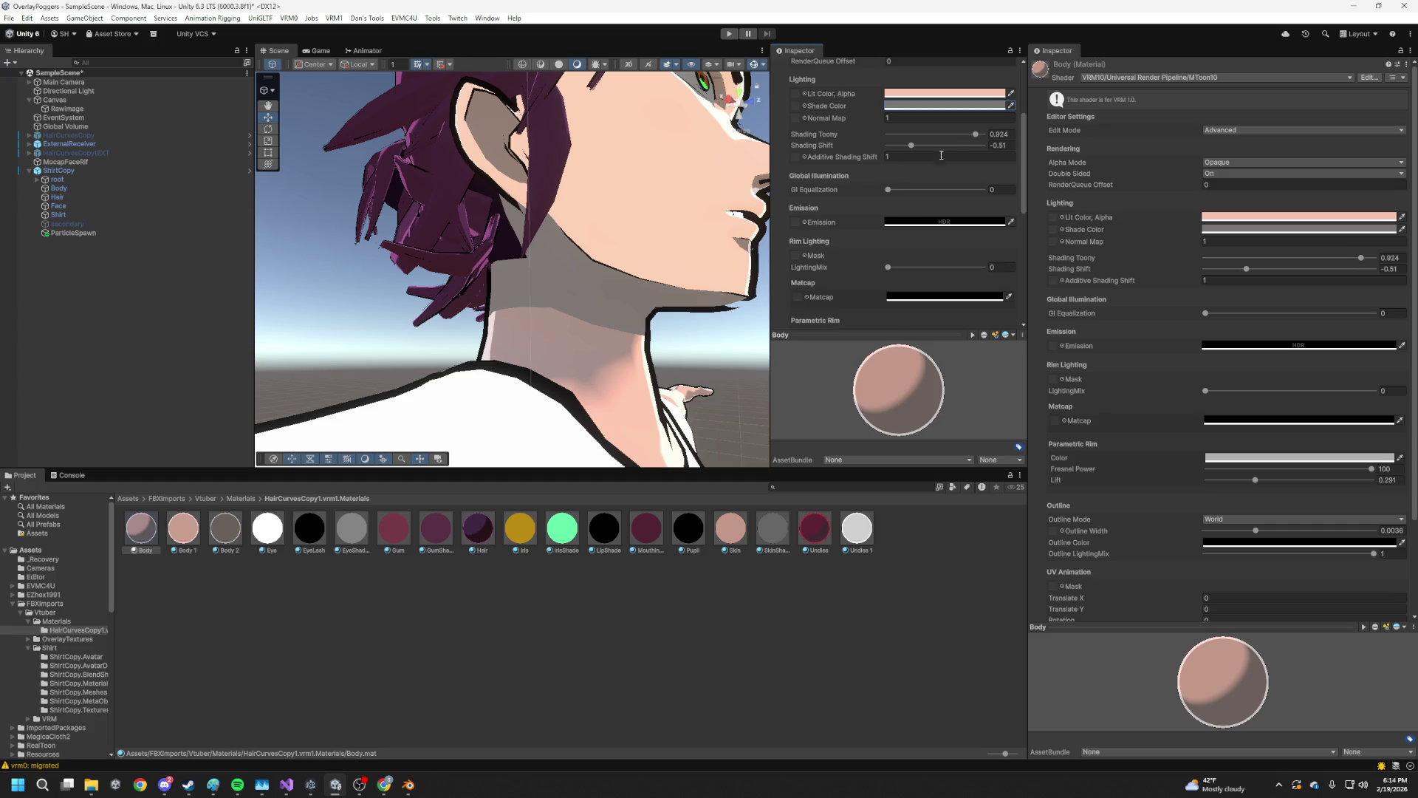
drag(971, 138, 1007, 143)
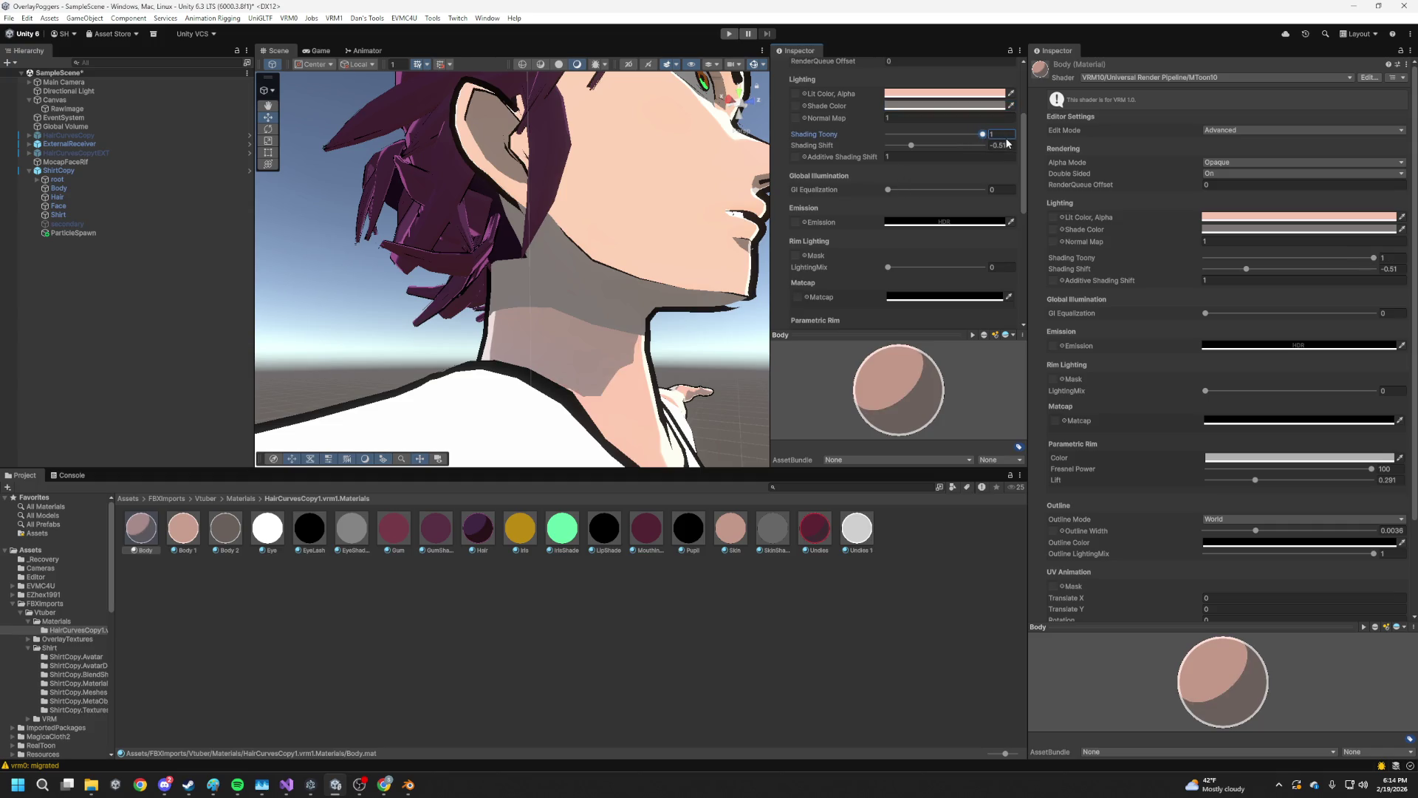
drag(562, 310, 589, 330)
drag(973, 133, 975, 139)
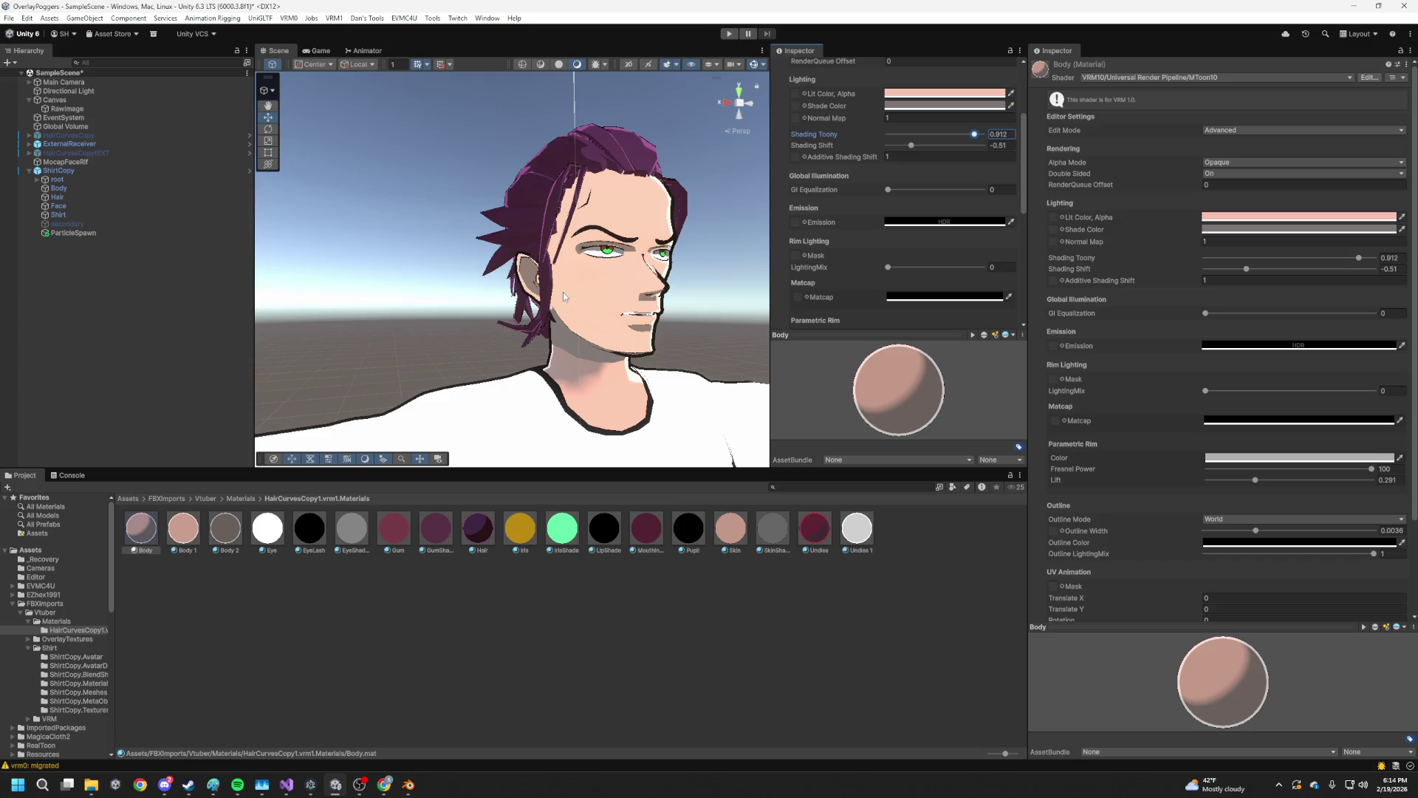
scroll(up, 3)
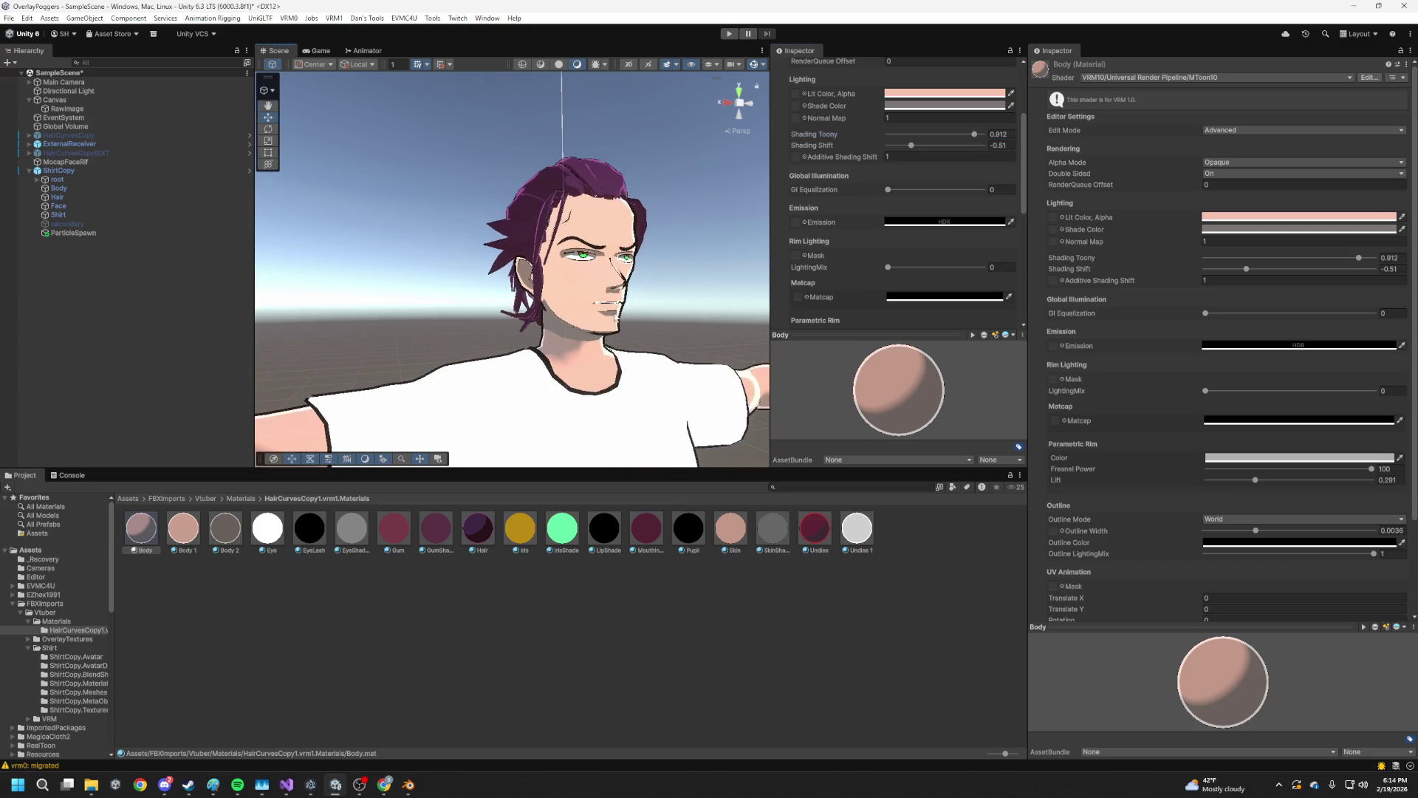
Copy Body 1's lit colour hex FFCBB8 into the Body material's Lit Color
click(175, 550)
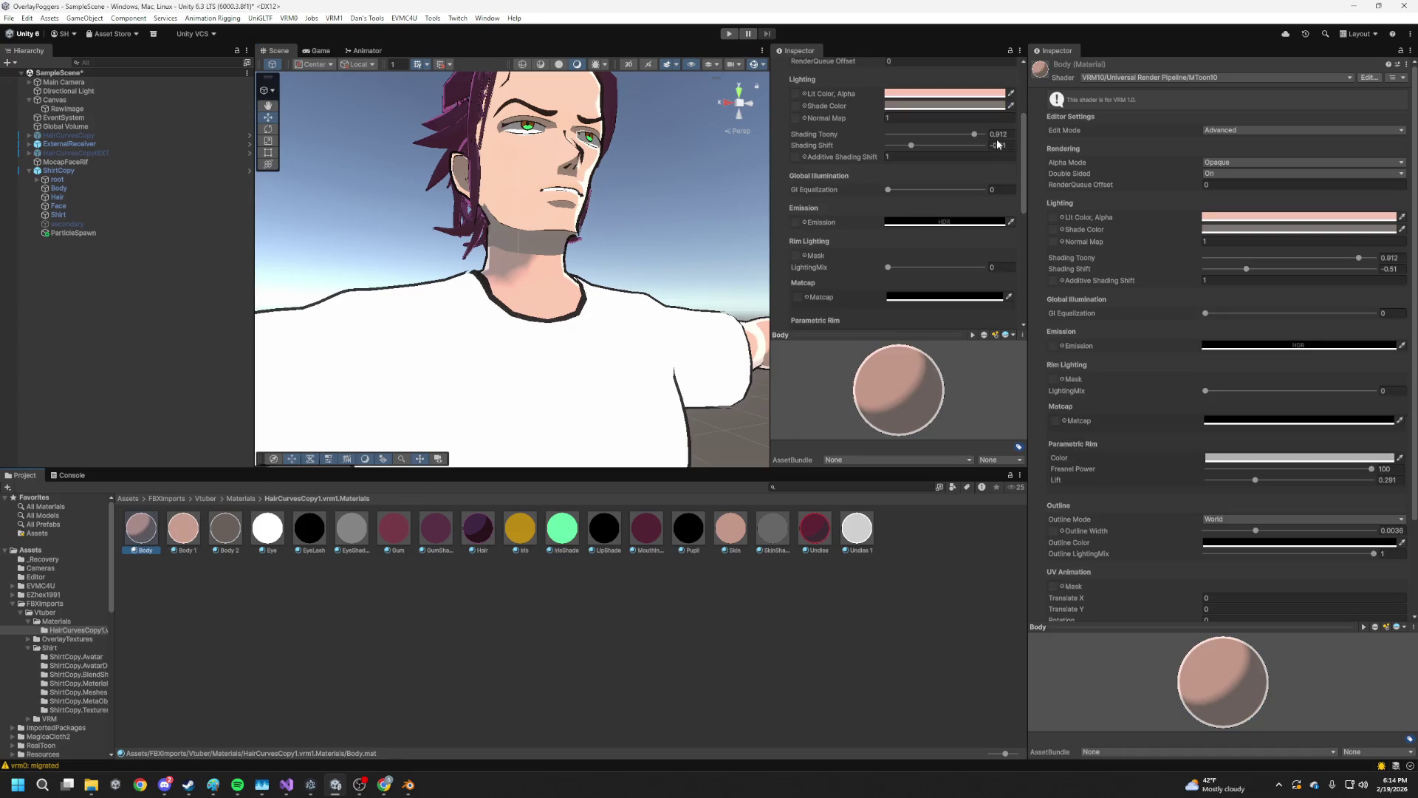
click(990, 93)
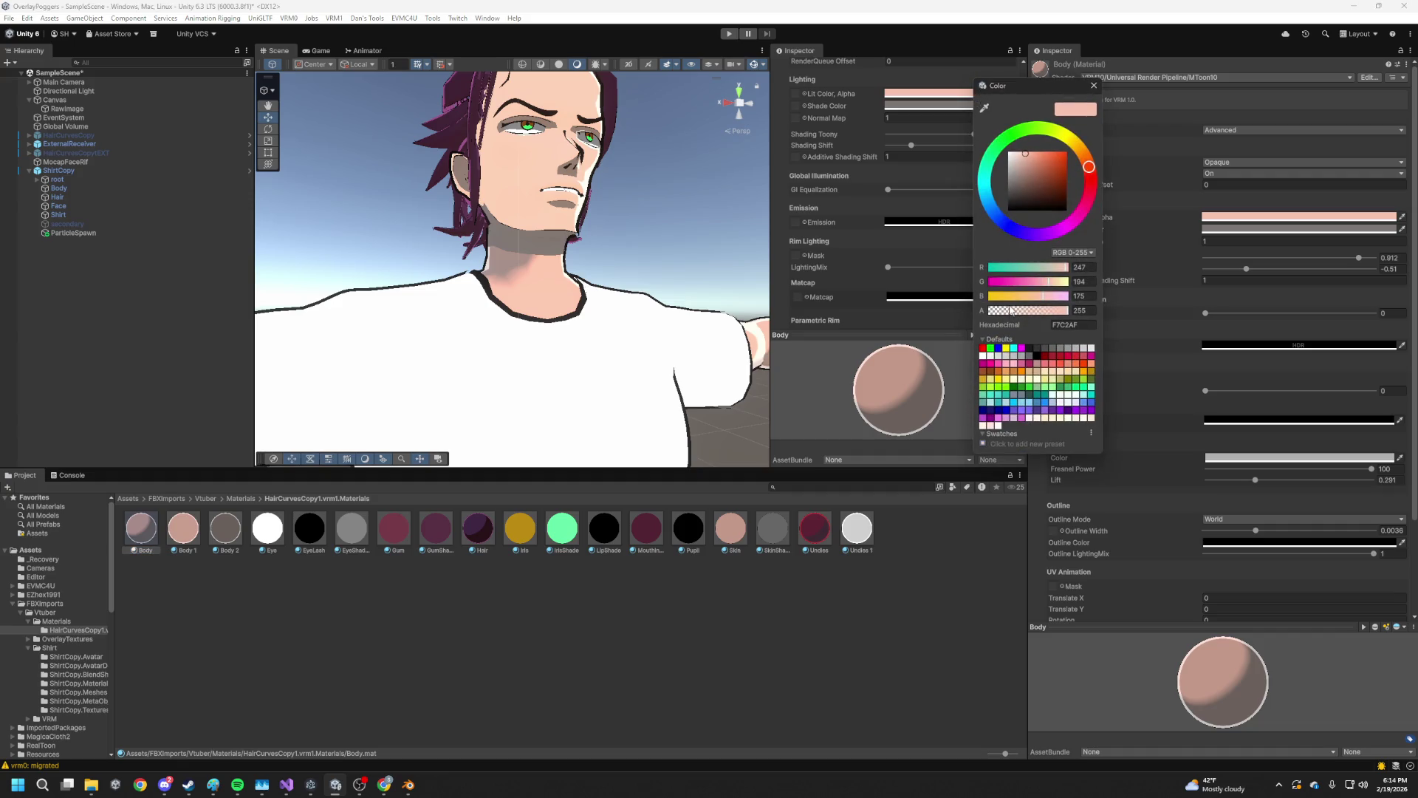
click(194, 536)
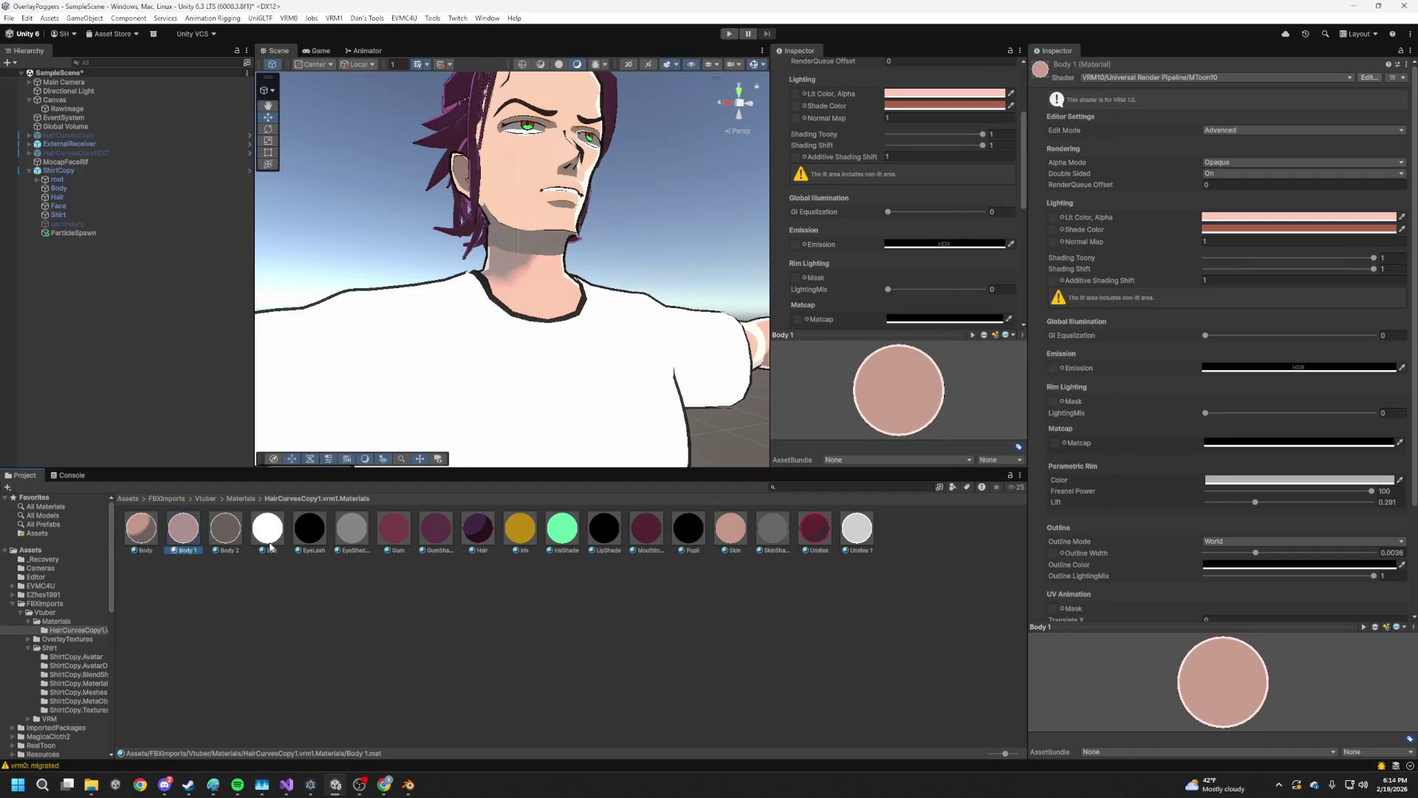
click(960, 93)
click(1043, 330)
click(141, 528)
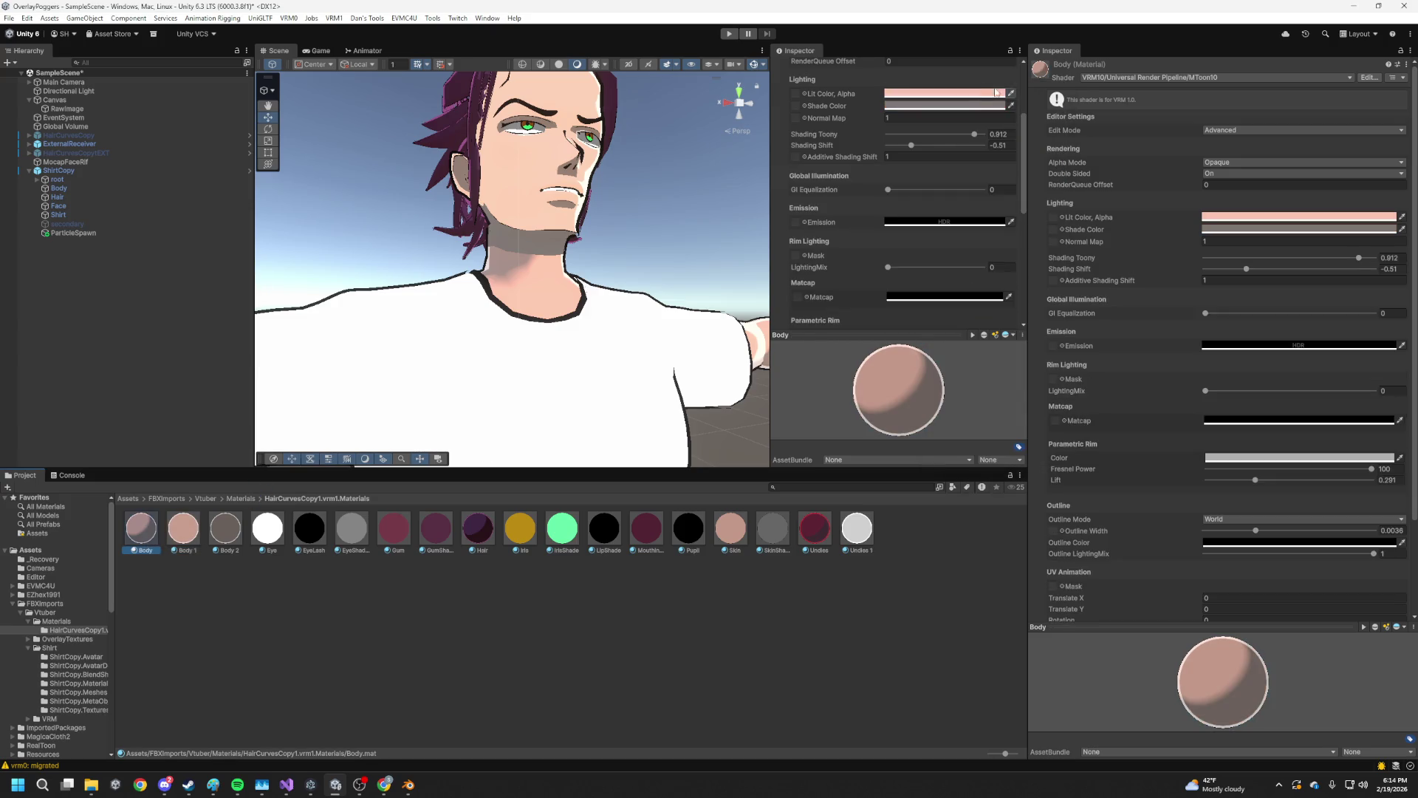
click(989, 93)
click(1104, 322)
text(FFCBB8)
click(929, 615)
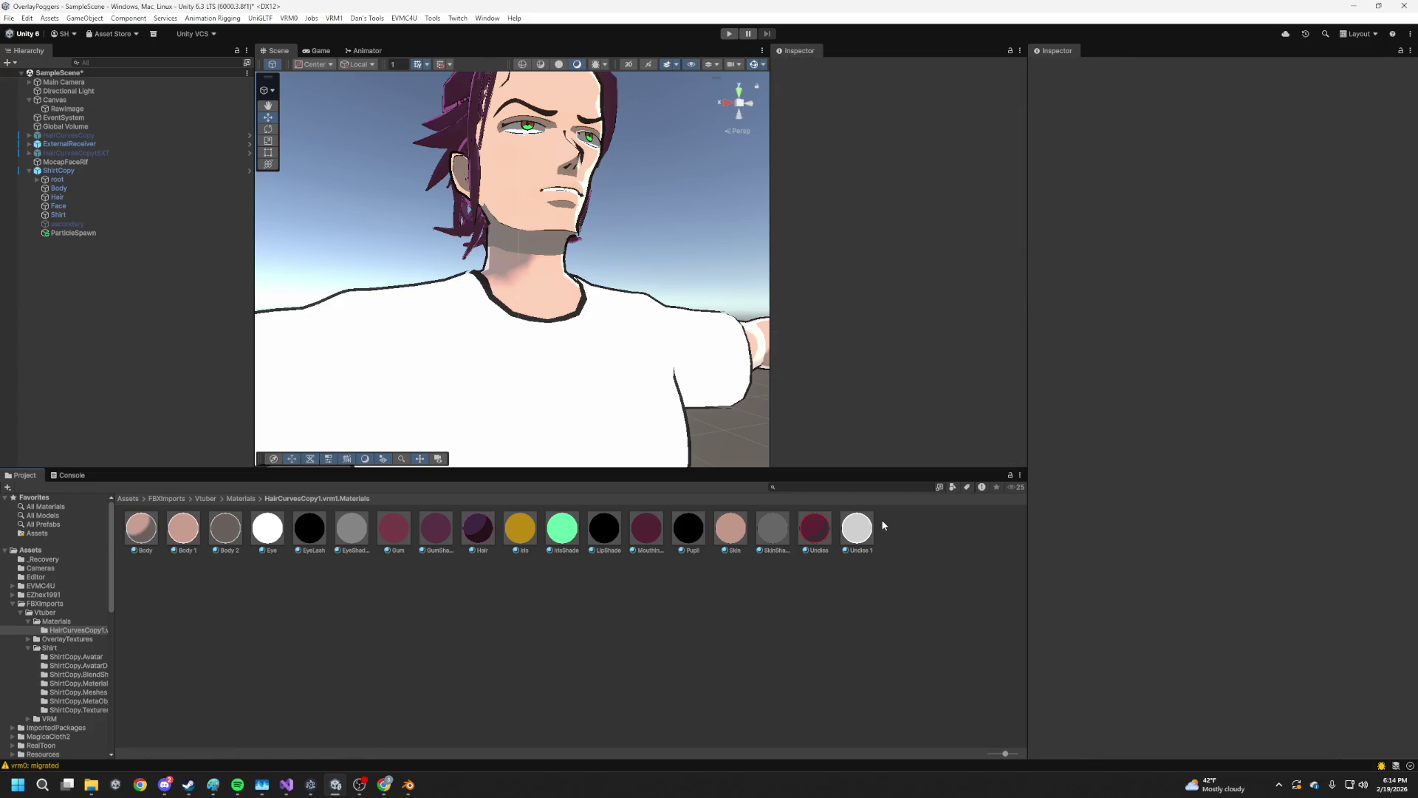
Orbit to front and low views of the avatar's face, then select ShirtCopy in the Hierarchy
scroll(down, 3)
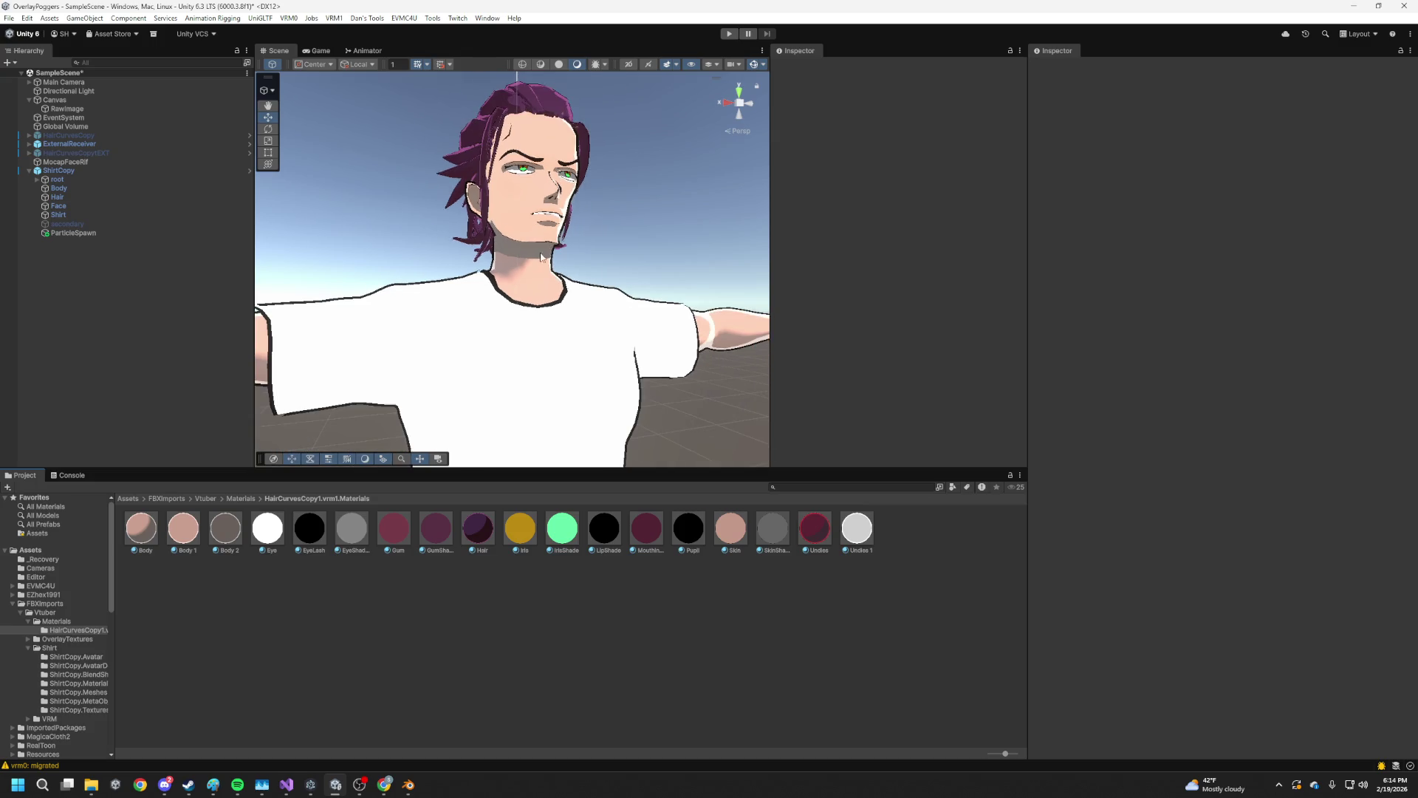
scroll(up, 3)
drag(487, 311, 602, 258)
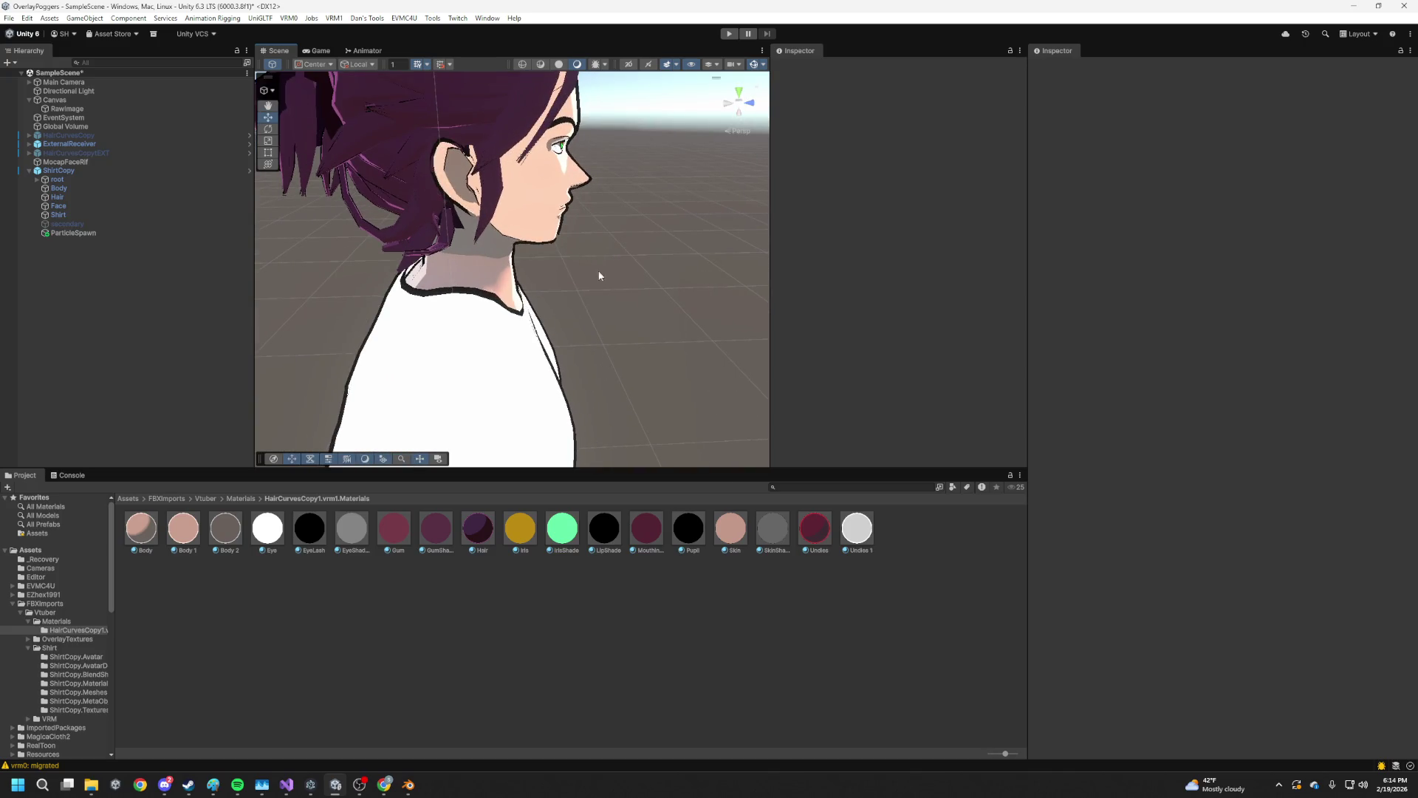
drag(667, 304, 530, 281)
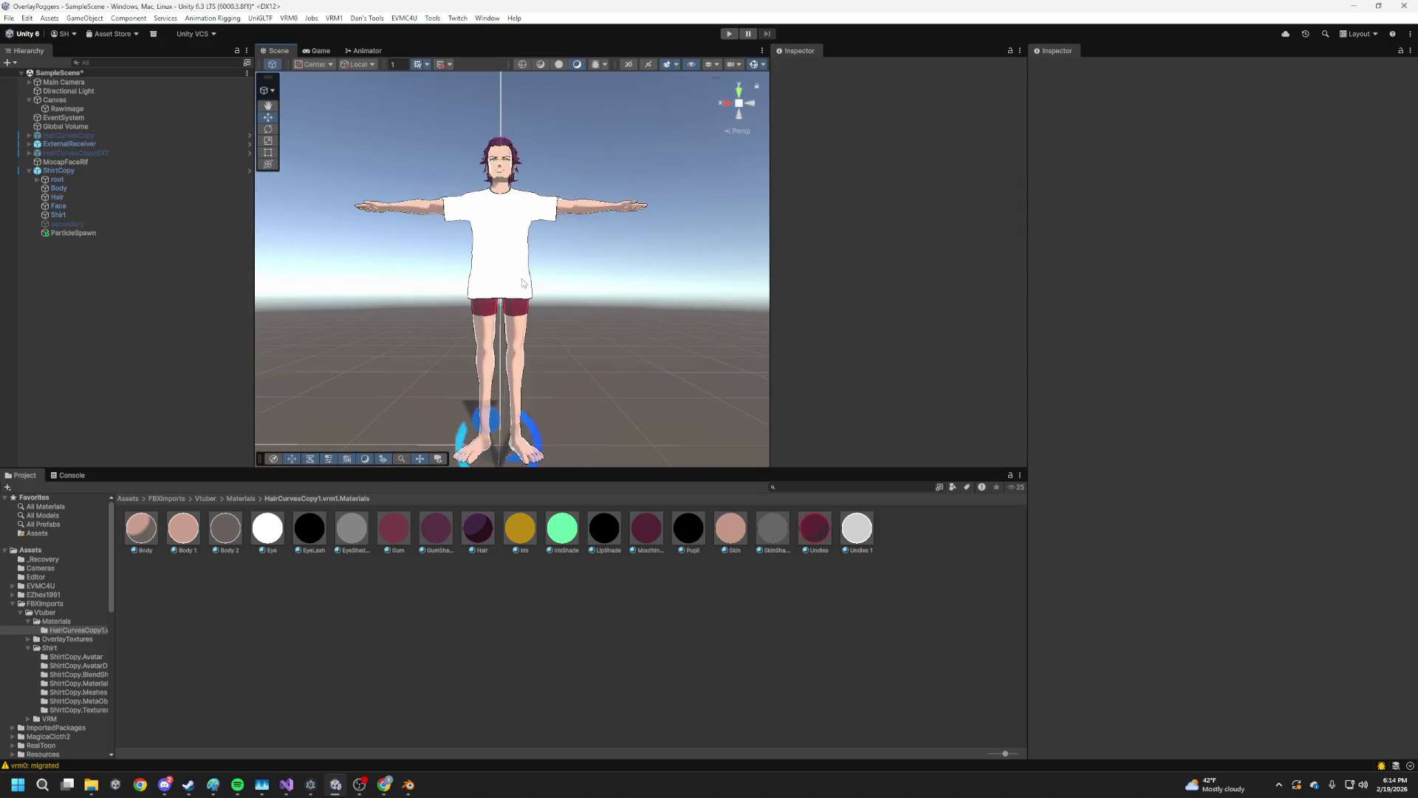
click(59, 170)
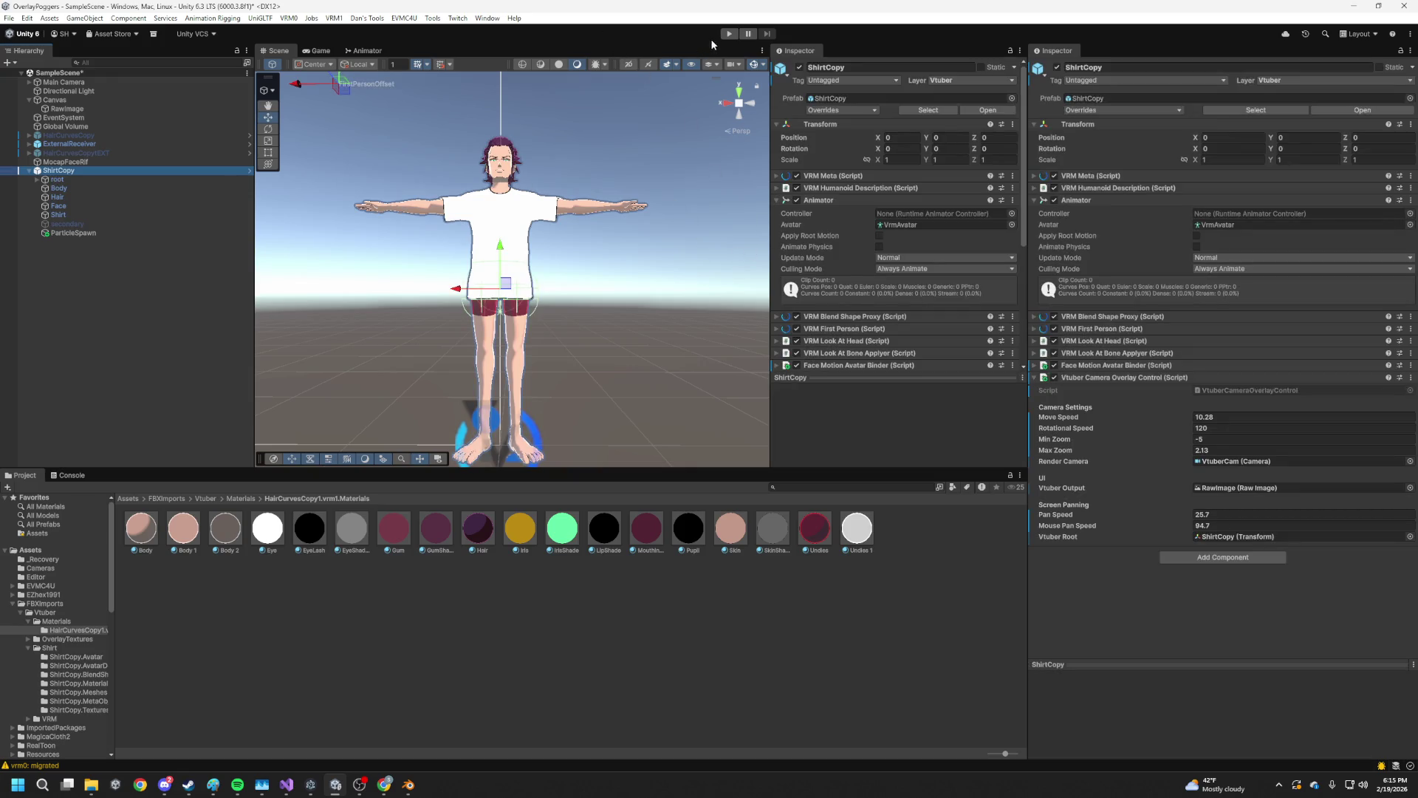
Enter play mode and zoom and pan the Game view to check the live-tracked avatar
click(729, 34)
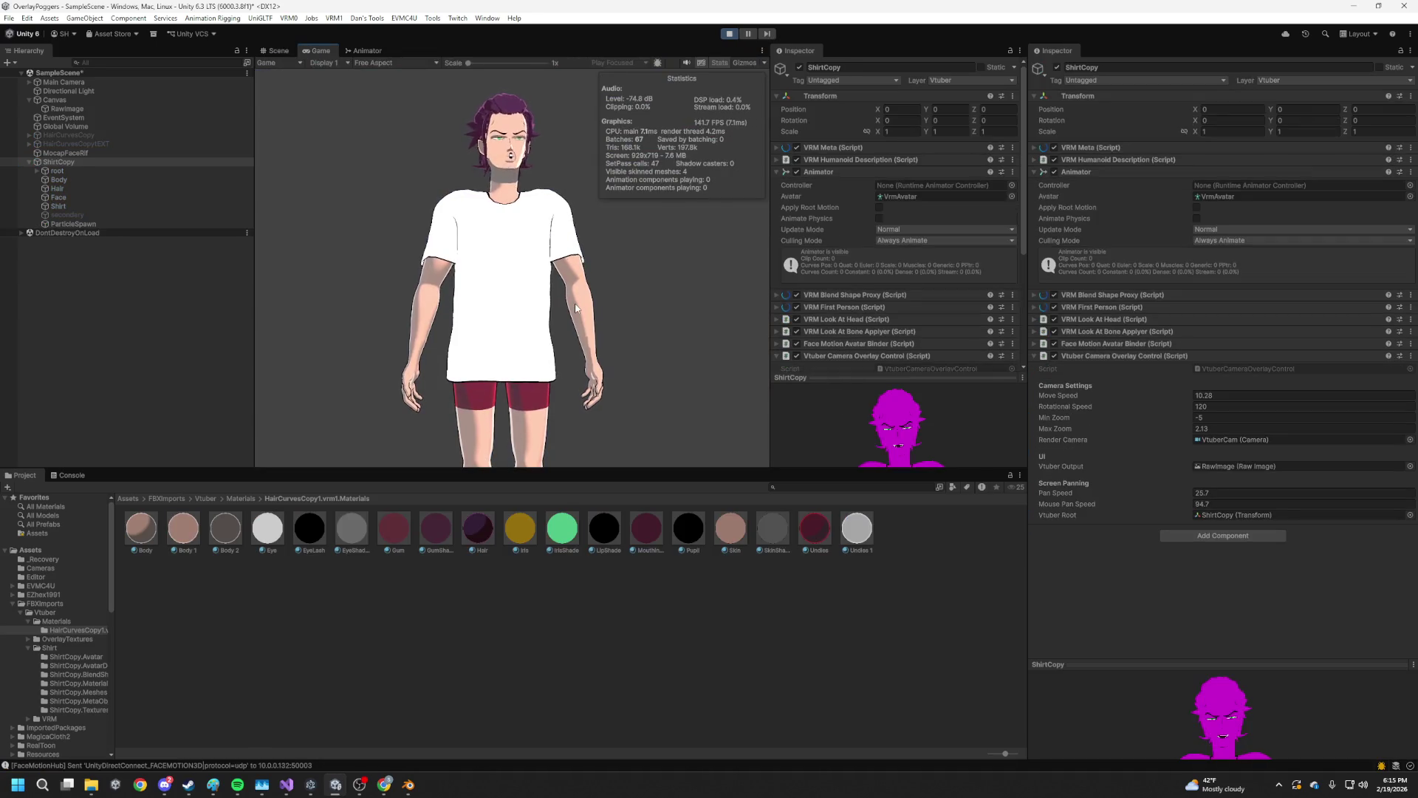
scroll(up, 3)
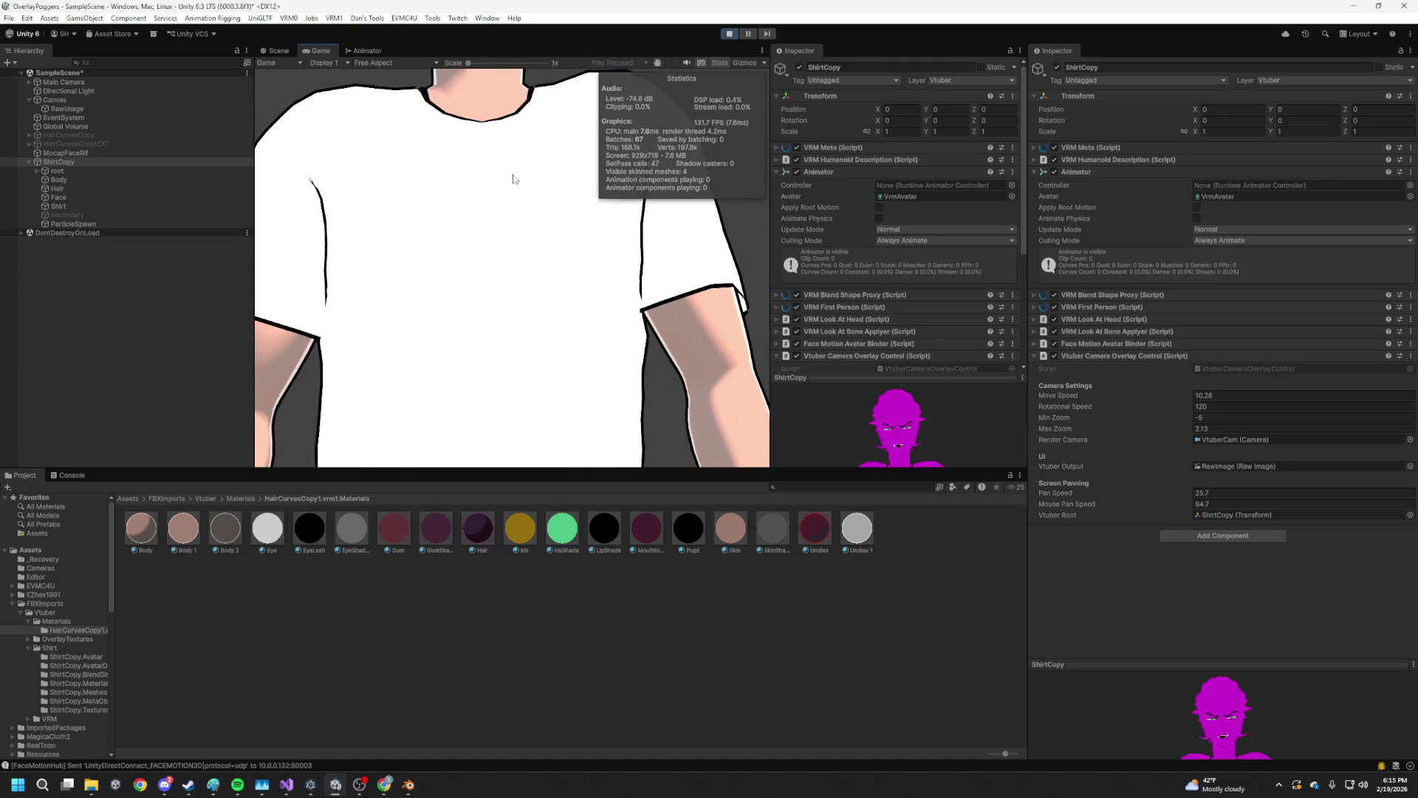
scroll(up, 3)
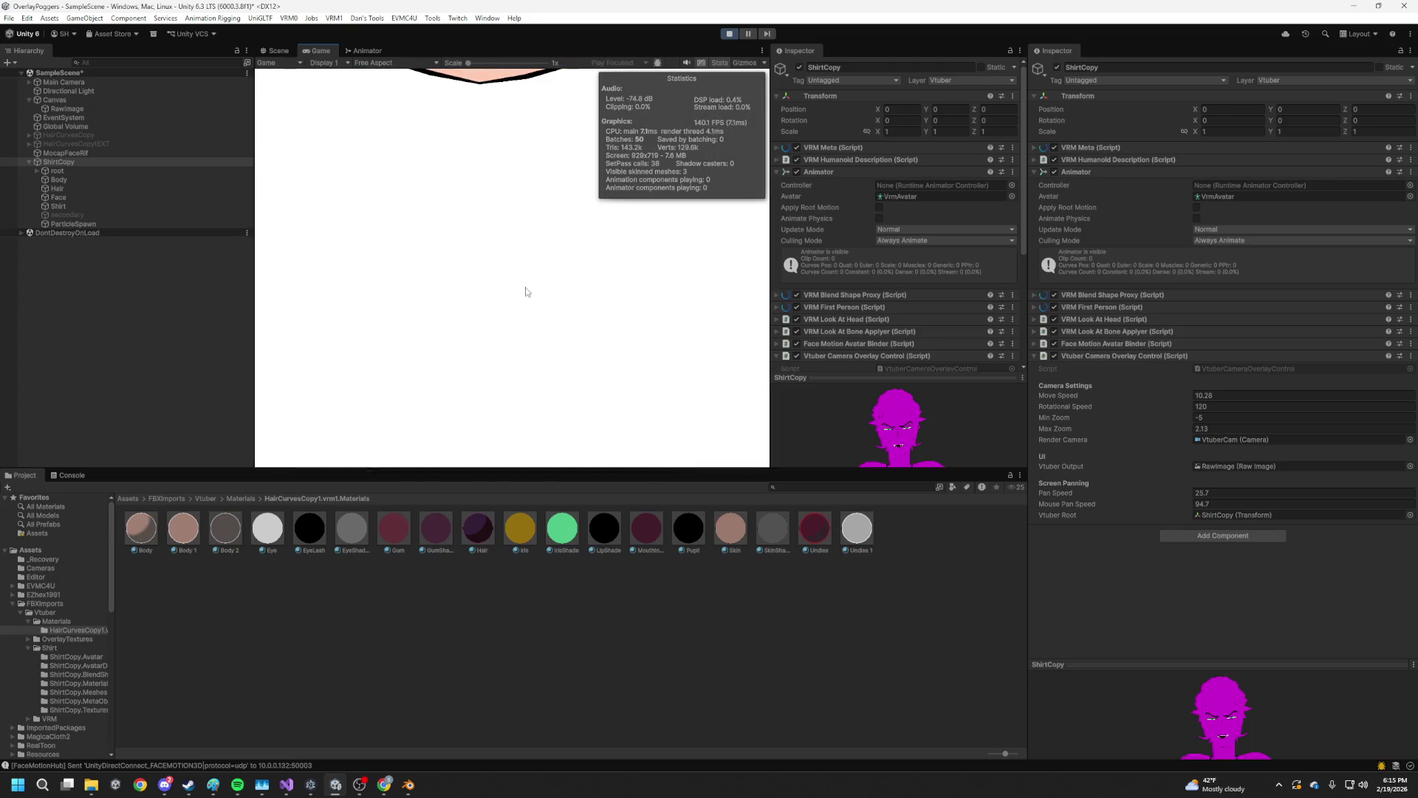
scroll(down, 3)
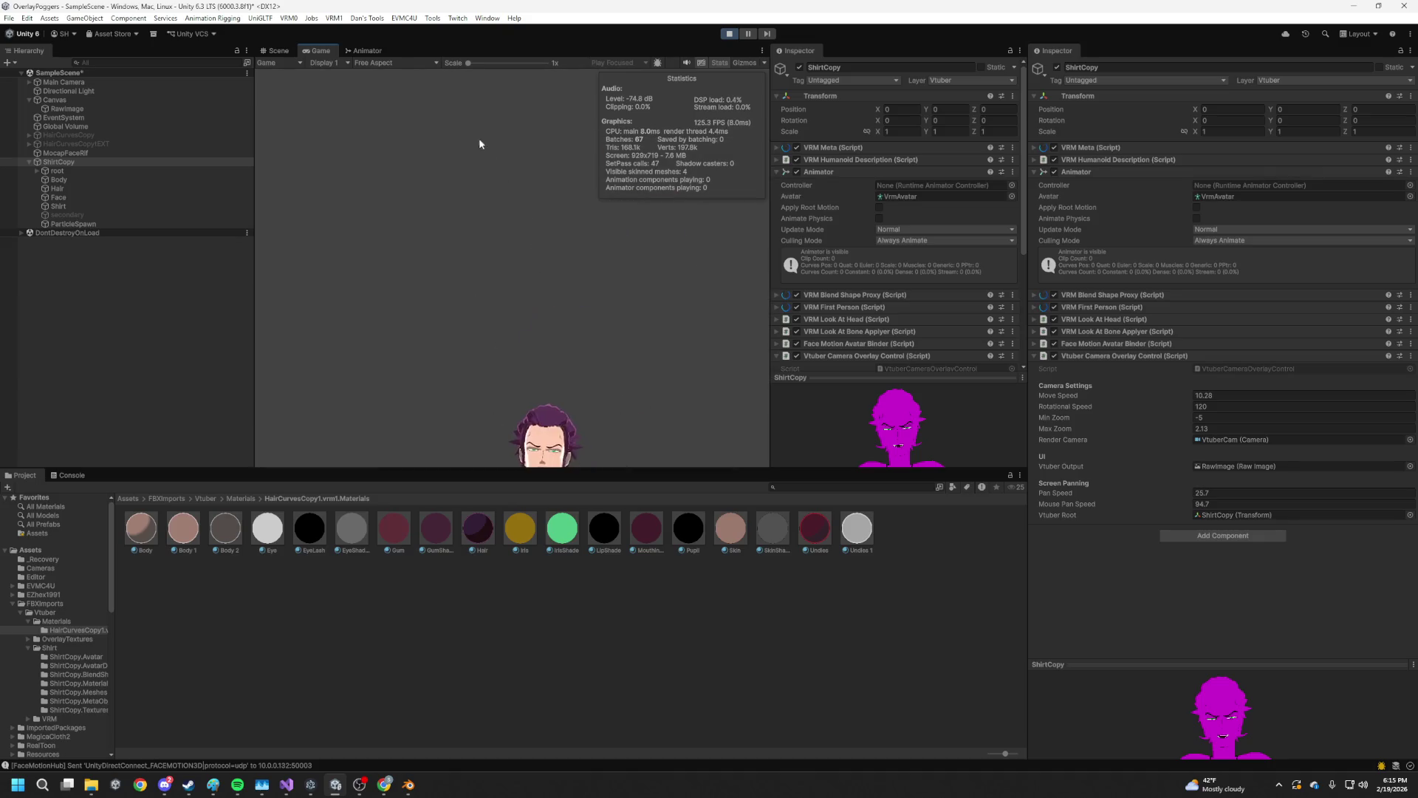
scroll(up, 3)
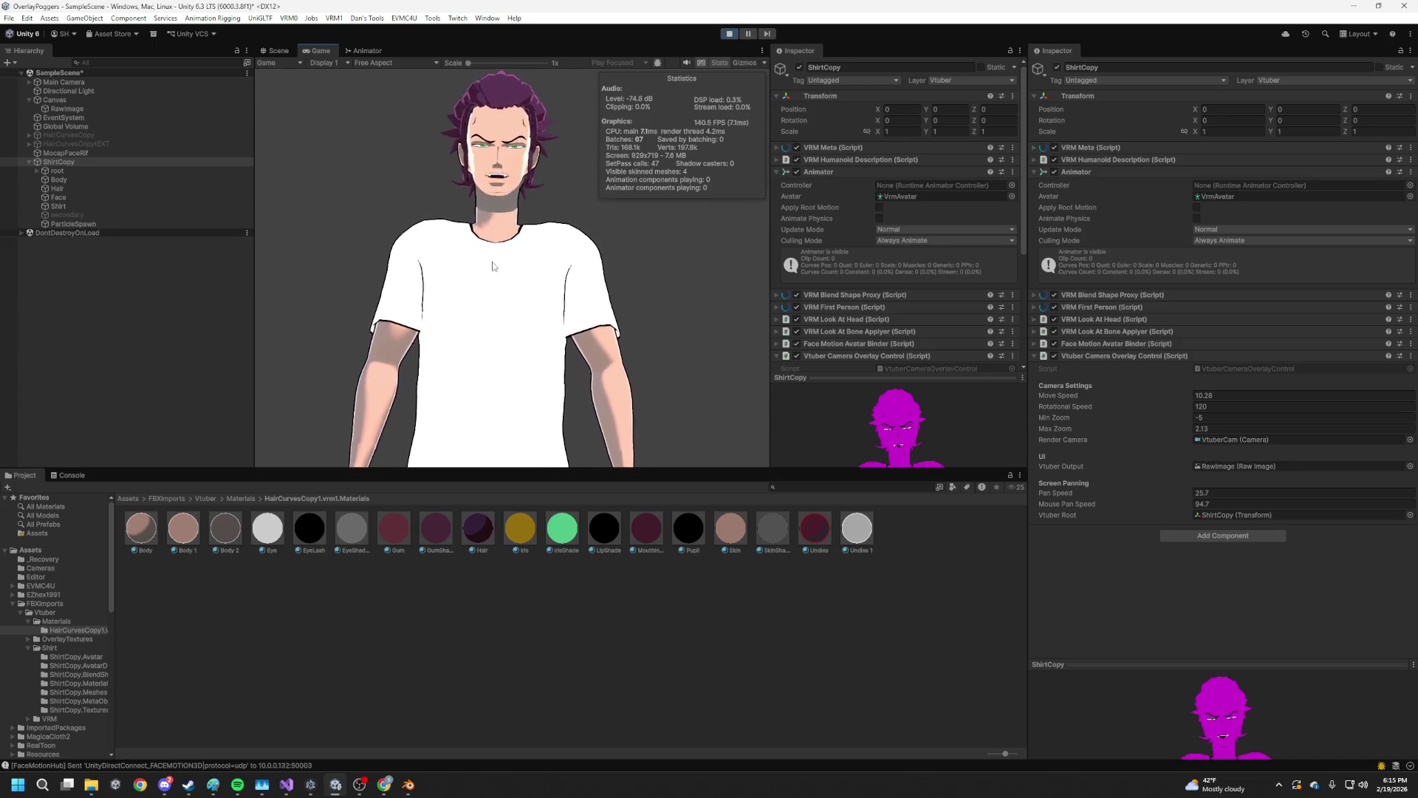
drag(503, 259, 615, 269)
scroll(down, 3)
scroll(up, 3)
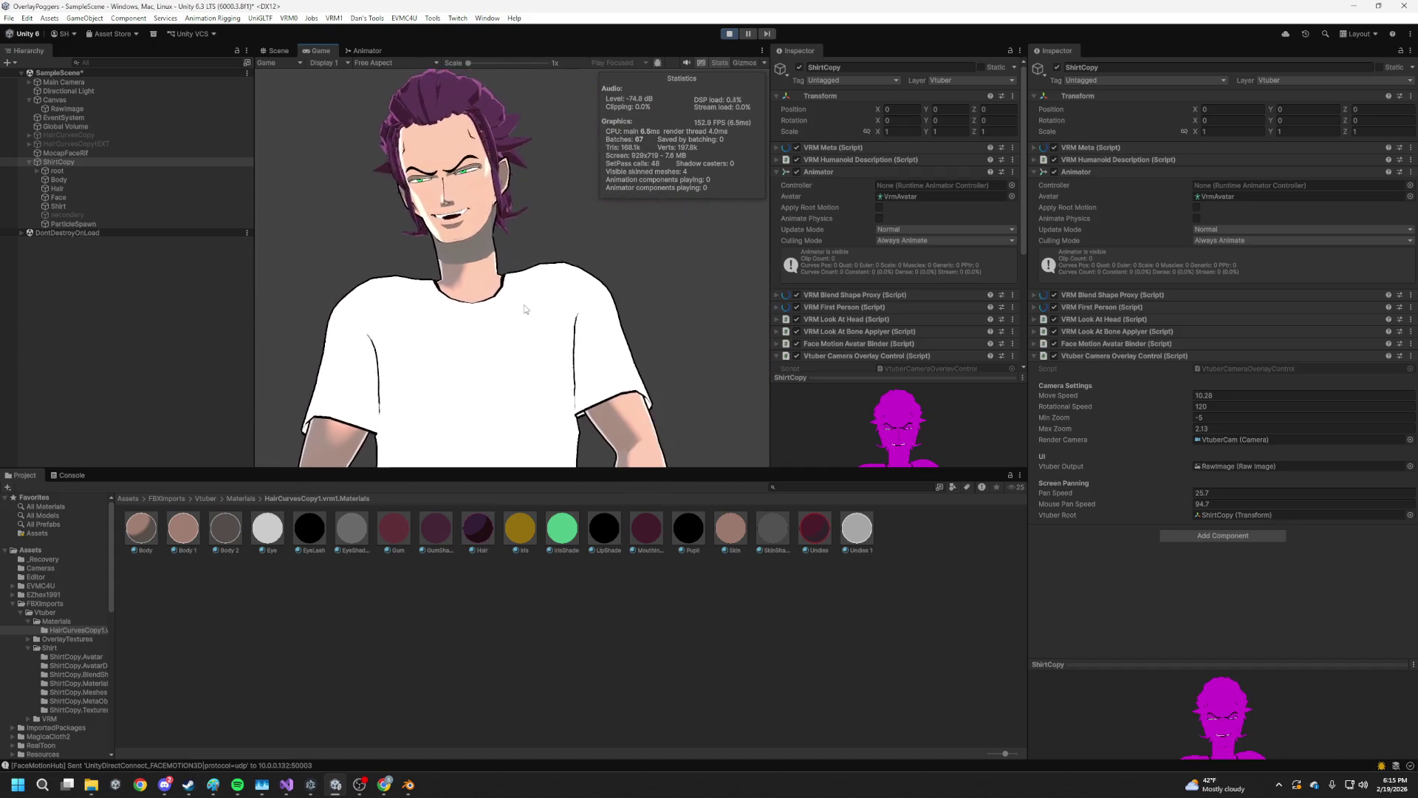
Stop play mode and switch over to Blender
click(735, 34)
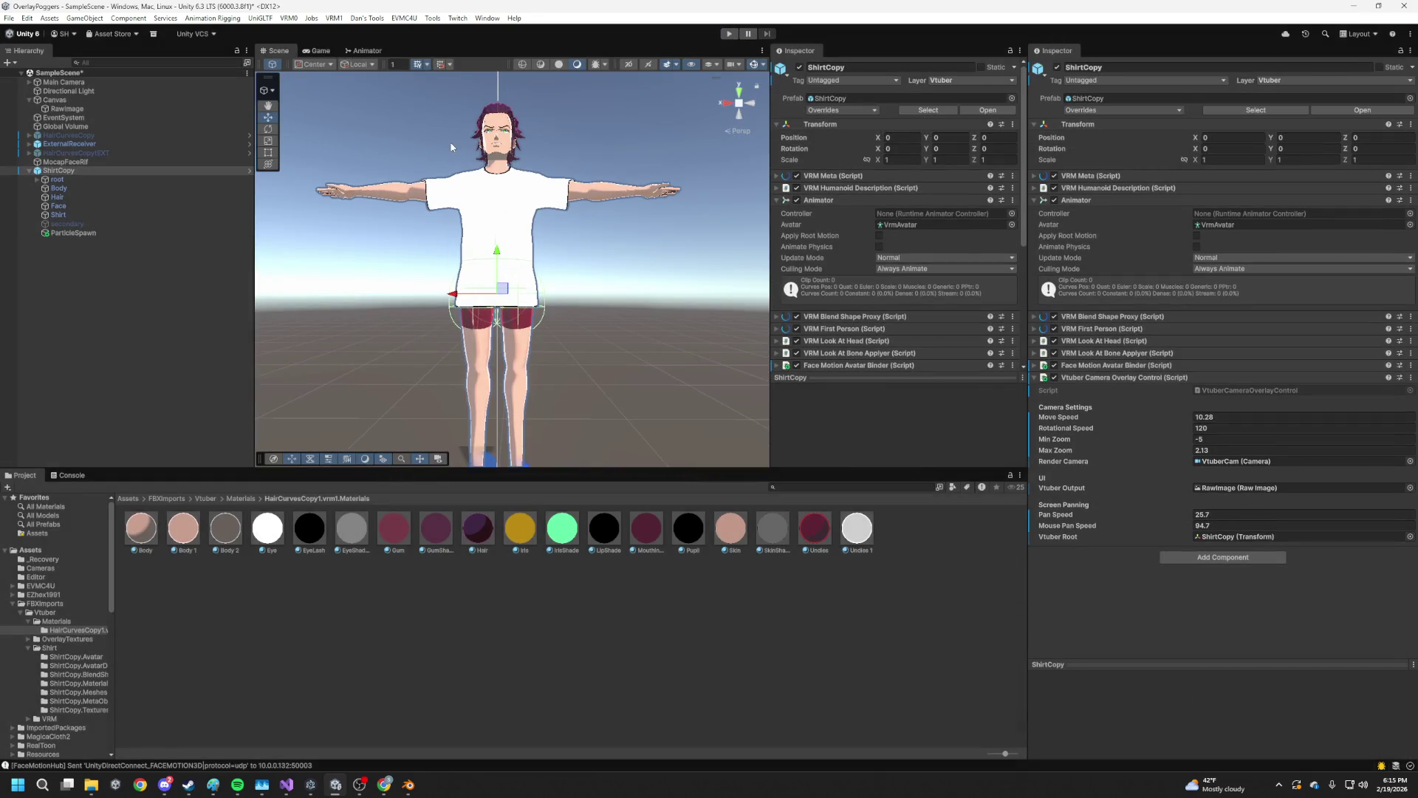
scroll(up, 3)
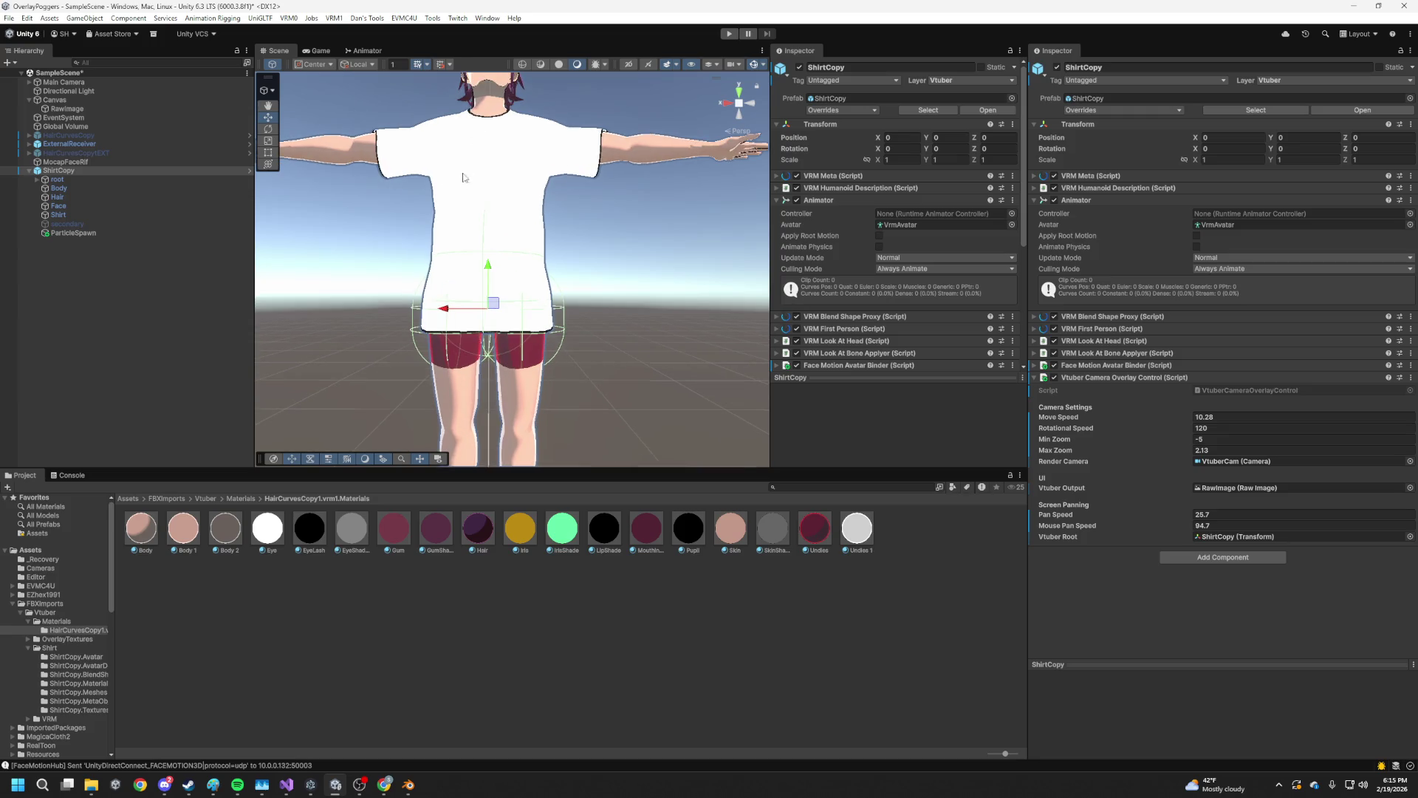
click(408, 784)
scroll(up, 3)
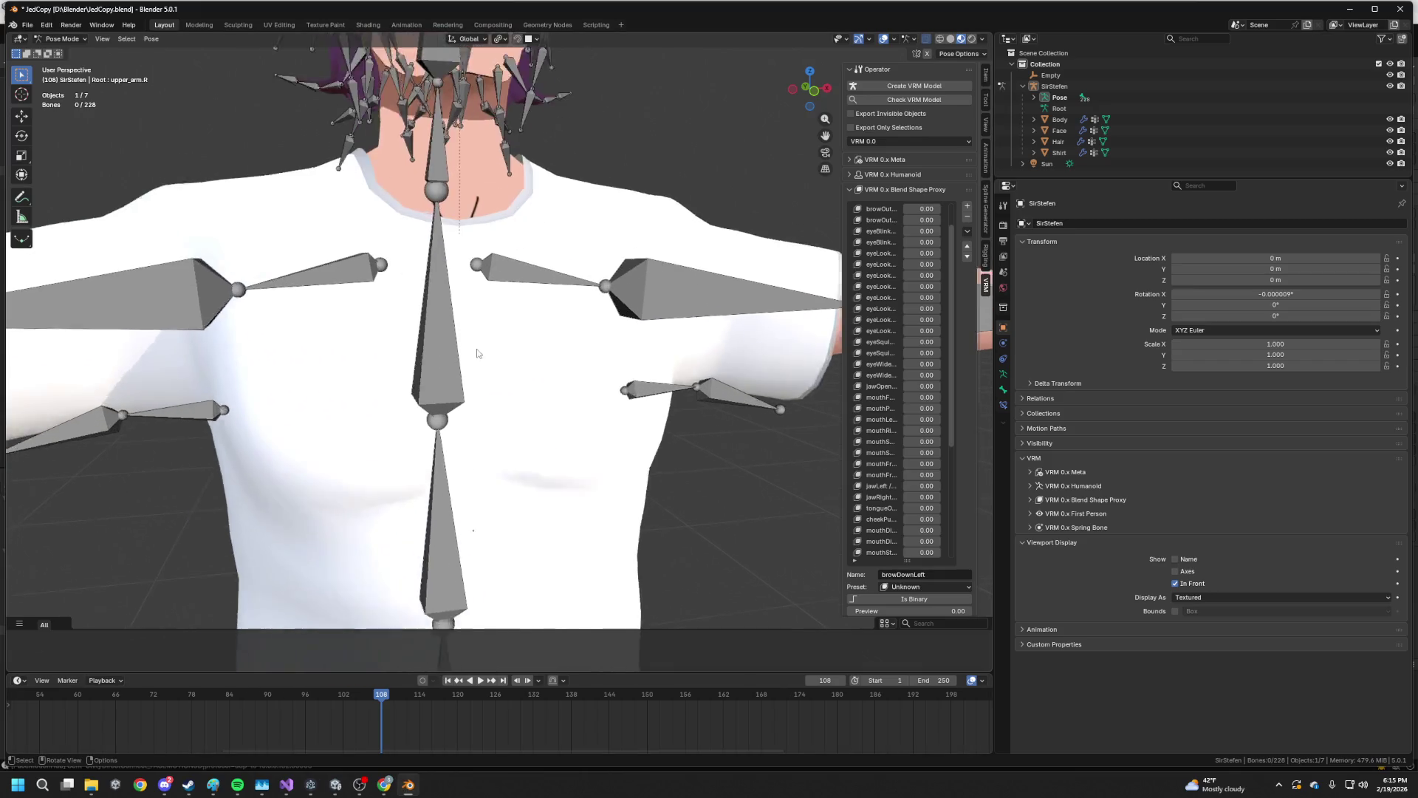
Select the rig's neck bone, inspect the head bones, and close the System Animator window
click(424, 153)
drag(425, 153, 436, 251)
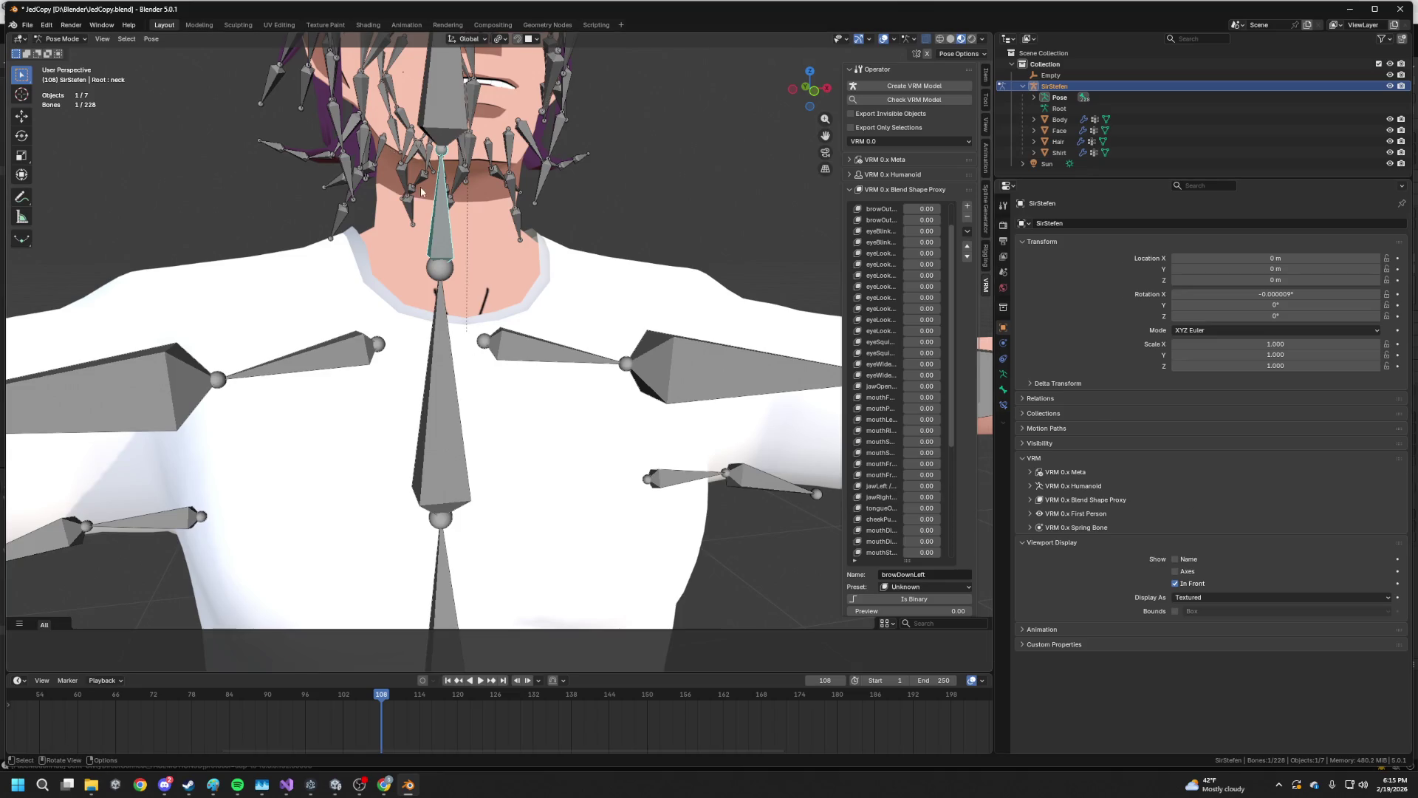
scroll(down, 3)
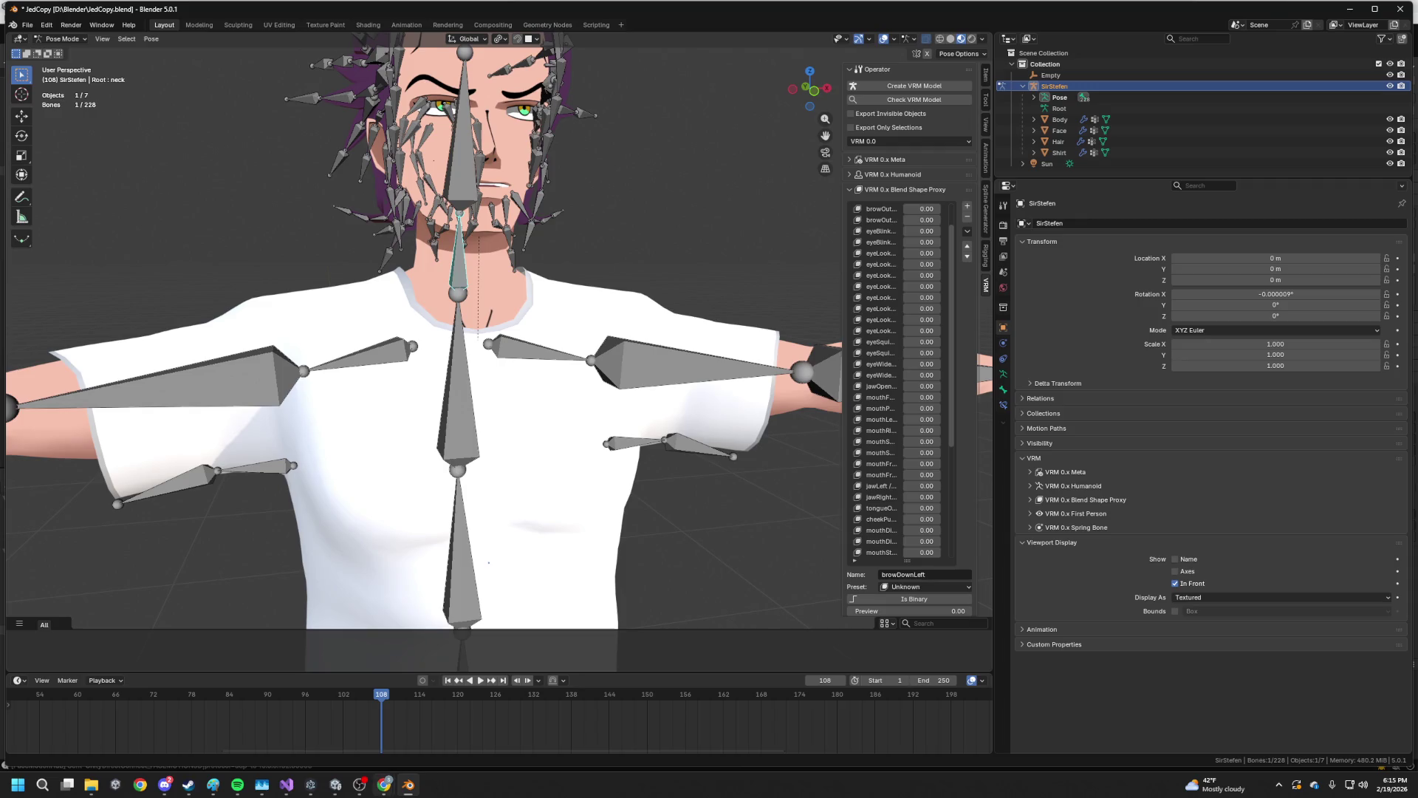
mouse_move(309, 784)
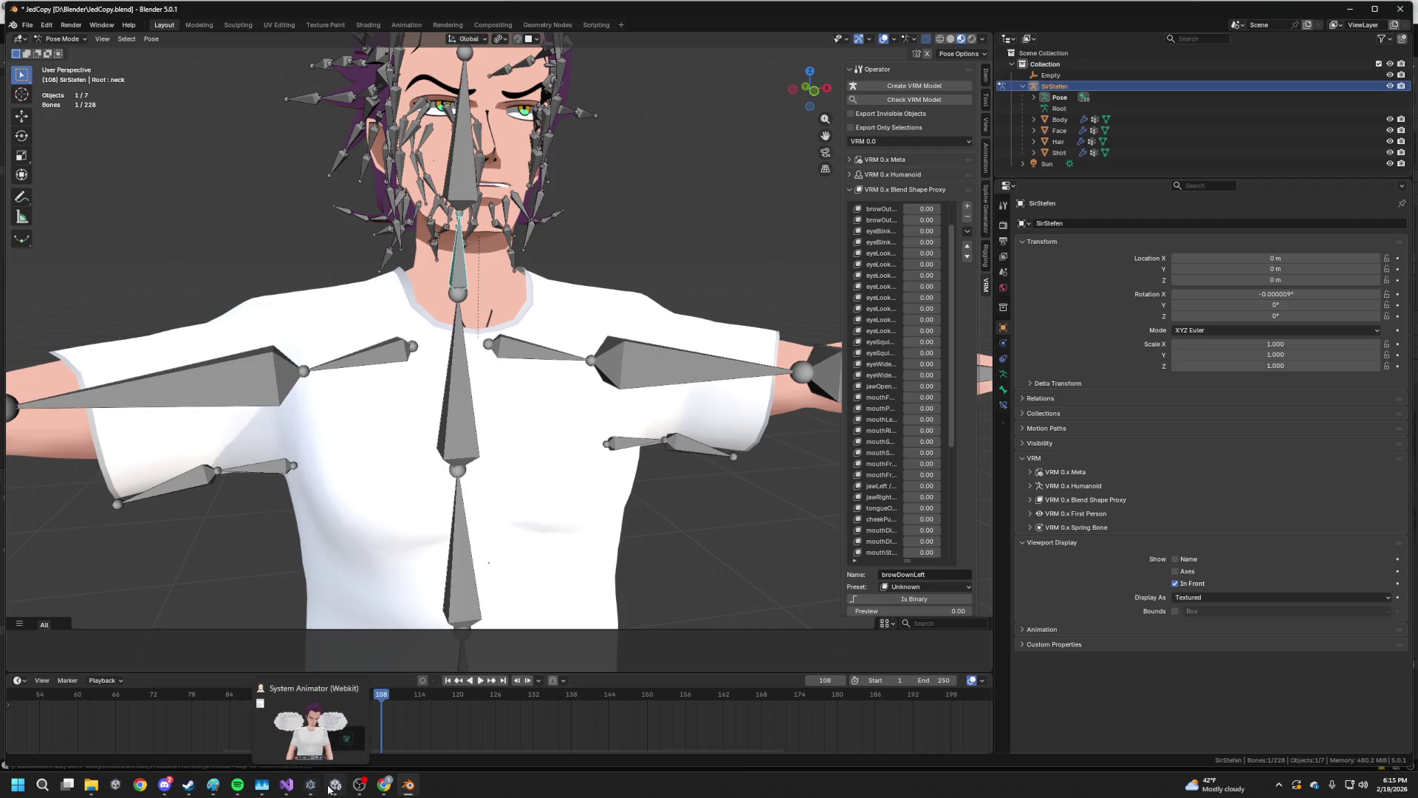
click(360, 689)
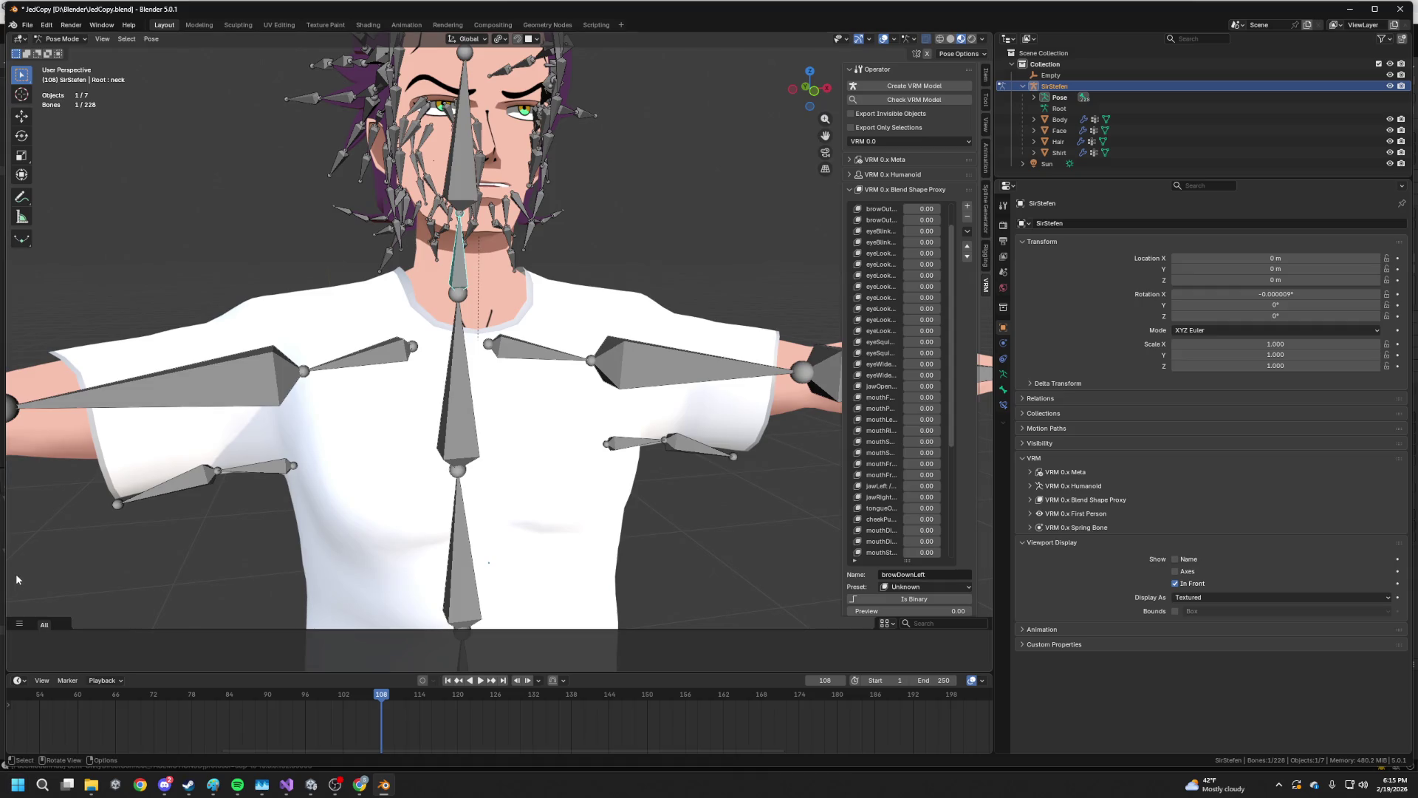
Launch the Electron app from the Start menu, then return to Unity
click(16, 785)
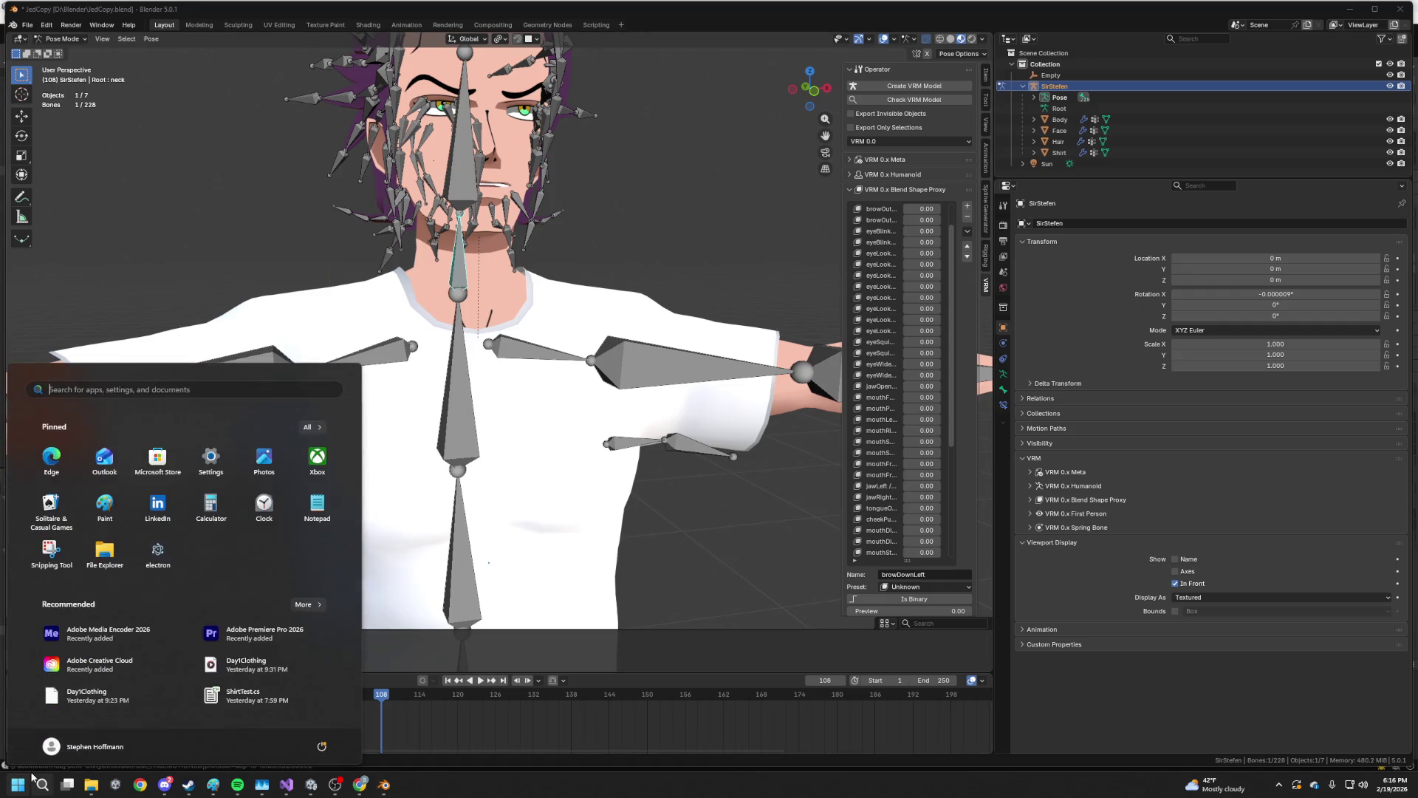
click(166, 556)
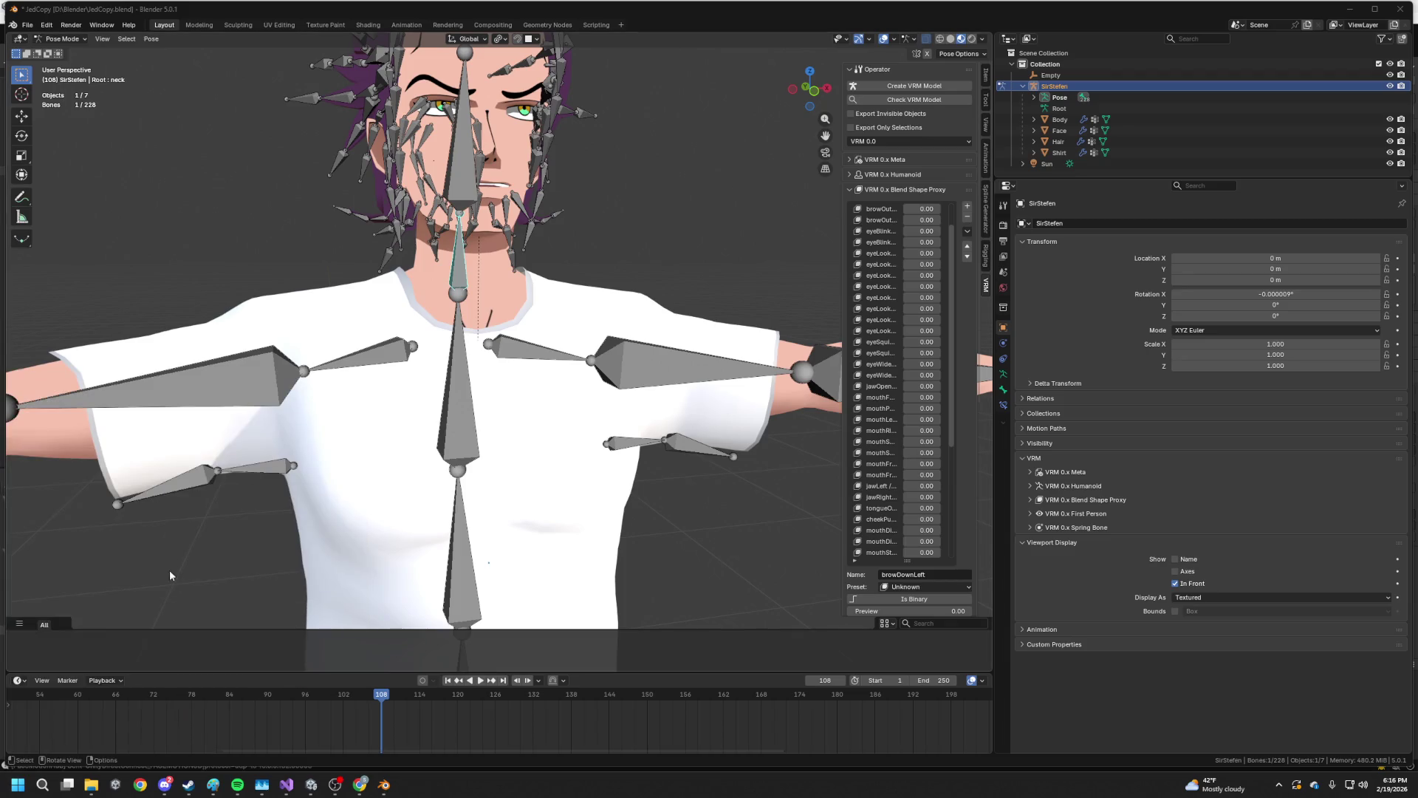
mouse_move(98, 791)
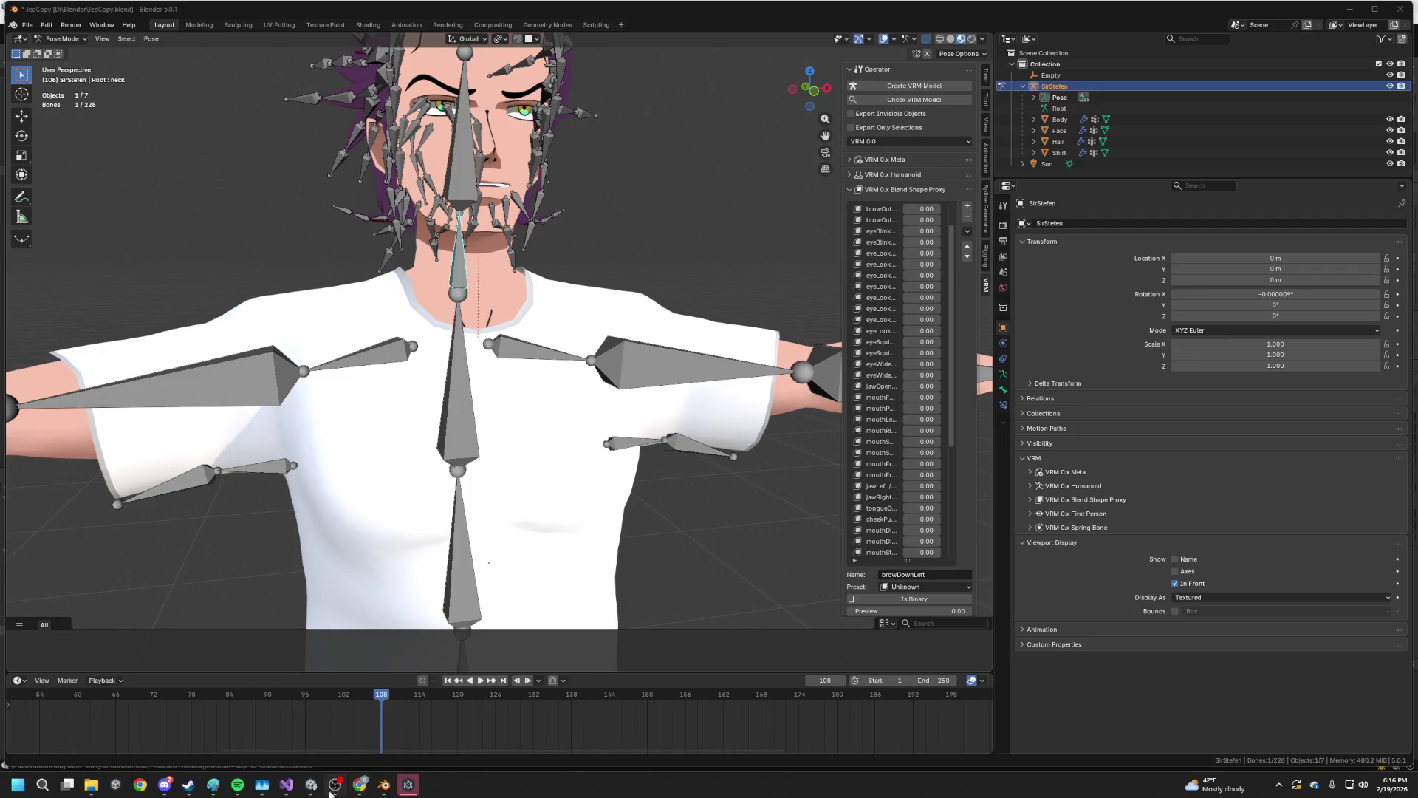
click(310, 784)
Browse the Project window to the FBXImports > Vtuber > Shirt folder
click(458, 643)
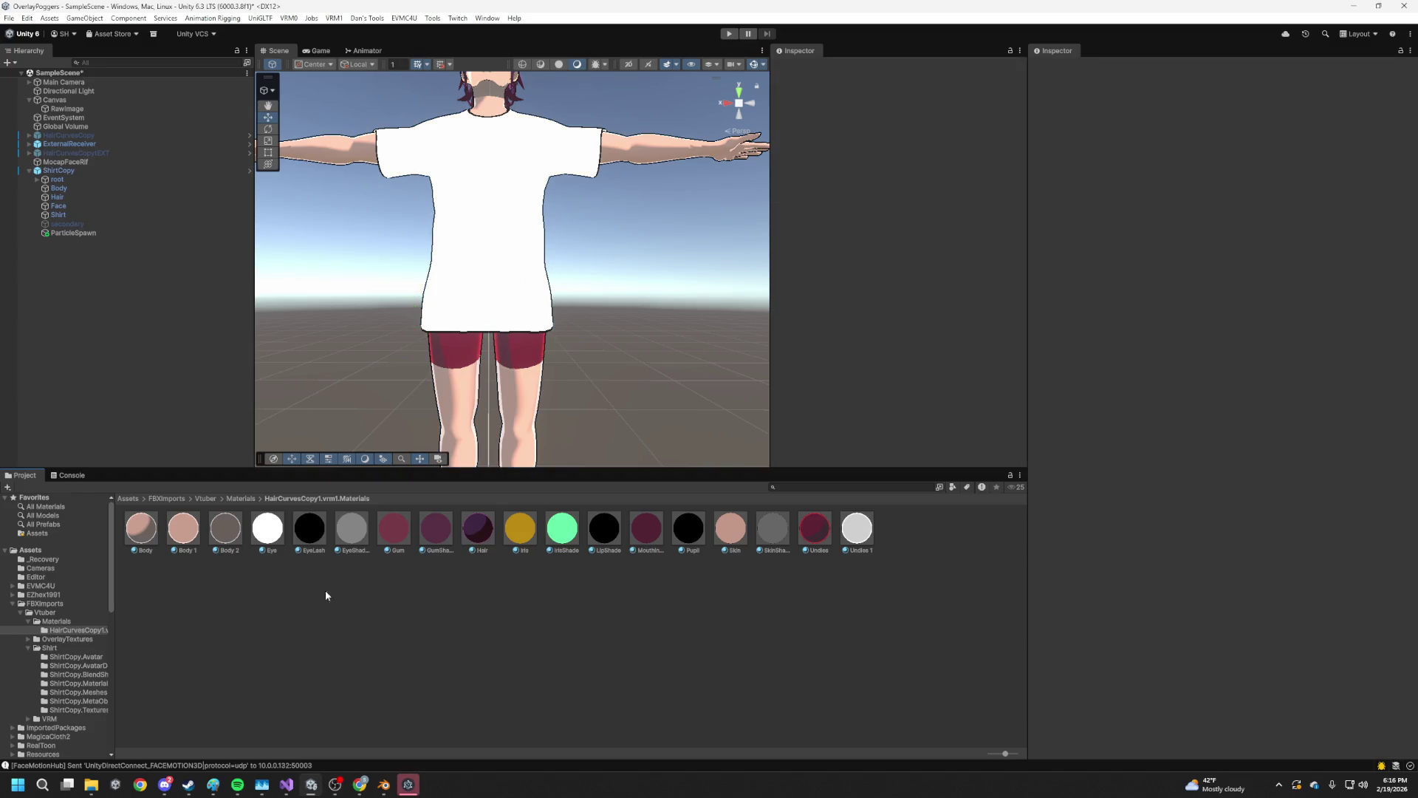
click(53, 639)
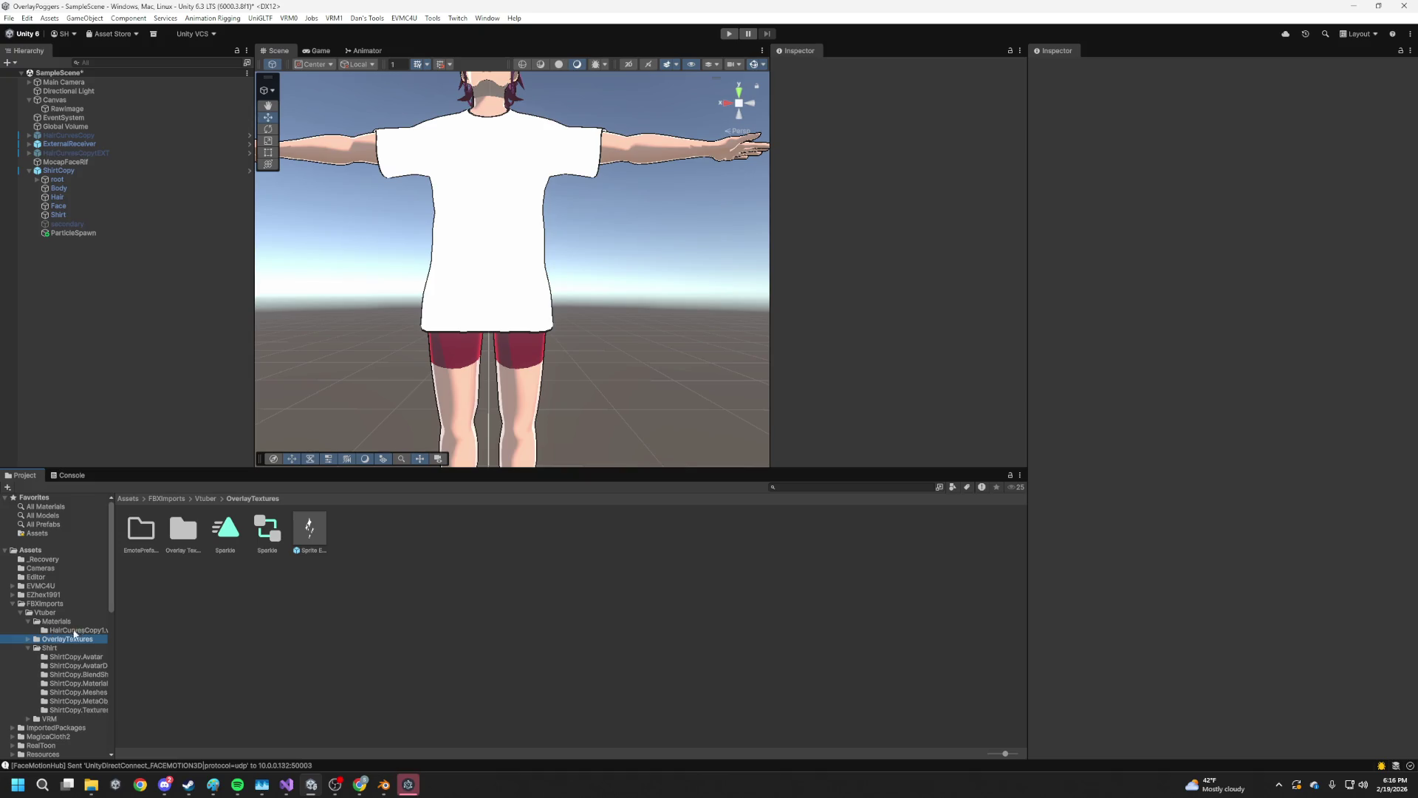
click(64, 621)
click(59, 613)
click(58, 605)
click(89, 621)
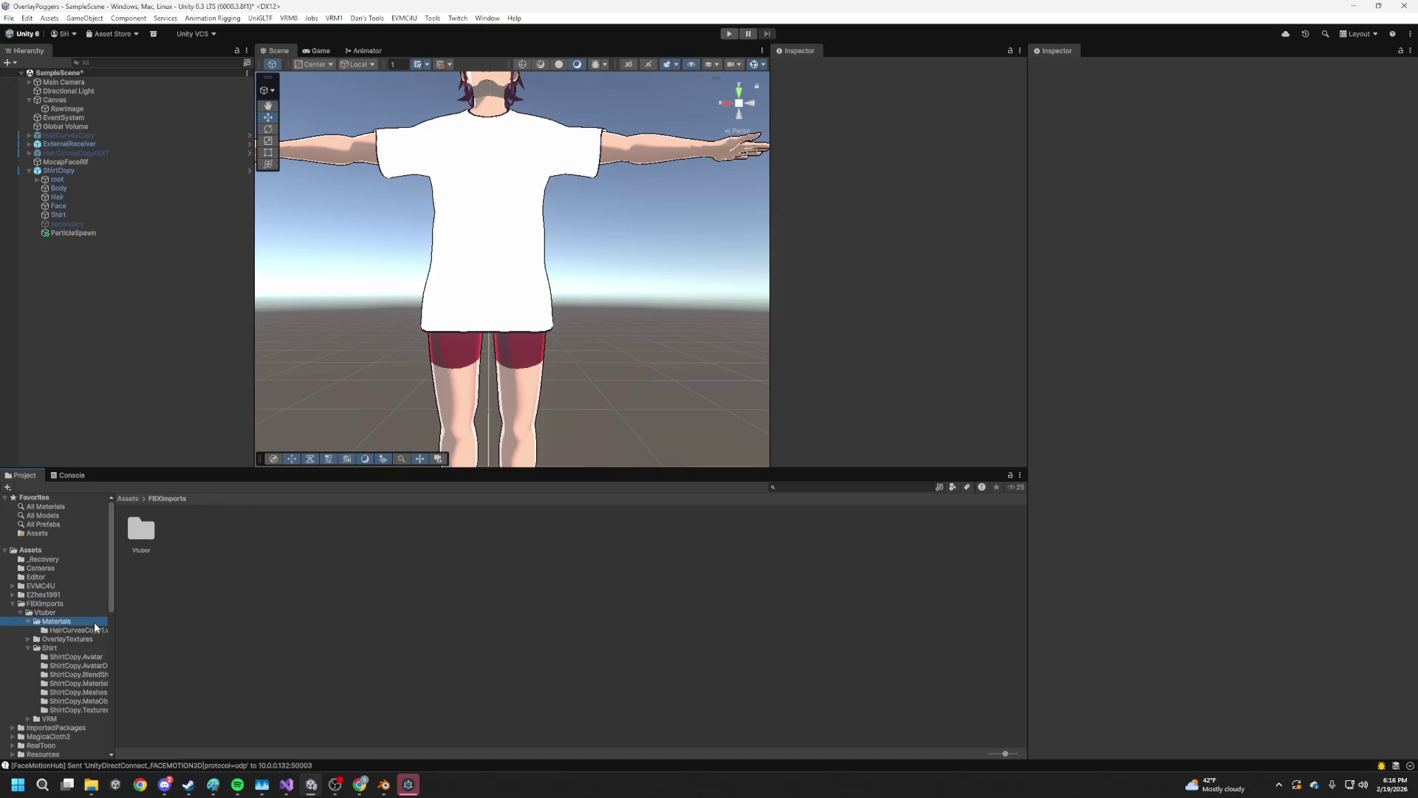
click(57, 604)
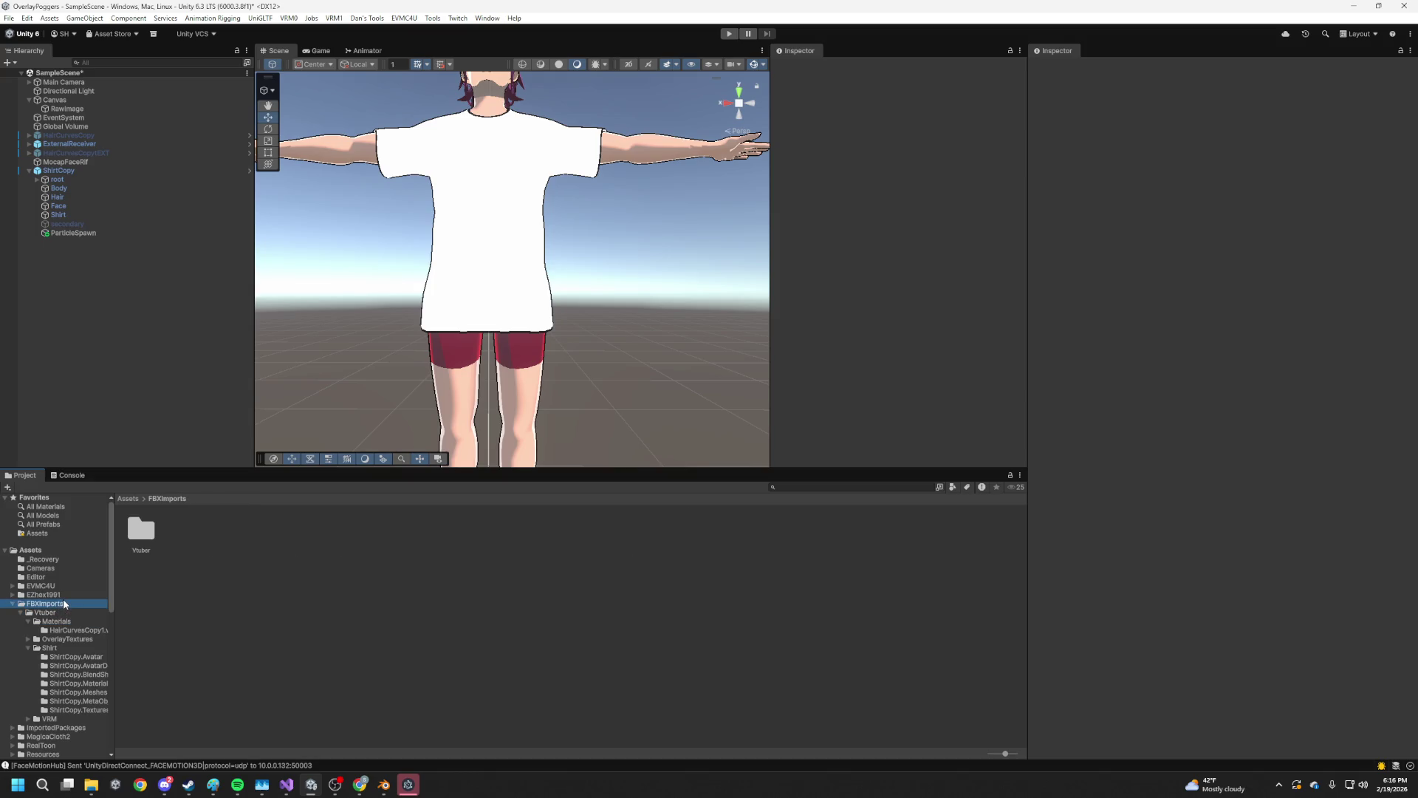
click(48, 647)
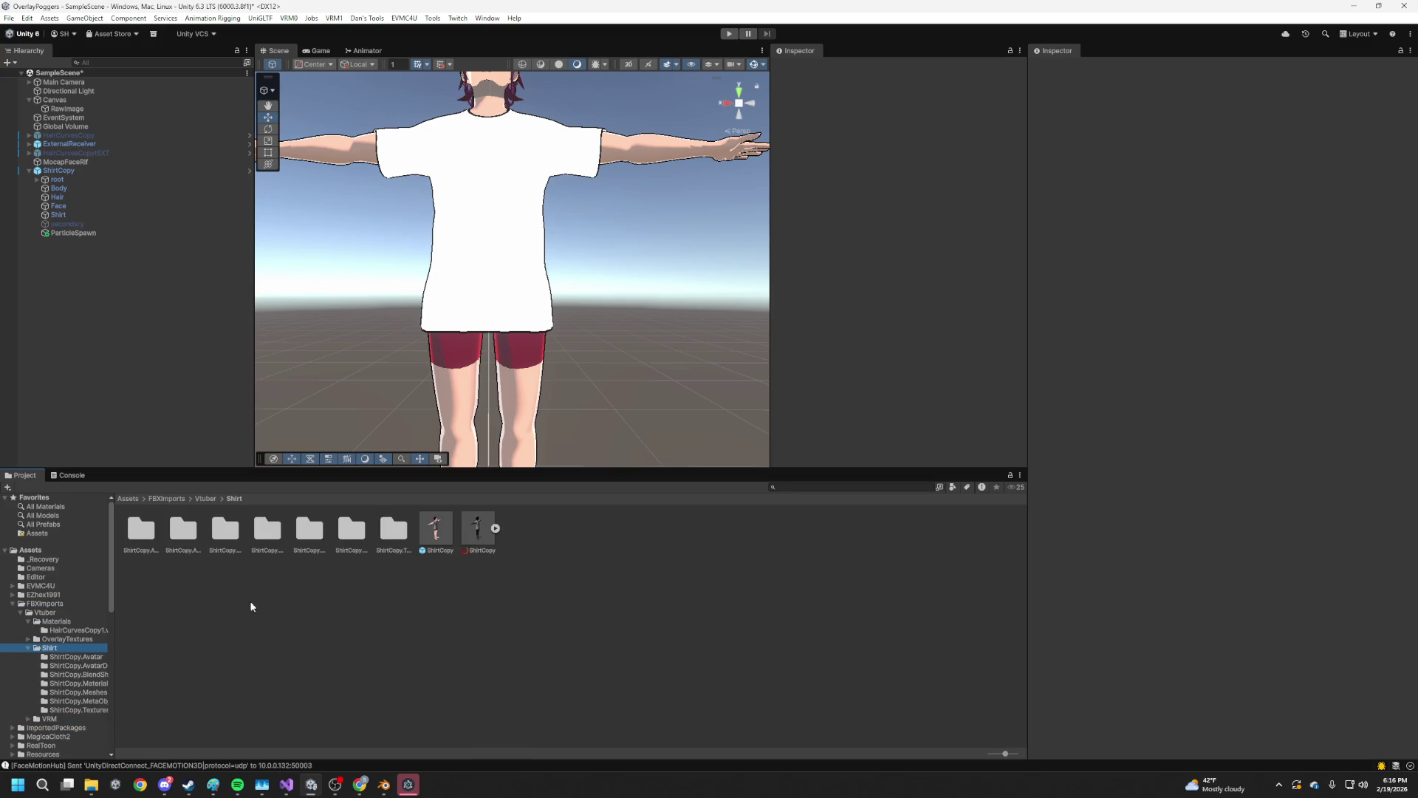
Select the ShirtCopy VRM asset and expand its sub-assets
click(484, 533)
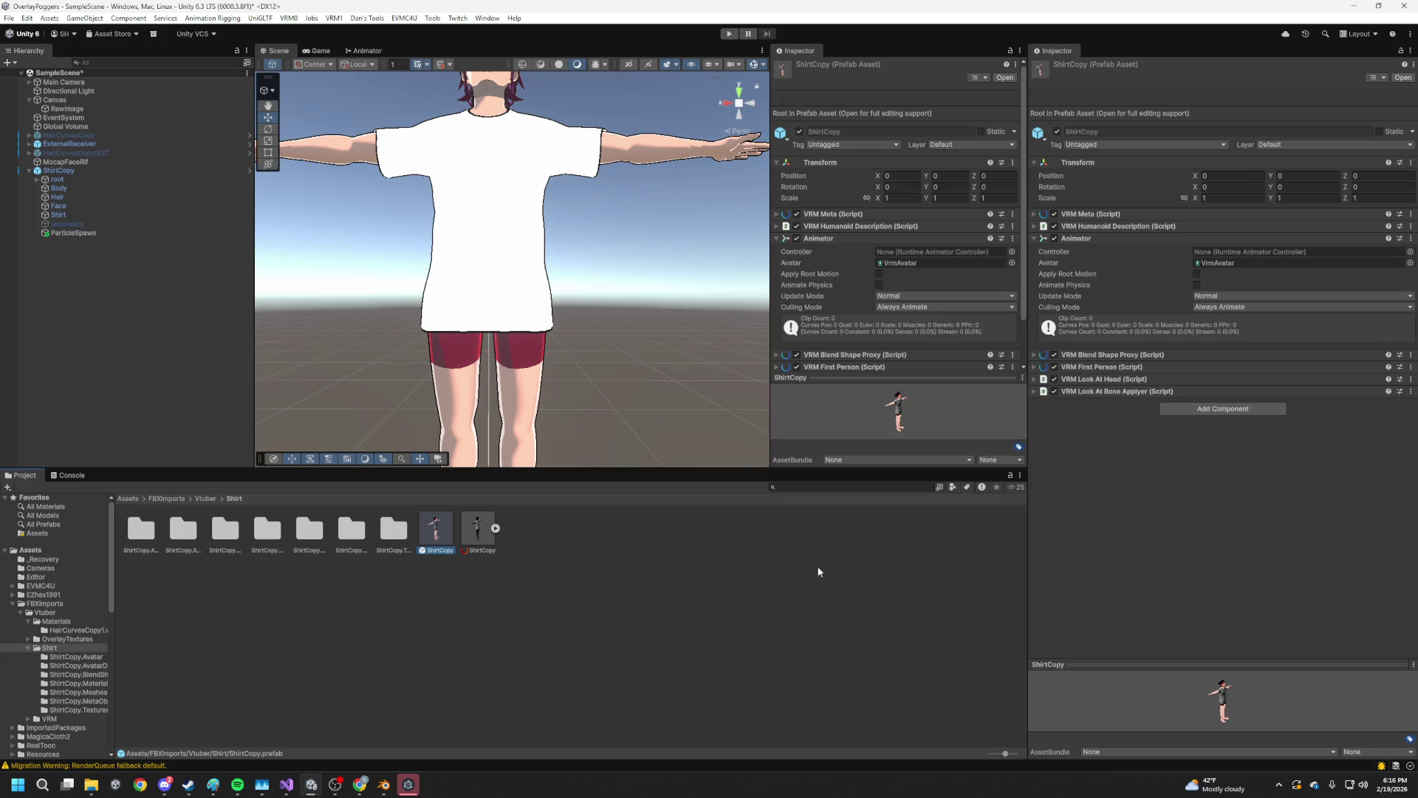
click(496, 528)
click(485, 532)
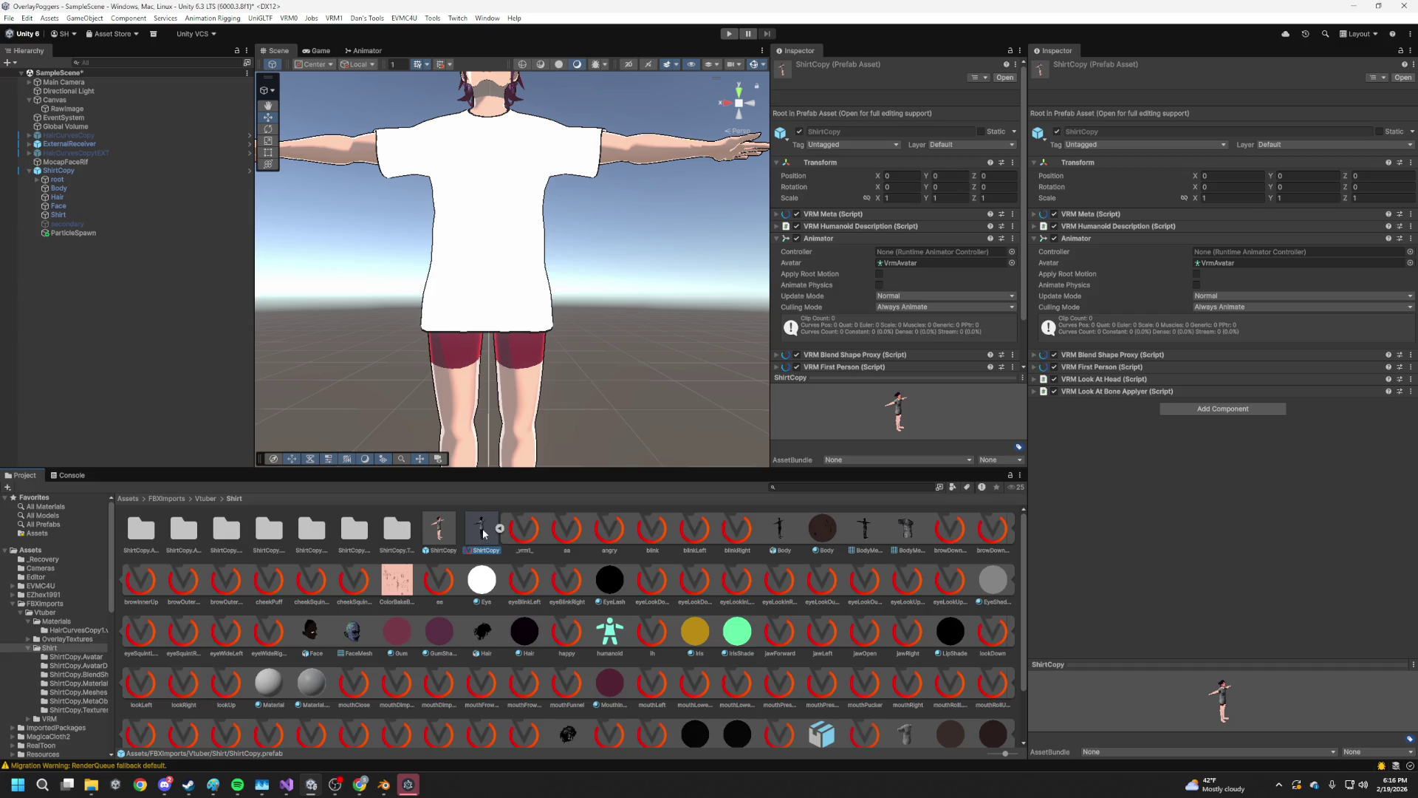
Show ShirtCopy.vrm in File Explorer, move and minimize that window, then start play mode
right_click(484, 528)
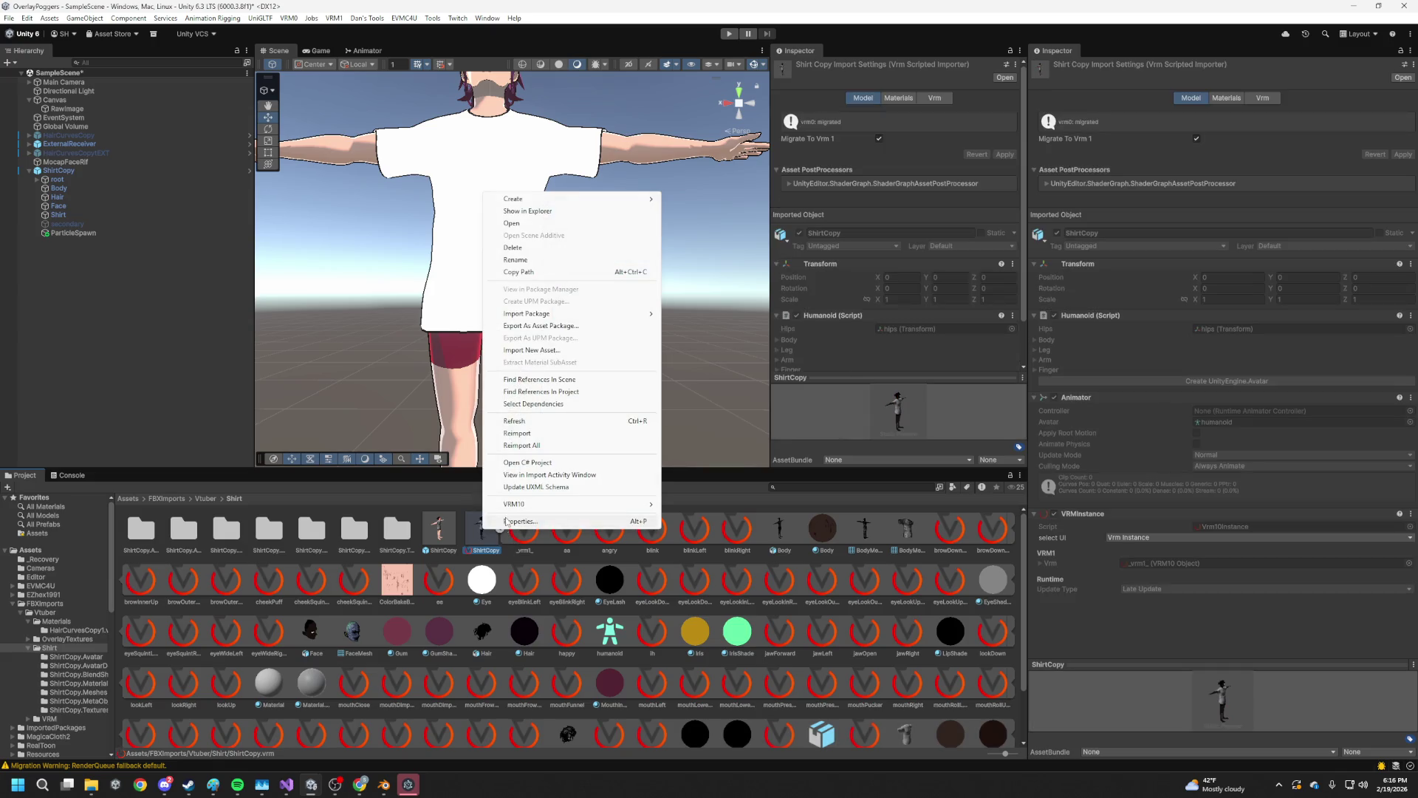
click(536, 223)
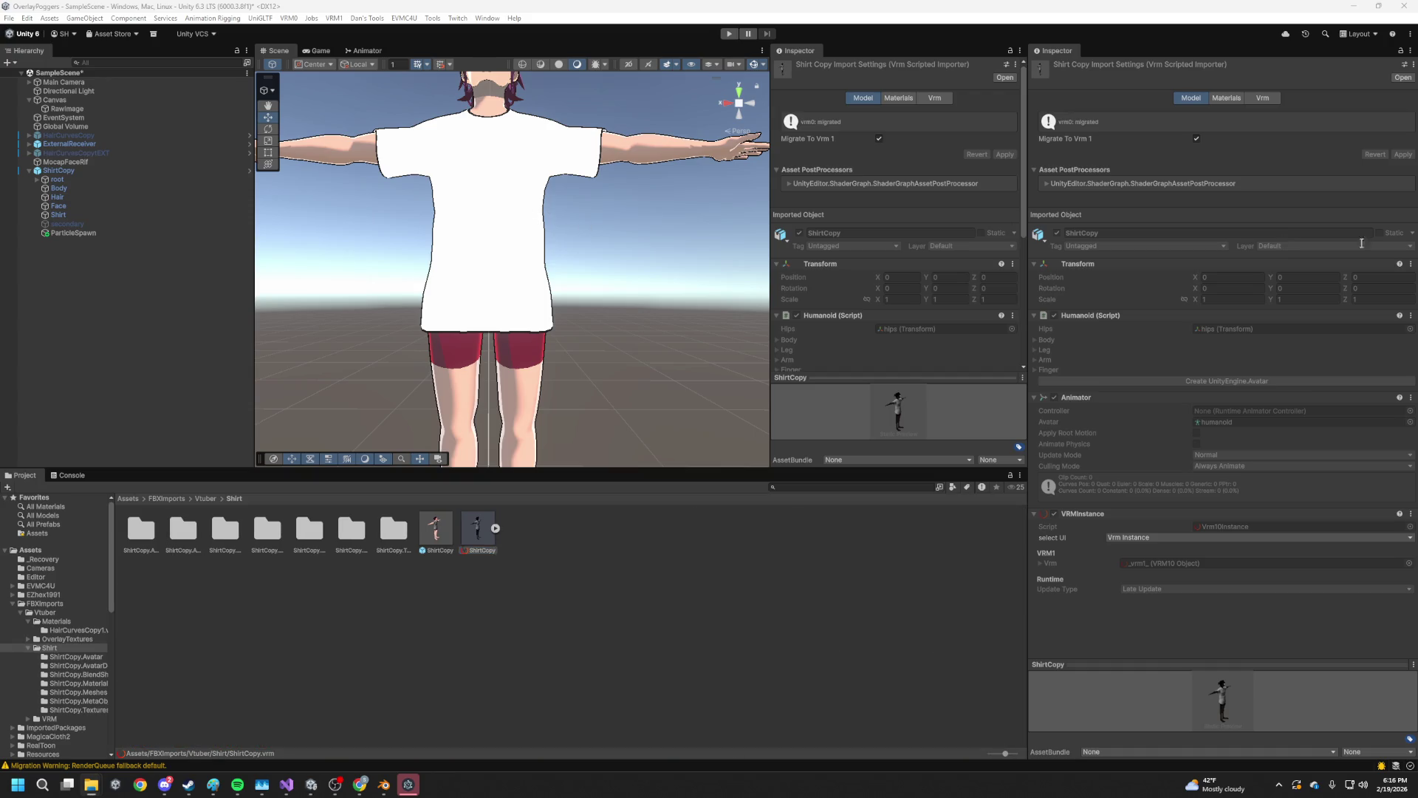
drag(1107, 349, 566, 206)
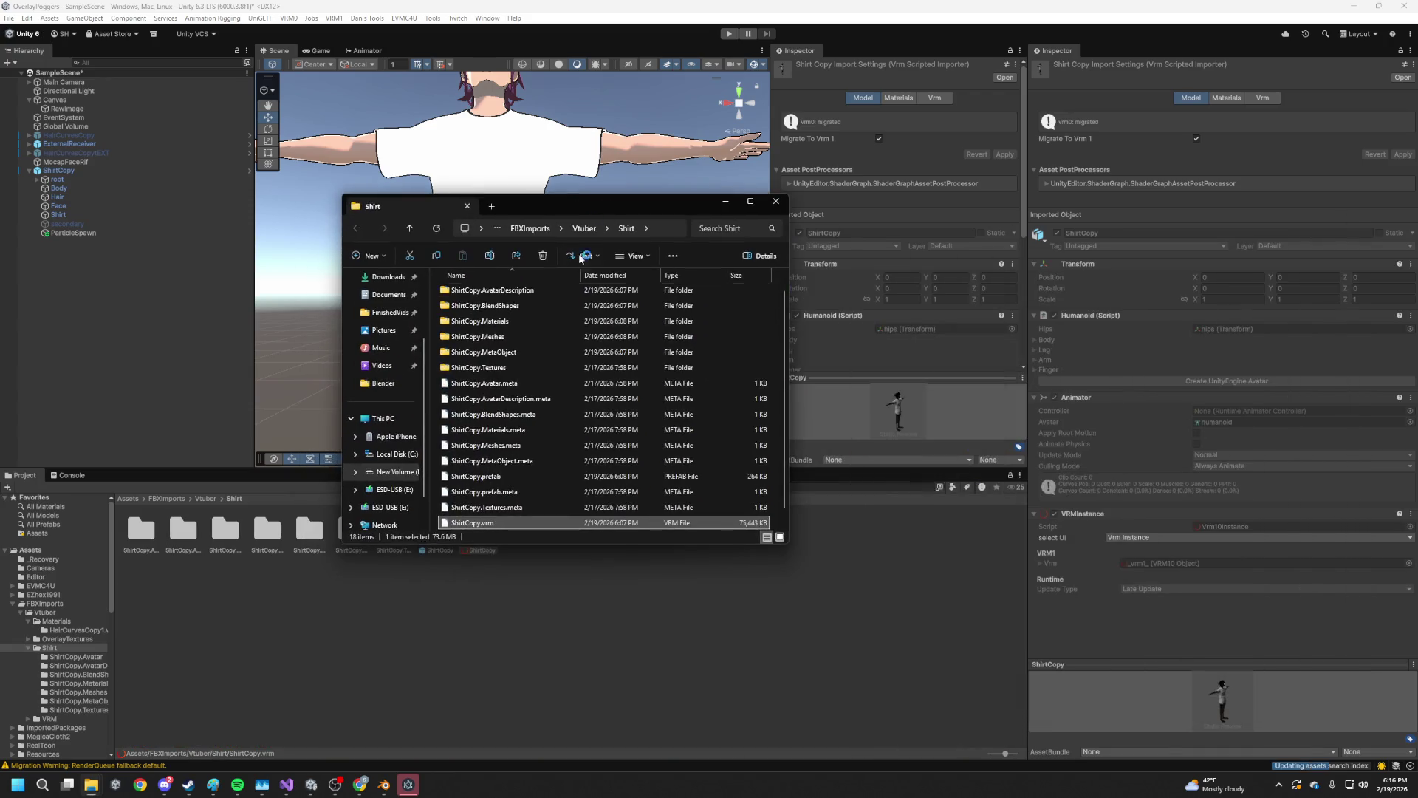
scroll(down, 3)
drag(478, 509, 1360, 372)
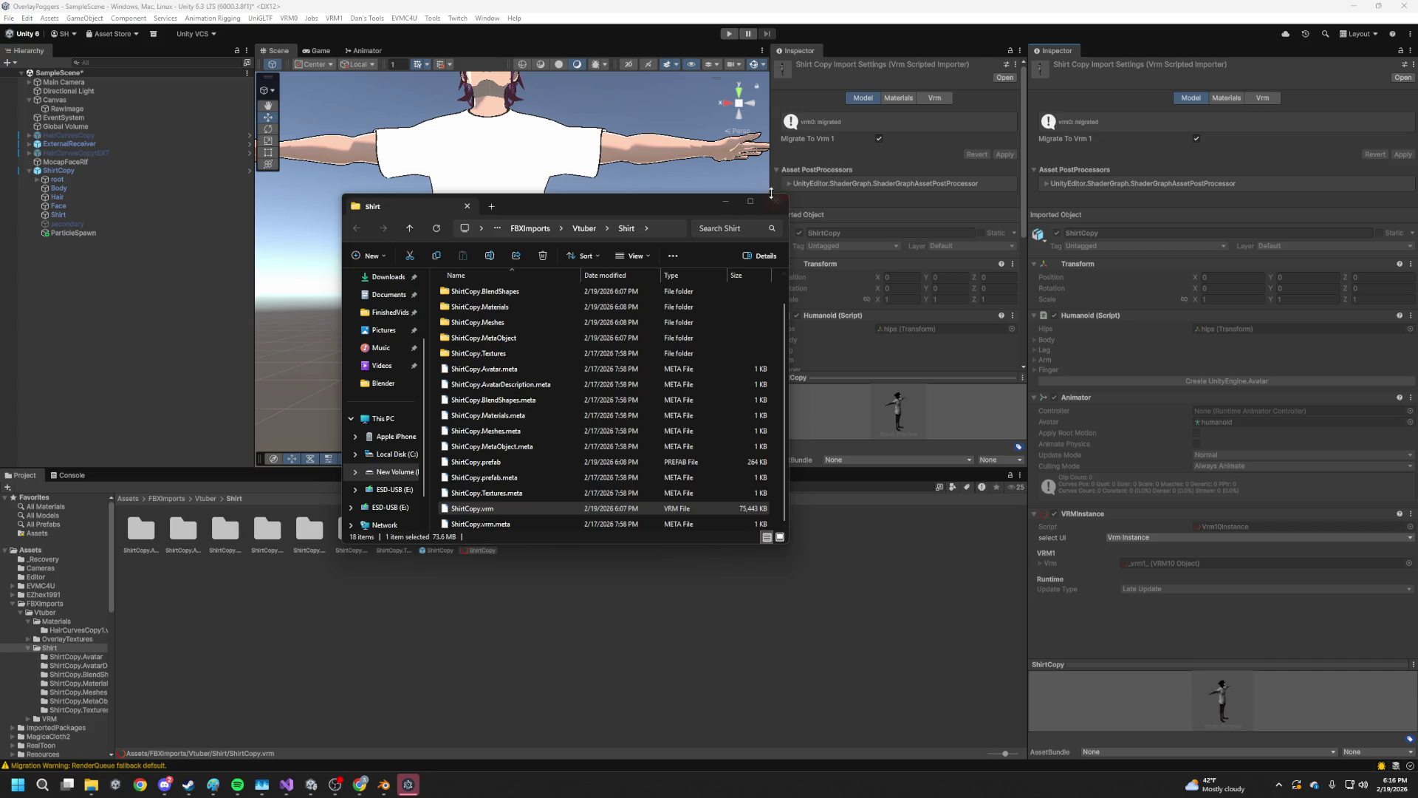
click(724, 203)
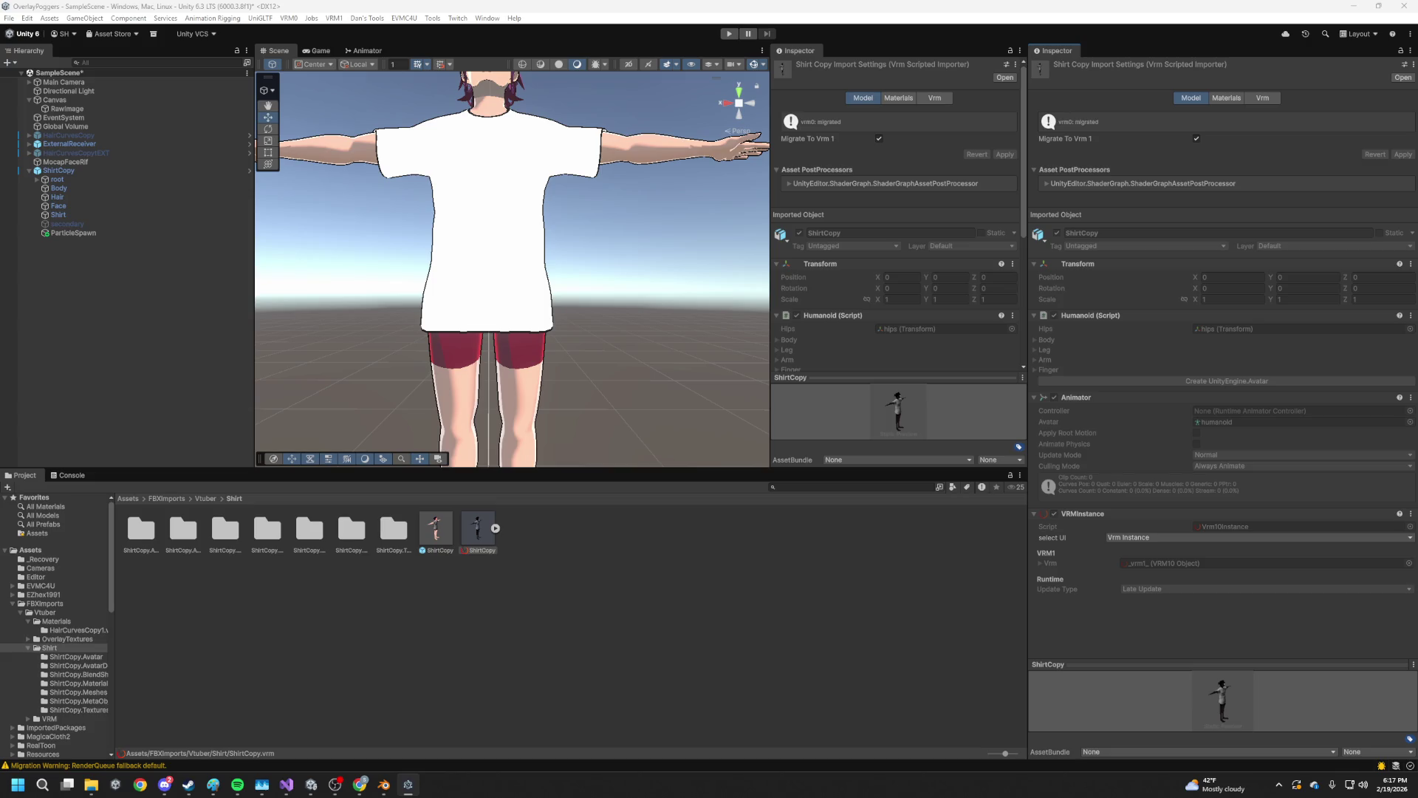
click(729, 34)
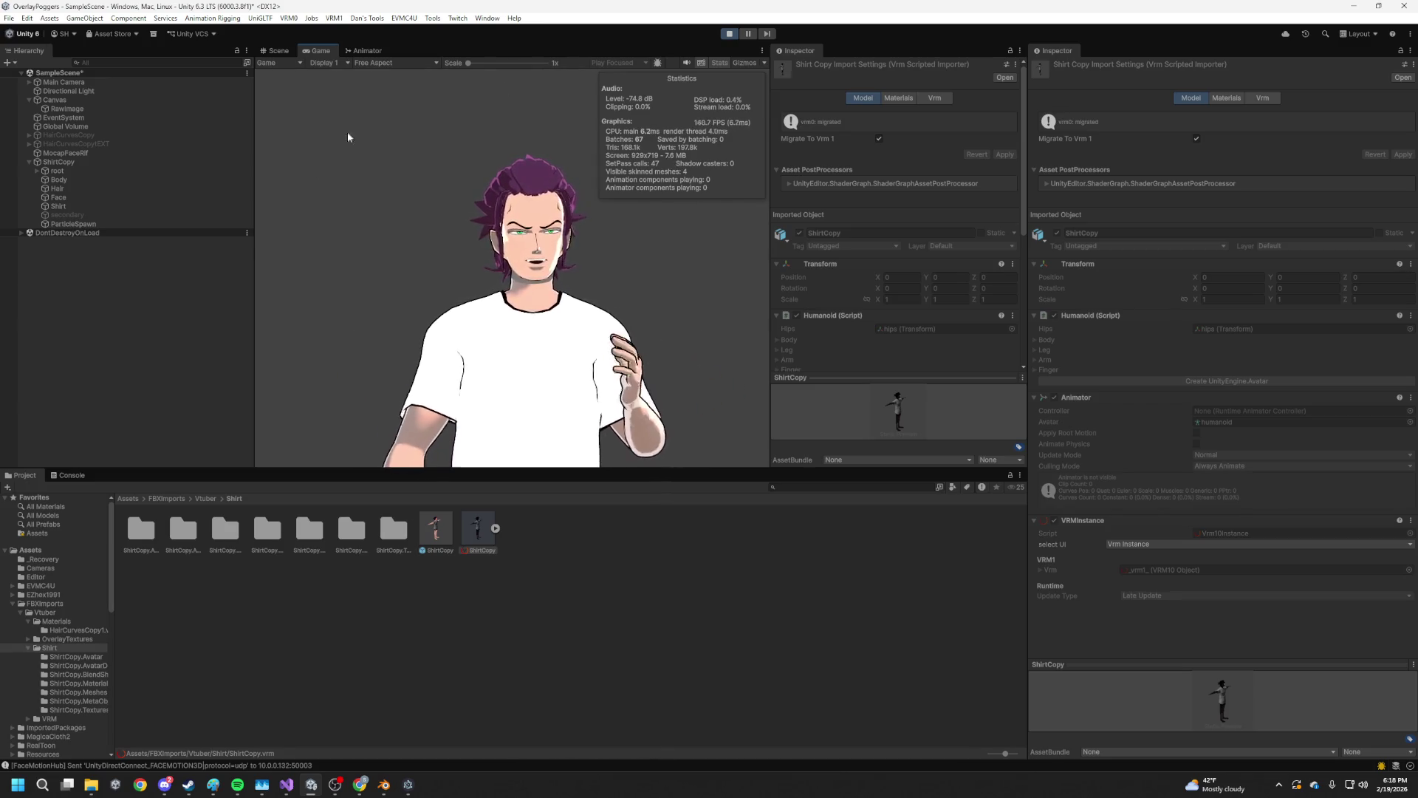
Set the shared Lit Color of Body and Body 1 to EFCDB3, then exit play mode
click(70, 630)
click(142, 530)
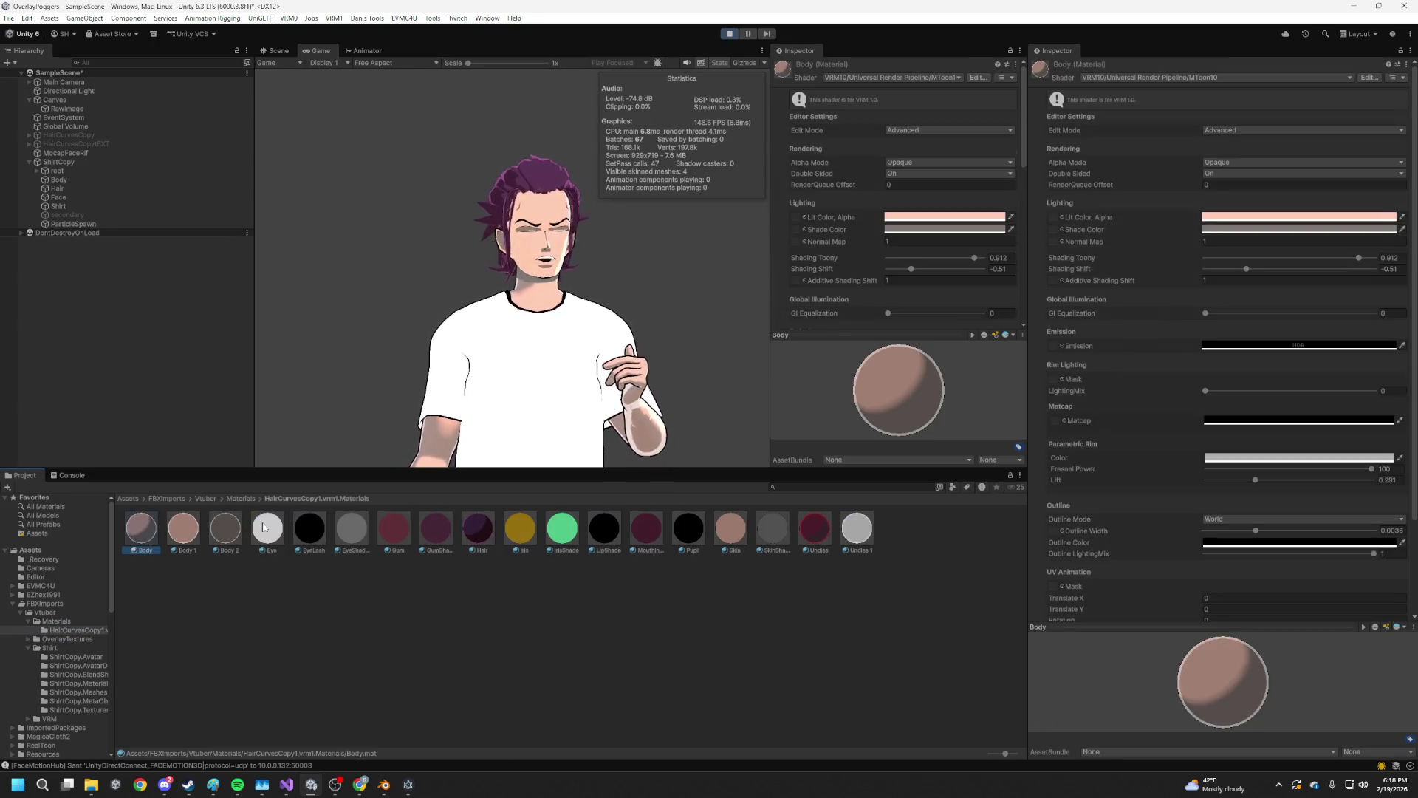
click(189, 535)
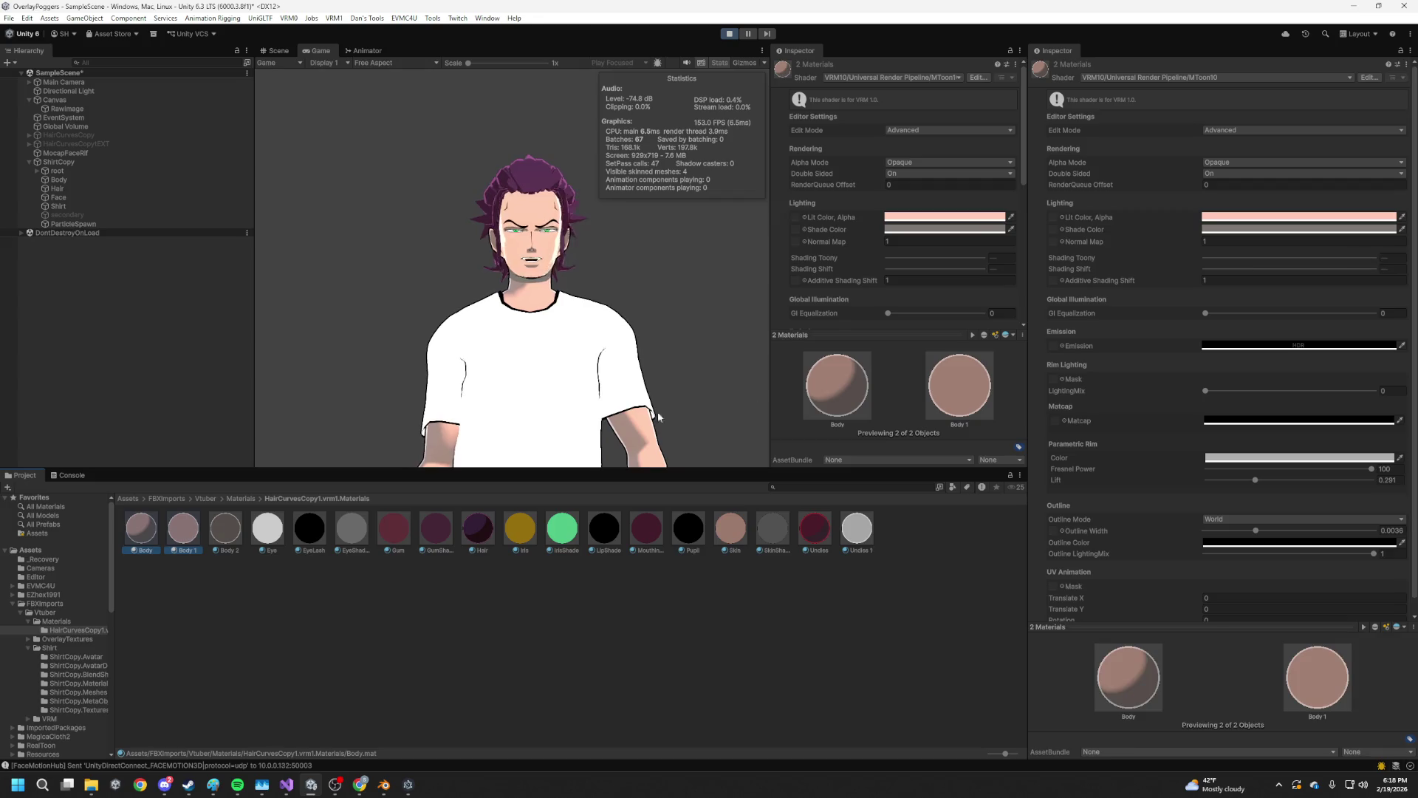
click(964, 215)
drag(993, 280, 985, 278)
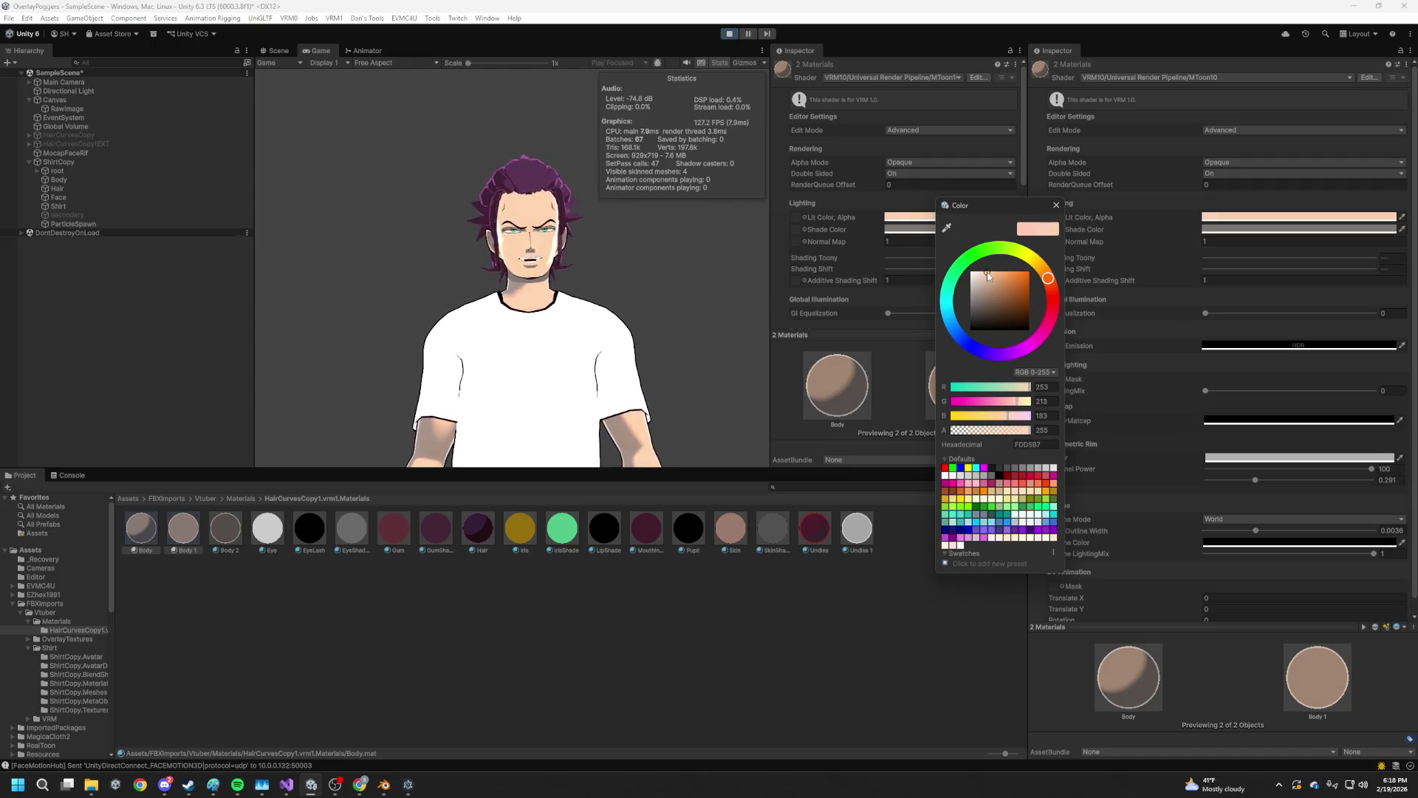
drag(987, 274, 985, 276)
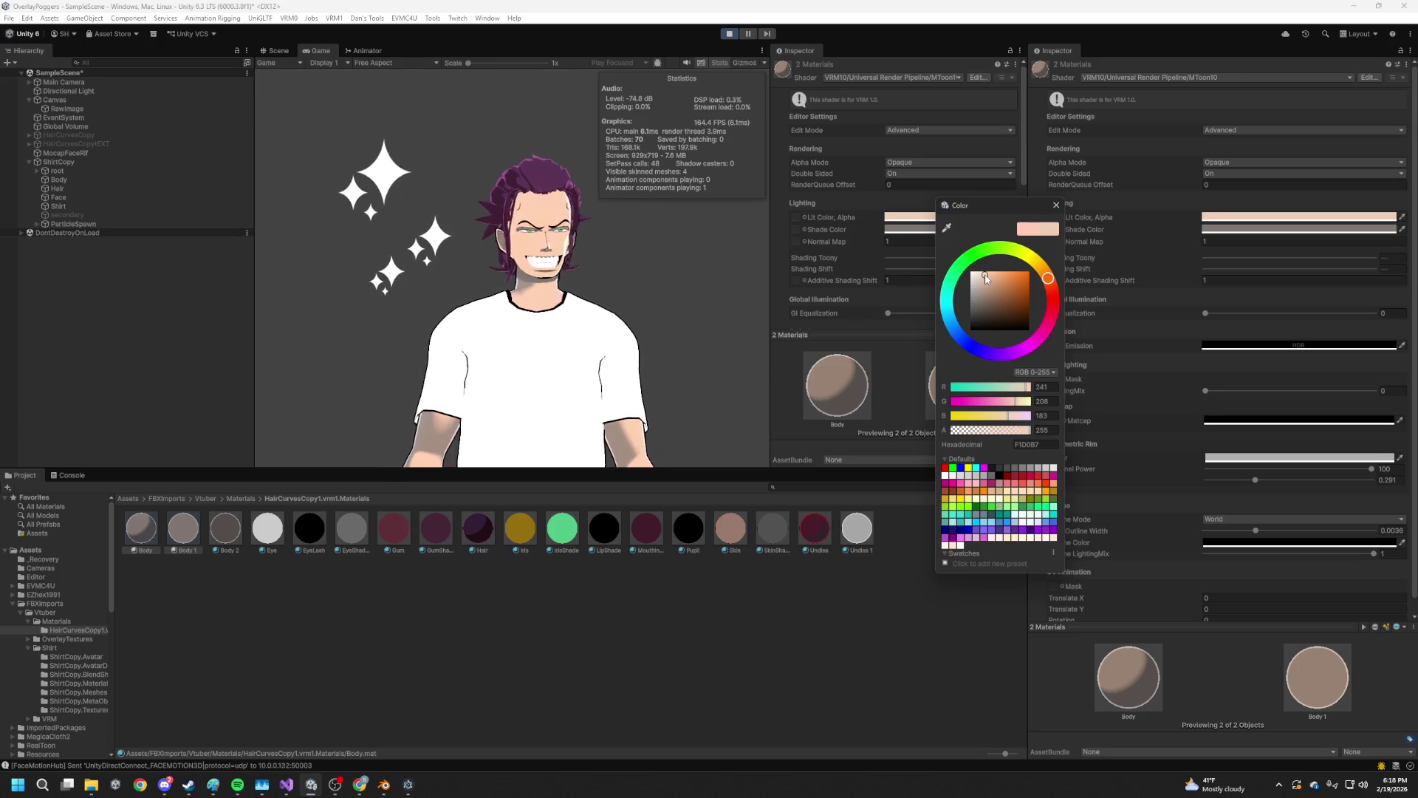
drag(990, 283, 985, 275)
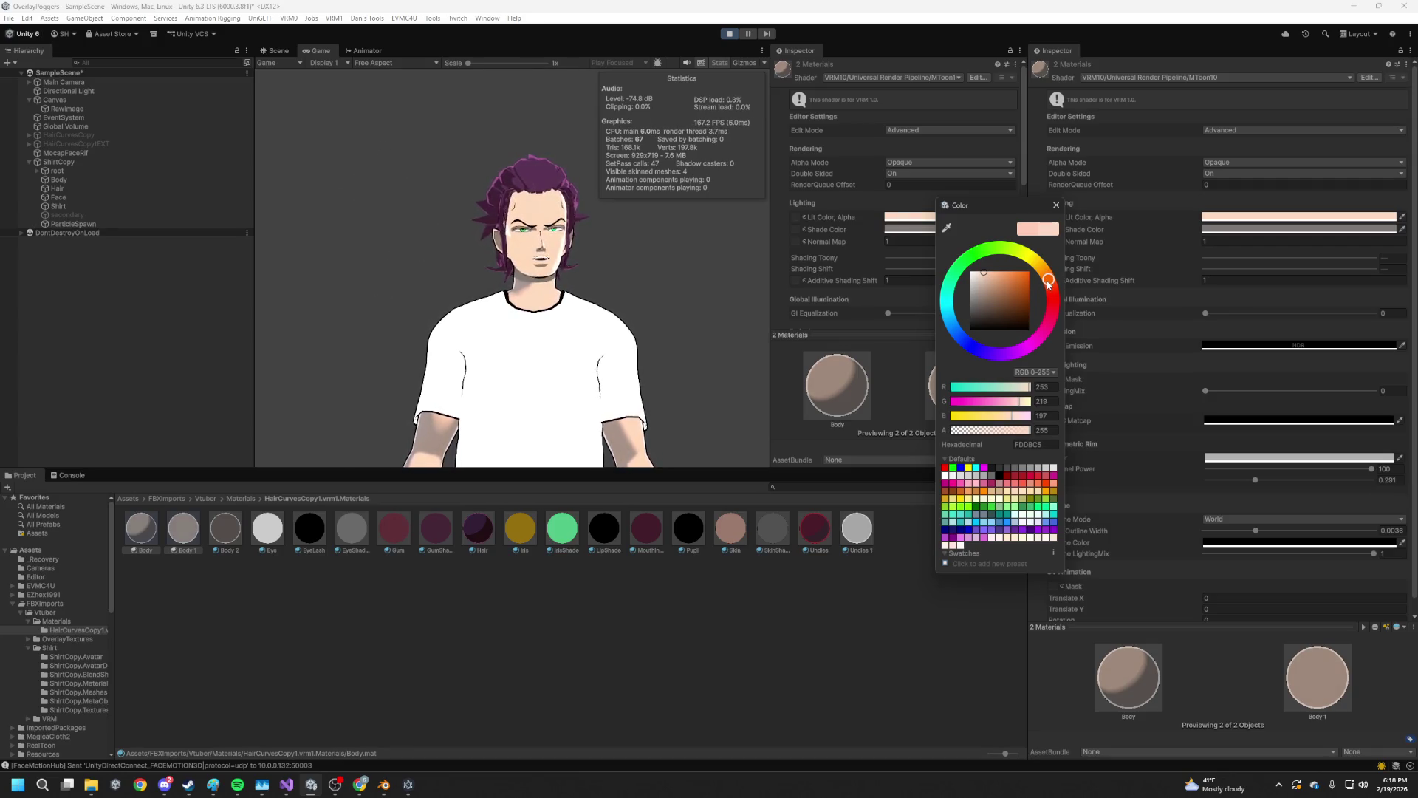
drag(984, 276, 984, 275)
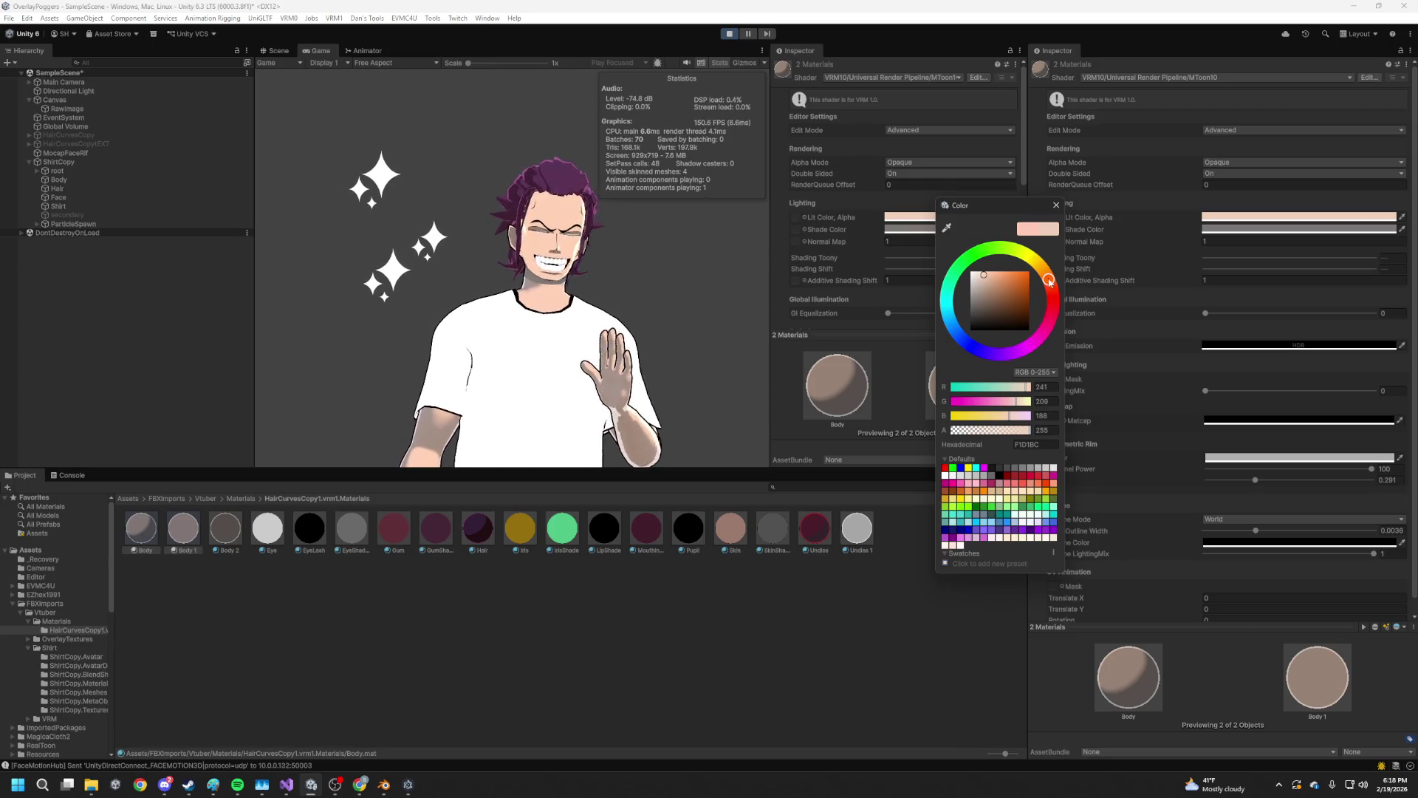
click(1048, 277)
drag(1049, 278, 1050, 279)
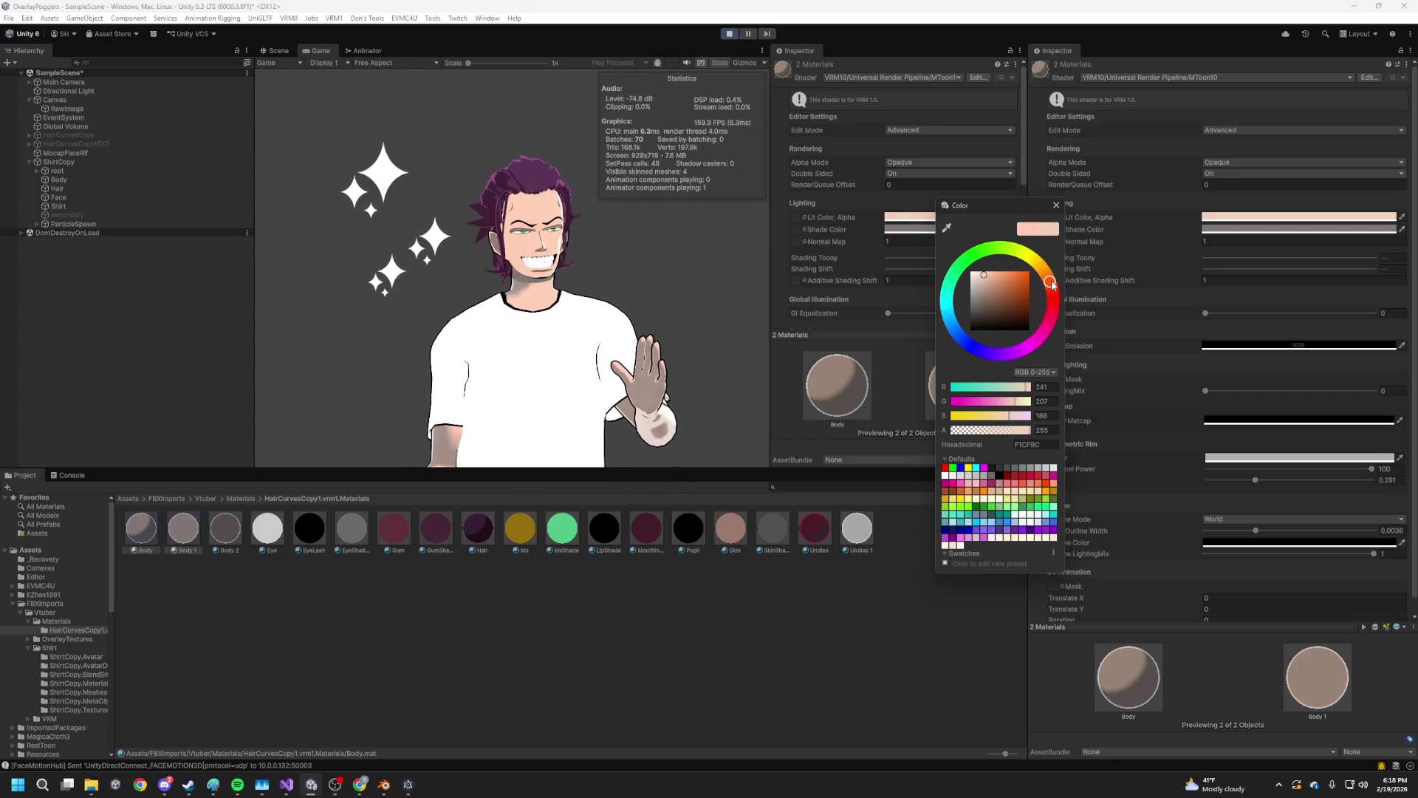
click(986, 278)
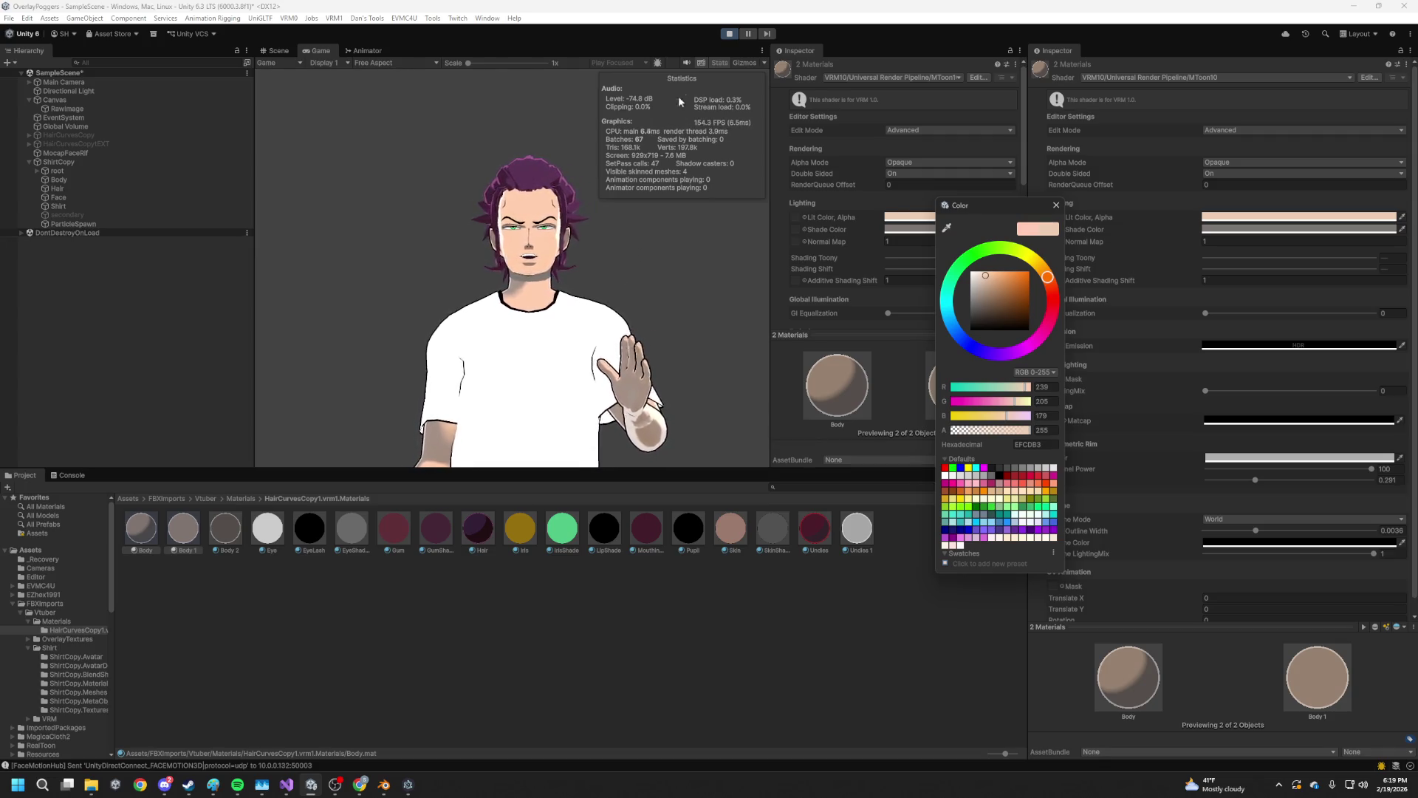
key(ctrl+p)
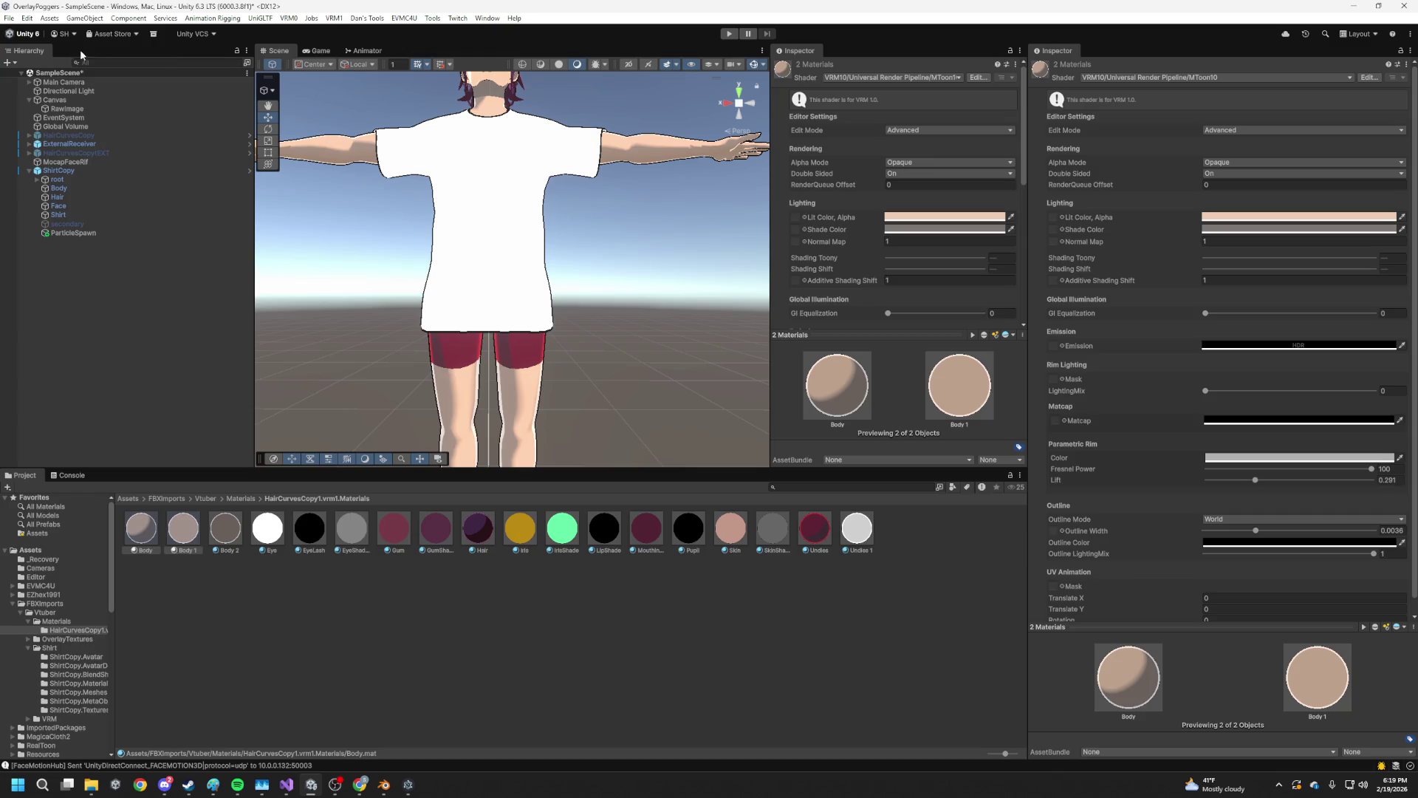
Build And Run the player after saving the modified scene, then close it and return to Blender
click(10, 18)
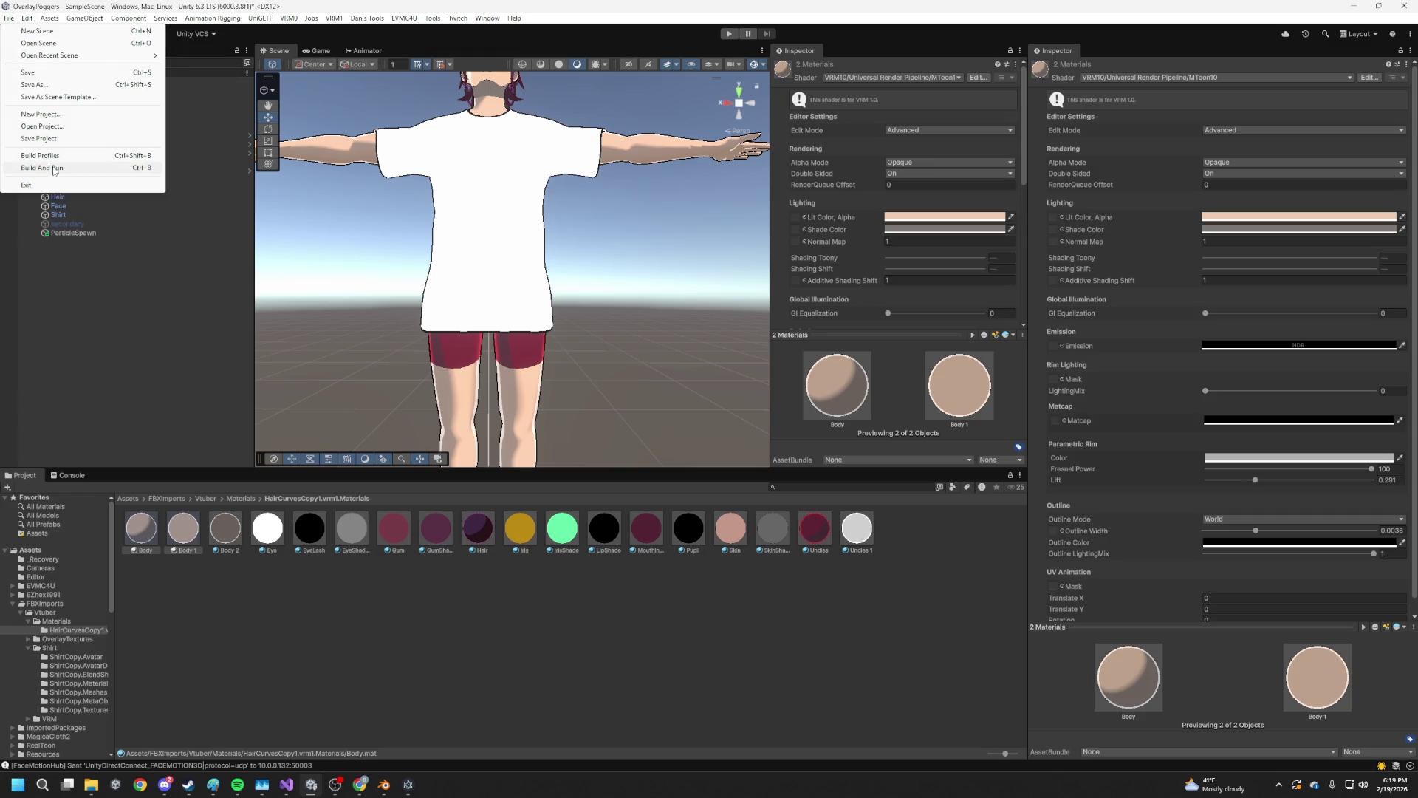
click(54, 170)
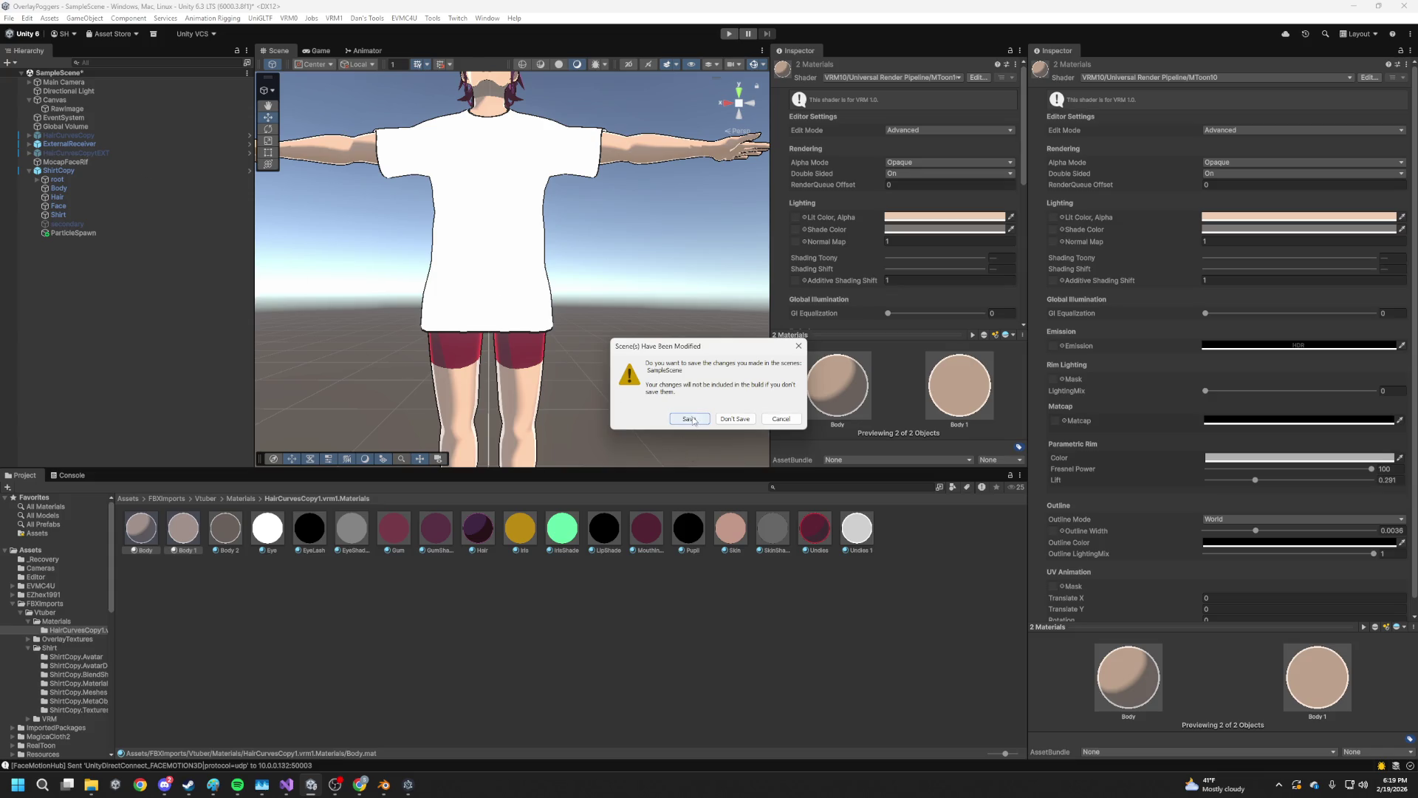
click(690, 419)
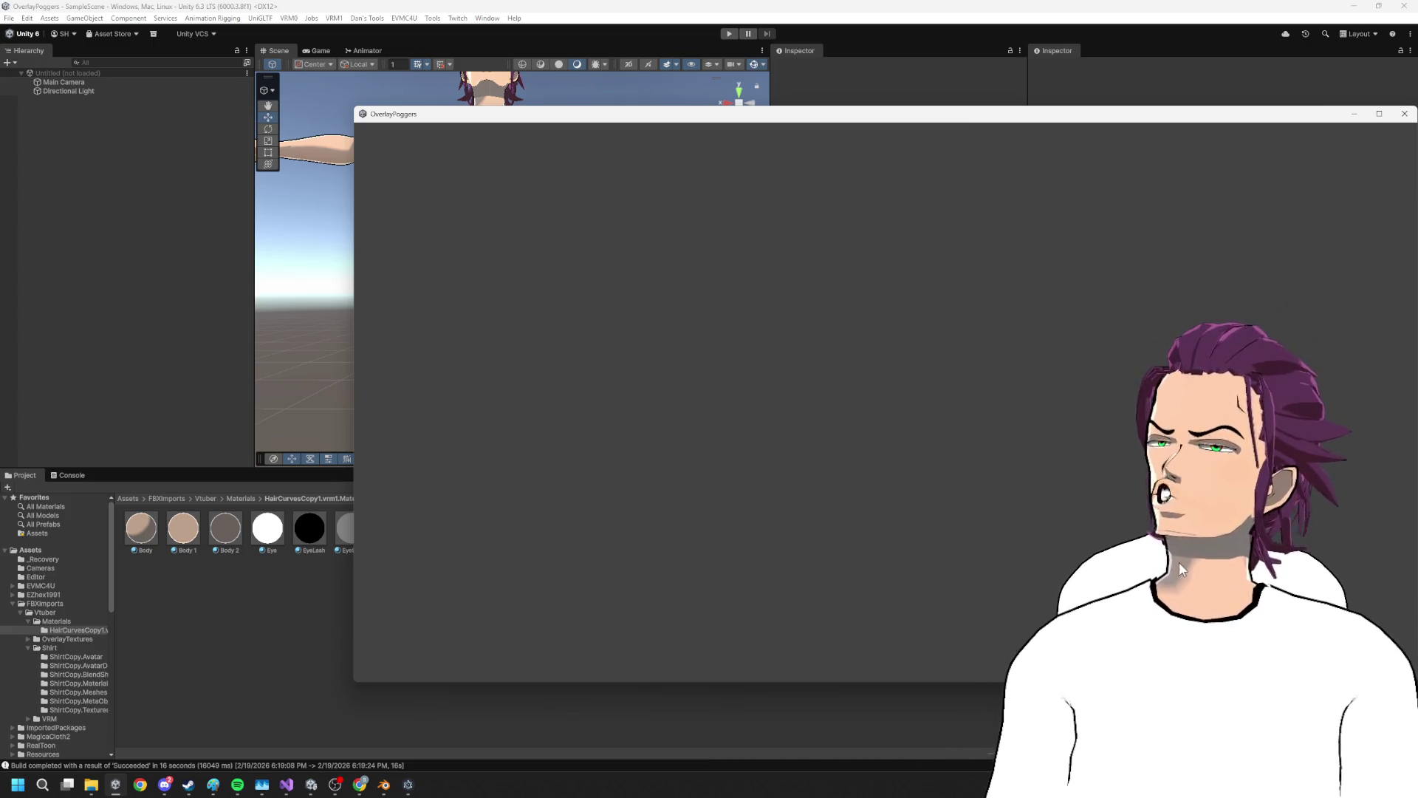
click(1405, 114)
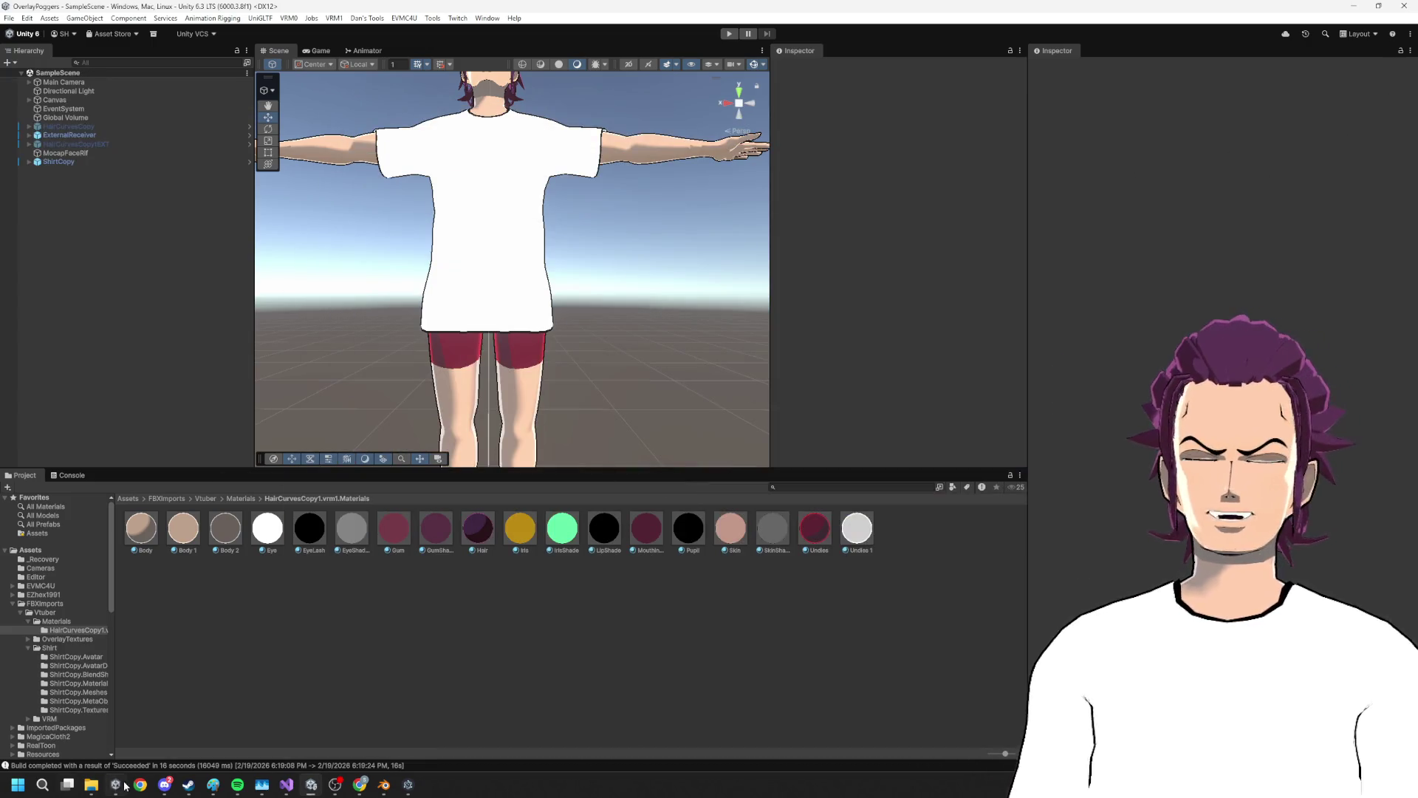
click(385, 784)
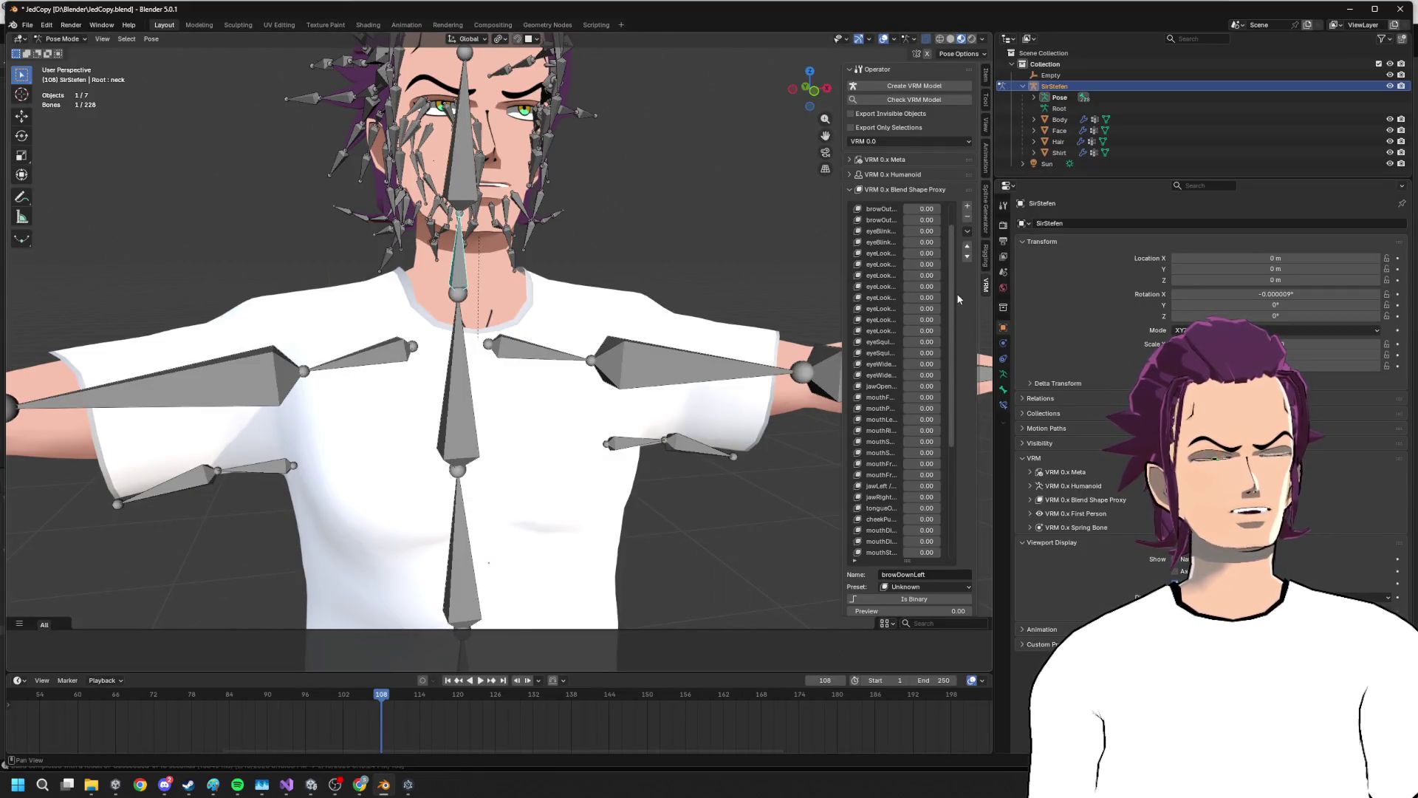
scroll(up, 3)
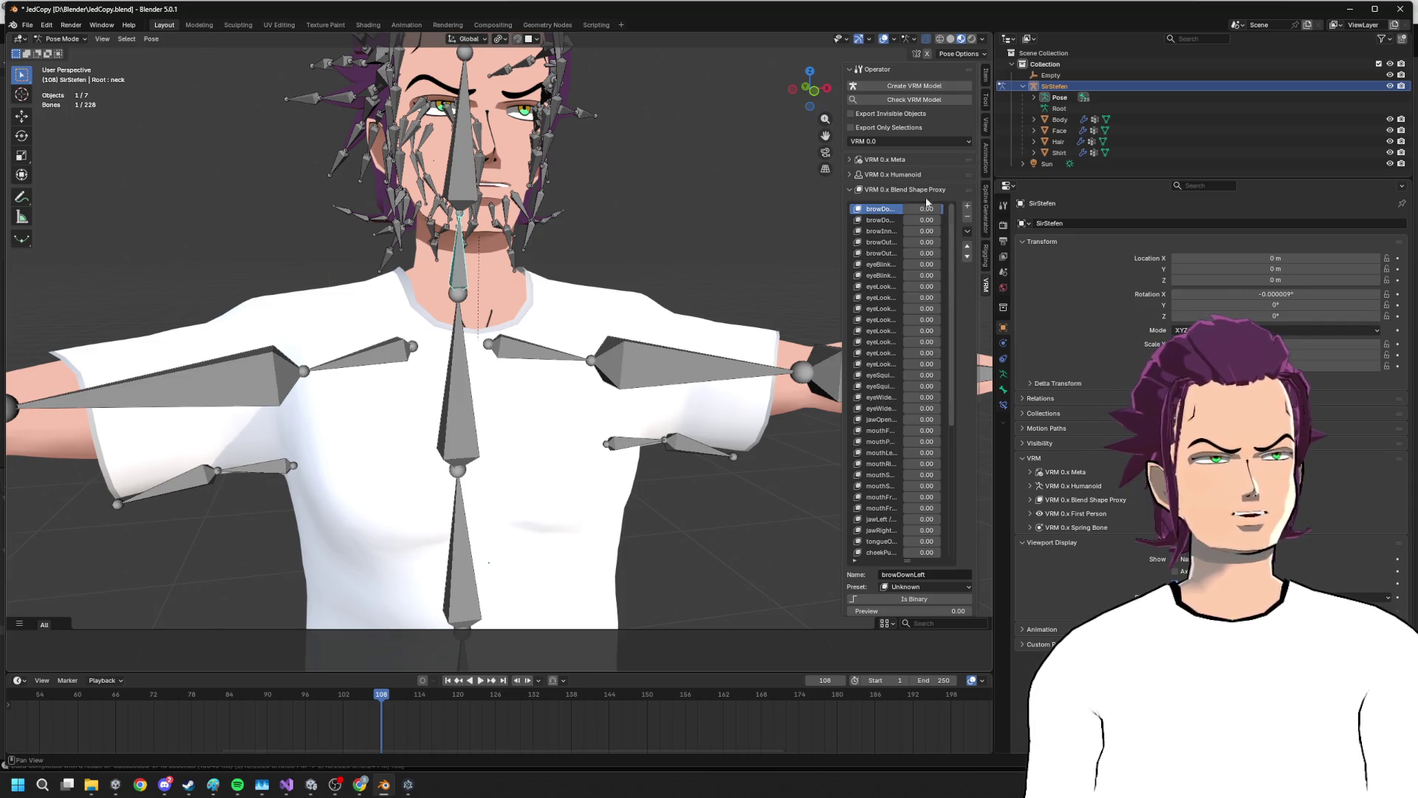
click(310, 789)
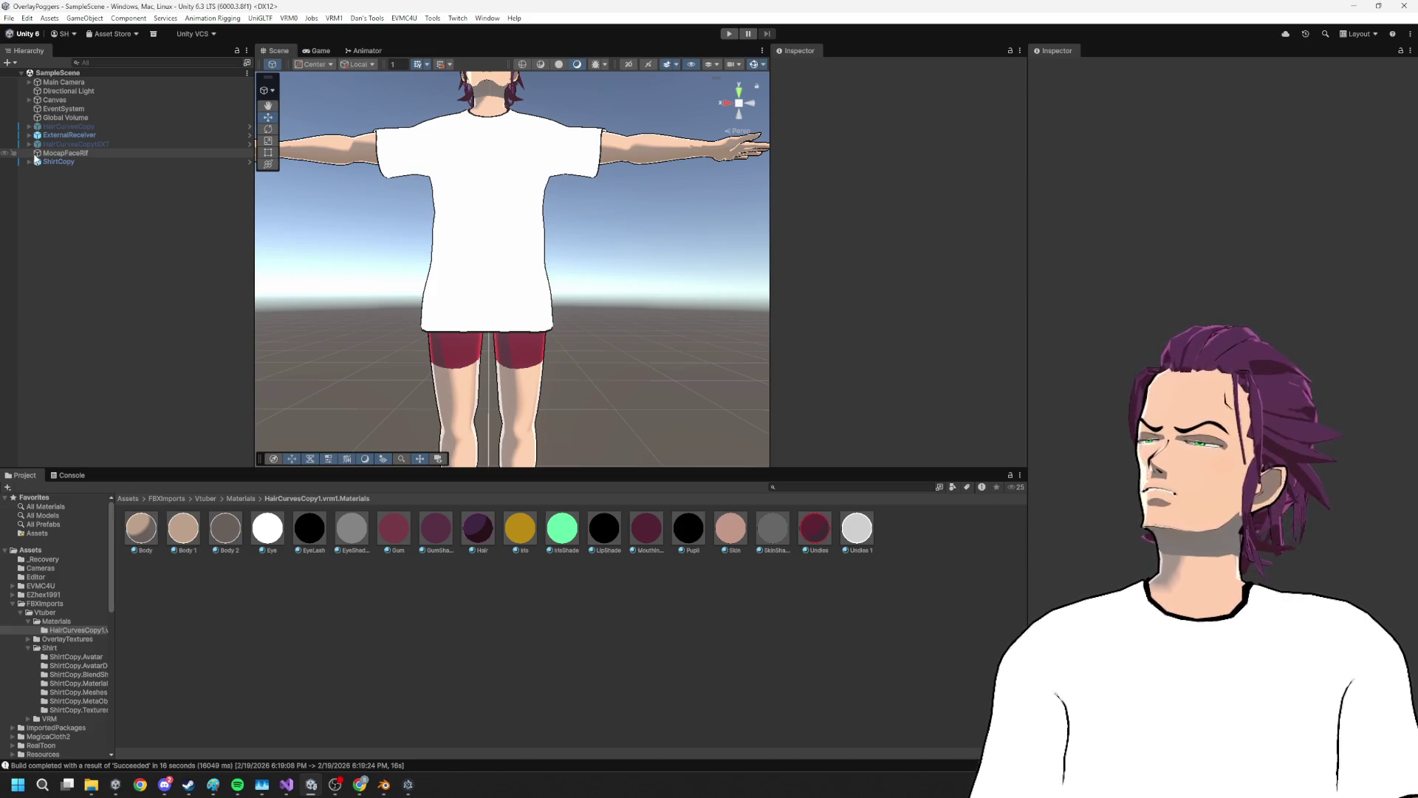
Frame ExternalReceiver, then select ShirtCopy's Body mesh and scroll its blend shapes, browDownLeft to mouthShrugUpper
click(71, 138)
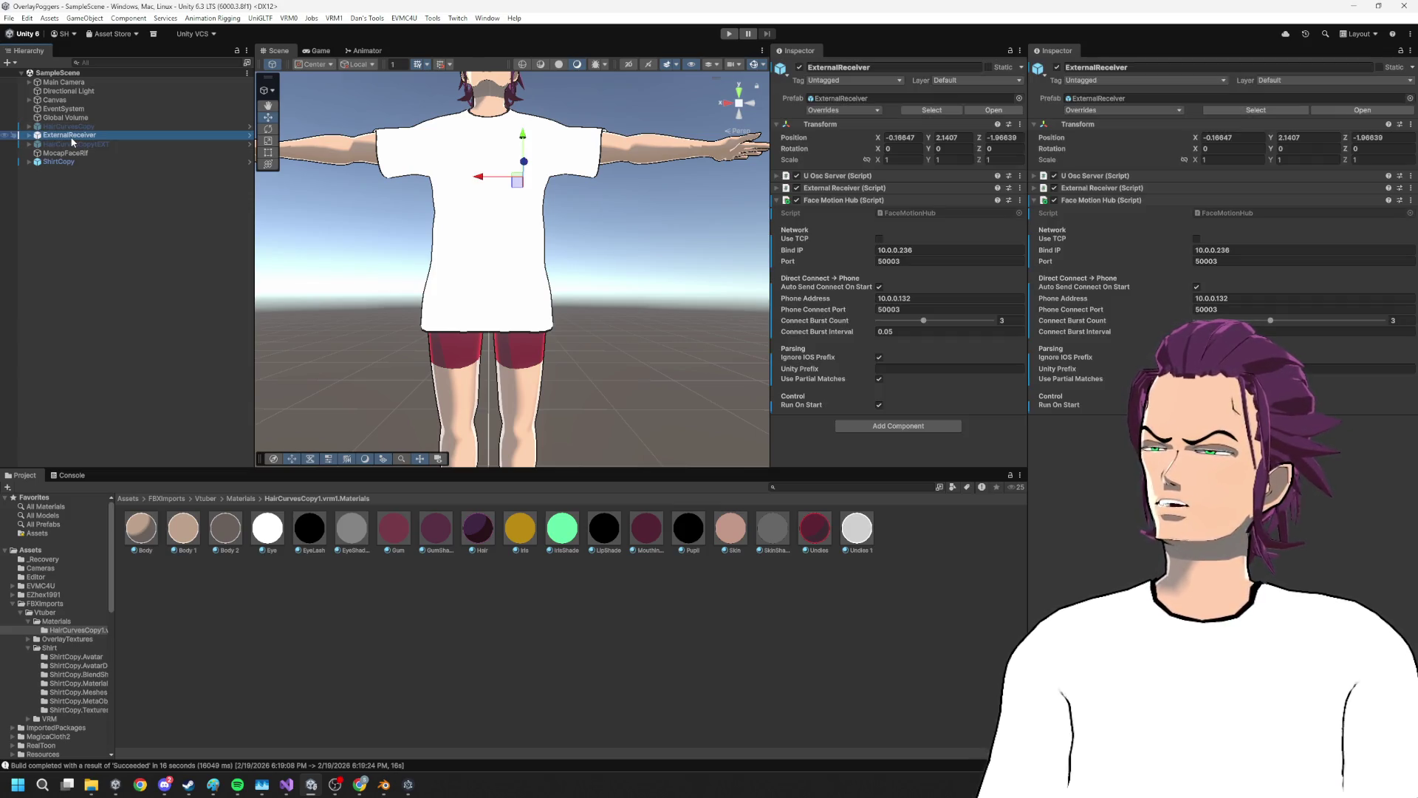
key(f)
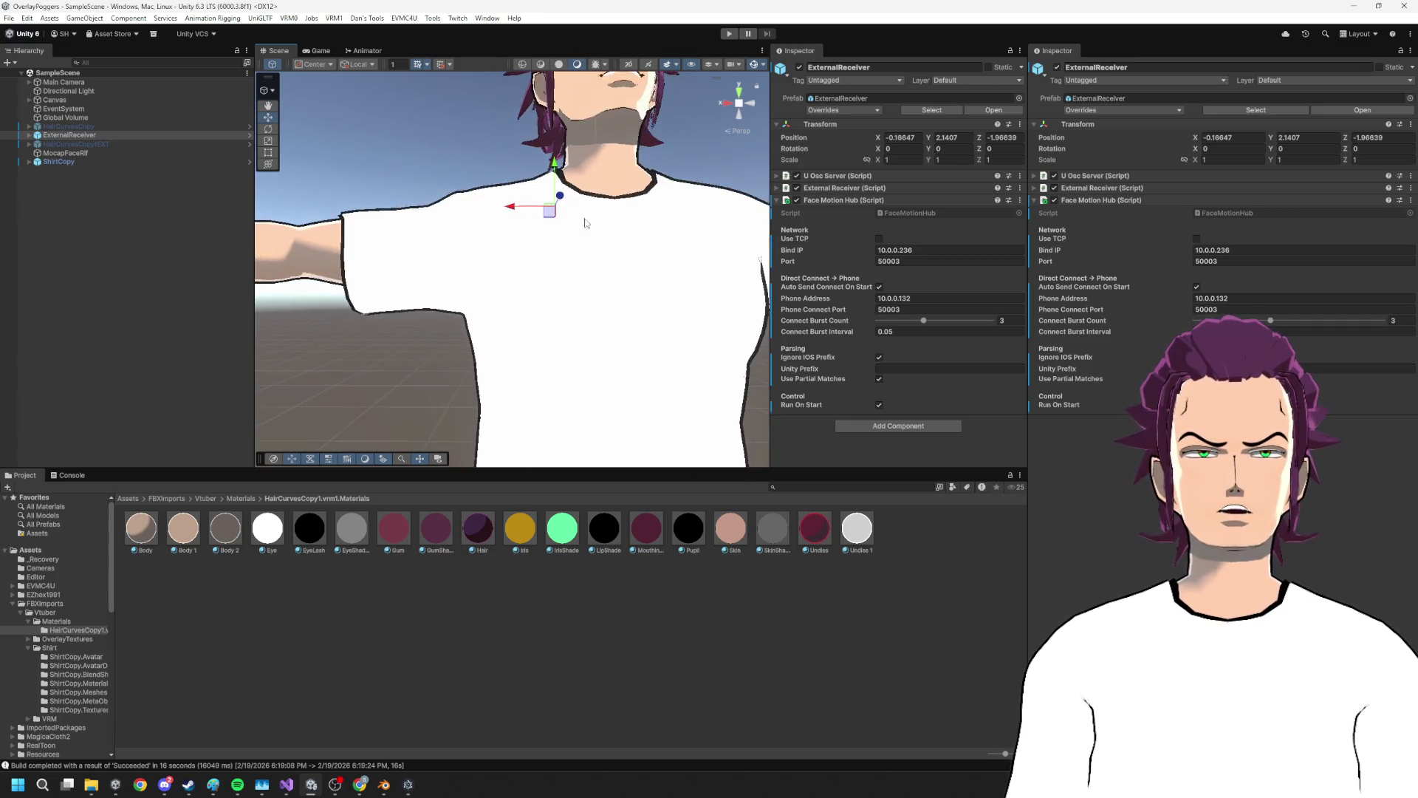
click(25, 163)
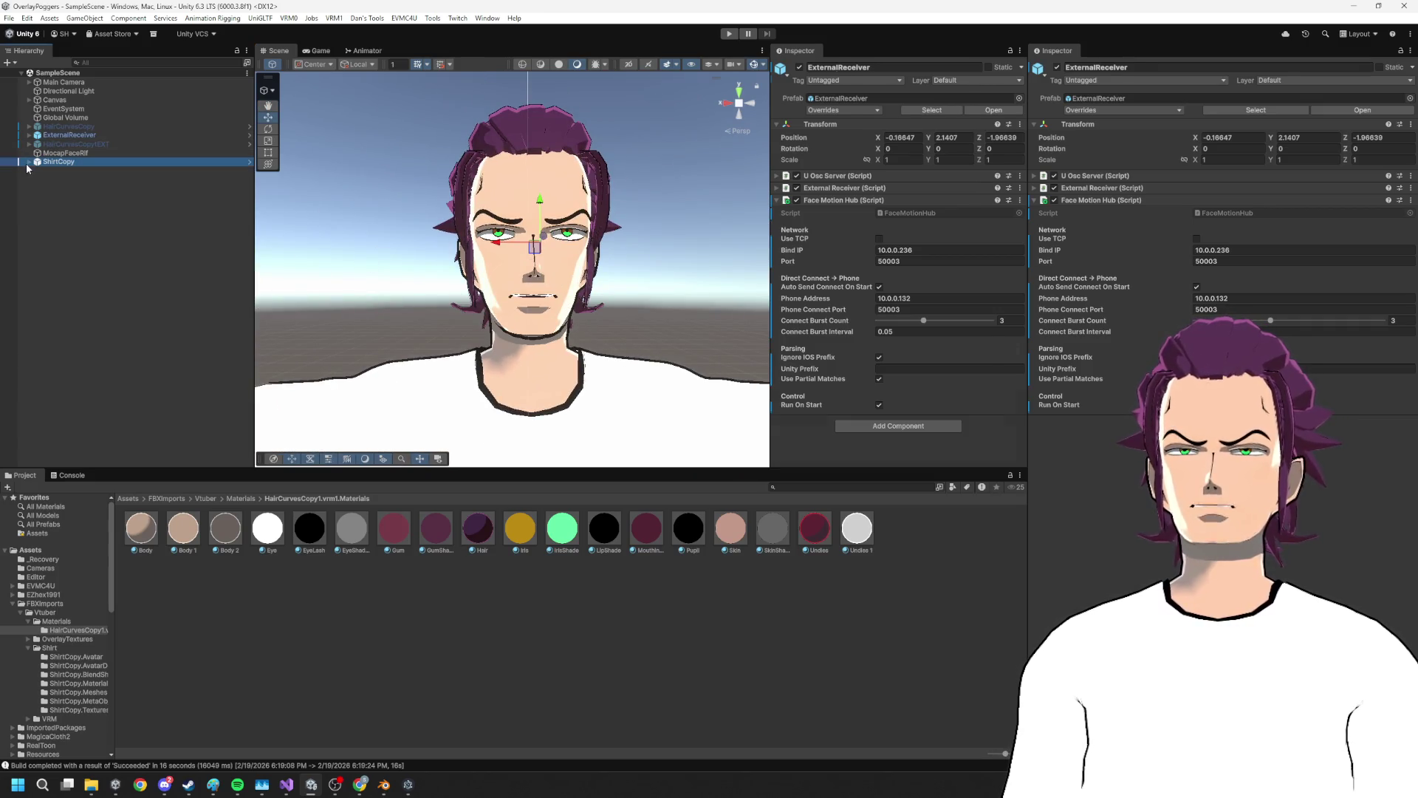
click(28, 162)
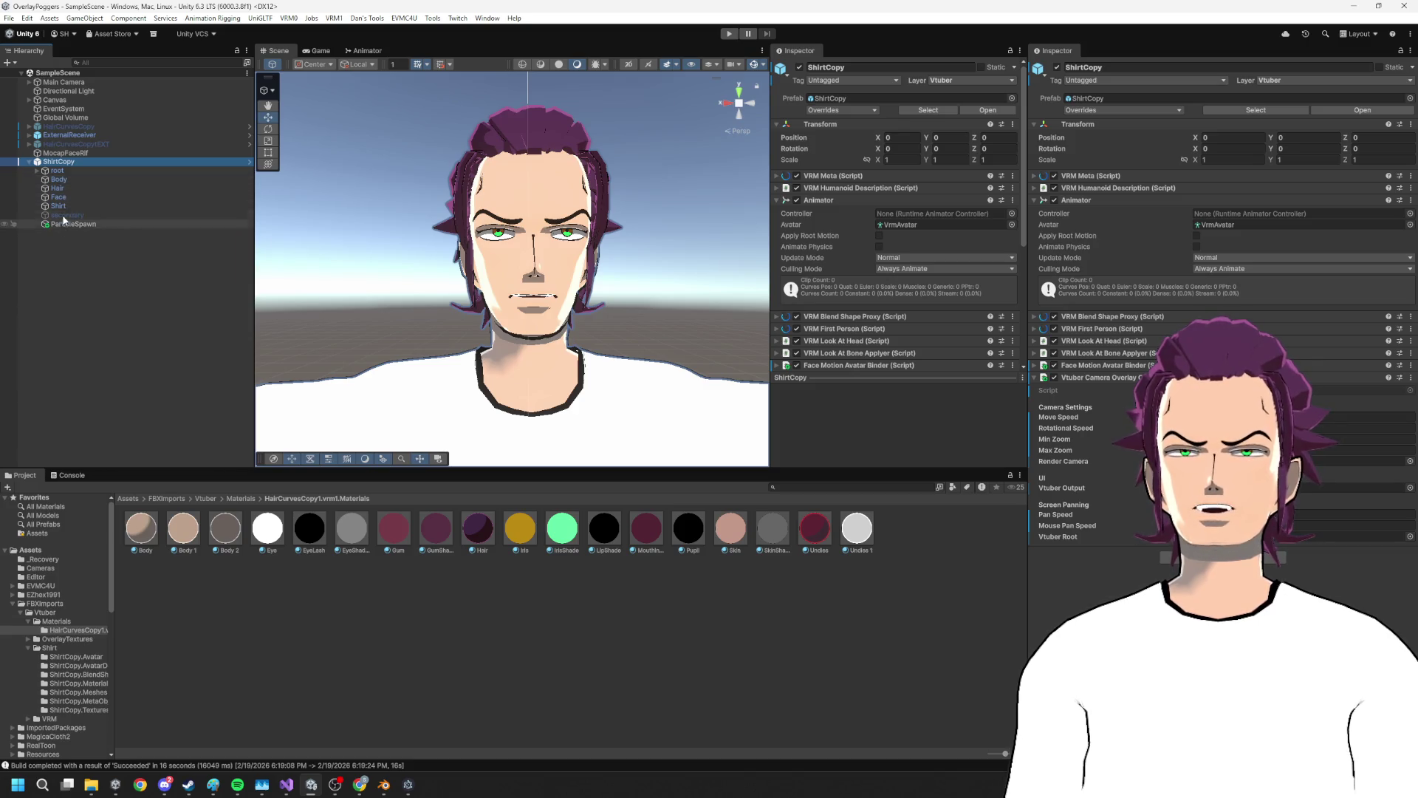
click(63, 180)
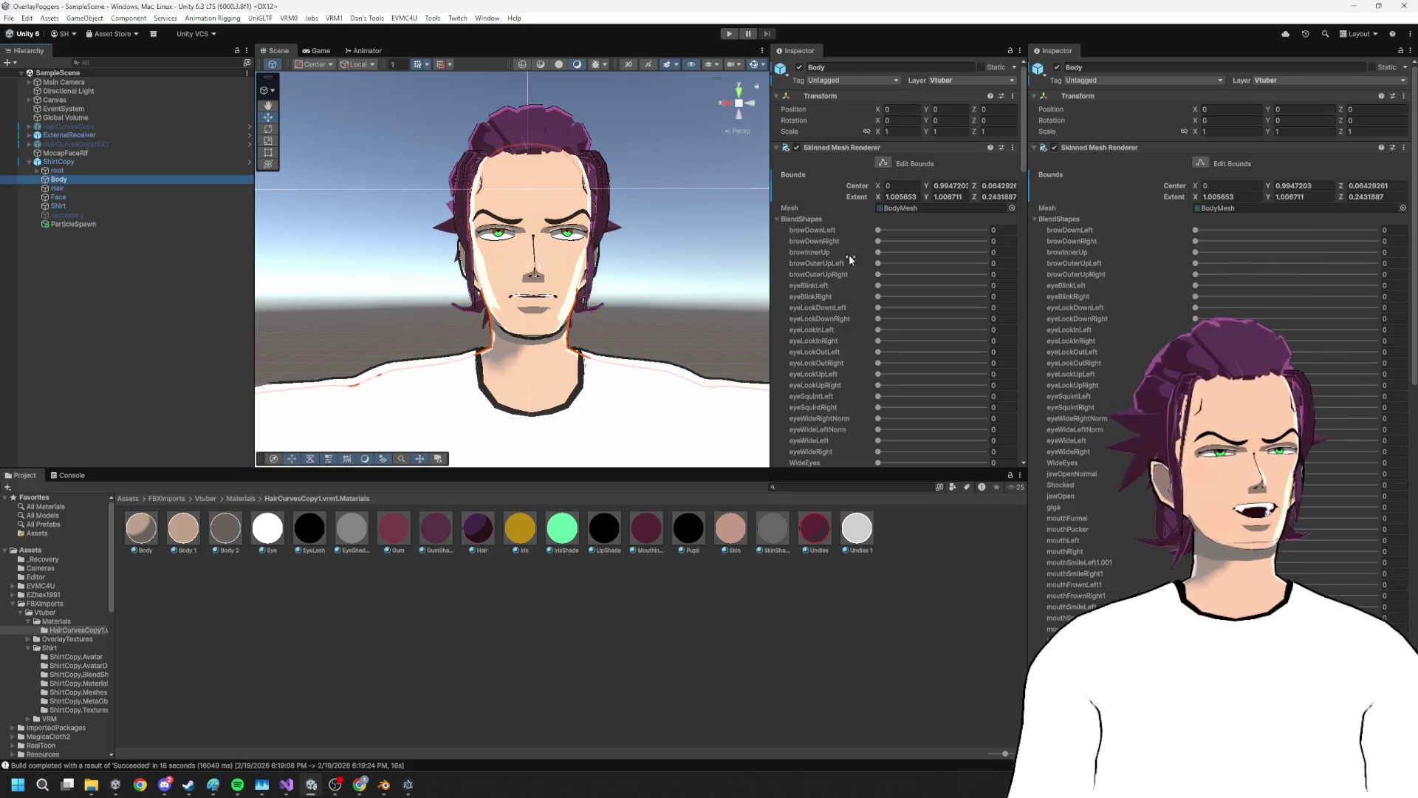
scroll(down, 3)
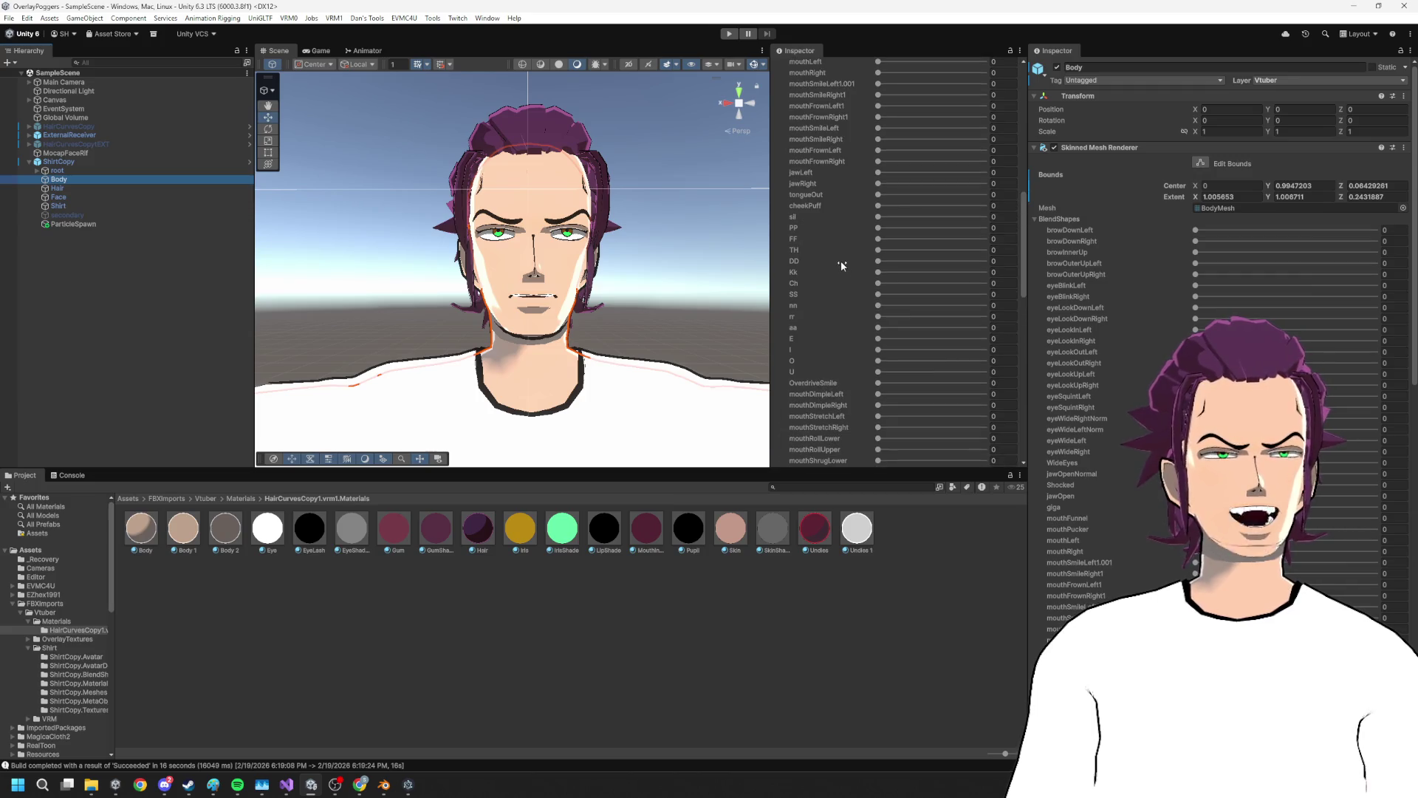
scroll(down, 3)
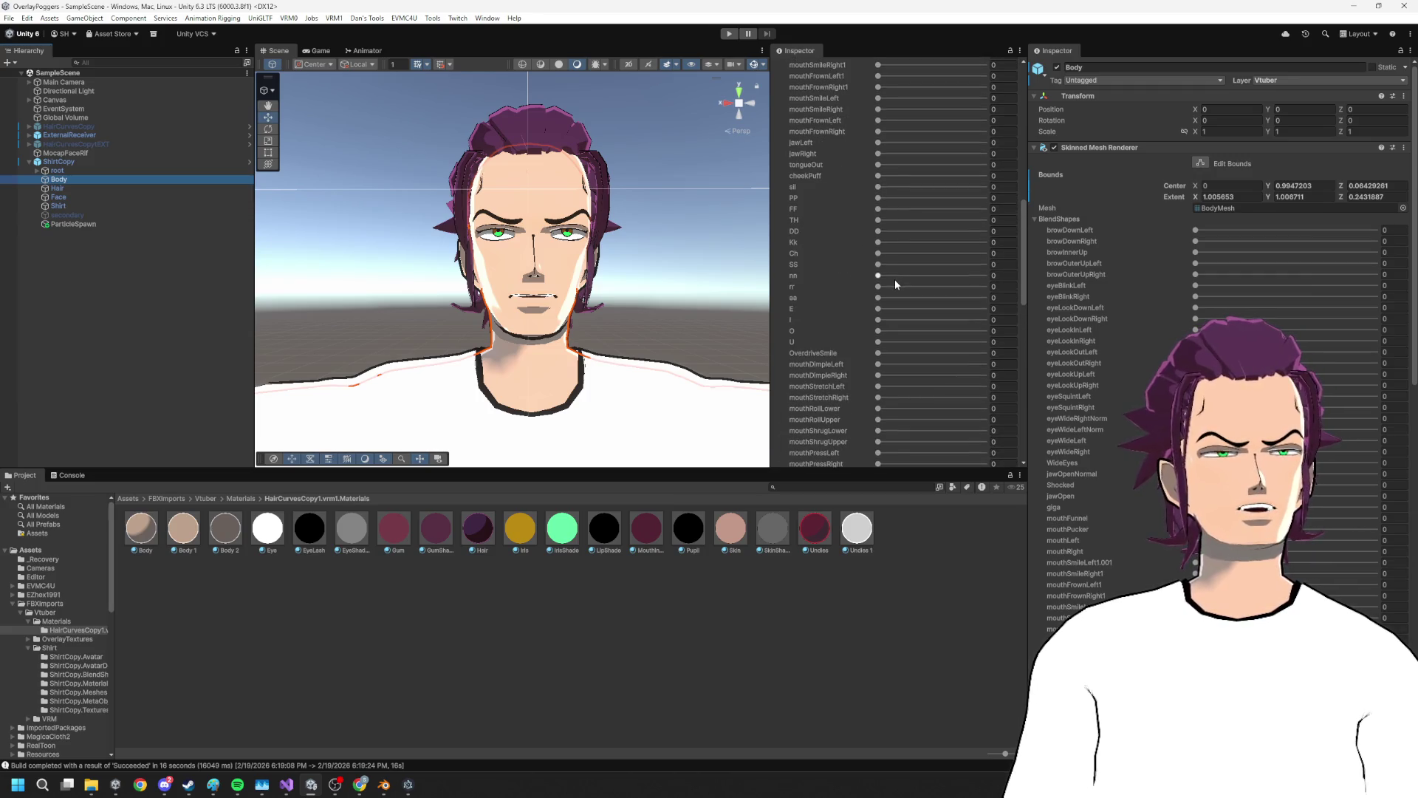
scroll(up, 3)
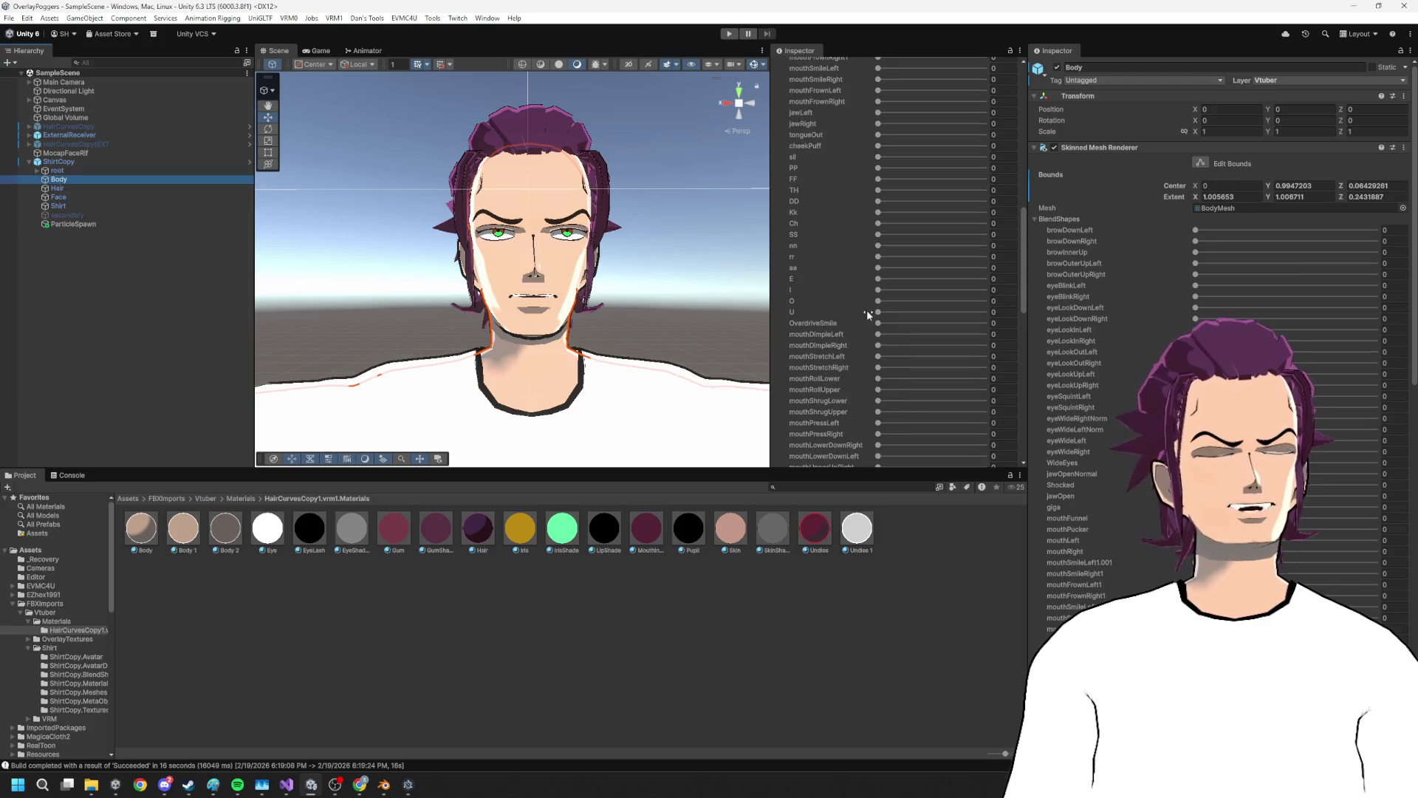
scroll(up, 3)
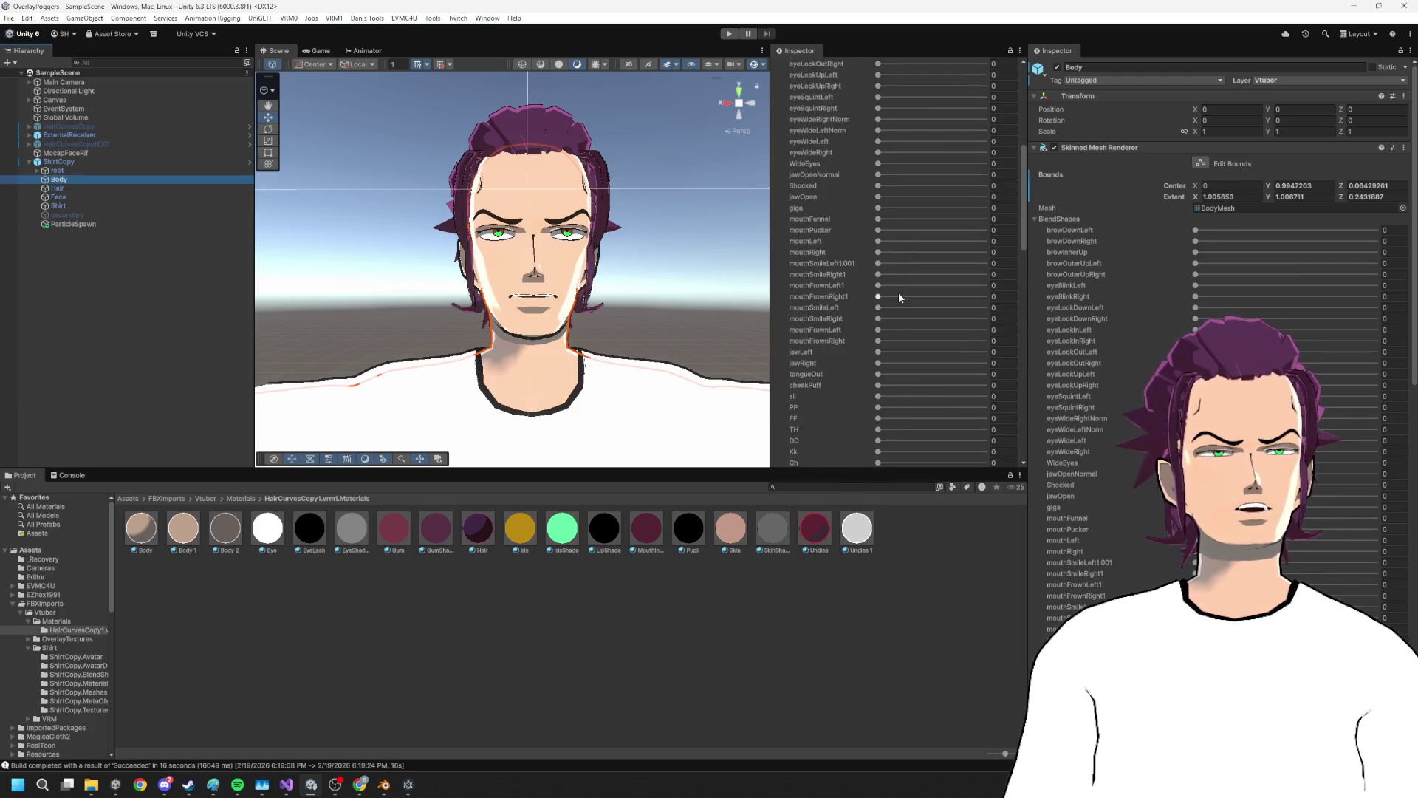
Preview the Body mesh's jawOpen and giga mouth blendshapes, returning jawOpen to 0
drag(878, 226, 1021, 228)
drag(491, 334, 551, 338)
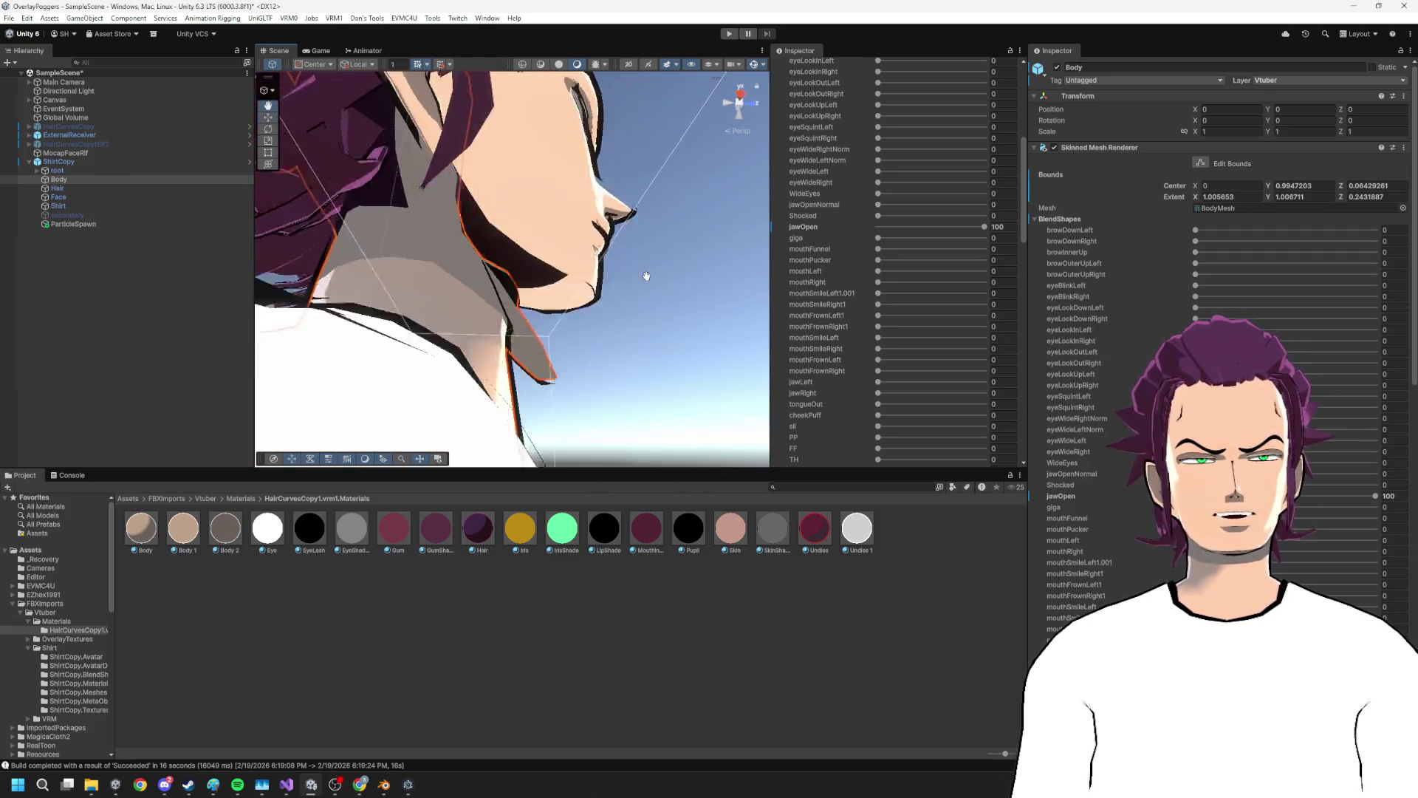
scroll(up, 3)
scroll(down, 3)
drag(985, 229, 817, 228)
drag(922, 228, 715, 220)
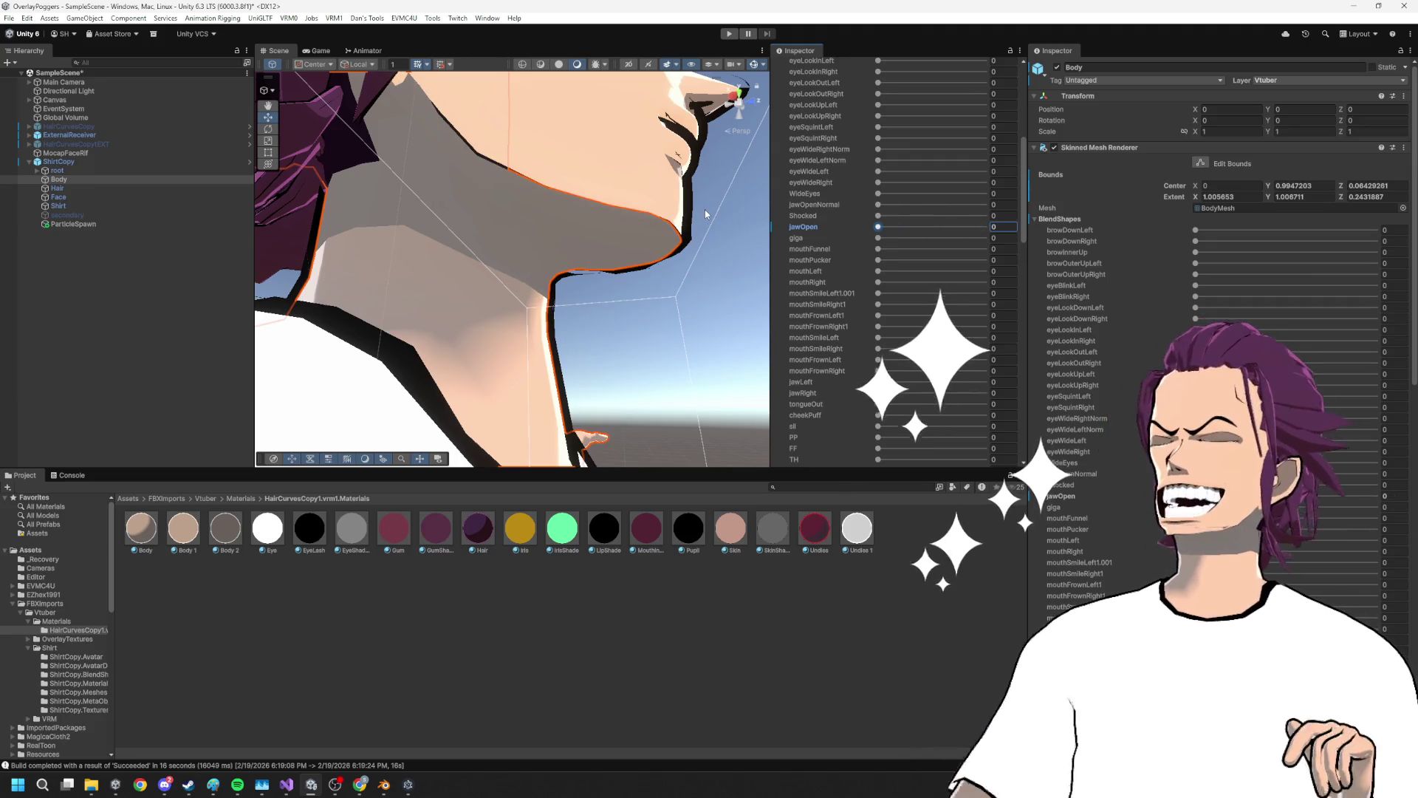
drag(877, 226, 781, 269)
drag(561, 266, 477, 285)
drag(879, 241, 755, 233)
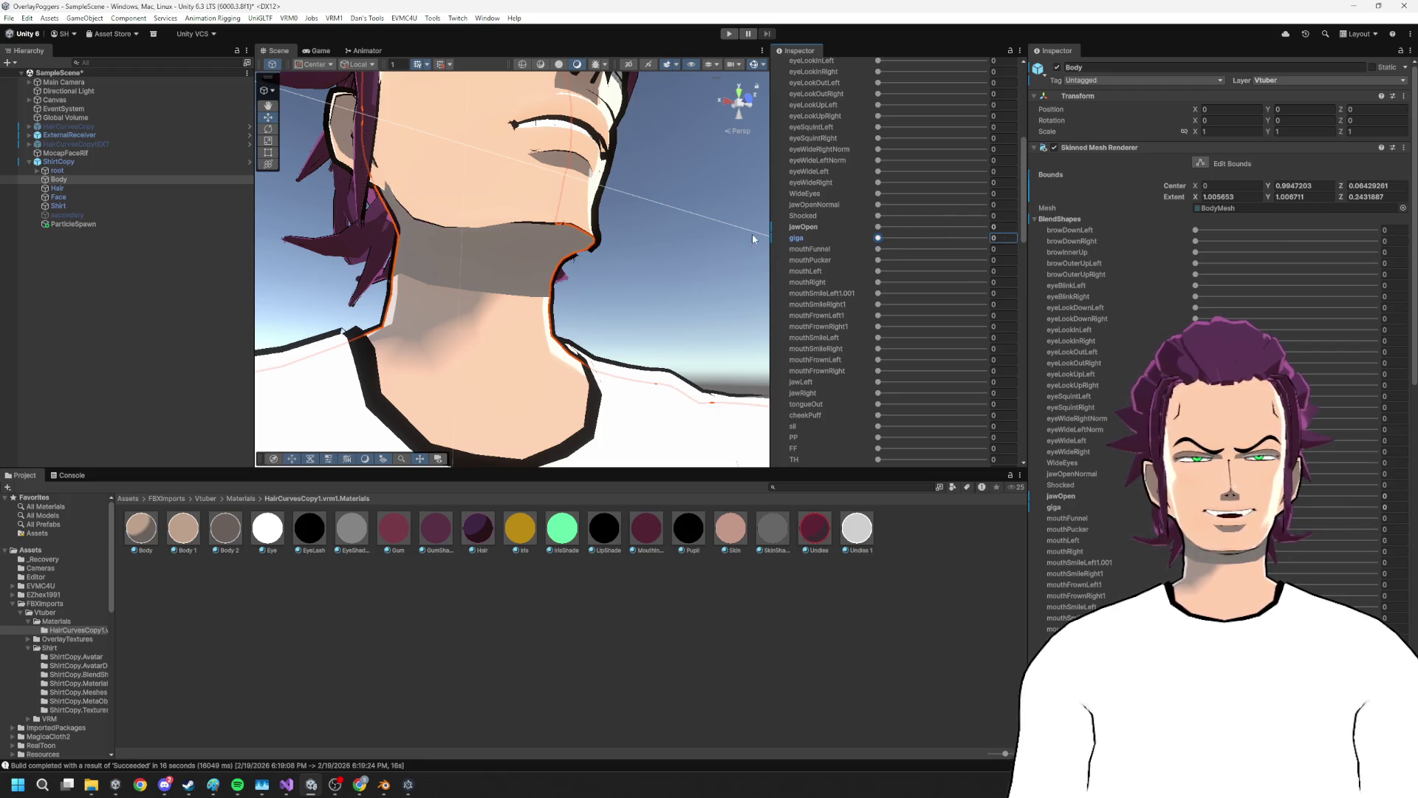
Collapse the BlendShapes and Skinned Mesh Renderer foldouts to reveal the Body's five materials
scroll(up, 3)
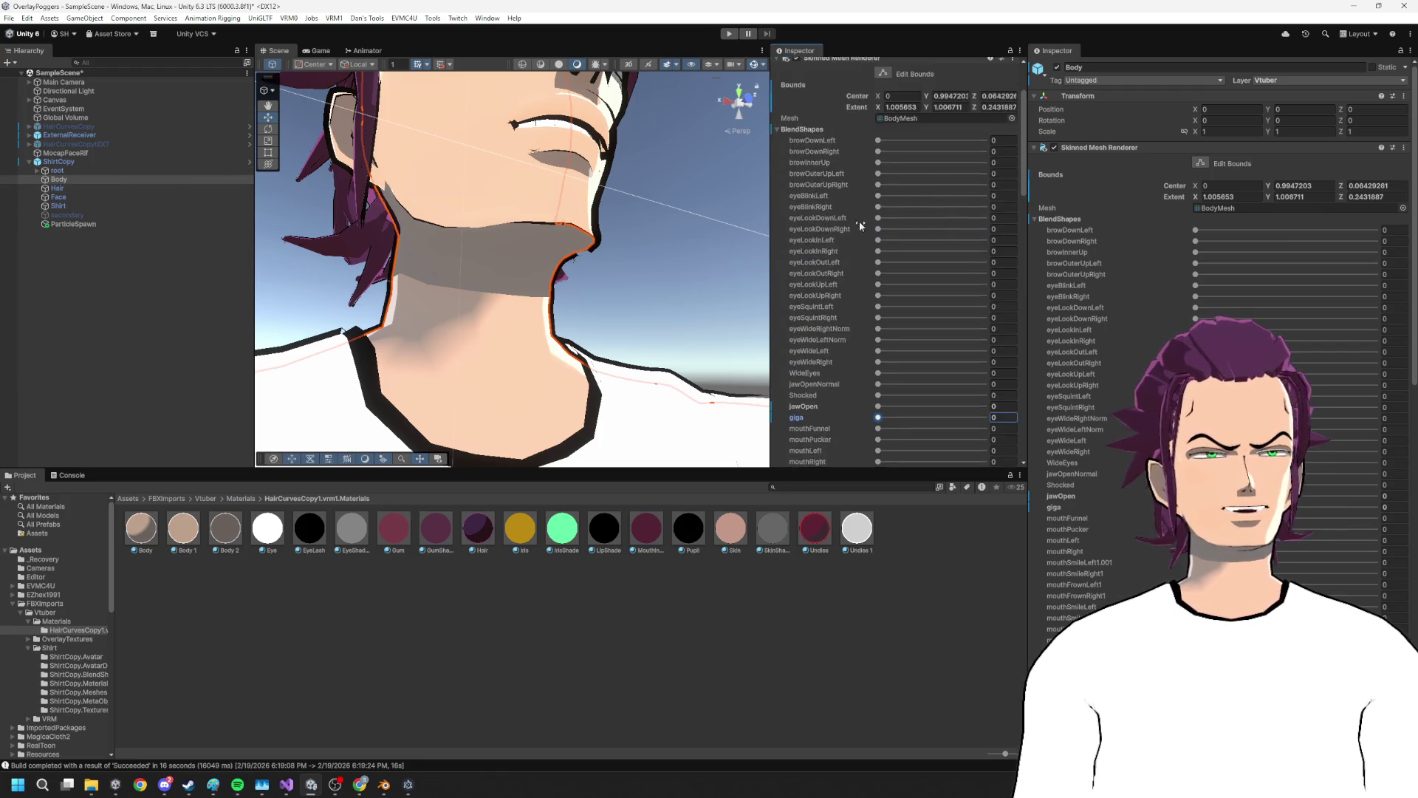
click(799, 219)
click(850, 148)
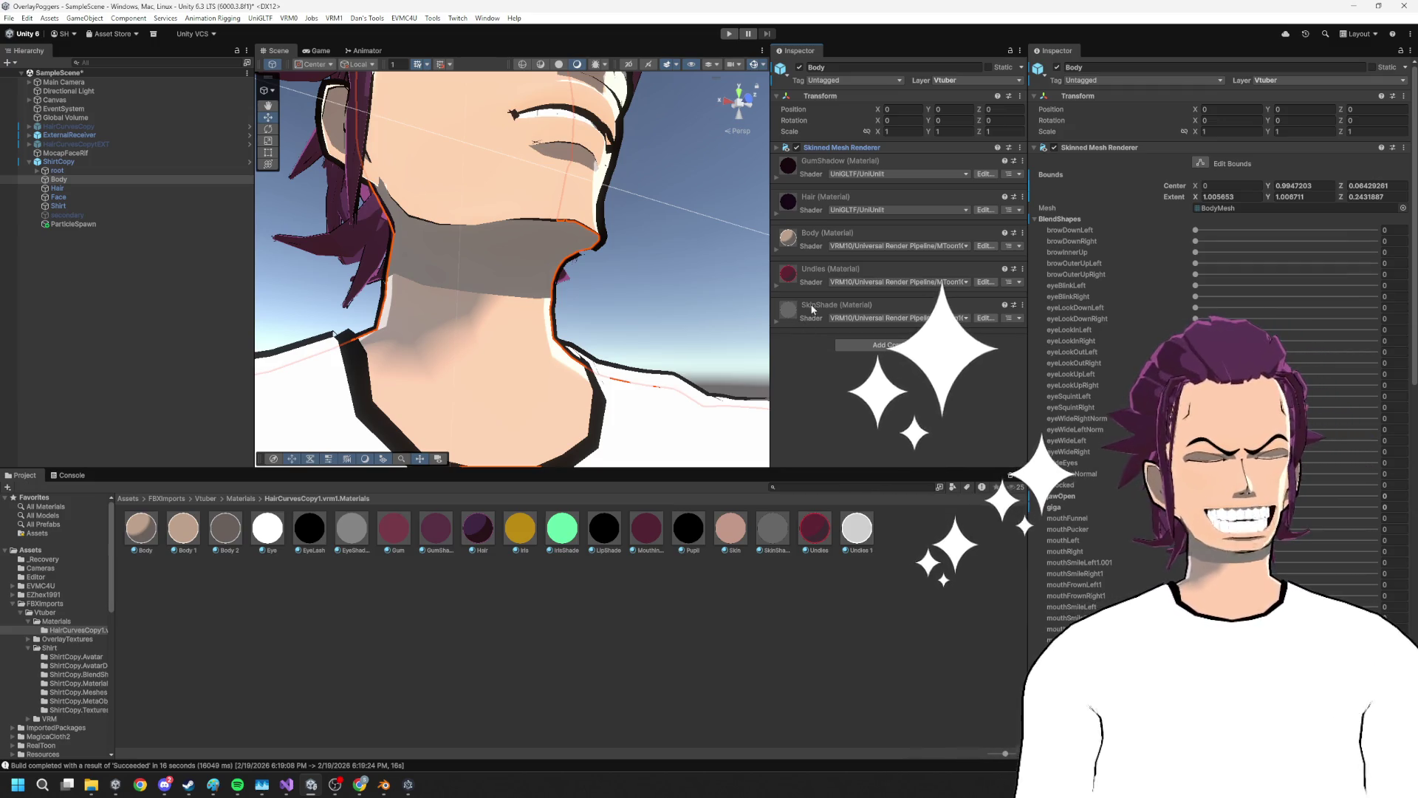
Look over ShirtCopy's components, collapsing its Vtuber Camera Overlay Control section
click(898, 346)
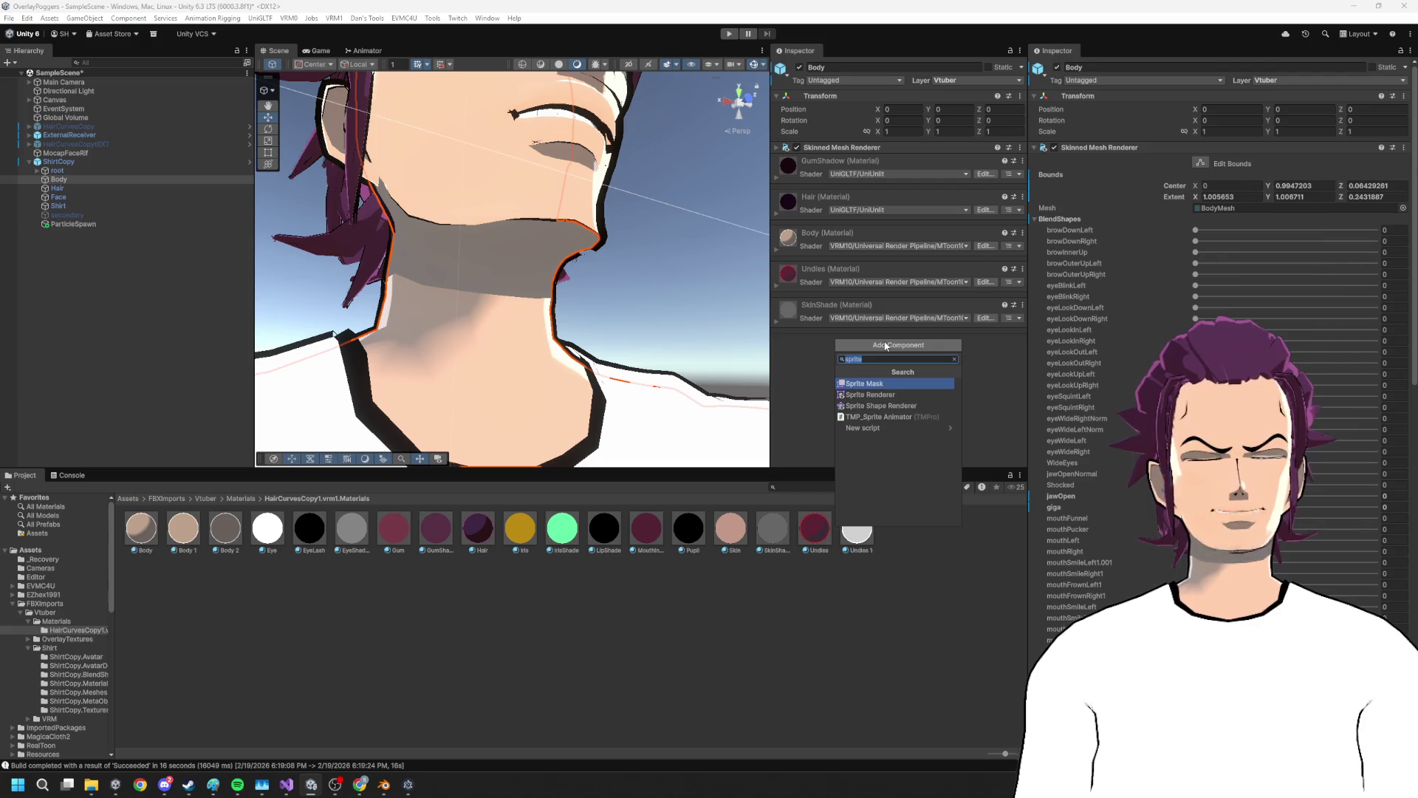
key(BackSpace)
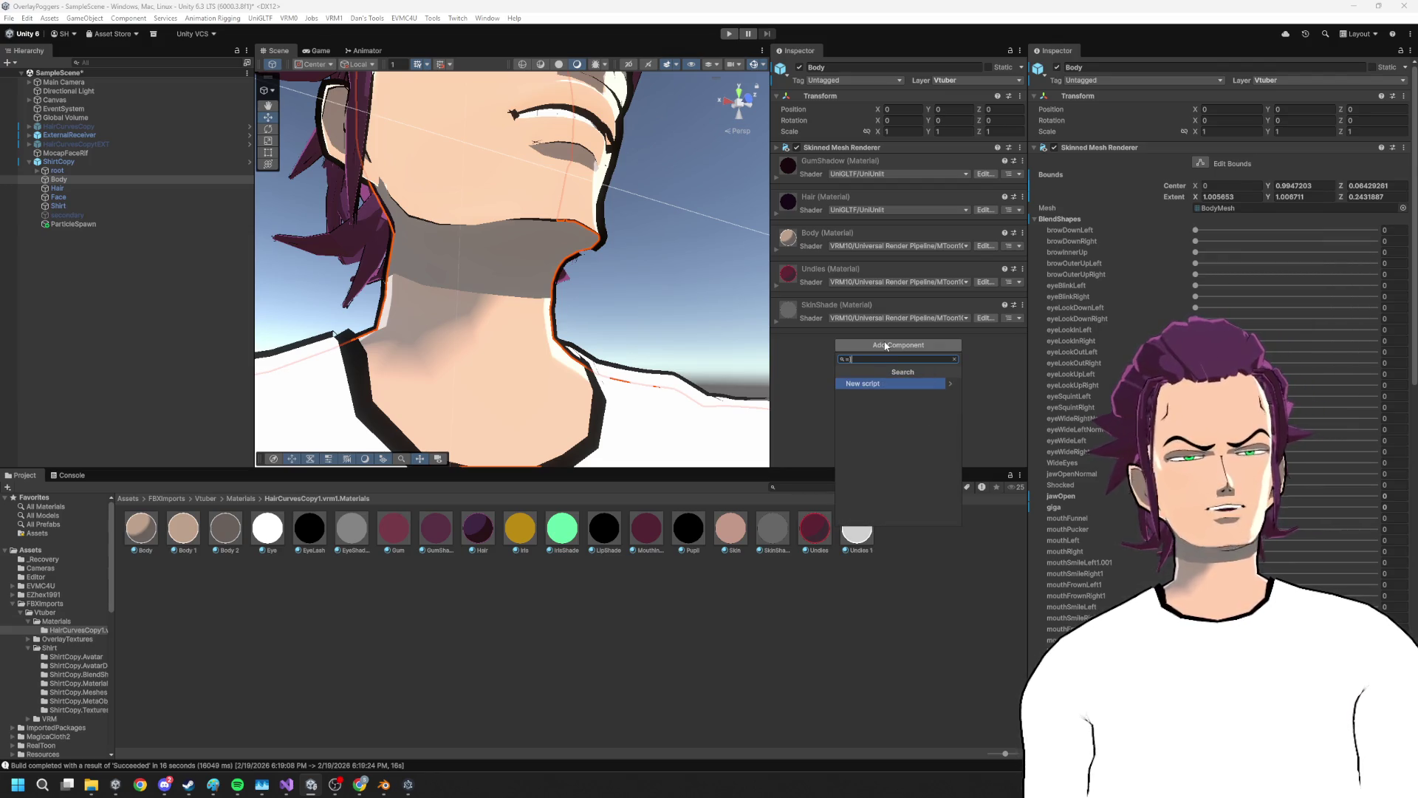
text(ho)
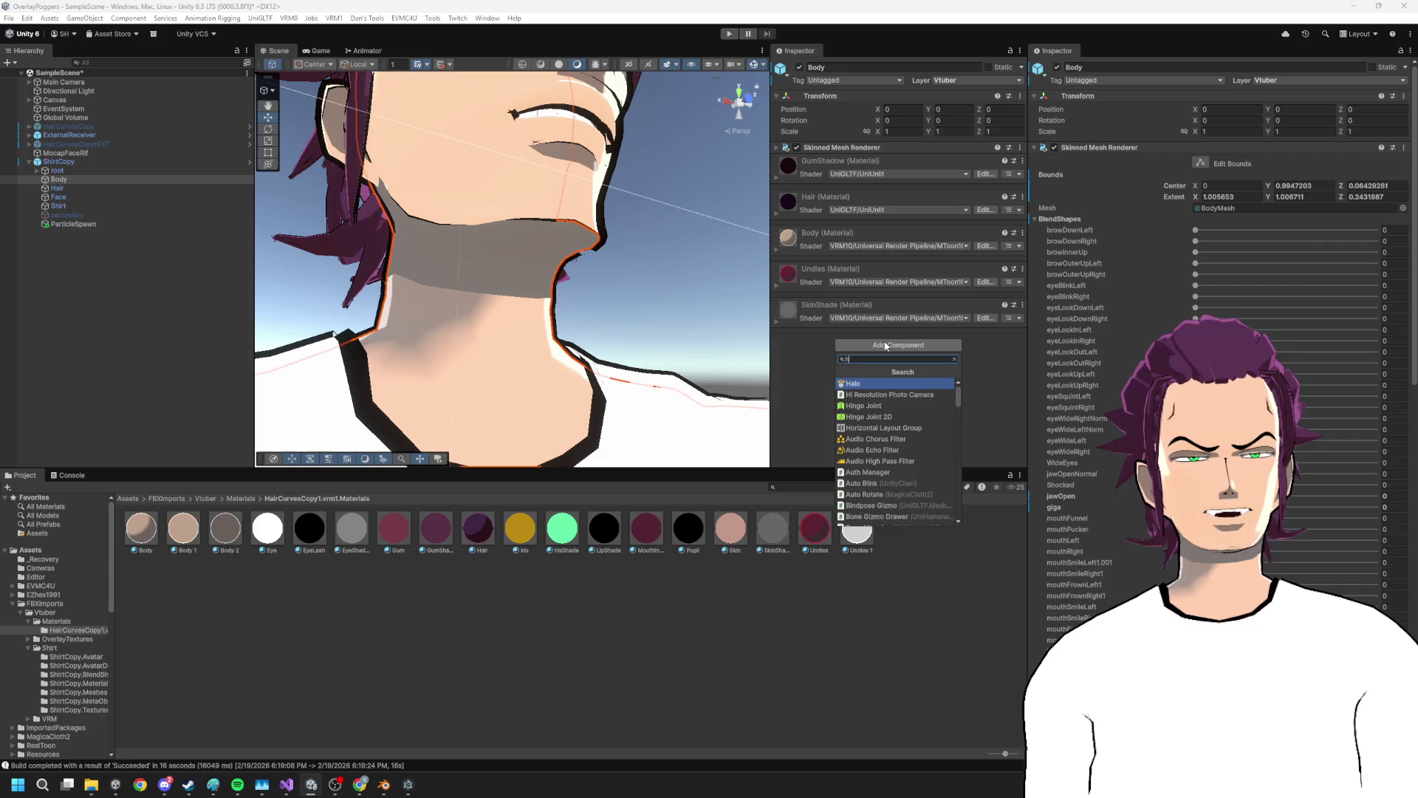
key(BackSpace)
key(BackSpace)
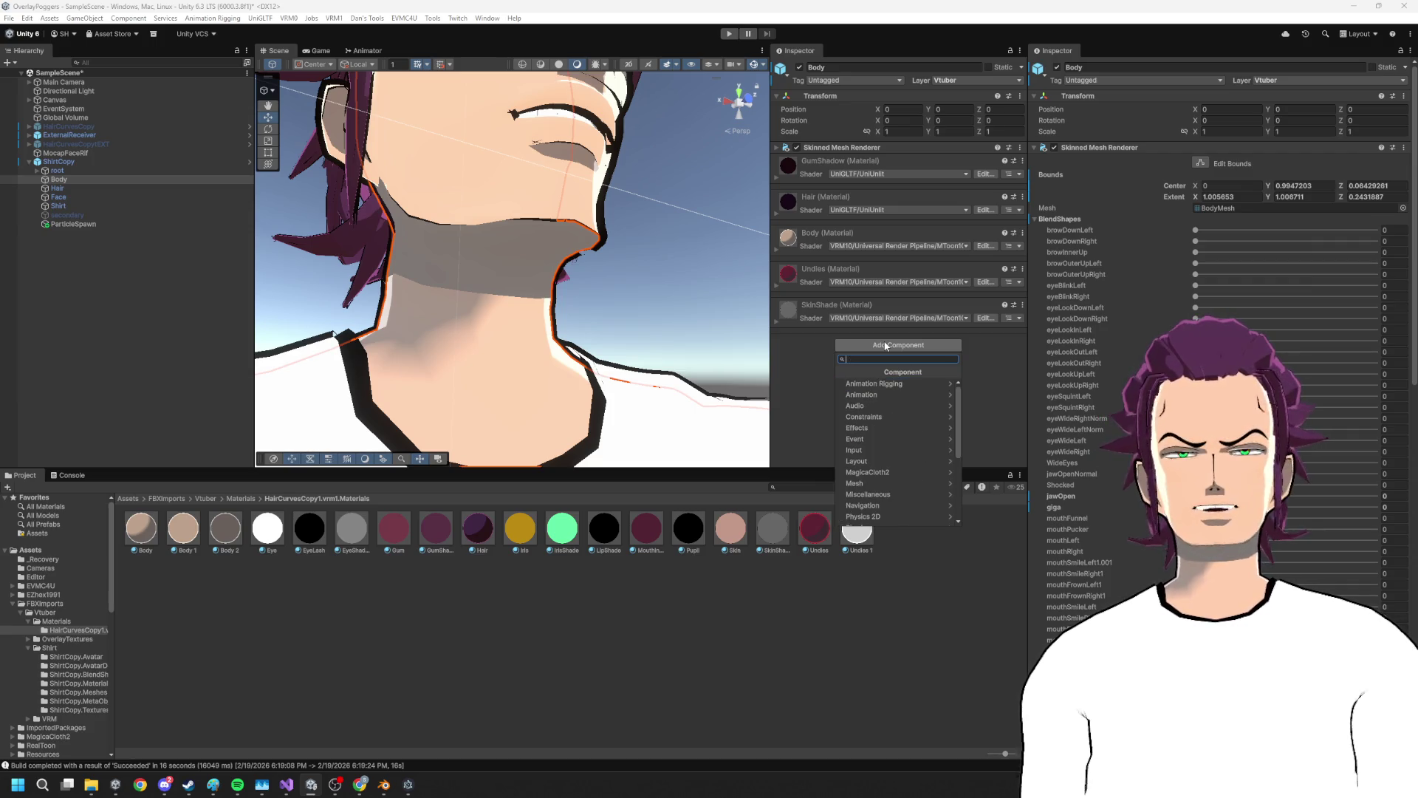
click(68, 169)
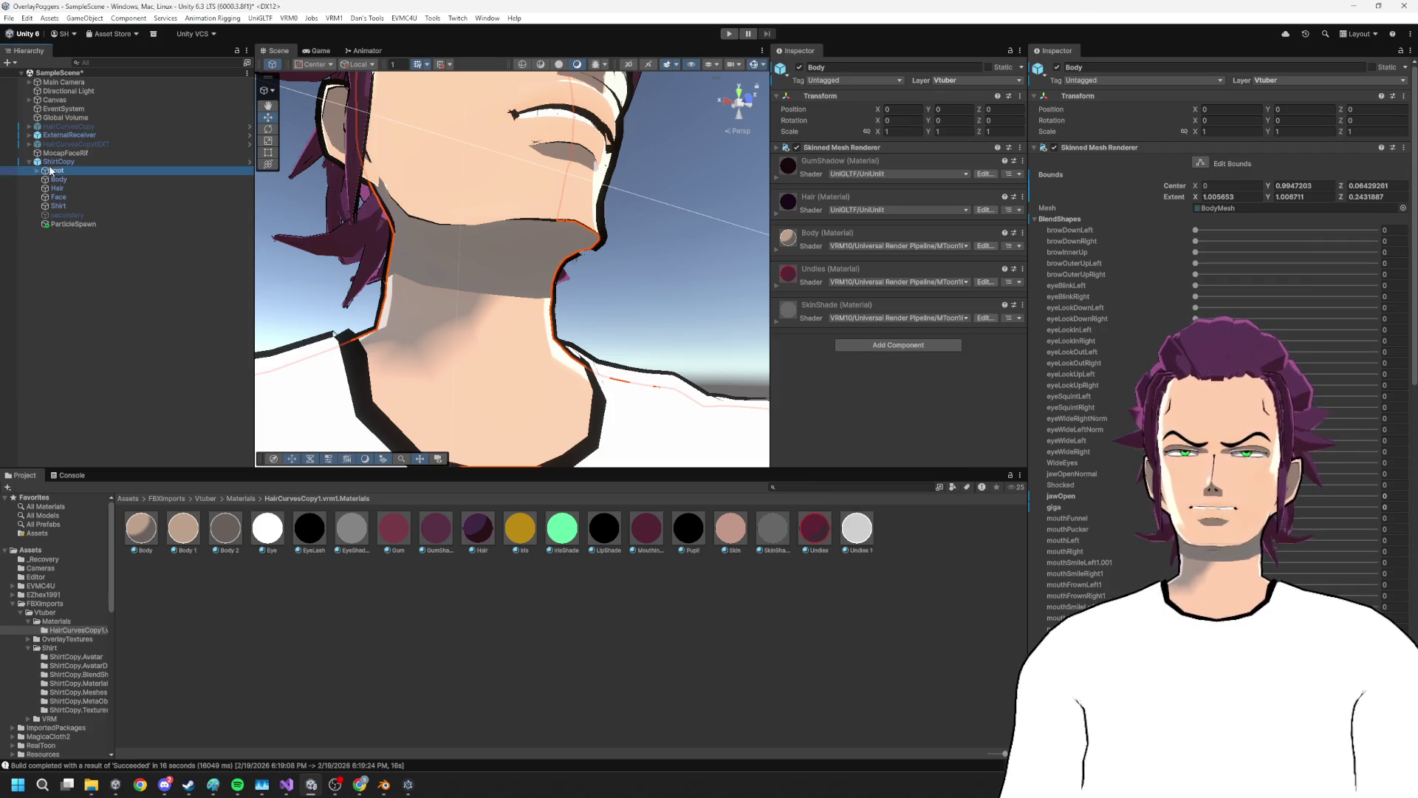
click(72, 162)
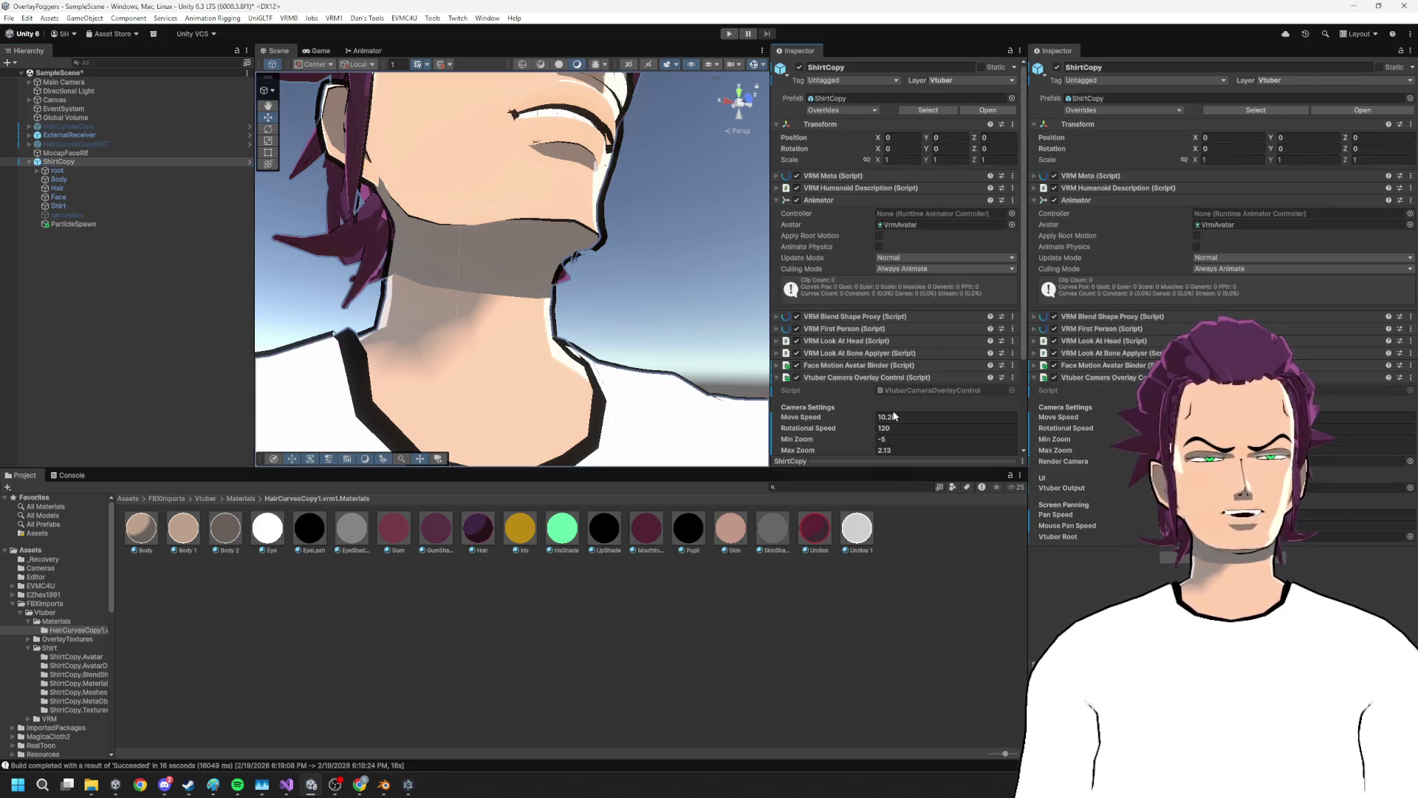
scroll(down, 3)
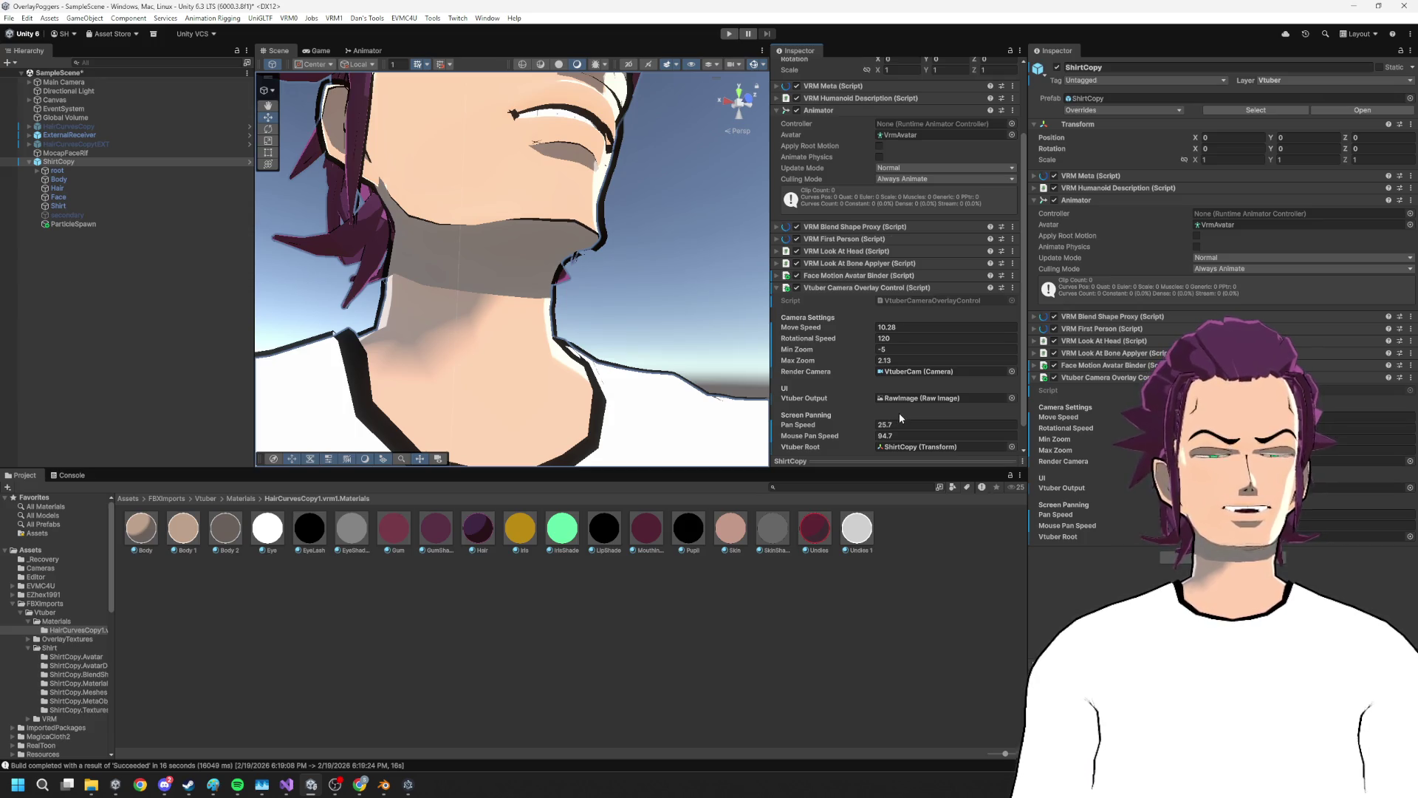
scroll(down, 3)
click(852, 261)
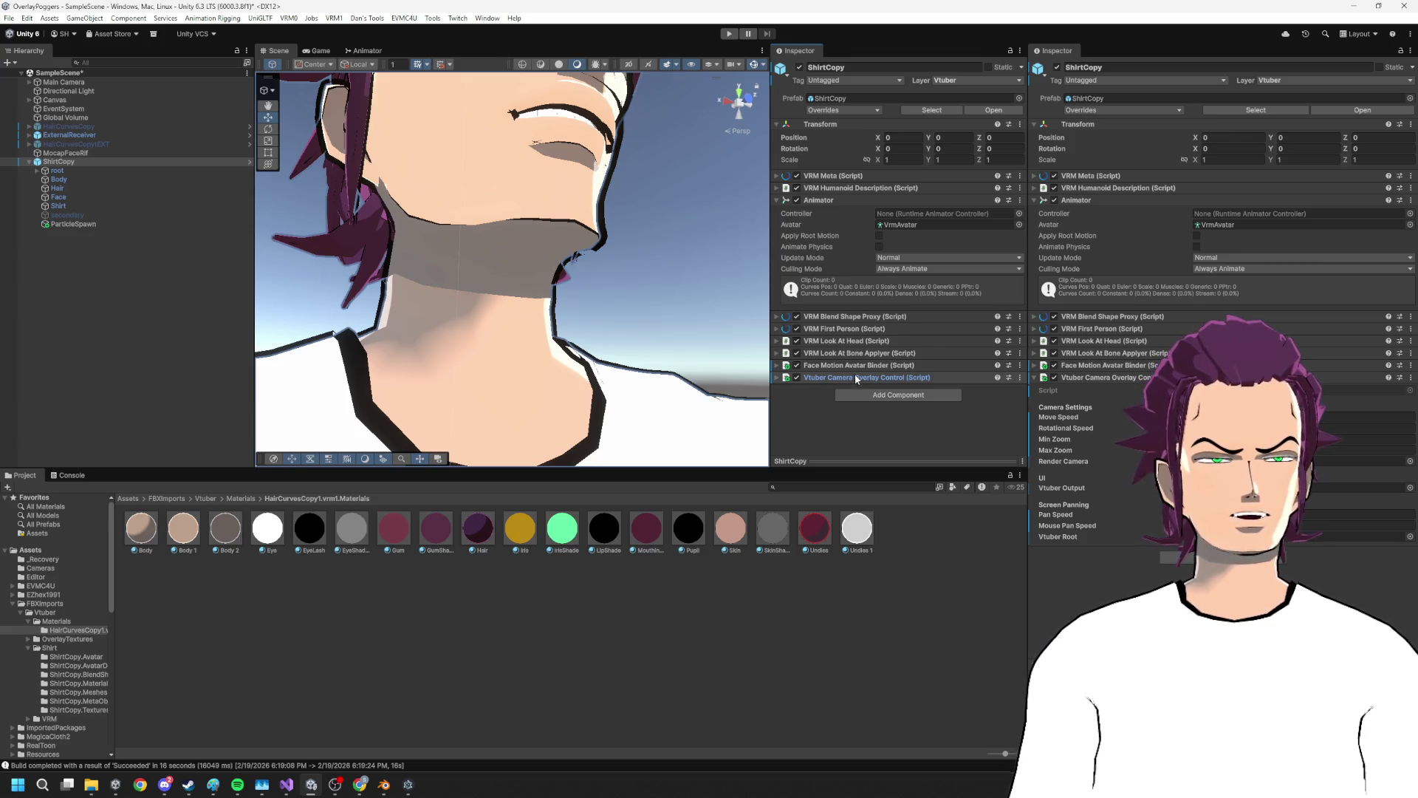
Add a Face Motion Avatar Binder component to the Body mesh and expand its settings
click(77, 224)
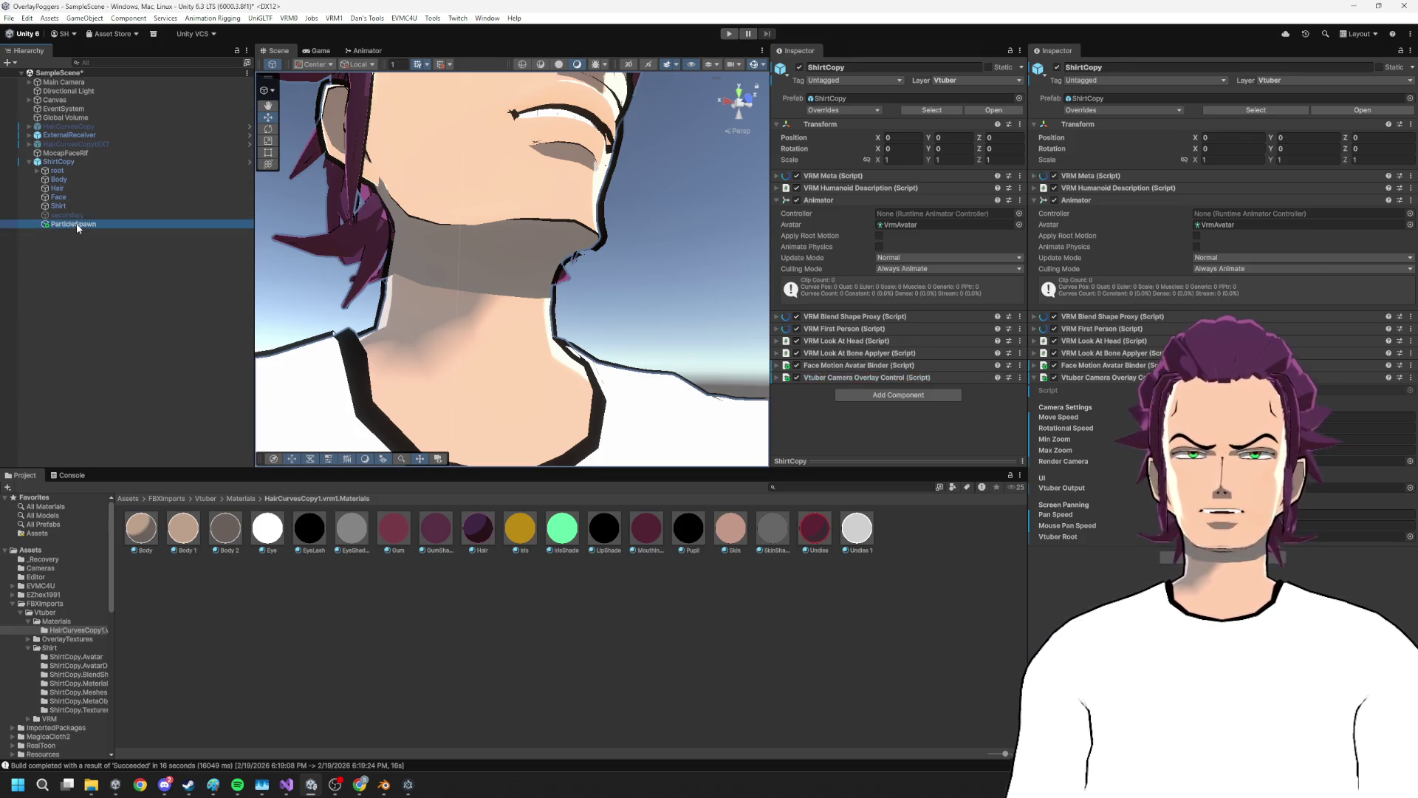
click(81, 188)
click(69, 179)
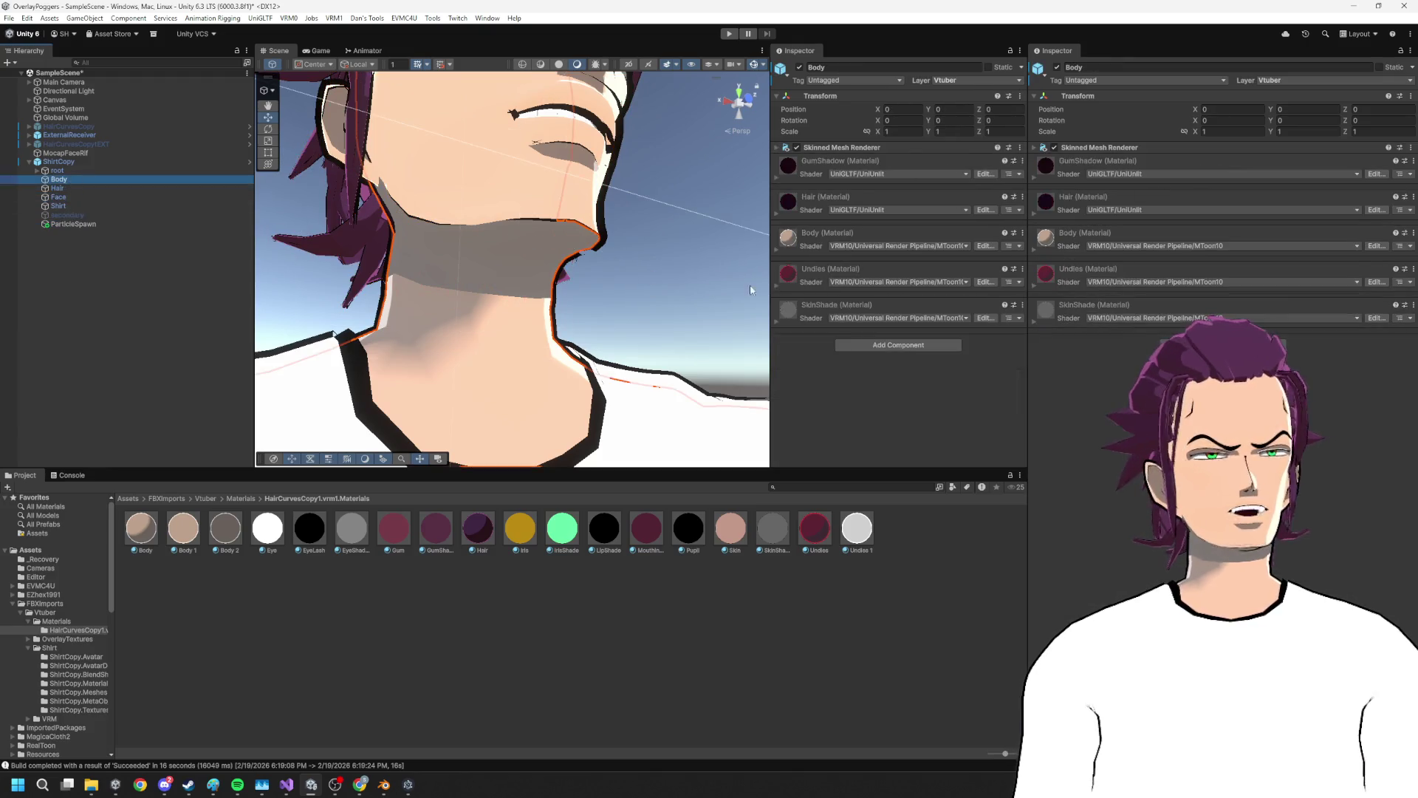
click(898, 345)
text(fa e)
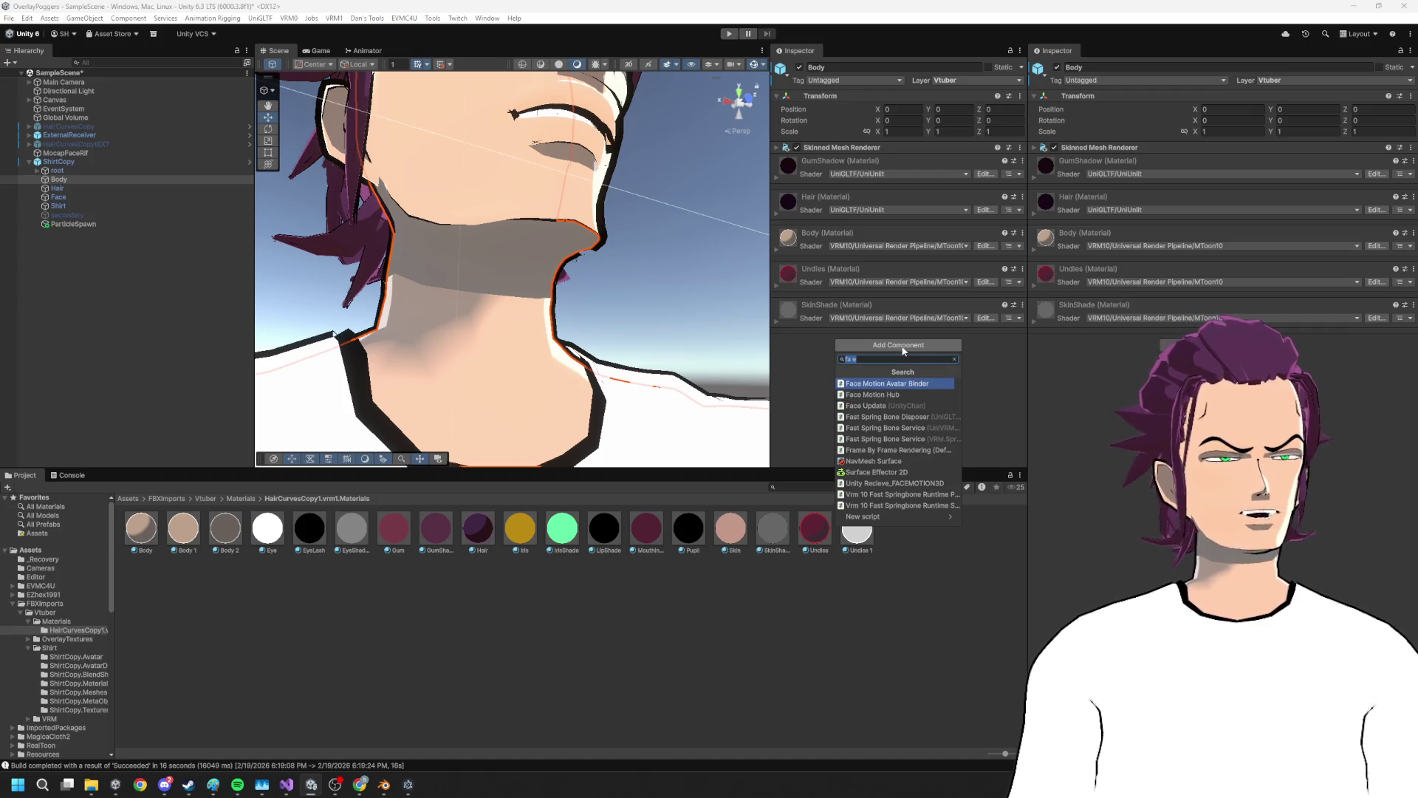
click(891, 384)
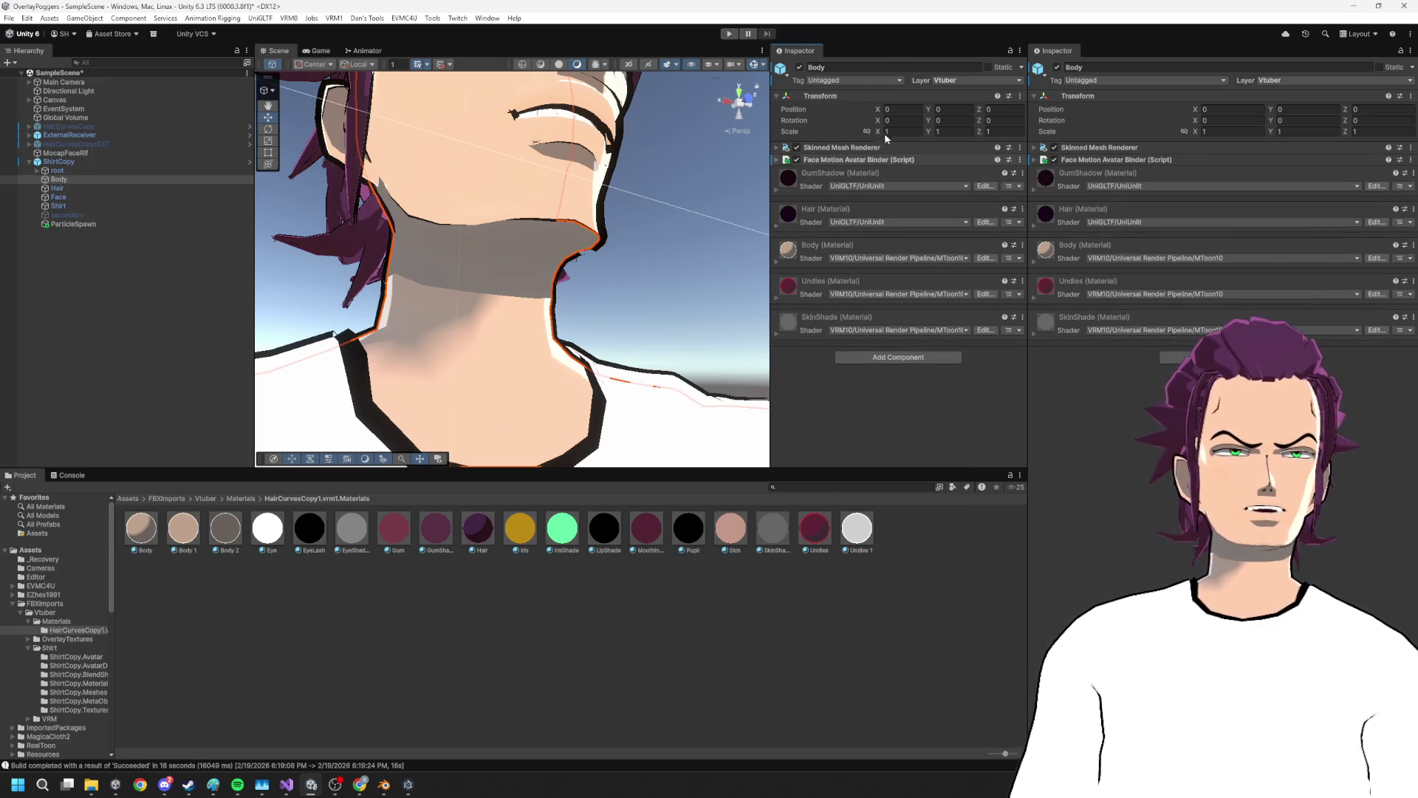
click(870, 159)
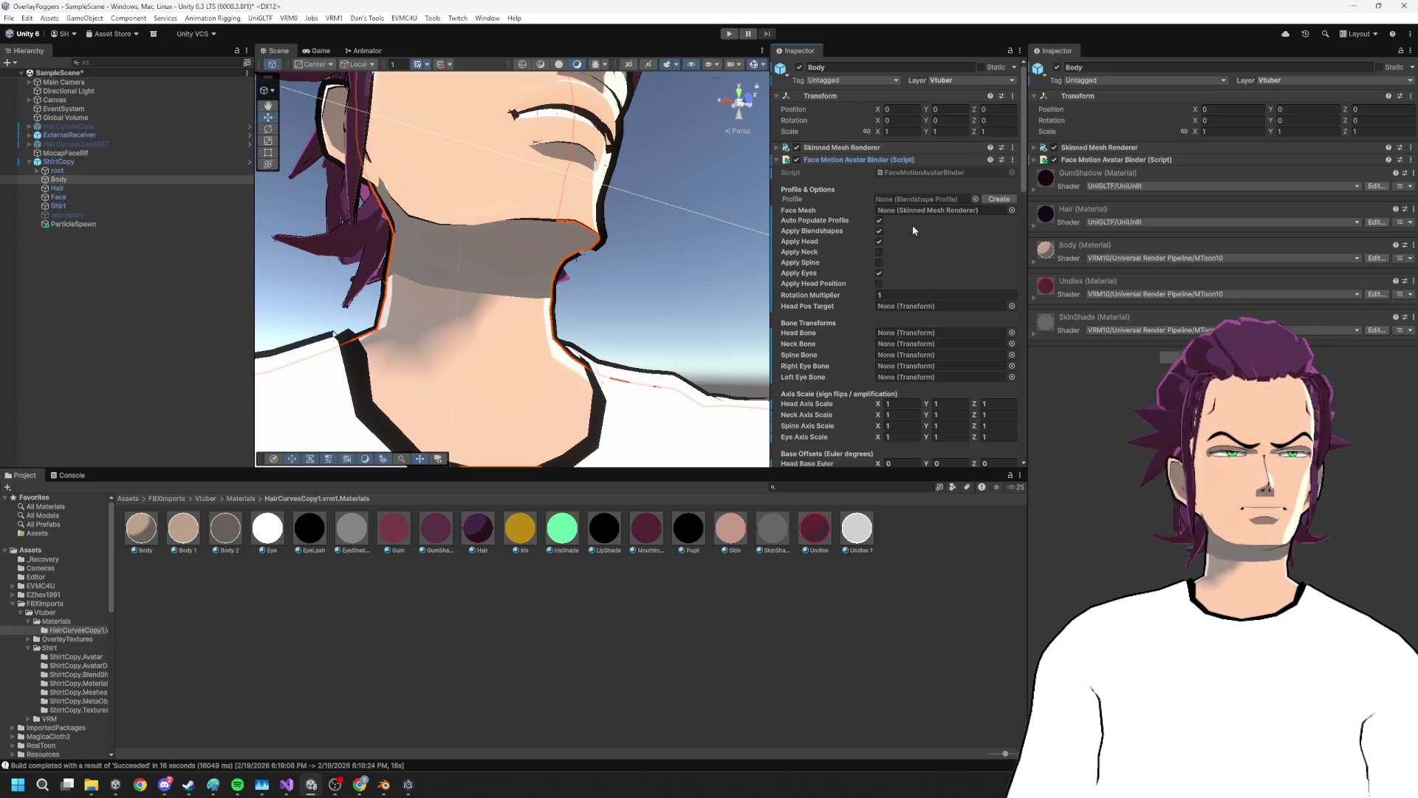
Set the binder's Face Mesh to Body and profile to BlendshapeProfile, with eye tracking off
click(61, 206)
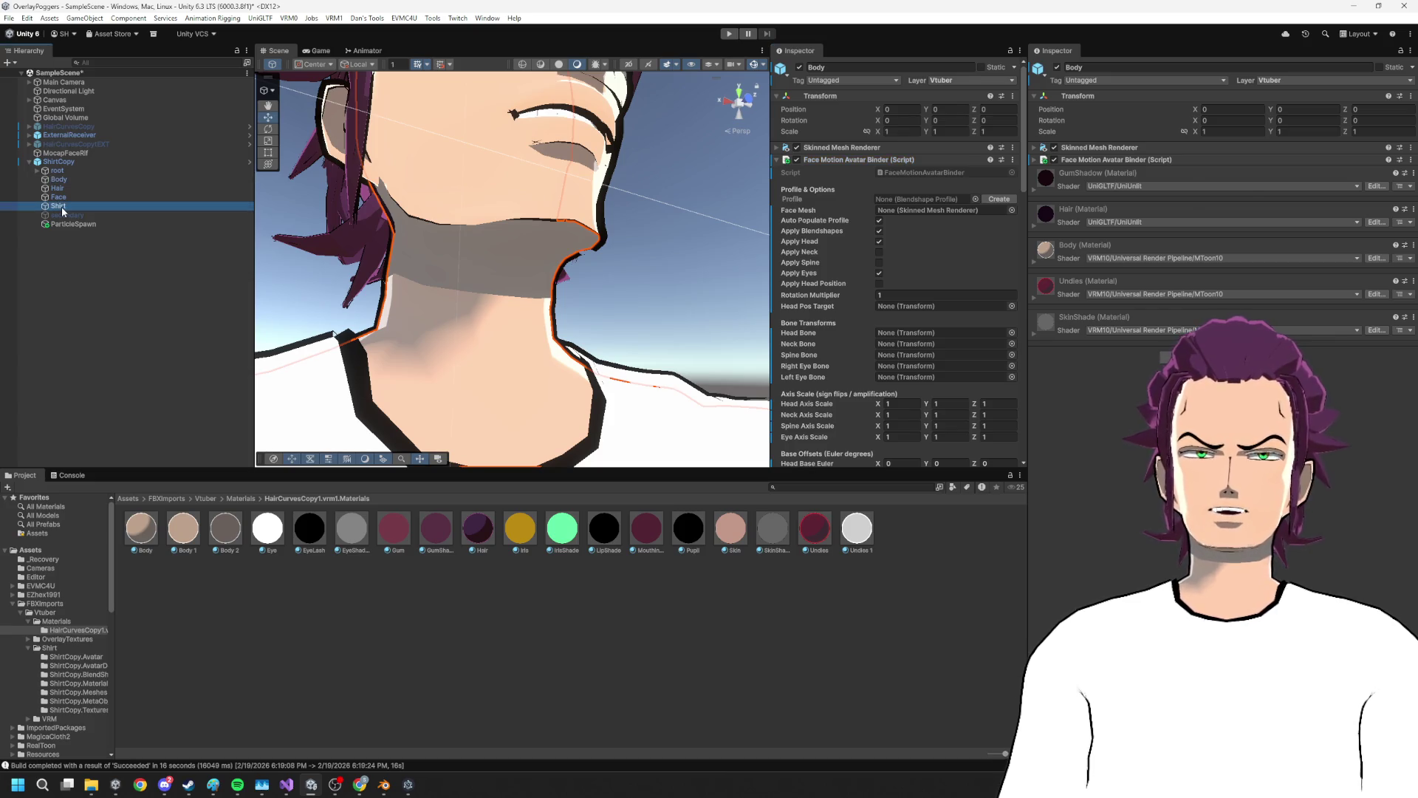
click(60, 180)
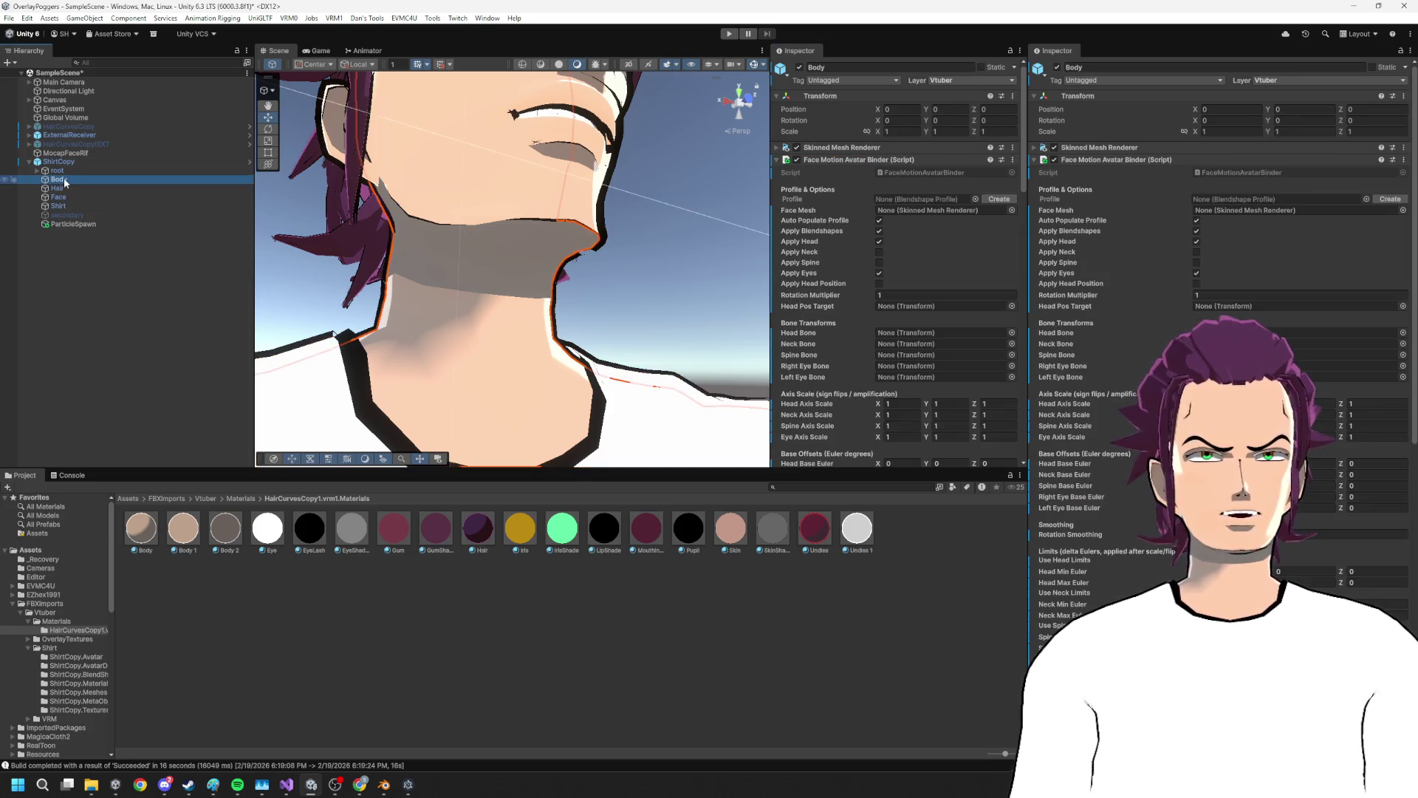
drag(873, 216, 925, 211)
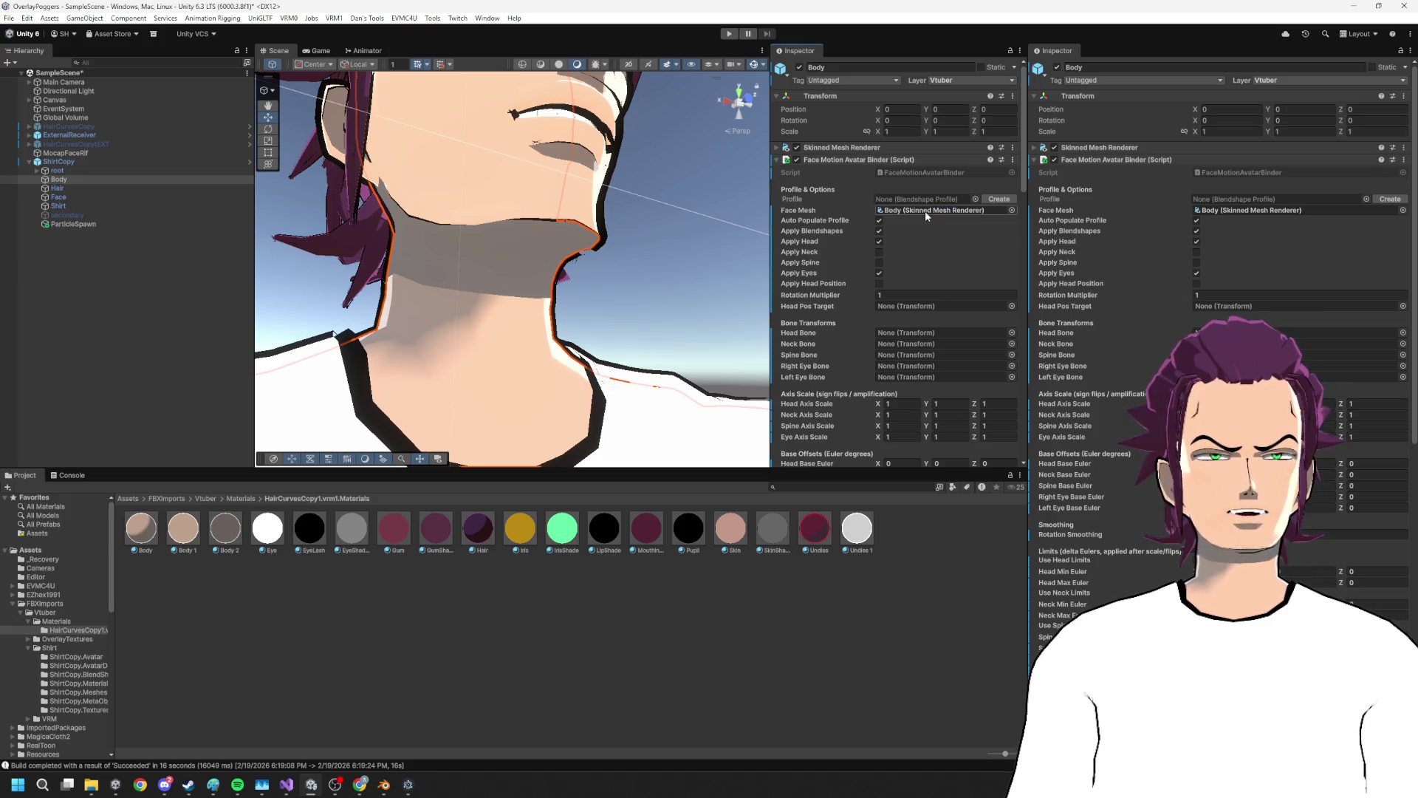
click(974, 198)
double_click(1043, 248)
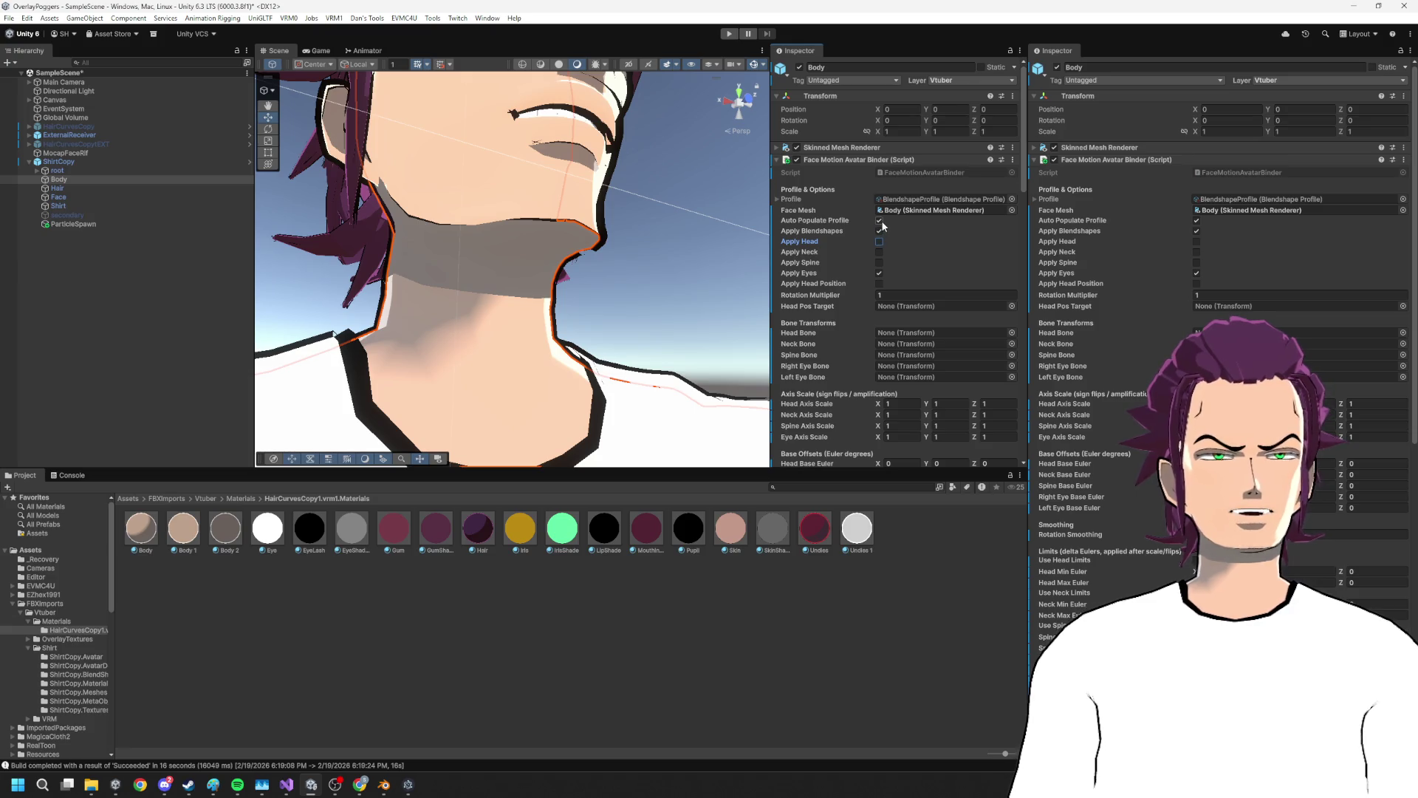
click(879, 274)
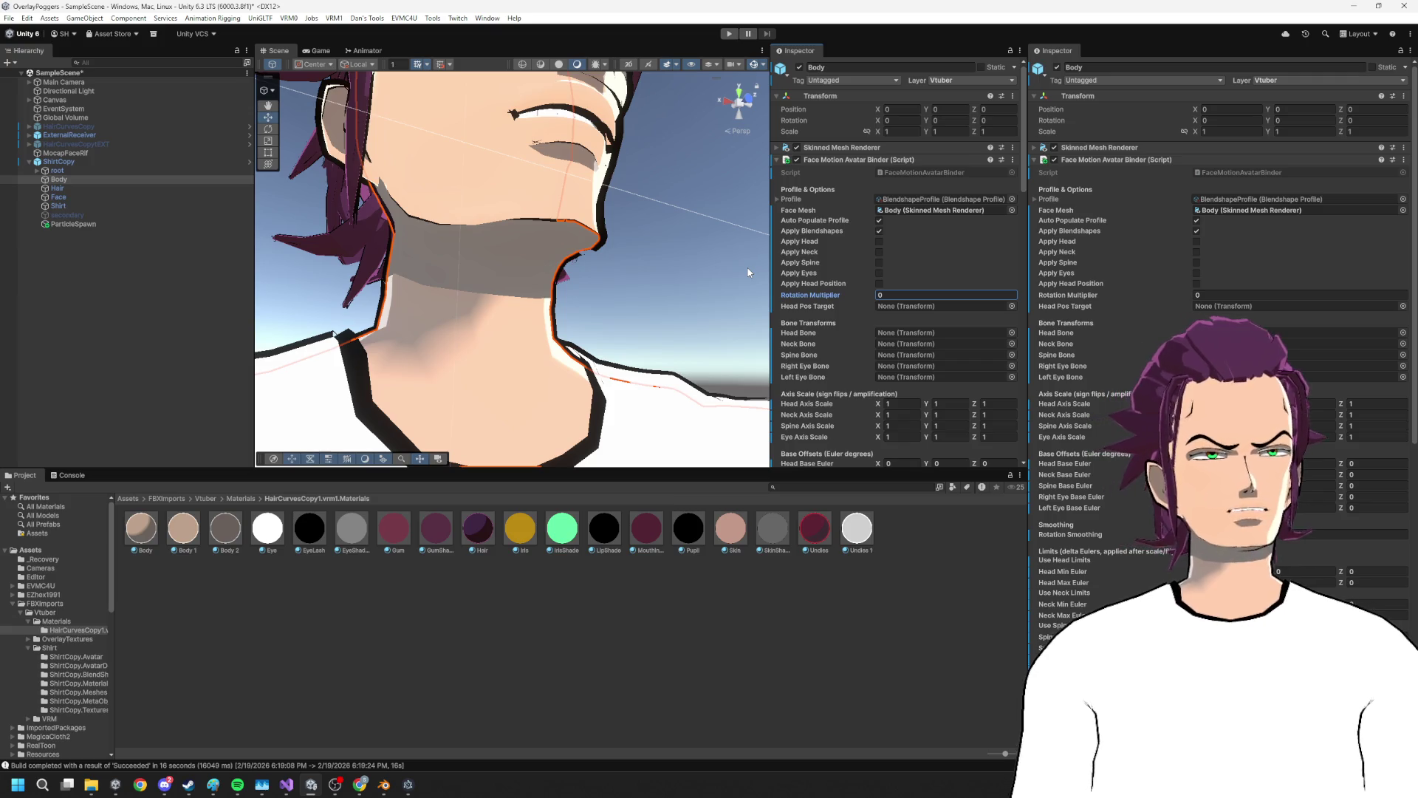
Close the avatar overlay app from the taskbar and enter play mode
scroll(down, 3)
right_click(116, 785)
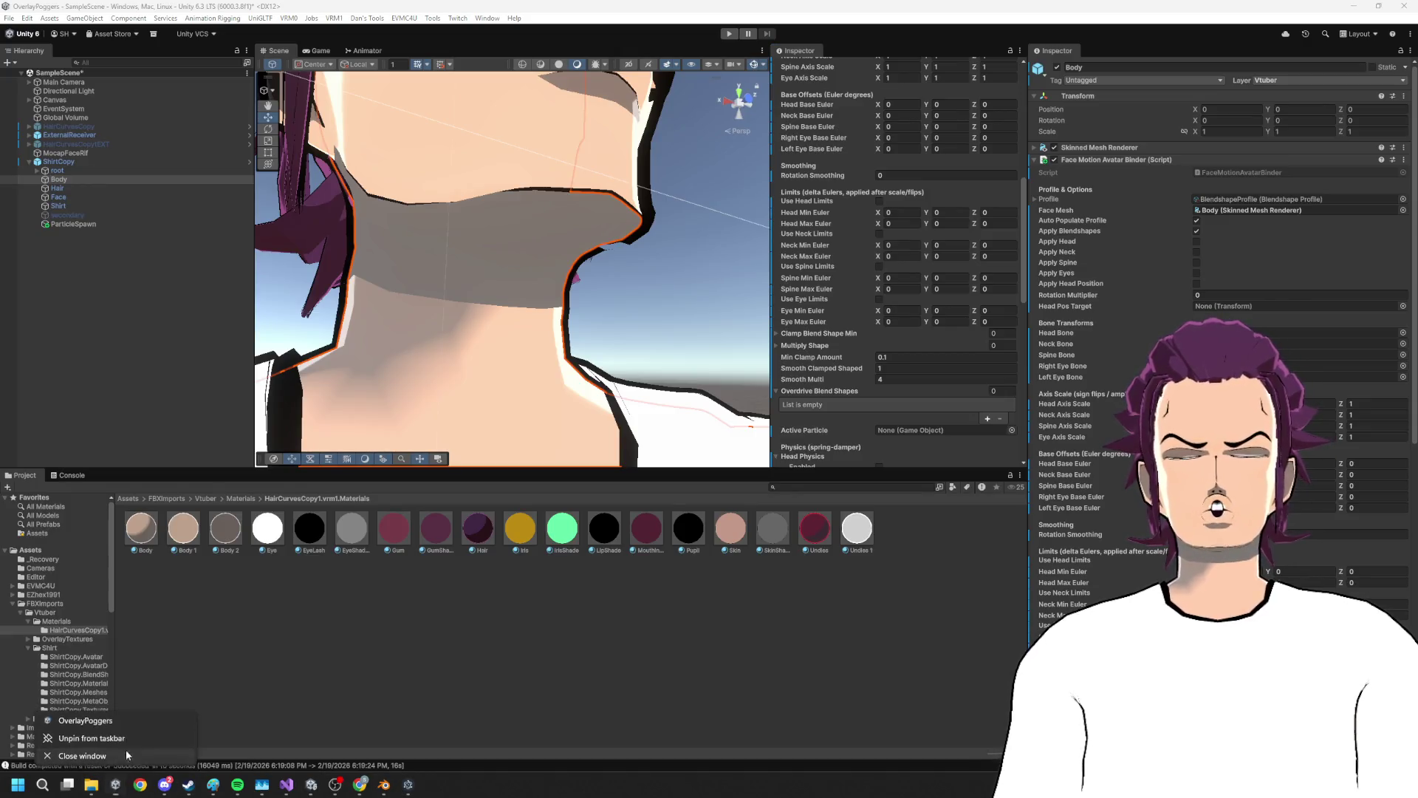
click(123, 752)
click(729, 33)
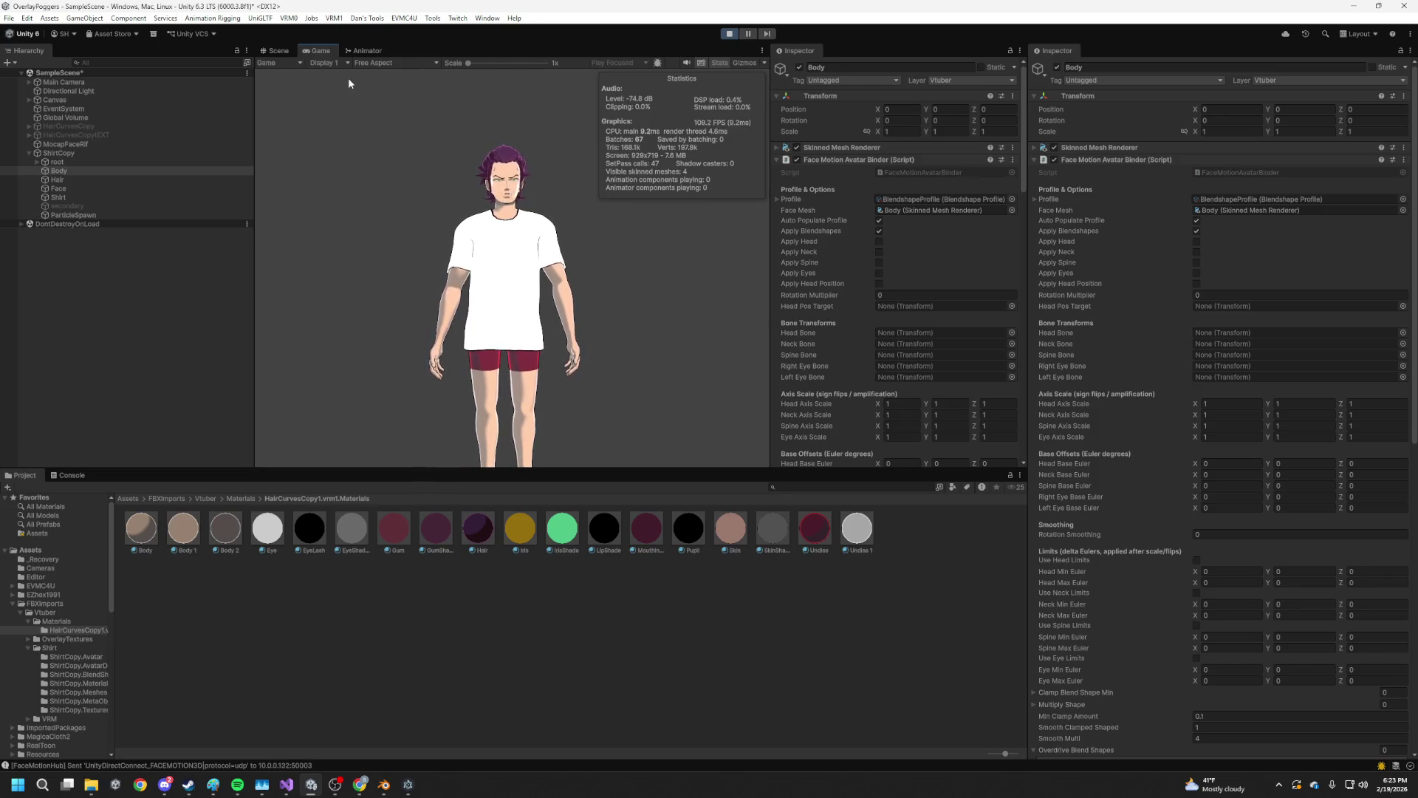
Switch to the Scene view and orbit around the avatar's neck to watch the live mouth movement
click(277, 50)
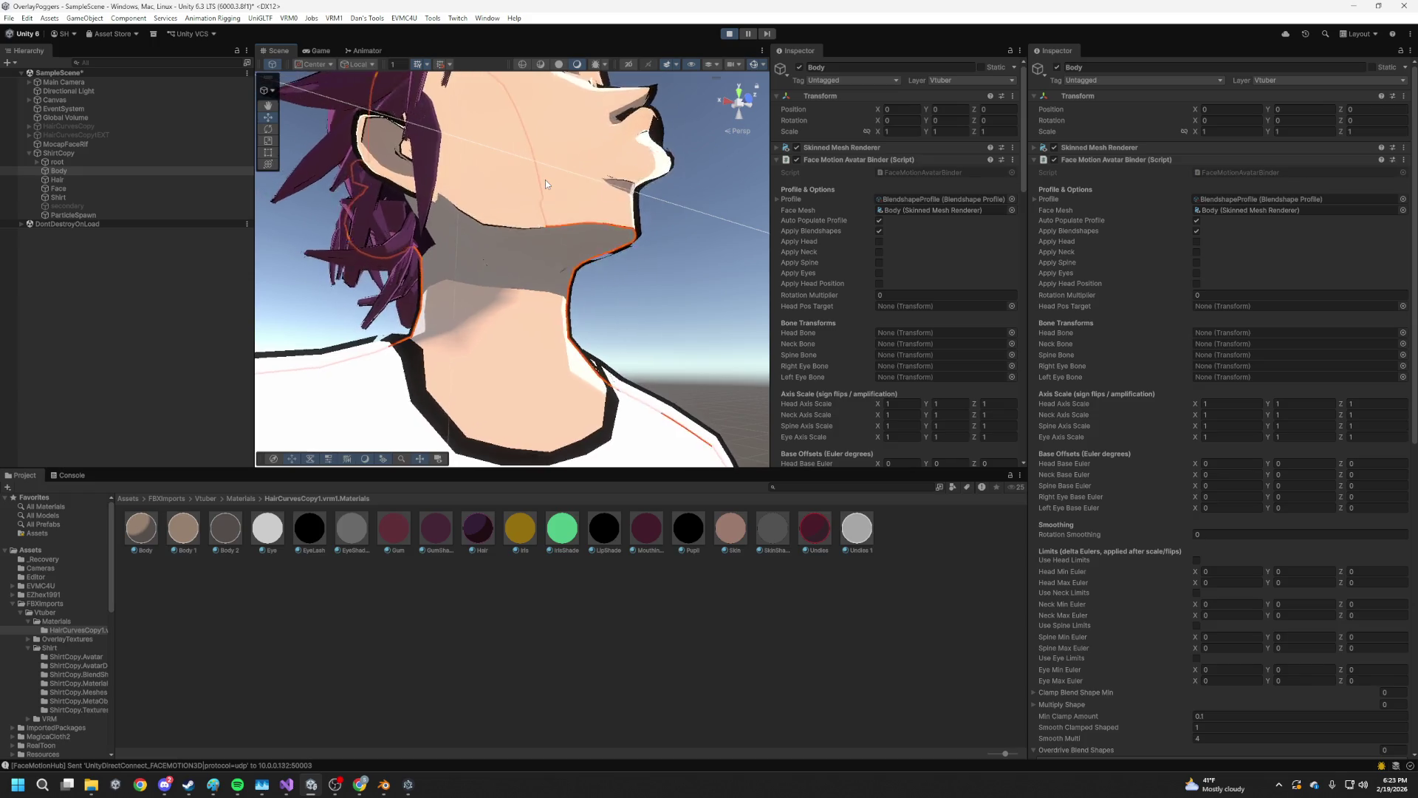
drag(576, 189, 674, 233)
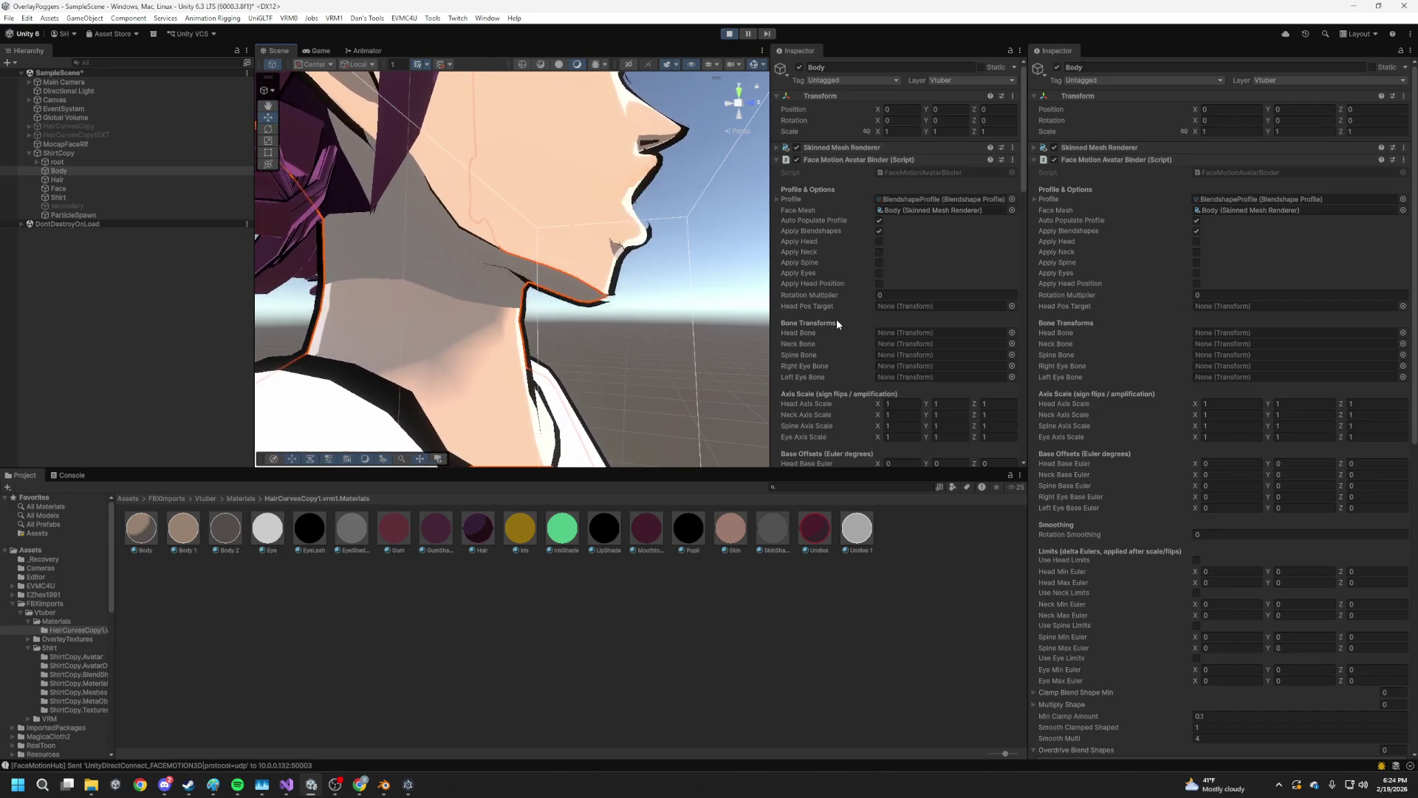
scroll(down, 3)
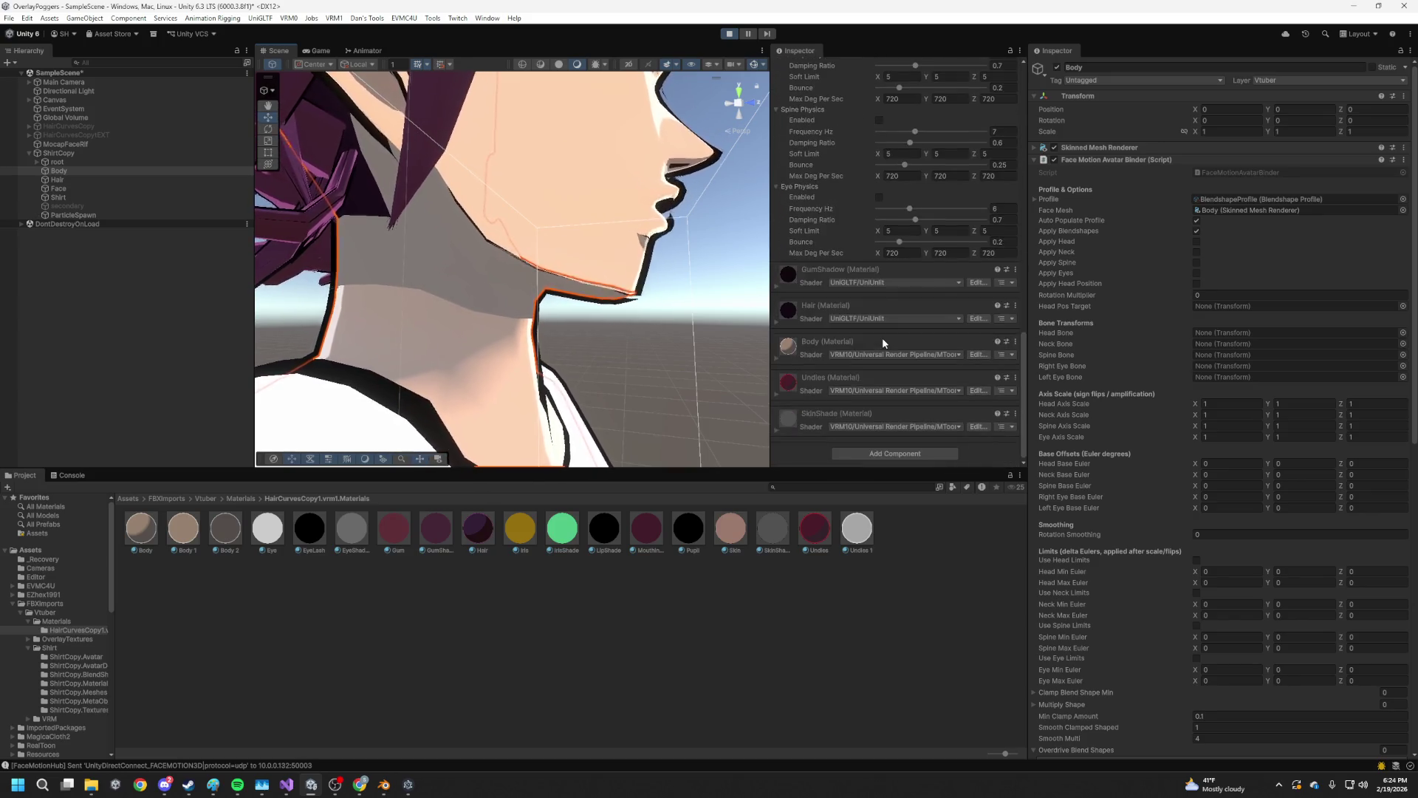
Stop play mode and copy ShirtCopy's mouthSmileLeft overdrive blend shape entry
scroll(up, 3)
click(722, 34)
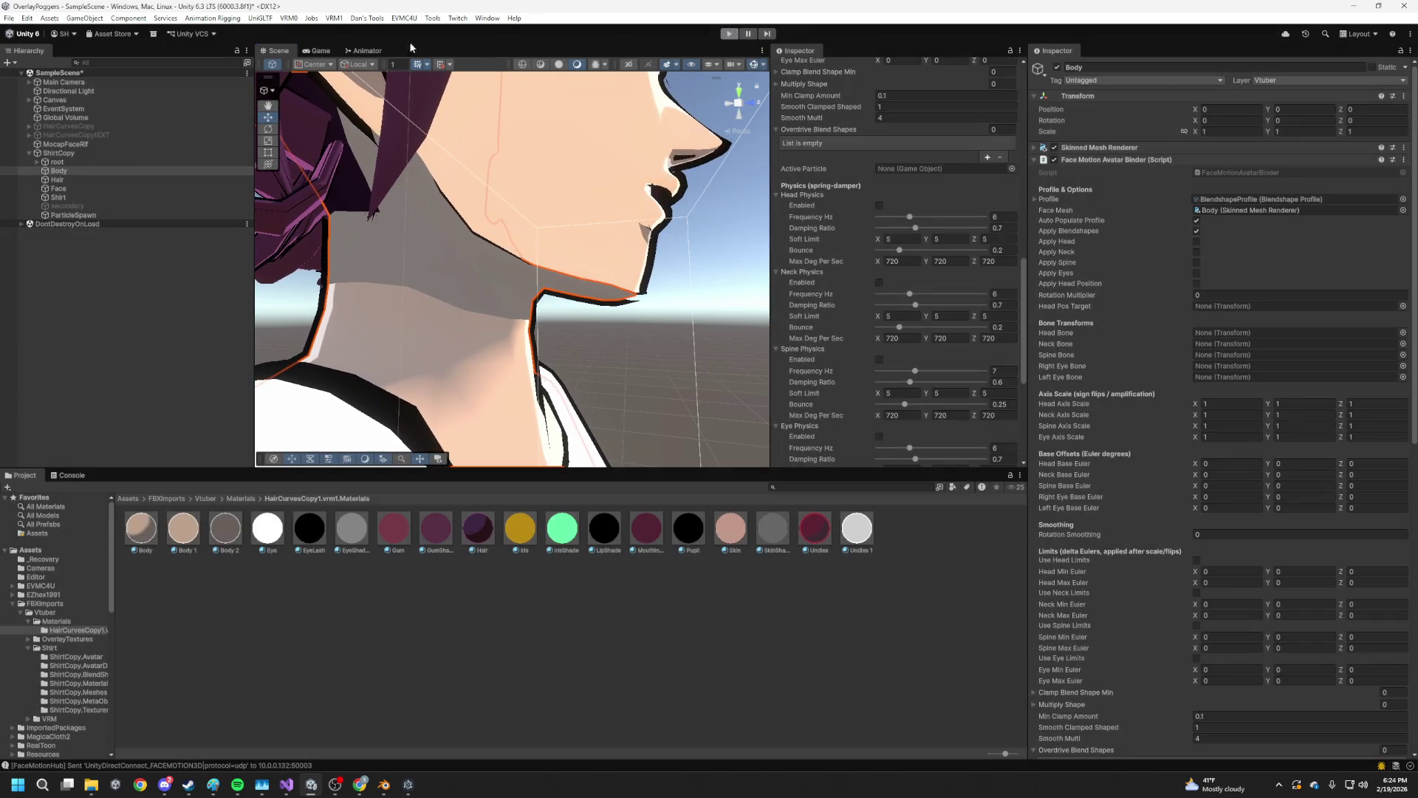
click(81, 165)
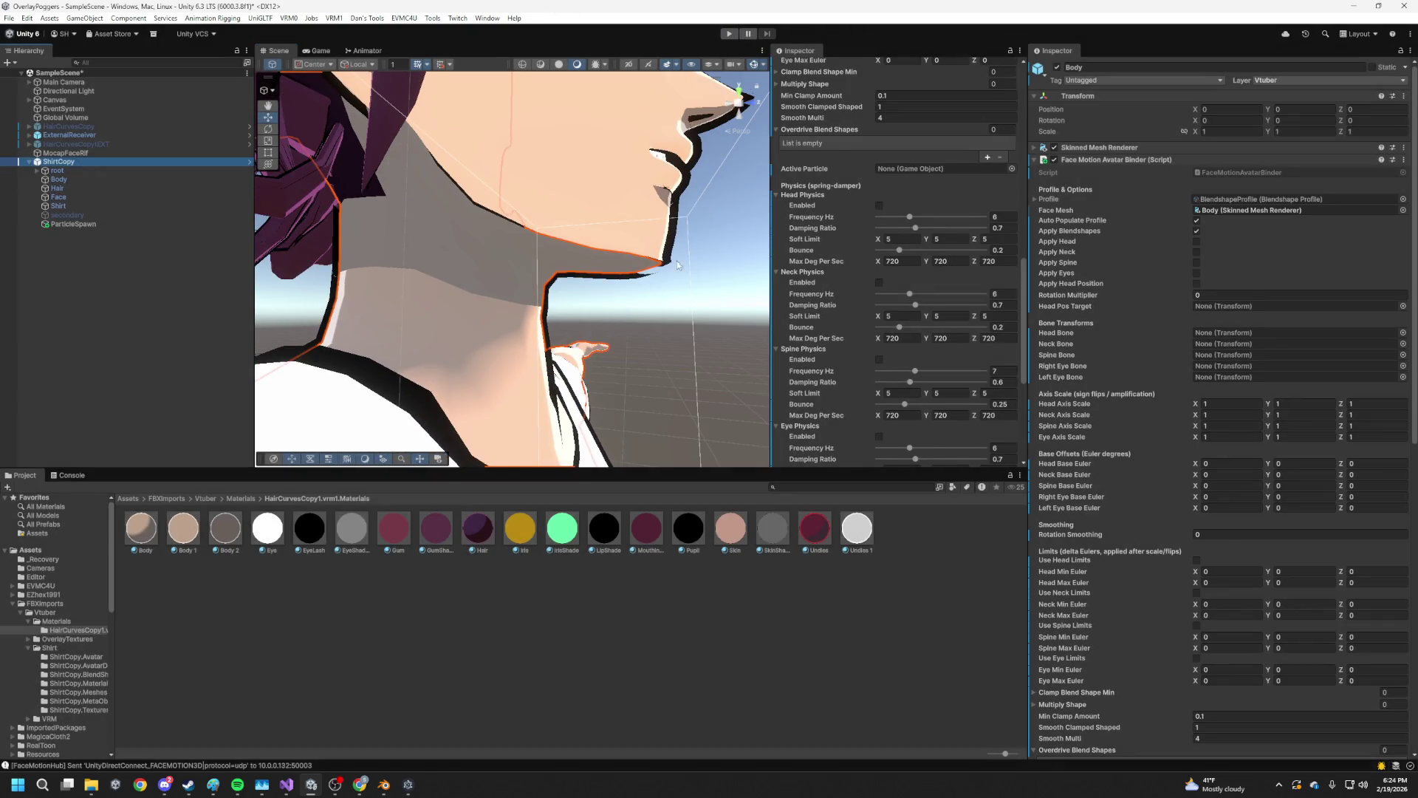
scroll(up, 3)
right_click(833, 259)
click(880, 287)
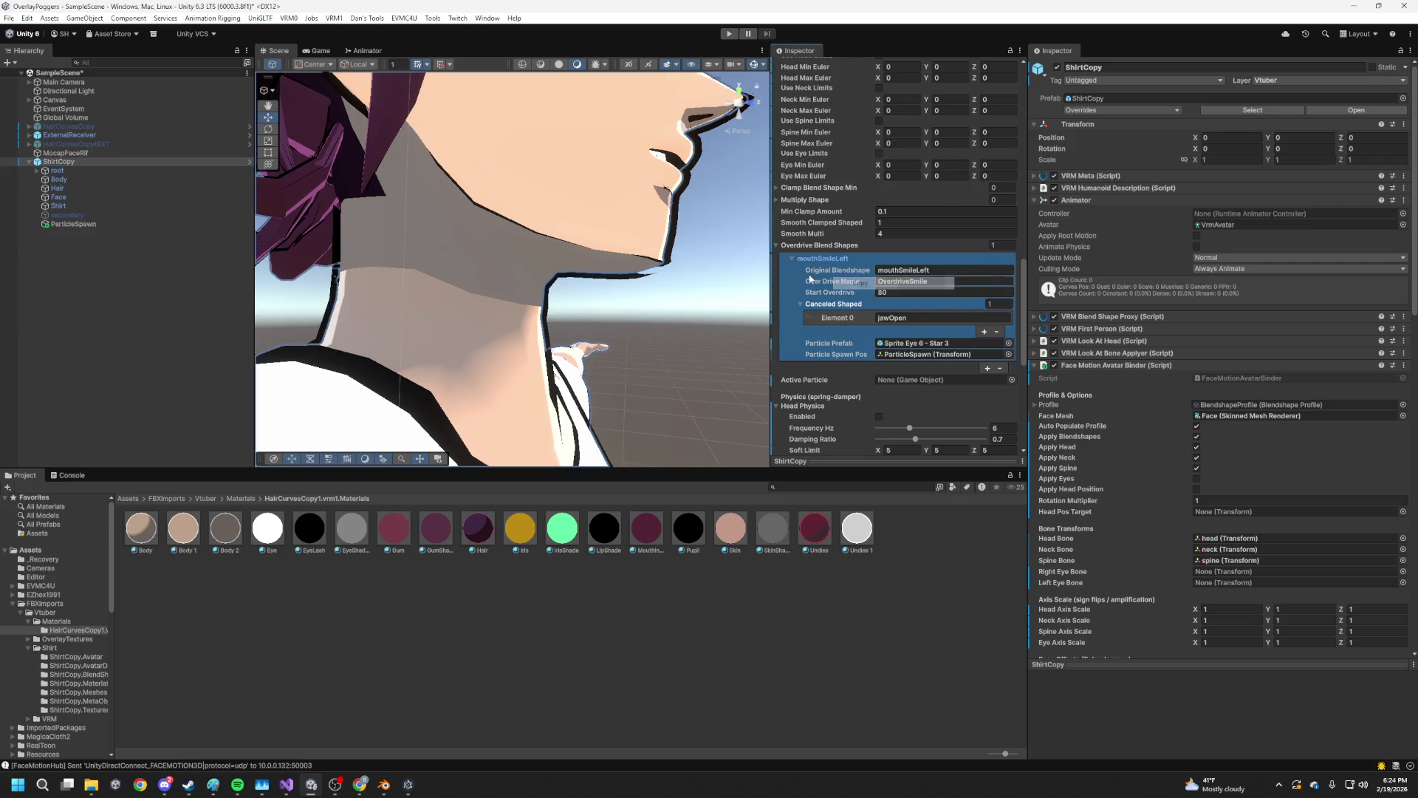
Add a new overdrive blend shape entry on Body's binder and paste the mouthSmileLeft settings
click(63, 181)
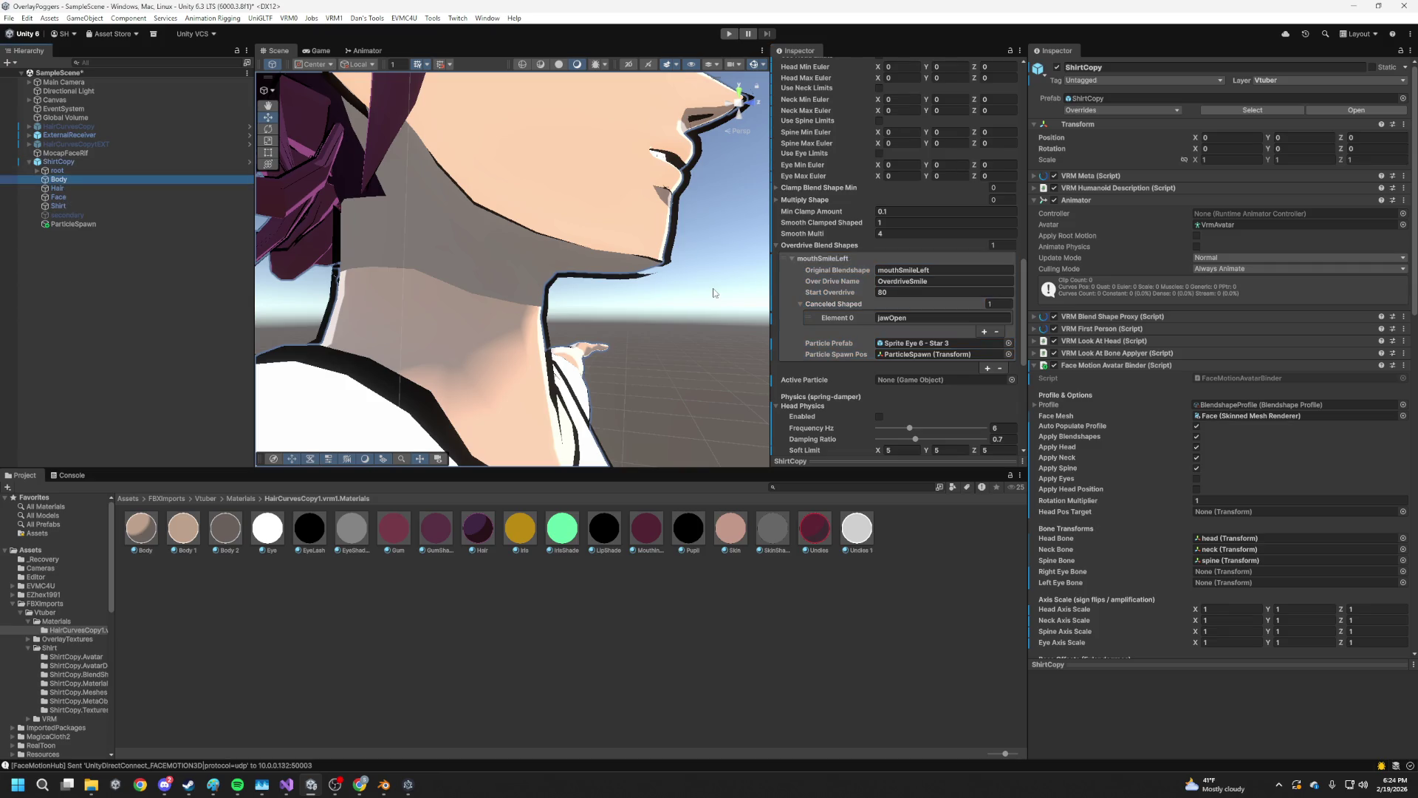
scroll(down, 3)
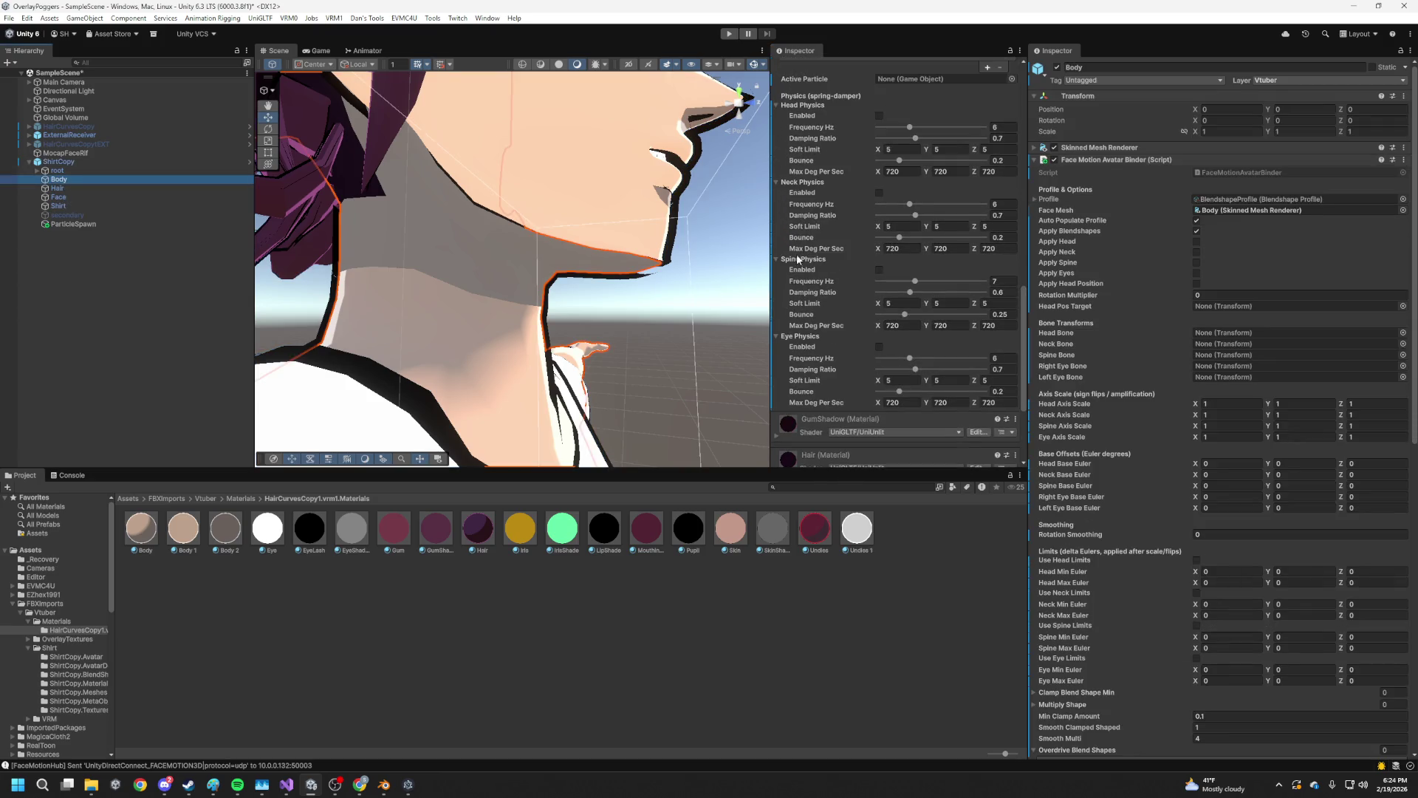
scroll(up, 3)
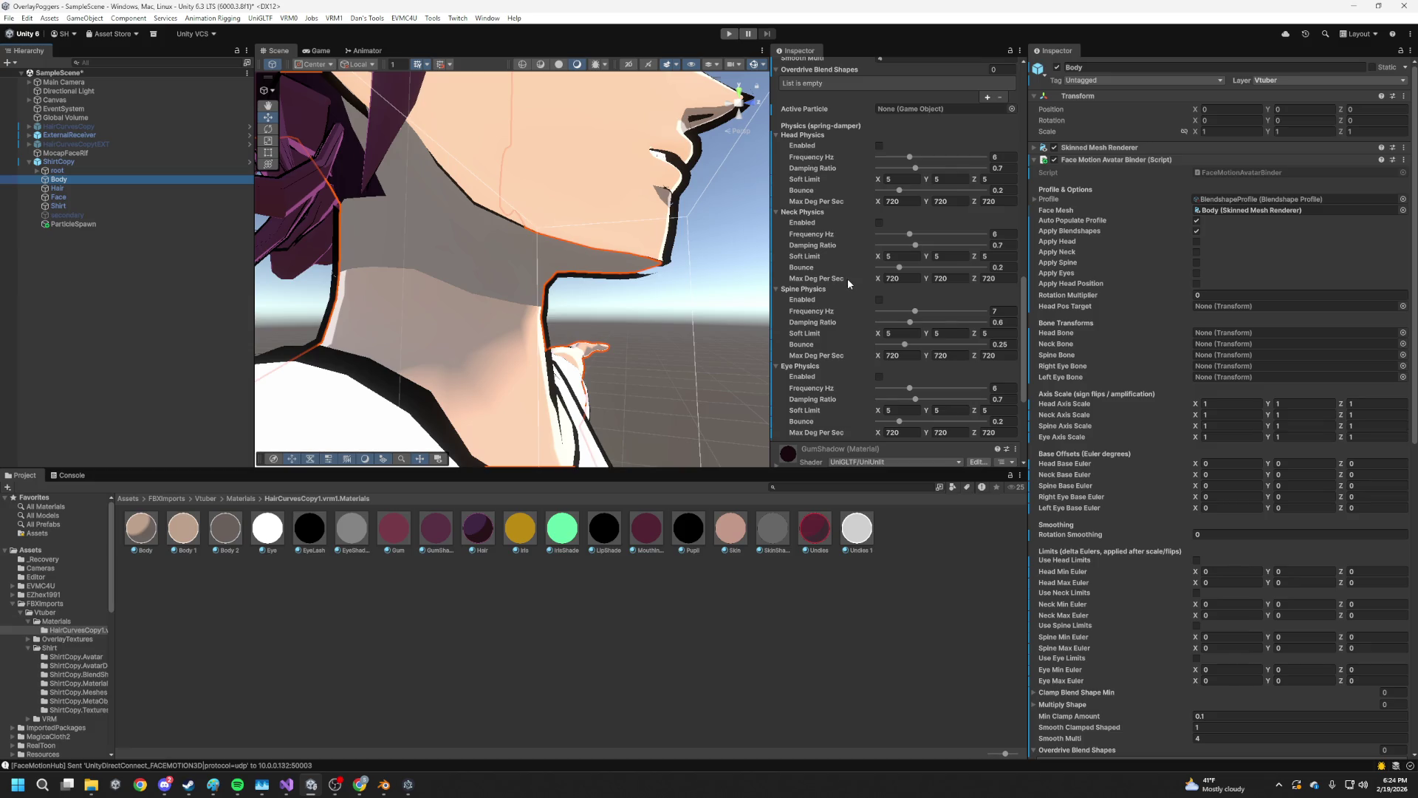
scroll(up, 3)
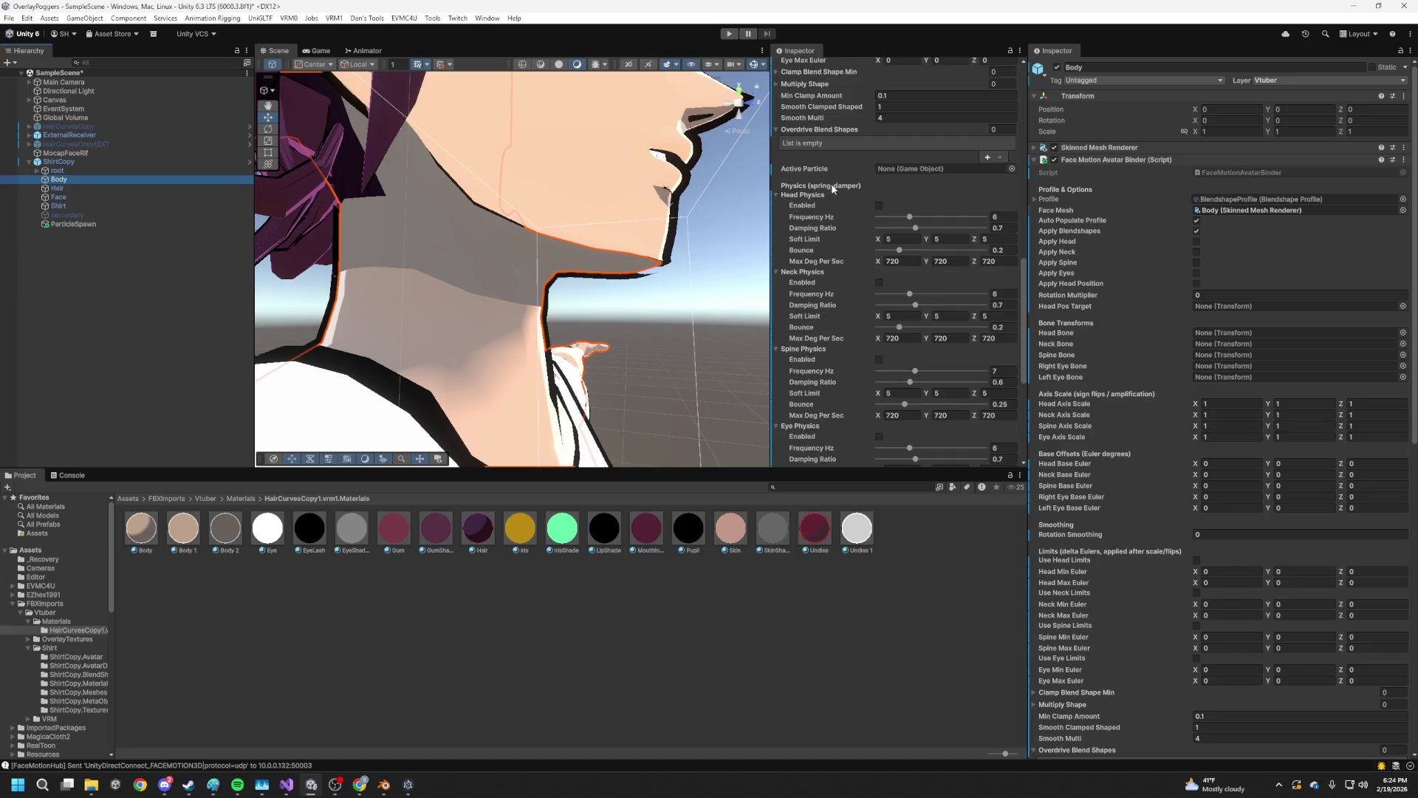
click(987, 218)
click(987, 218)
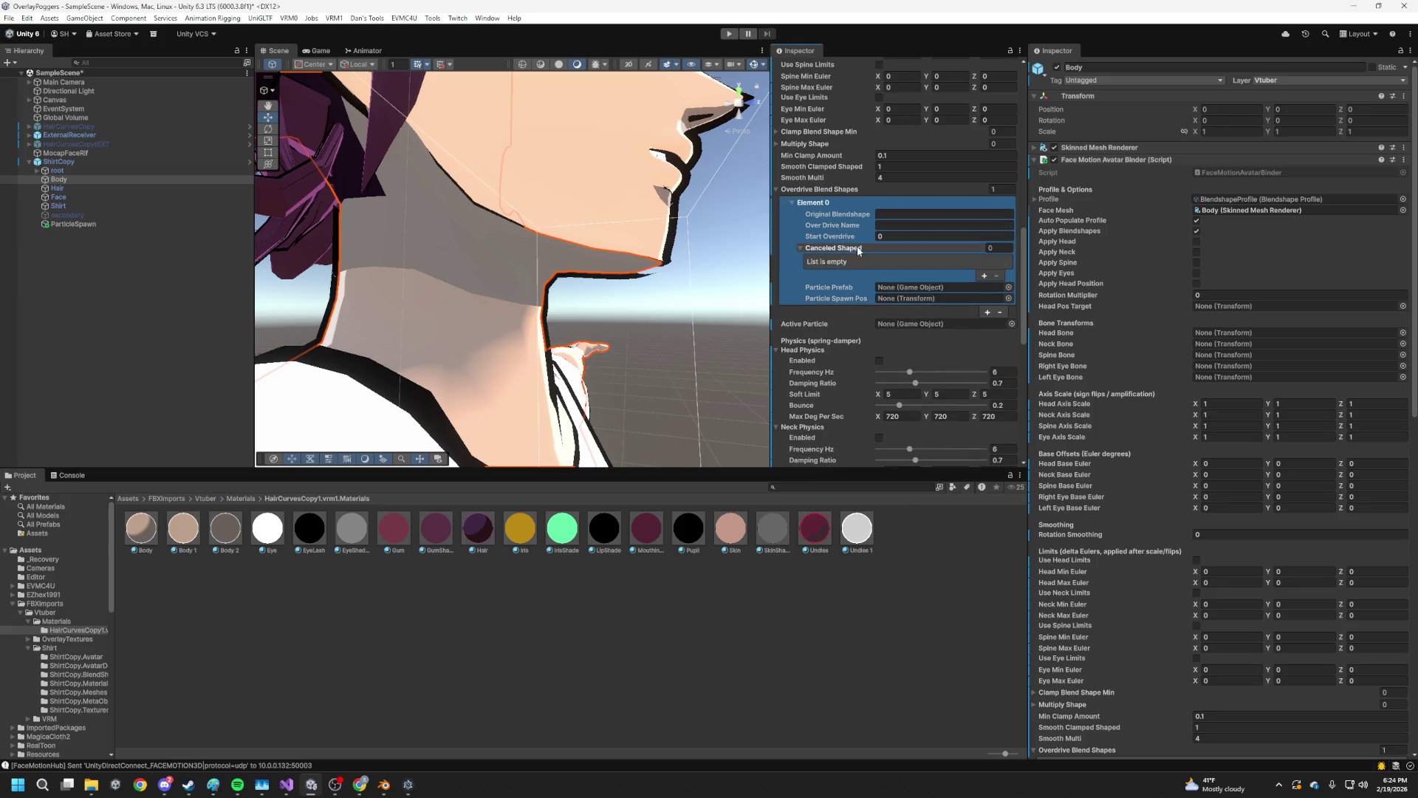
right_click(825, 203)
click(854, 238)
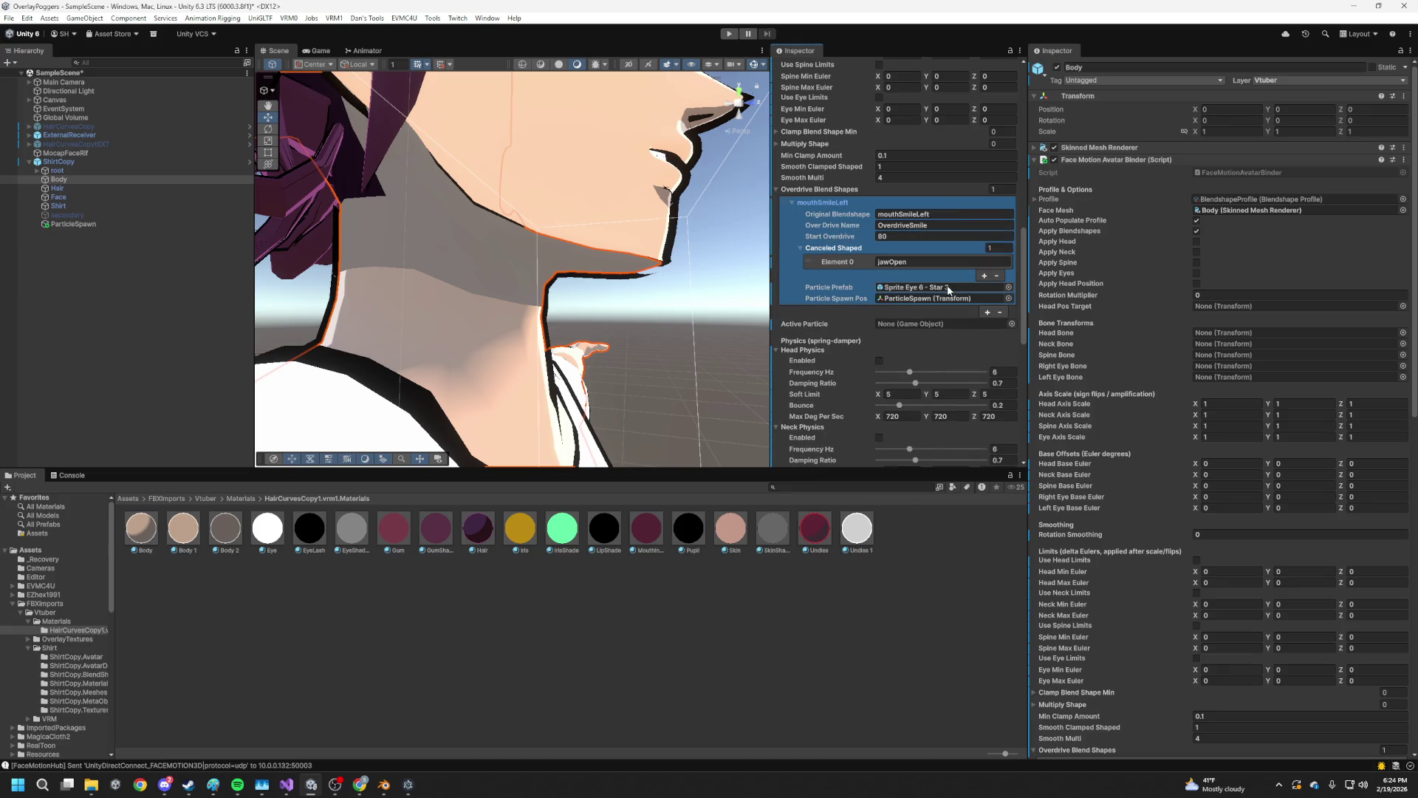
Set the entry's Particle Prefab and Particle Spawn Pos to None, then start play mode
click(979, 288)
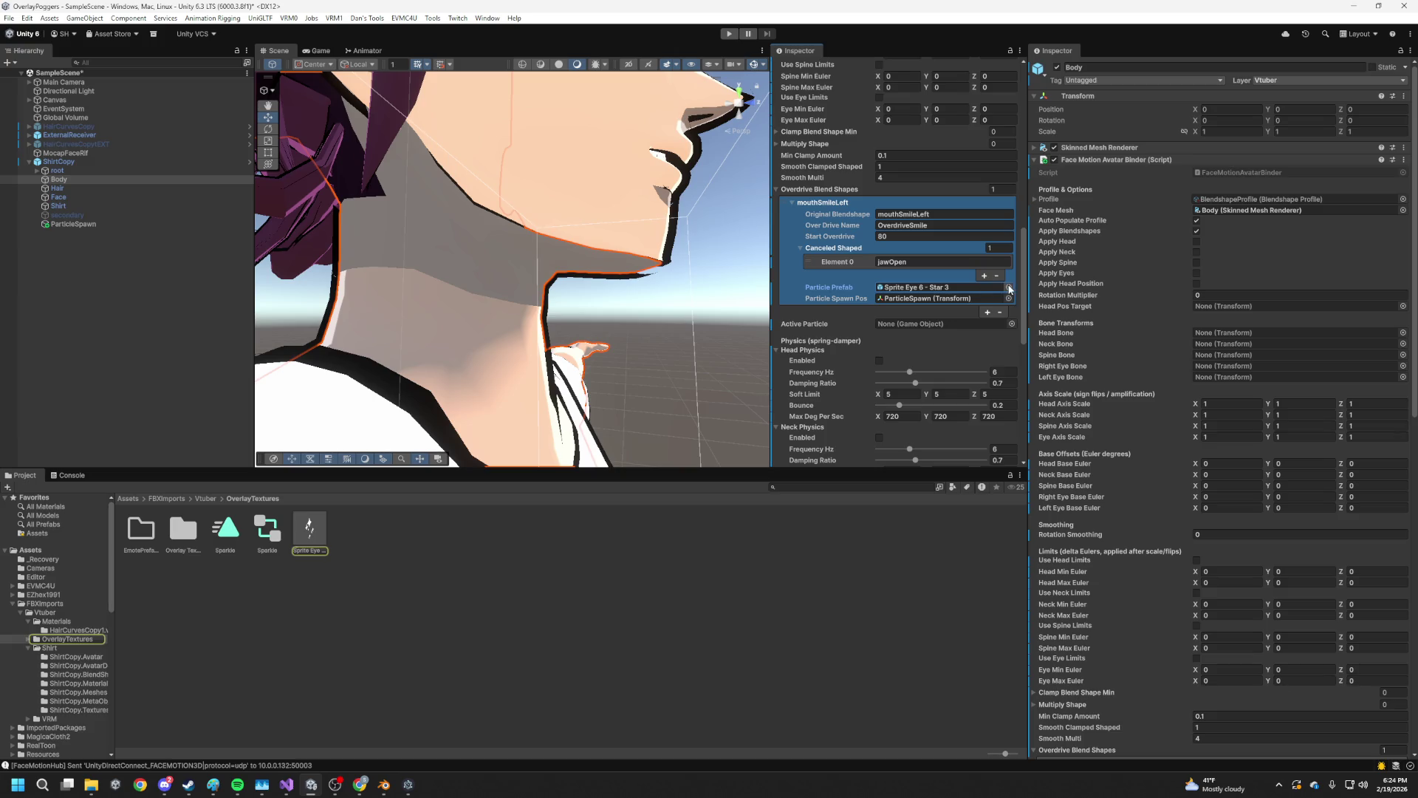
click(1009, 287)
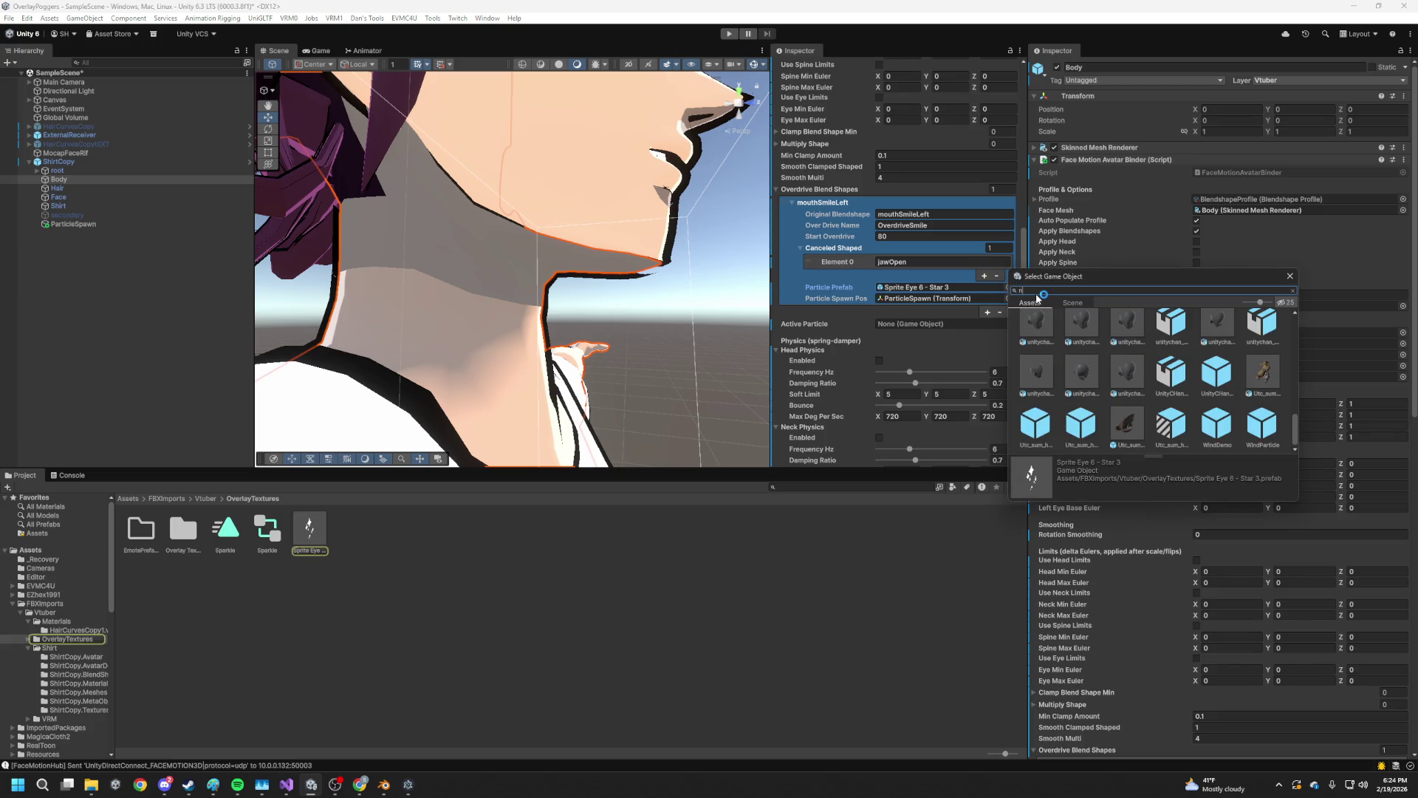
text(none)
click(1035, 348)
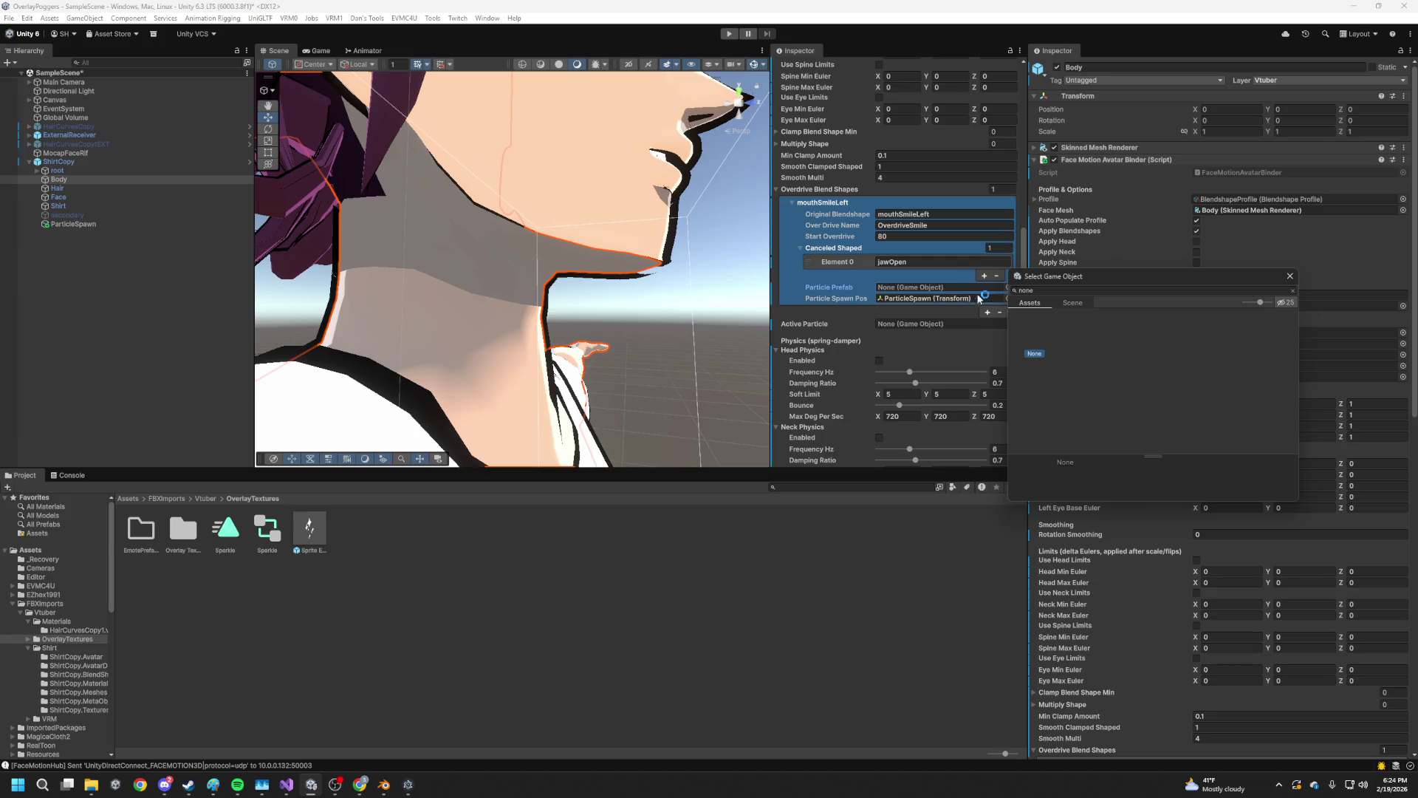
click(957, 298)
click(1008, 299)
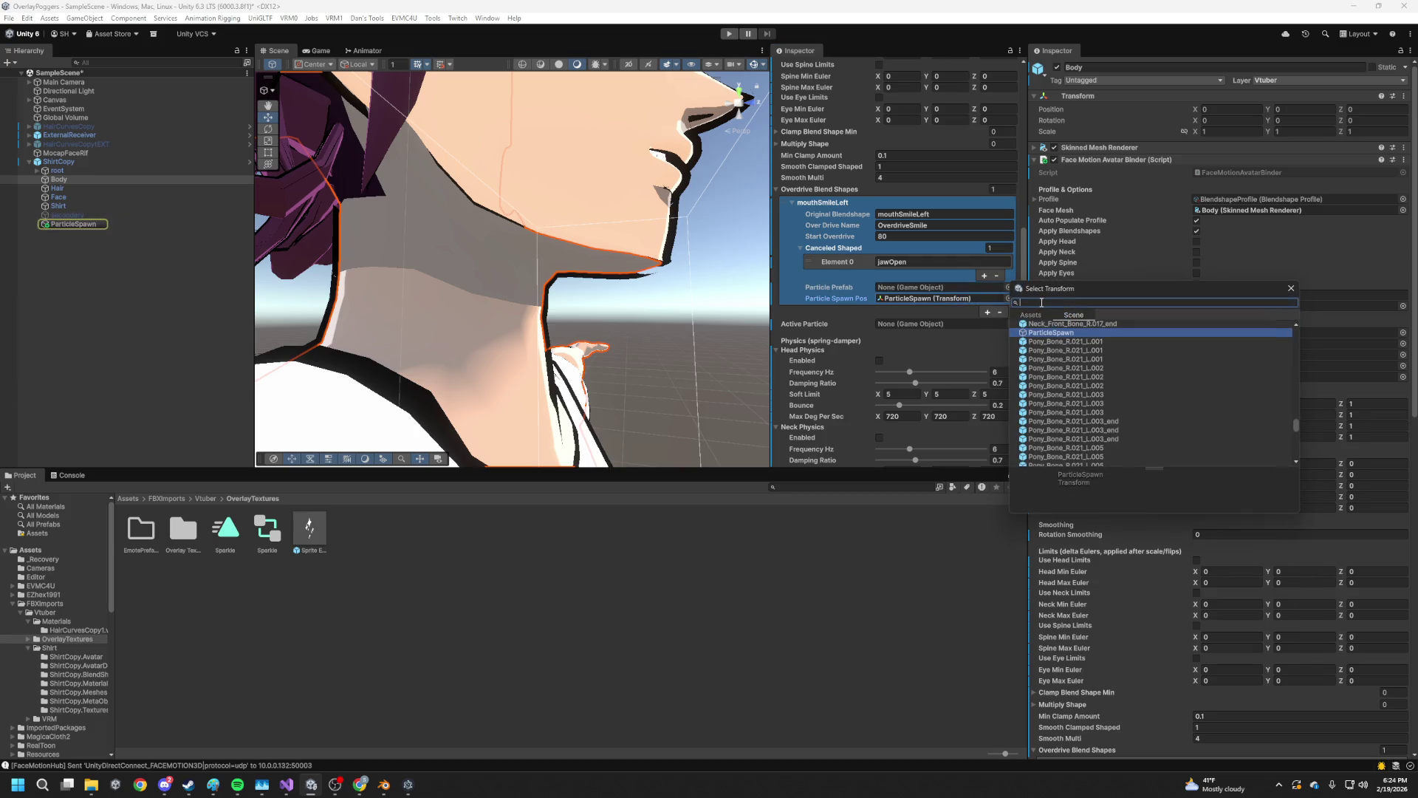
text(none)
double_click(1026, 324)
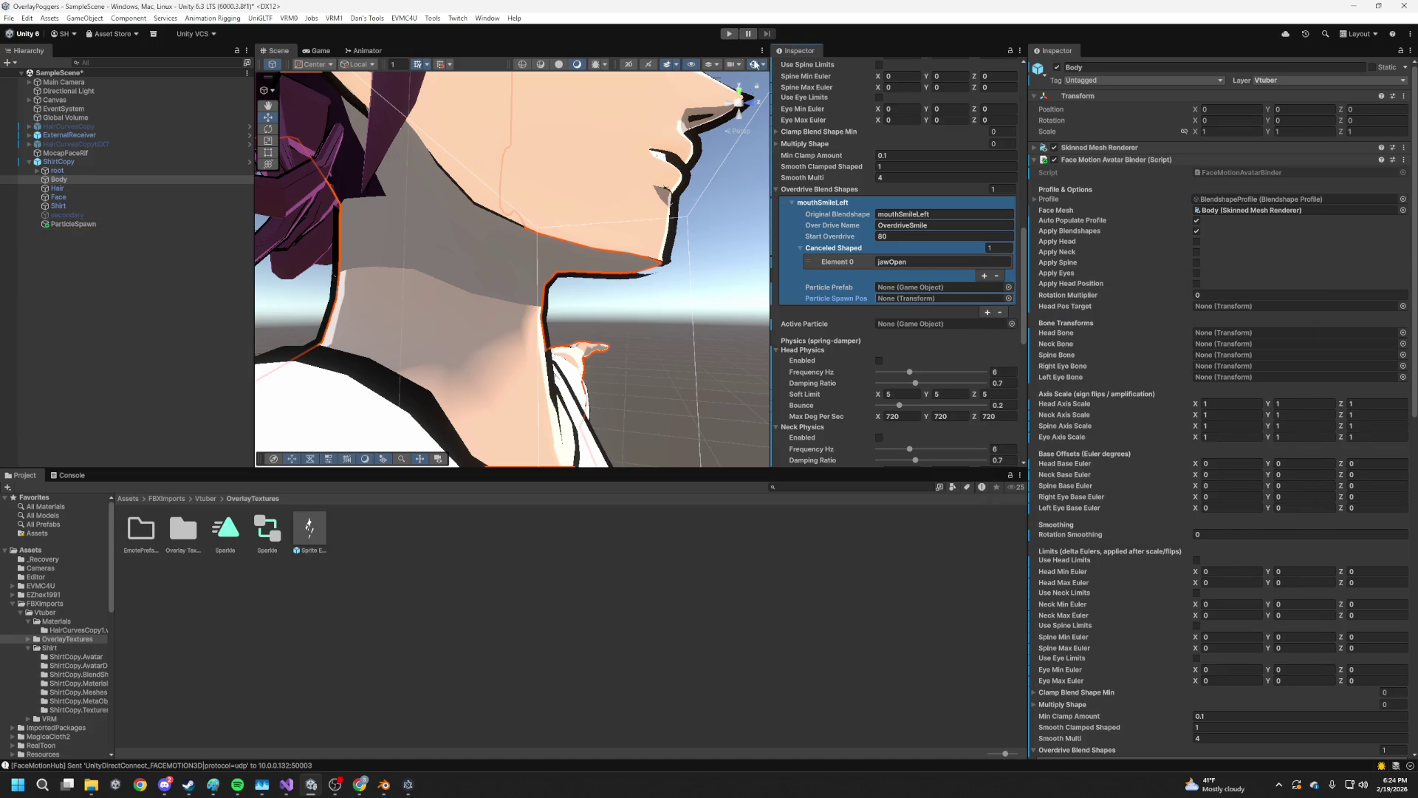
click(729, 34)
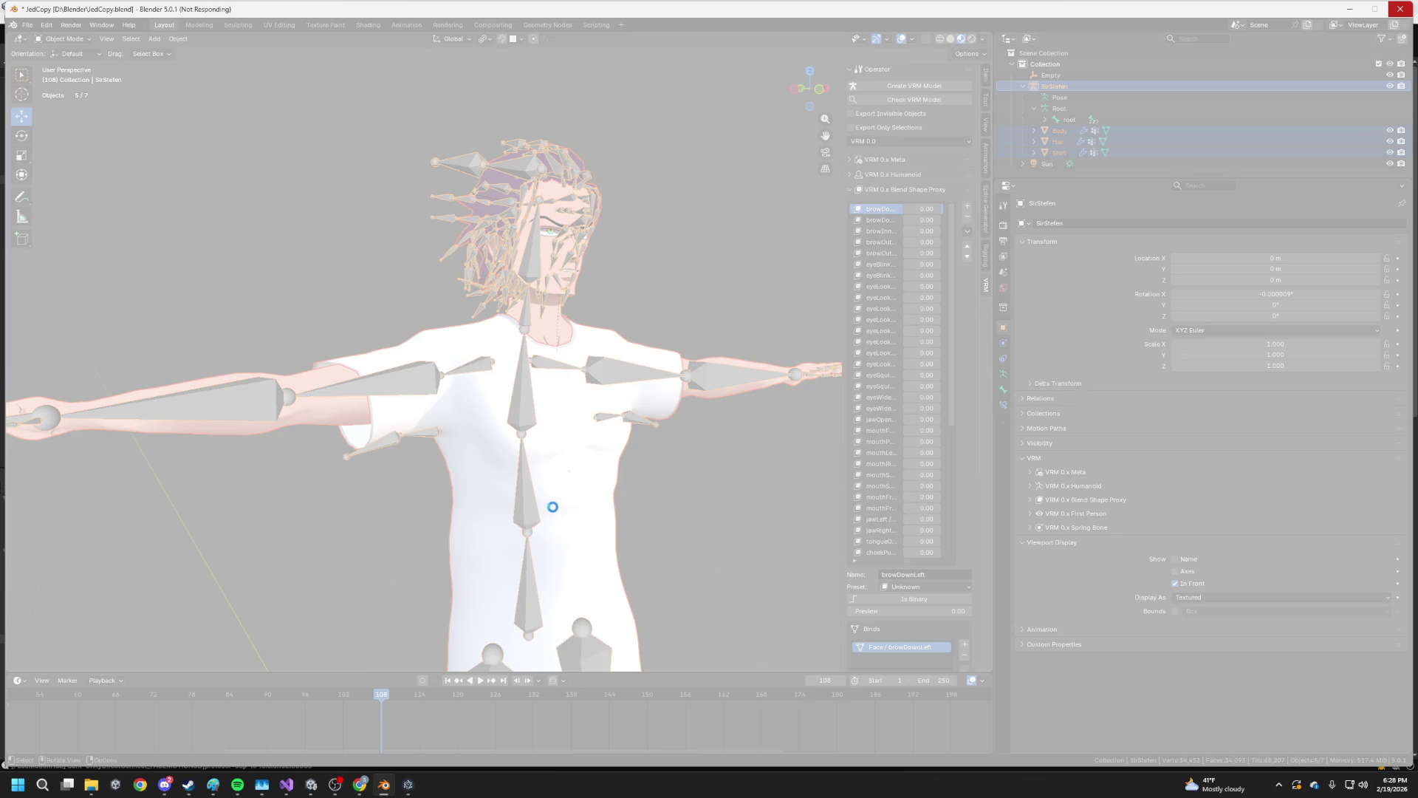
Select the Shirt object in Blender, switch to a side view, and enter Edit Mode
click(552, 506)
key(grave)
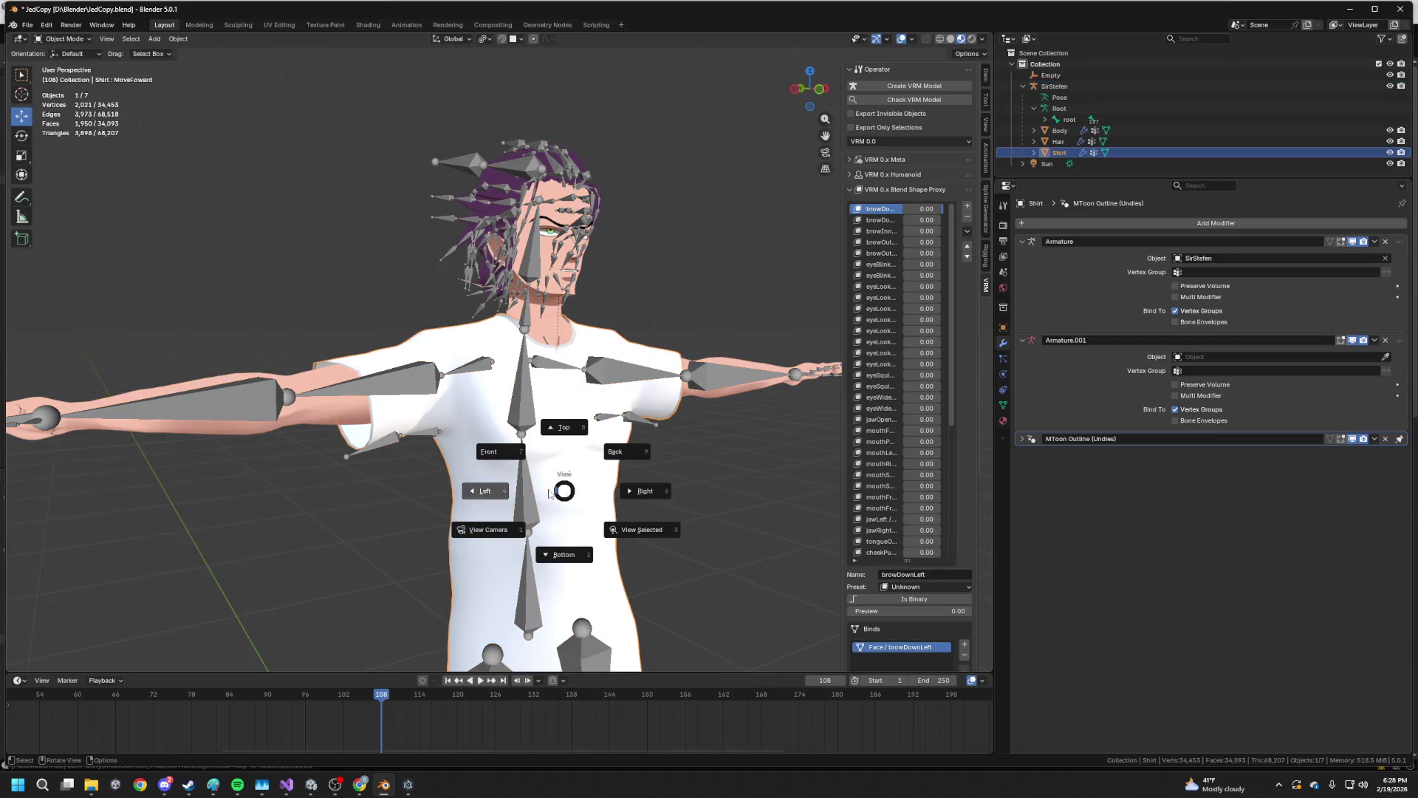
click(548, 489)
key(Tab)
Orbit and zoom around the shirt's wireframe, including its back, then switch back to Unity
scroll(down, 3)
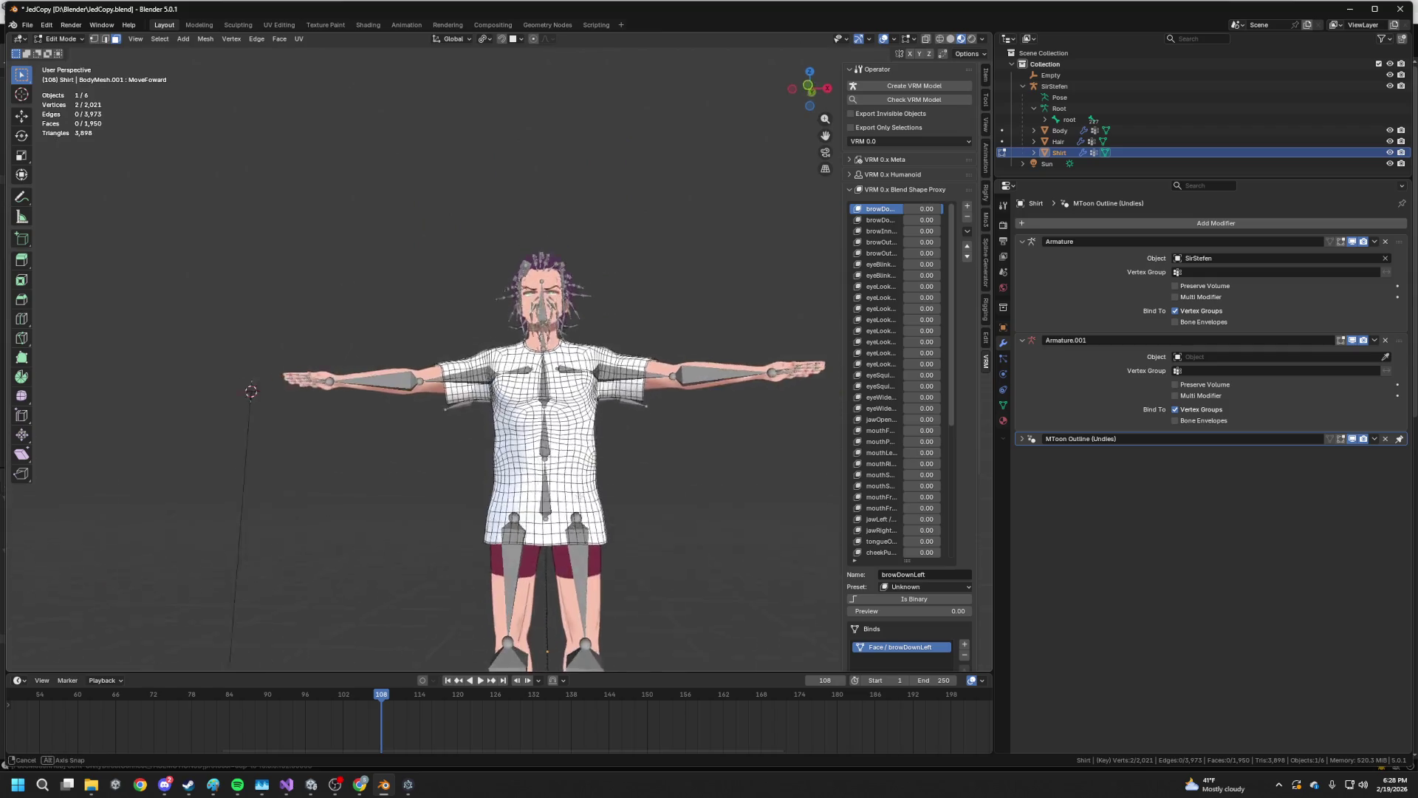
drag(509, 526, 645, 570)
scroll(down, 3)
drag(517, 385, 682, 410)
scroll(up, 3)
scroll(down, 3)
scroll(up, 3)
scroll(down, 3)
scroll(up, 3)
scroll(down, 3)
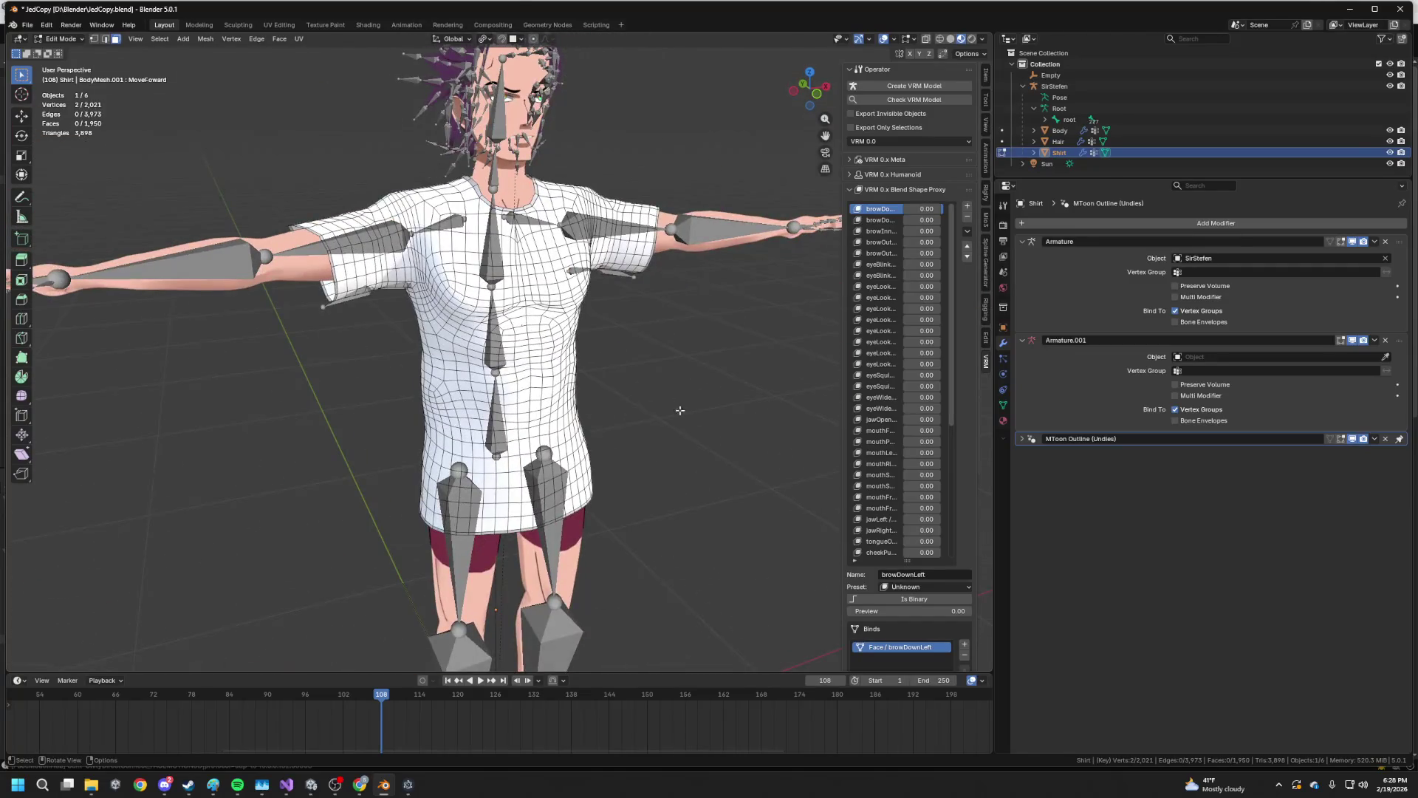
scroll(up, 3)
drag(545, 459, 583, 435)
scroll(up, 3)
scroll(down, 3)
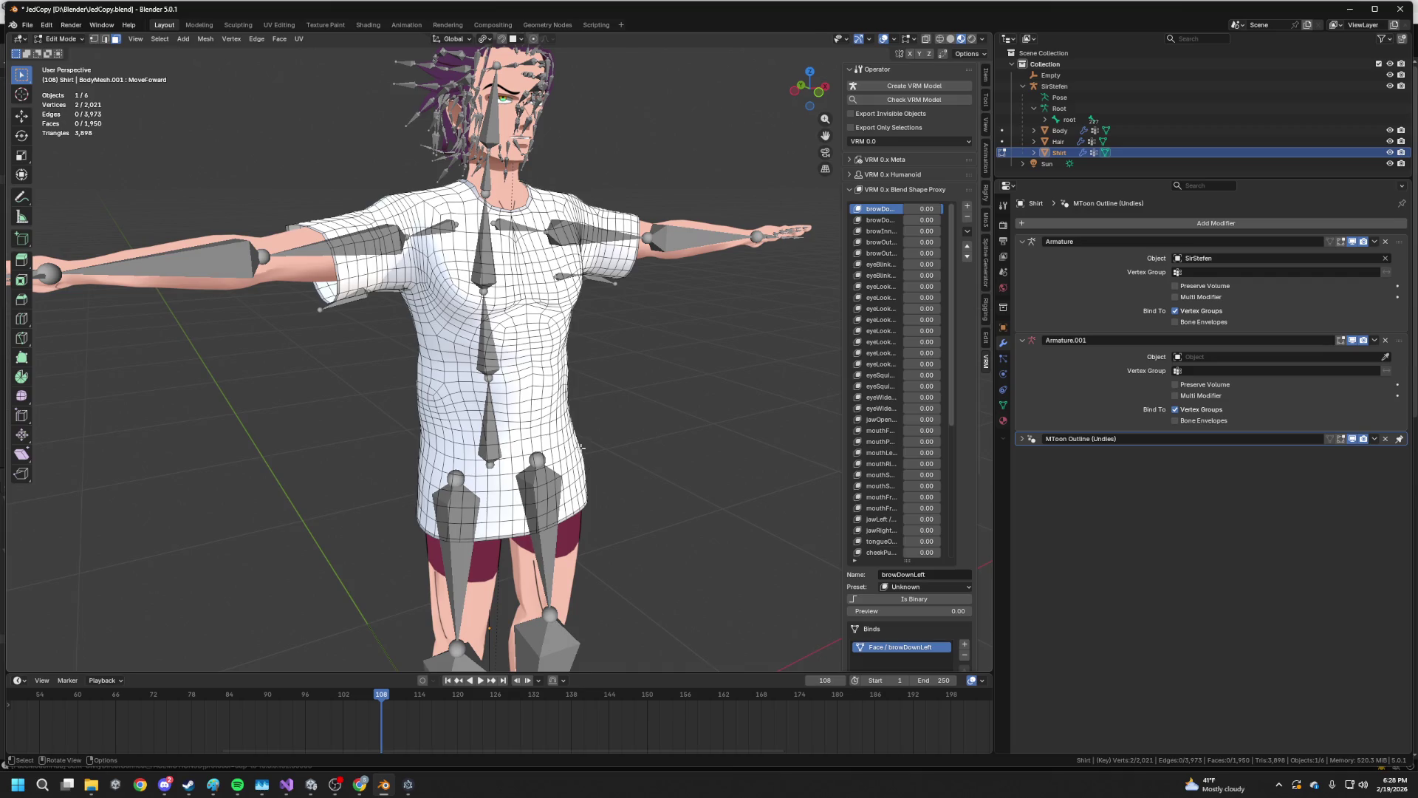
scroll(up, 3)
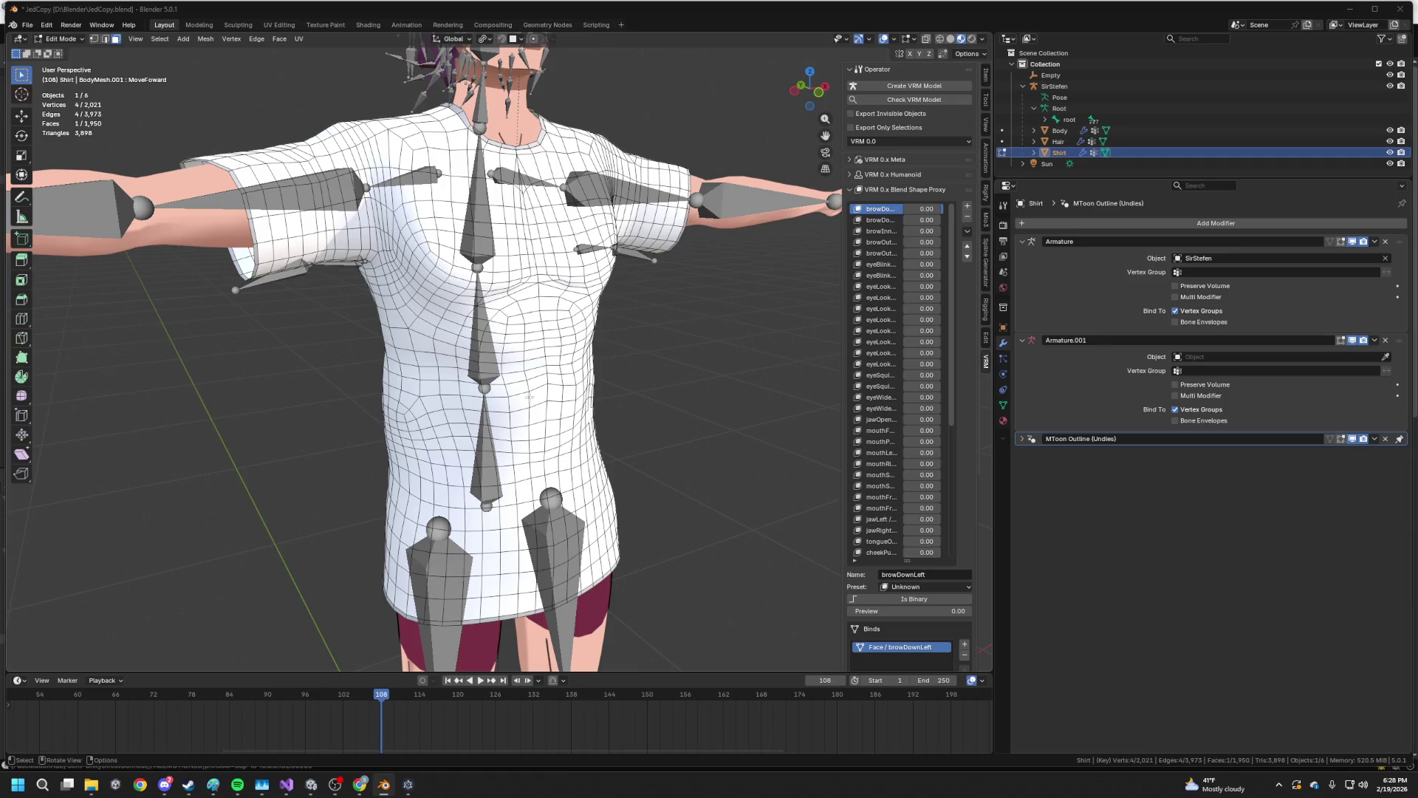
key(alt+Tab)
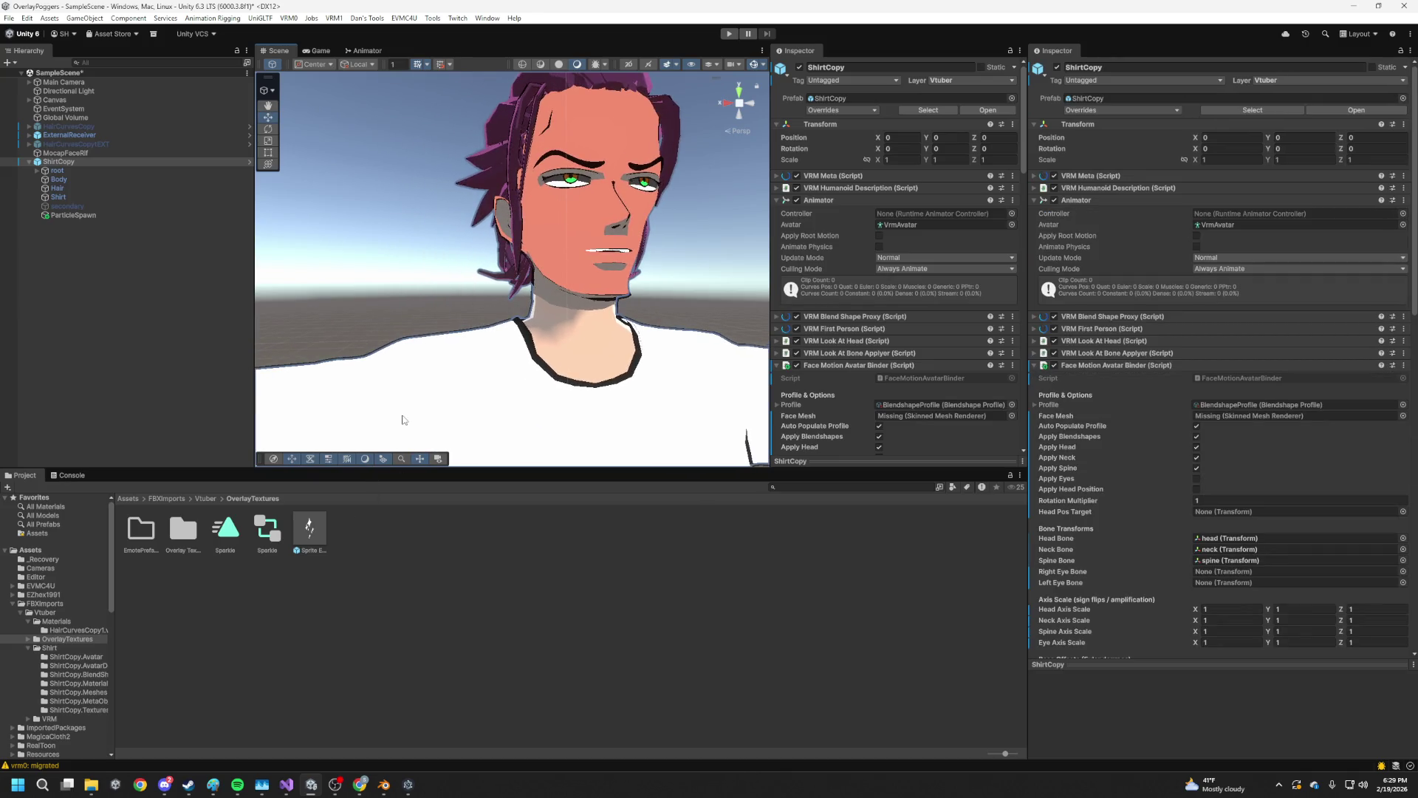
Drag the Body 1 and EyeShadow materials from the avatar's materials folder onto the face
click(78, 630)
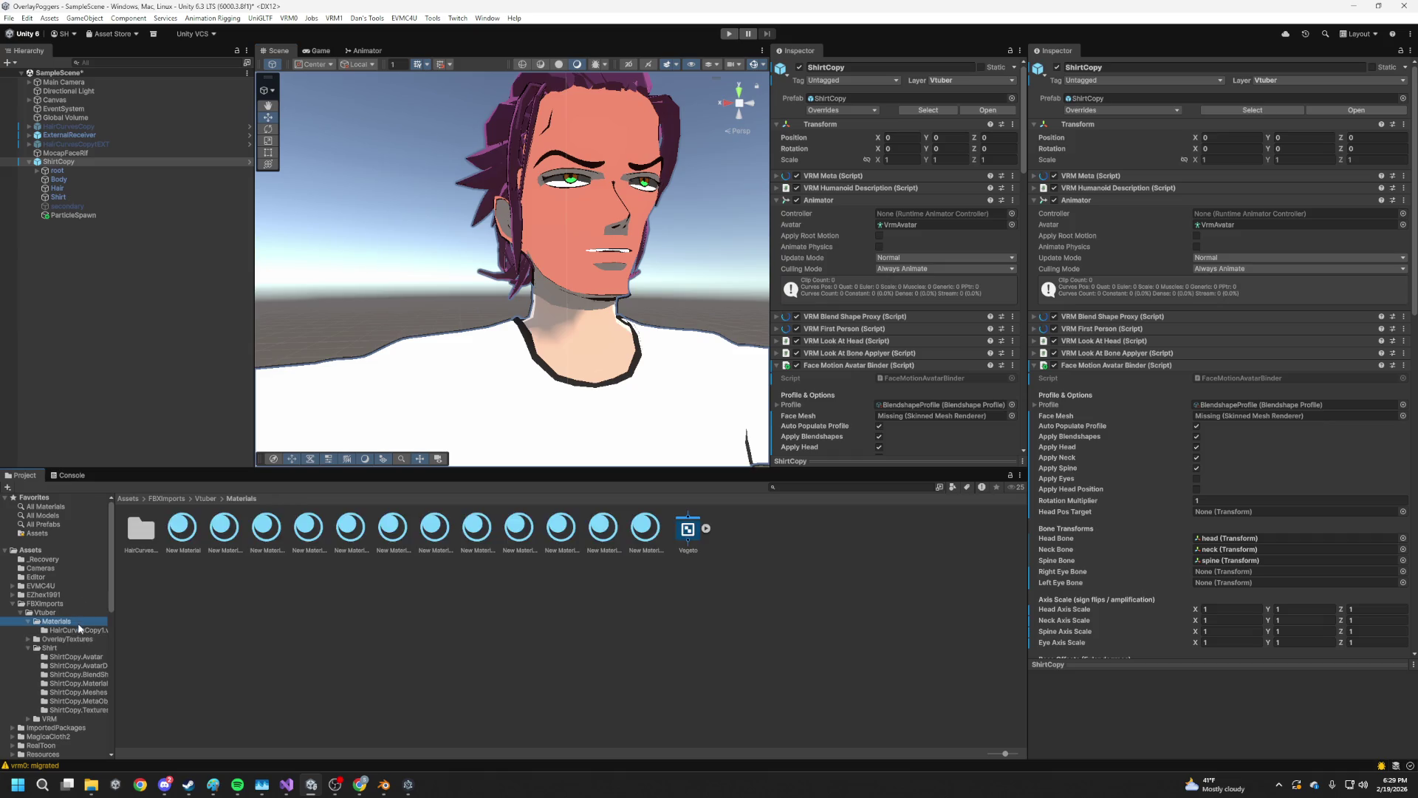
drag(178, 537, 548, 243)
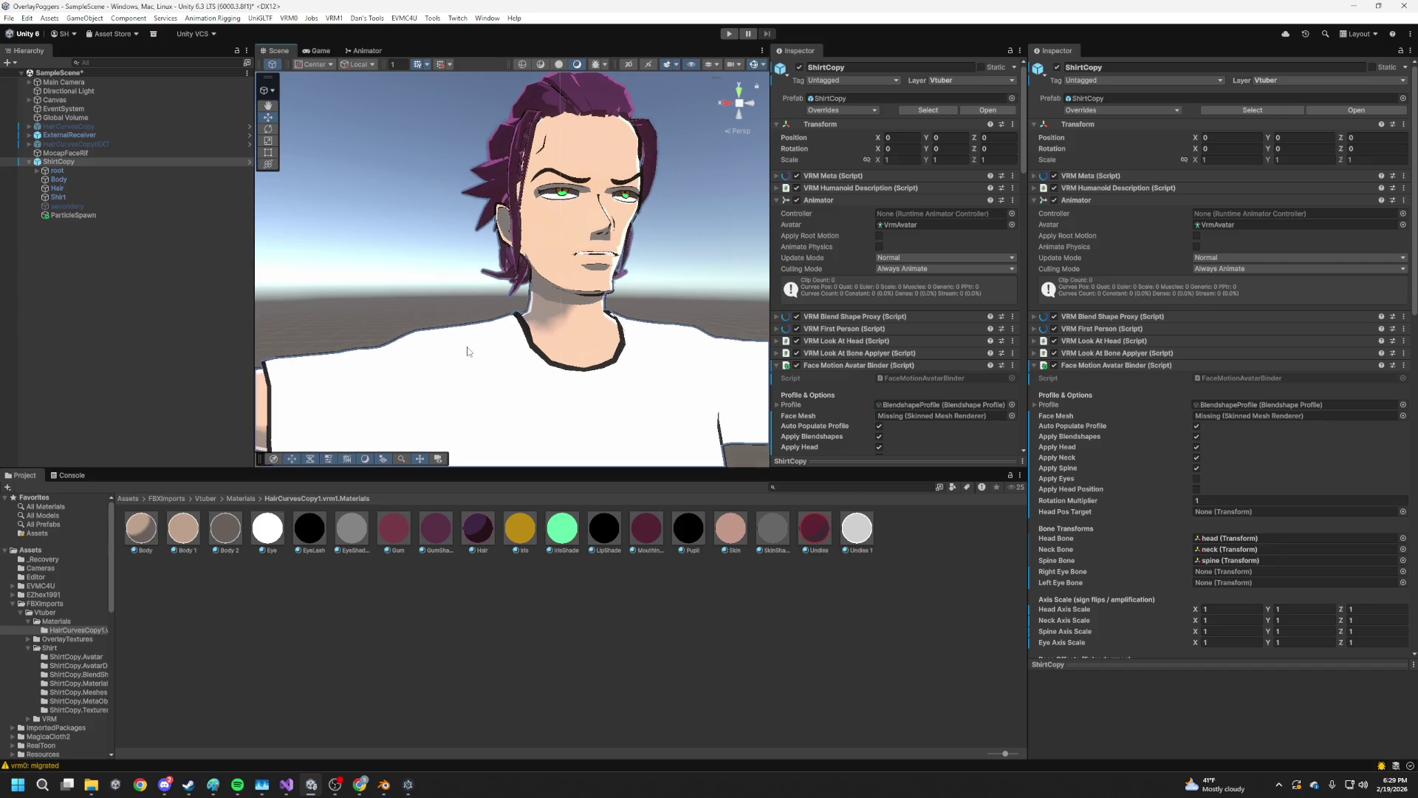
drag(355, 532, 610, 198)
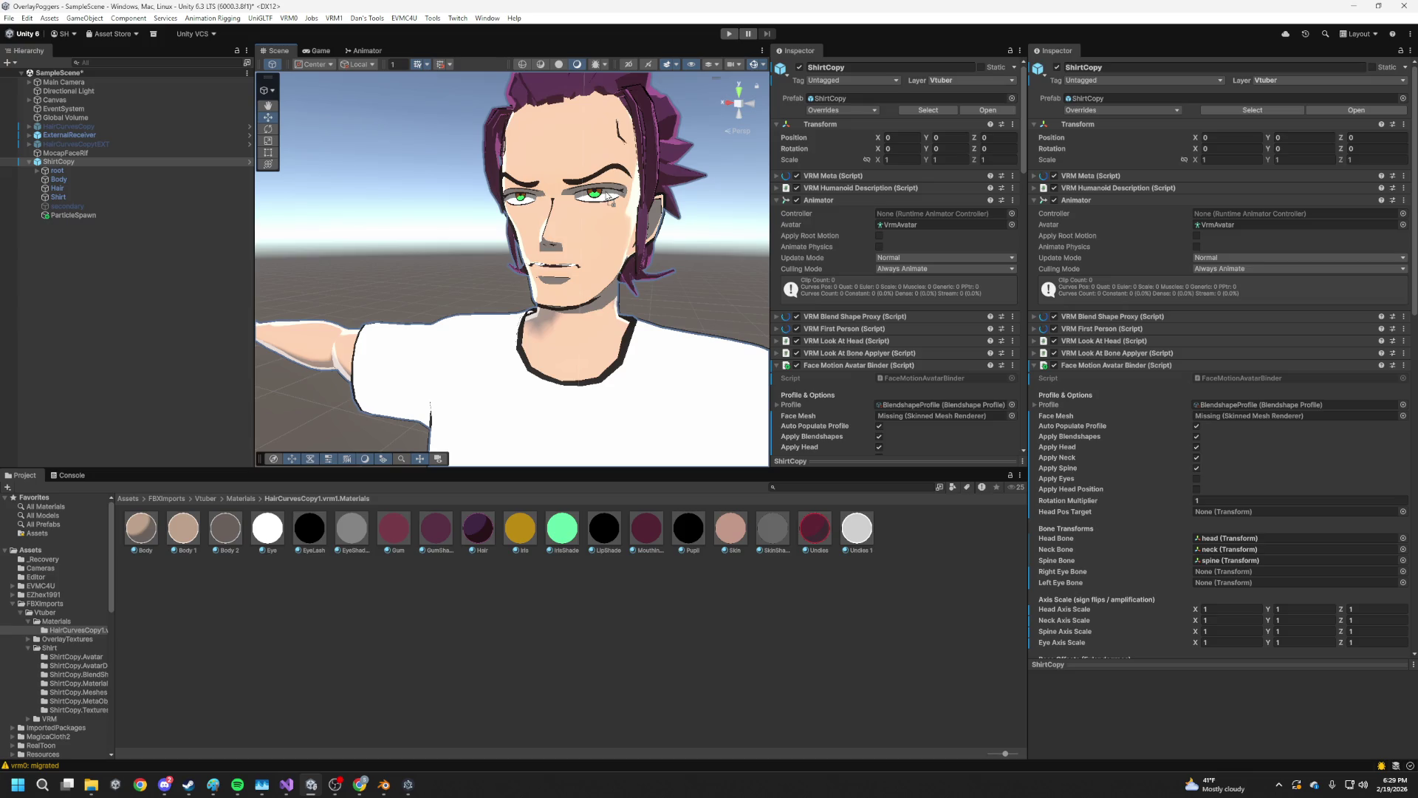
Orbit and zoom the Scene view from above the avatar down to the shorts, then switch to Blender
scroll(down, 3)
scroll(down, 3)
drag(610, 292, 545, 252)
scroll(up, 3)
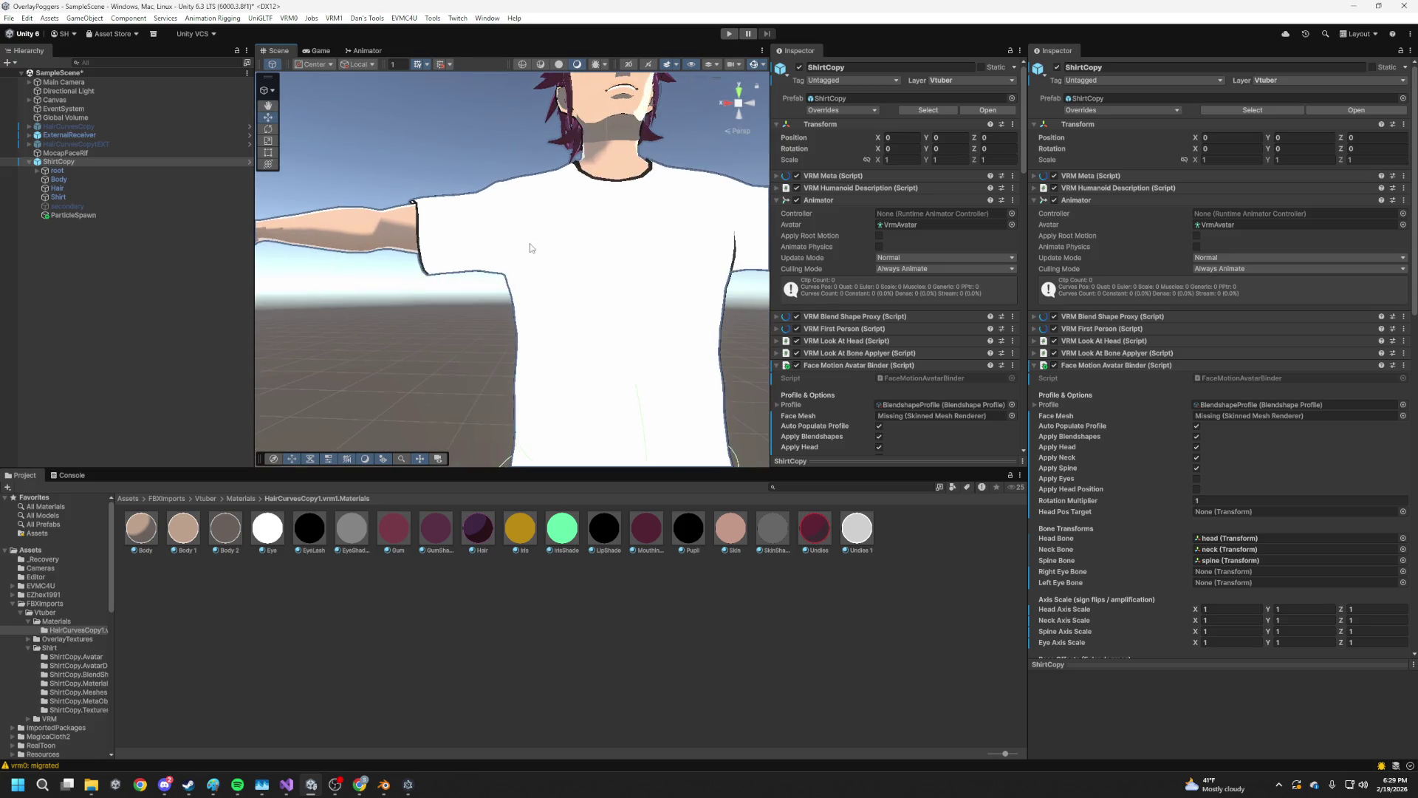
drag(502, 301, 432, 248)
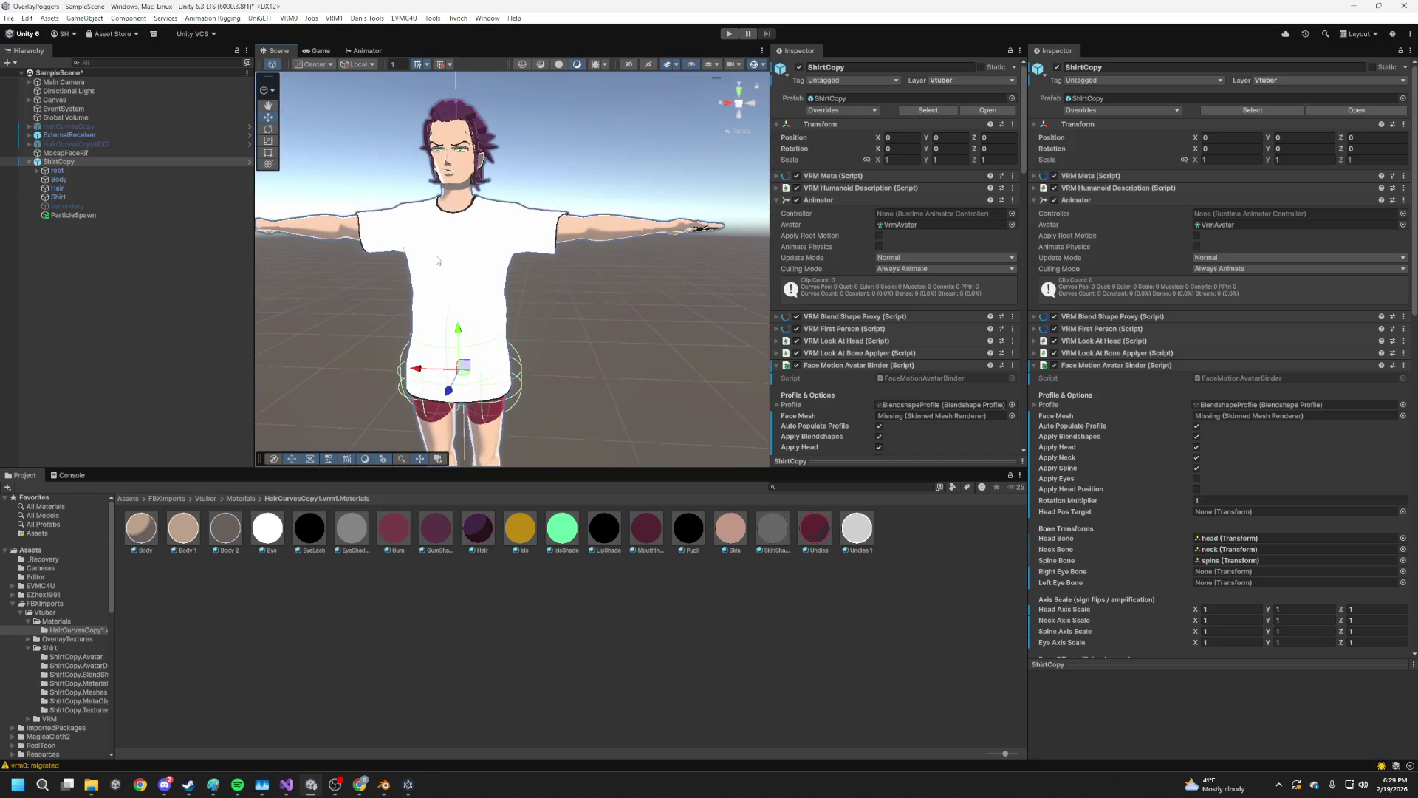
key(alt+Tab)
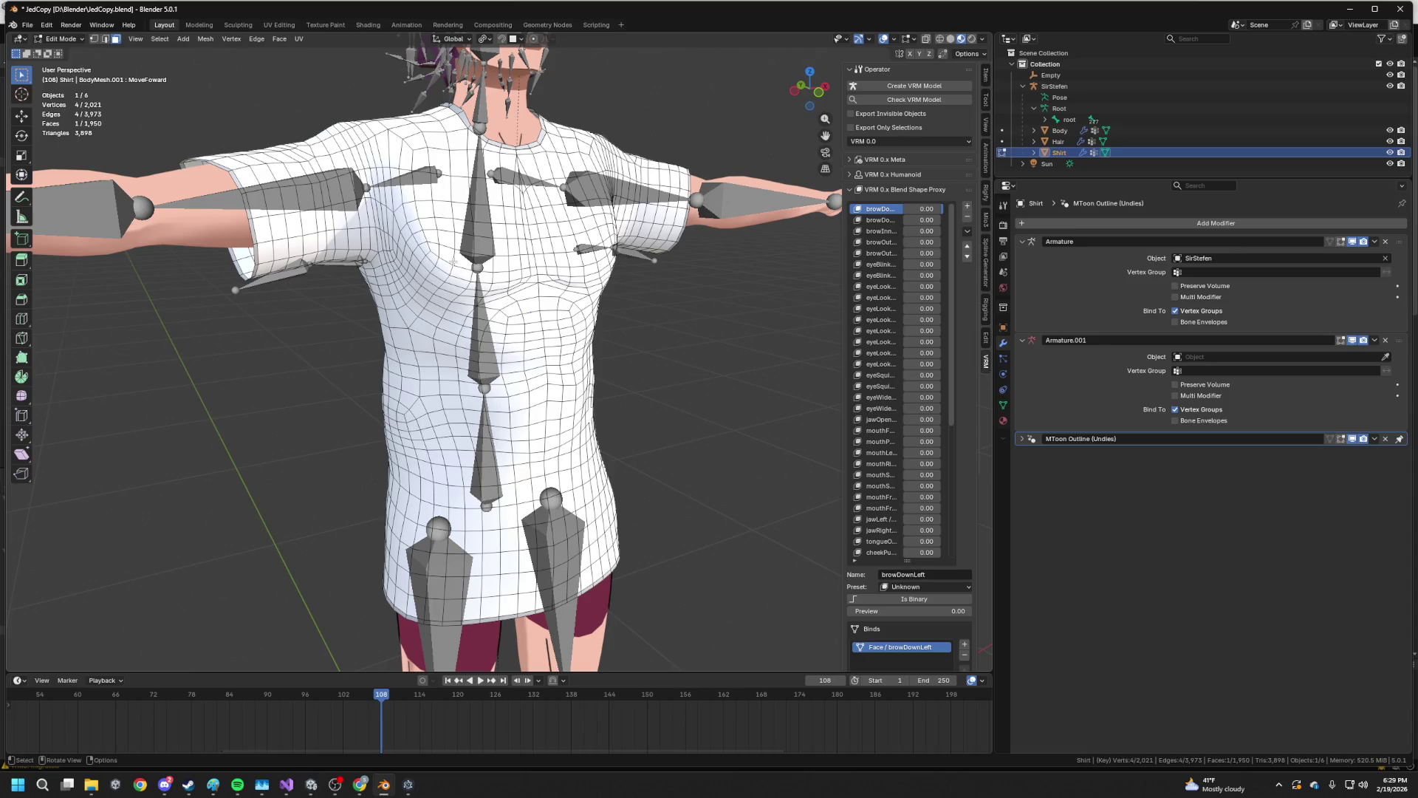
Orbit around the shirt from the front, right side and back, then leave Edit Mode
scroll(up, 3)
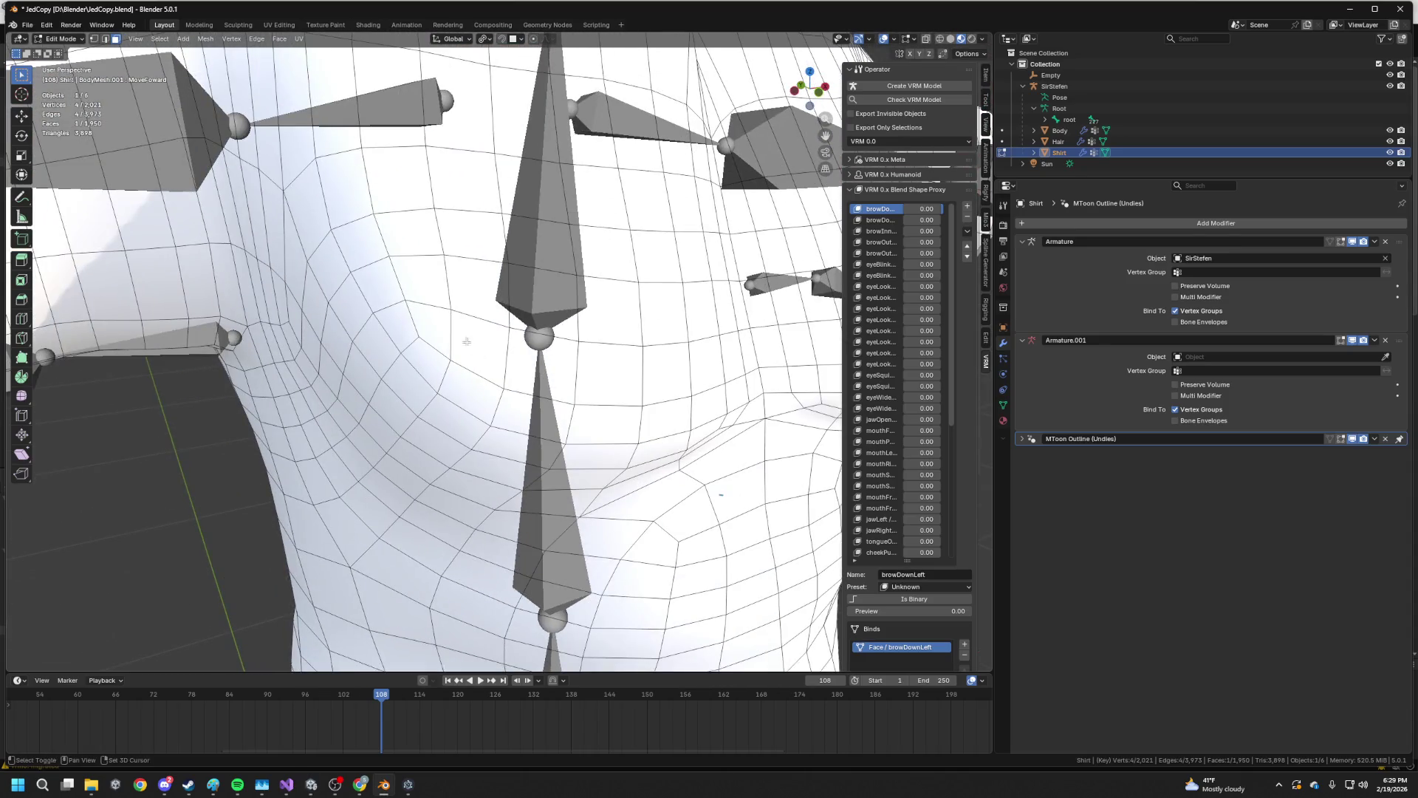
scroll(down, 3)
drag(512, 408, 502, 311)
key(KP_1)
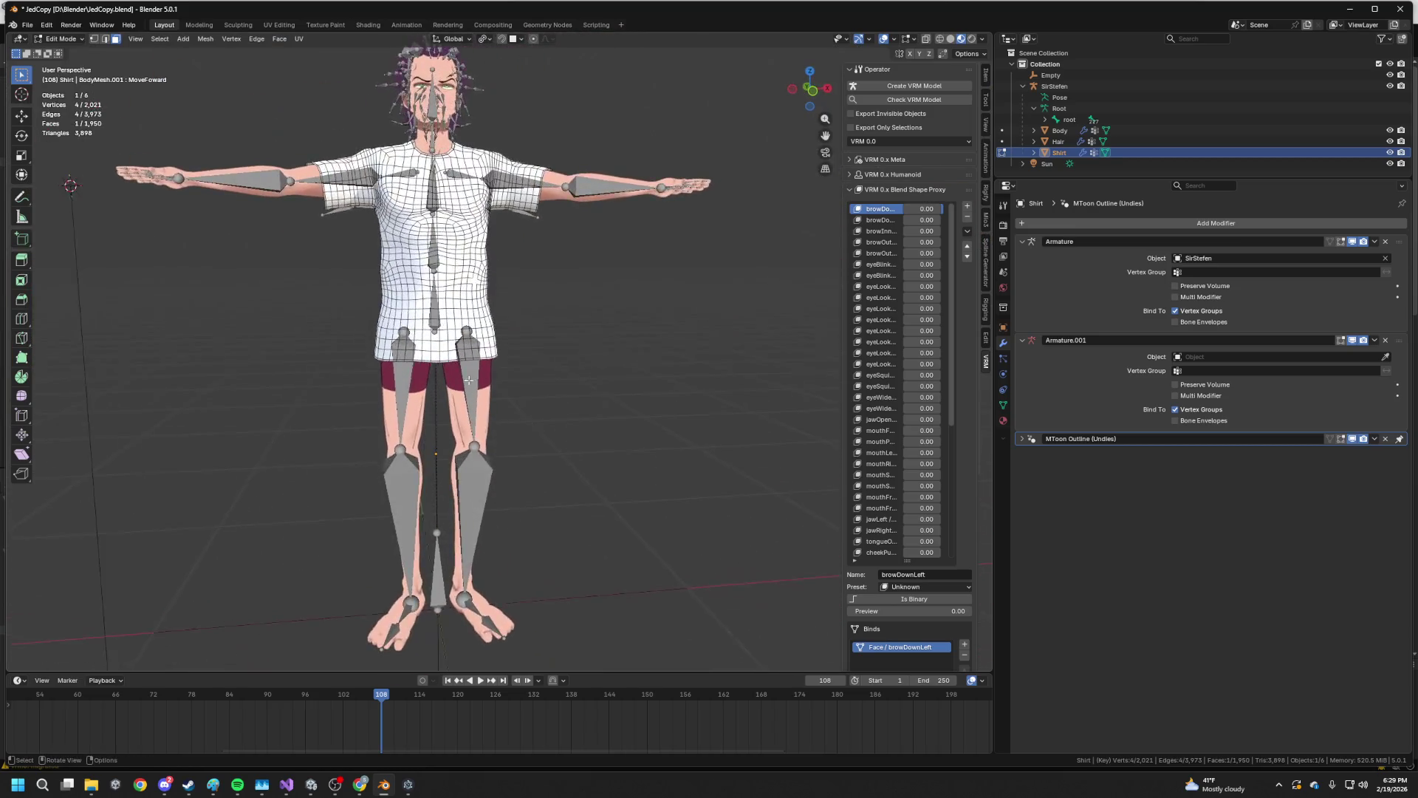
scroll(up, 3)
drag(471, 358, 601, 264)
scroll(up, 3)
drag(642, 212, 487, 274)
scroll(down, 3)
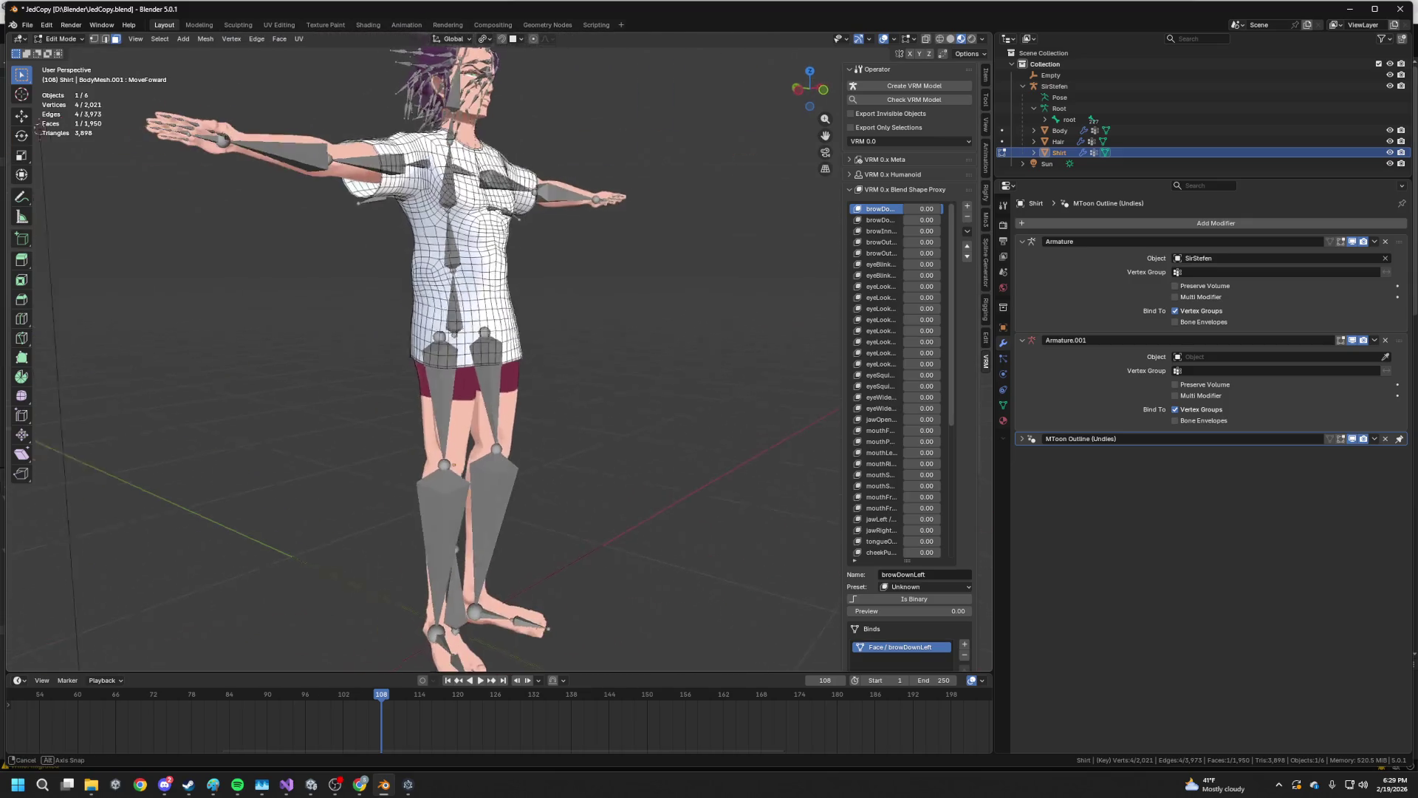
scroll(up, 3)
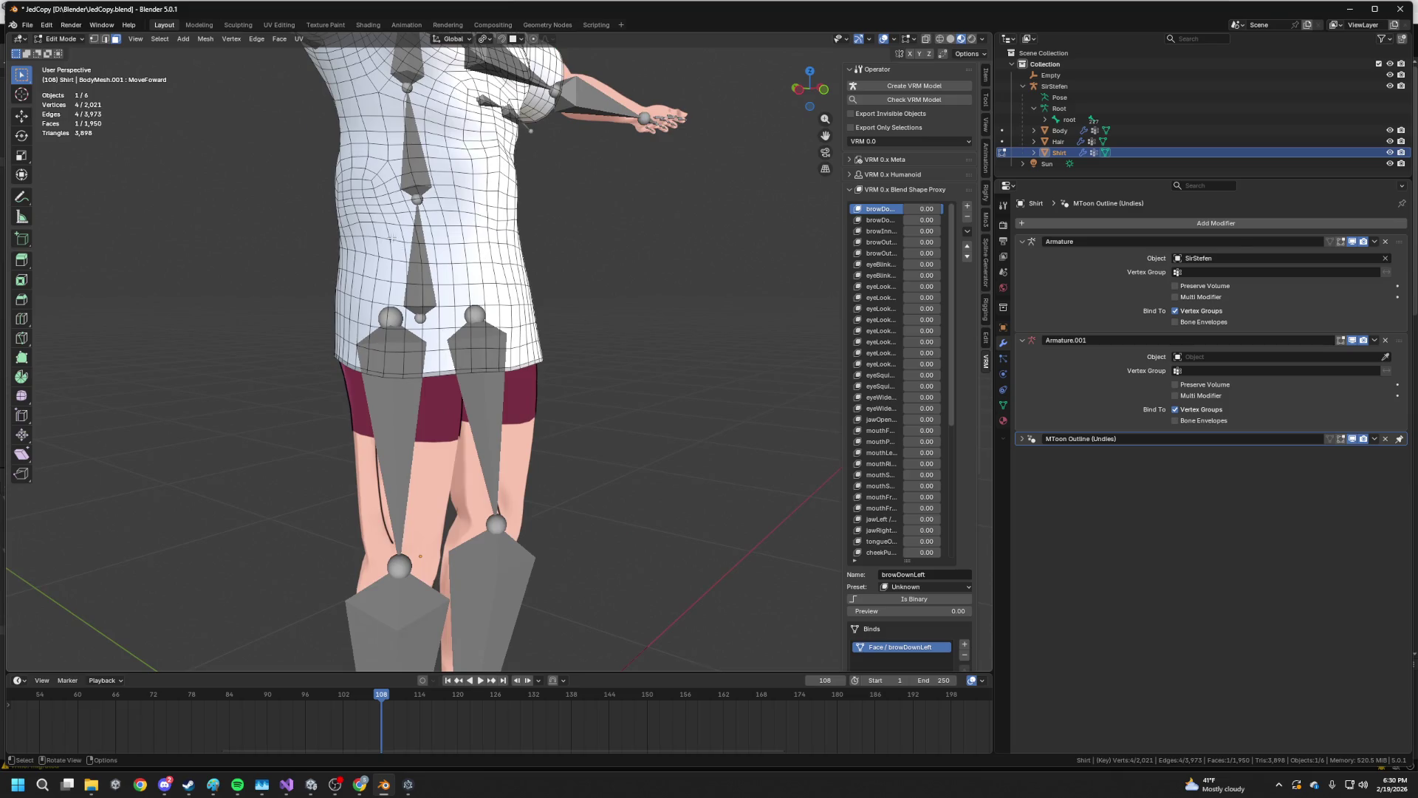
scroll(down, 3)
drag(390, 243, 492, 263)
scroll(up, 3)
key(Tab)
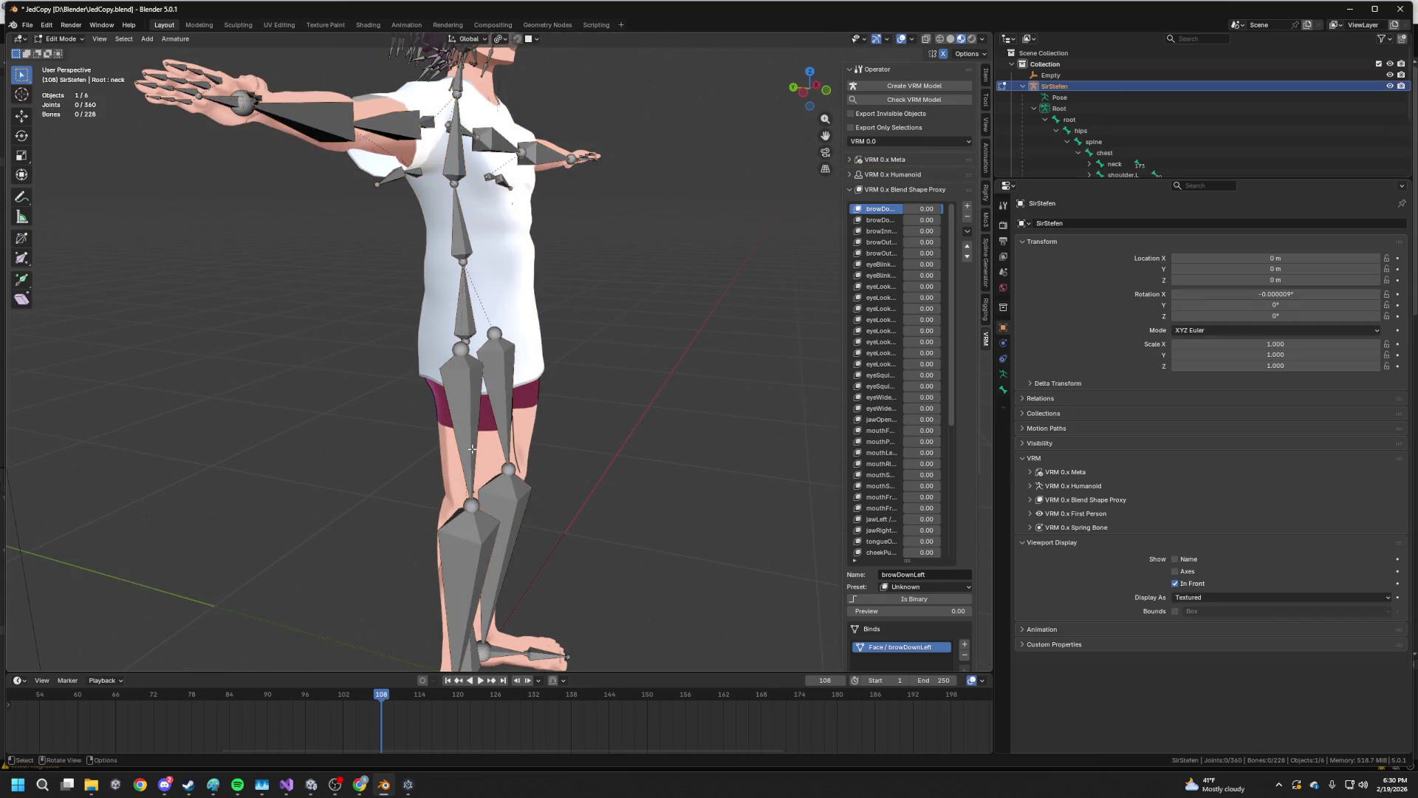
Add Body to the selection, isolate it in local view, and inspect its mesh in Edit Mode
click(480, 416)
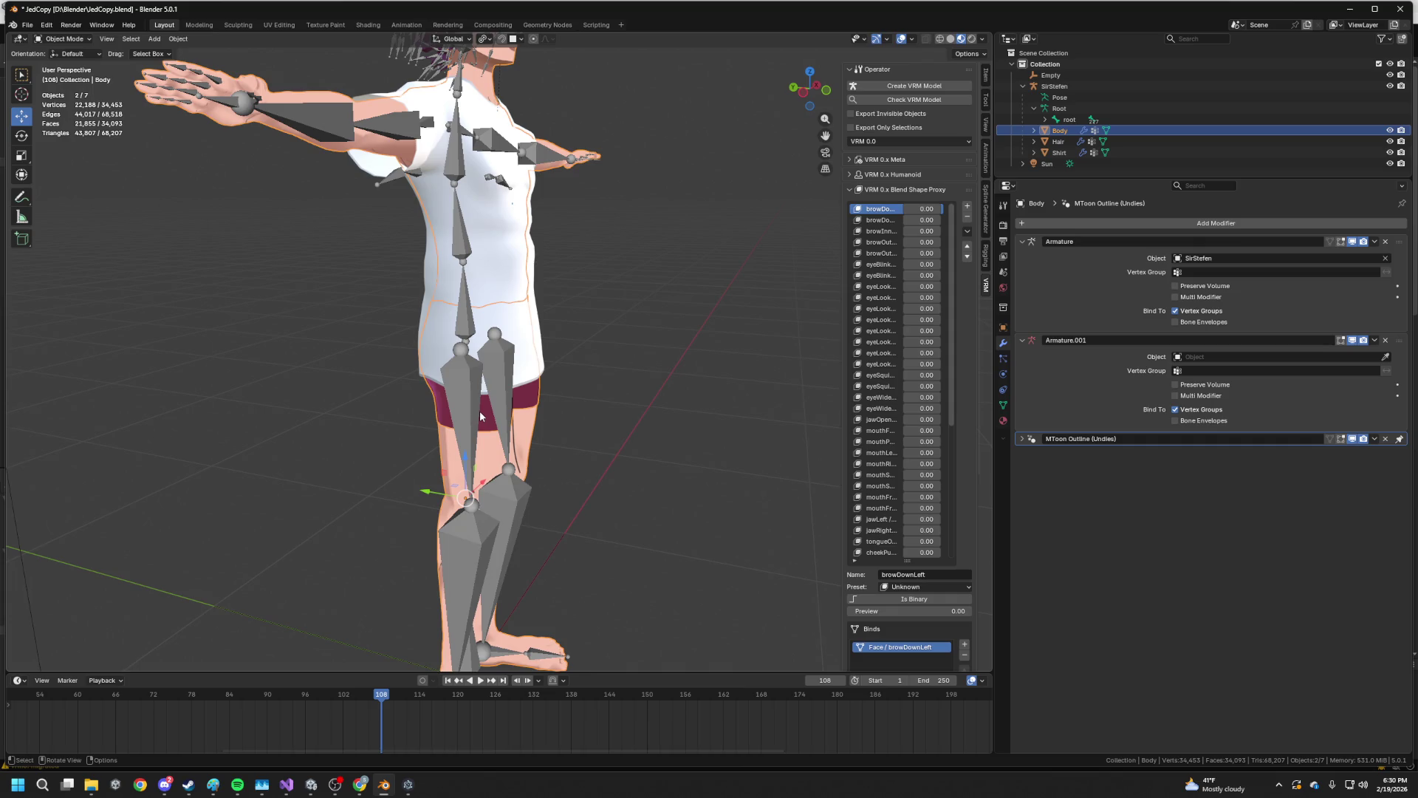
key(KP_Divide)
key(Tab)
scroll(up, 3)
drag(555, 296, 604, 297)
scroll(down, 3)
scroll(down, 3)
key(Tab)
Re-examine the Body mesh in Edit Mode from behind, front and right three-quarter, then exit
scroll(up, 3)
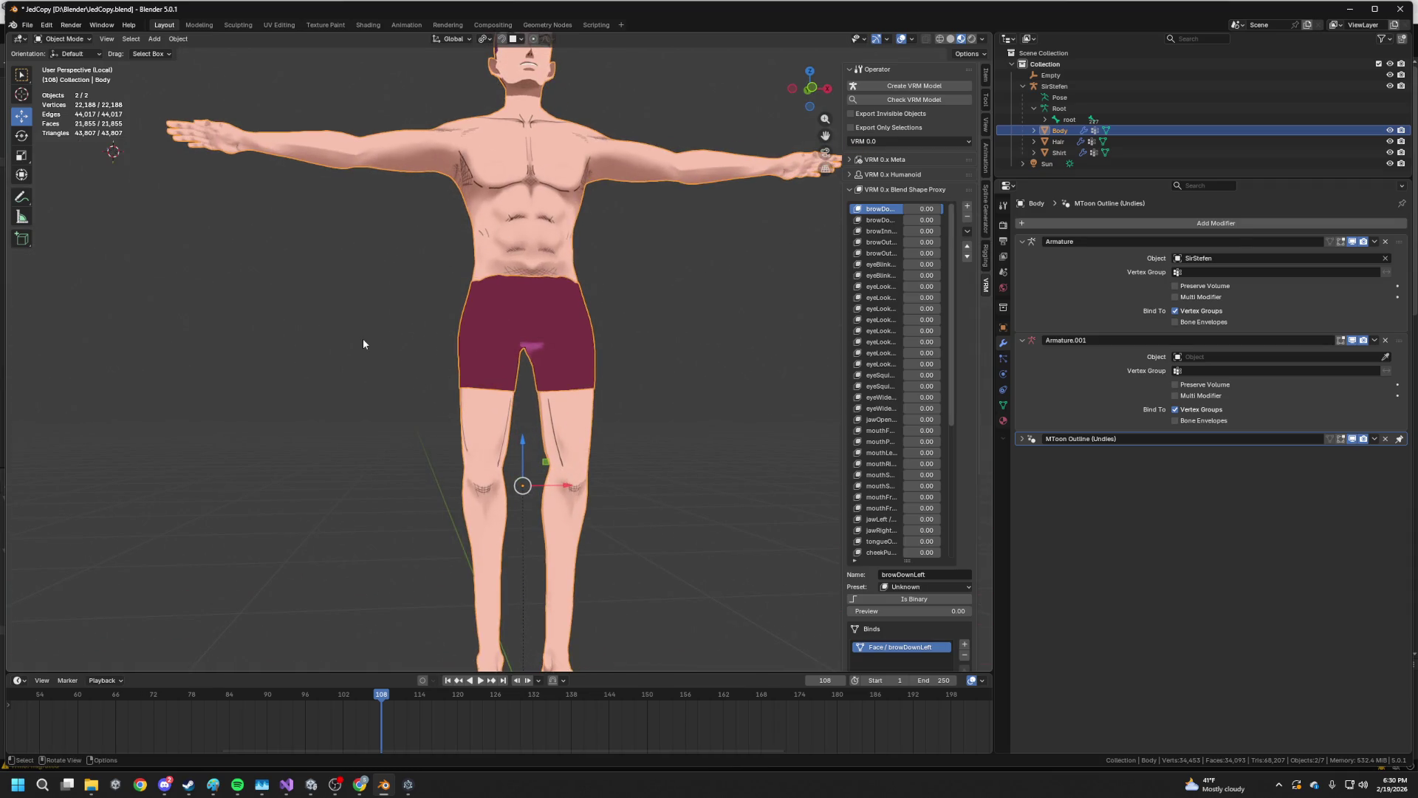
scroll(down, 3)
key(Tab)
drag(410, 406, 578, 388)
scroll(up, 3)
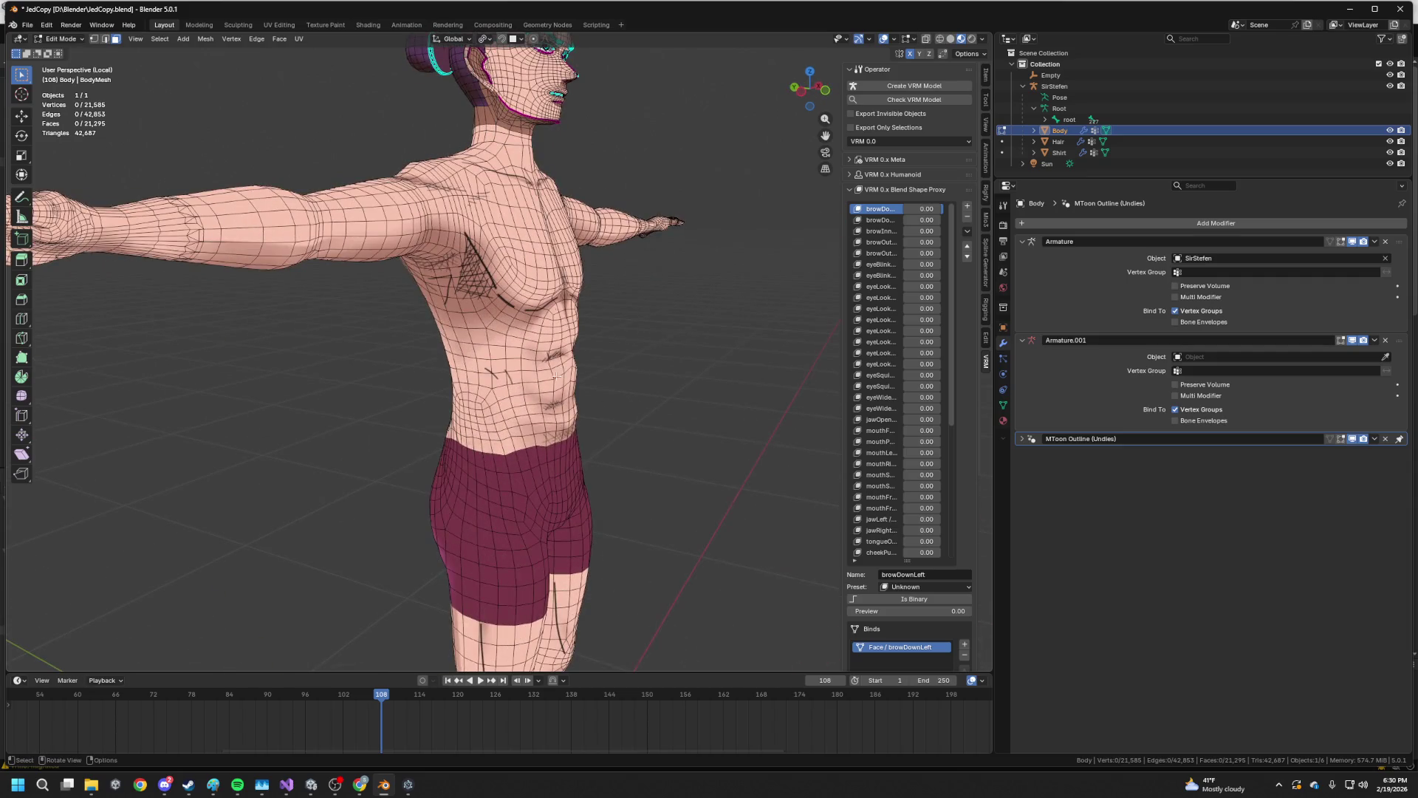
drag(534, 255, 460, 268)
scroll(down, 3)
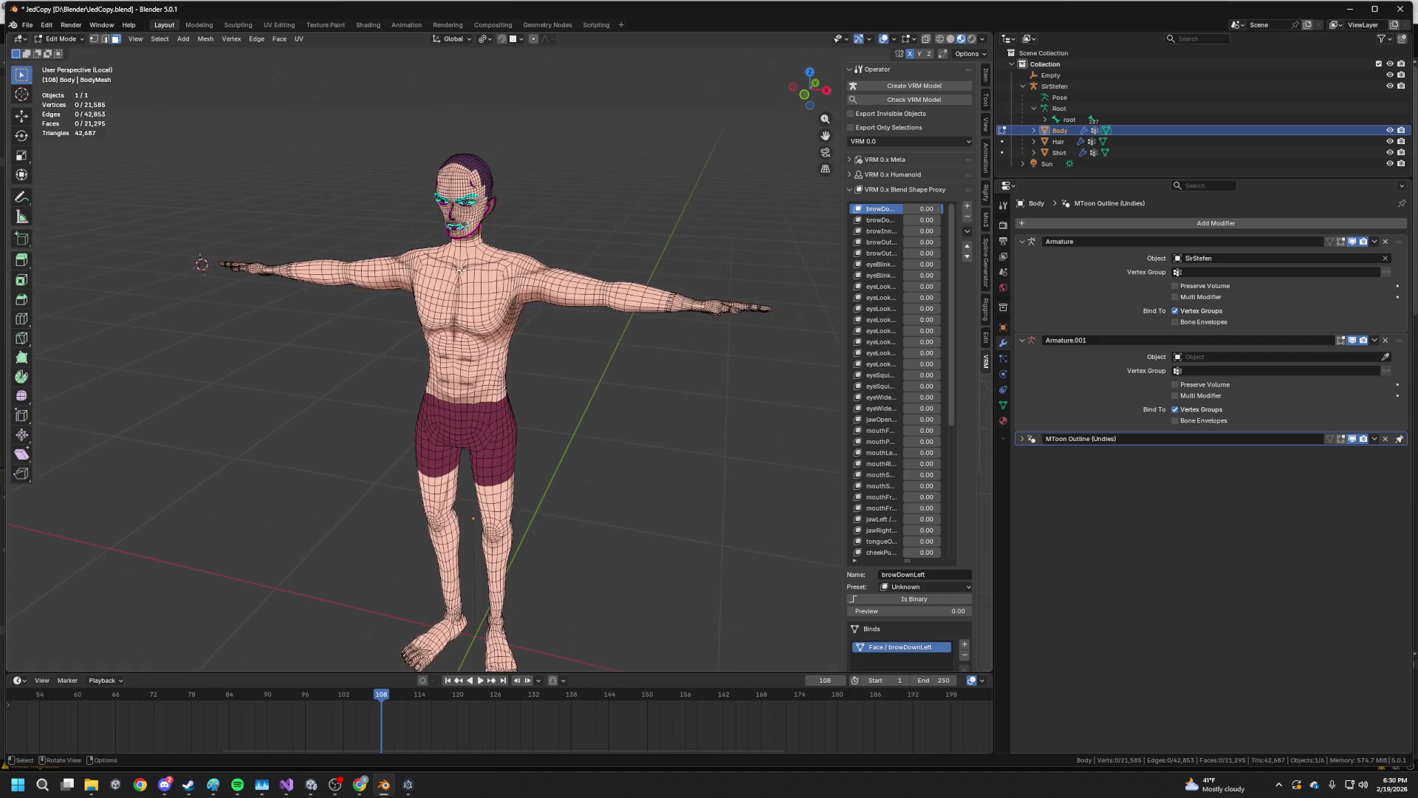
drag(523, 298, 479, 547)
key(Tab)
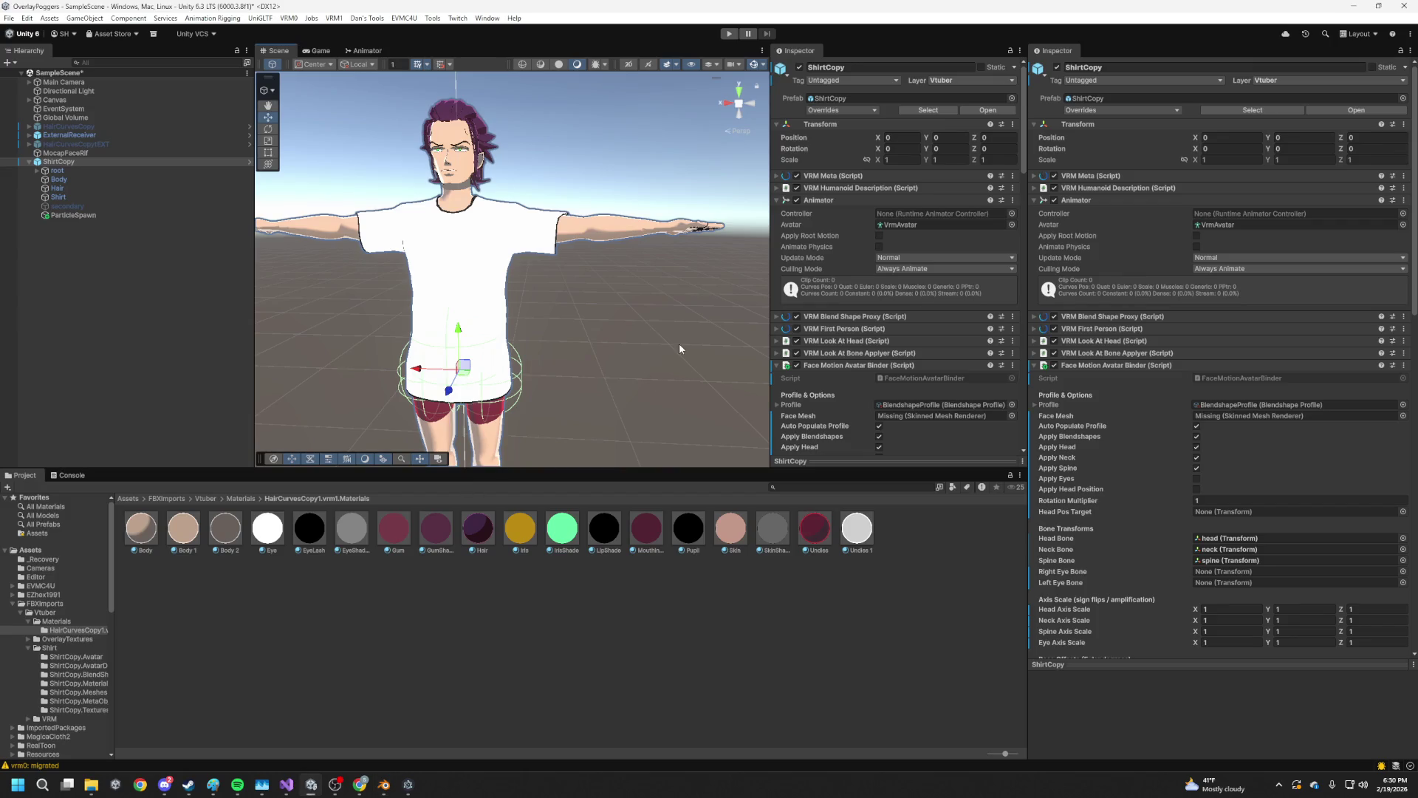
drag(733, 315, 728, 337)
Select the Undies 1 material and darken its shade colour
drag(508, 326, 794, 556)
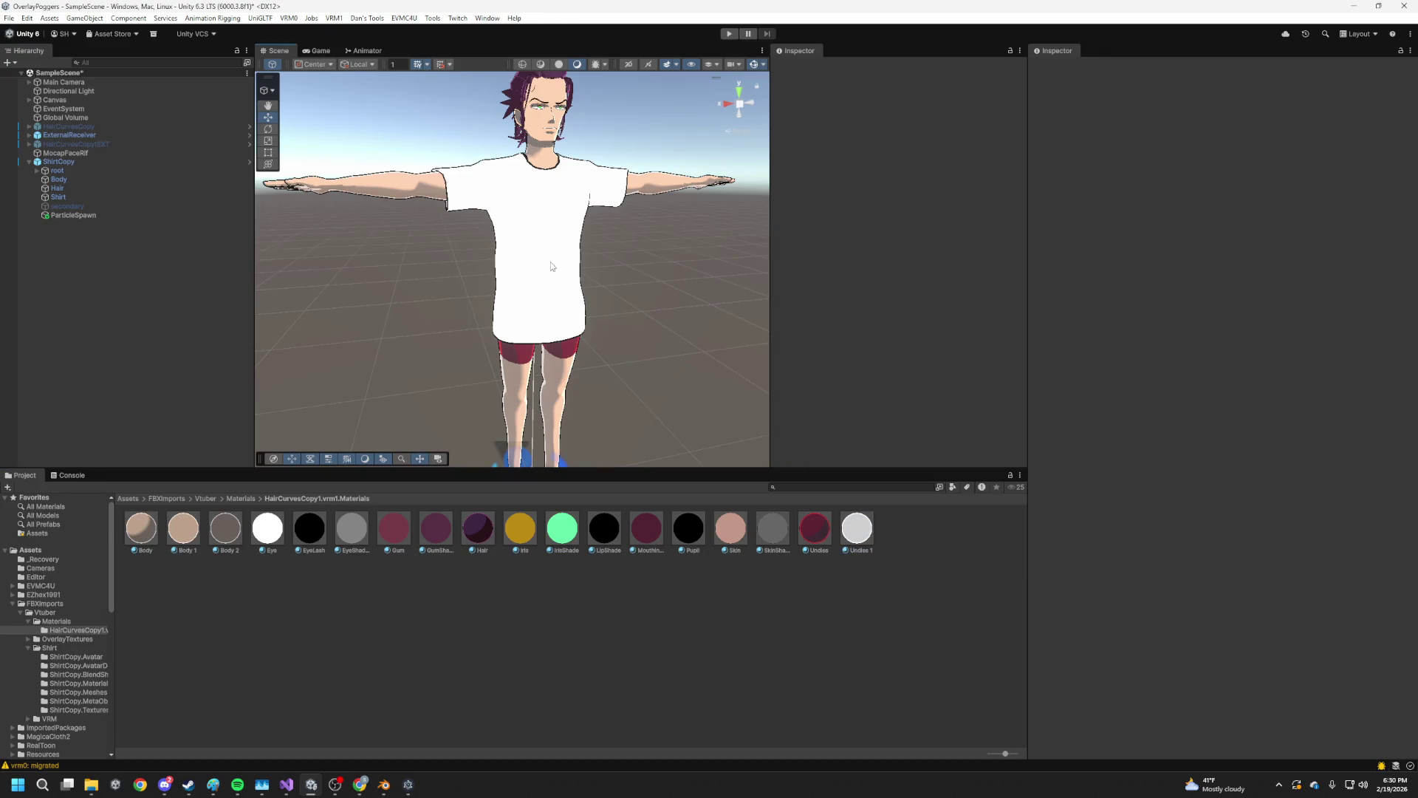
click(854, 527)
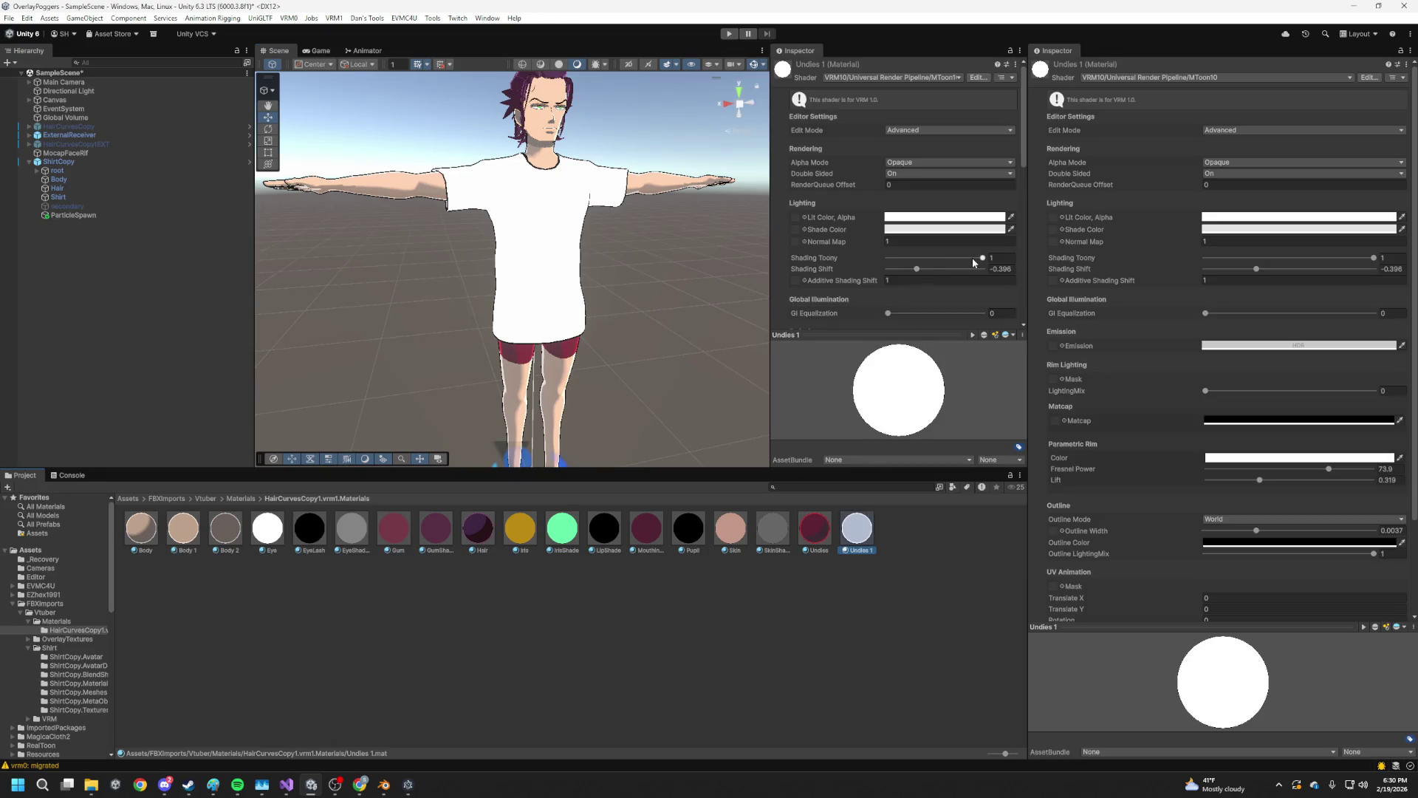
click(981, 258)
click(919, 270)
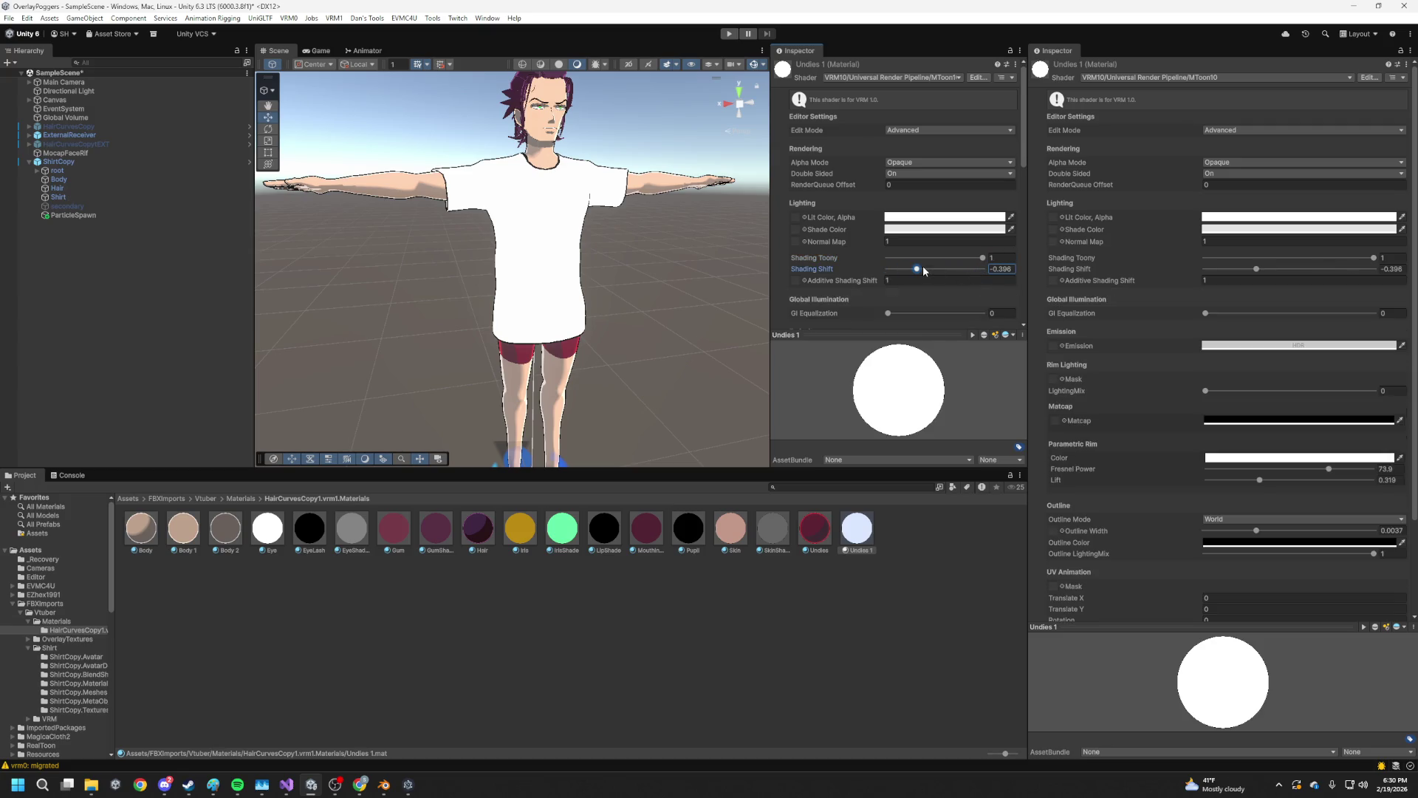
click(924, 229)
drag(957, 292, 953, 334)
click(1040, 220)
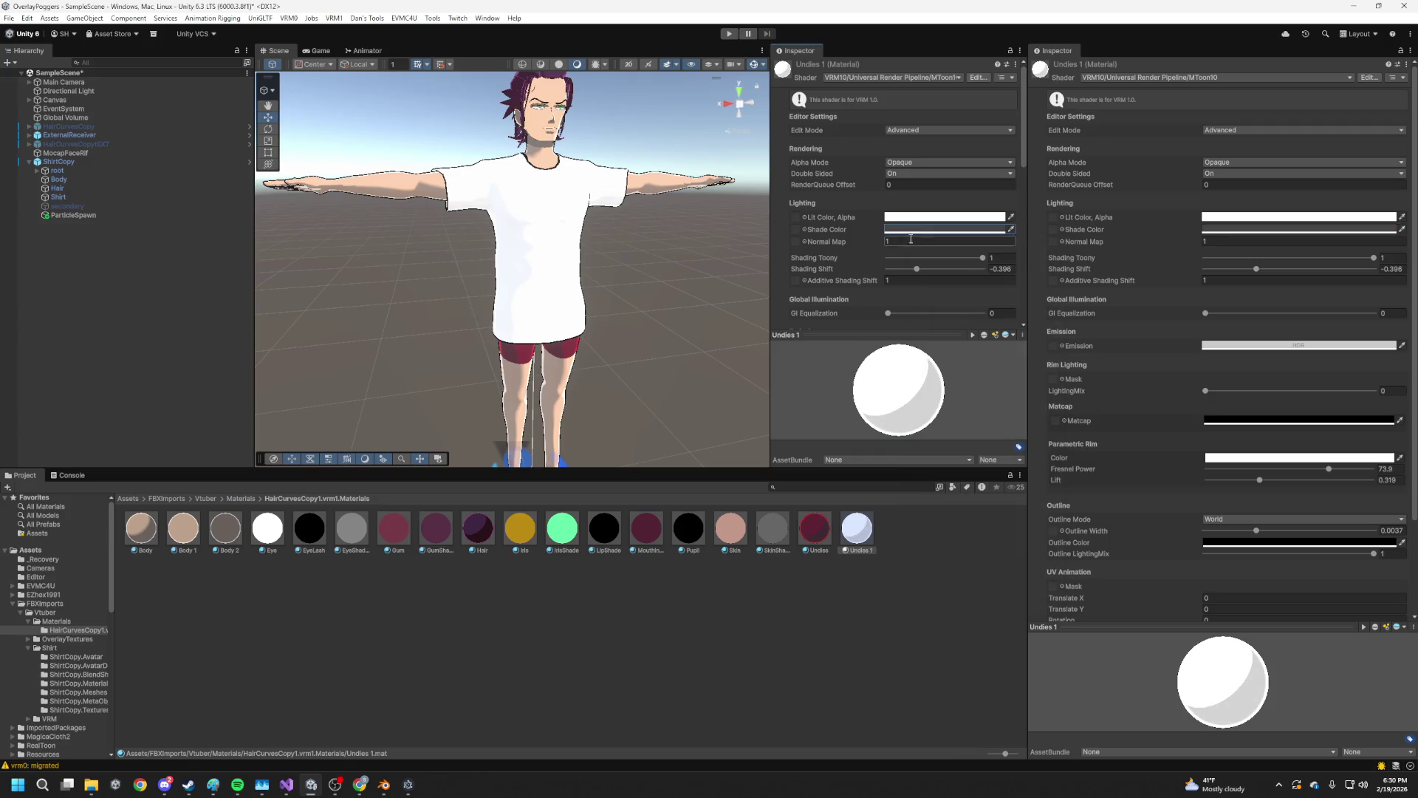
Lower Shading Shift to -0.65 and Shading Toony to 0.69, then check the shirt's shading
drag(924, 272, 912, 276)
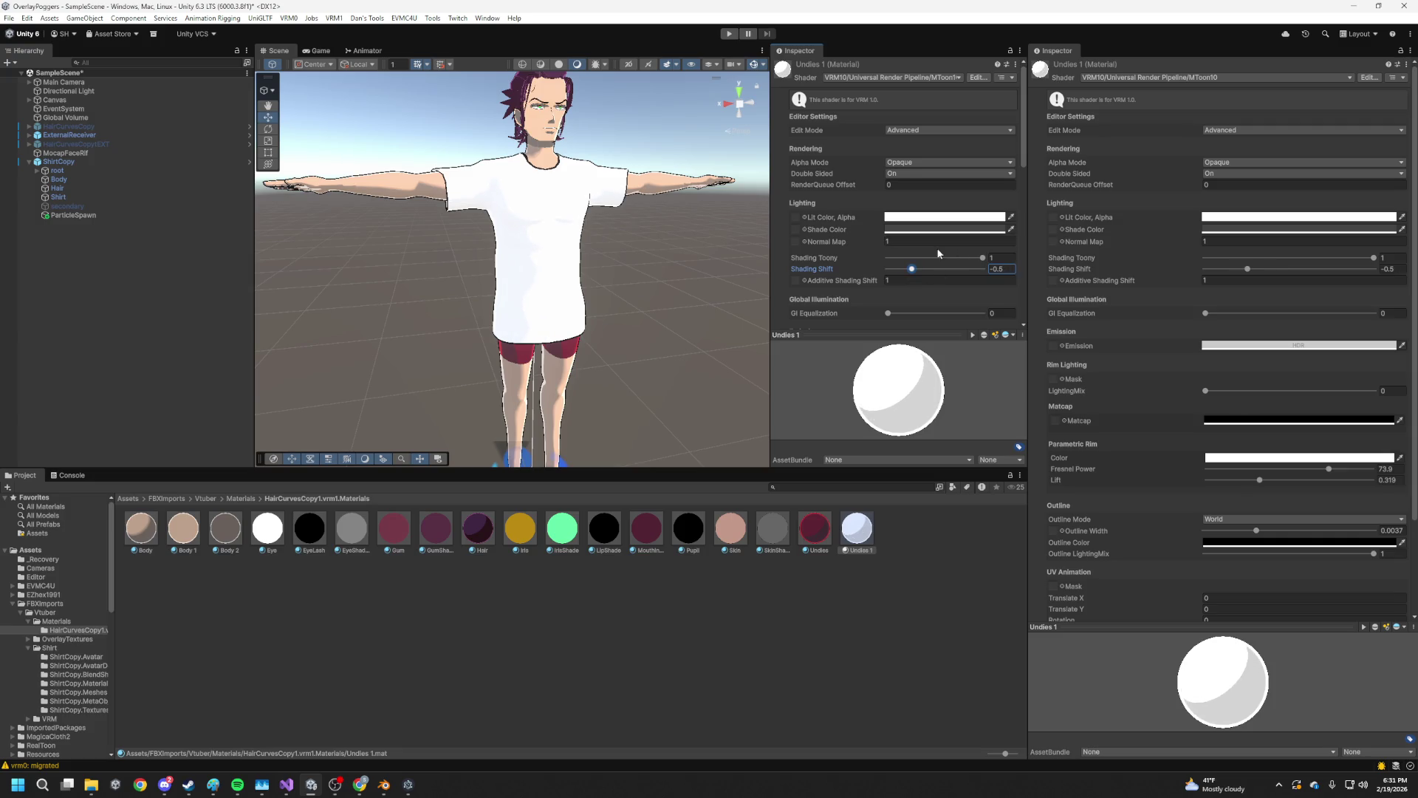
click(921, 231)
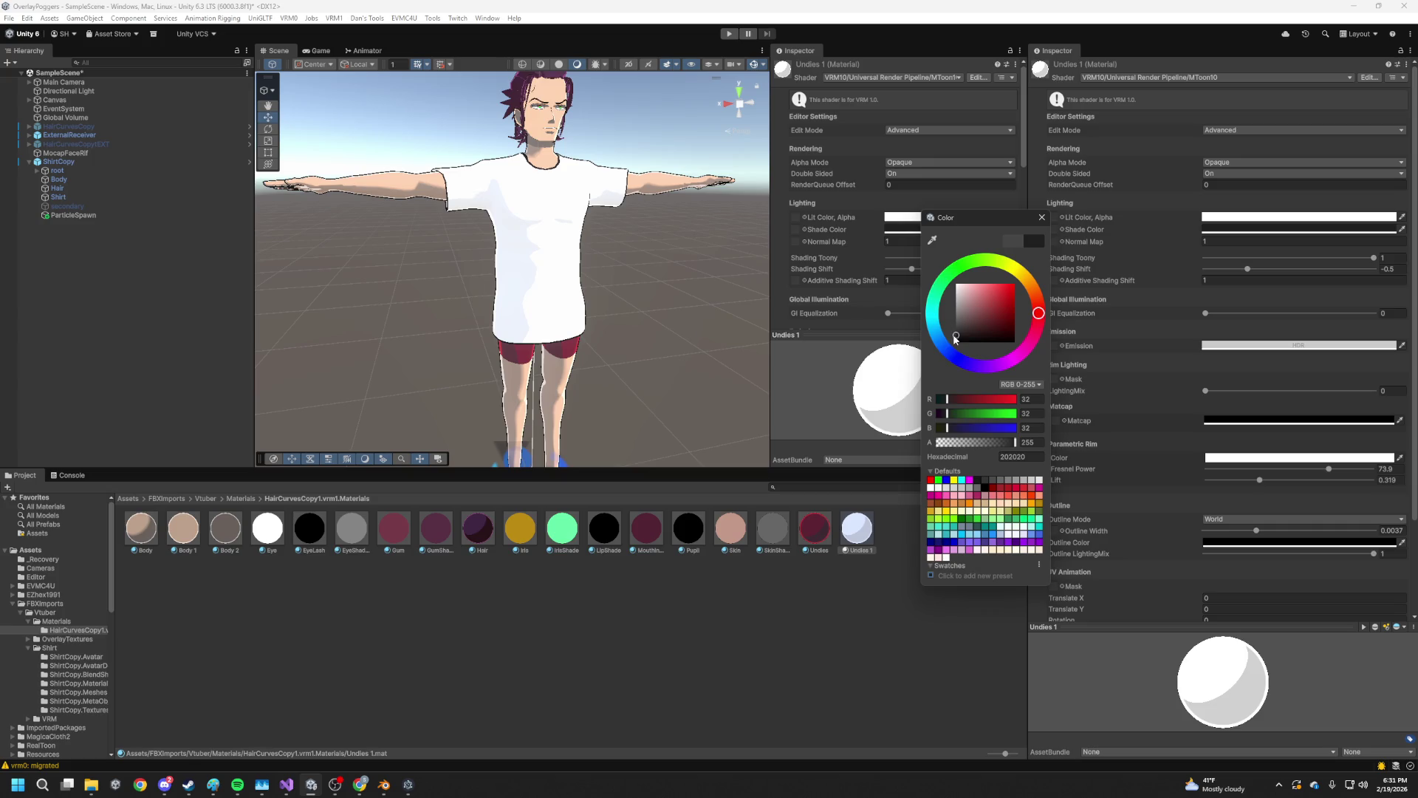
click(1041, 218)
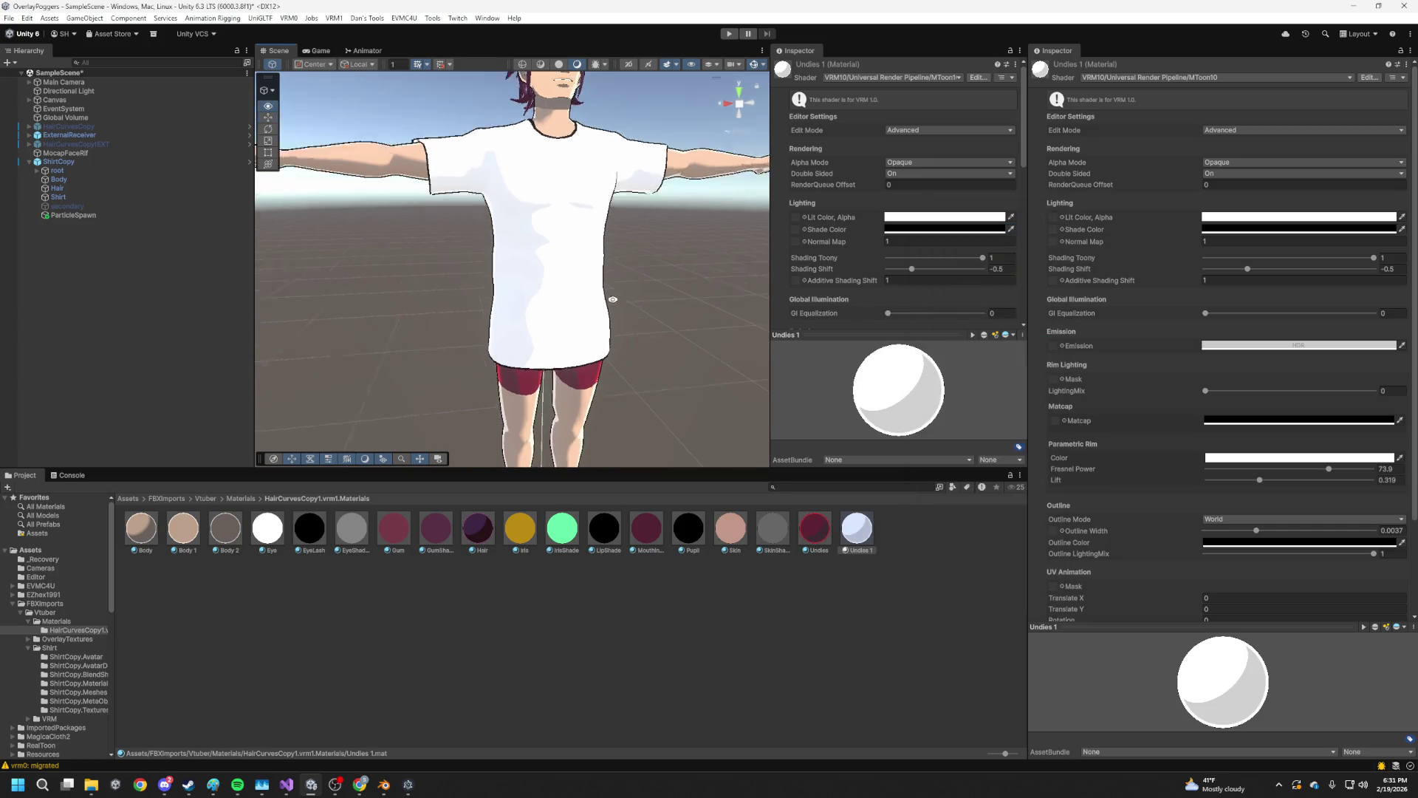
drag(983, 259, 943, 261)
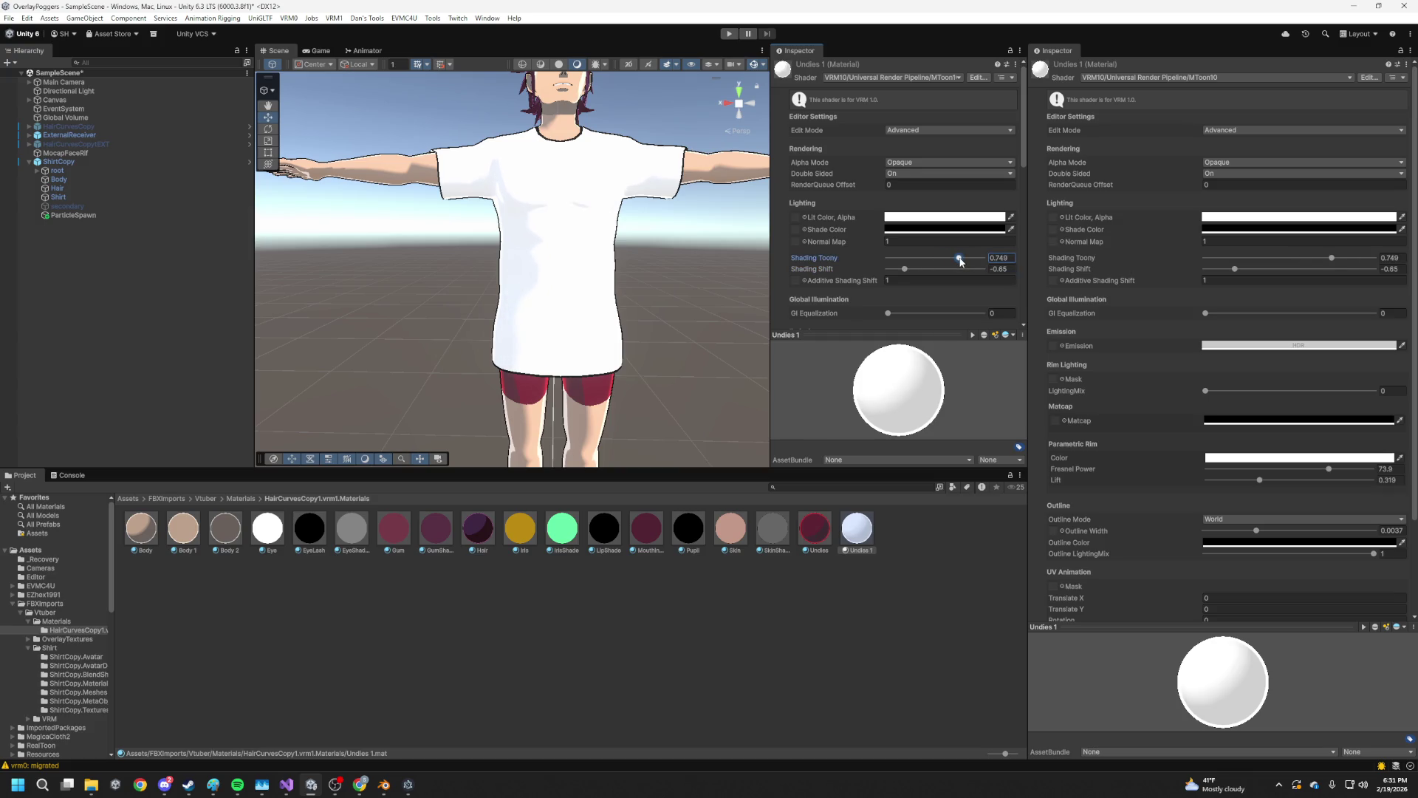
drag(584, 288, 593, 290)
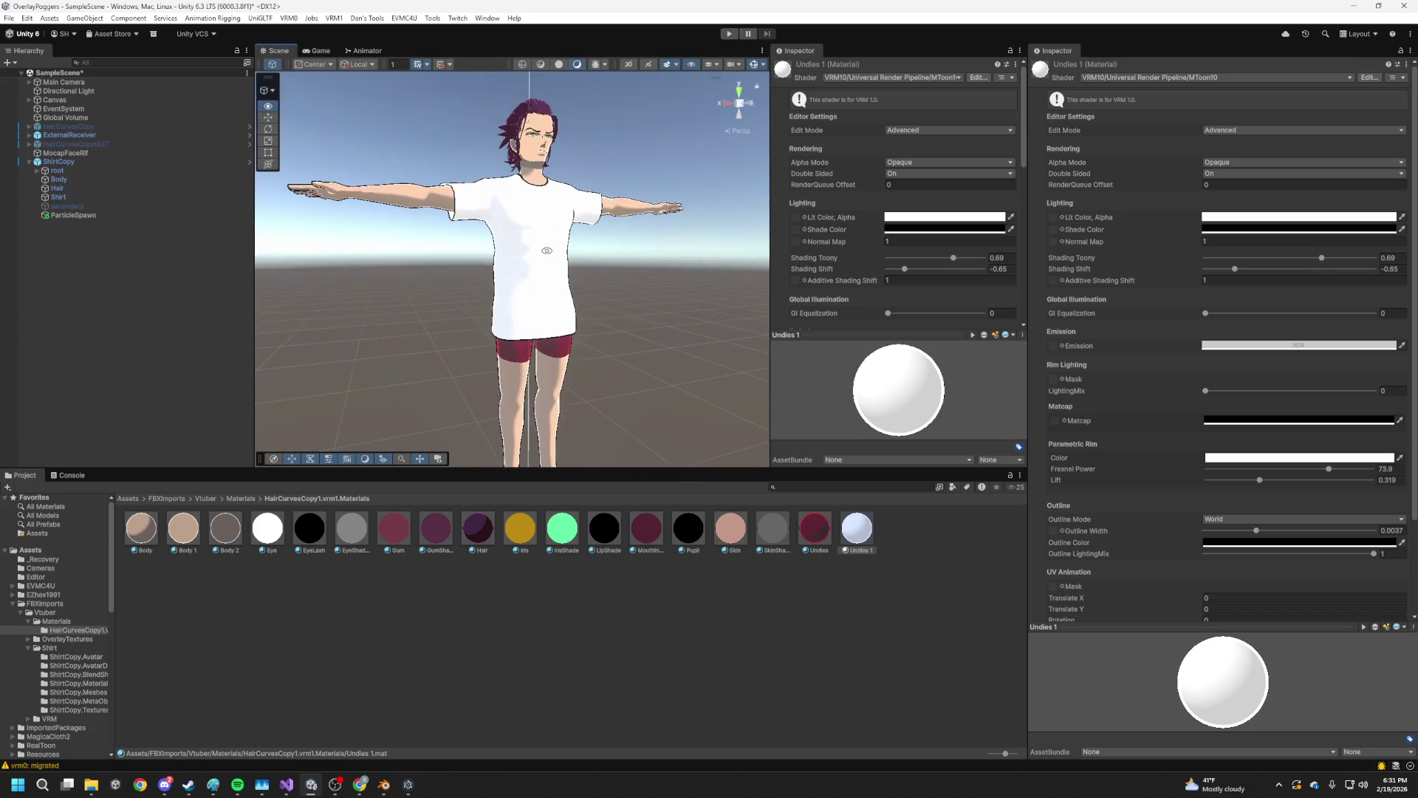
scroll(down, 3)
Give Undies 1 a mid-grey emission colour
click(919, 257)
click(982, 357)
drag(982, 358, 974, 395)
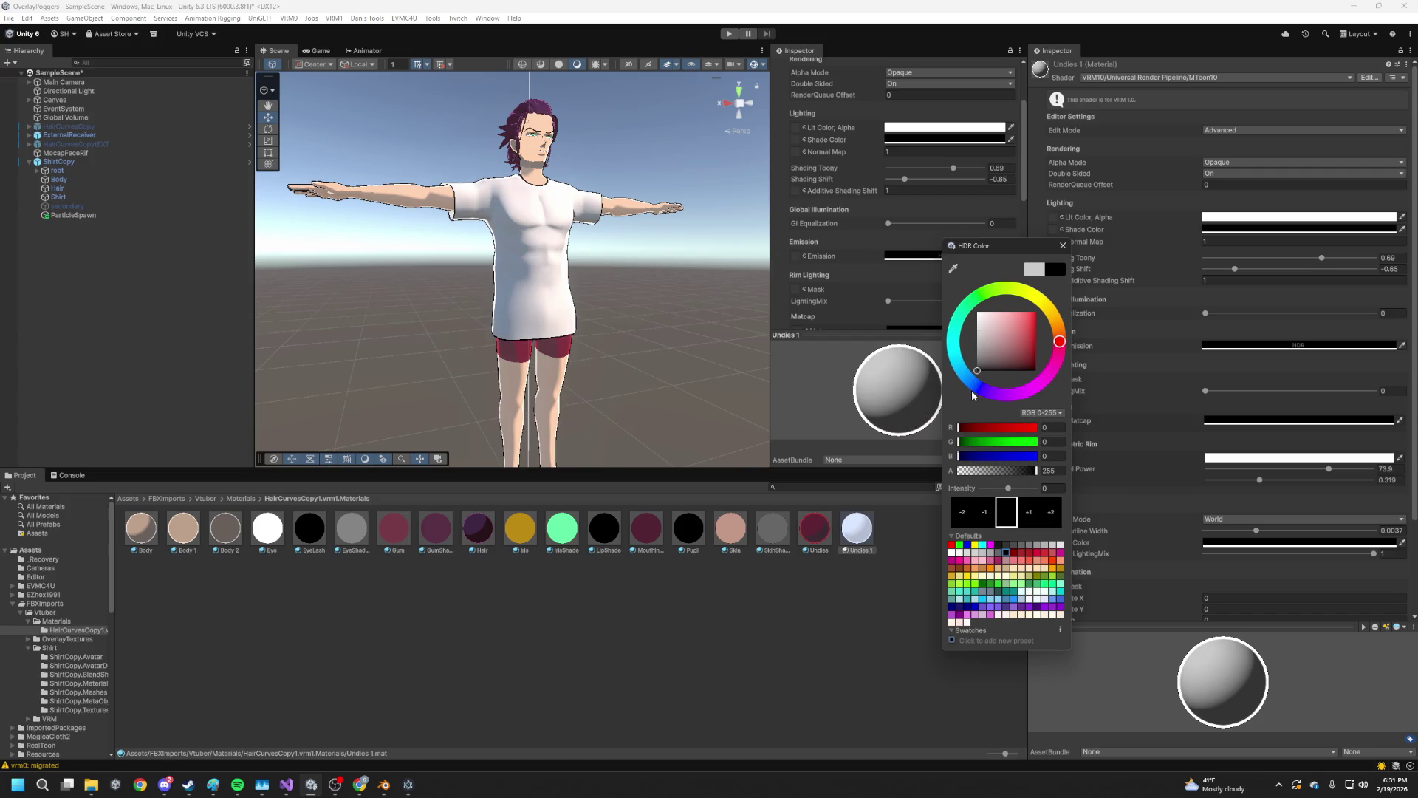
click(1062, 245)
Set Shading Shift to -0.22 and Shading Toony to 0.871, then enter Play mode
drag(917, 182, 925, 179)
drag(573, 244, 500, 313)
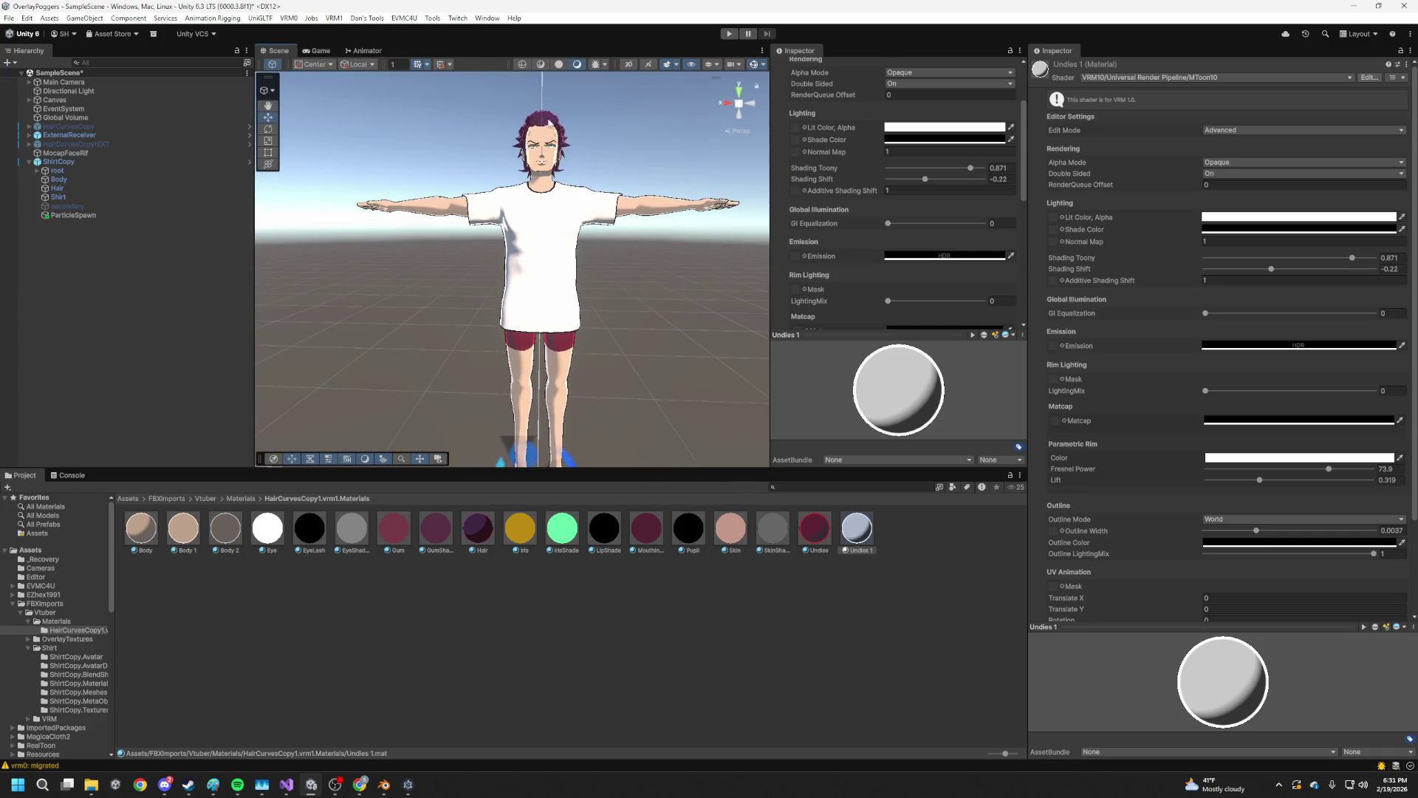
click(730, 34)
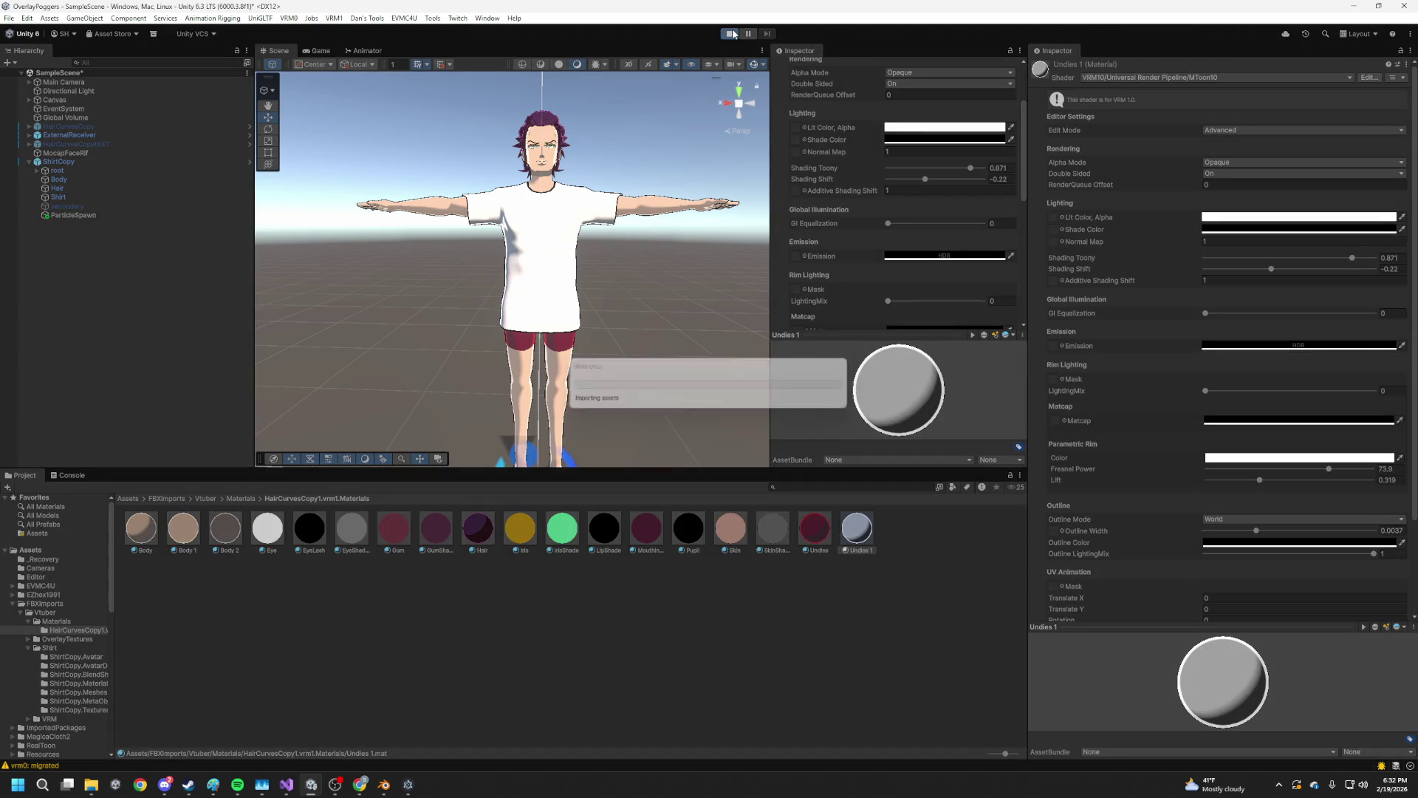
Stop Play mode and remove the Face Motion Avatar Binder component from Body
key(ctrl+p)
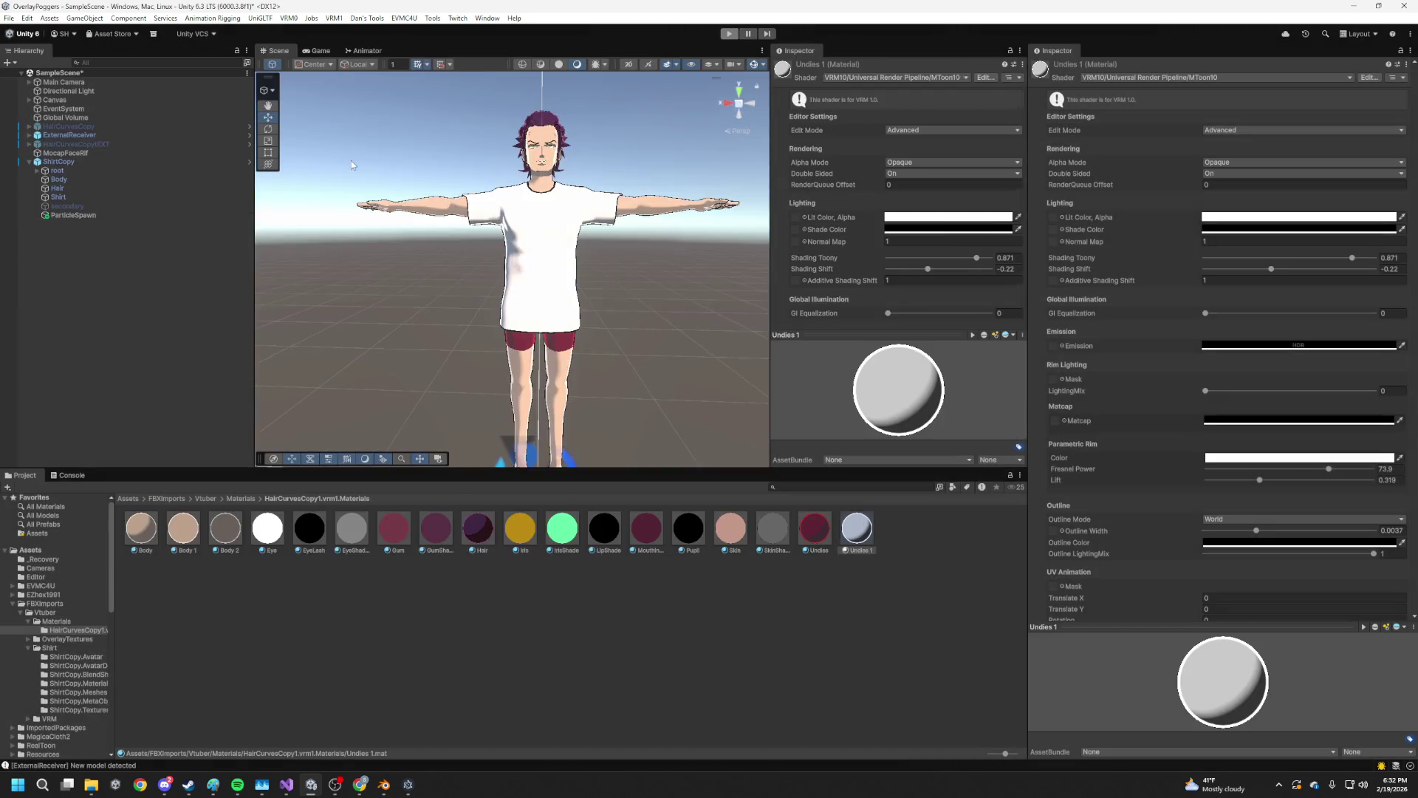
click(58, 161)
scroll(down, 3)
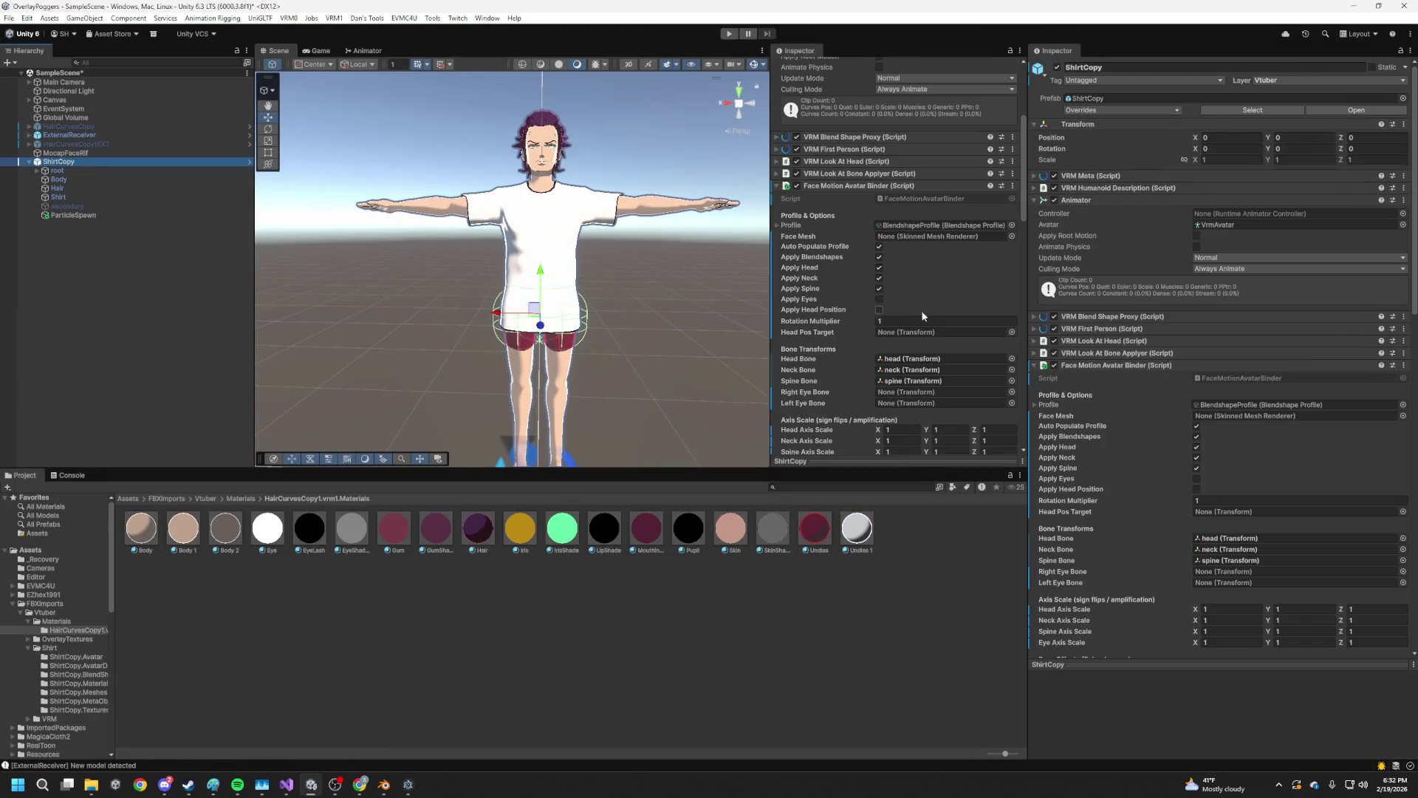
click(104, 177)
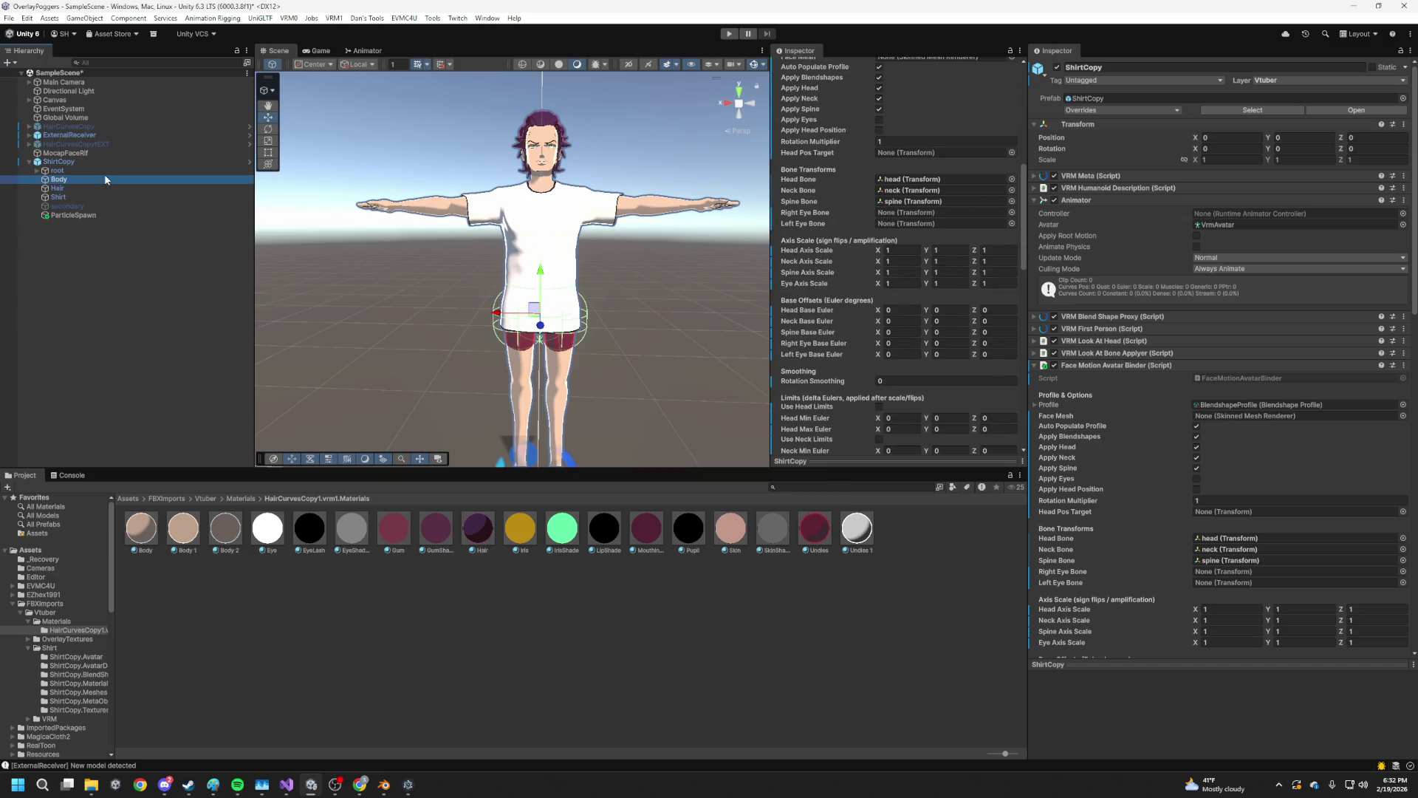
right_click(870, 166)
click(901, 182)
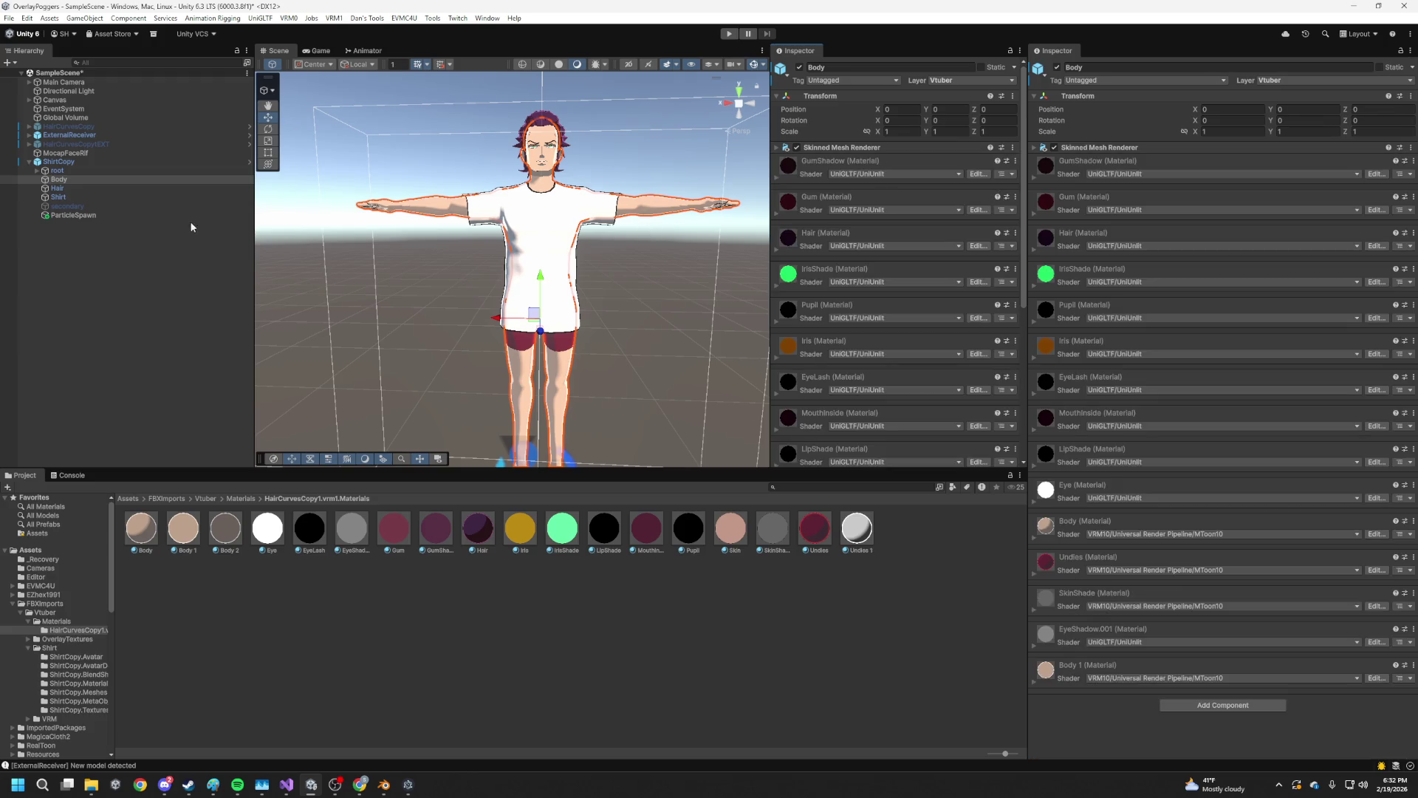
Assign Body as the Face Mesh of ShirtCopy's face-tracking binder
click(84, 163)
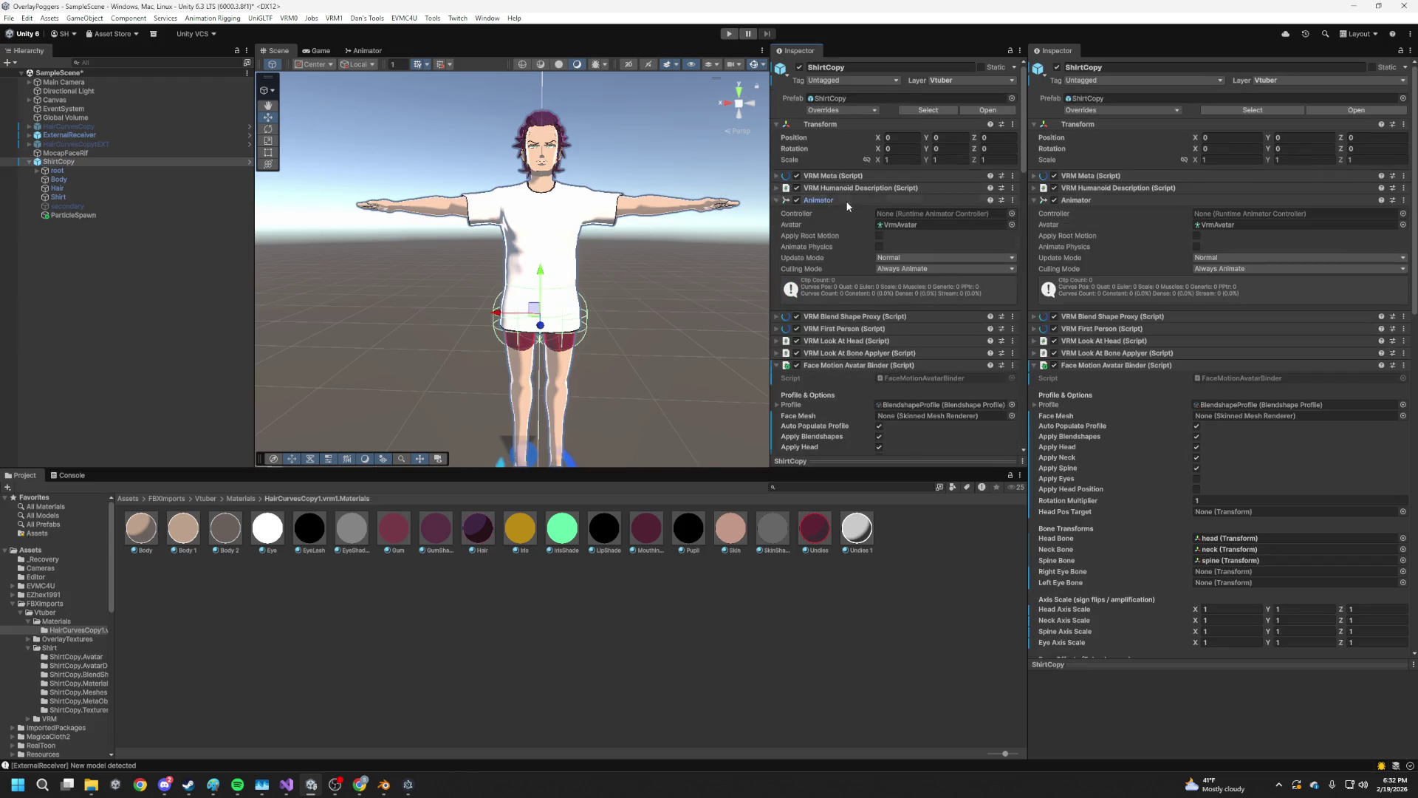
click(845, 201)
scroll(down, 3)
drag(59, 180, 836, 147)
drag(926, 164, 924, 162)
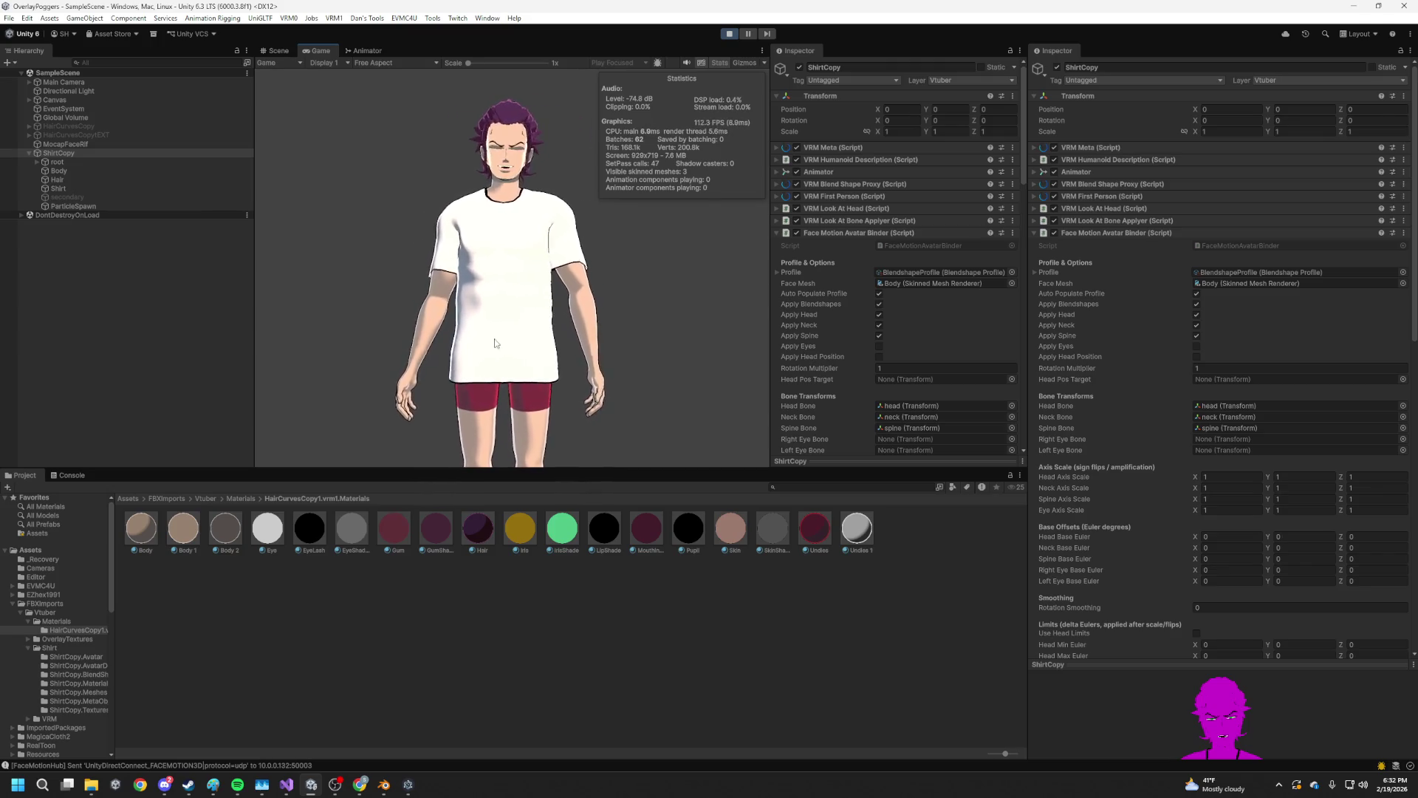
Lower the Shirt's Velocity Blendshape Controller Max Velocity from 0.75 to 0.64
click(78, 179)
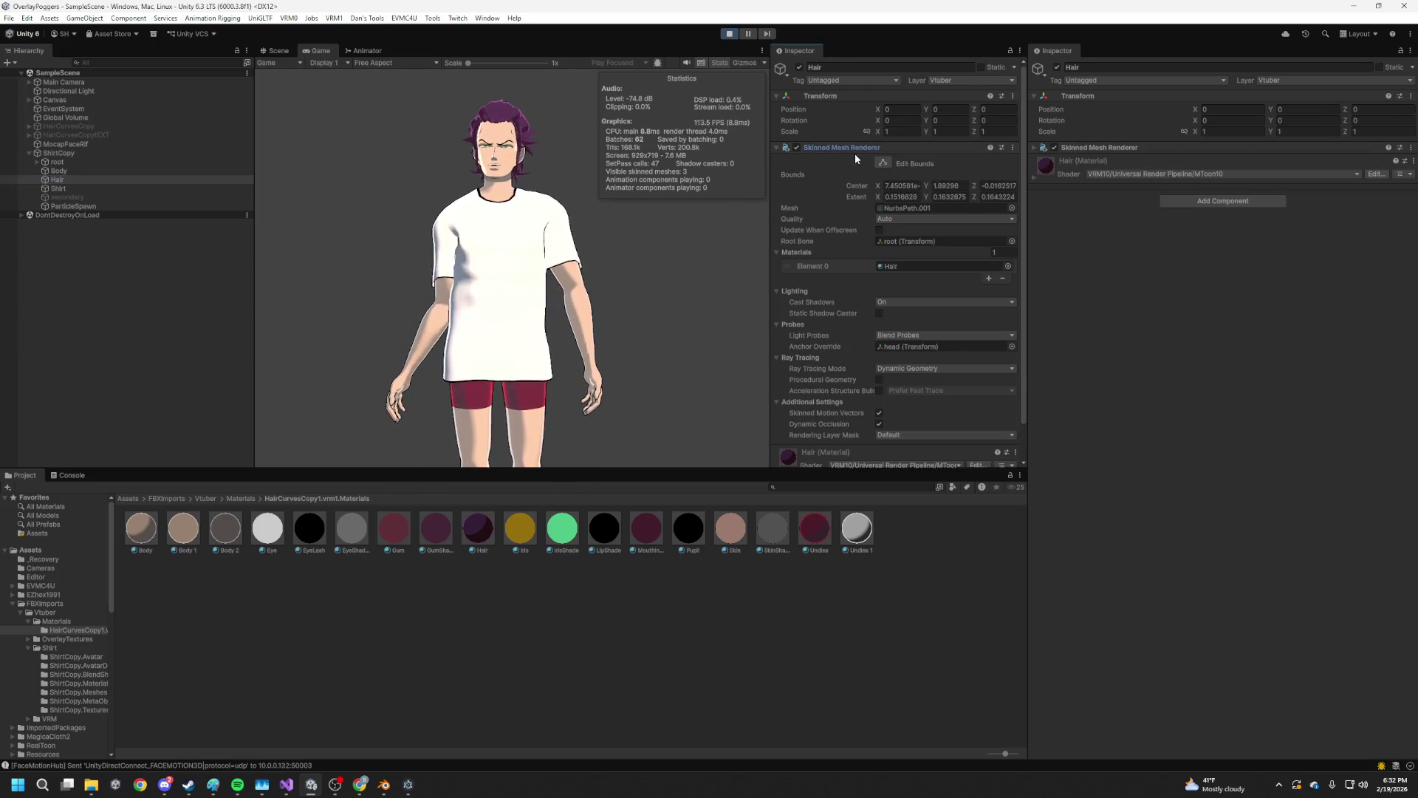
key(Down)
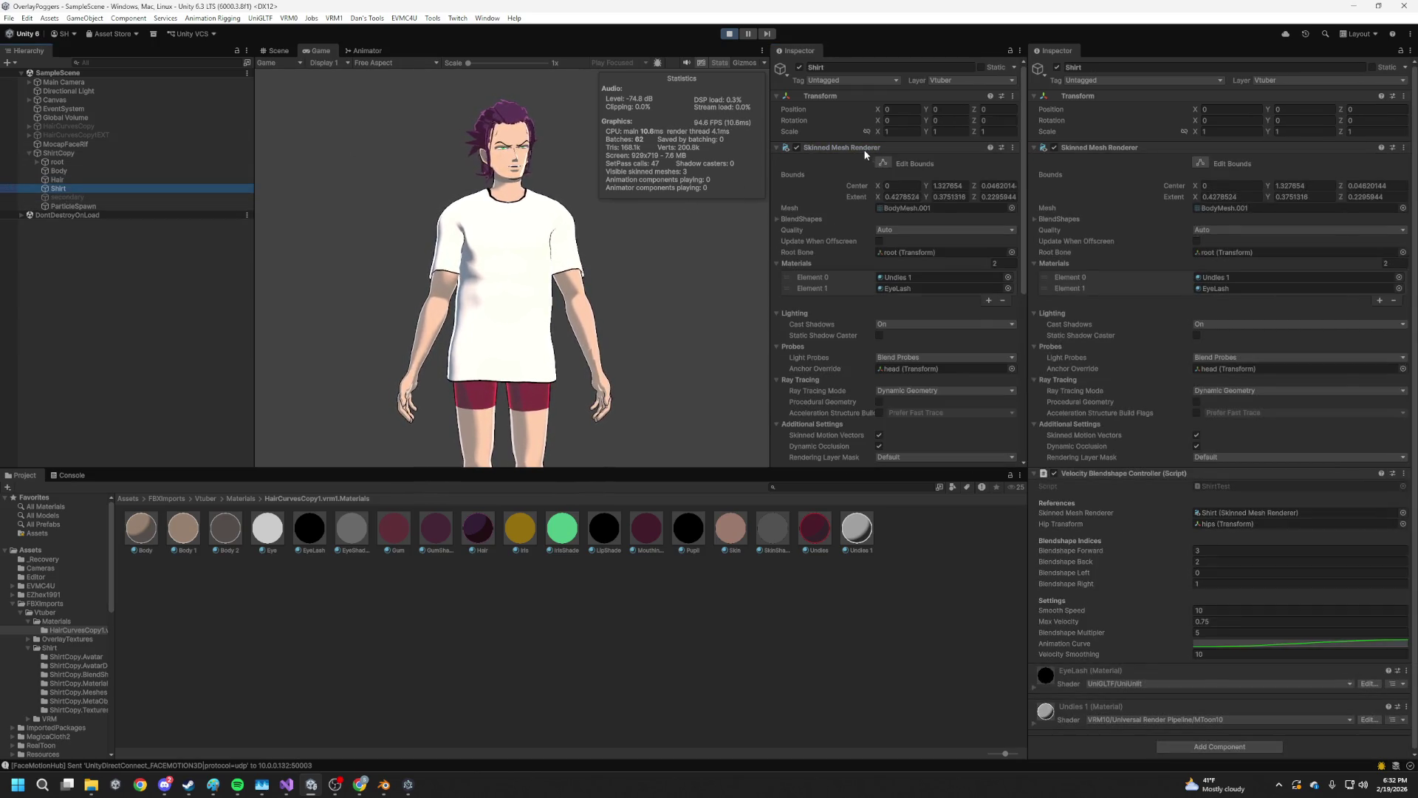
click(866, 151)
click(942, 329)
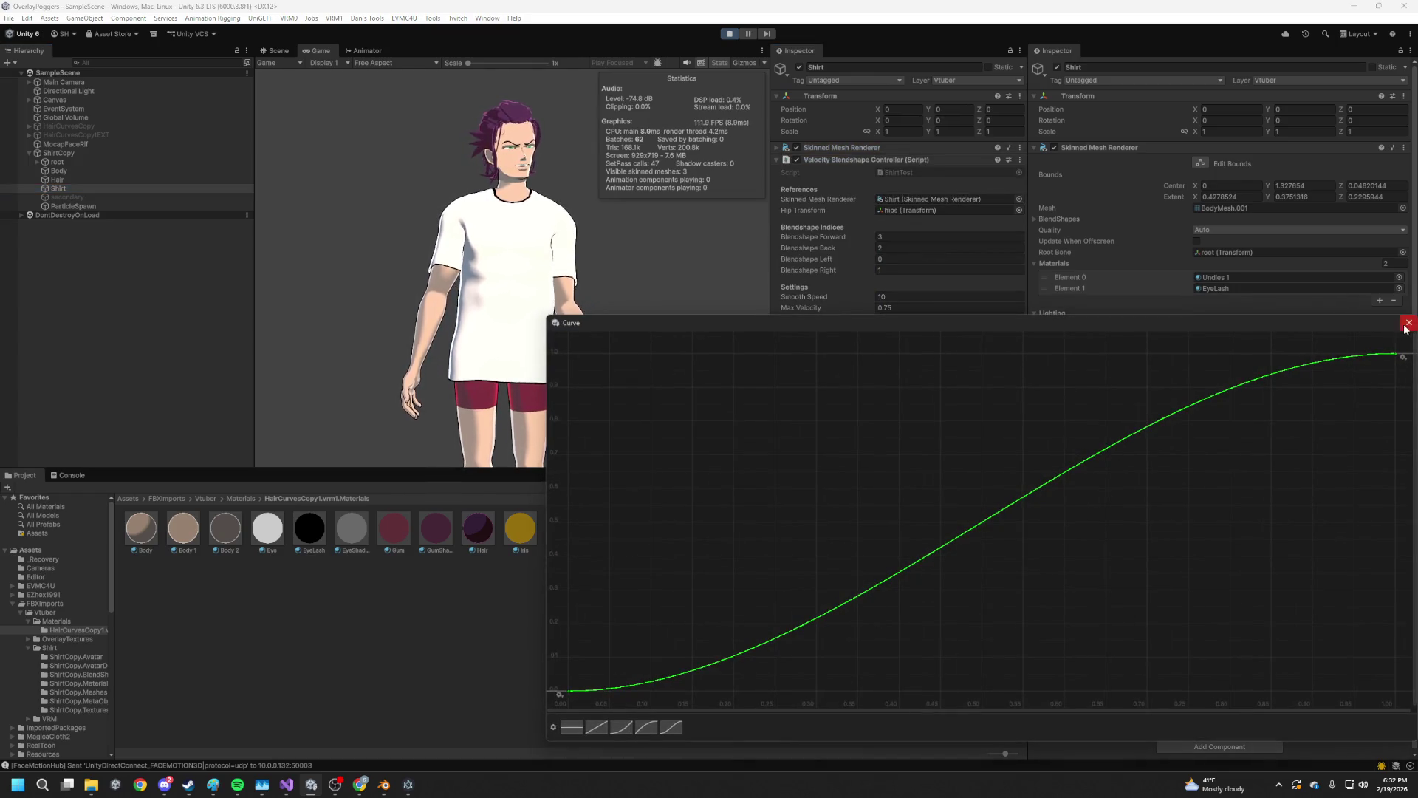
click(1409, 323)
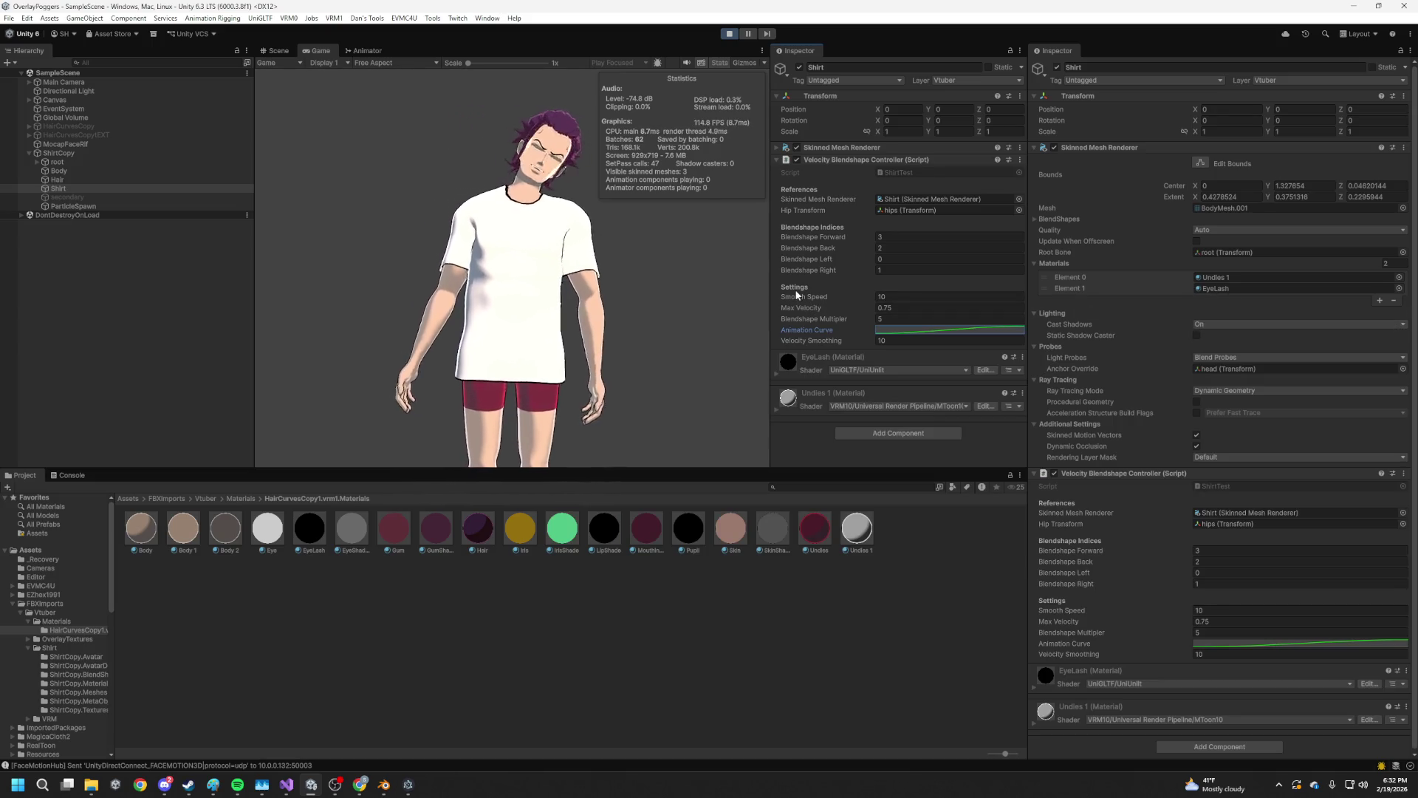
drag(869, 308, 852, 308)
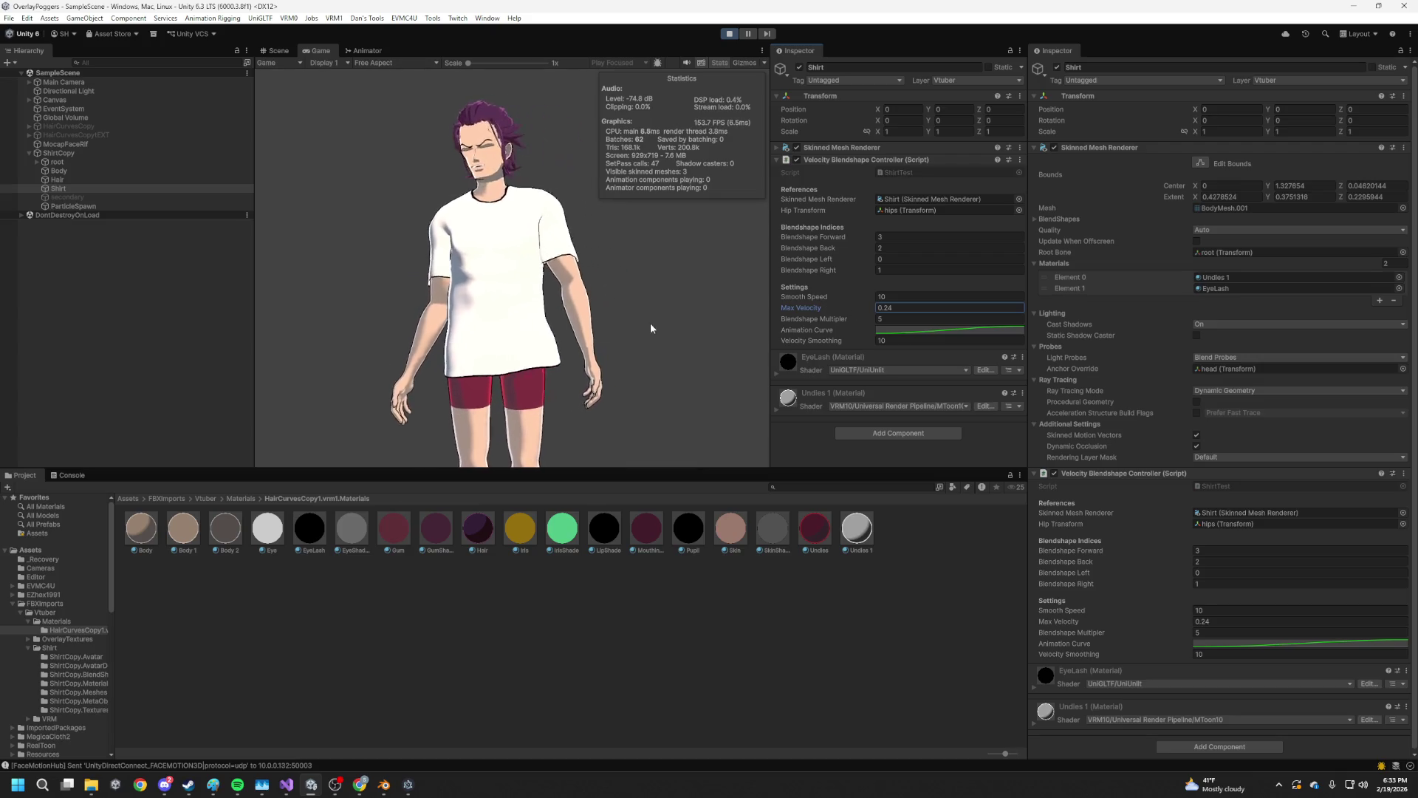
drag(862, 309, 854, 304)
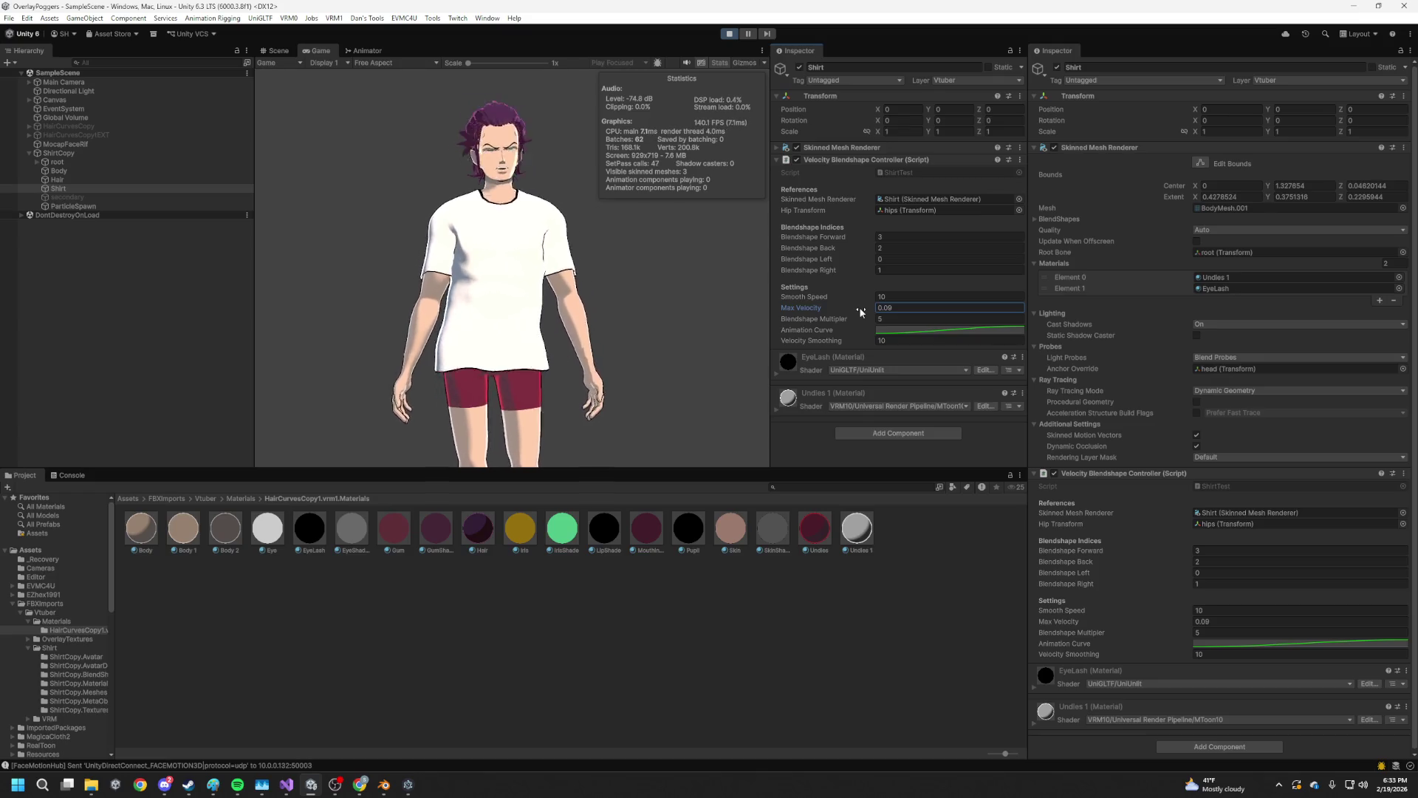
drag(853, 308, 859, 313)
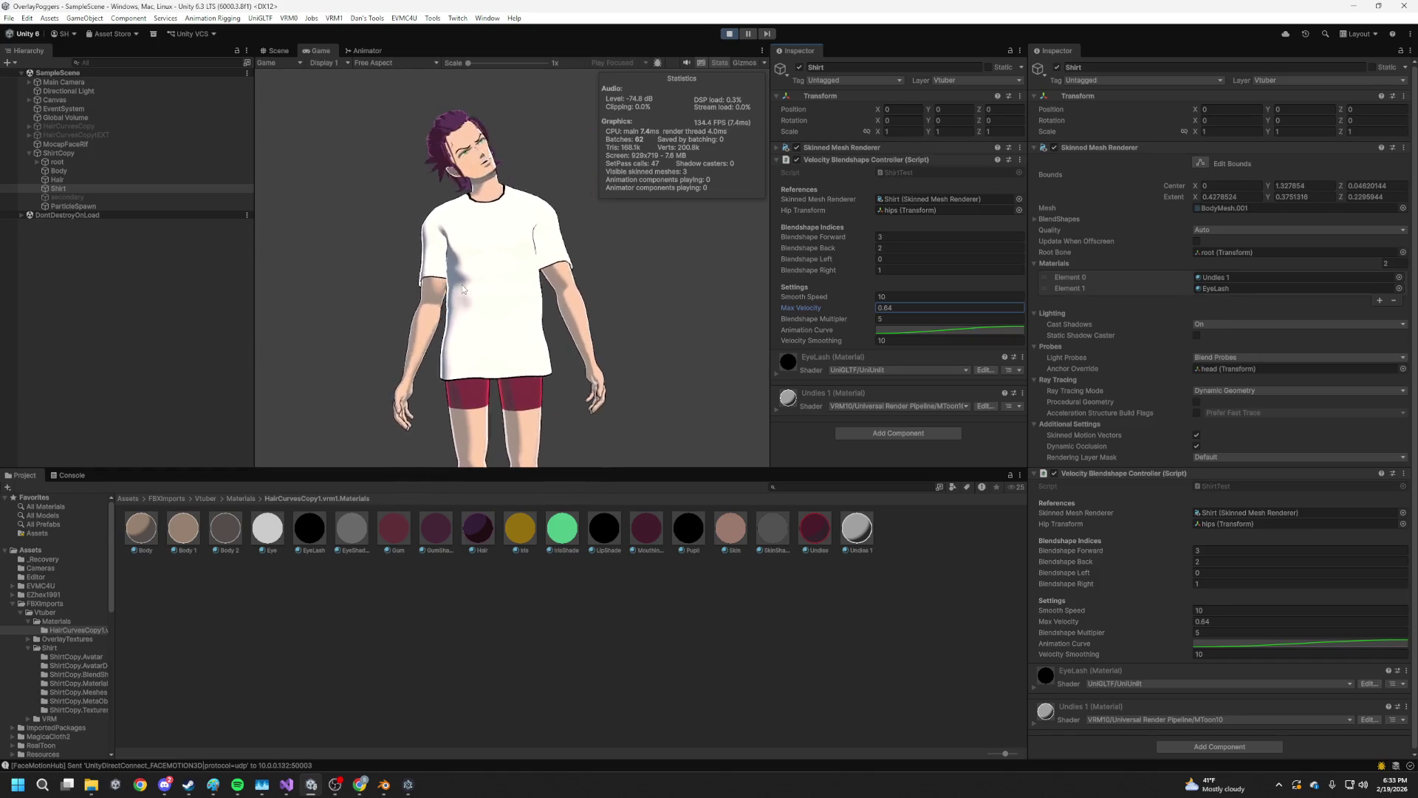
click(77, 179)
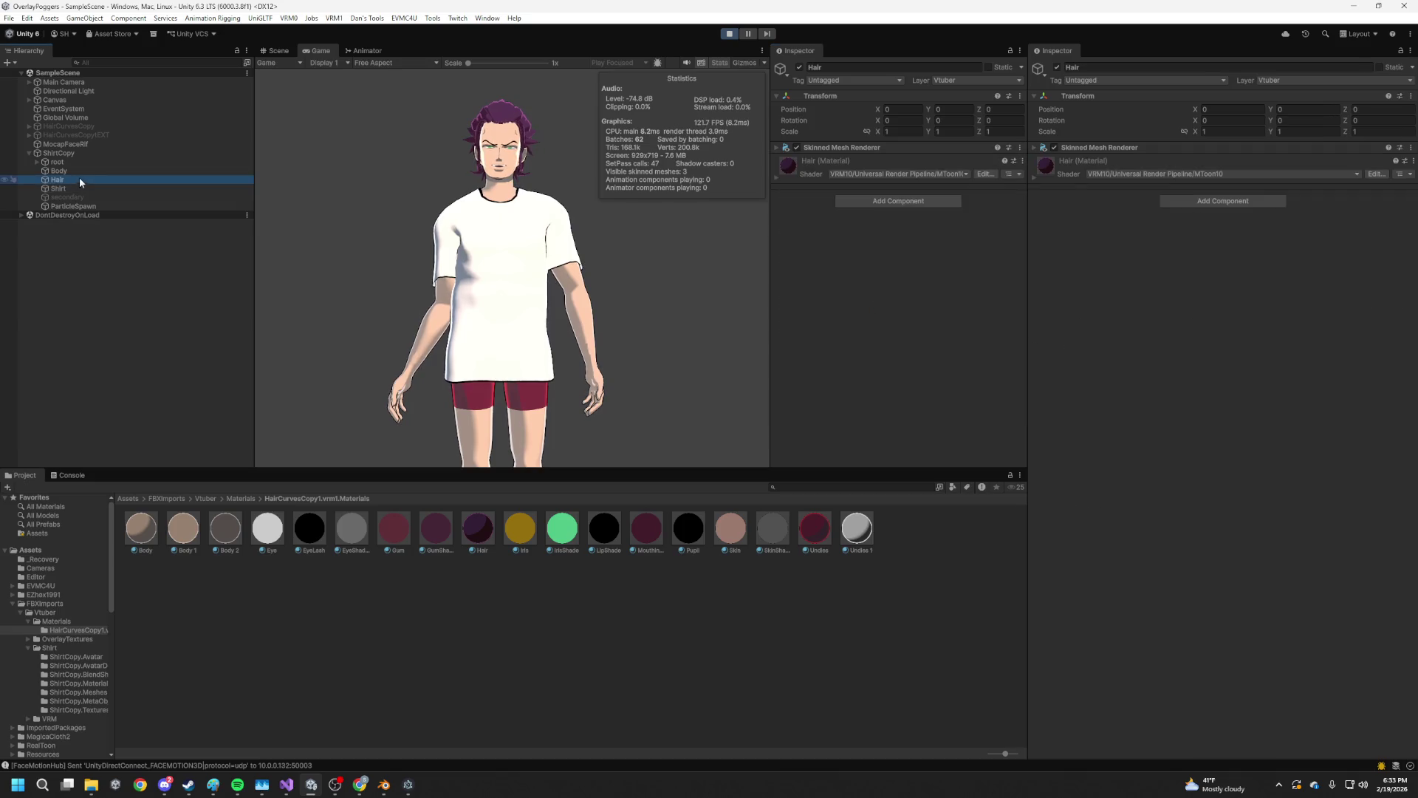
Set Undies 1's Shading Toony to 0.88 and Shading Shift to -0.28
click(857, 543)
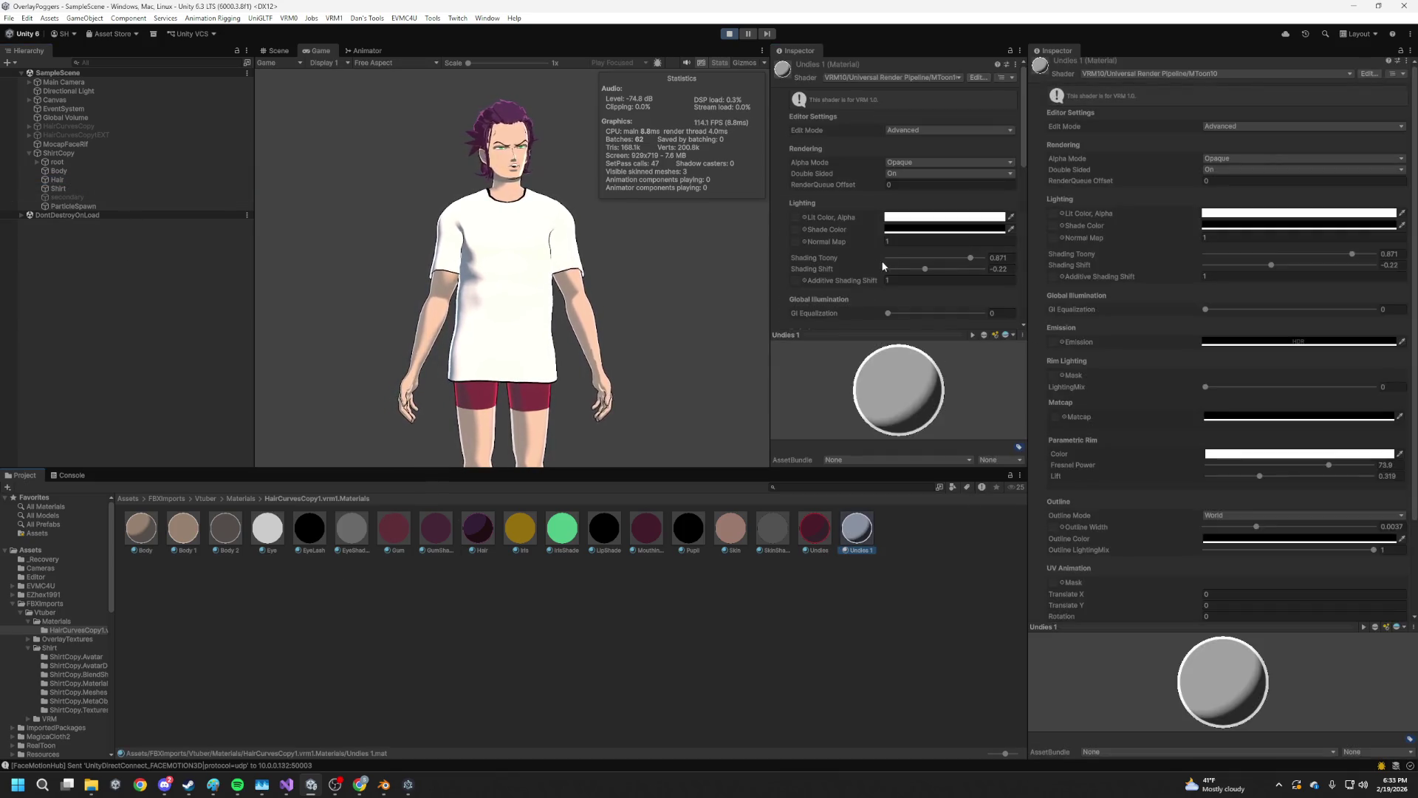
click(991, 259)
drag(982, 258, 923, 273)
drag(923, 273, 971, 267)
Change the shade colour to light grey 9A9898 and stop the play preview
click(960, 229)
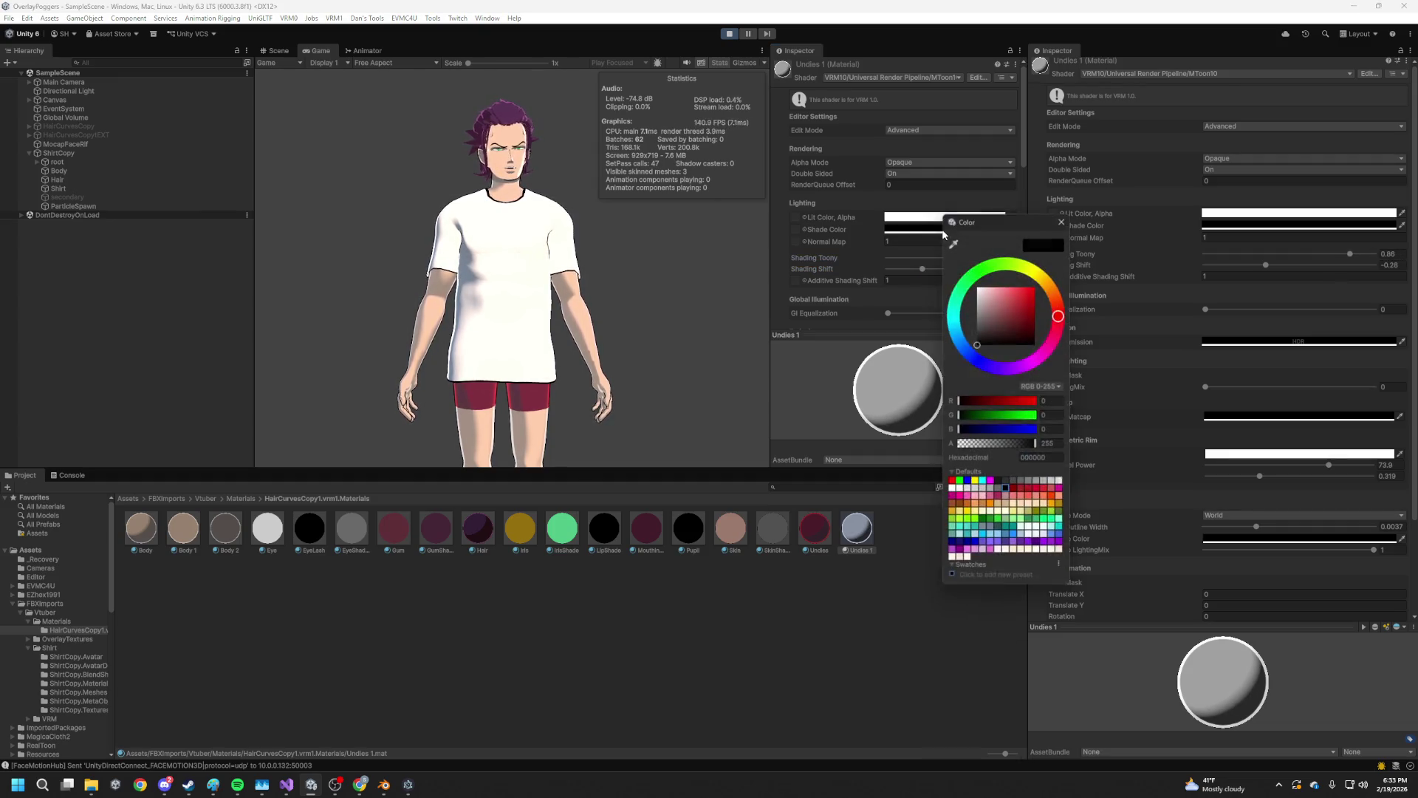
click(979, 318)
drag(980, 319, 980, 314)
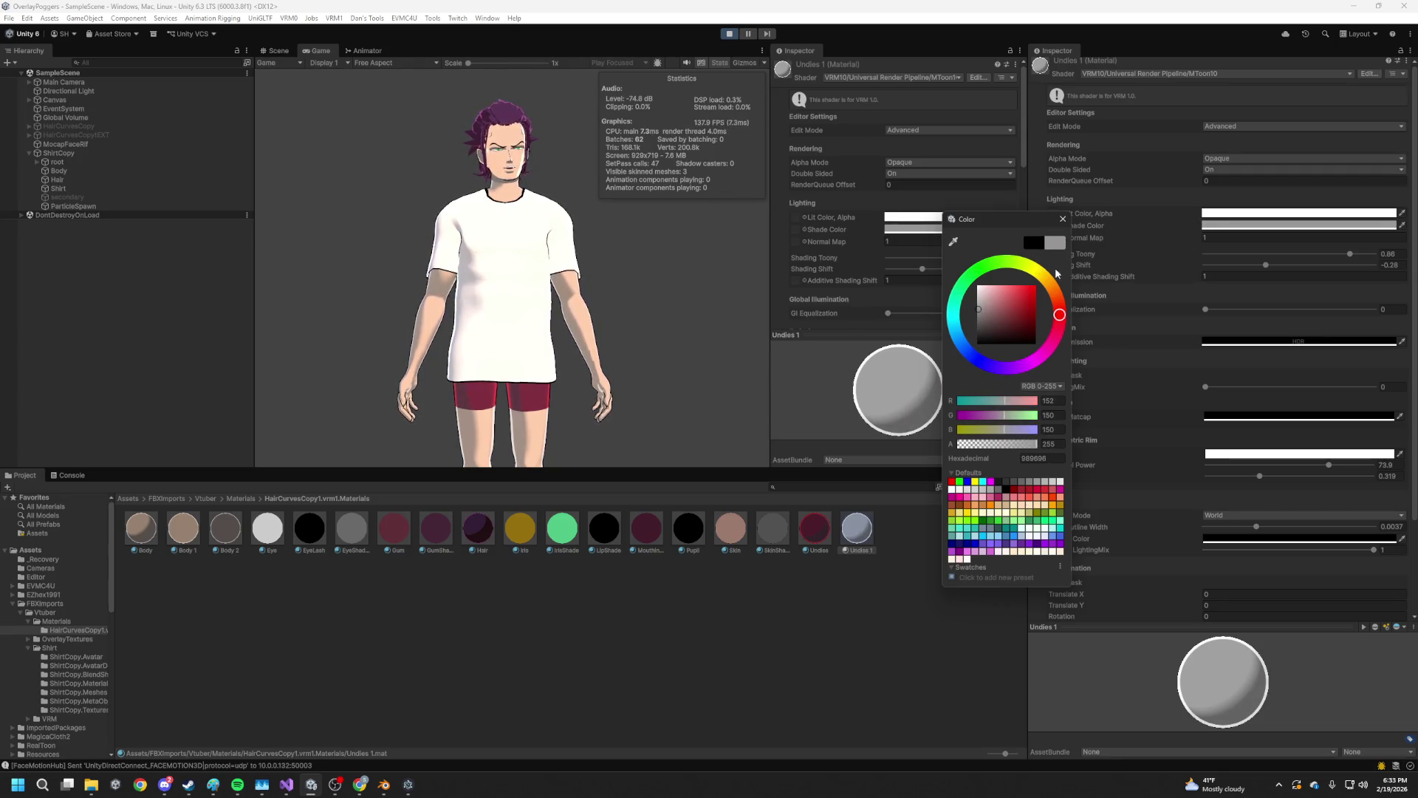
click(1062, 219)
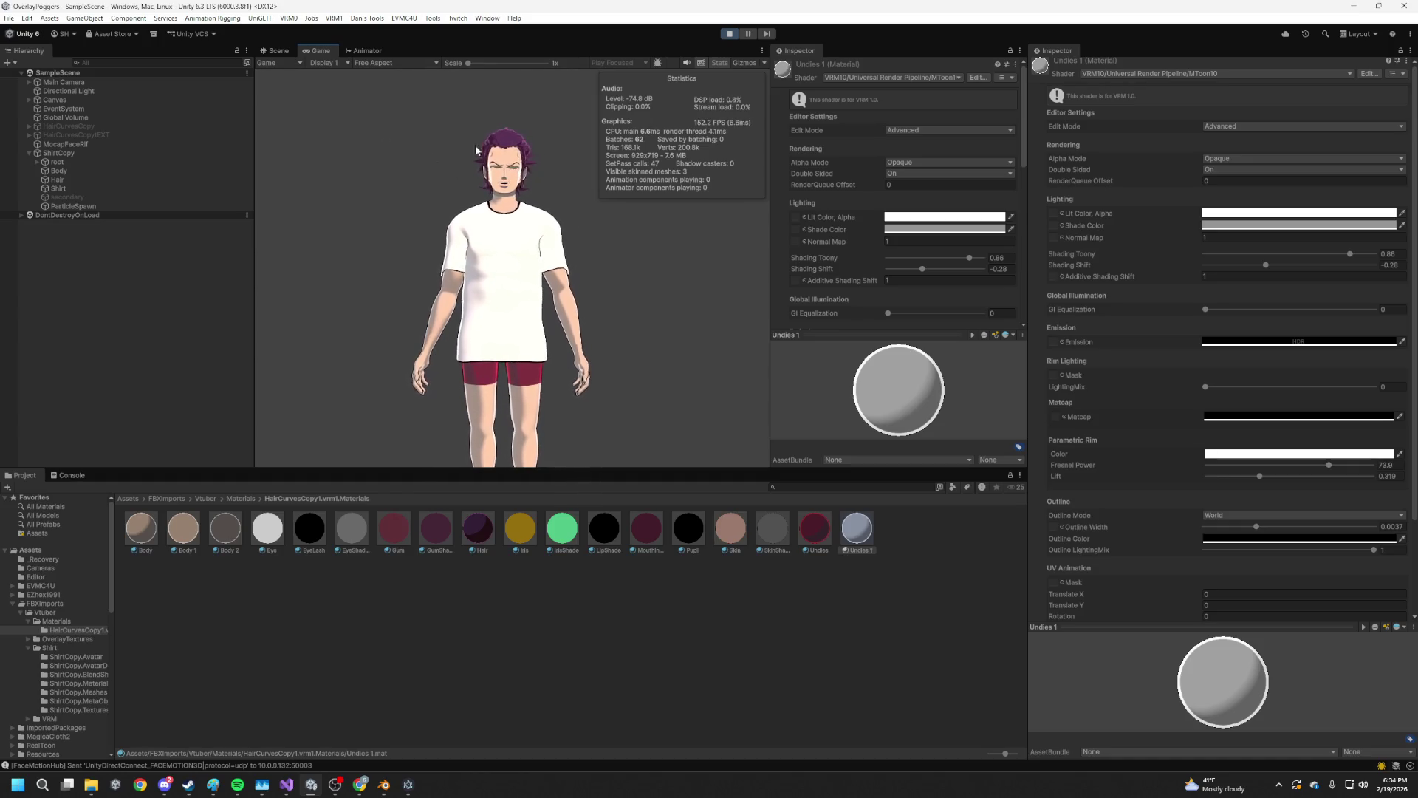
click(729, 34)
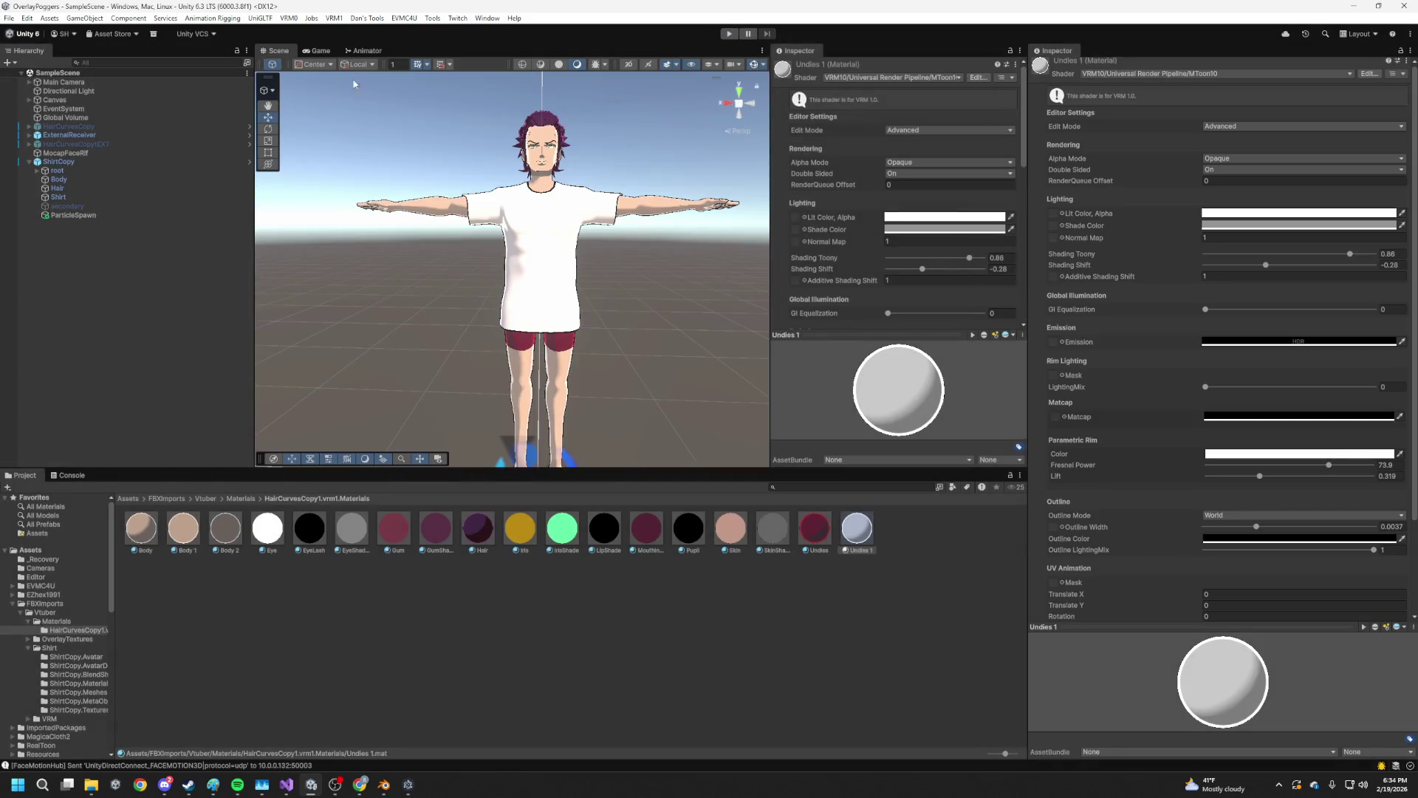
Briefly run the scene in Play mode and stop it again
click(26, 17)
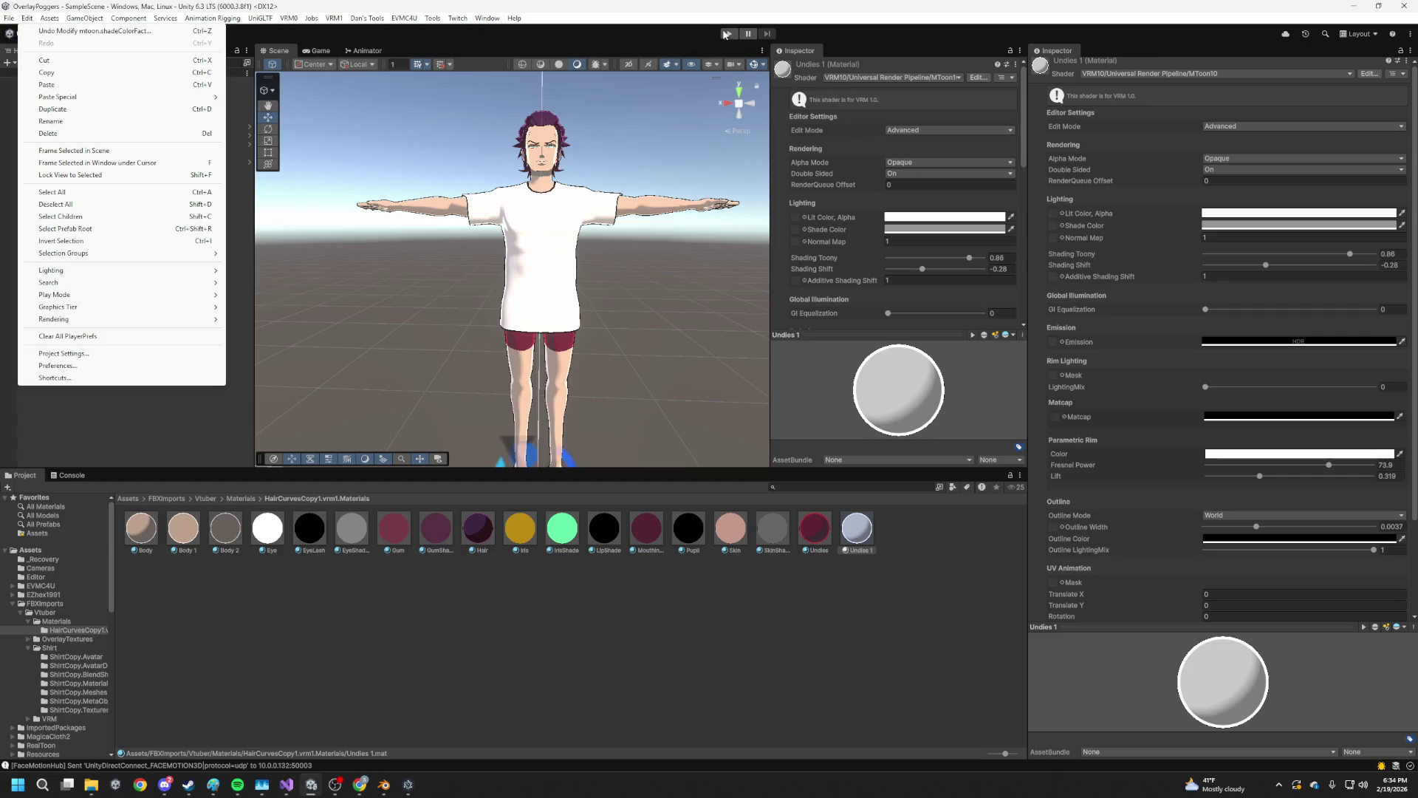
click(723, 33)
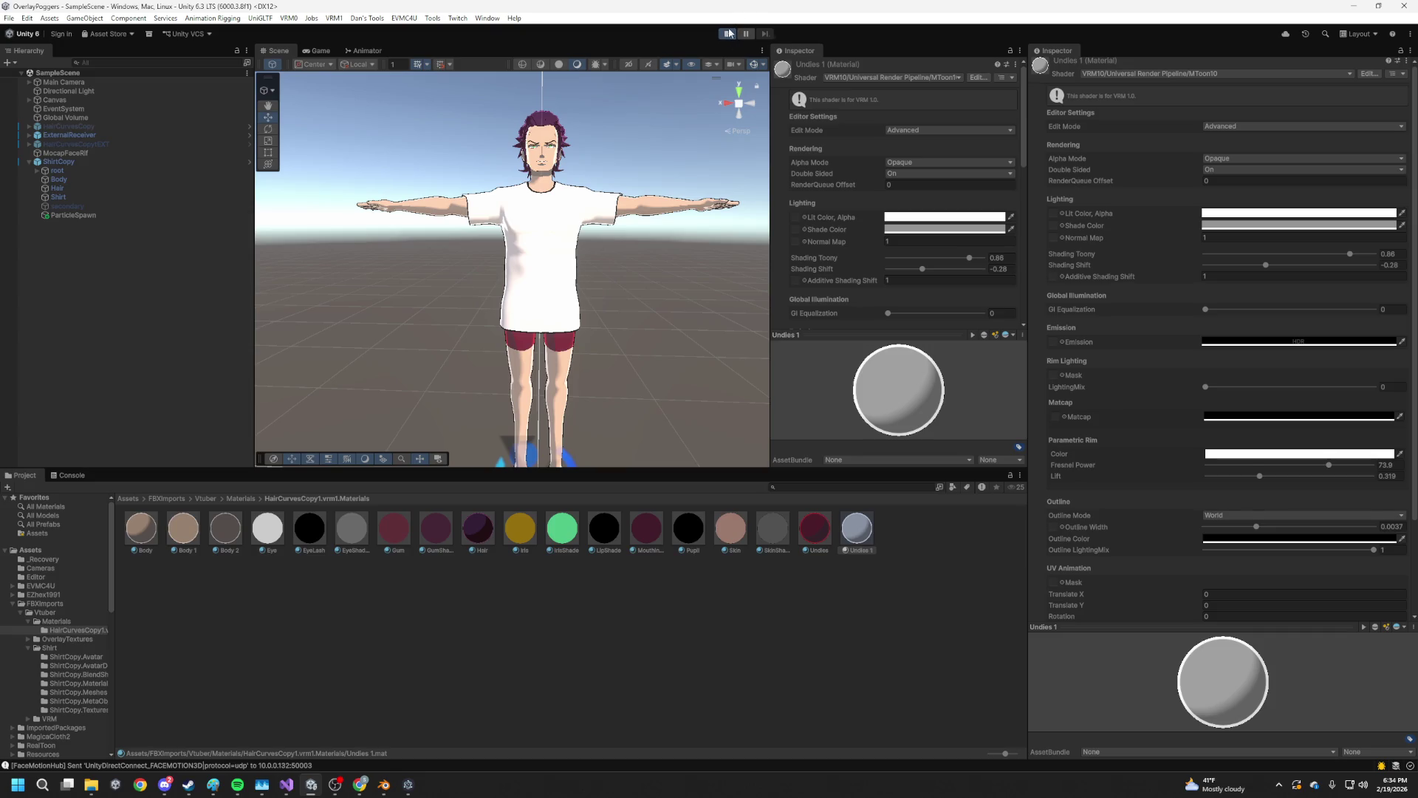
click(729, 33)
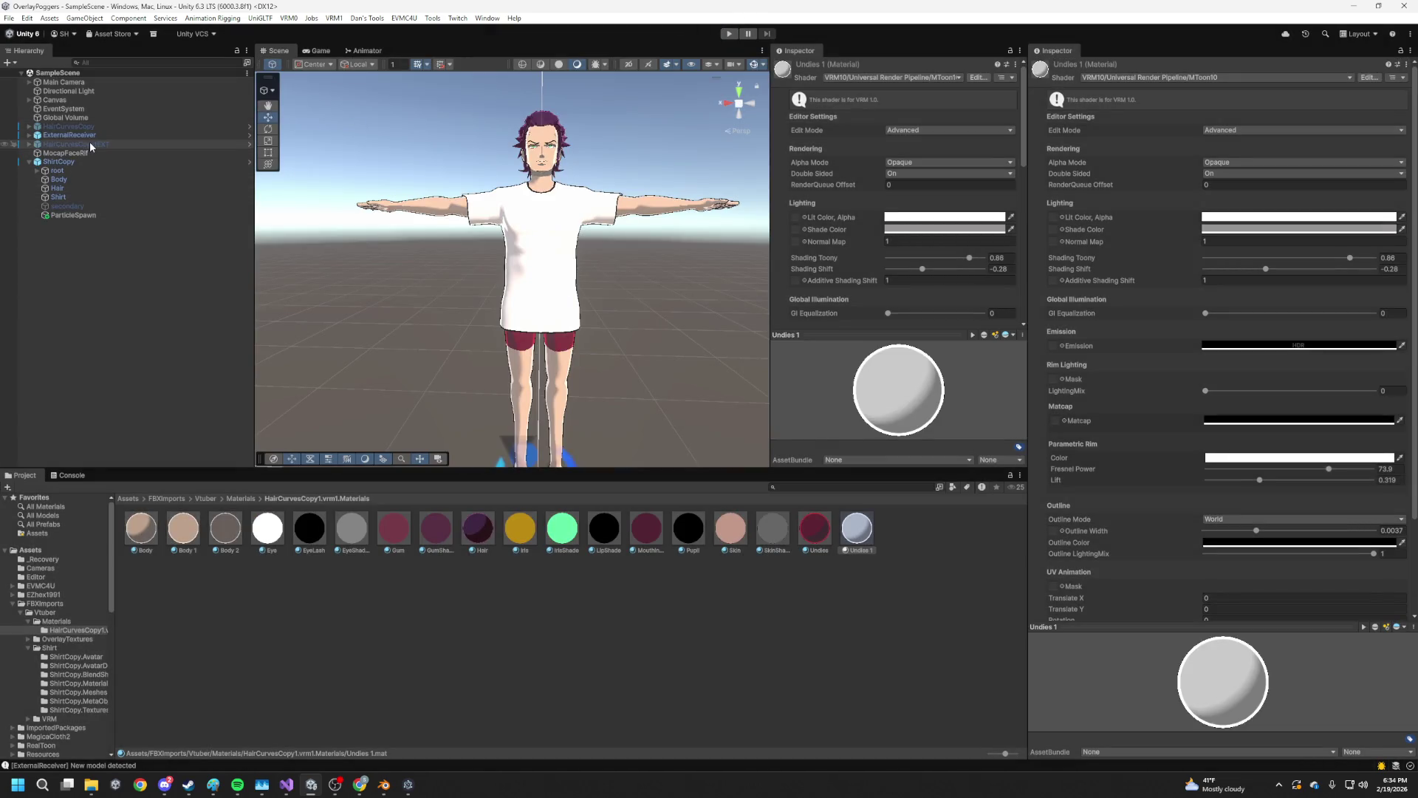
Select MocapFaceRif and collapse its U Lip Sync Microphone component
click(74, 135)
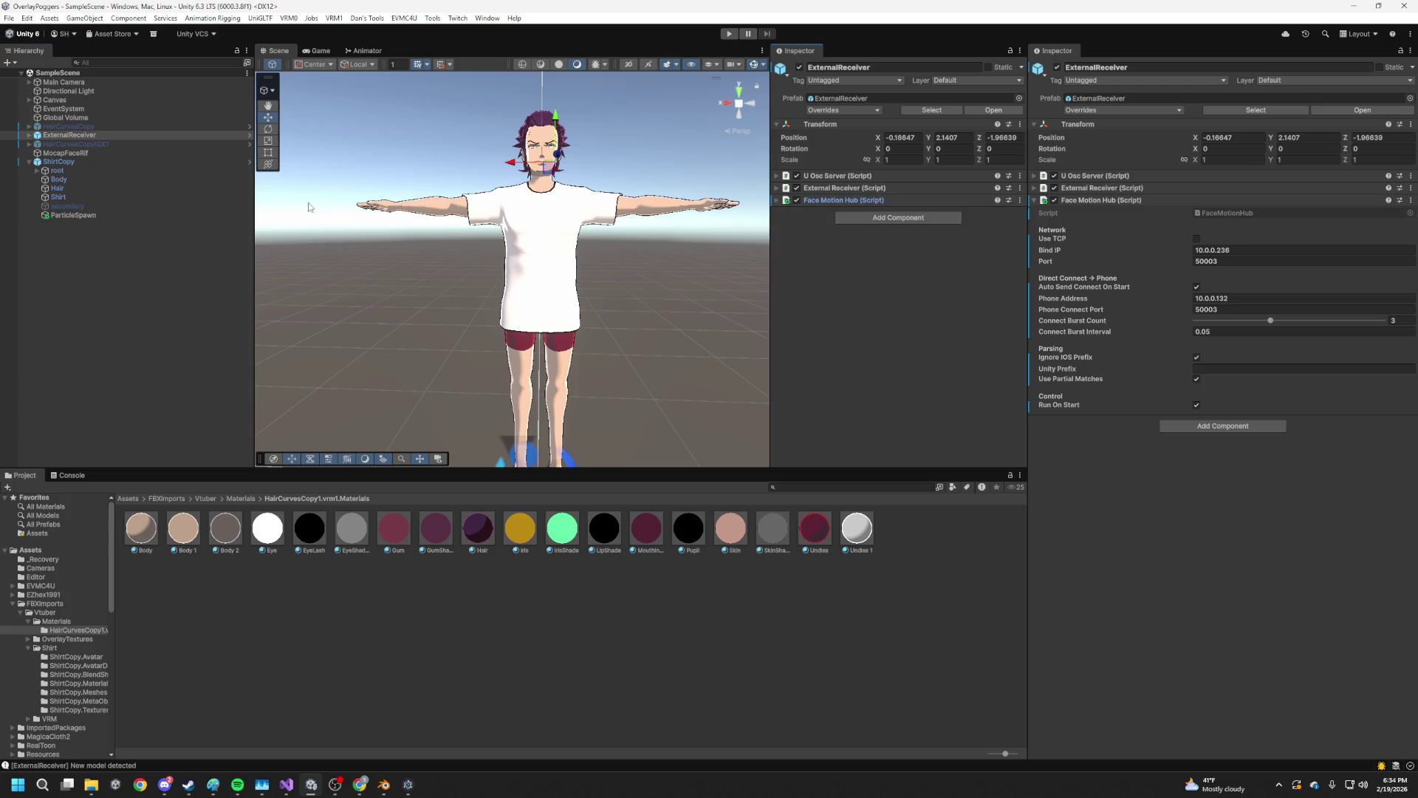
click(59, 161)
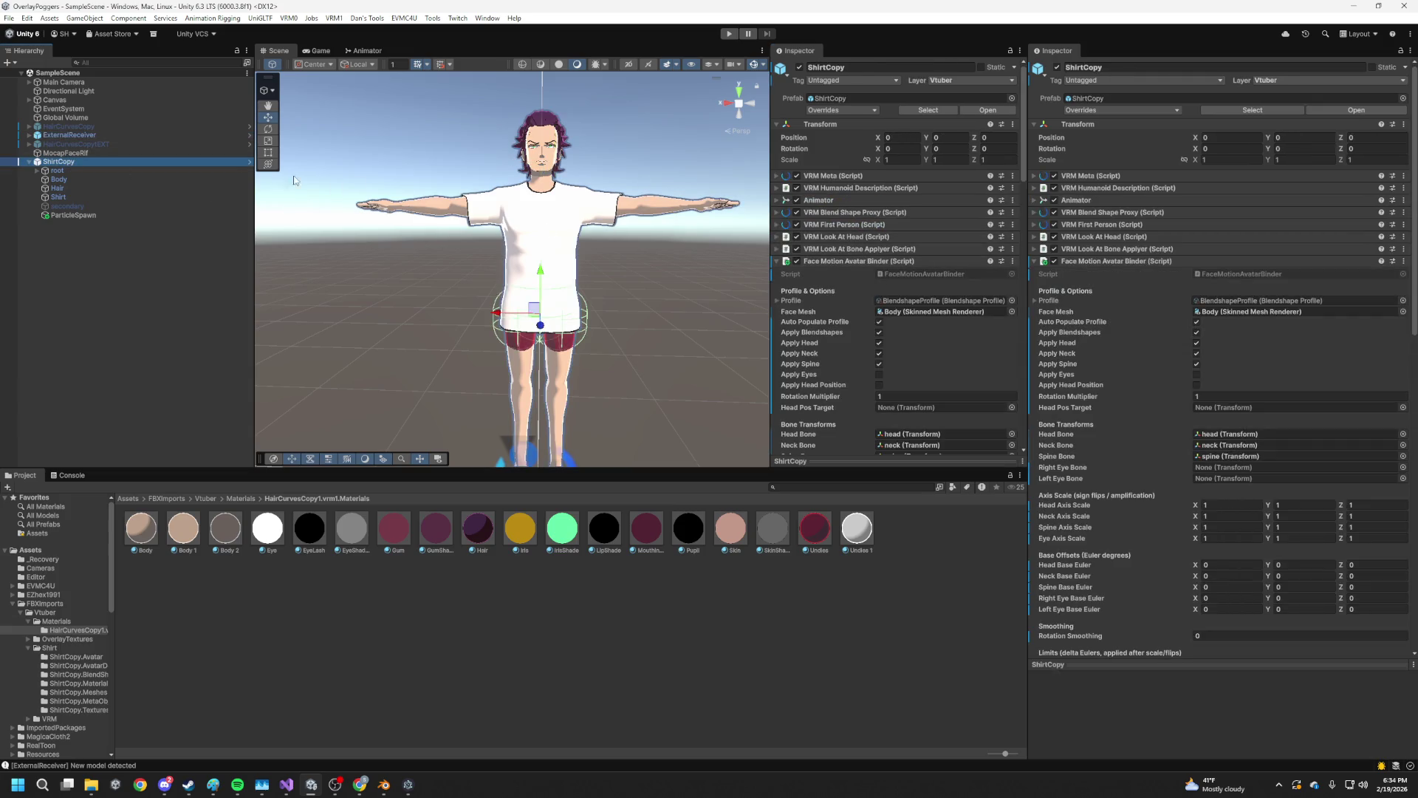
click(78, 153)
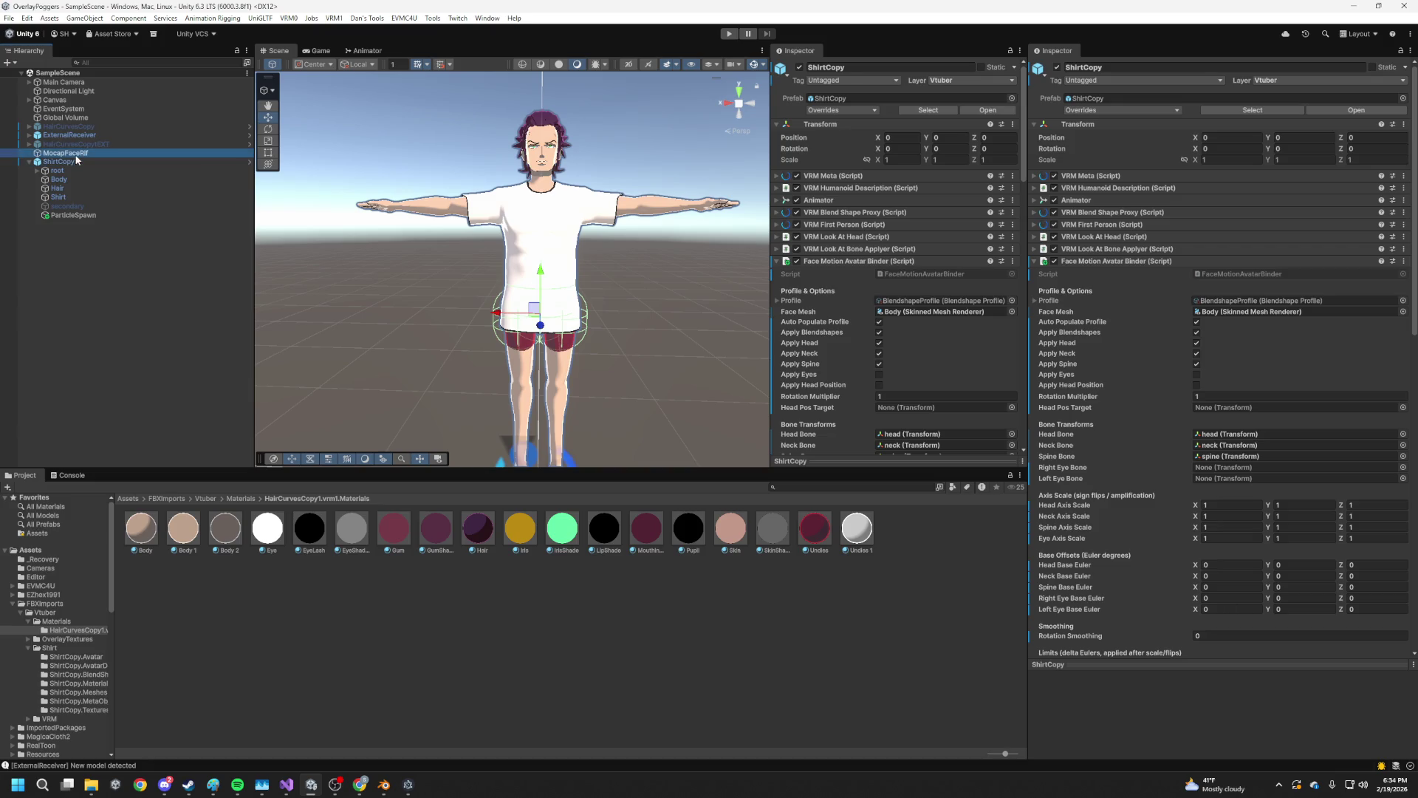
click(899, 188)
click(893, 161)
click(893, 161)
Assign Body as the Skinned Mesh Renderer of U Lip Sync Blend Shape
click(893, 161)
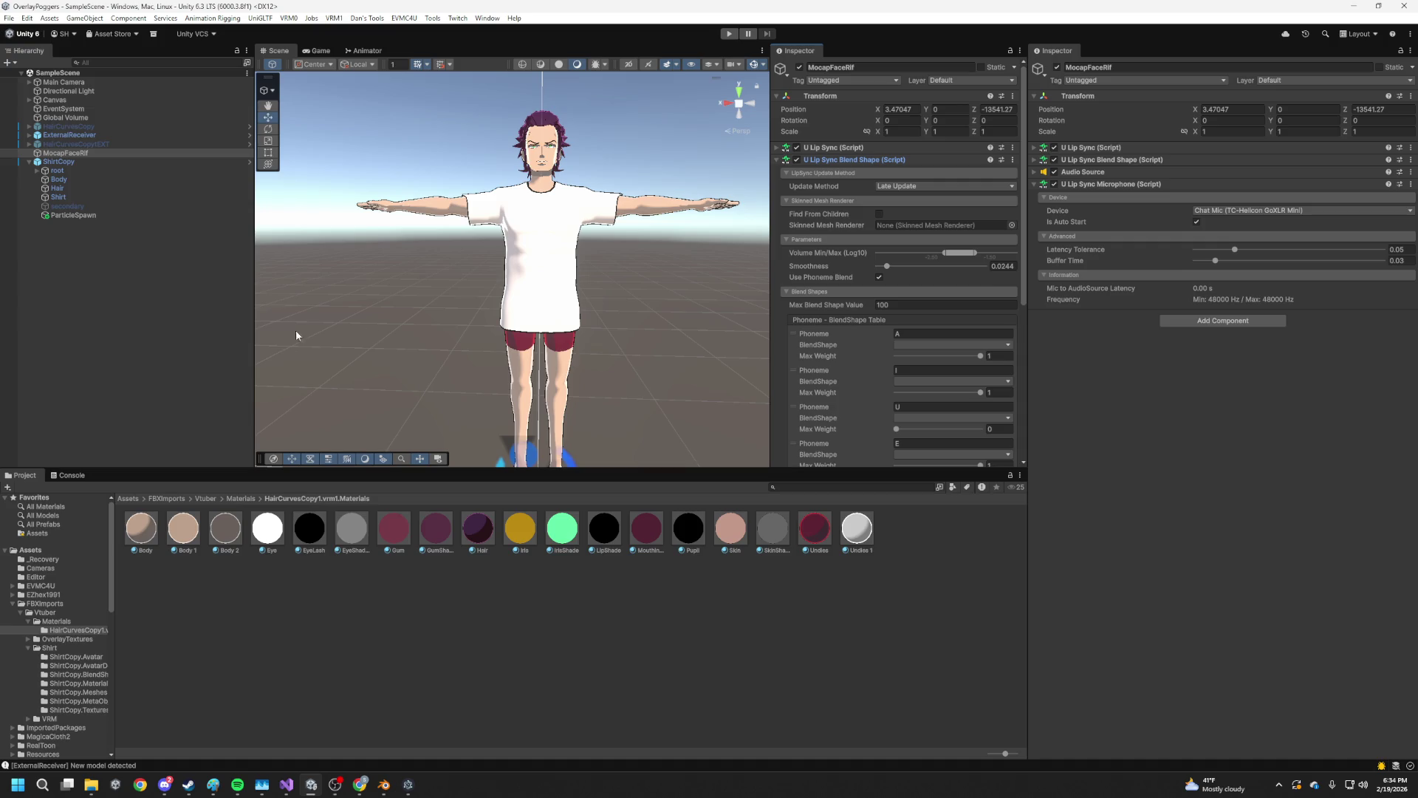
drag(58, 197, 923, 228)
scroll(down, 3)
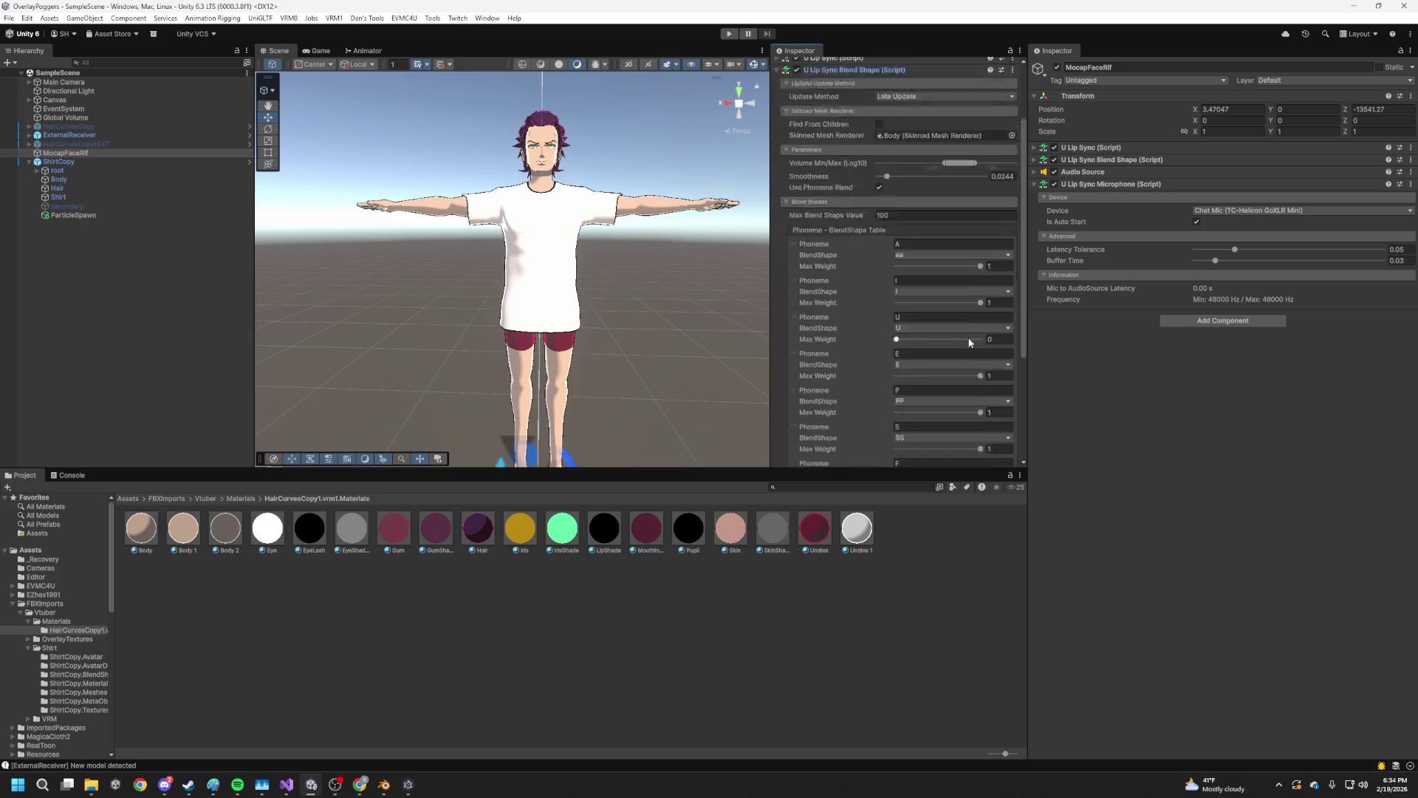
scroll(up, 3)
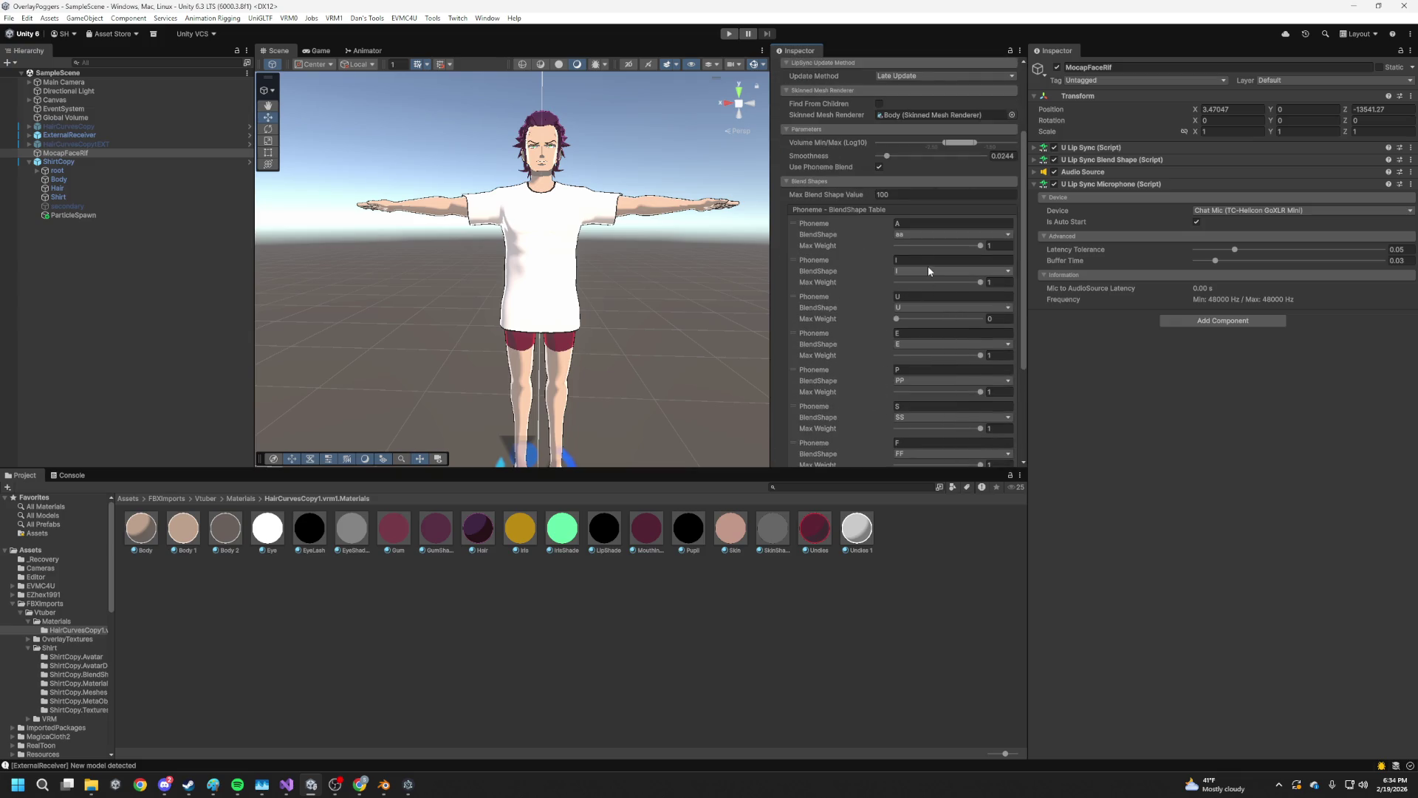
Check the phoneme blend-shape mapping and start building the player from the File menu
click(929, 271)
click(824, 184)
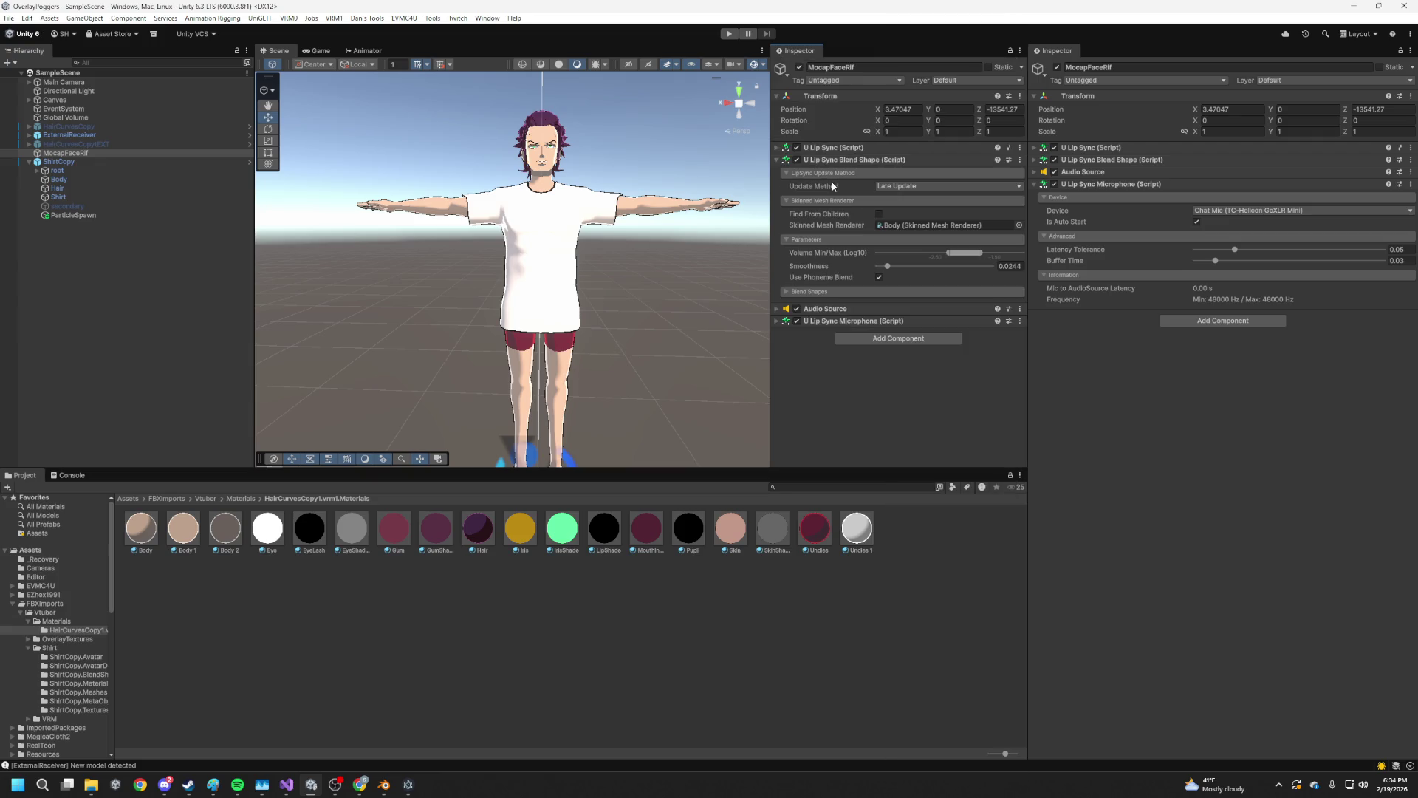
click(9, 18)
click(66, 162)
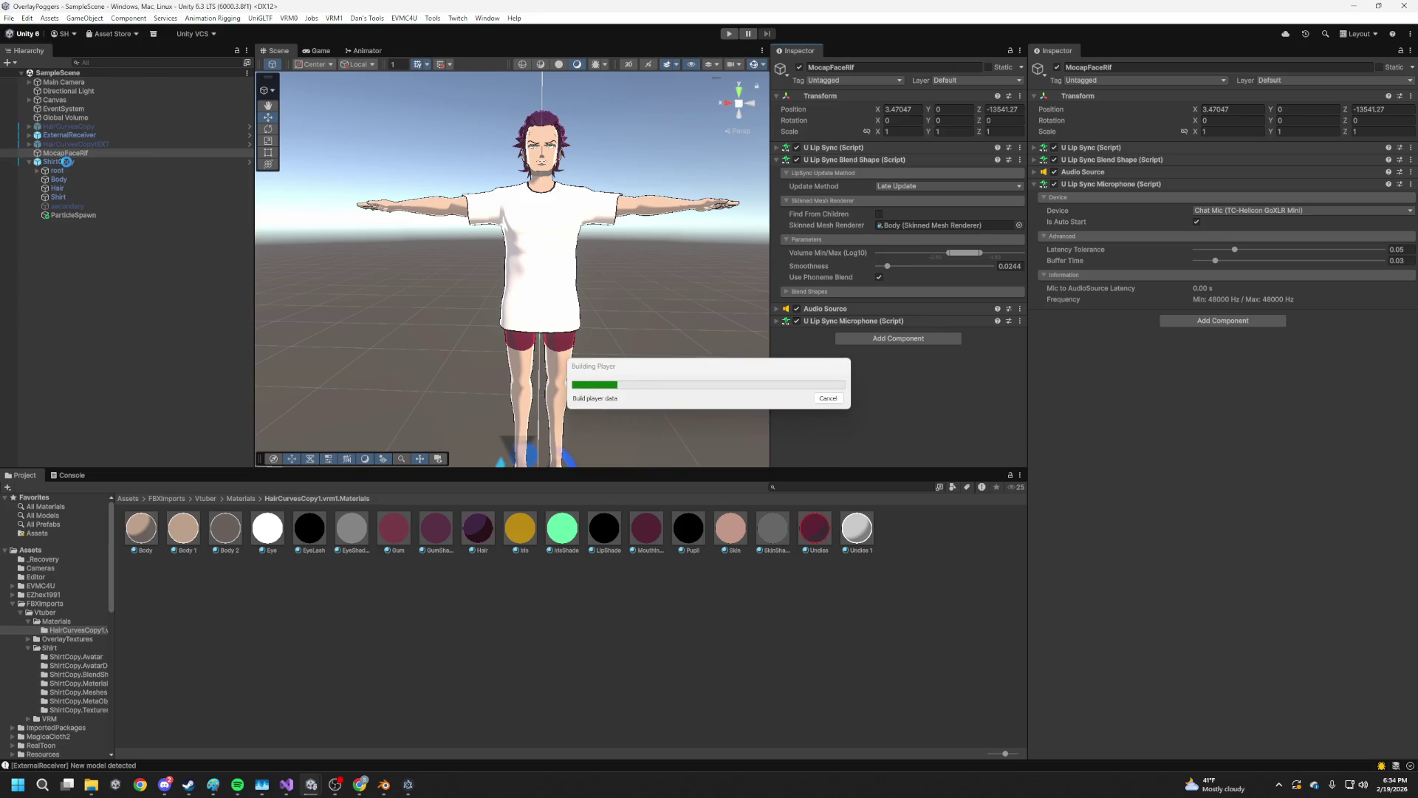
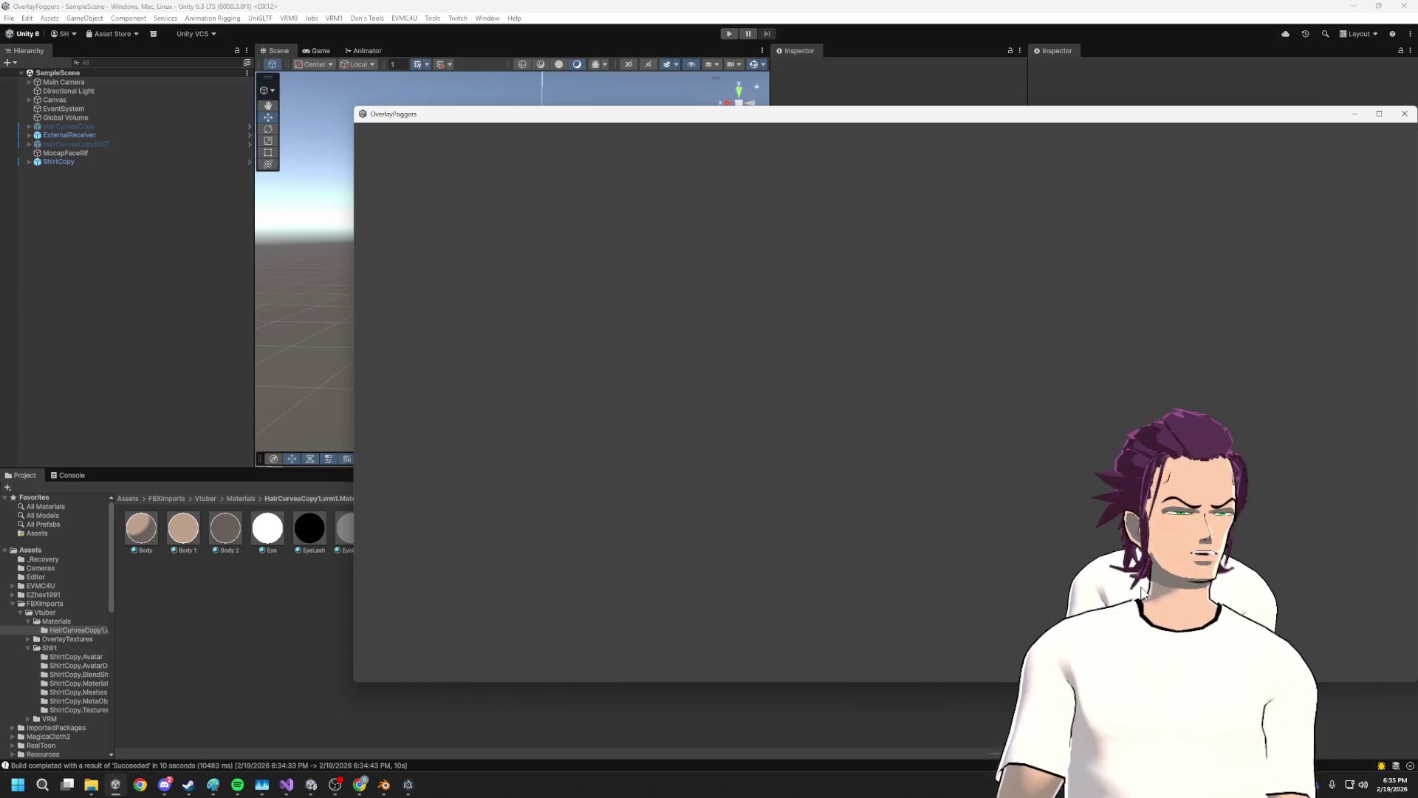
Bring the Unity editor forward and select the ShirtCopy avatar in the Hierarchy
click(1225, 109)
click(63, 109)
click(69, 99)
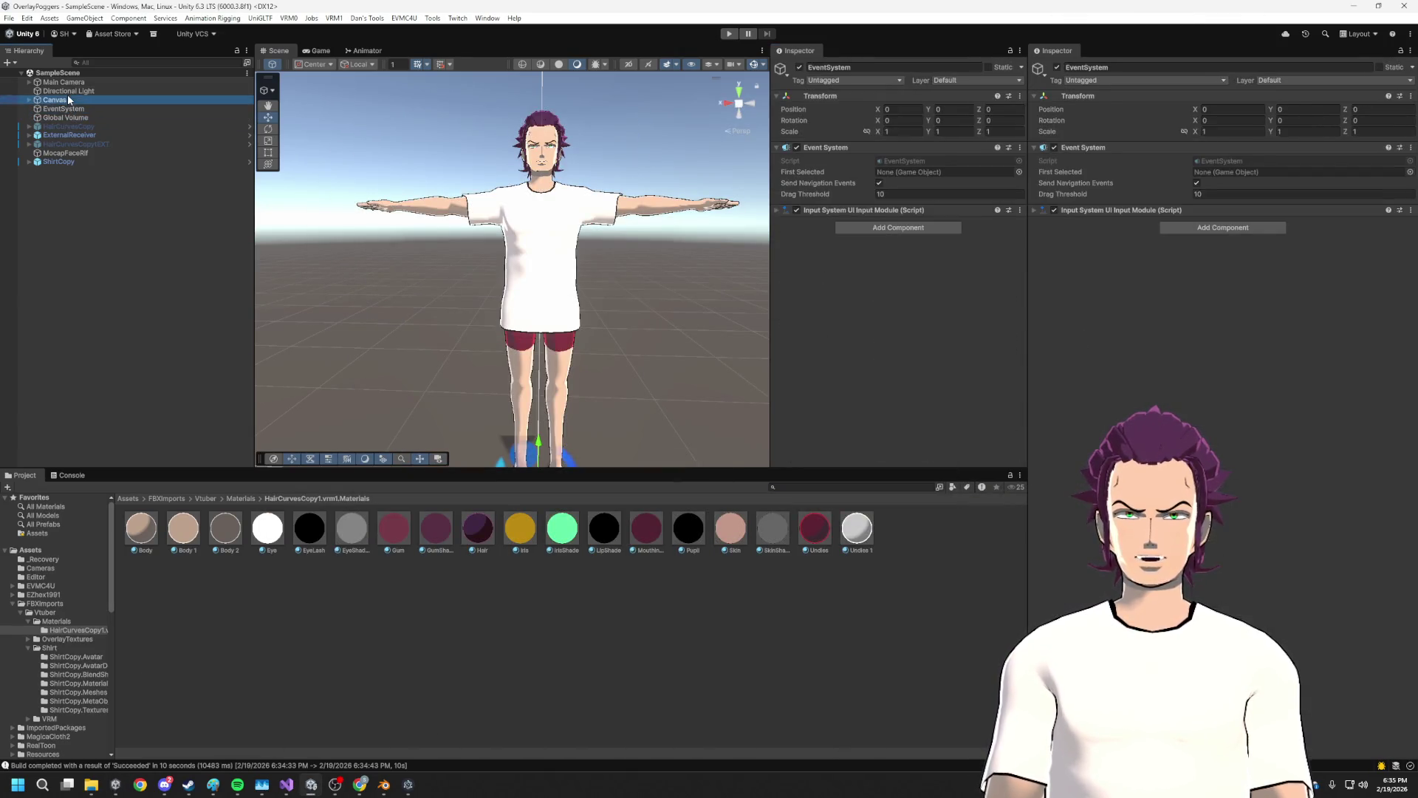
click(71, 163)
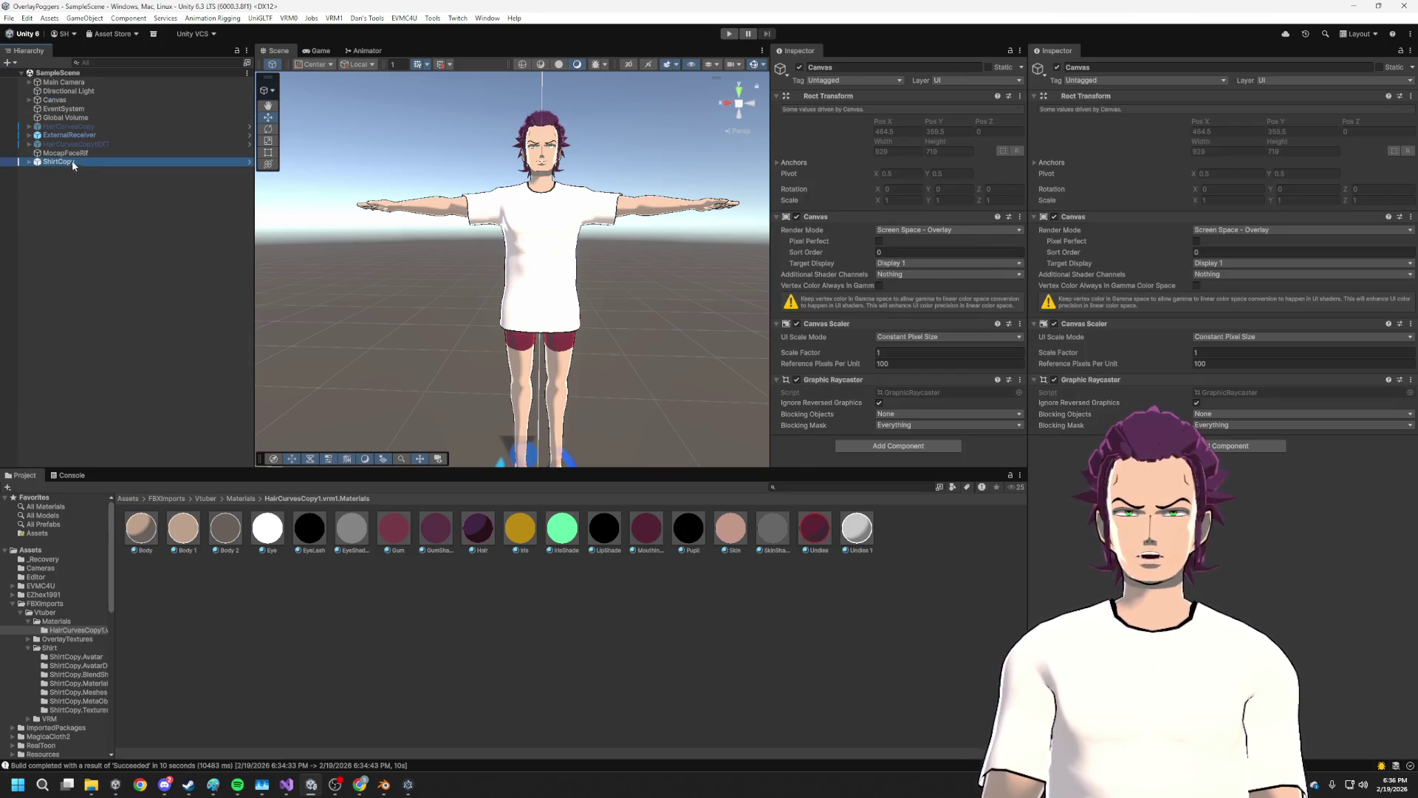
click(85, 153)
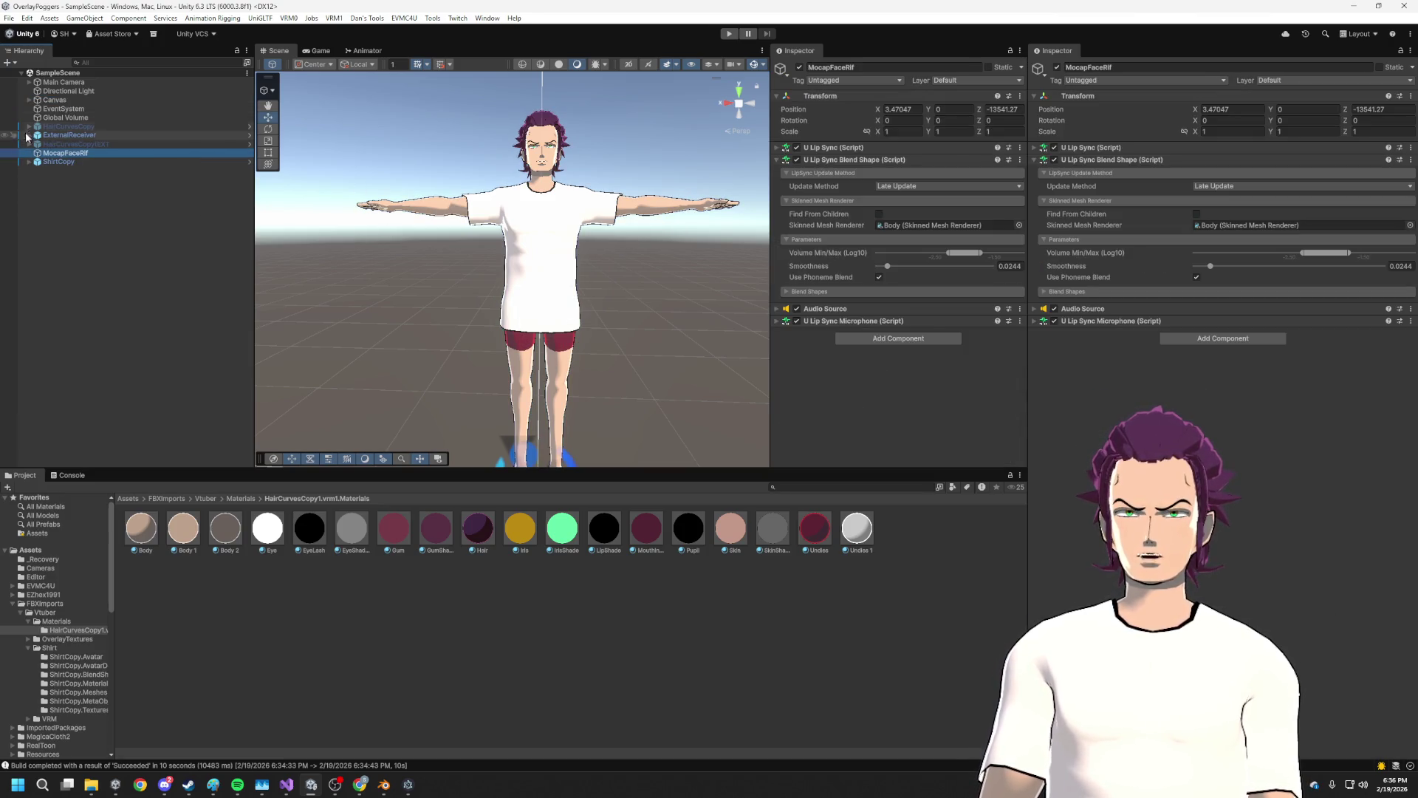
Expand ShirtCopy, root and hips to show the spine and upper leg bones
click(28, 161)
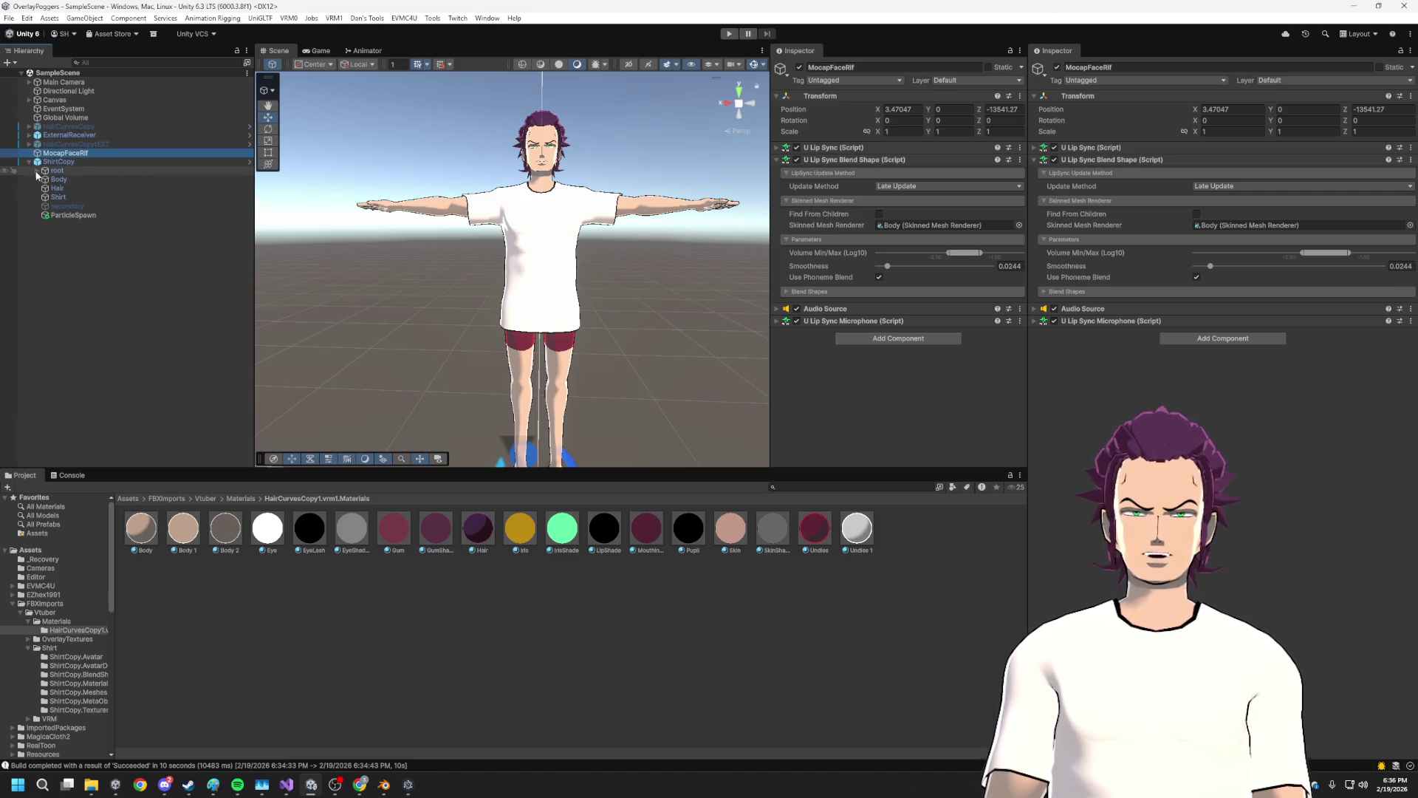
click(37, 171)
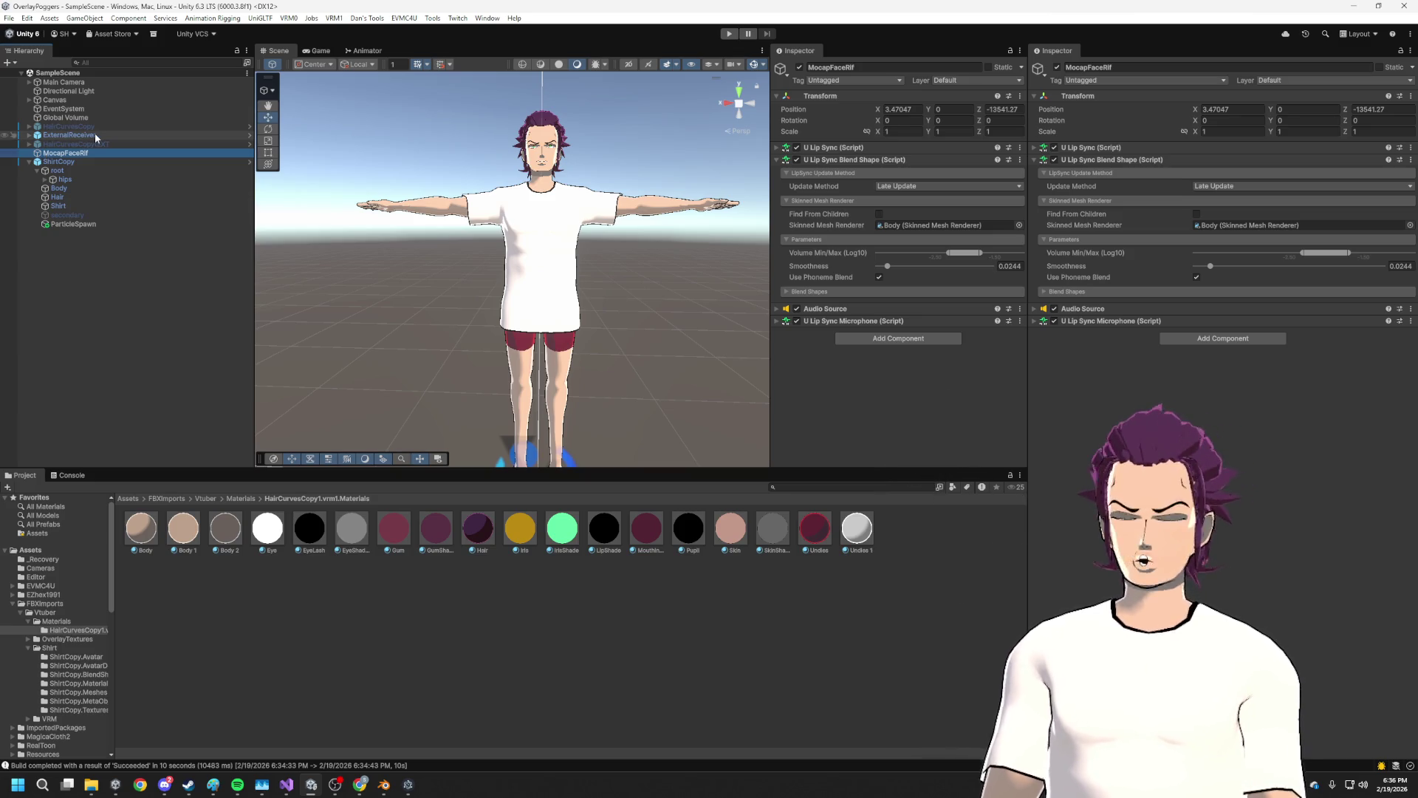
click(33, 163)
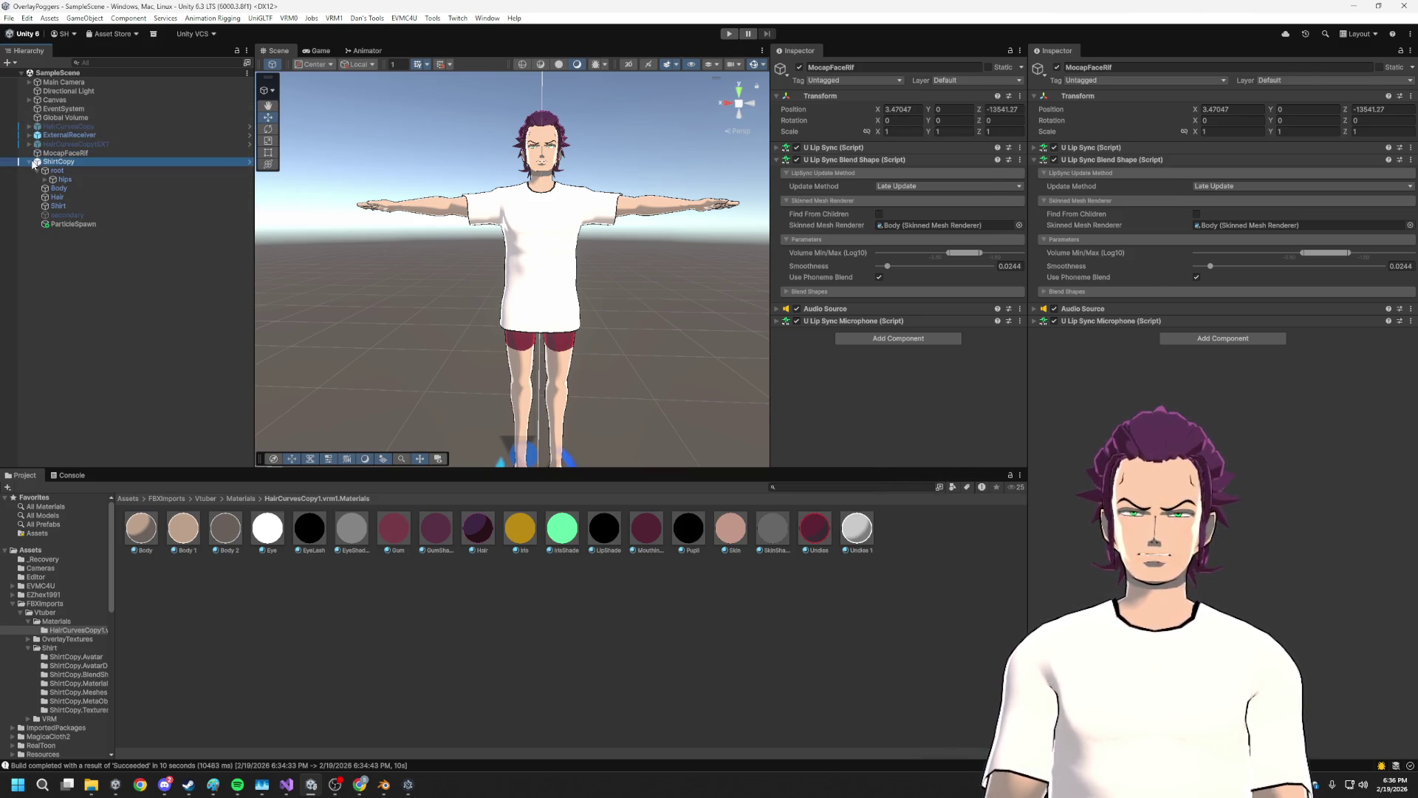
click(45, 180)
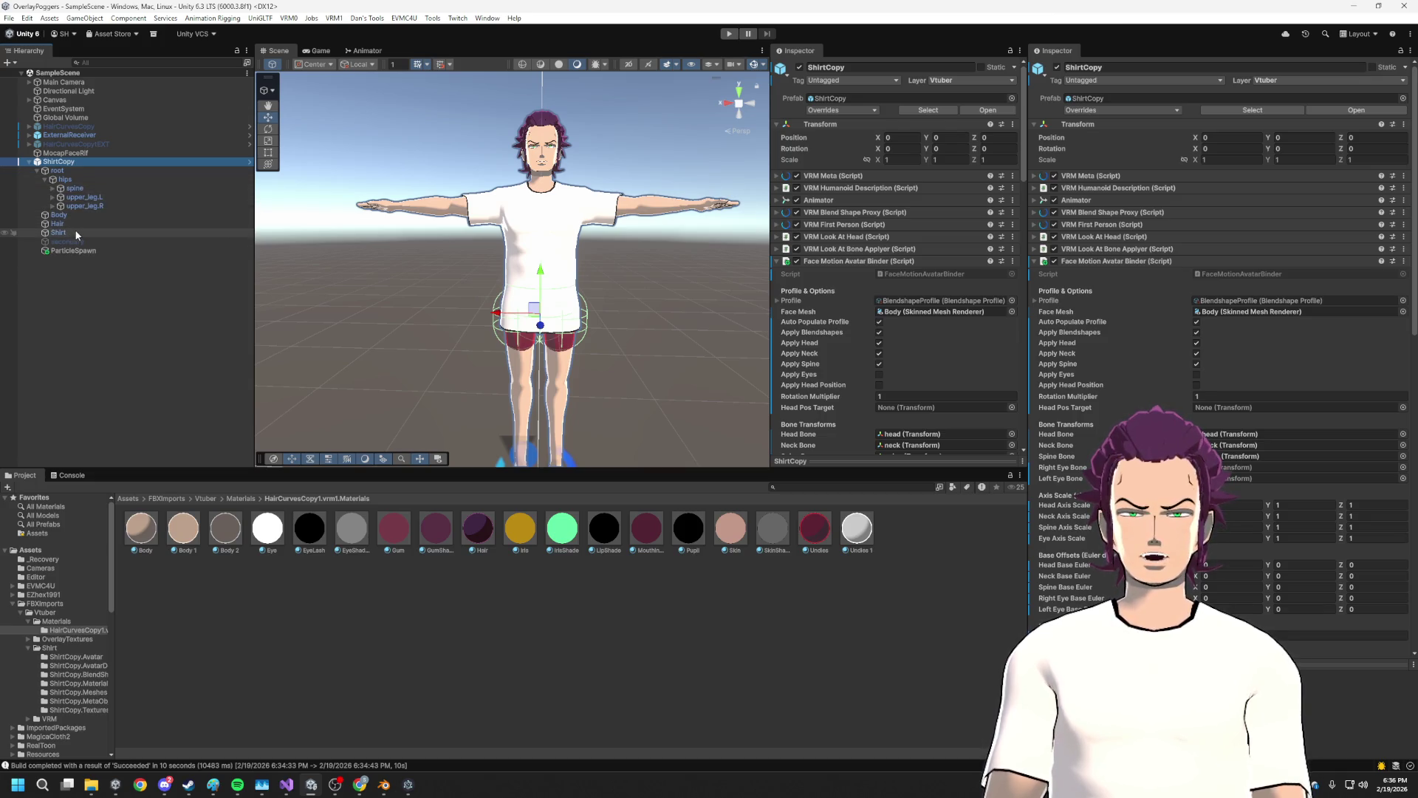
Add an EZ Soft Bone component to the Hair object via Add Component search
click(880, 201)
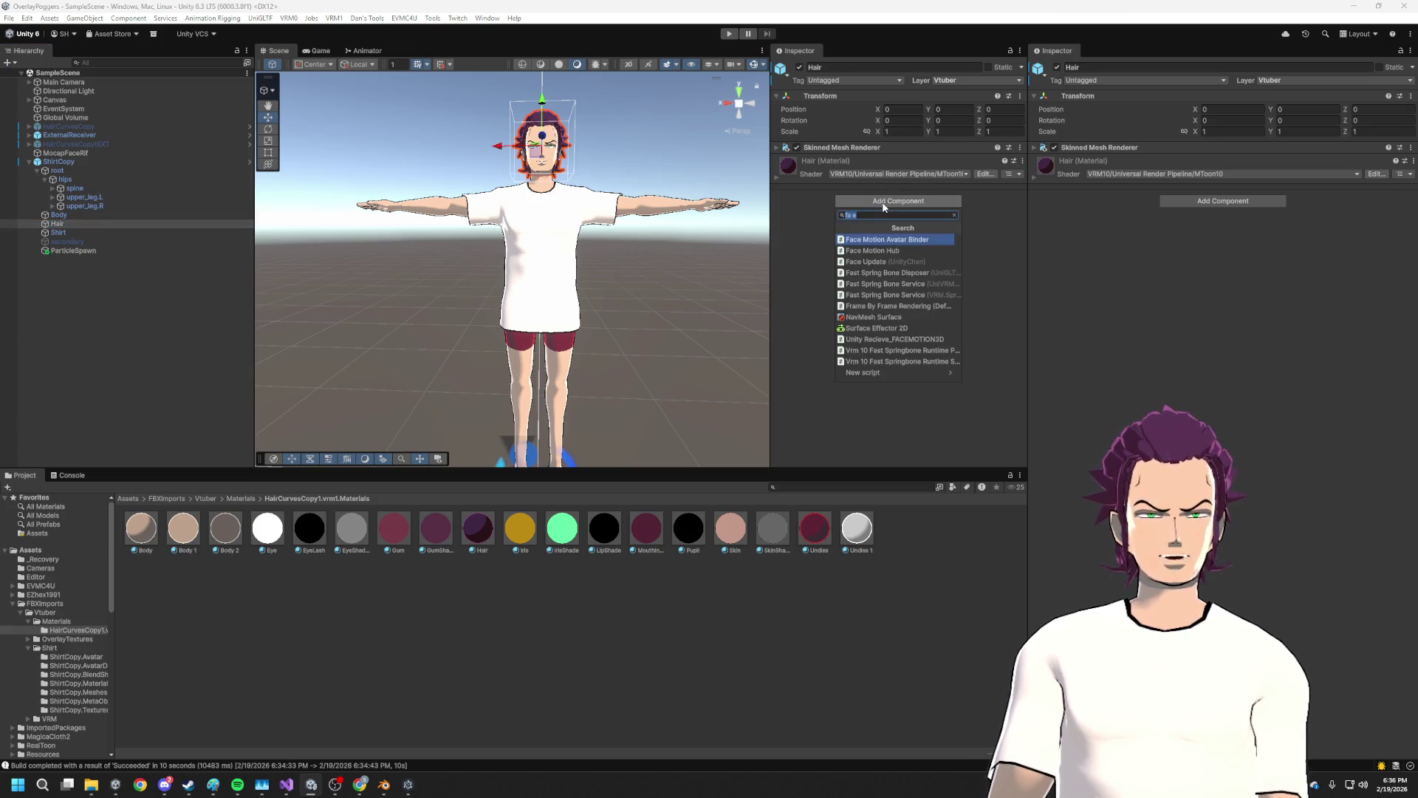
text(EZX)
key(Return)
Expand spine, chest, neck and head in the Hierarchy to reach the head bone
click(52, 188)
click(61, 197)
click(68, 206)
click(76, 215)
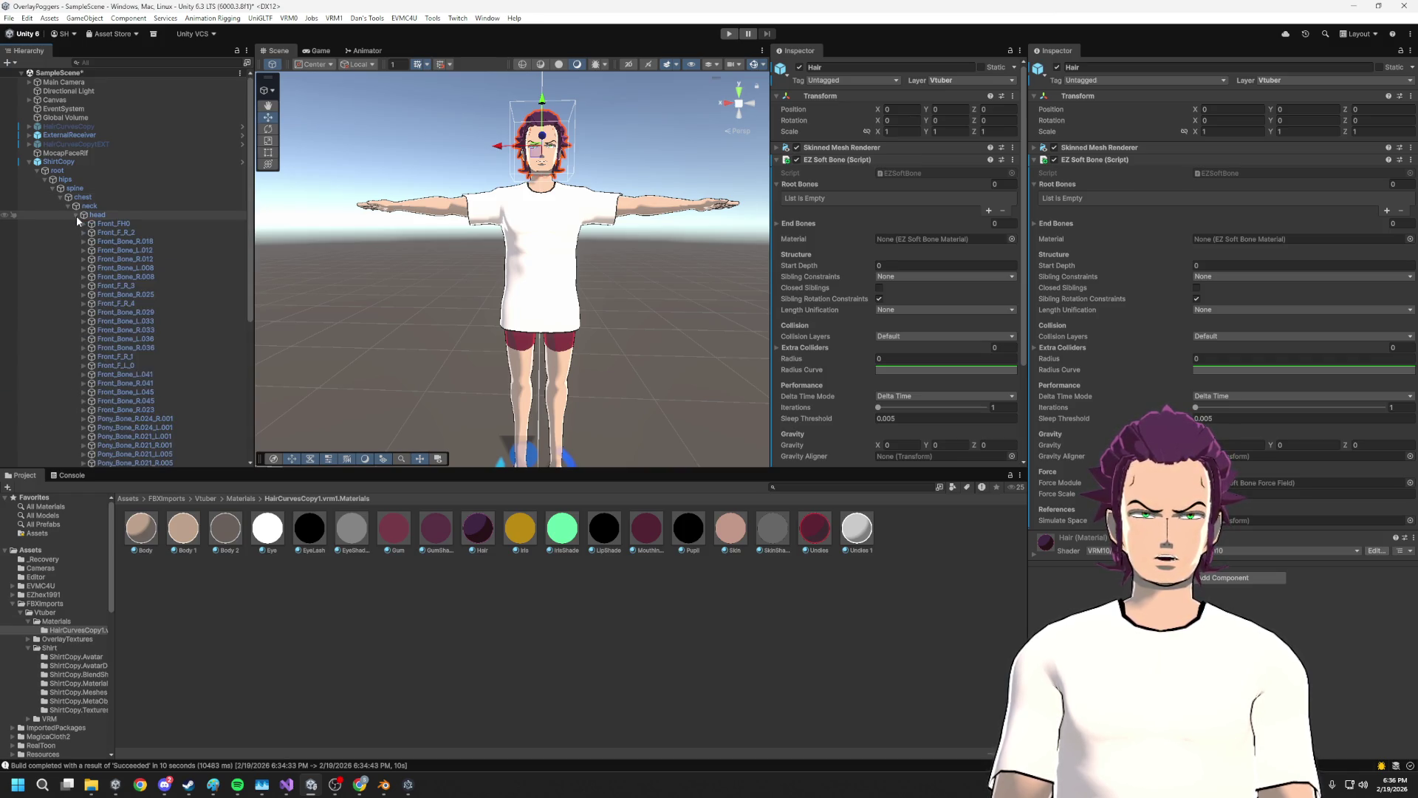
click(77, 215)
click(76, 215)
click(76, 215)
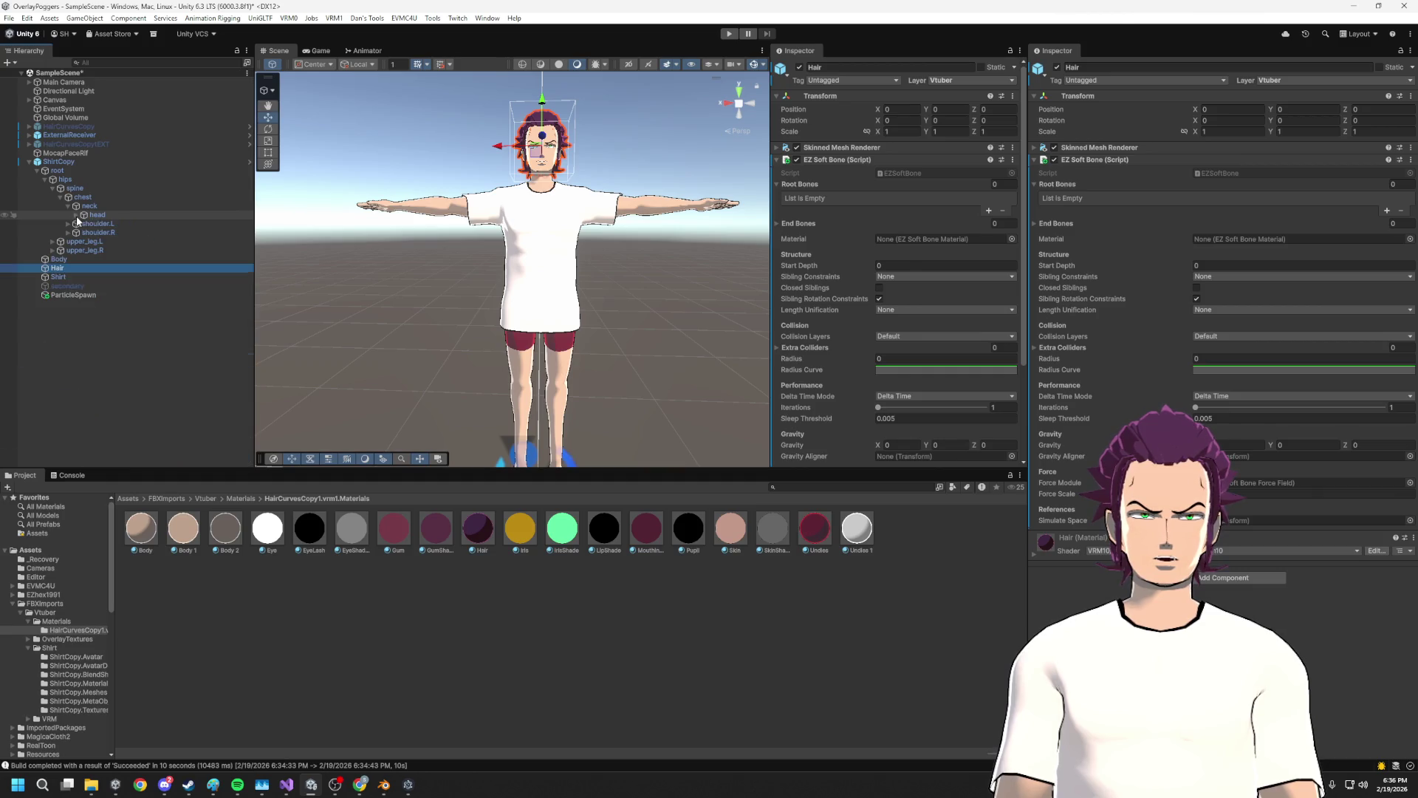
Drag the head bone into the soft bone's Root Bones list and add a slot
drag(93, 212, 892, 192)
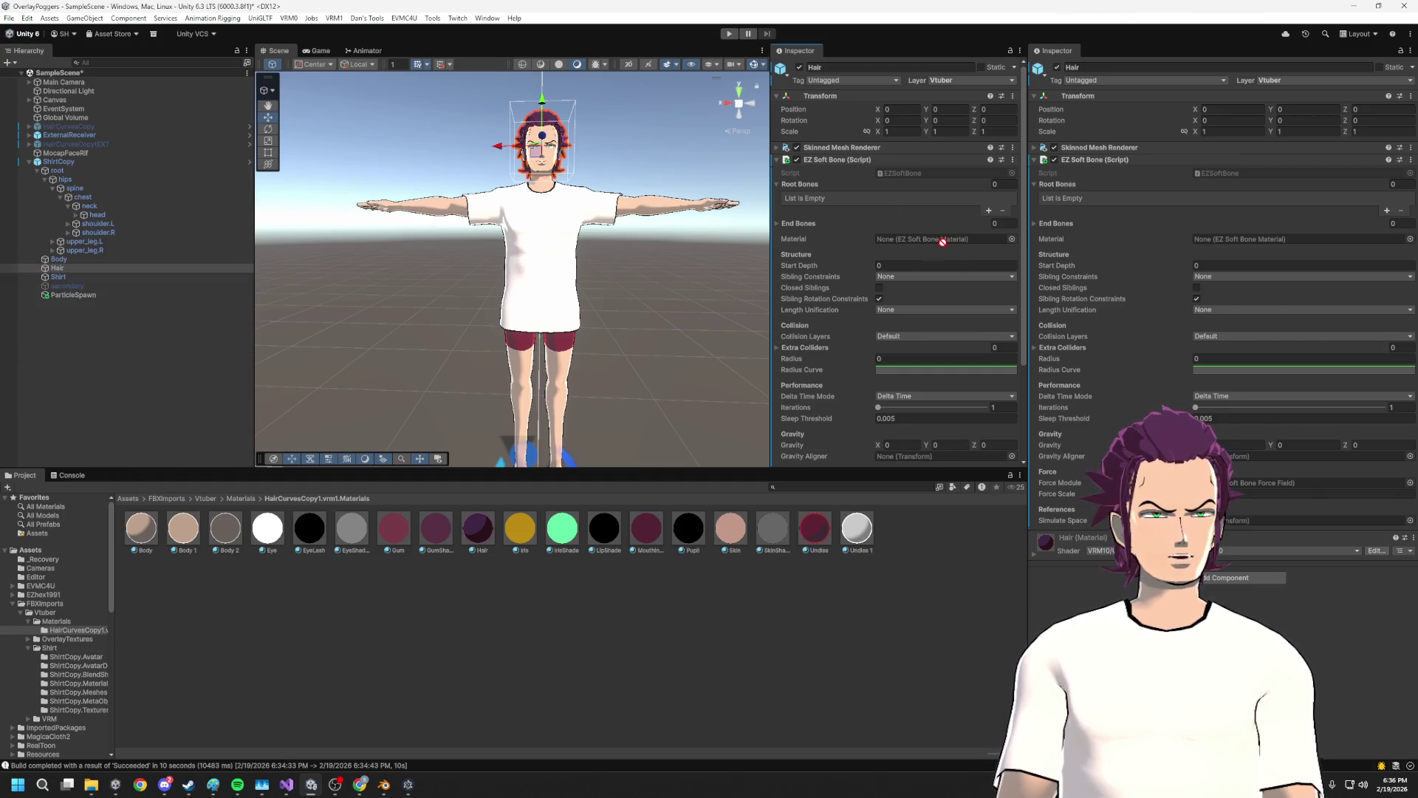
drag(96, 215, 920, 150)
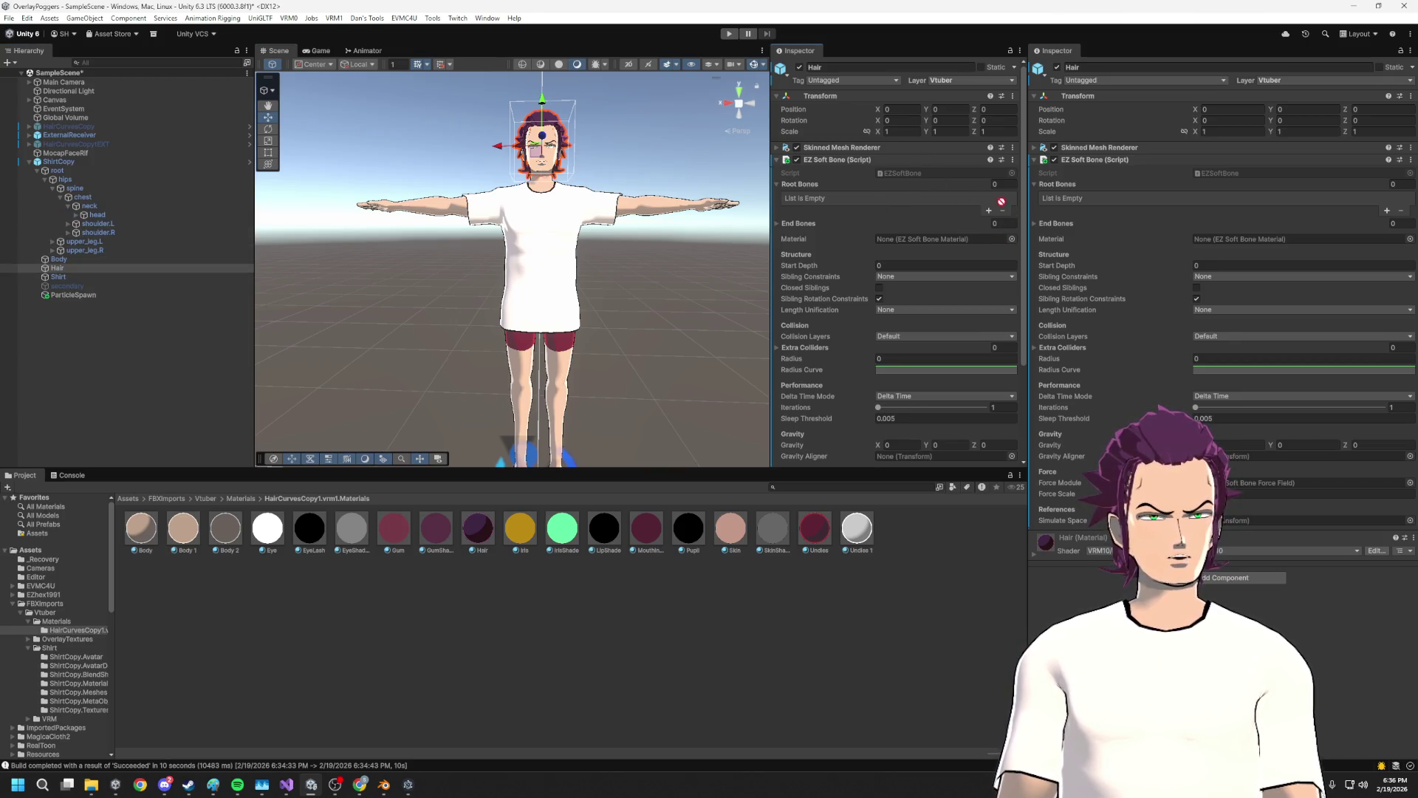
click(989, 210)
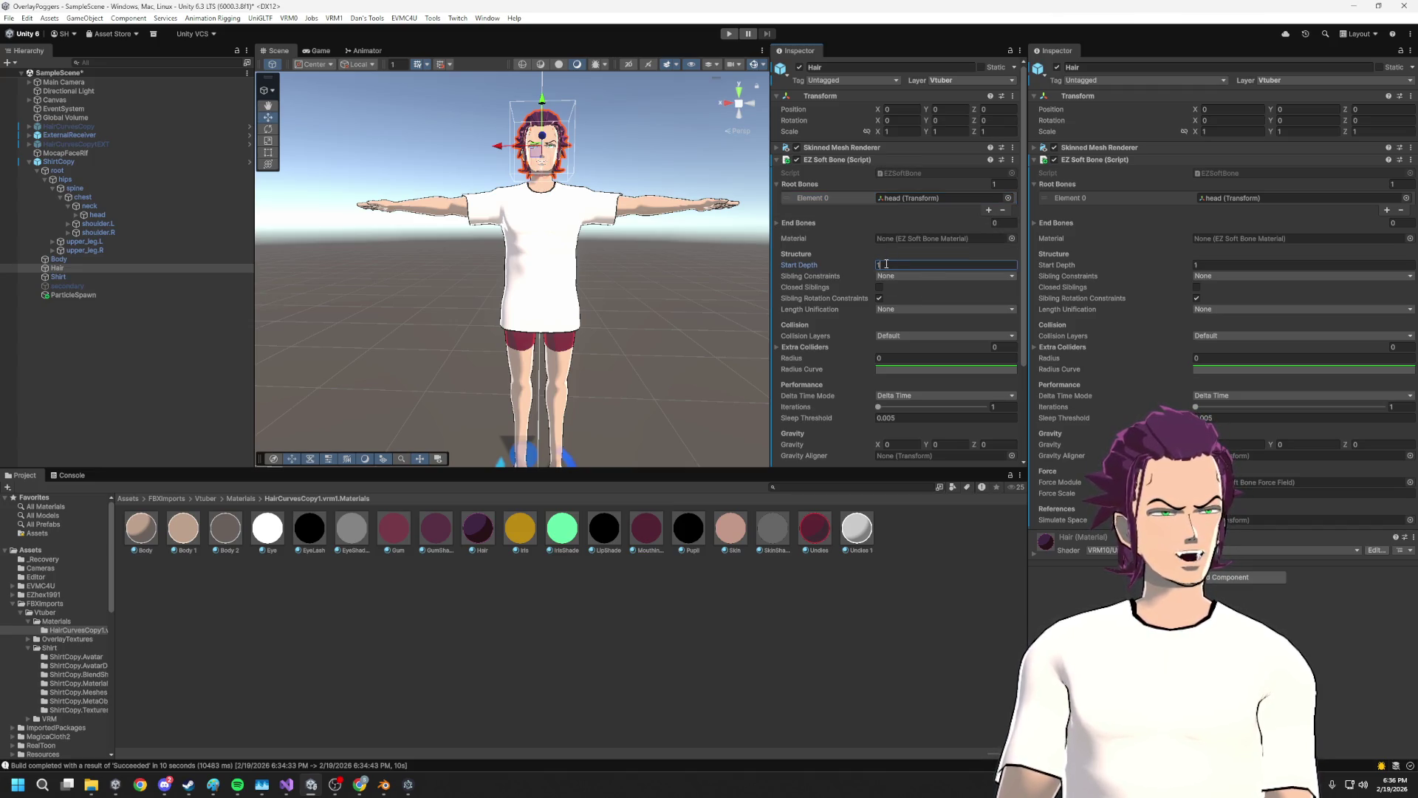
Assign the SBMat_Demo material to the Hair soft bone and start Play mode
click(1011, 239)
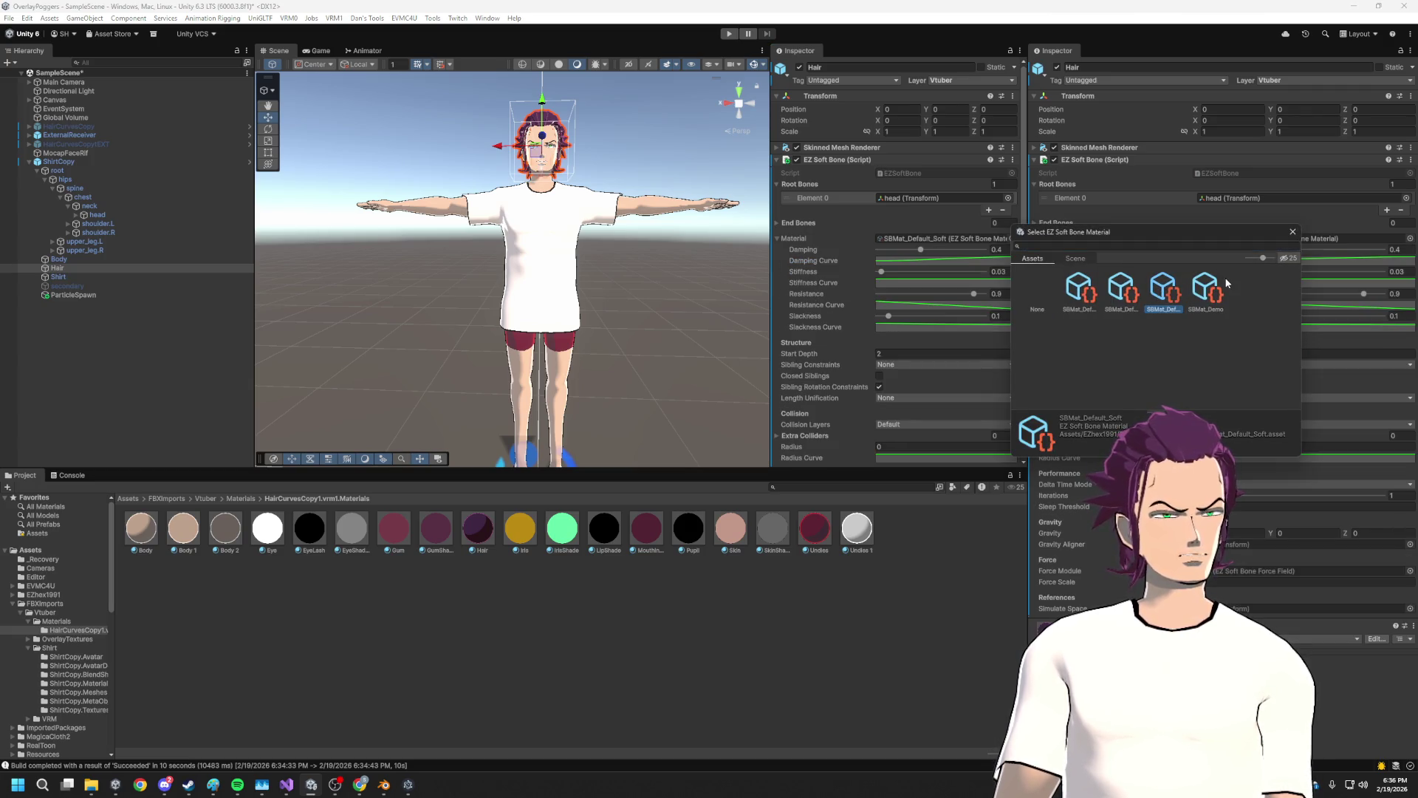
click(1292, 232)
click(1011, 238)
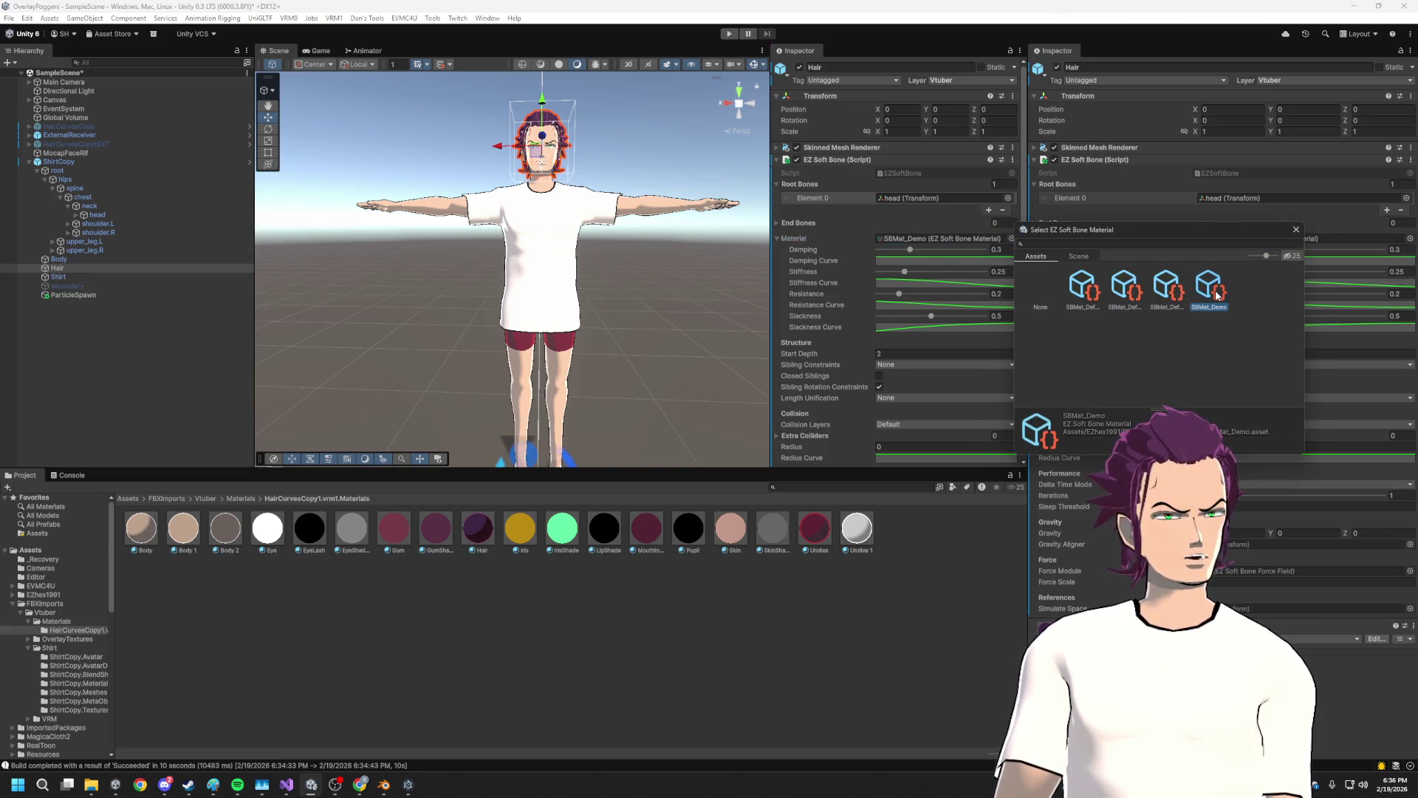
double_click(1177, 297)
scroll(down, 3)
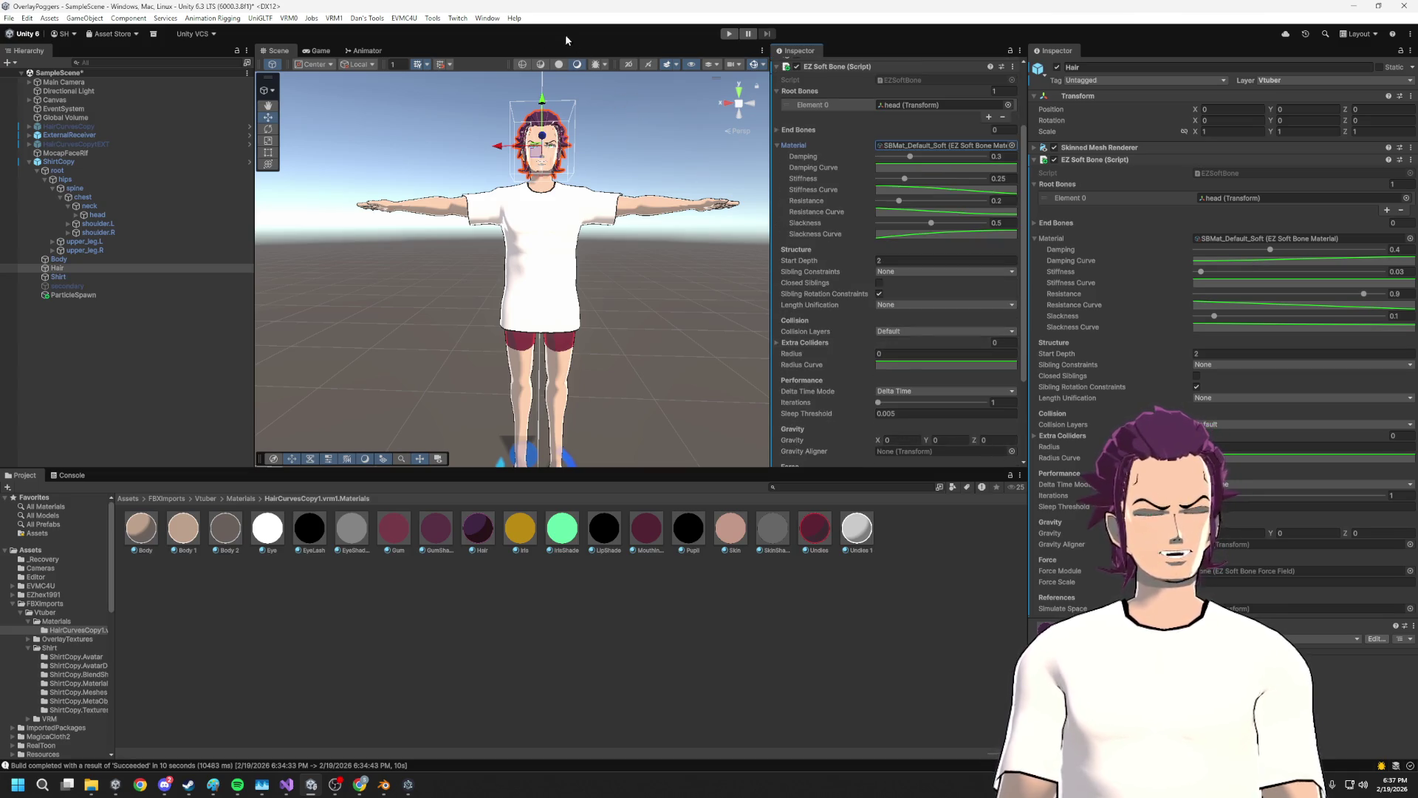
click(732, 34)
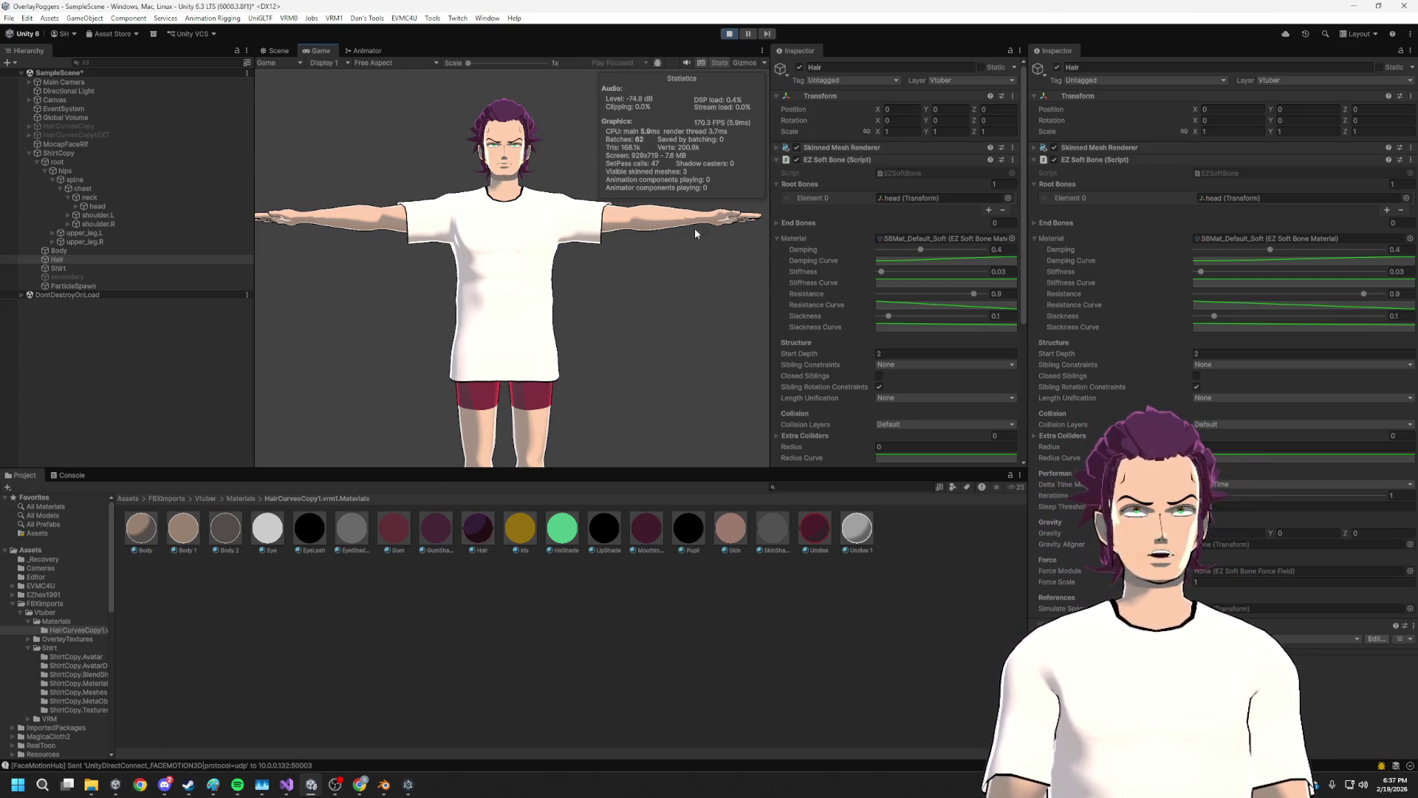
Restart Play mode, deselect Hair, and zoom in on the avatar's head in the Scene view
click(728, 35)
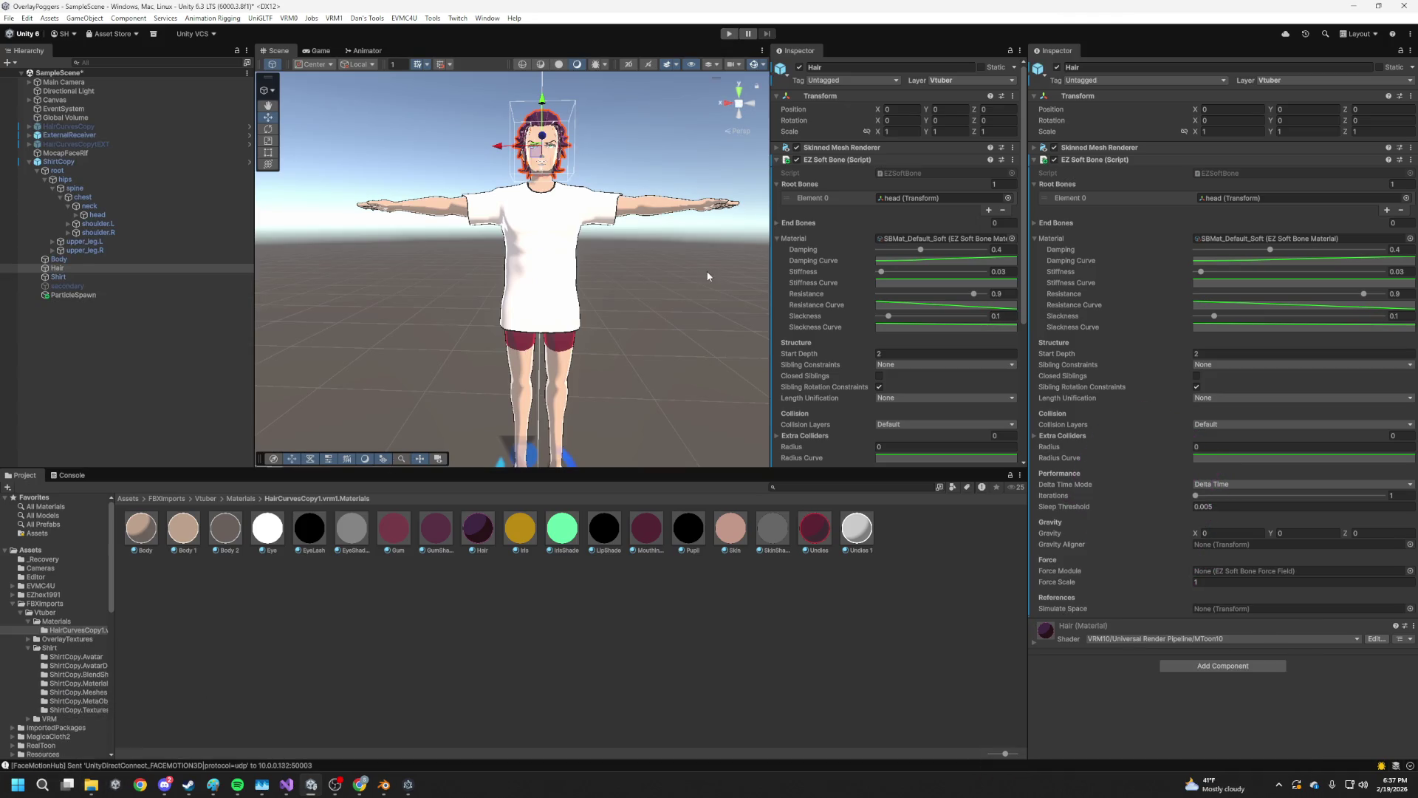
click(729, 34)
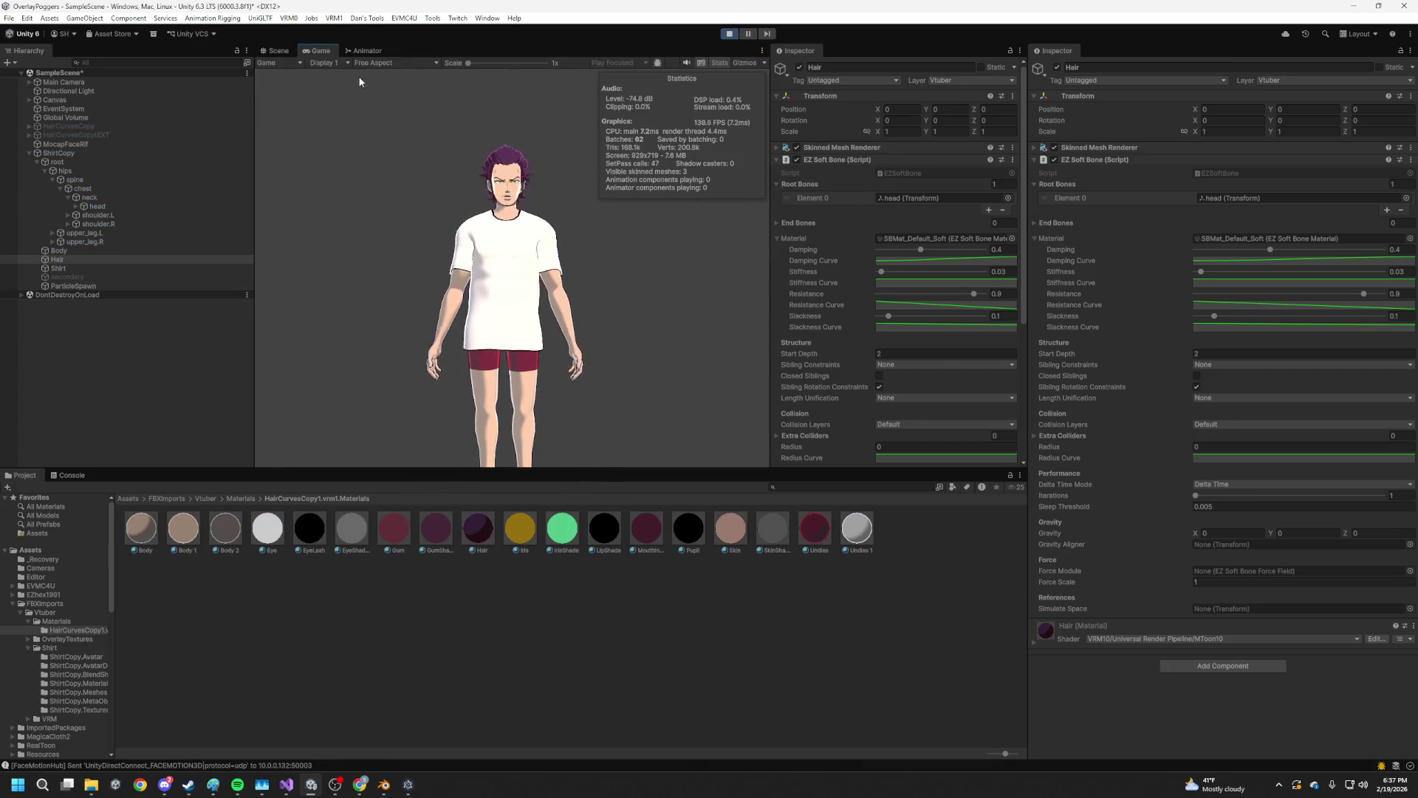
click(278, 50)
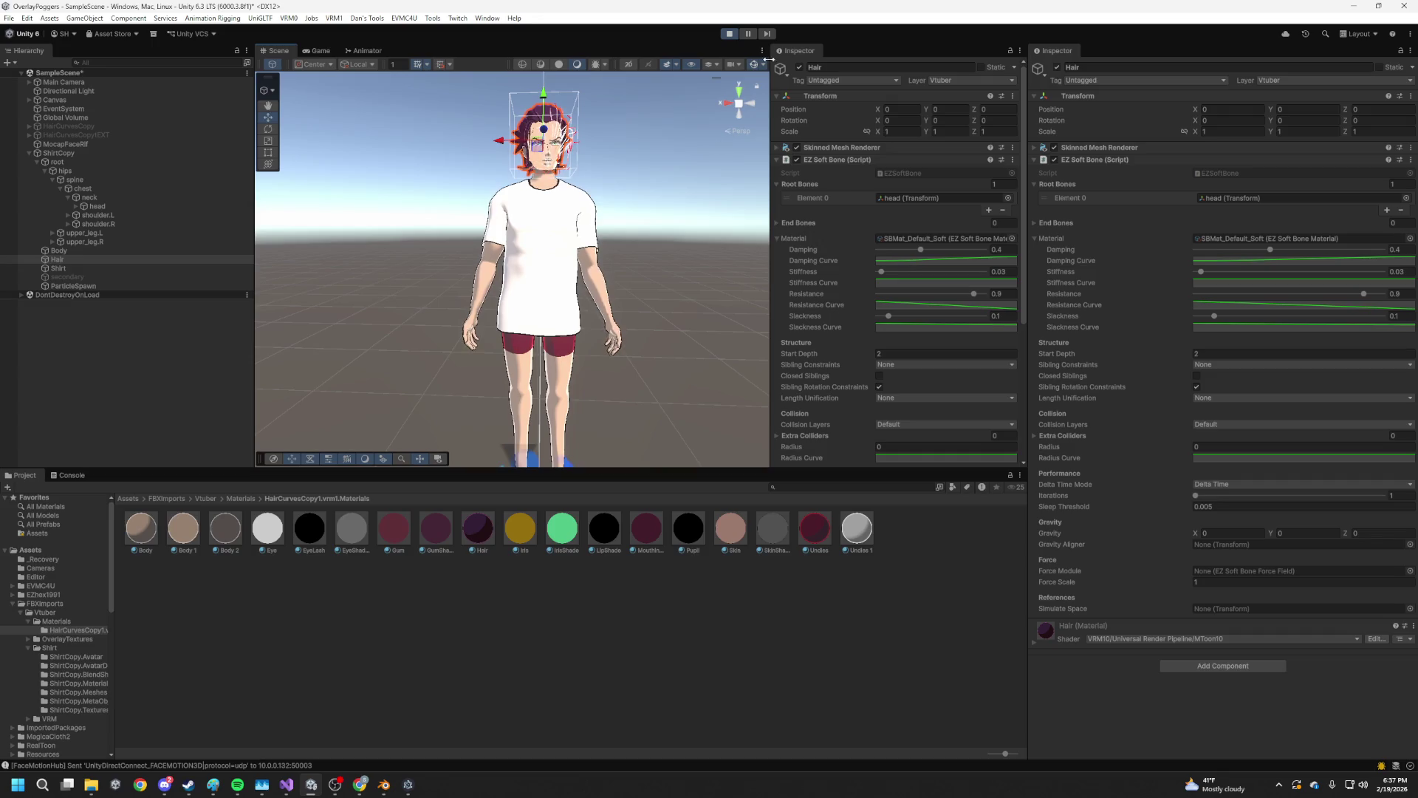
click(738, 74)
scroll(up, 3)
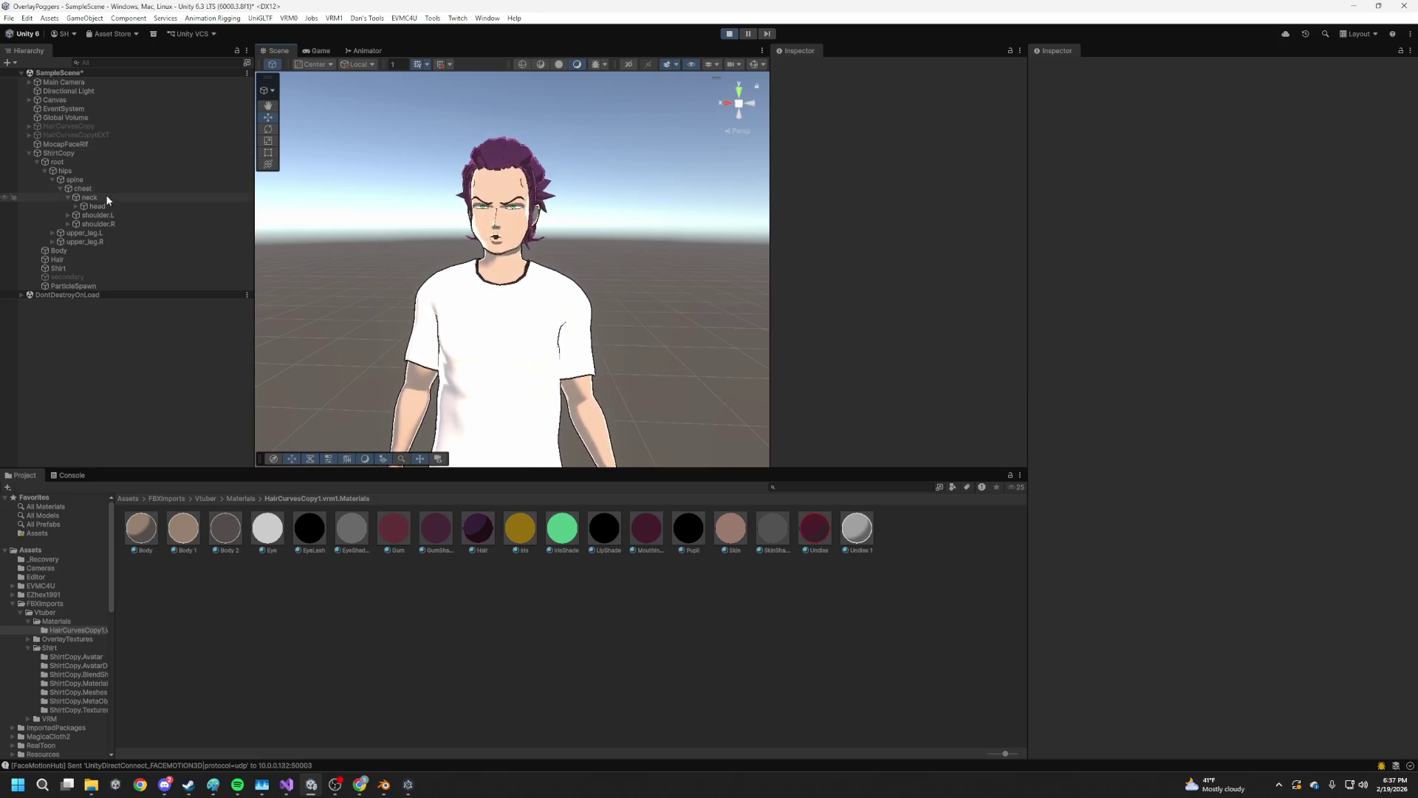
Set Hair's Start Depth to 1, remove head from Root Bones, and exit Play mode
click(82, 268)
click(82, 260)
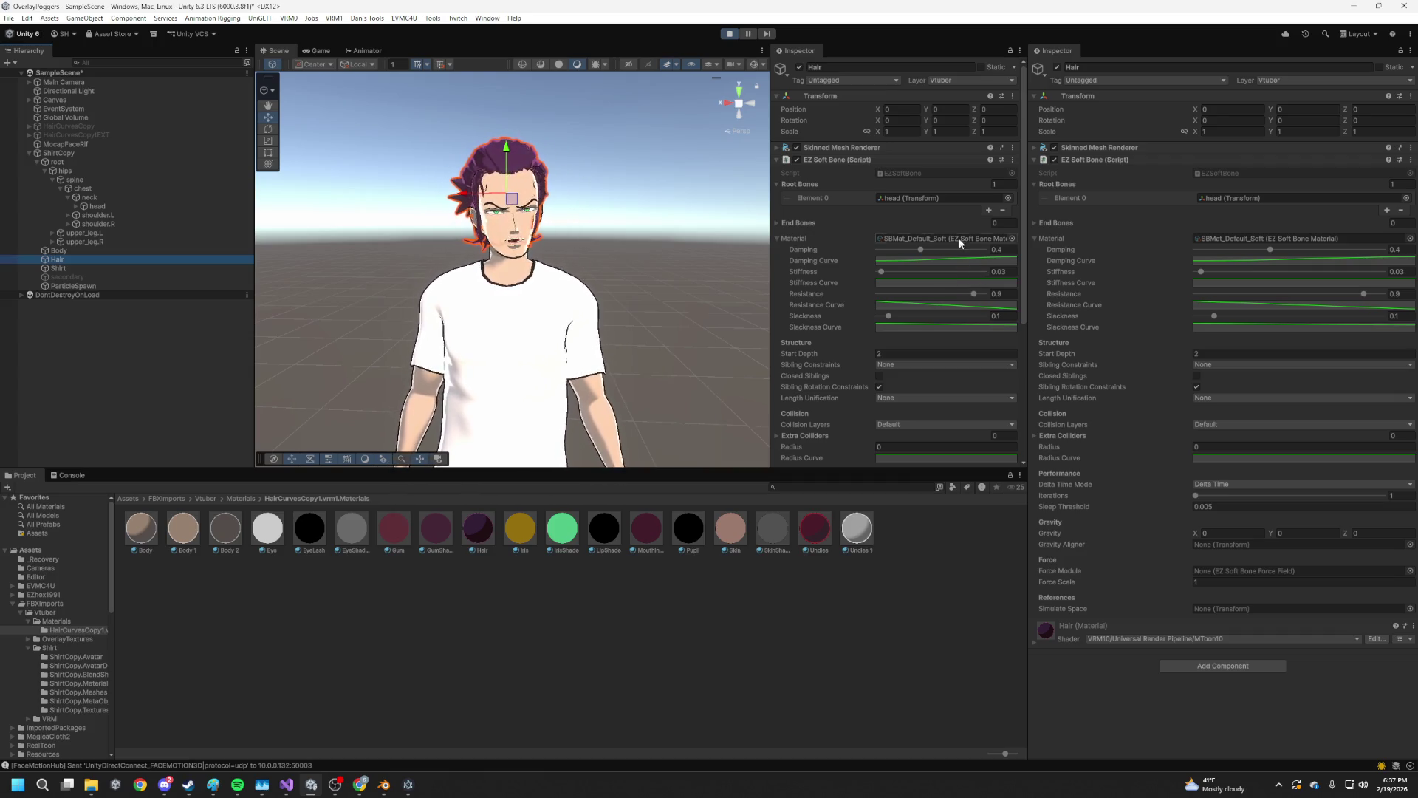
click(898, 352)
text(1)
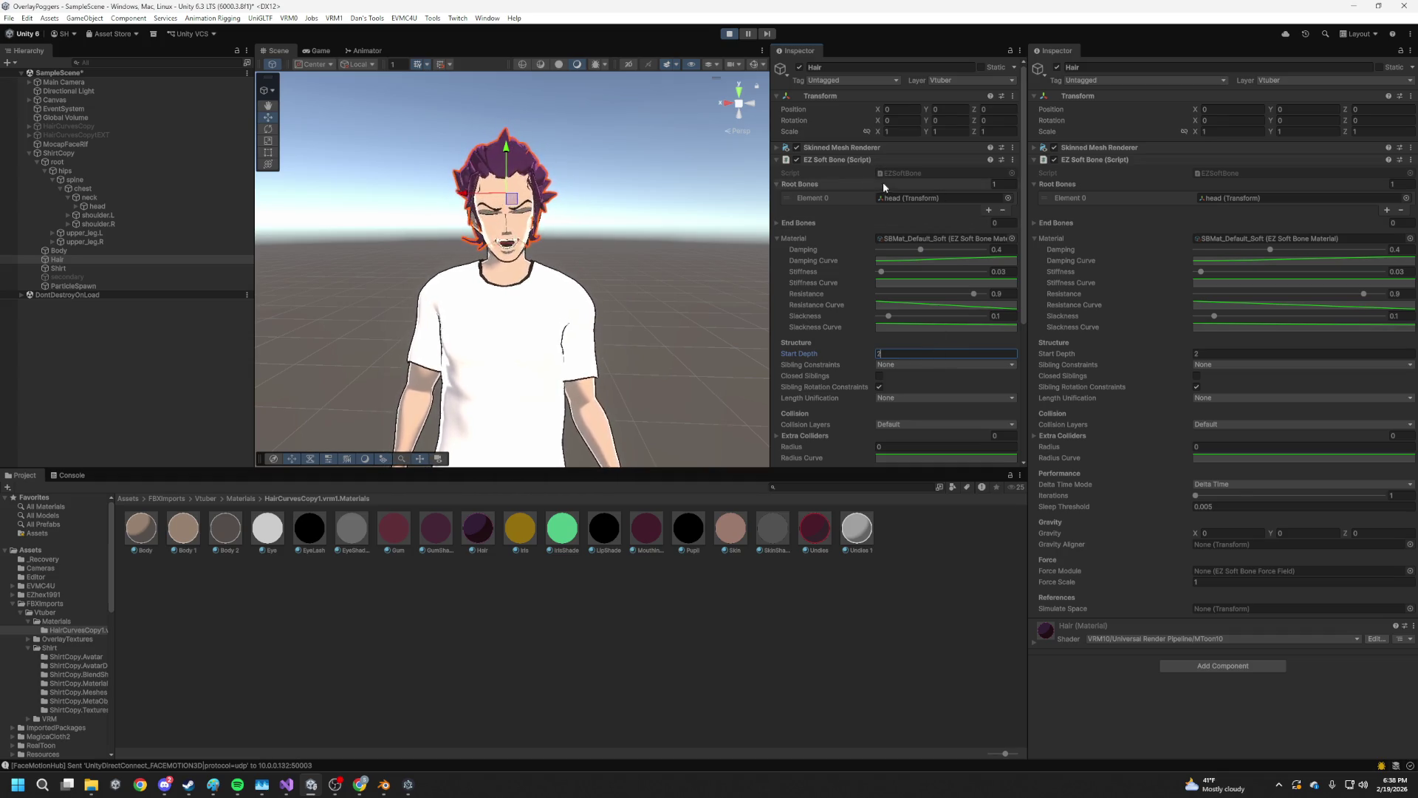
click(1003, 211)
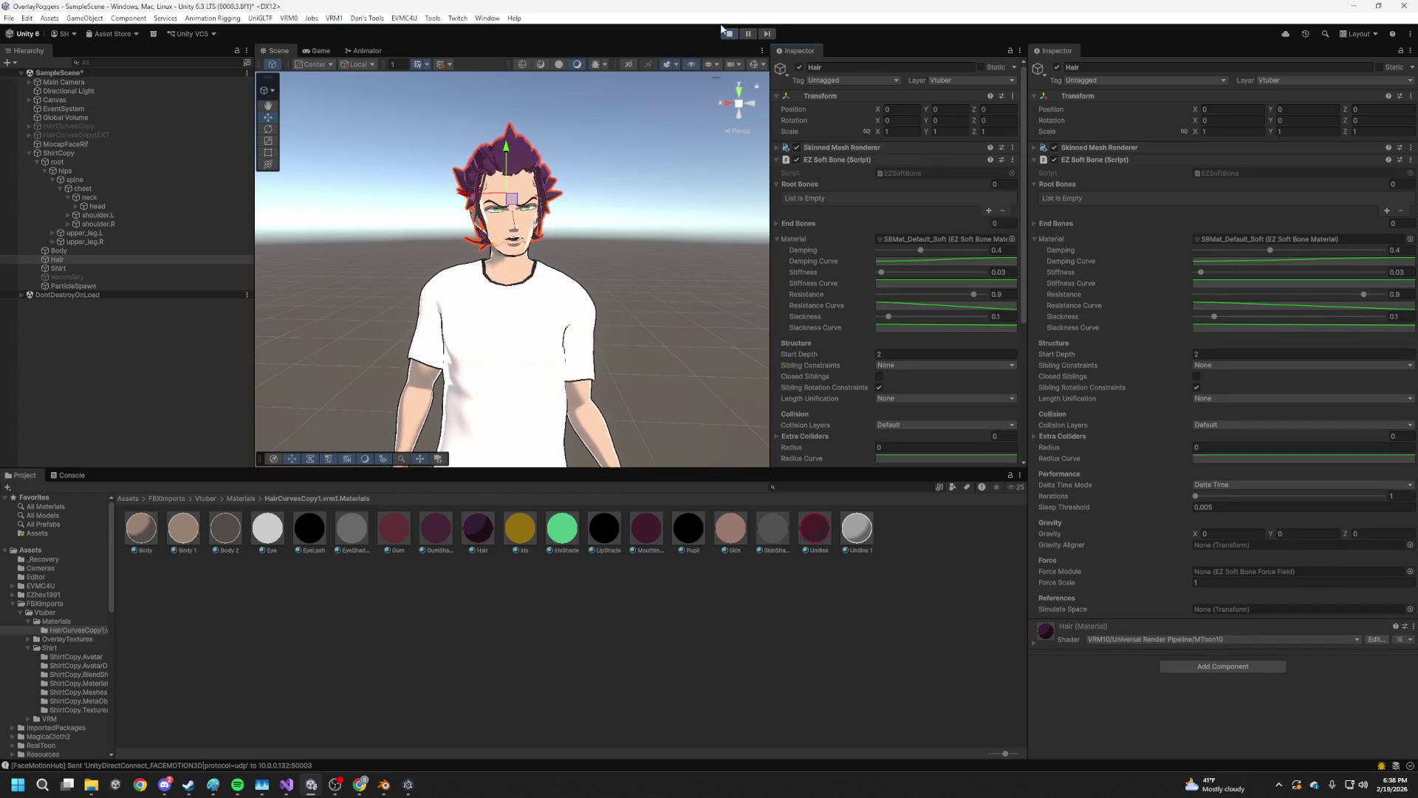
click(729, 34)
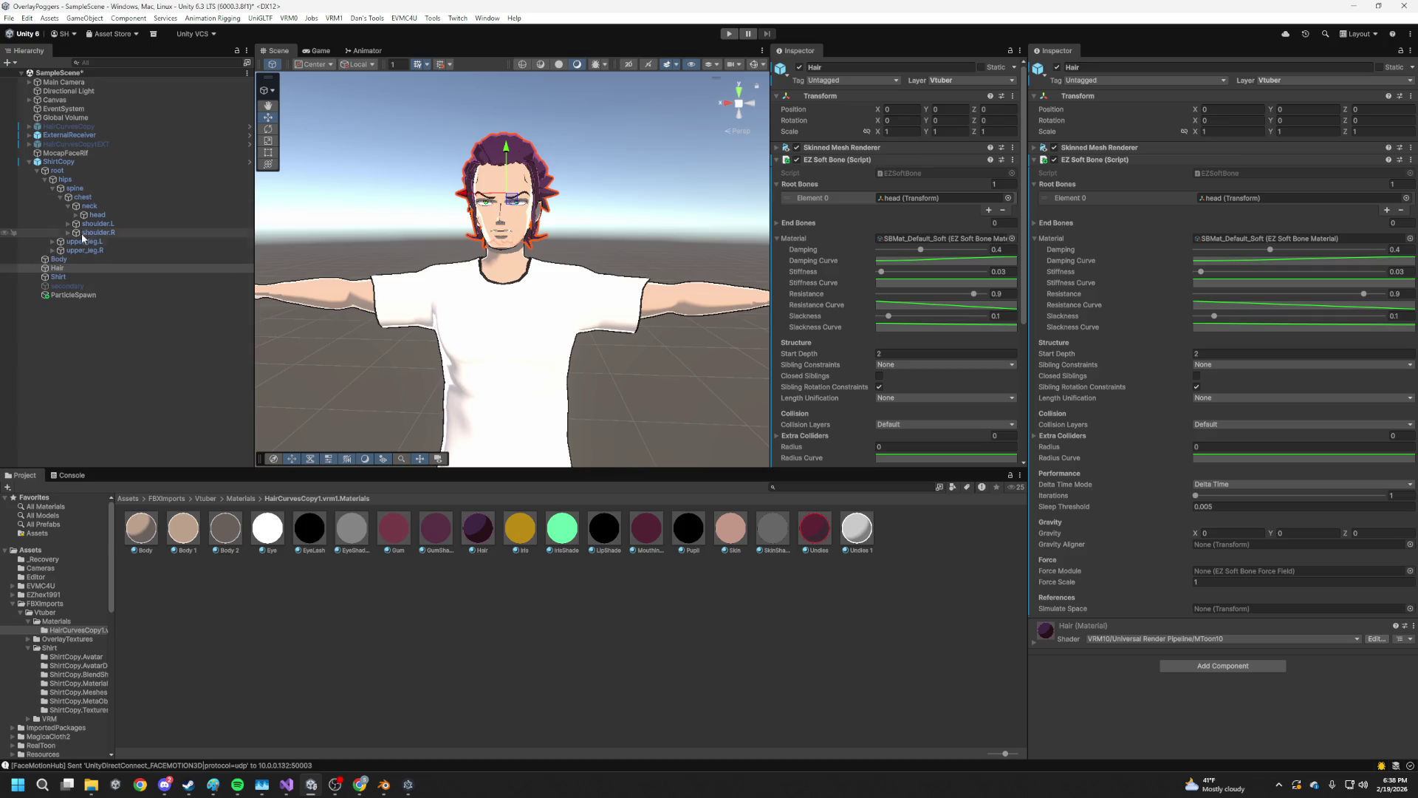
click(74, 213)
Shift-select the hair bones from Front_FH0 through Neck_Bone_L.001 under head
scroll(down, 3)
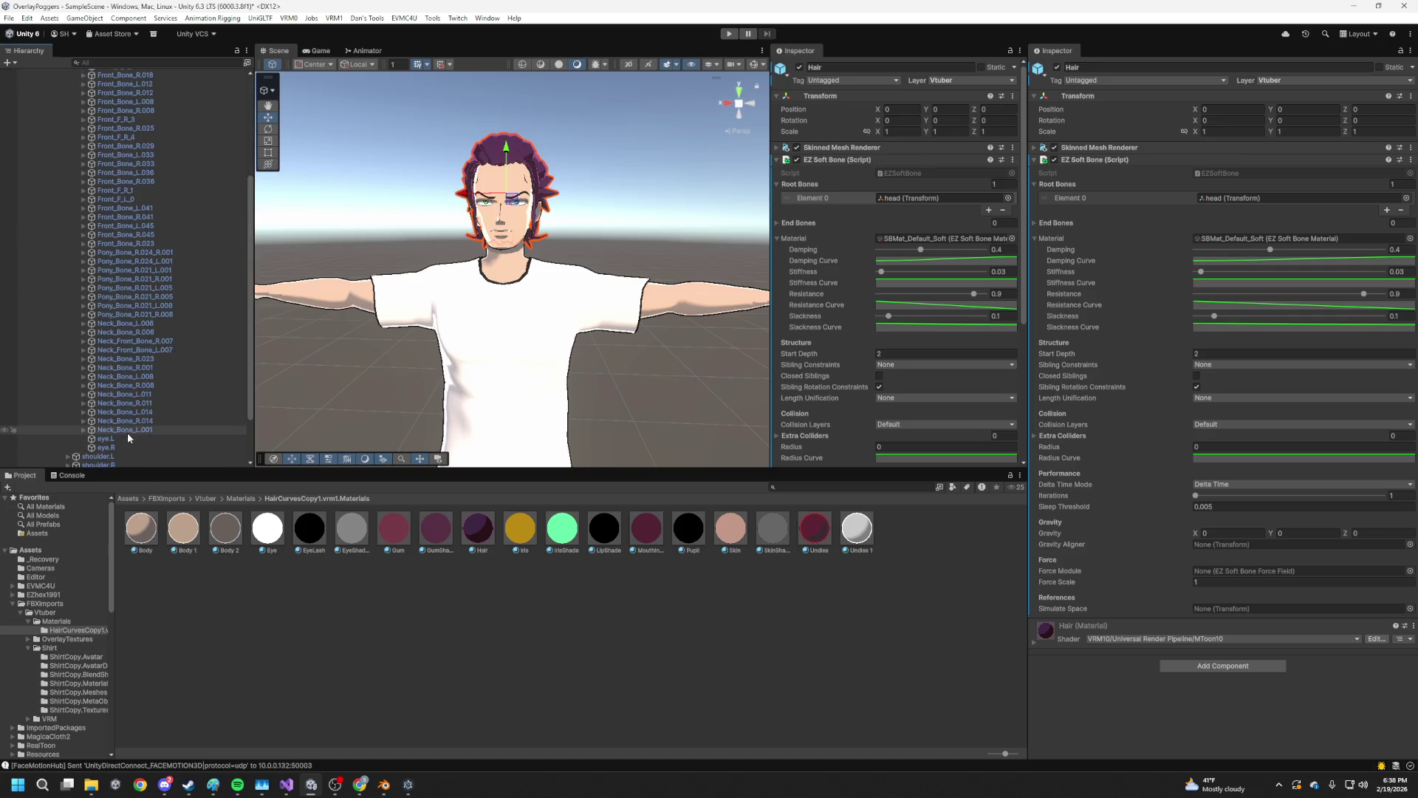
click(127, 433)
scroll(up, 3)
click(118, 223)
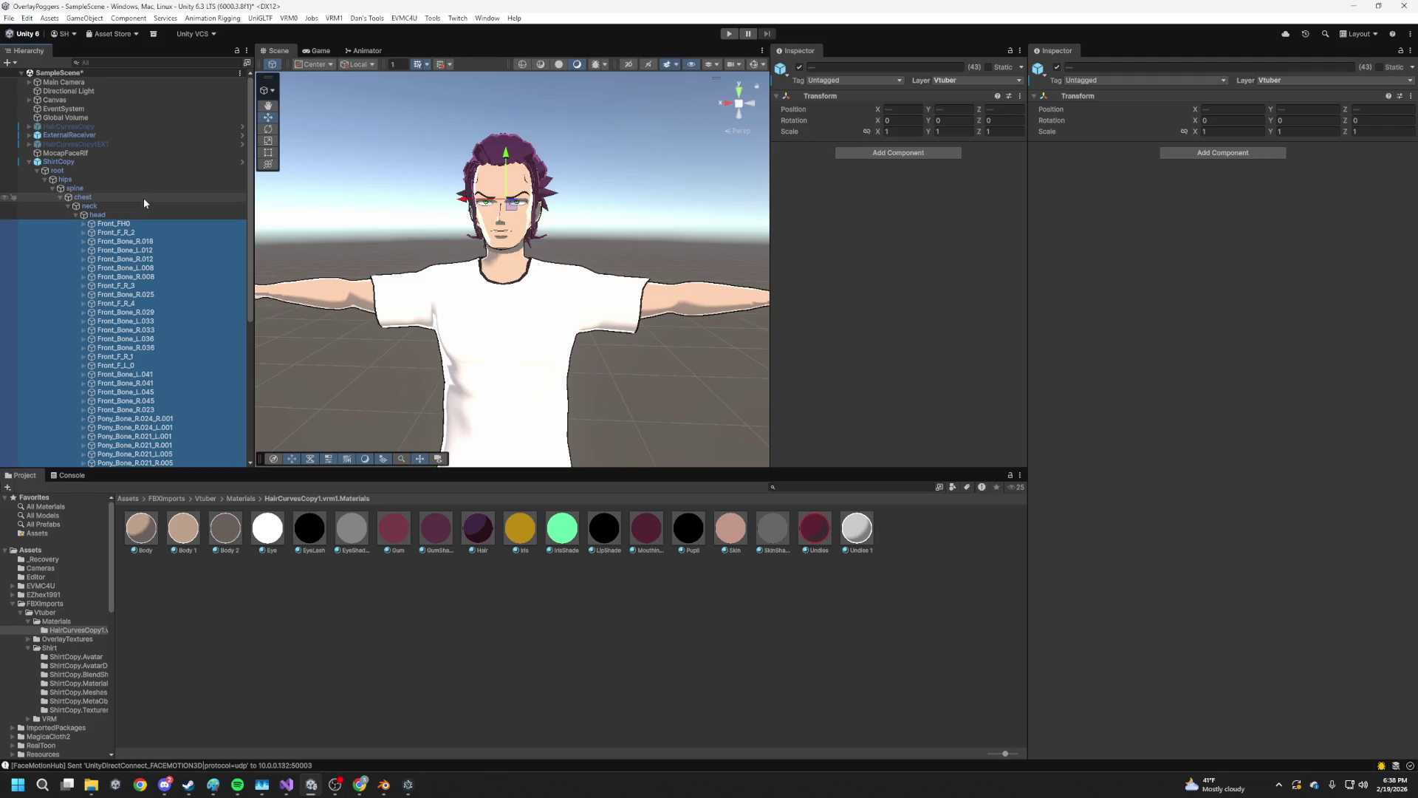
scroll(down, 3)
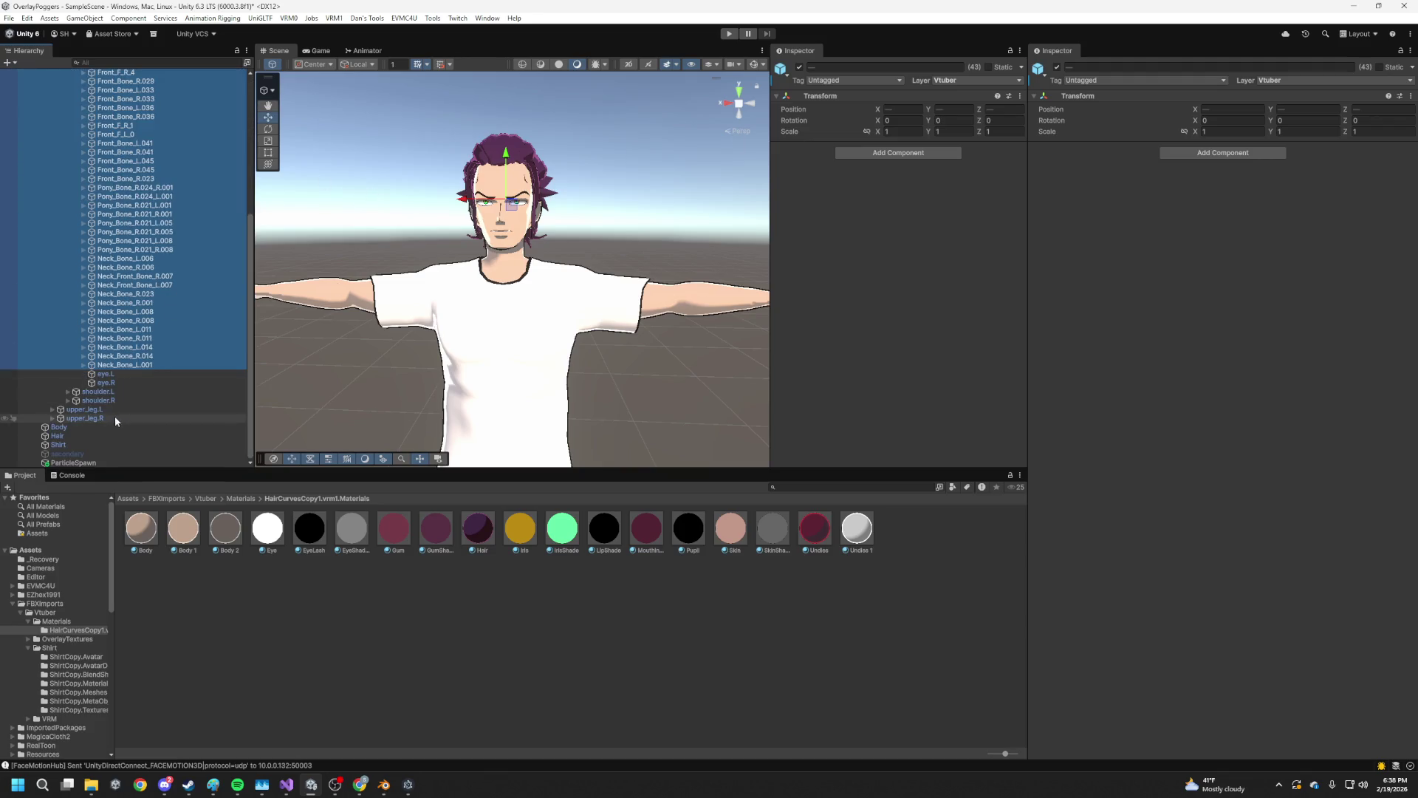
click(76, 436)
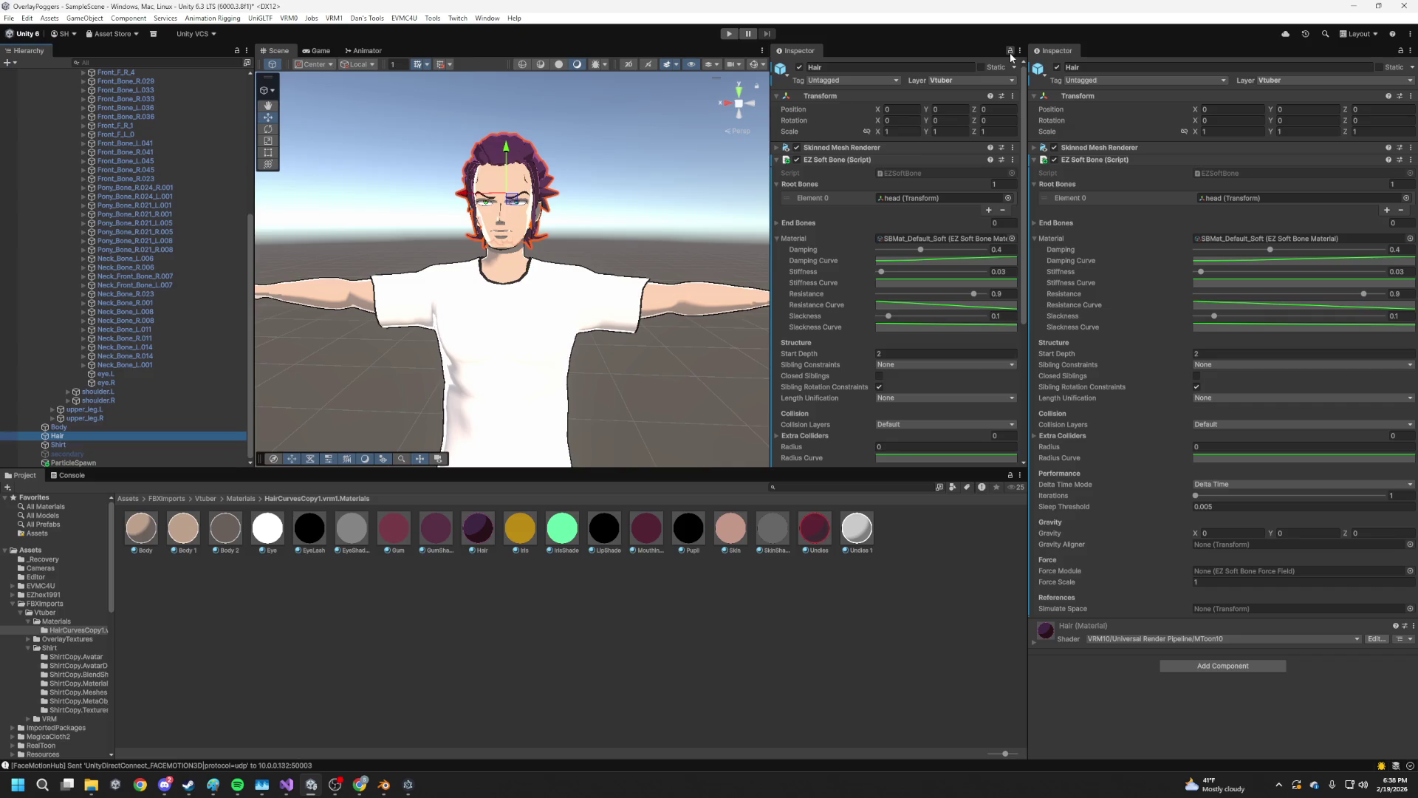
scroll(up, 3)
click(124, 432)
scroll(up, 3)
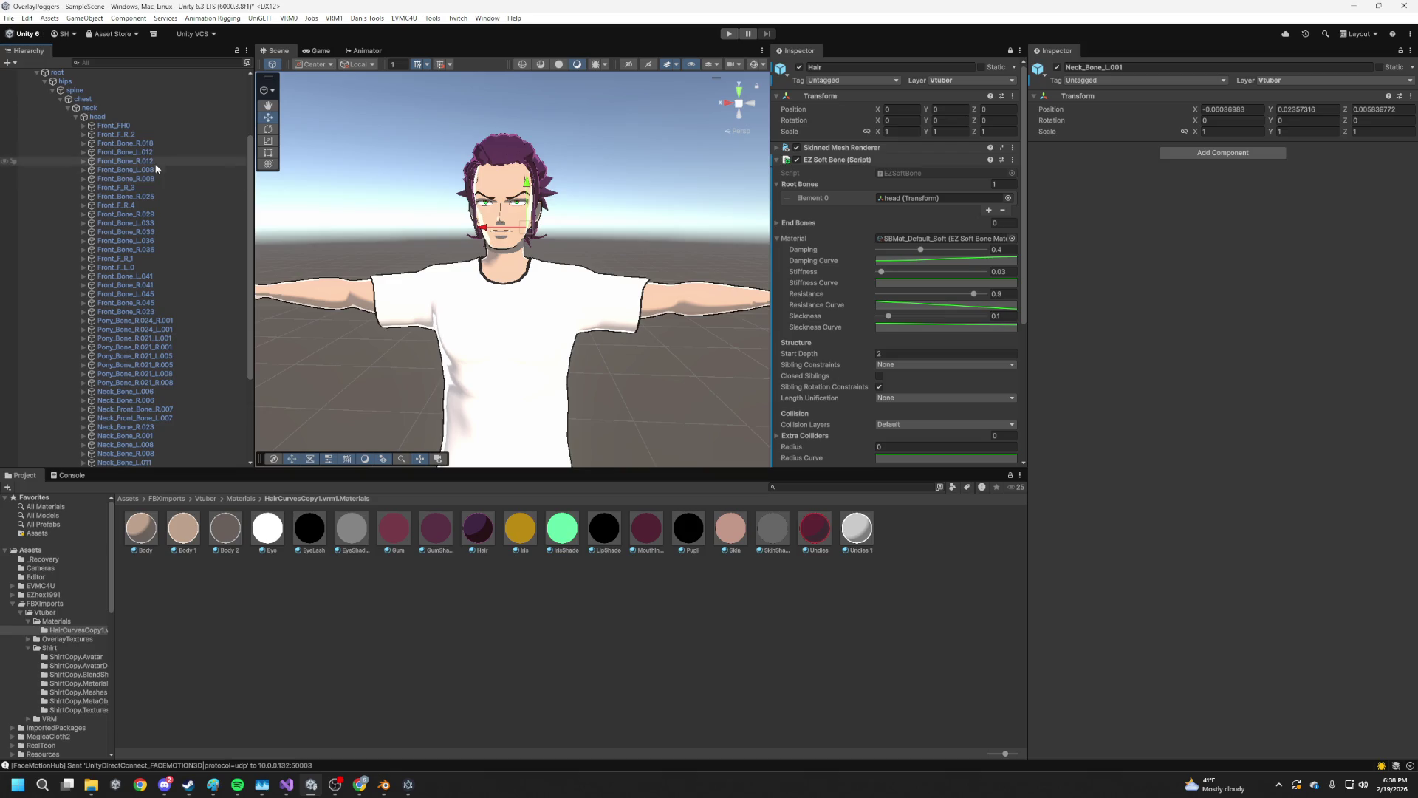
click(148, 125)
Drag the selected bones into Root Bones and remove the duplicated Front_FH0 entry
drag(421, 180, 924, 202)
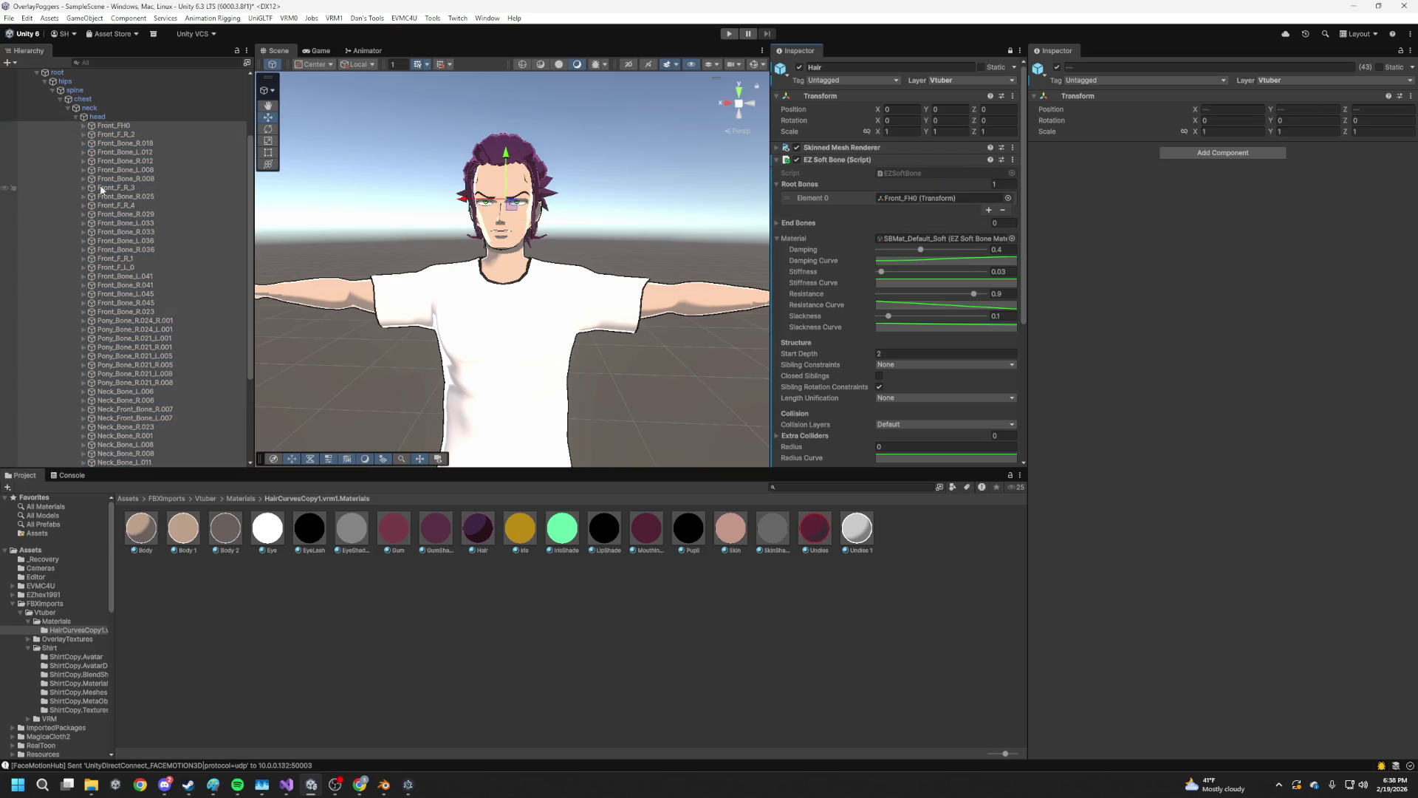
drag(93, 194, 1135, 237)
drag(968, 189, 967, 190)
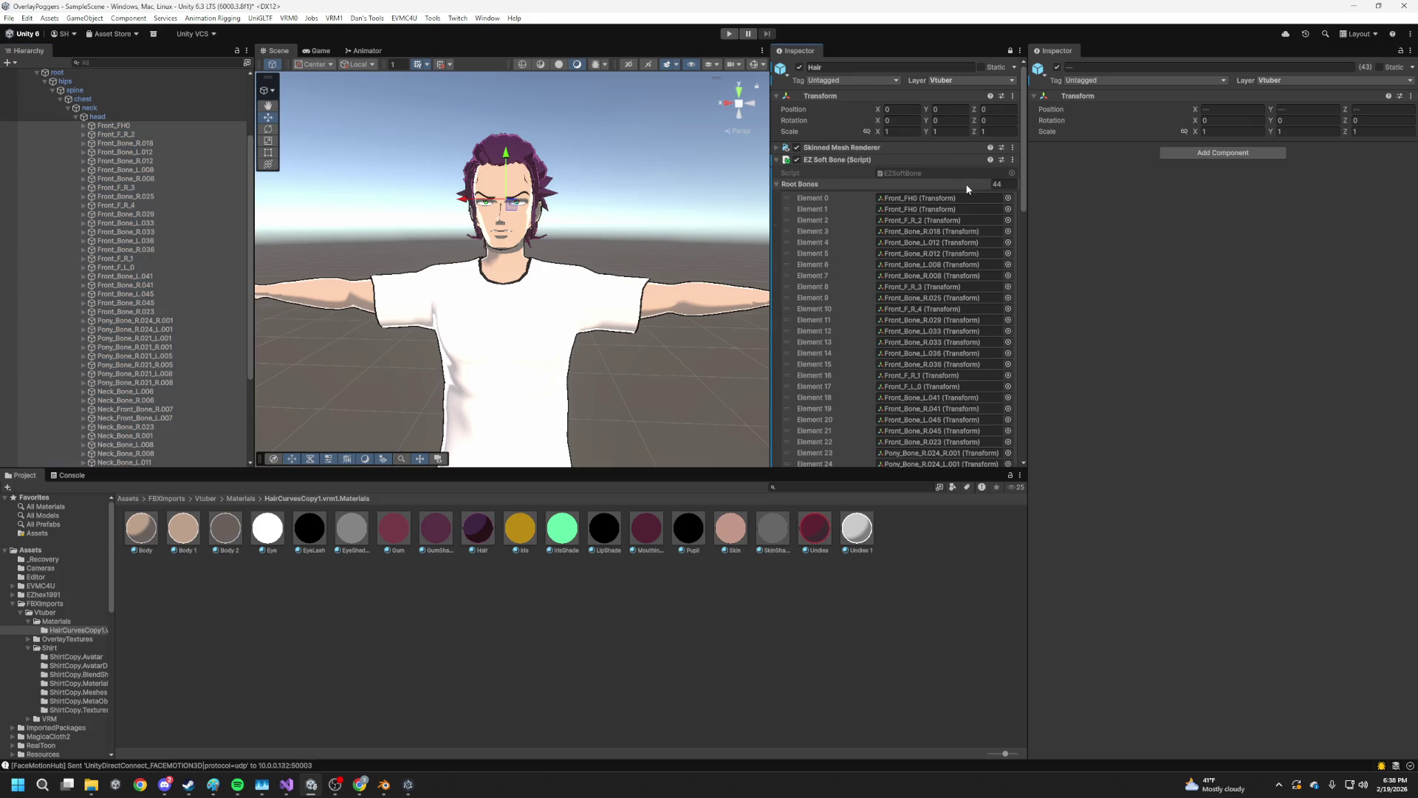
click(948, 200)
scroll(down, 3)
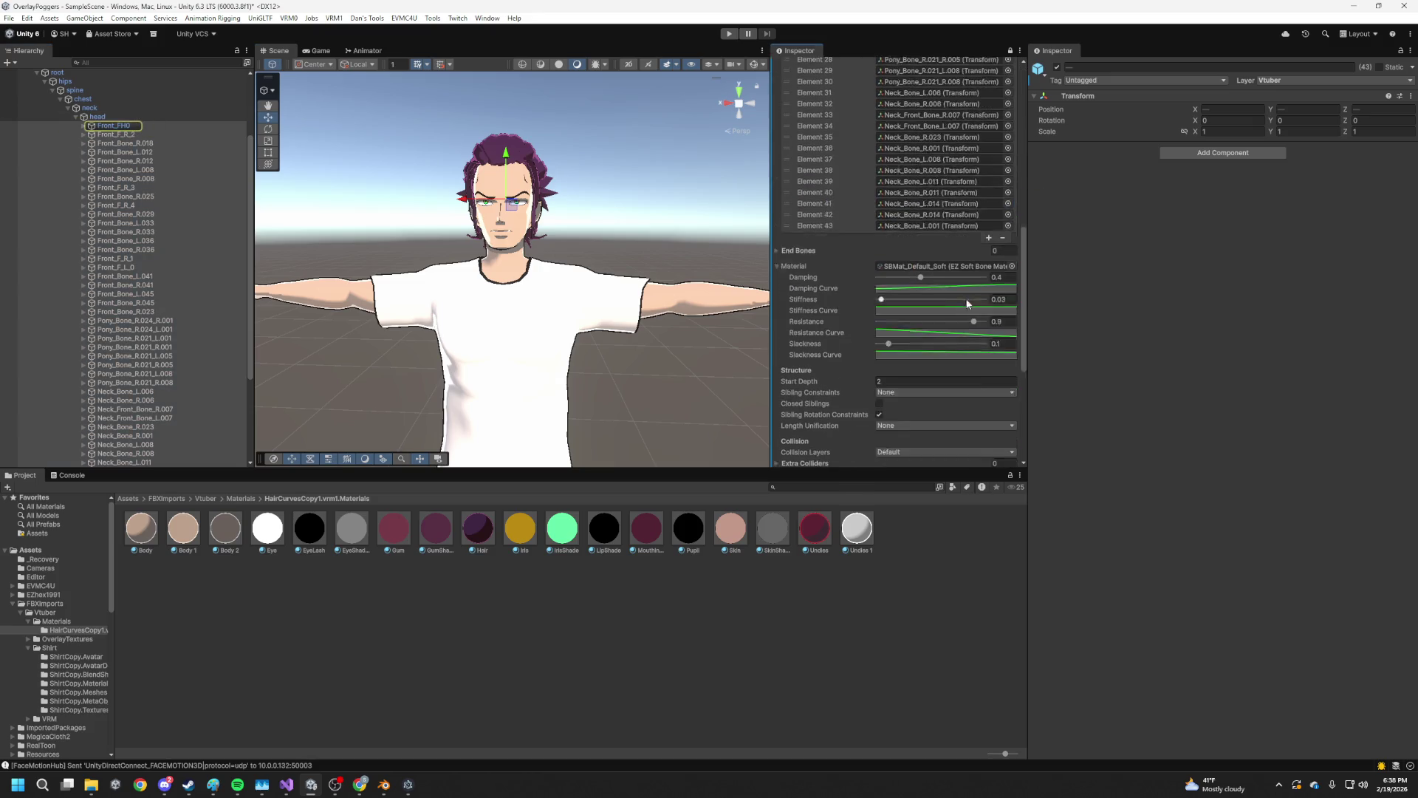
click(1004, 148)
scroll(up, 3)
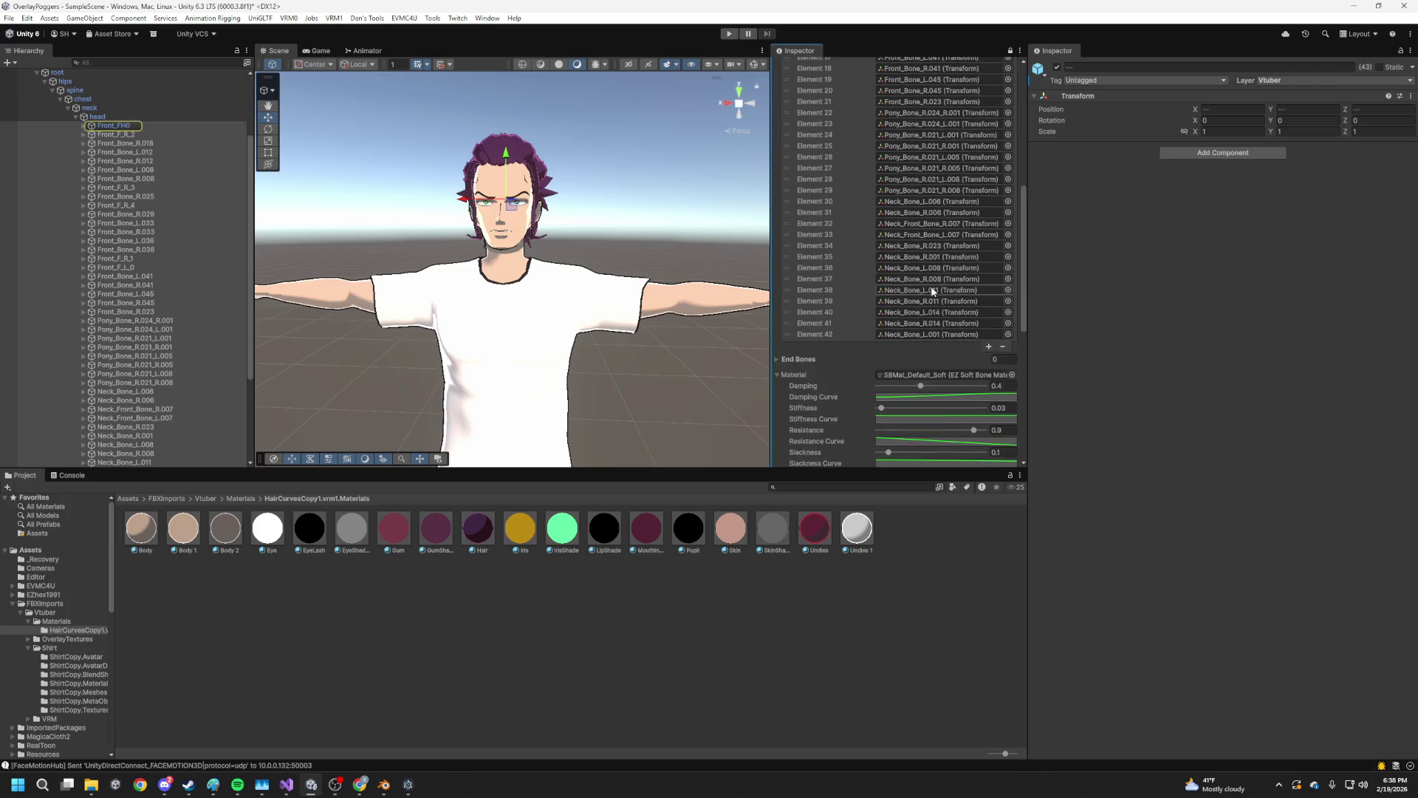
scroll(down, 3)
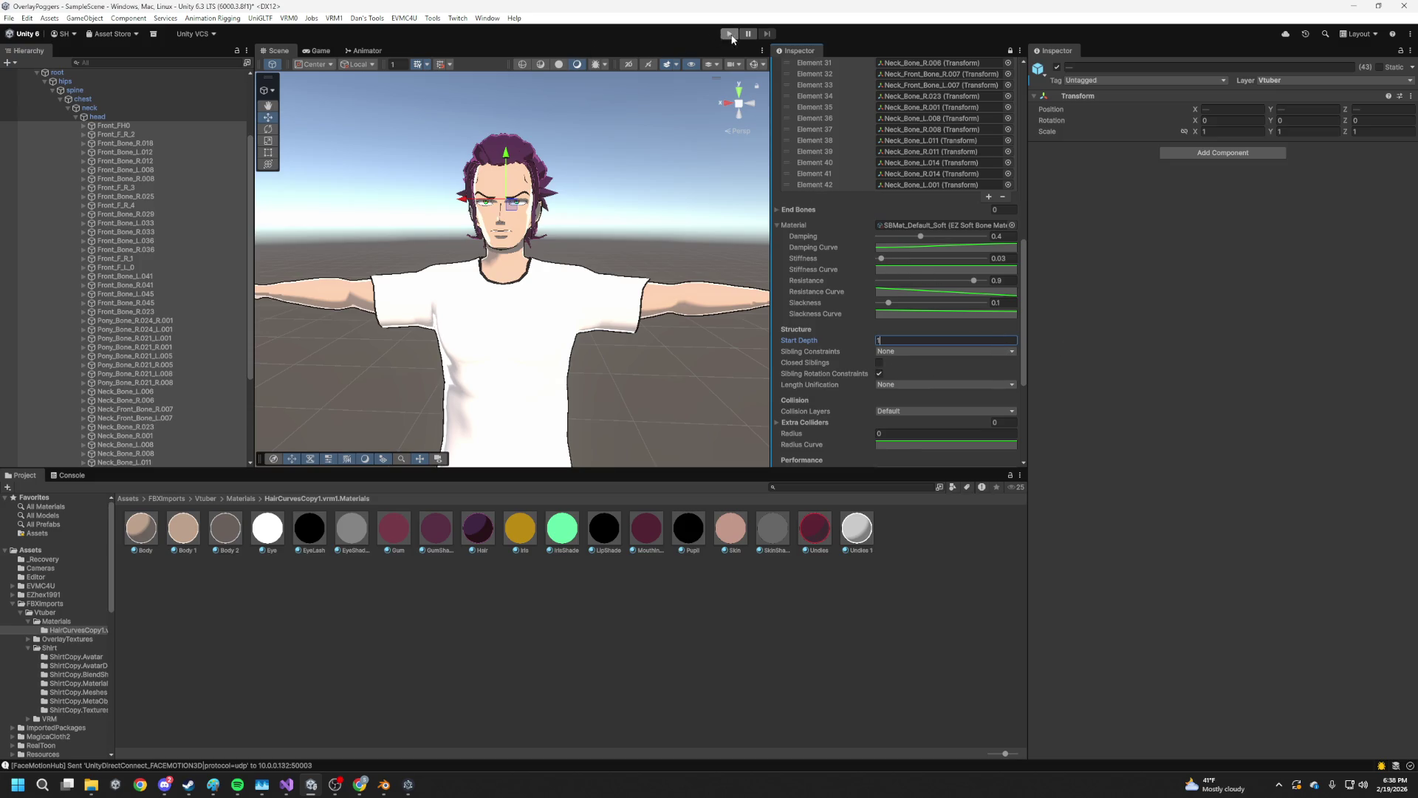
Start Play mode and switch to the Scene view of the running avatar
click(730, 34)
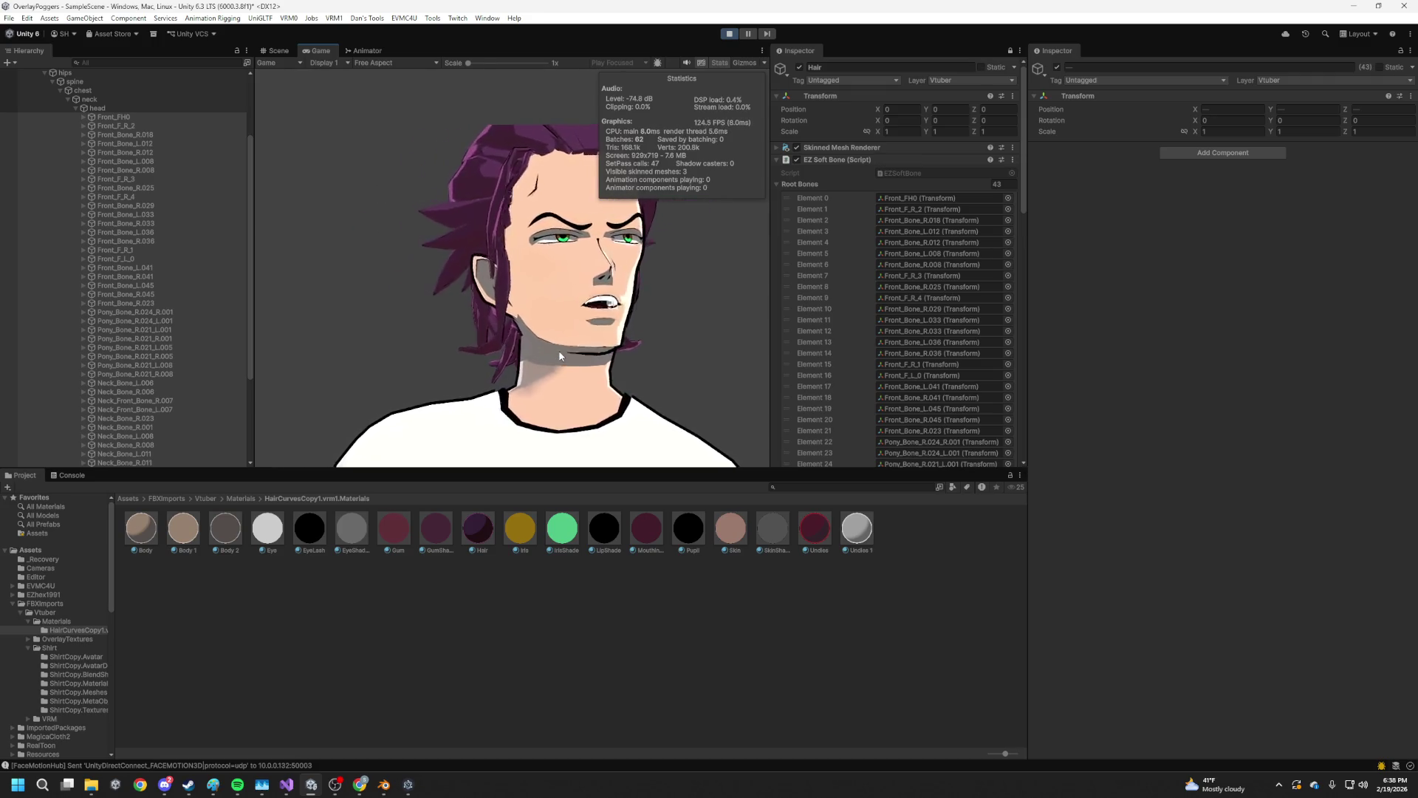
scroll(down, 3)
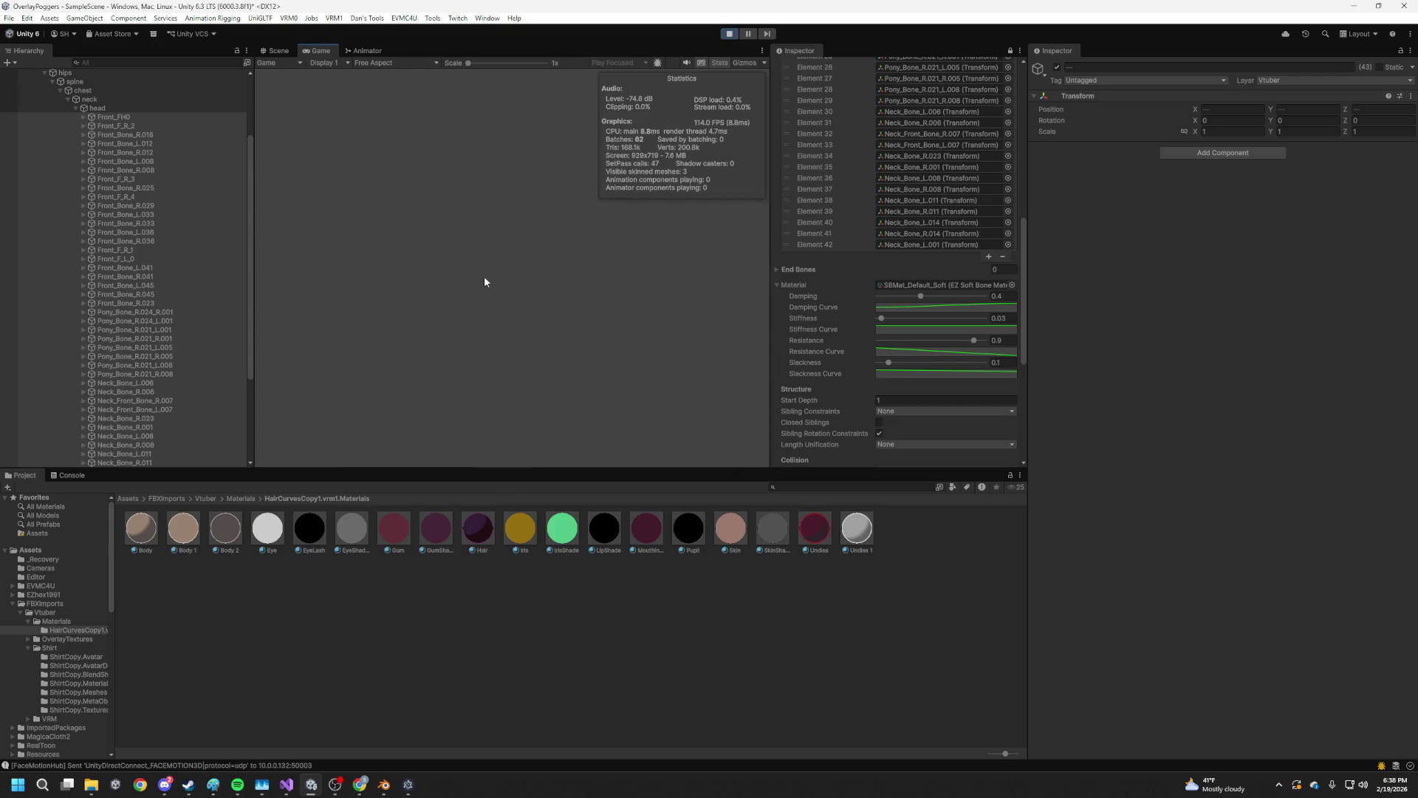
key(ctrl+1)
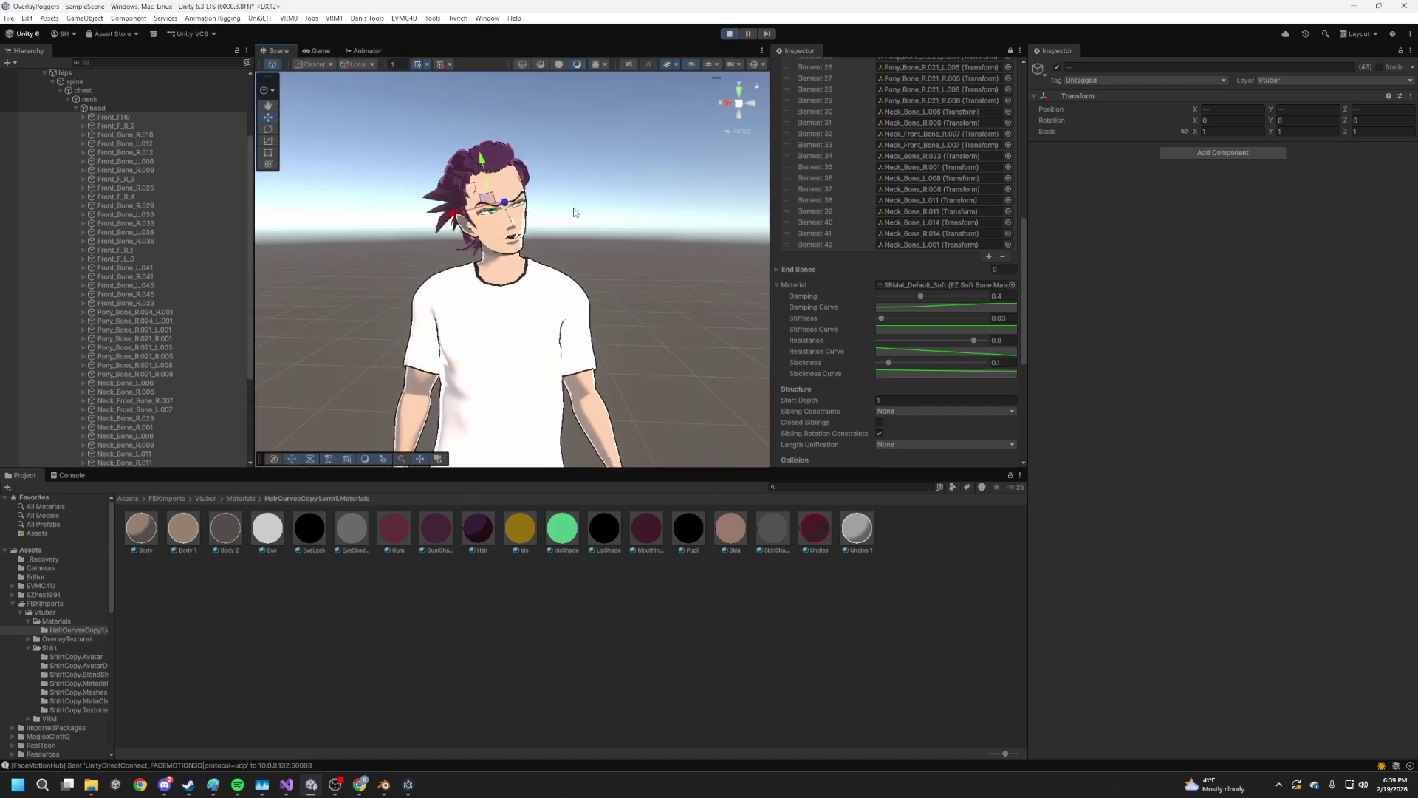
Retype Start Depth as 1, then stop and restart Play mode to retest the hair
click(915, 400)
text(0)
key(BackSpace)
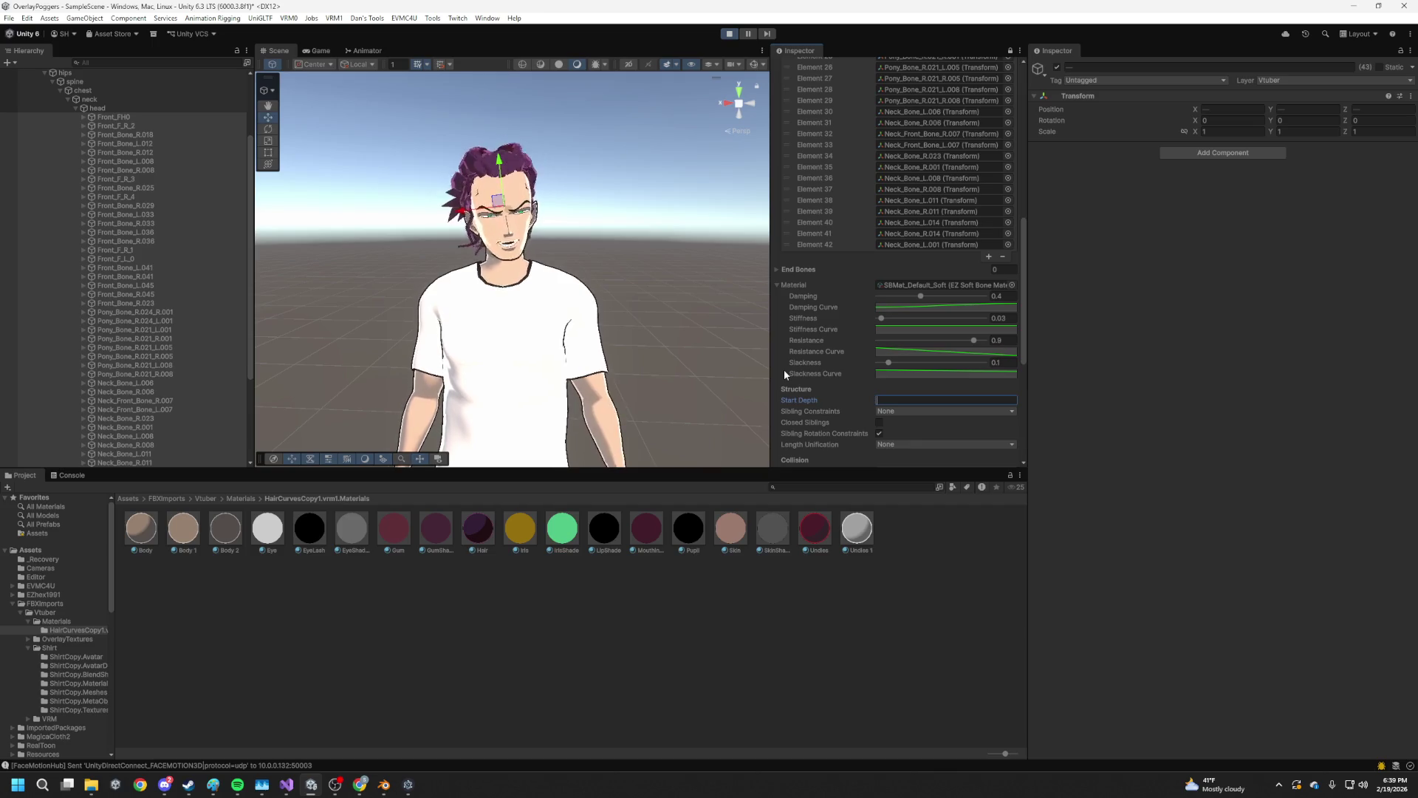
text(1)
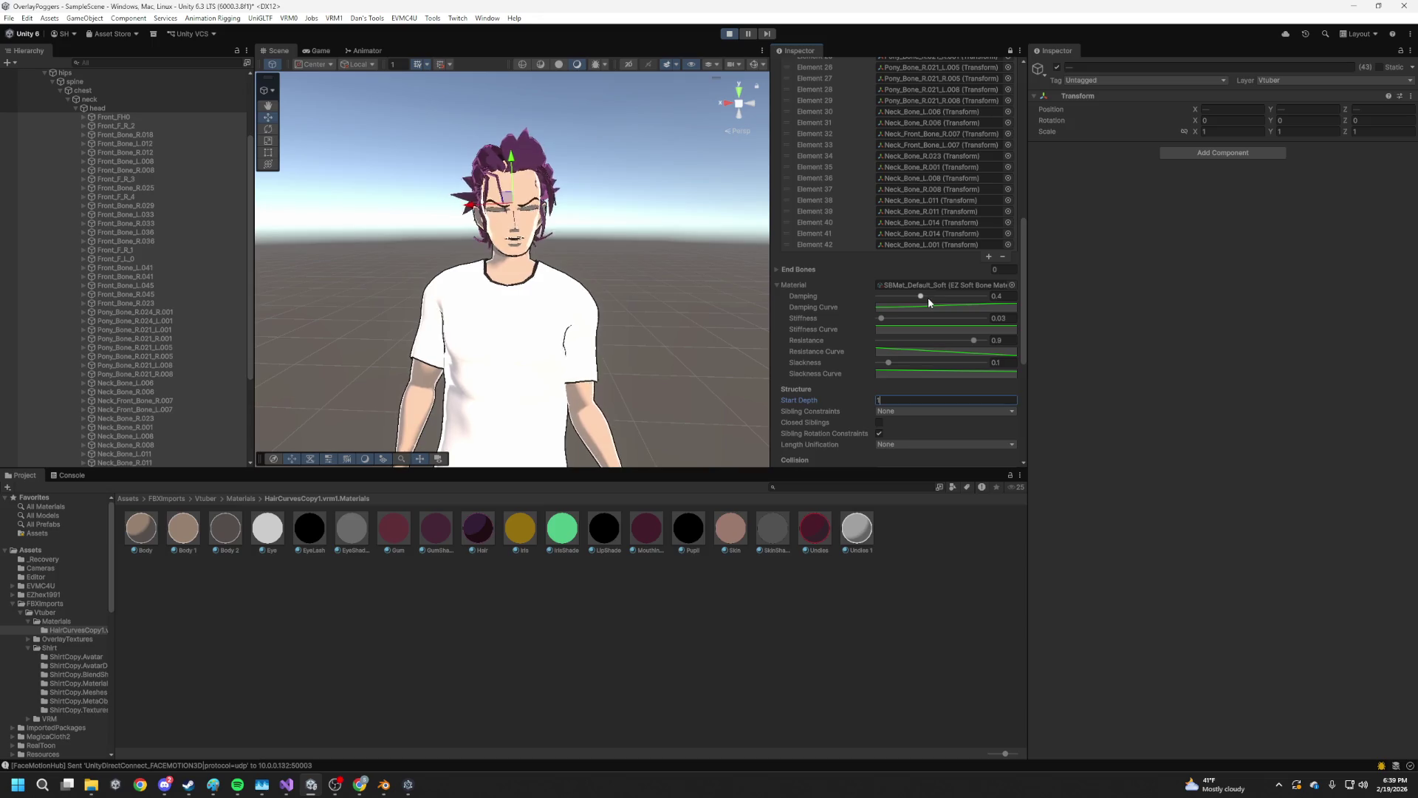
click(729, 34)
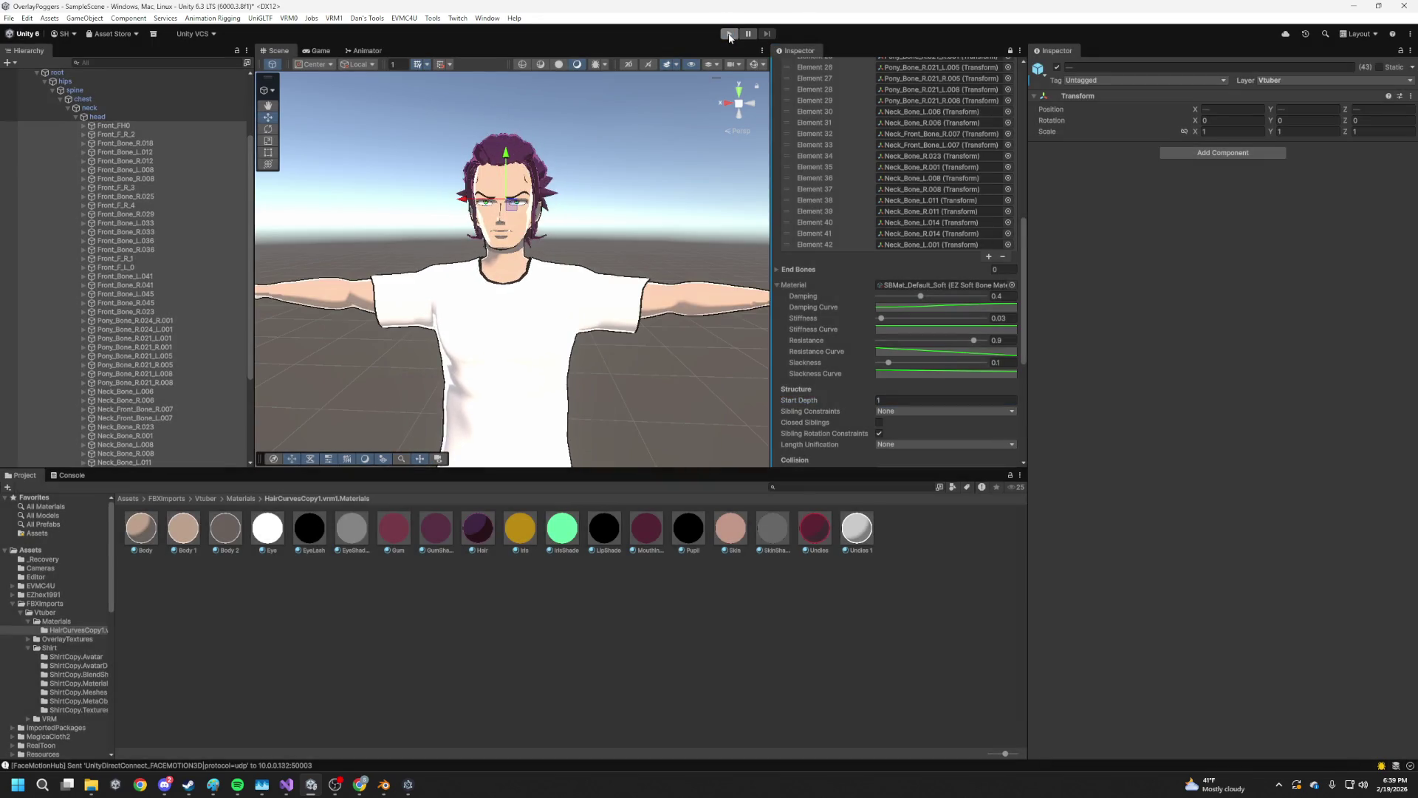
click(729, 34)
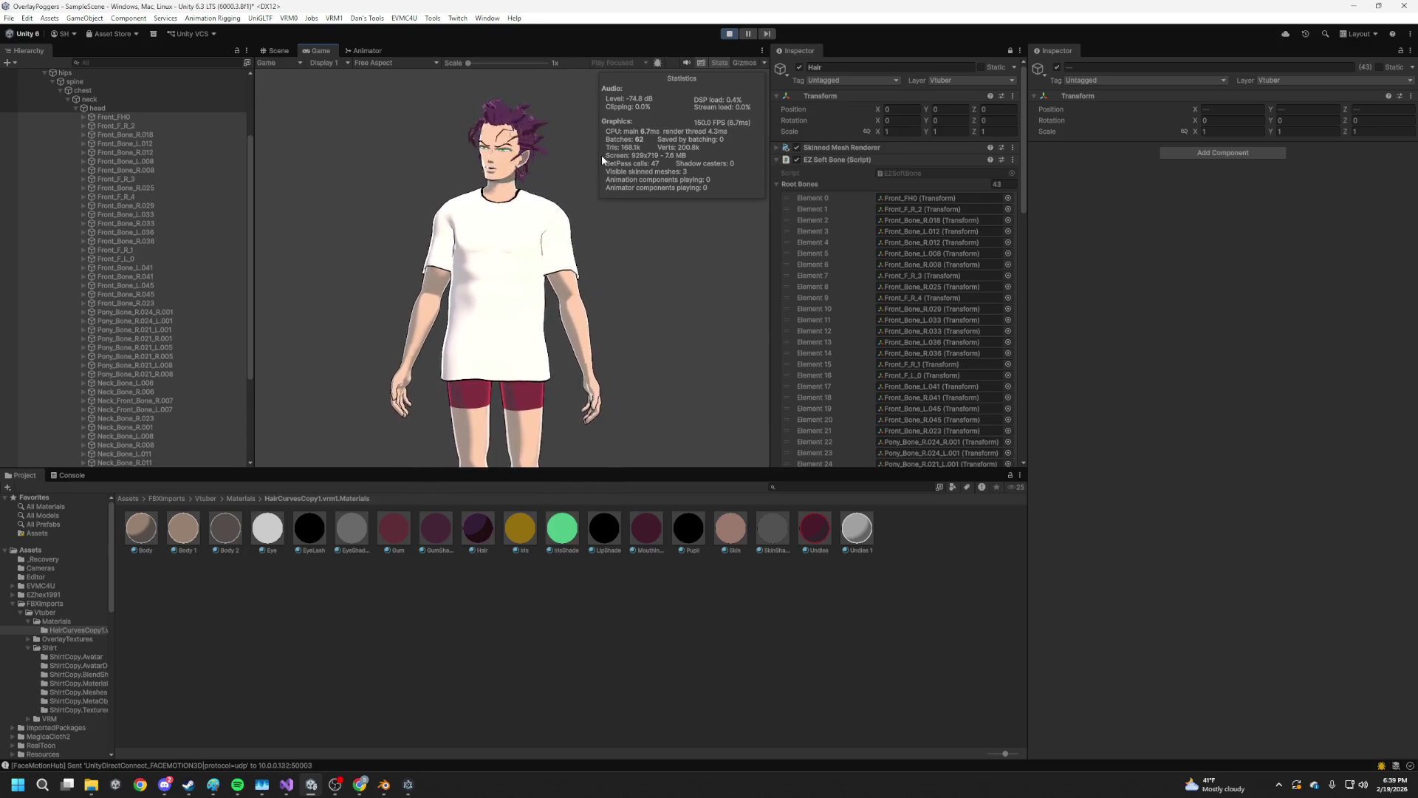
click(279, 50)
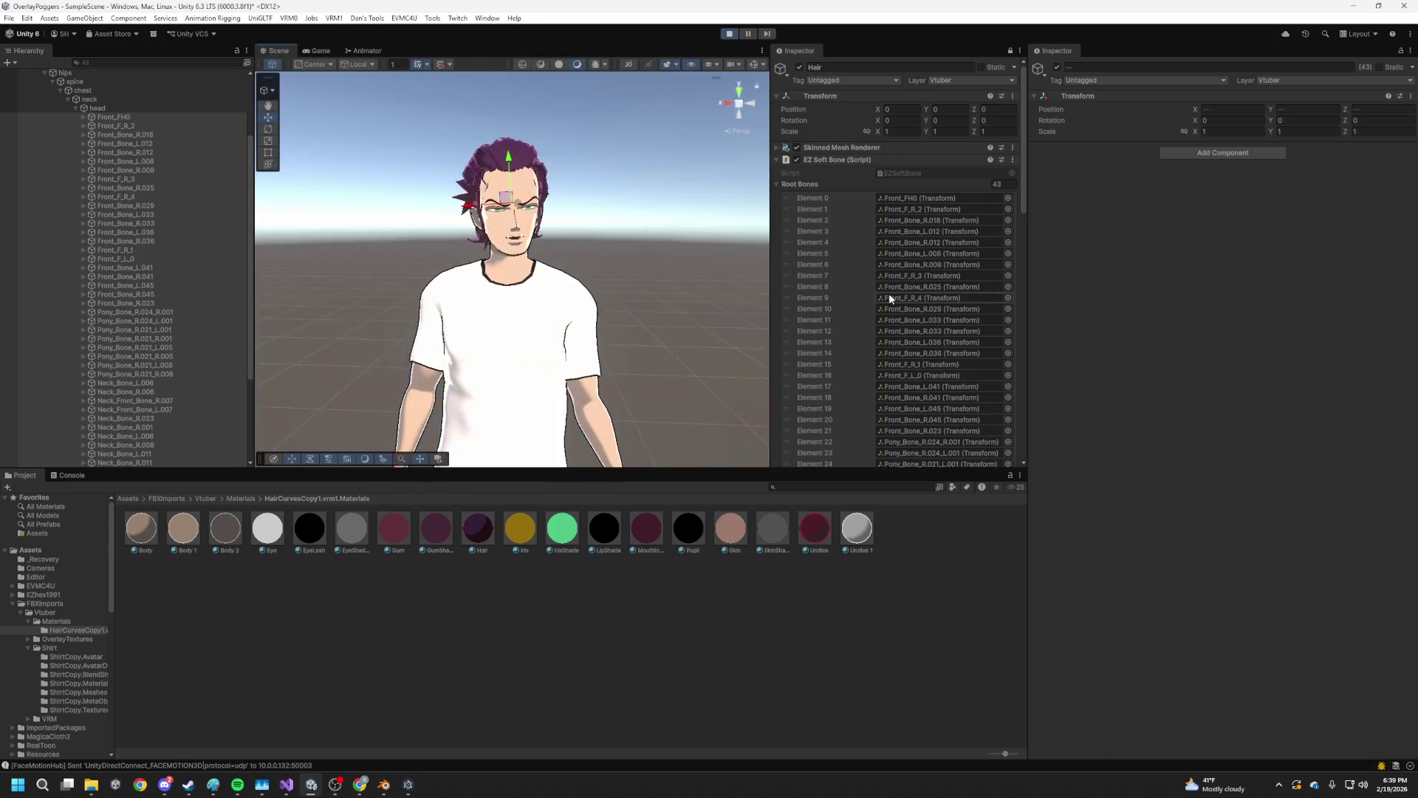
Drag the hair material sliders to Damping 0.453, Stiffness 0.087 and Resistance 0.187
scroll(down, 3)
scroll(down, 3)
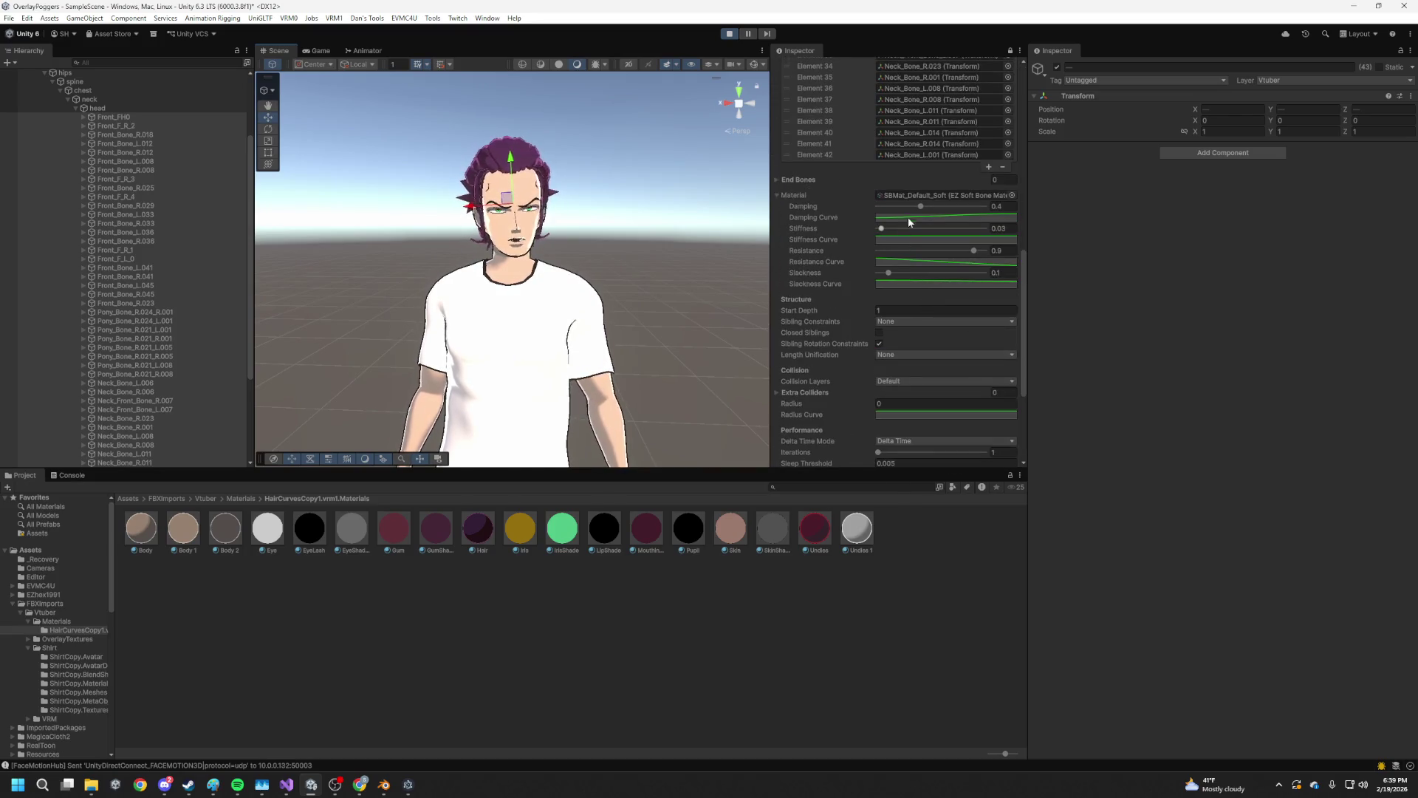
drag(920, 207, 888, 232)
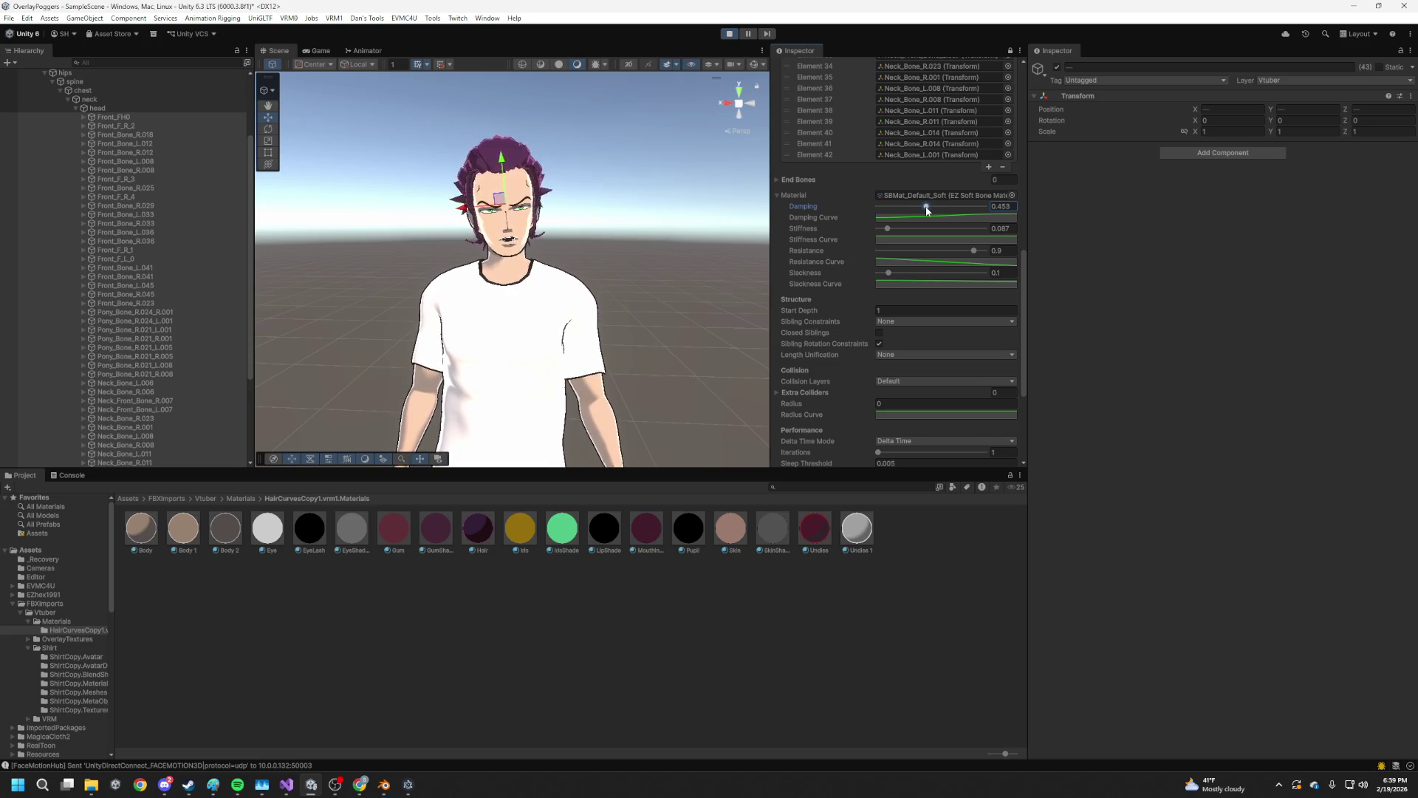
drag(982, 252, 967, 252)
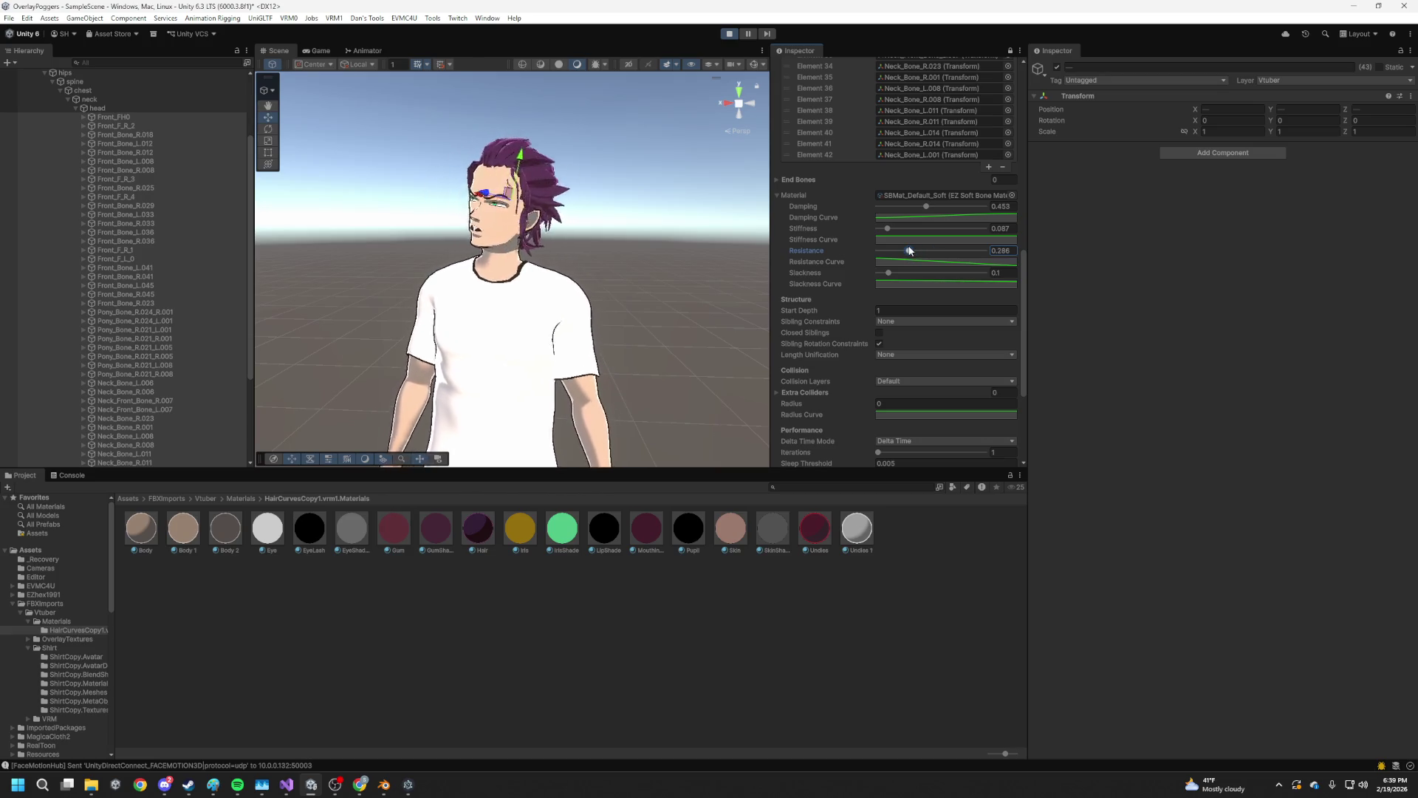
drag(909, 251, 899, 251)
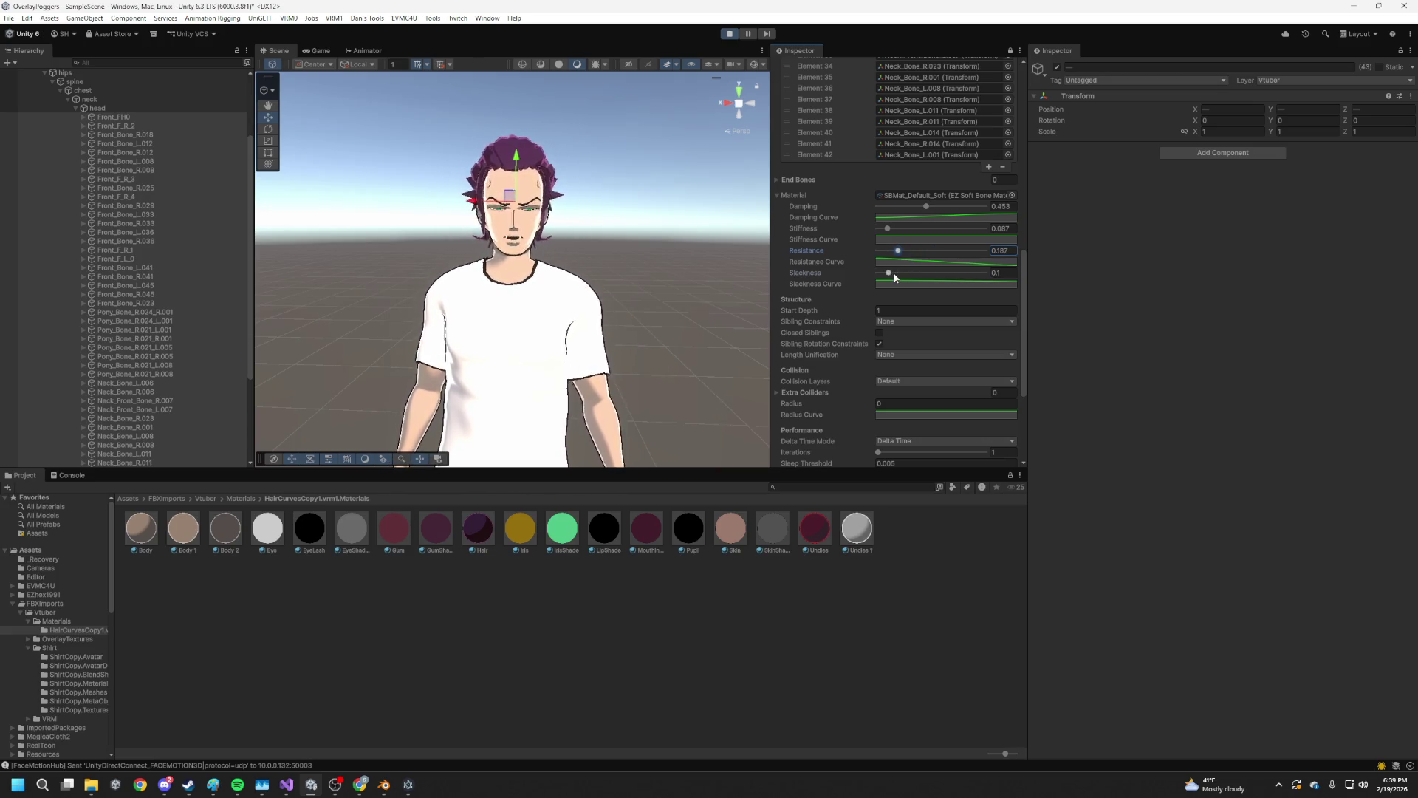